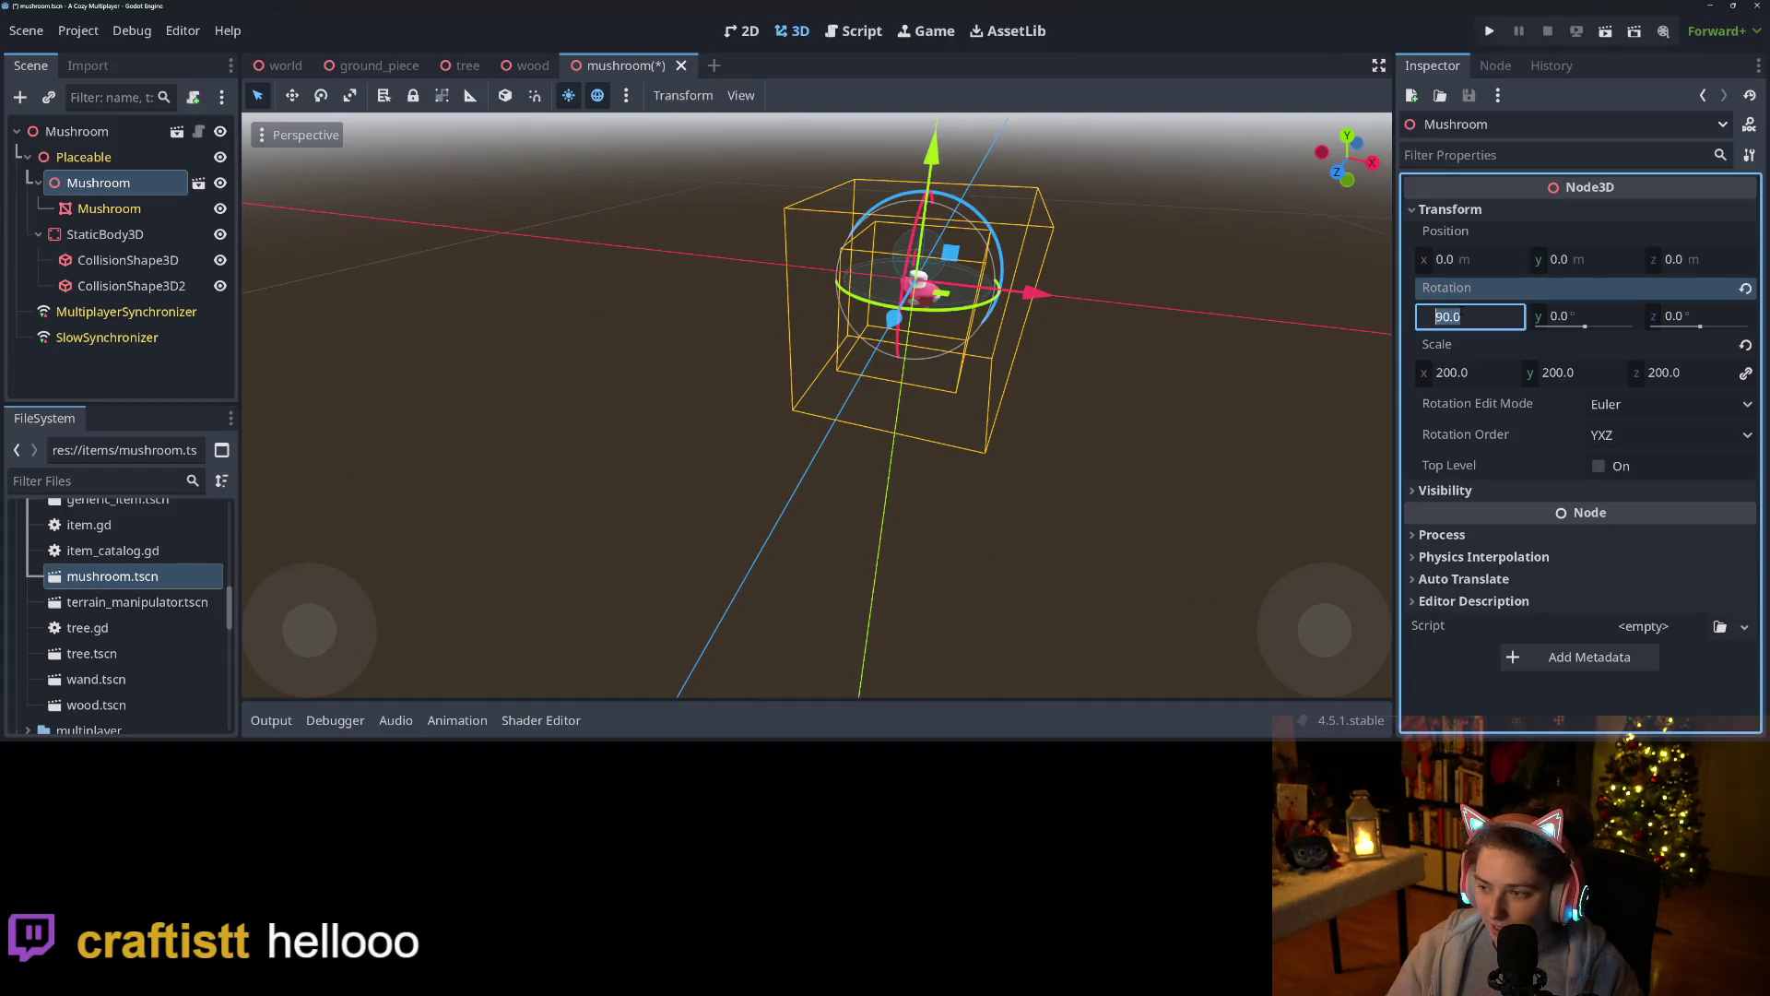
pyautogui.write('-90')
# Confirm the Mushroom's -90° X rotation and orbit the view to check it.
pyautogui.press('Return')
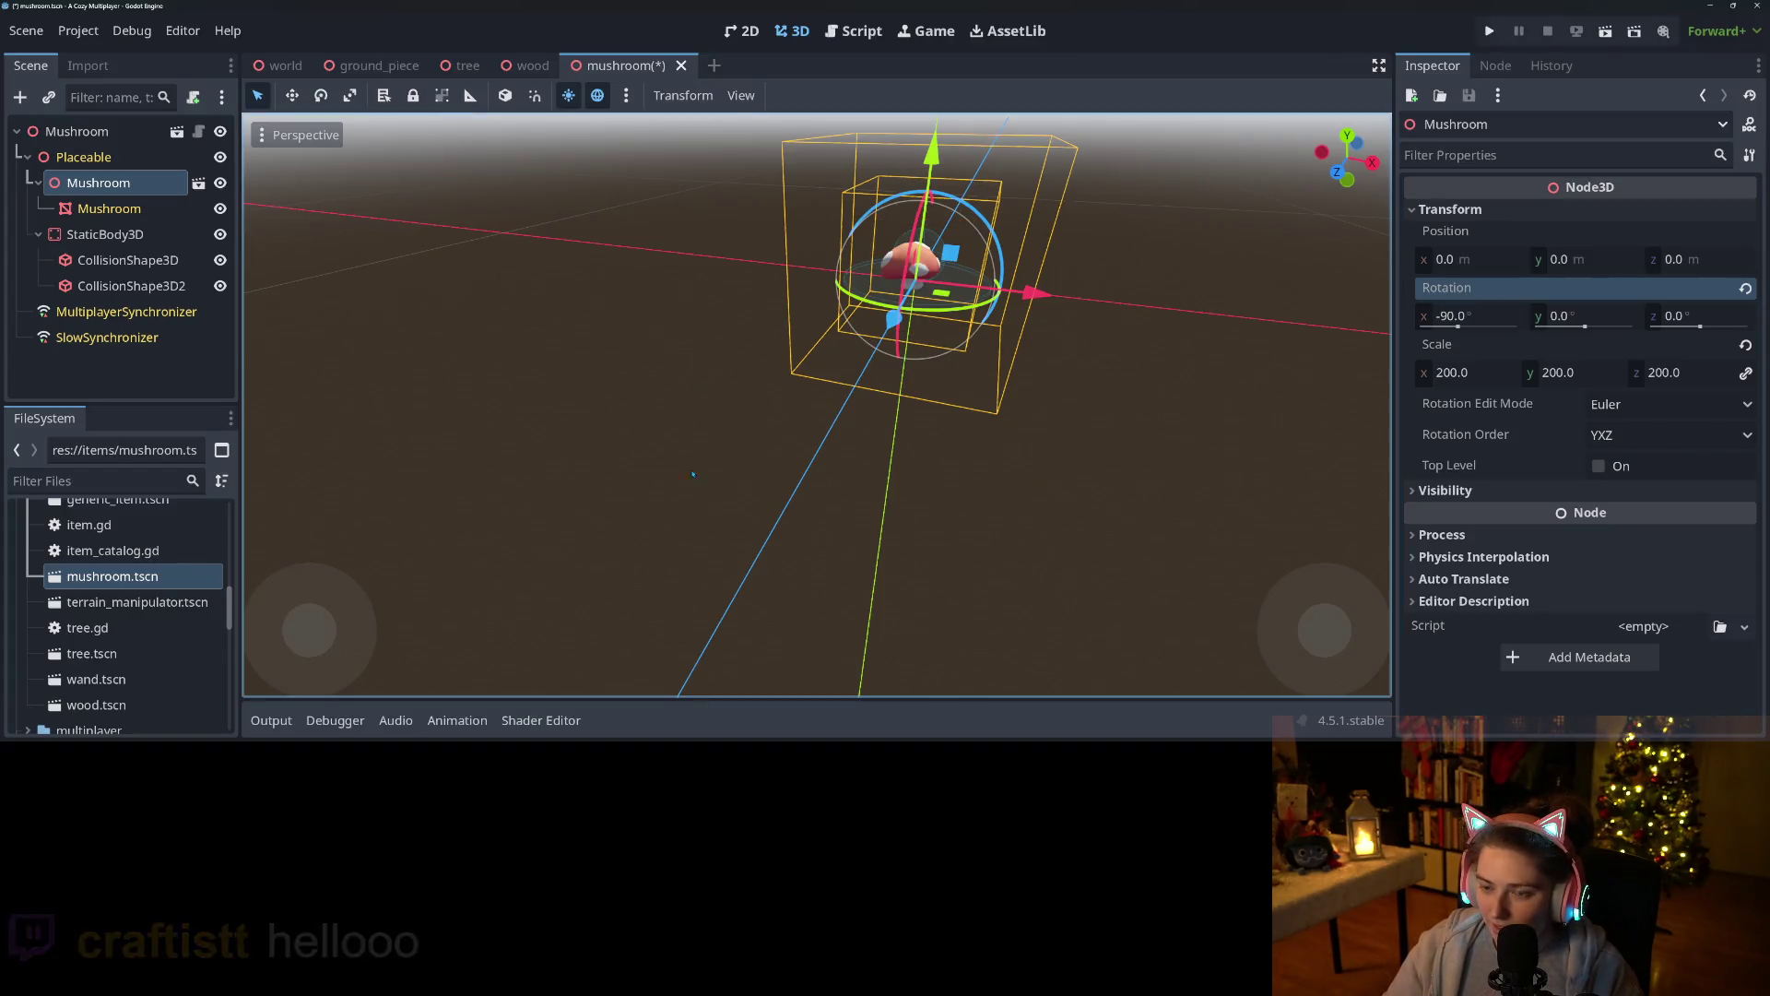
pyautogui.click(744, 463)
pyautogui.moveTo(676, 418)
pyautogui.mouseDown()
pyautogui.moveTo(763, 449)
pyautogui.moveTo(533, 440)
pyautogui.moveTo(704, 455)
pyautogui.moveTo(806, 439)
pyautogui.moveTo(1010, 547)
pyautogui.moveTo(678, 481)
pyautogui.mouseUp()
pyautogui.scroll(3, 534, 440)
pyautogui.scroll(-3, 534, 439)
pyautogui.scroll(-5, 806, 439)
pyautogui.scroll(10, 1010, 547)
# Inspect the Mushroom mesh and its parent node, then delete the Mushroom model.
pyautogui.click(129, 208)
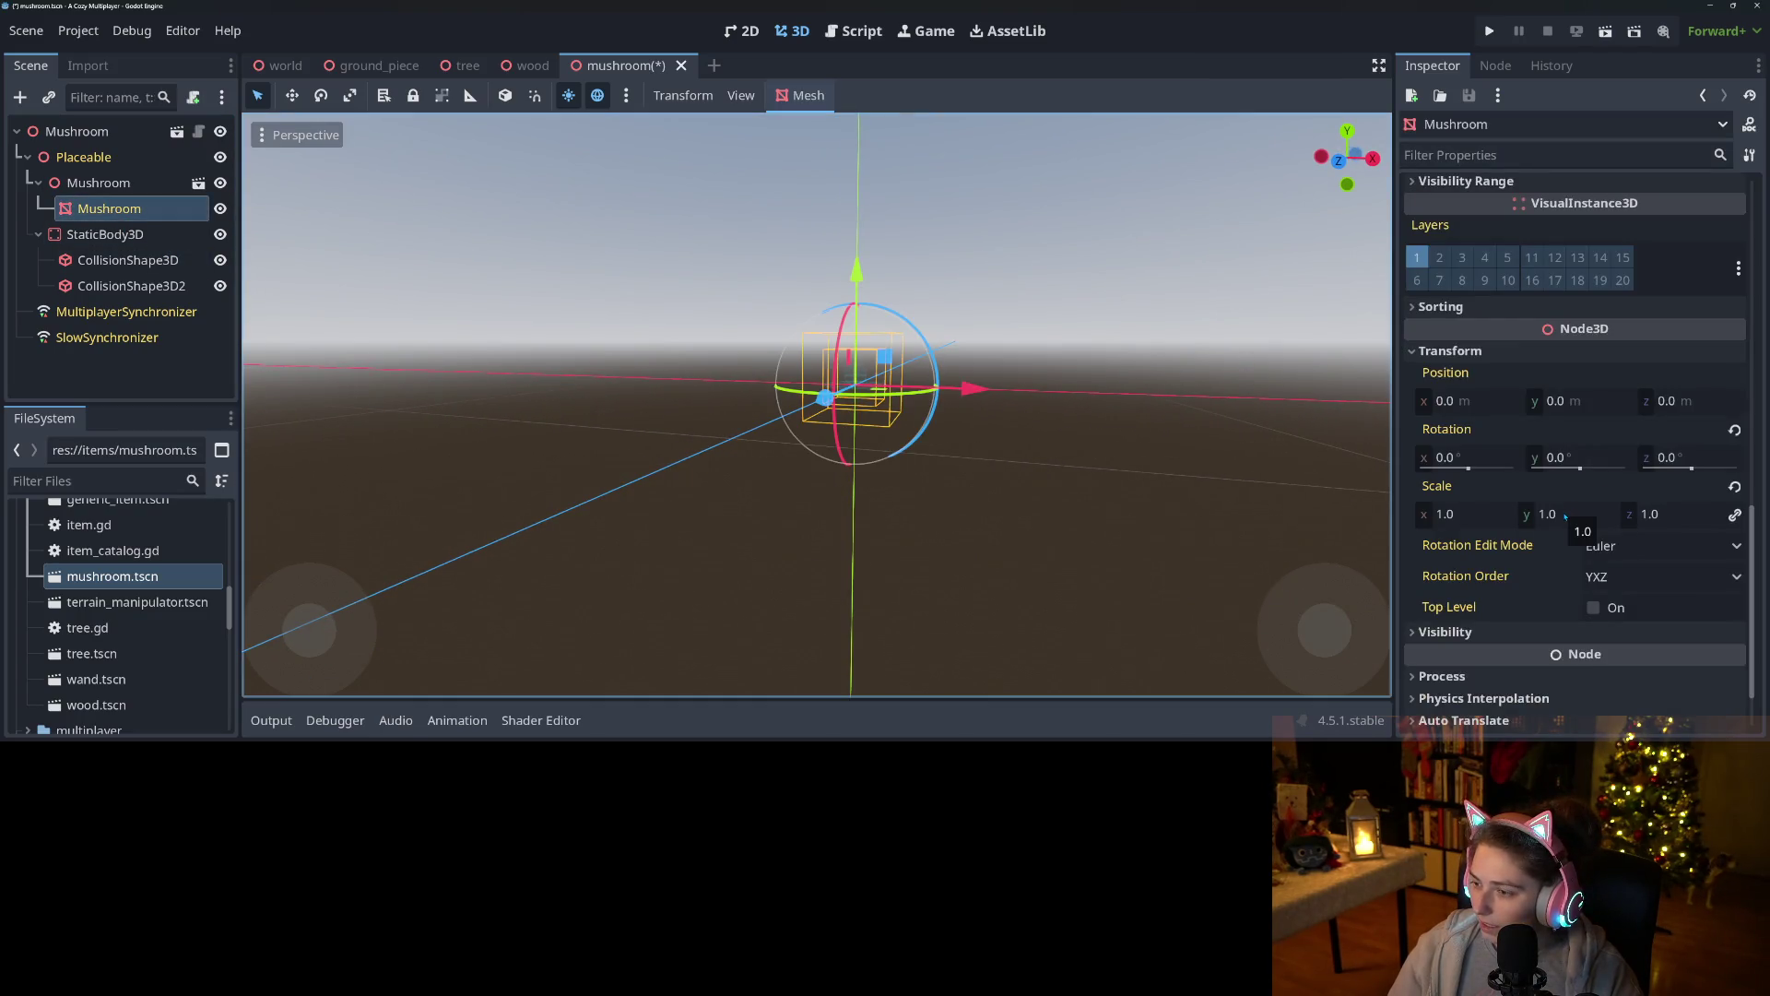
pyautogui.scroll(15, 1561, 516)
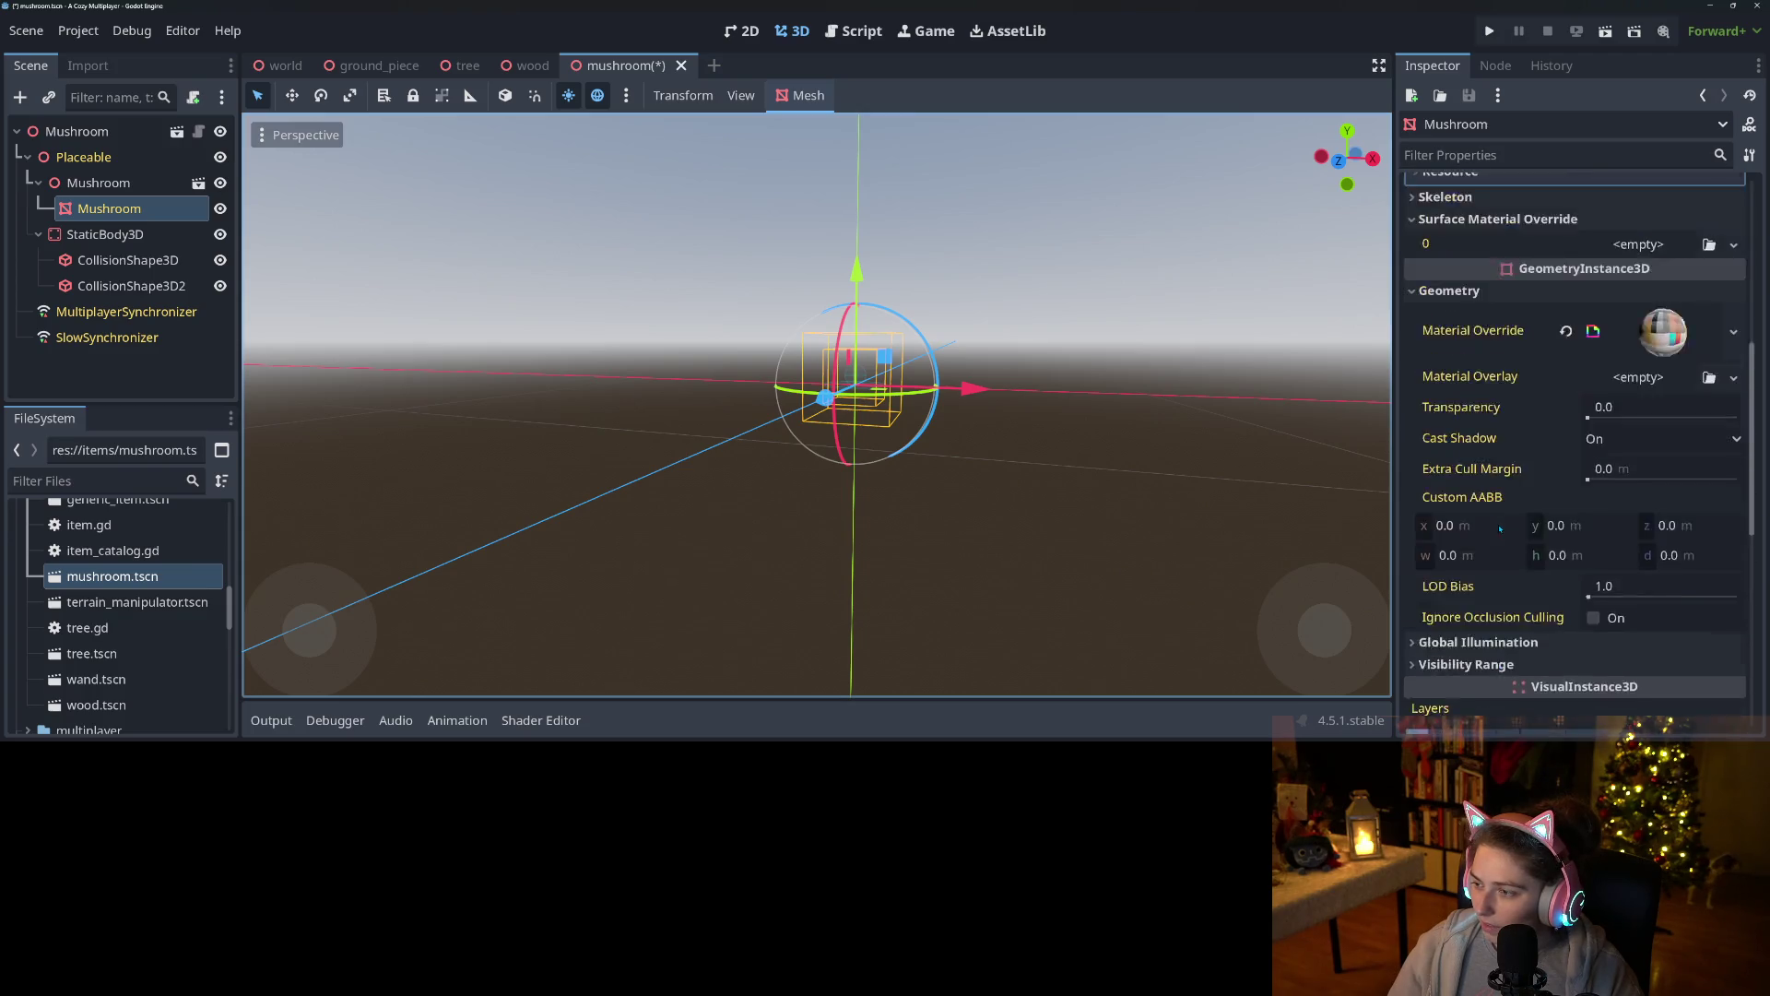
pyautogui.scroll(-15, 1500, 530)
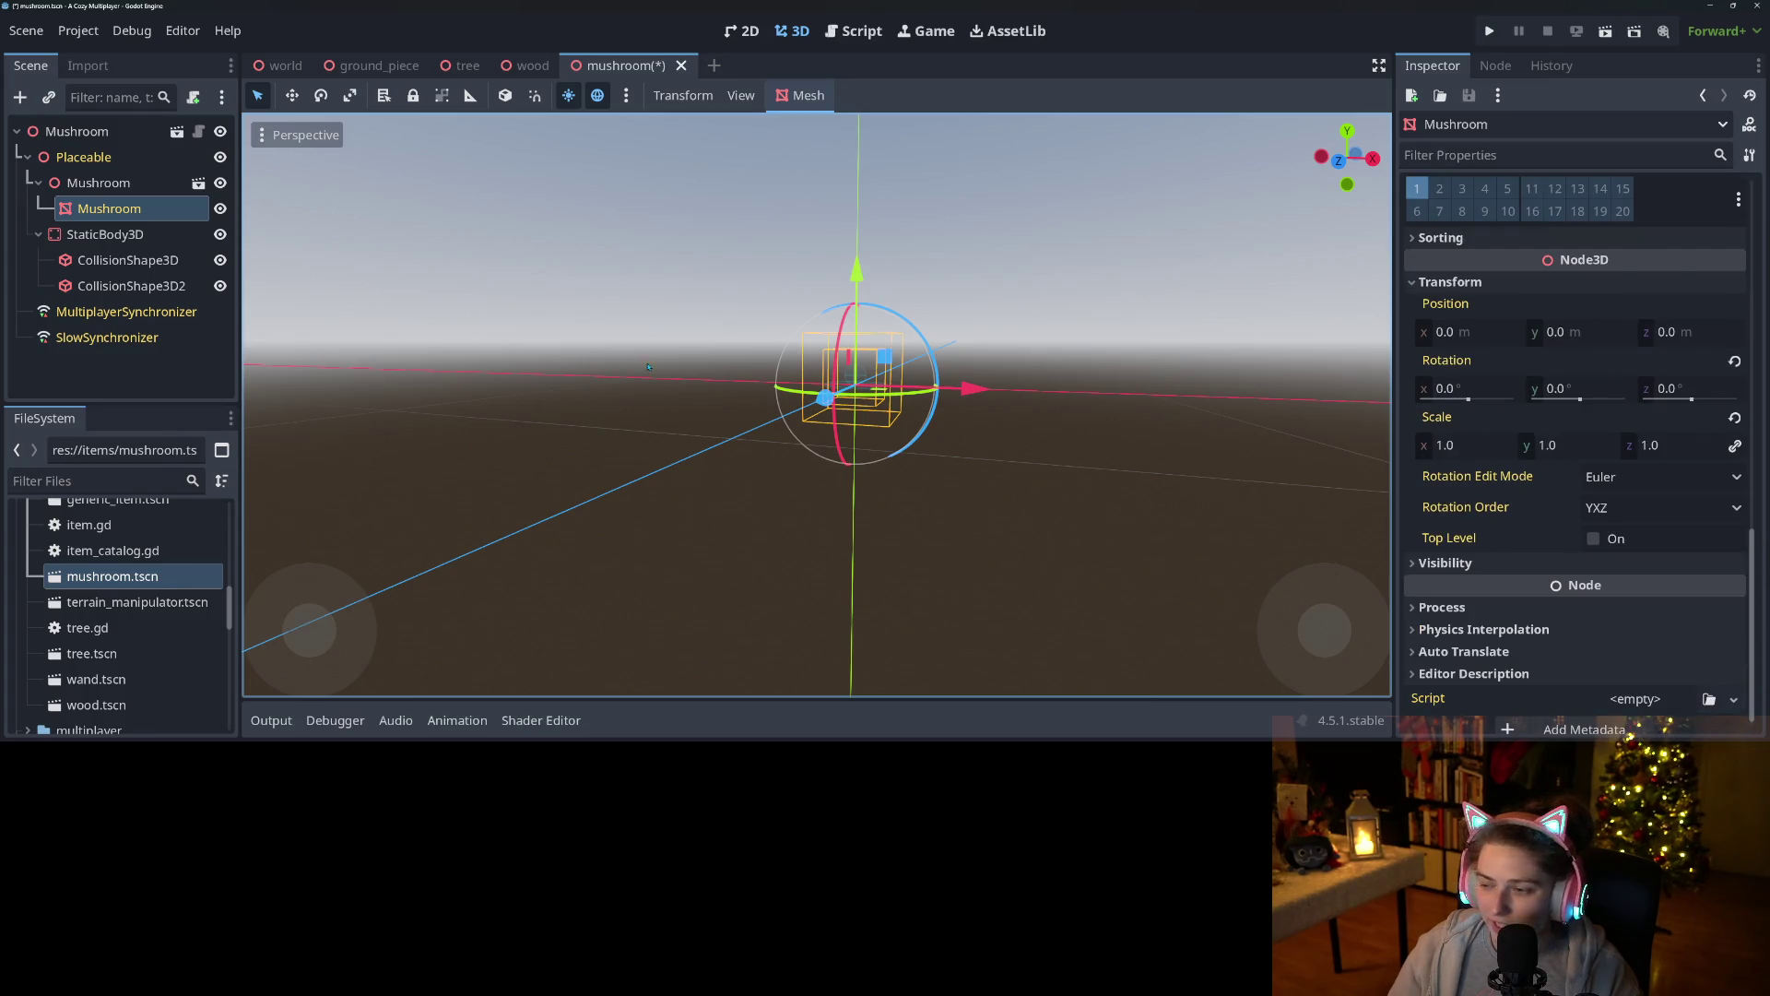
pyautogui.click(88, 186)
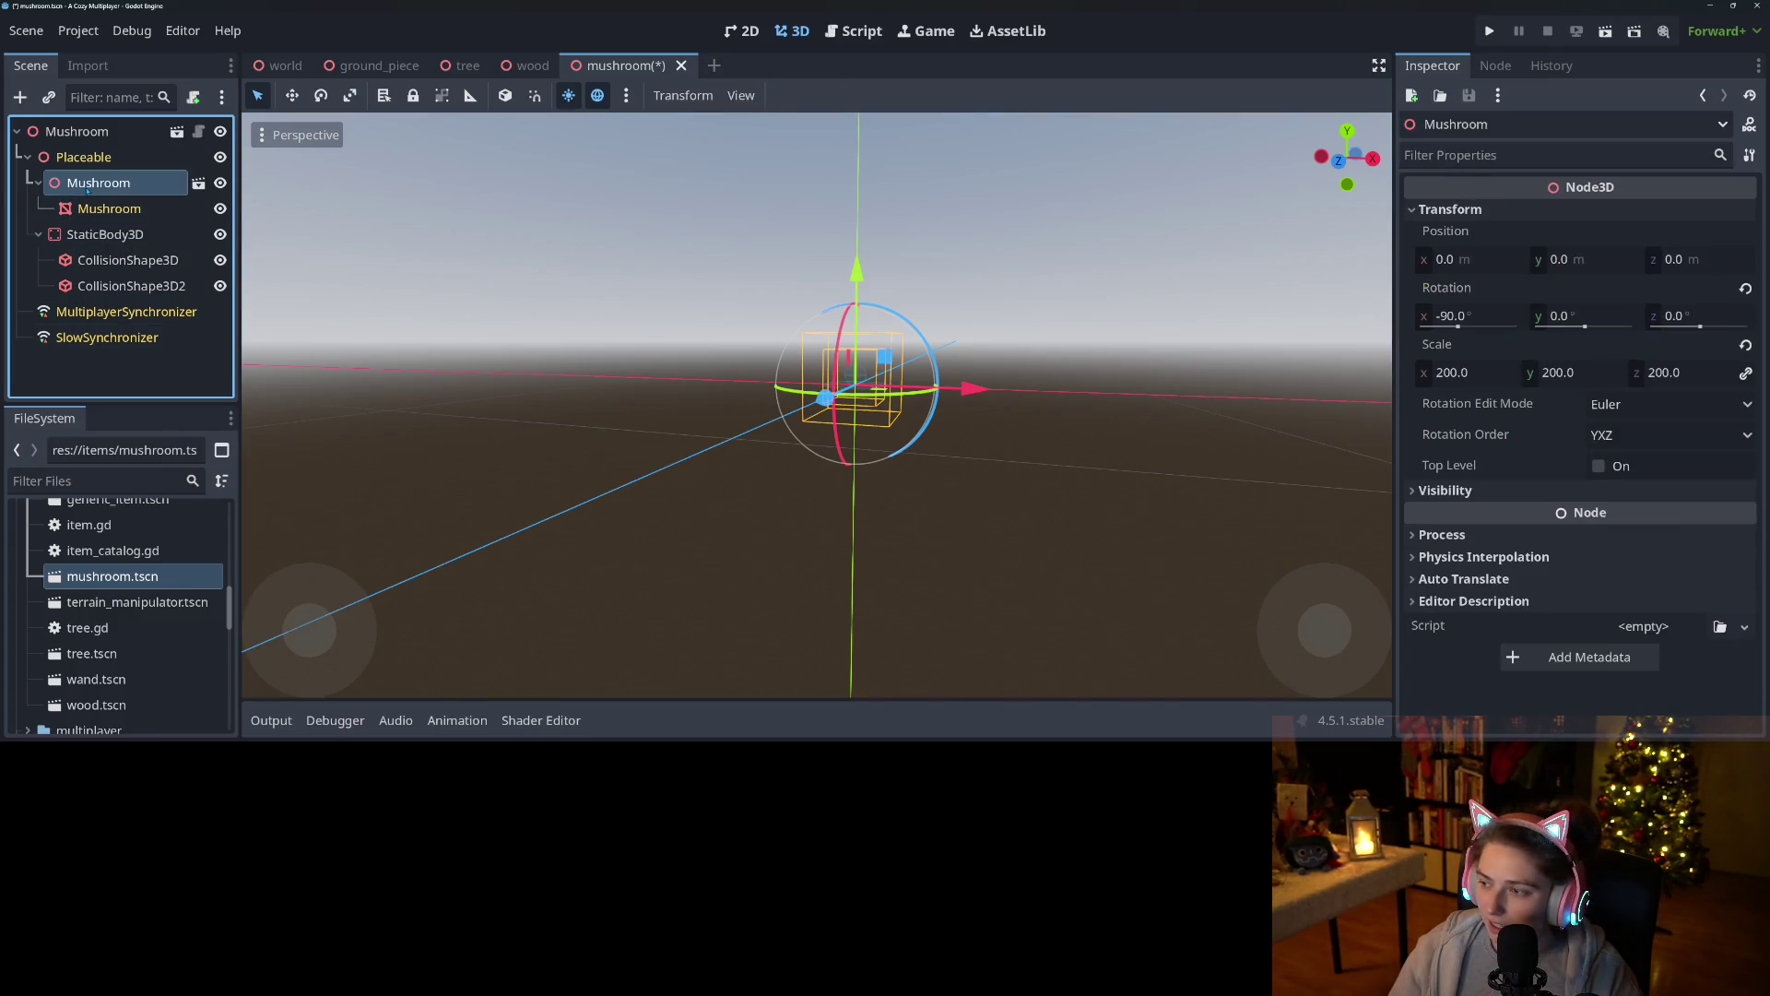
pyautogui.click(109, 208)
pyautogui.click(91, 191)
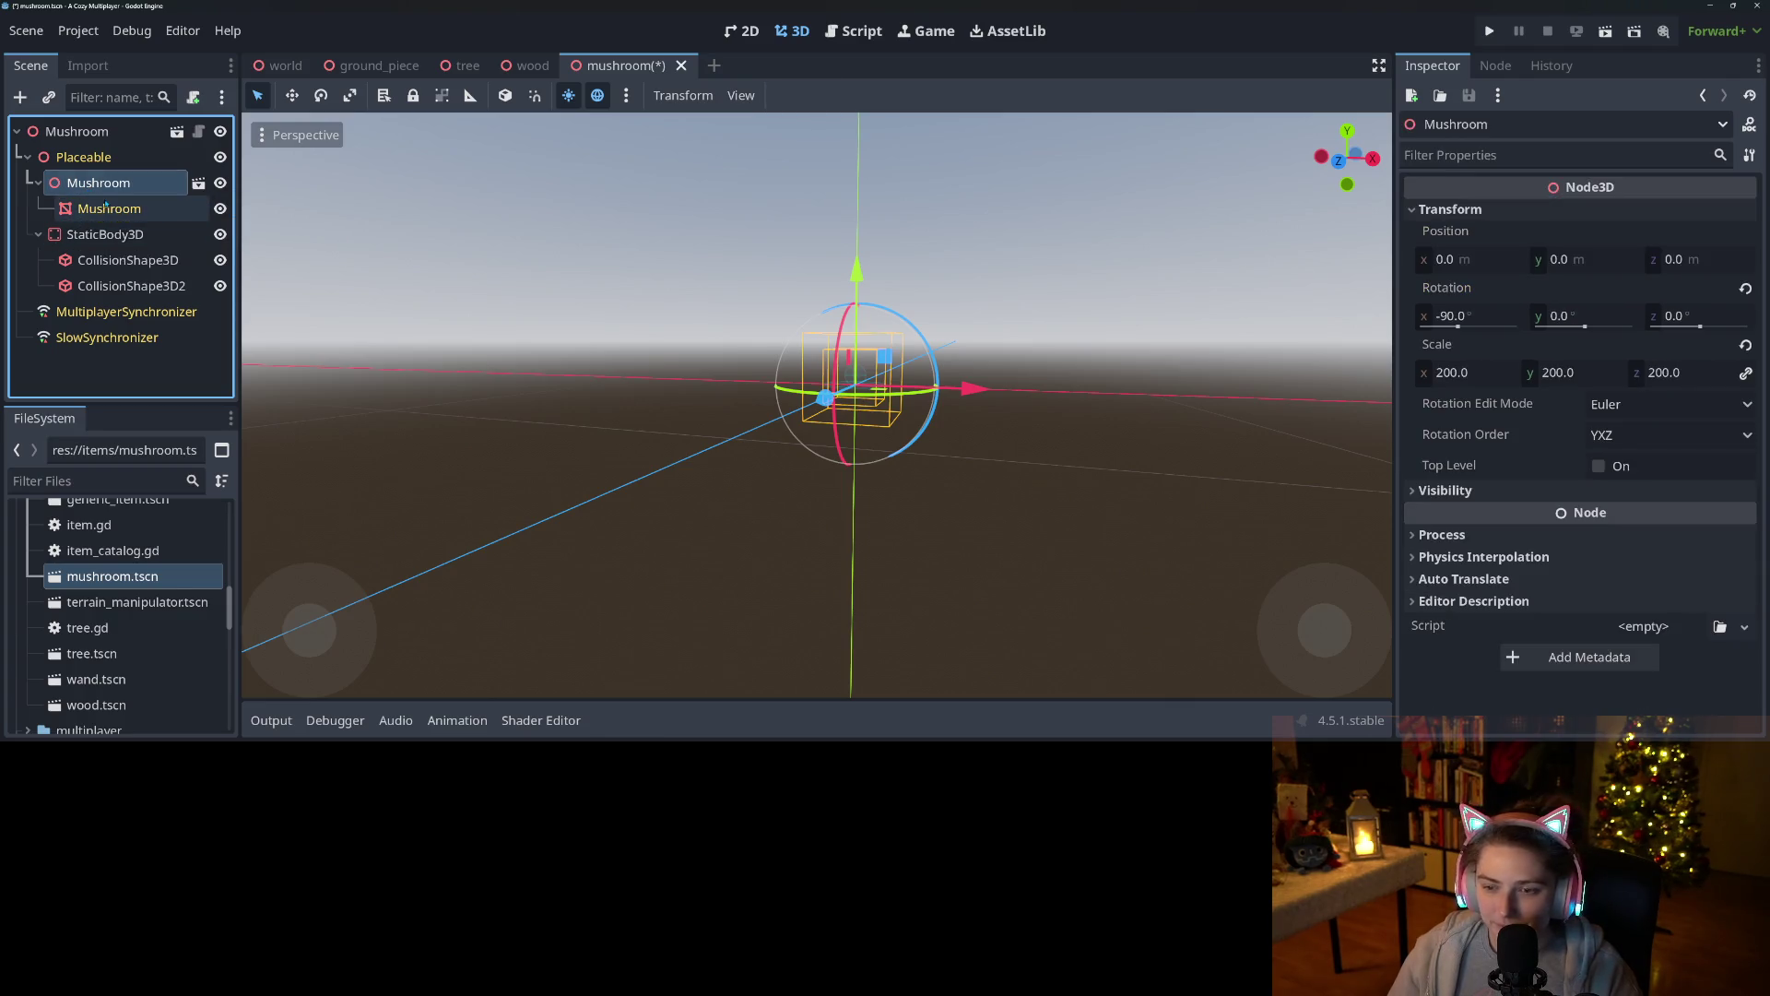
pyautogui.press('Delete')
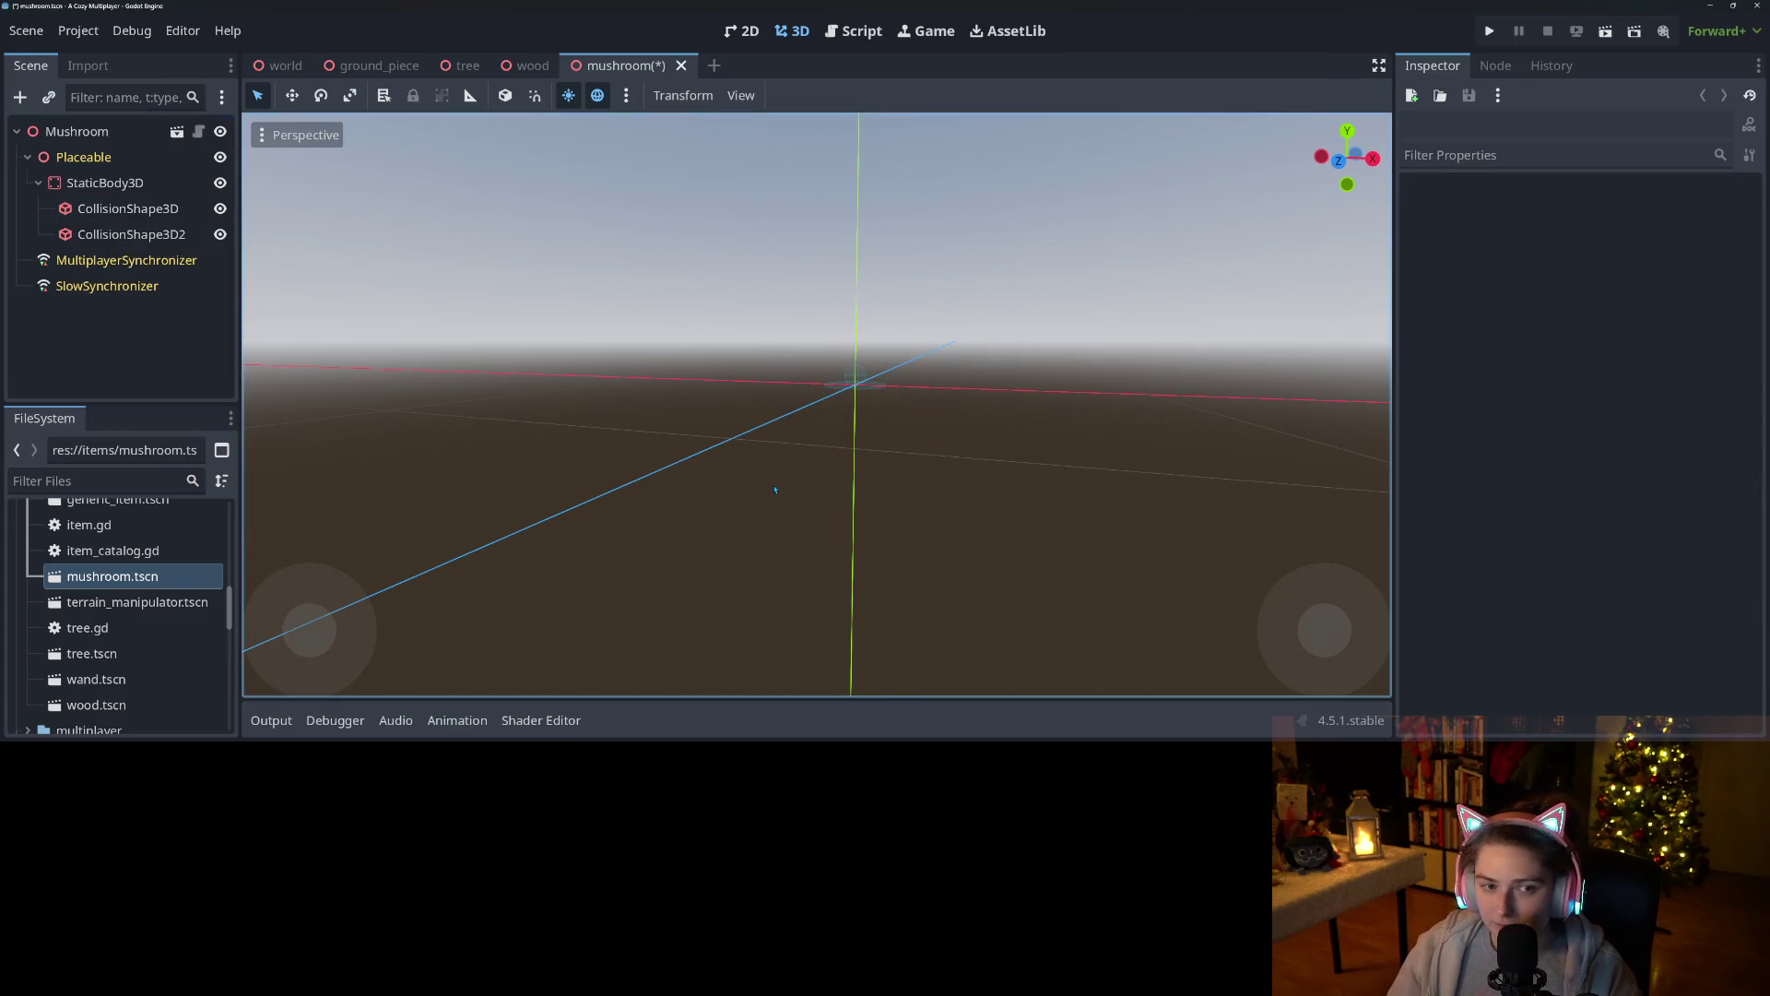
# Save mushroom.tscn with the Mushroom model removed.
pyautogui.scroll(10, 96, 707)
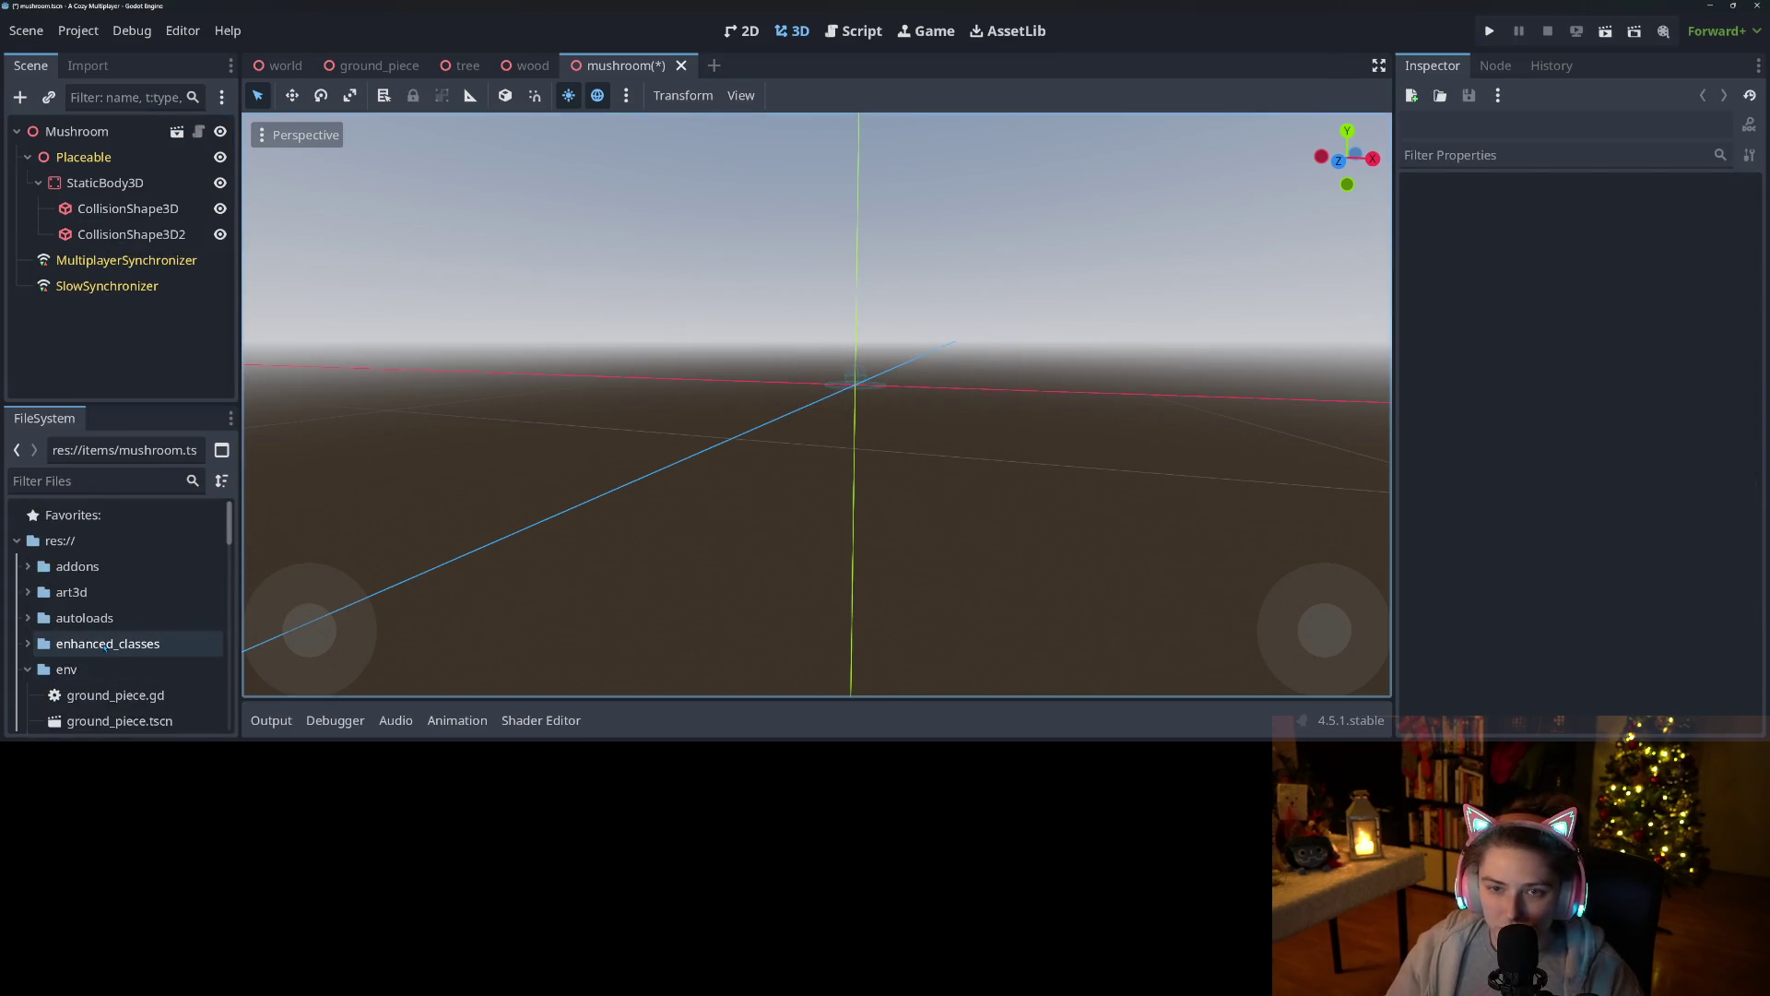
pyautogui.hotkey('ctrl', 's')
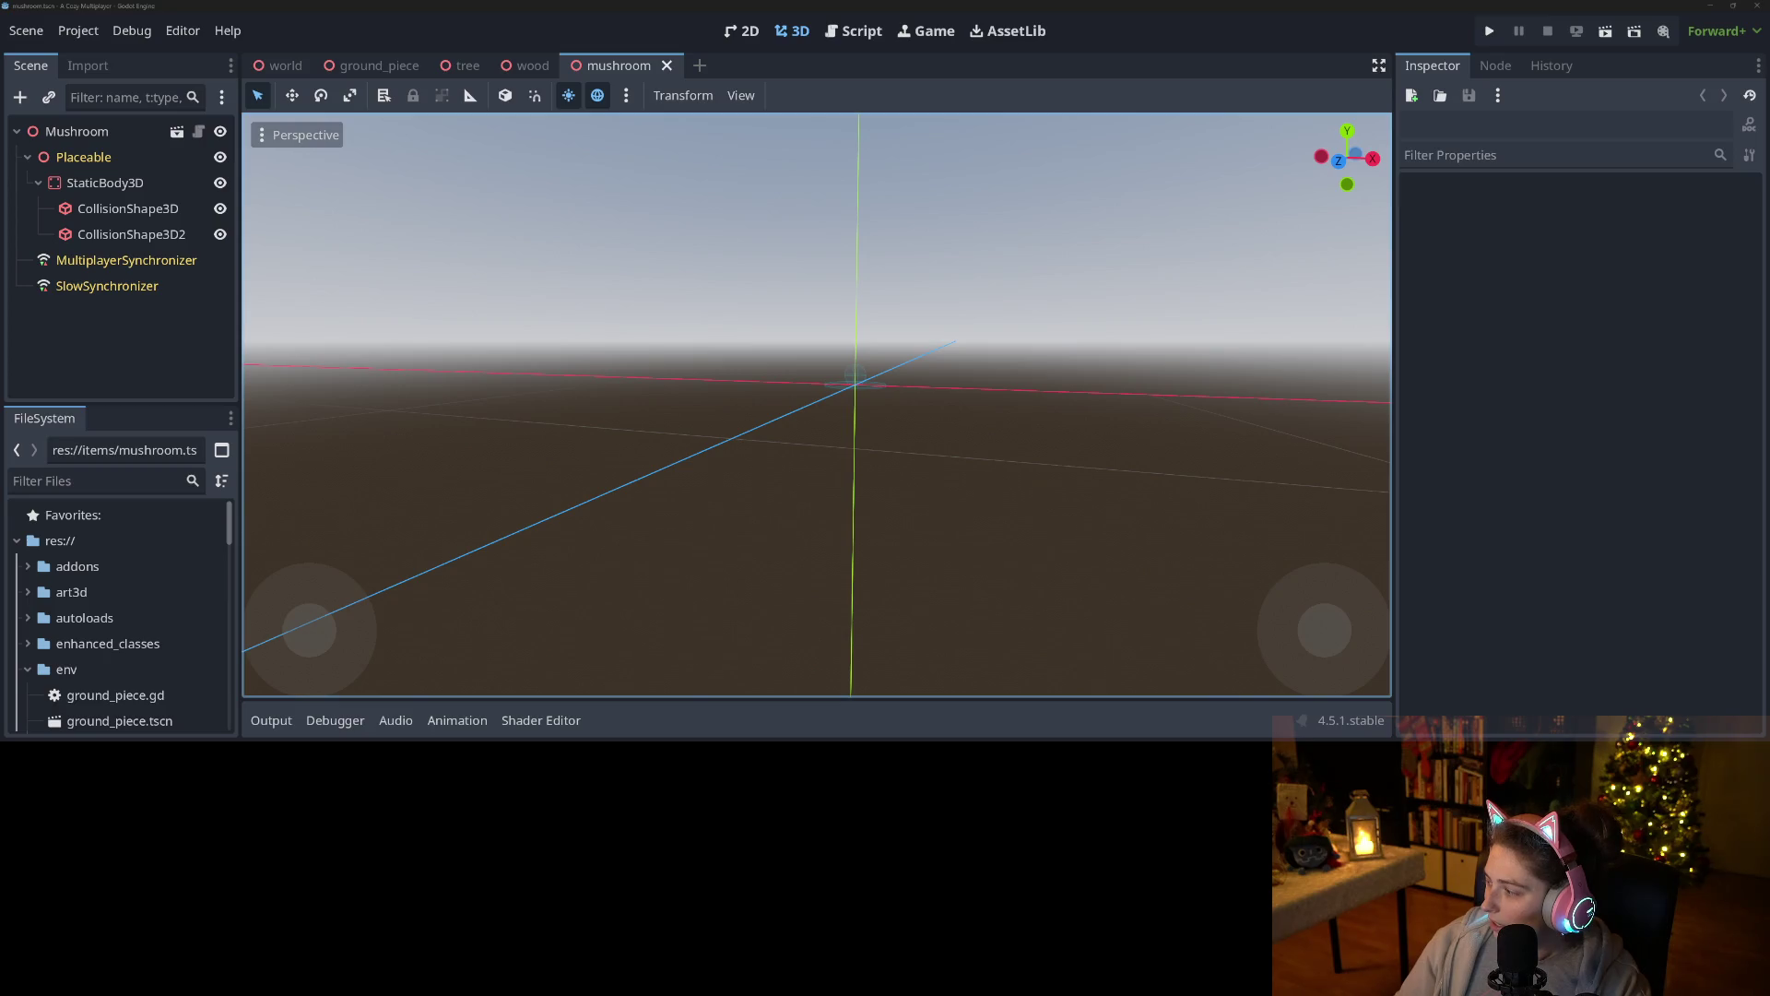
pyautogui.hotkey('alt', 'Tab')
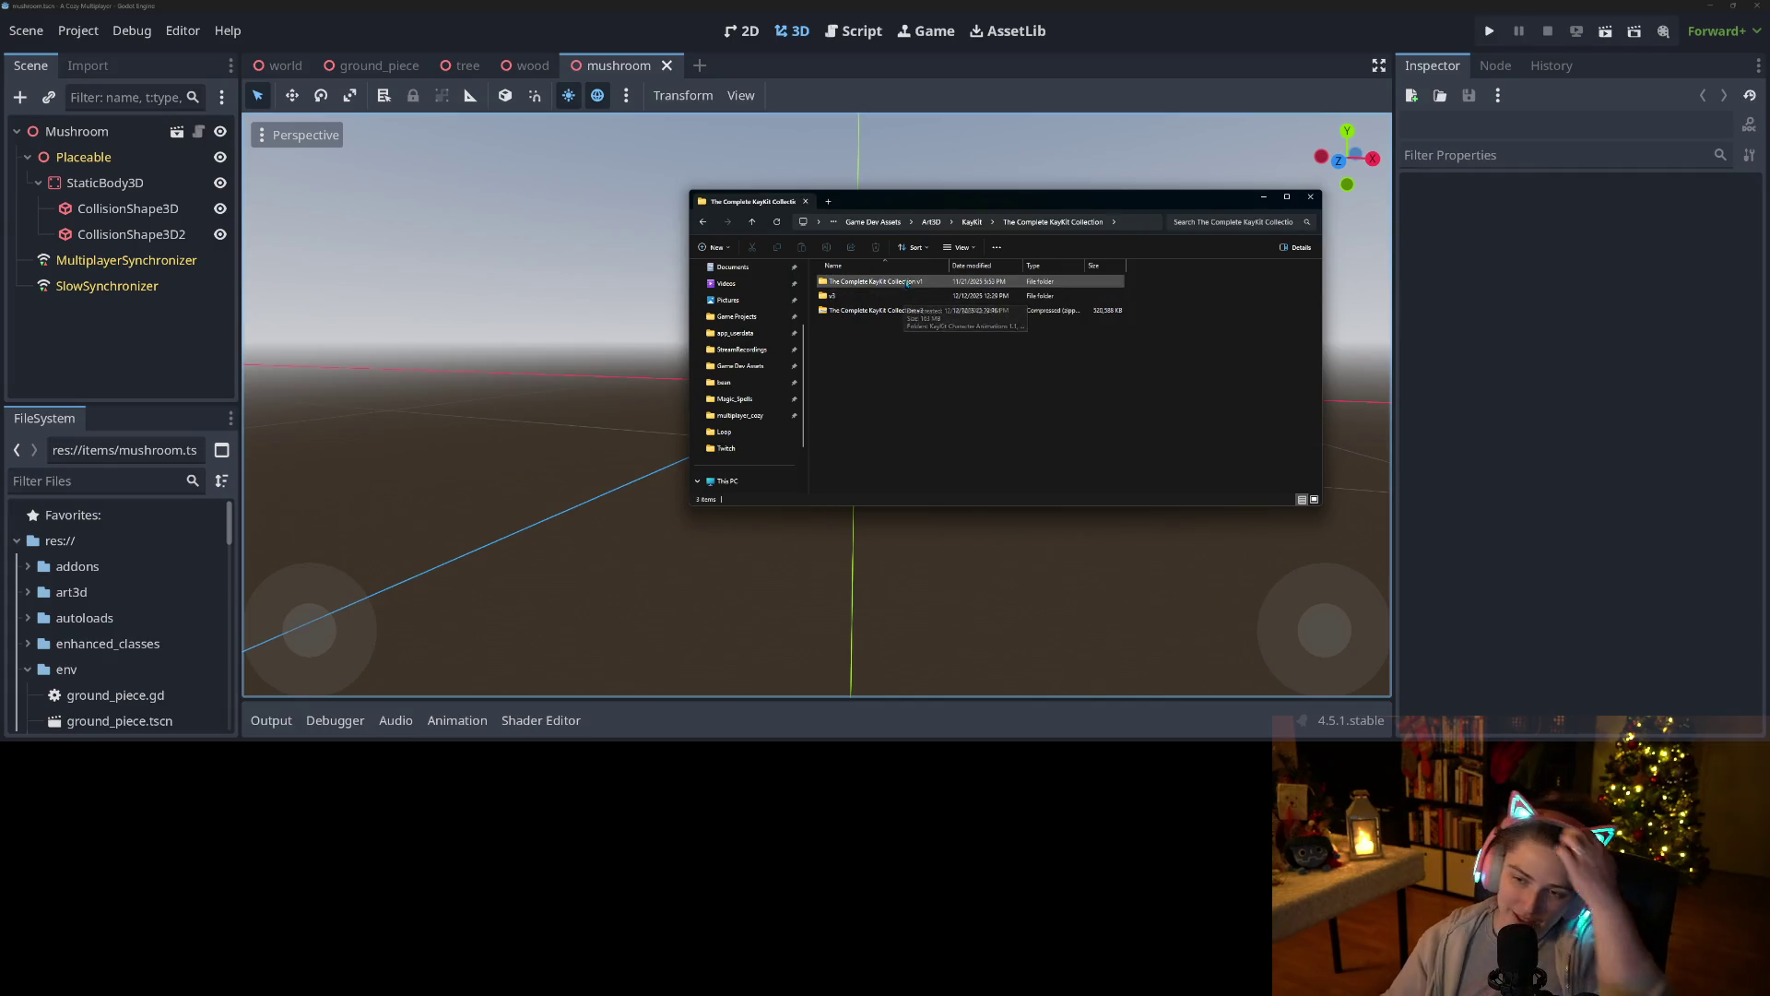
# Browse to KayKit Mystery Monthly Series 5 > November 2024 Witch > assets > obj.
pyautogui.doubleClick(885, 281)
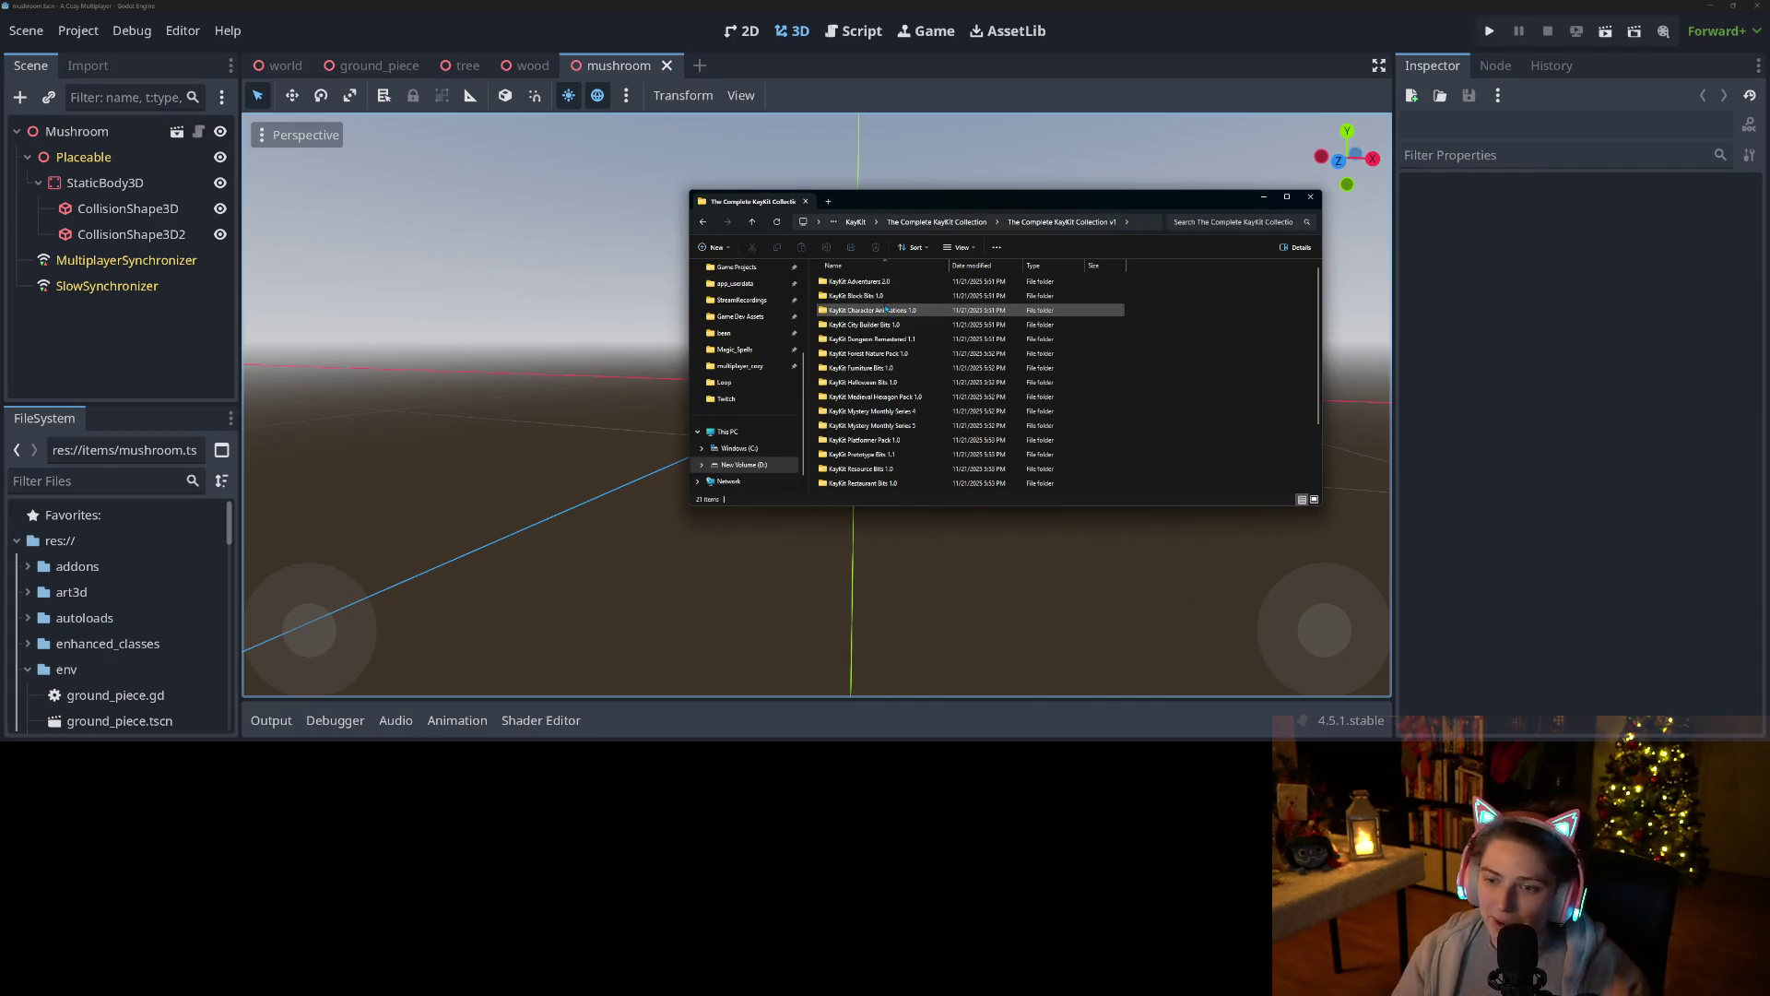
pyautogui.scroll(-2, 881, 440)
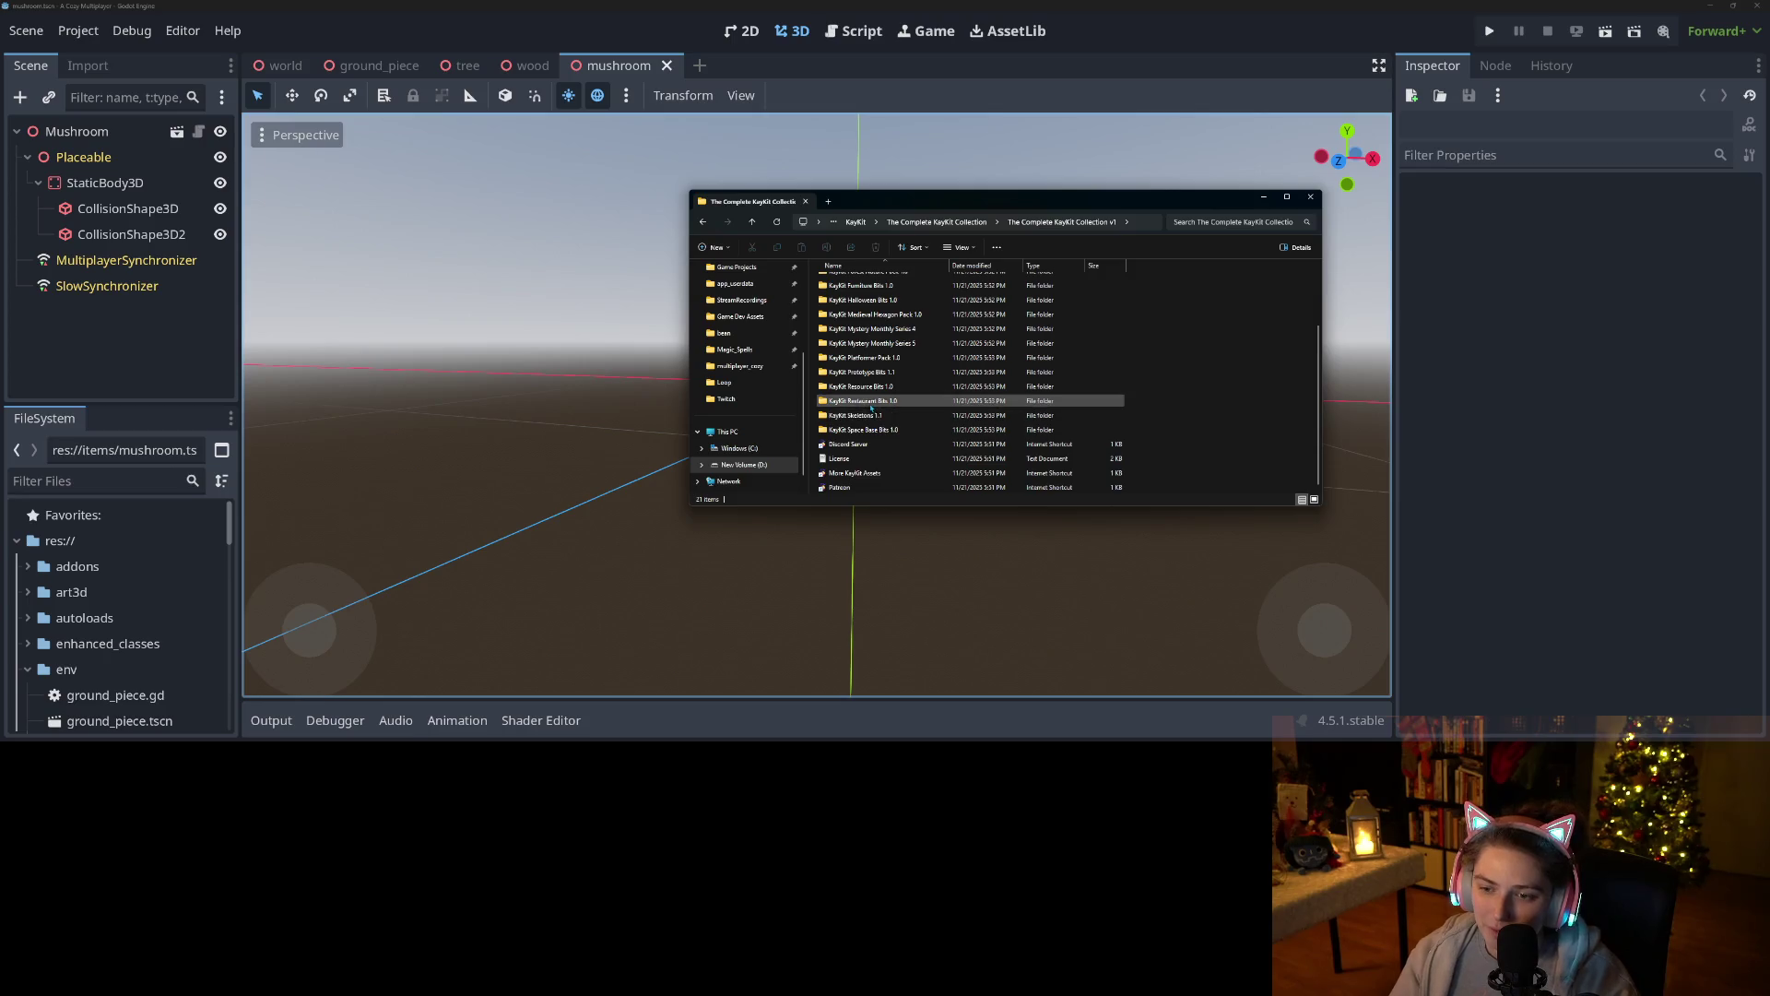
pyautogui.scroll(2, 878, 386)
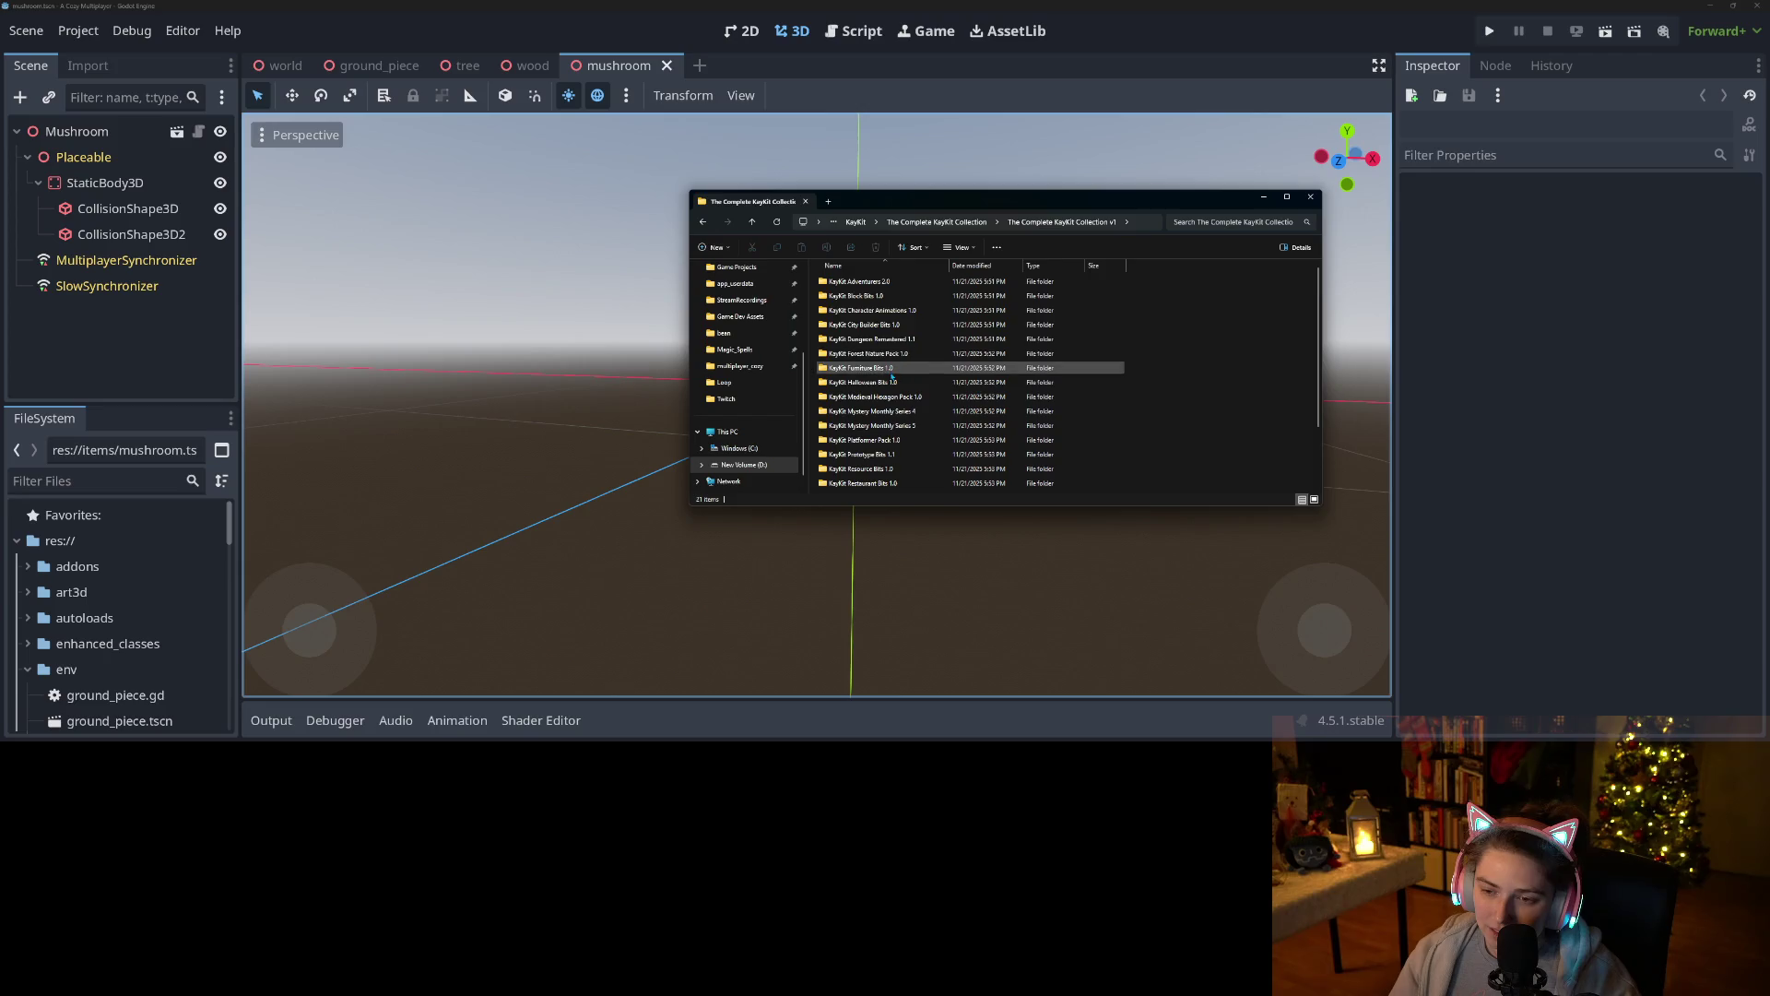
pyautogui.scroll(-2, 952, 443)
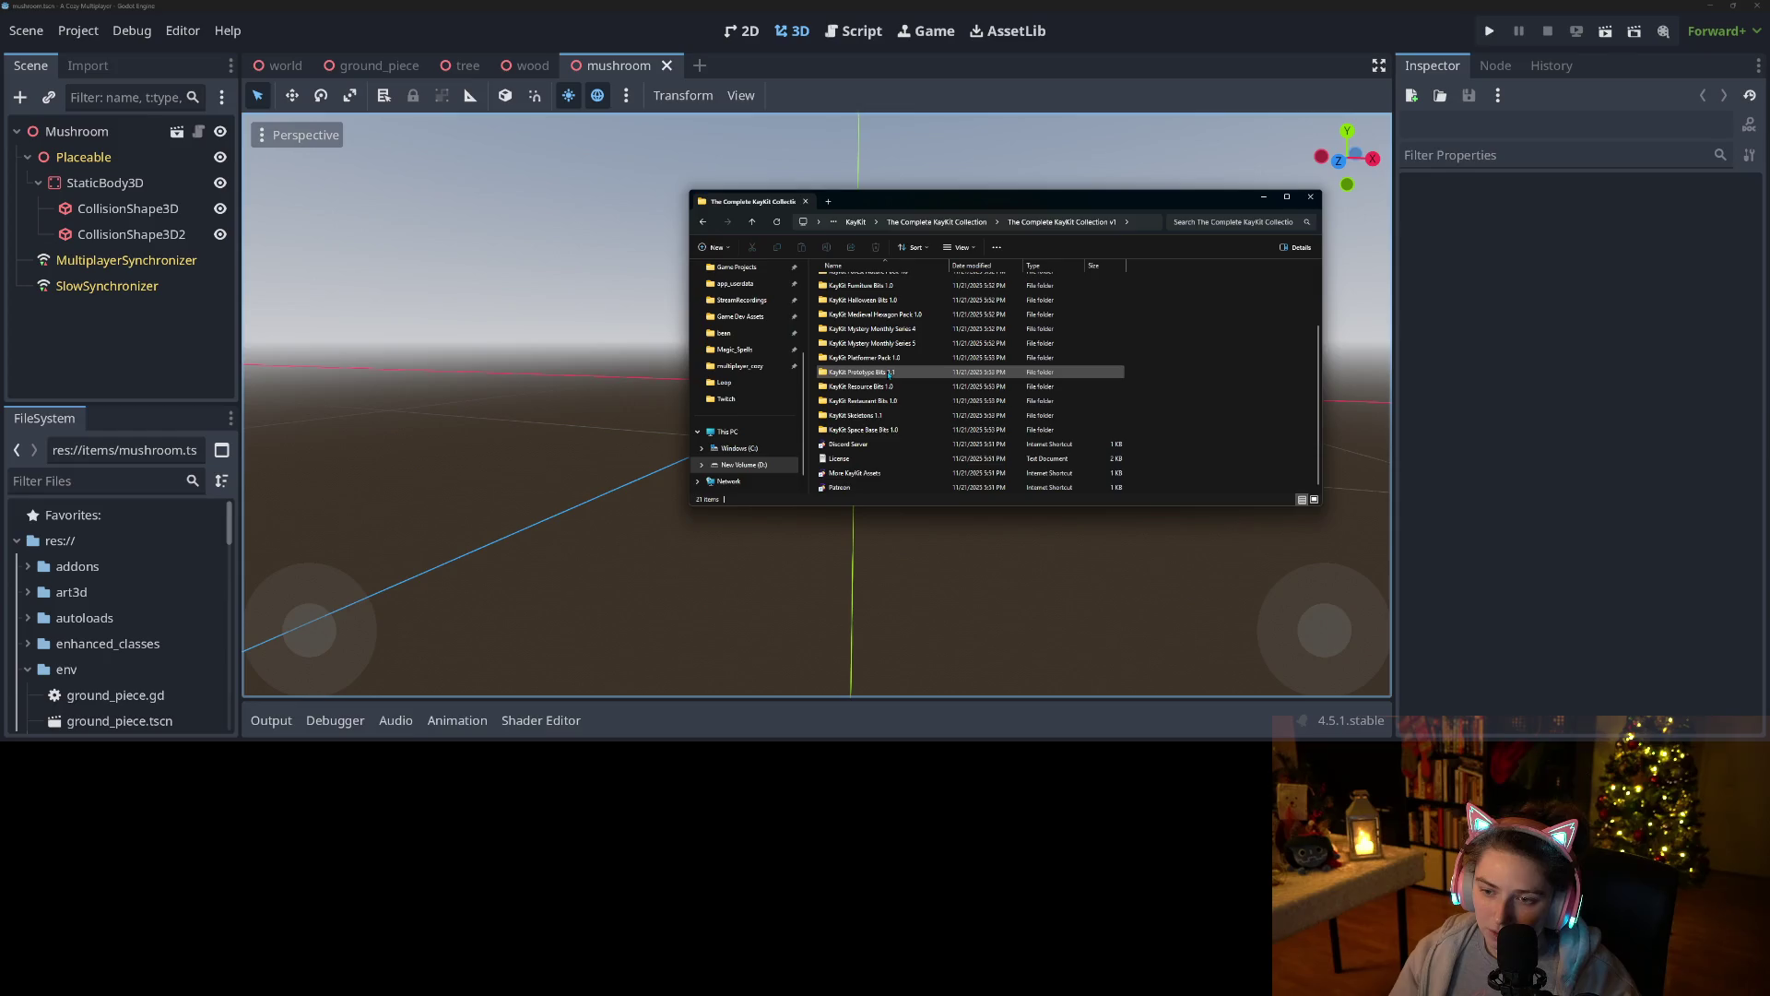
pyautogui.scroll(2, 893, 400)
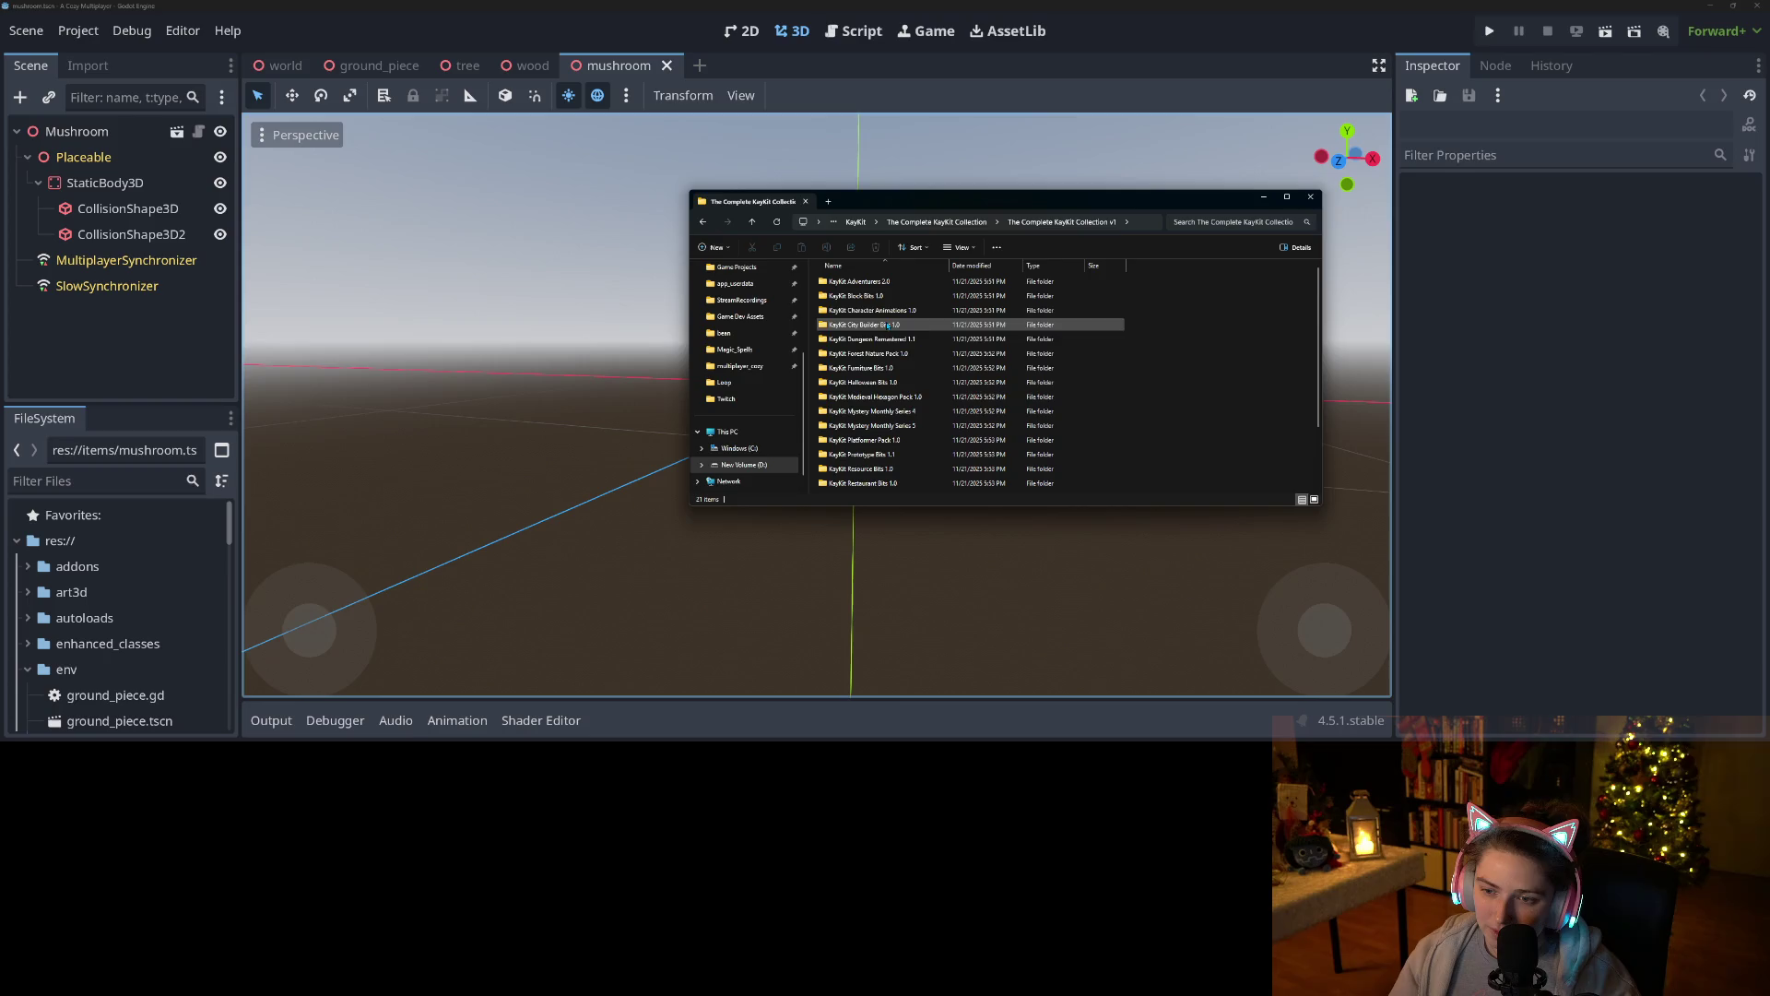
pyautogui.scroll(-1, 905, 443)
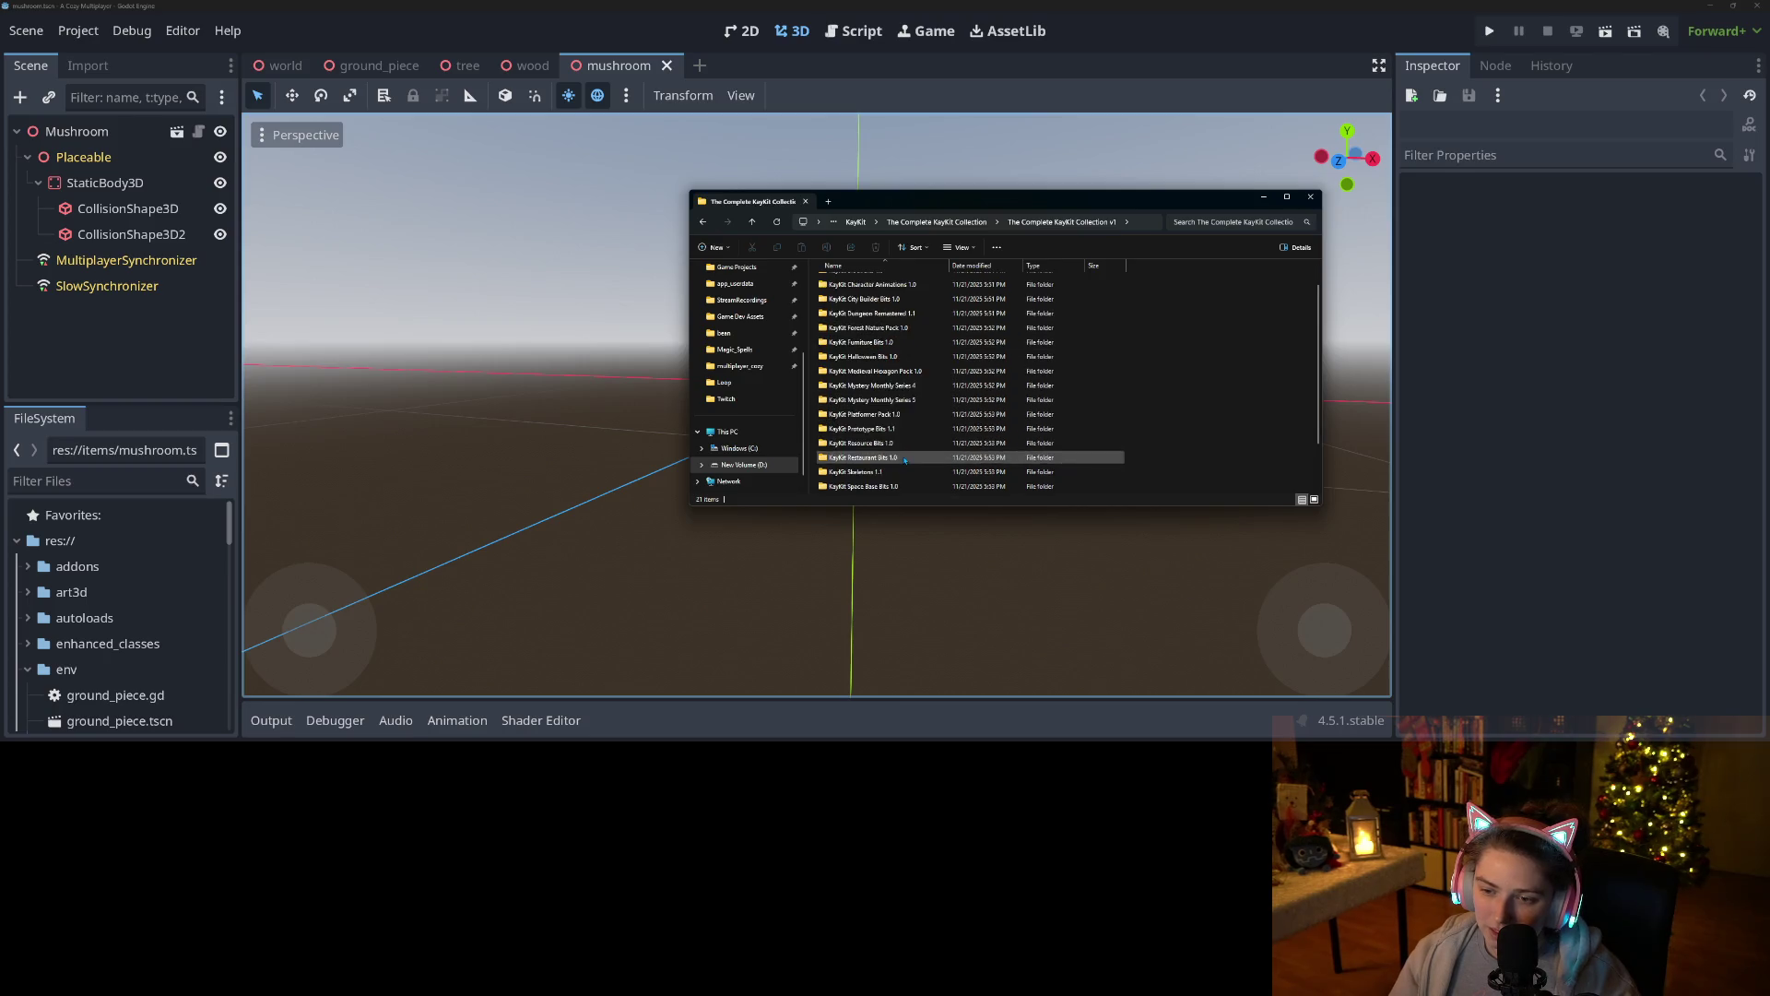
pyautogui.doubleClick(905, 398)
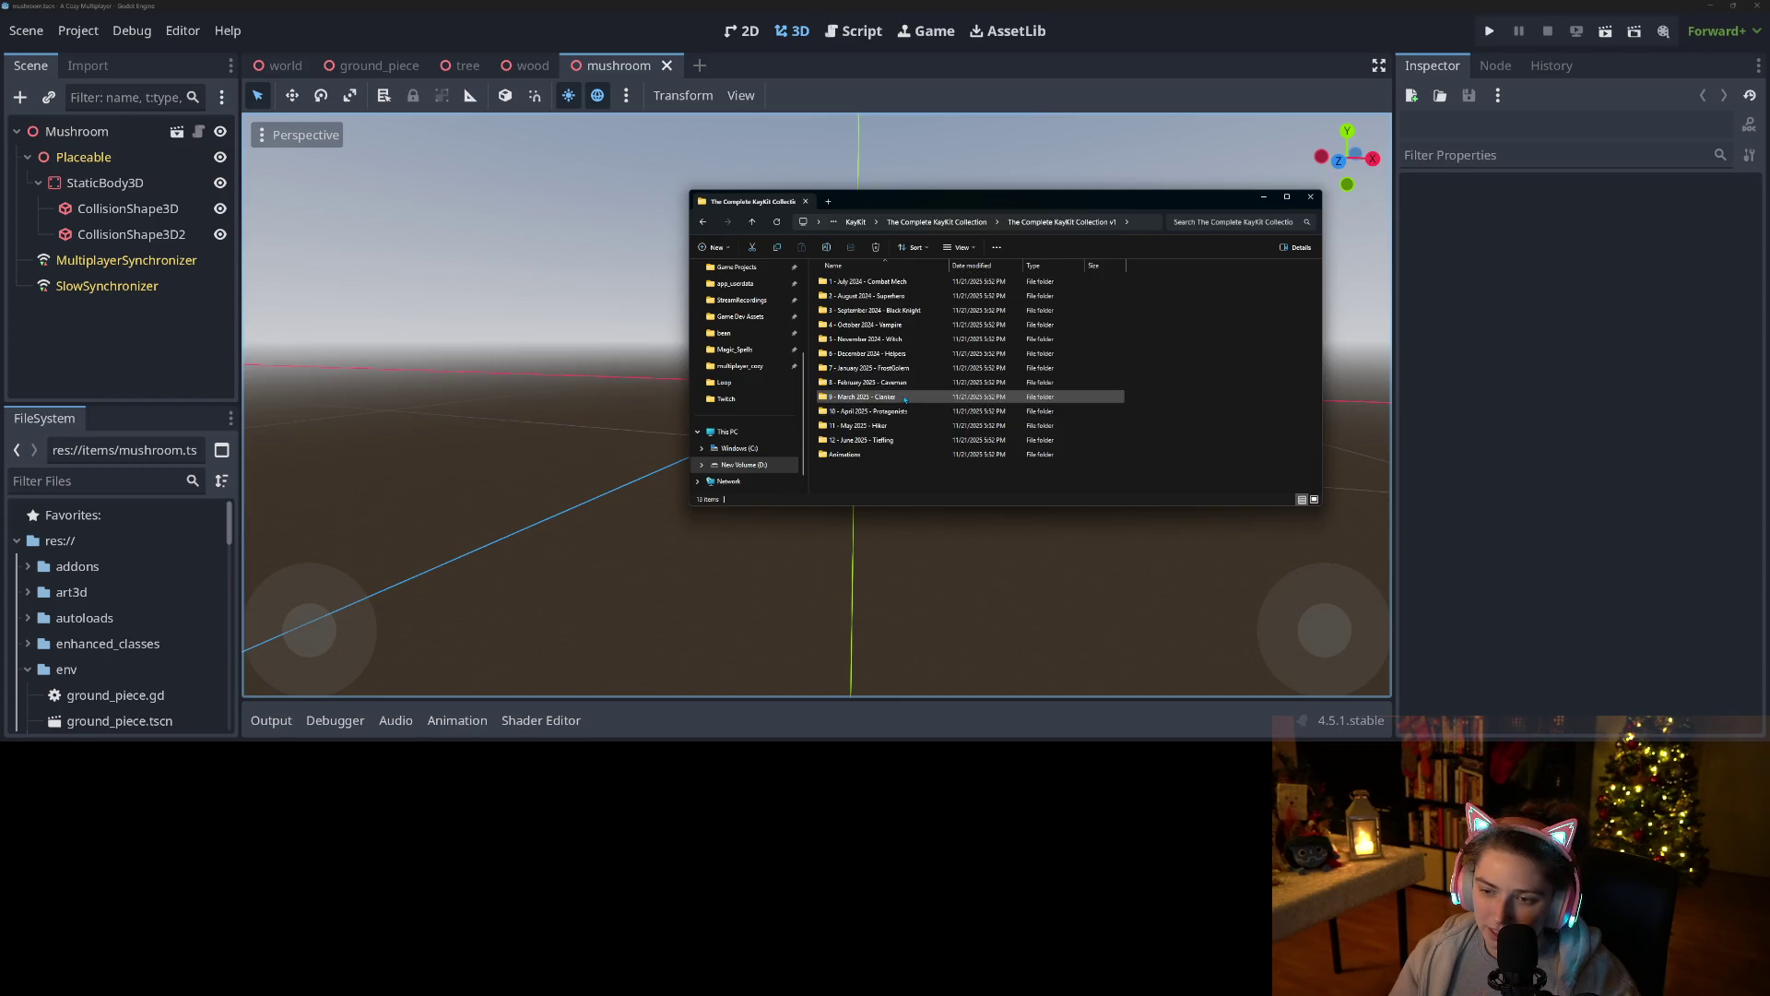
pyautogui.doubleClick(903, 341)
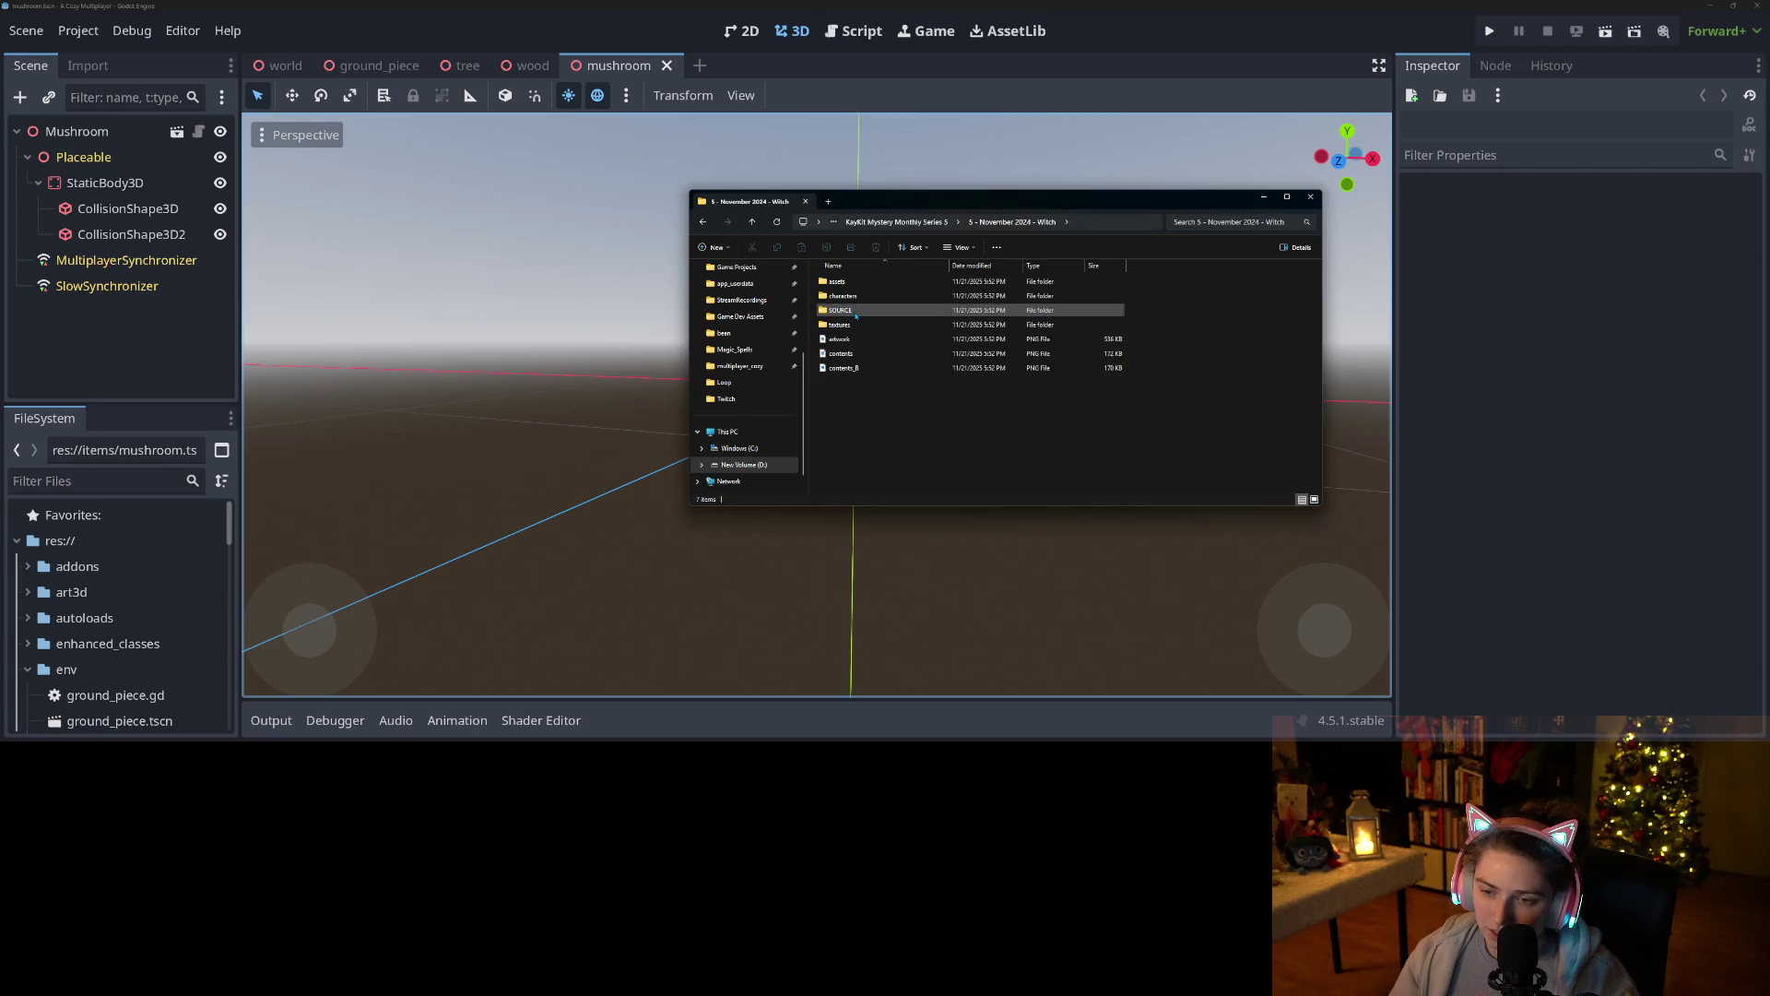
pyautogui.doubleClick(854, 282)
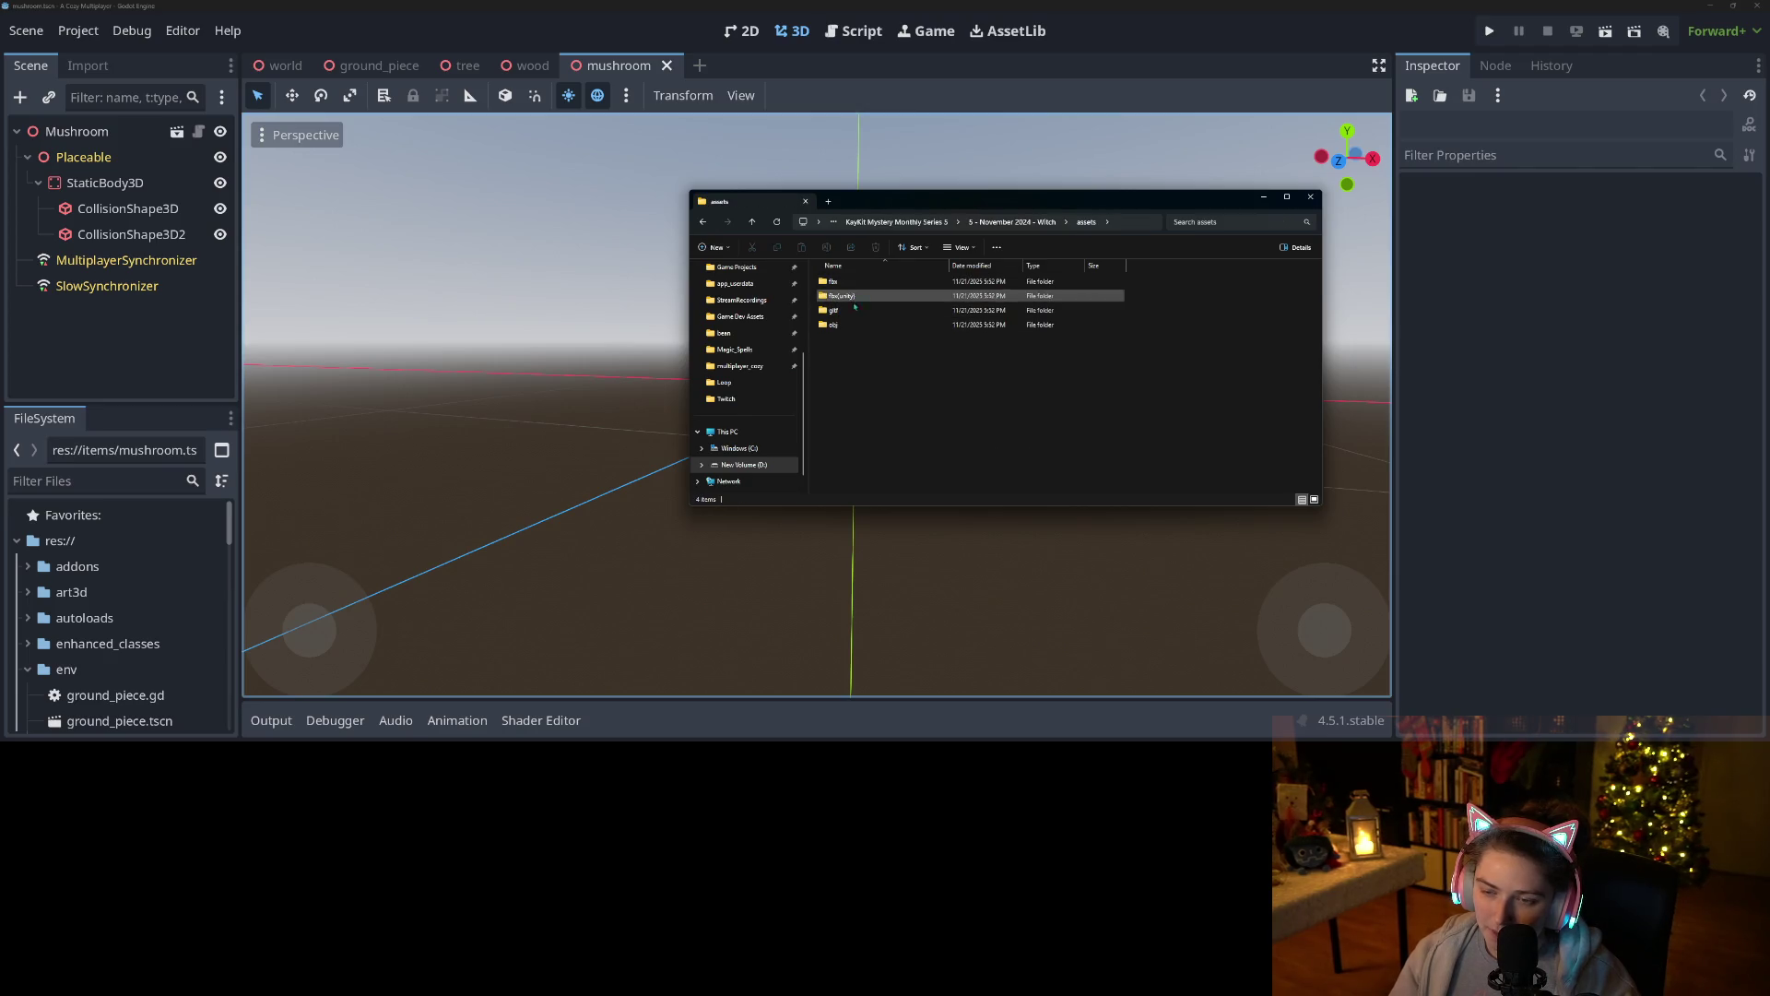
pyautogui.doubleClick(885, 325)
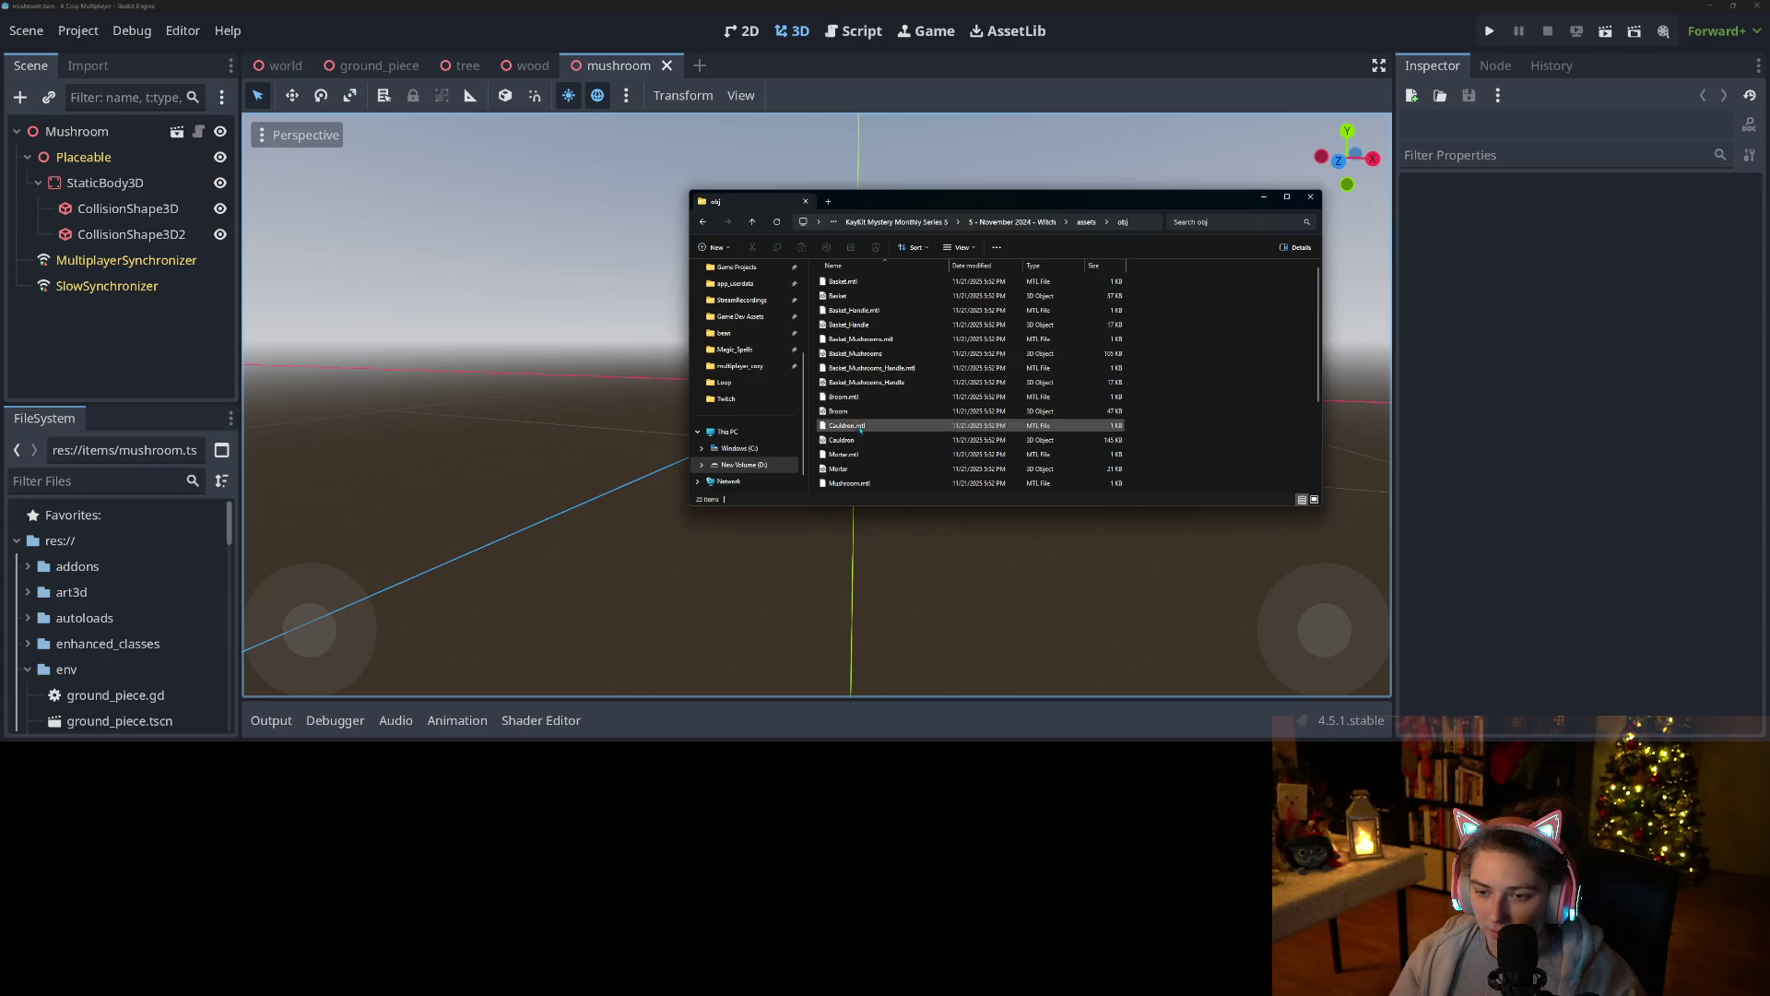
# Select the Mushroom model file, then return to Godot's project files.
pyautogui.scroll(-2, 866, 440)
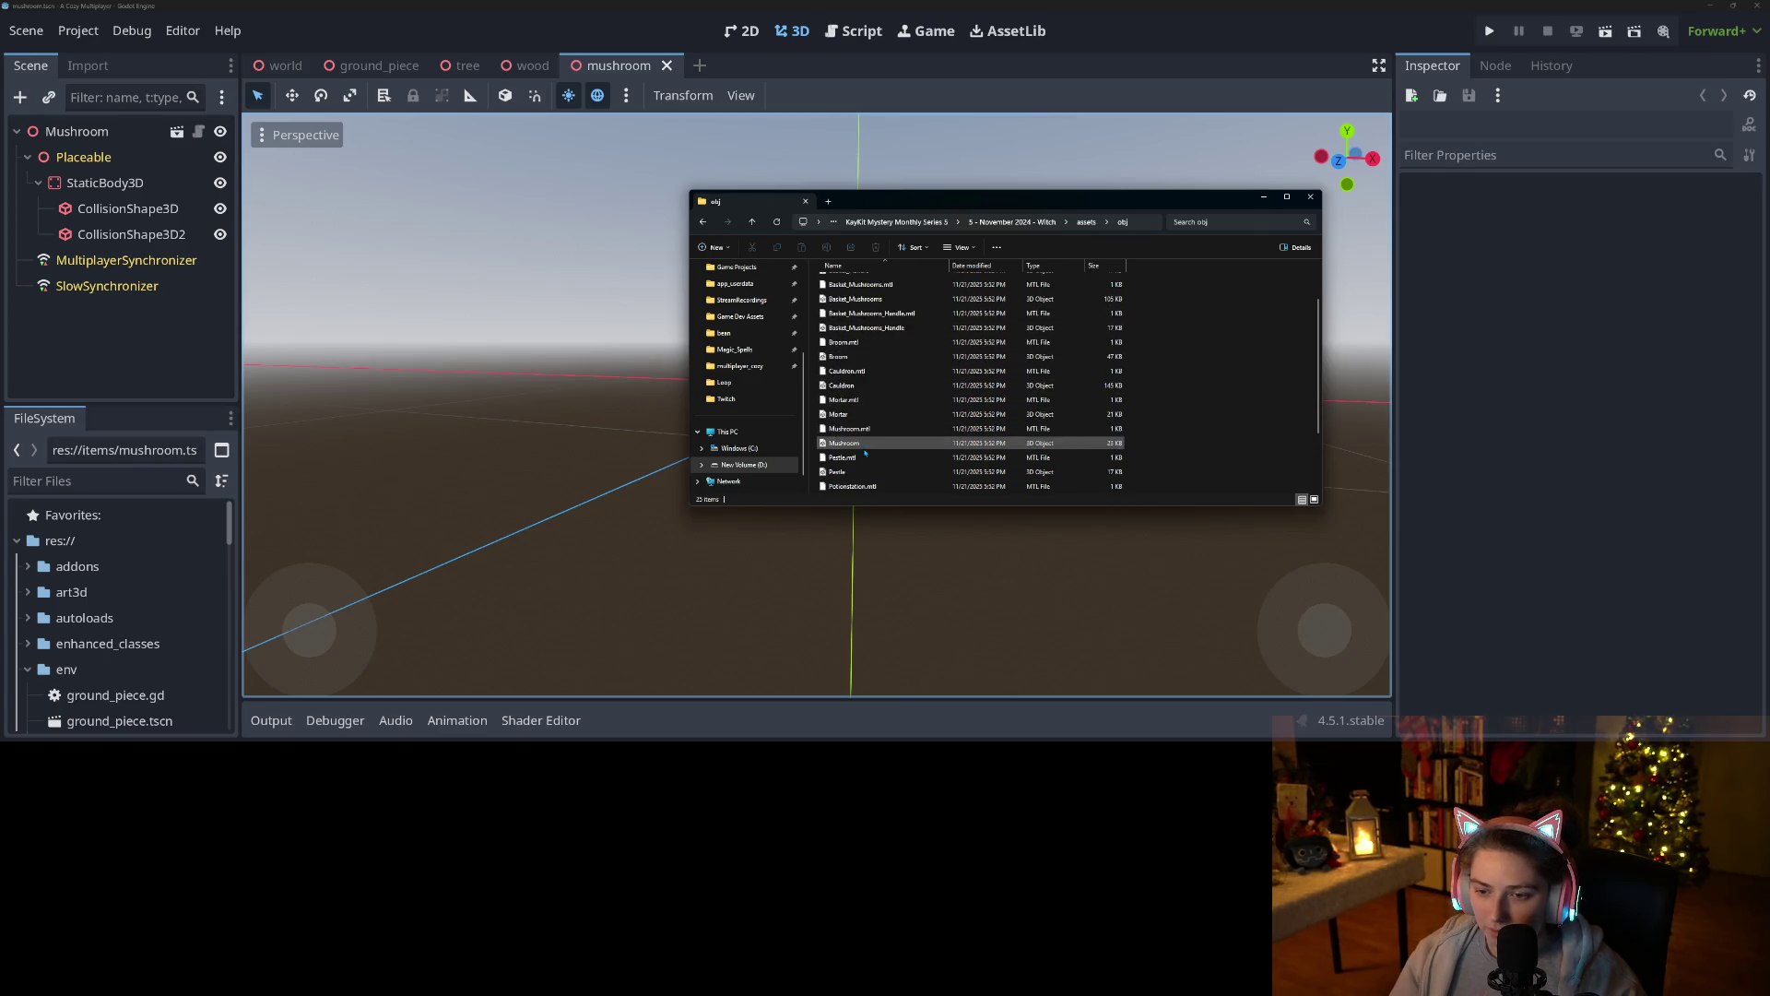
pyautogui.click(872, 445)
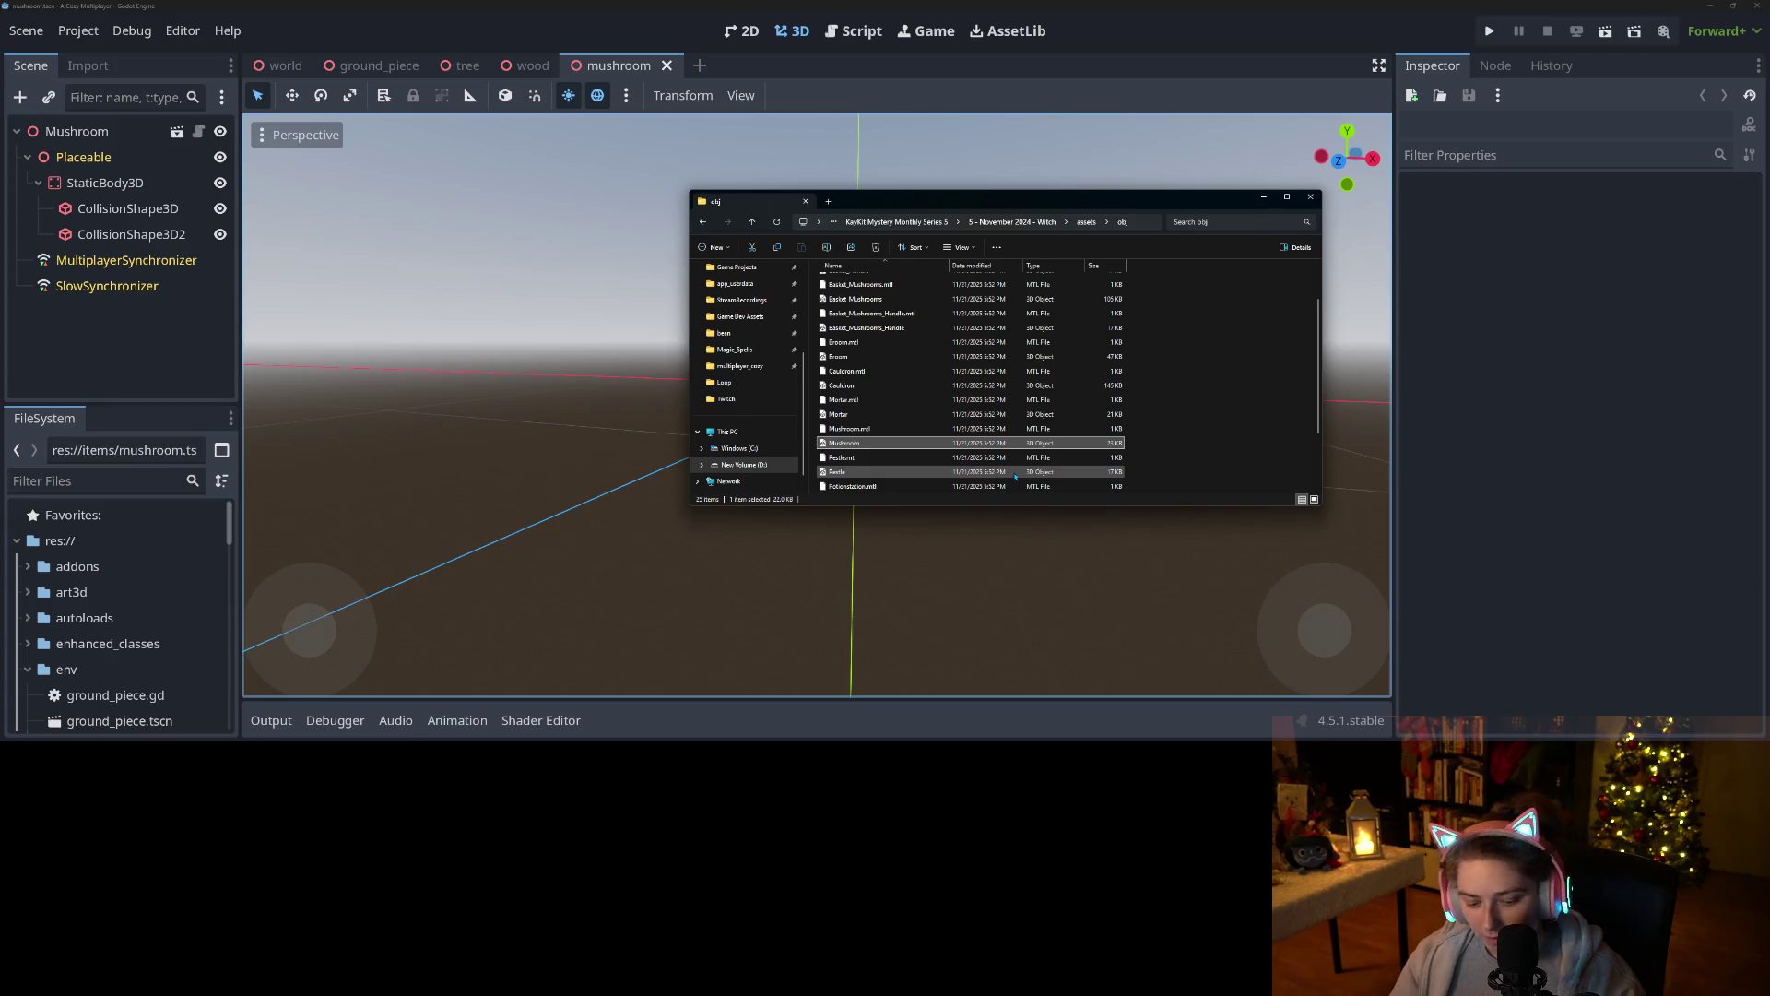
pyautogui.keyDown('ctrl'); pyautogui.click(881, 457); pyautogui.keyUp('ctrl')
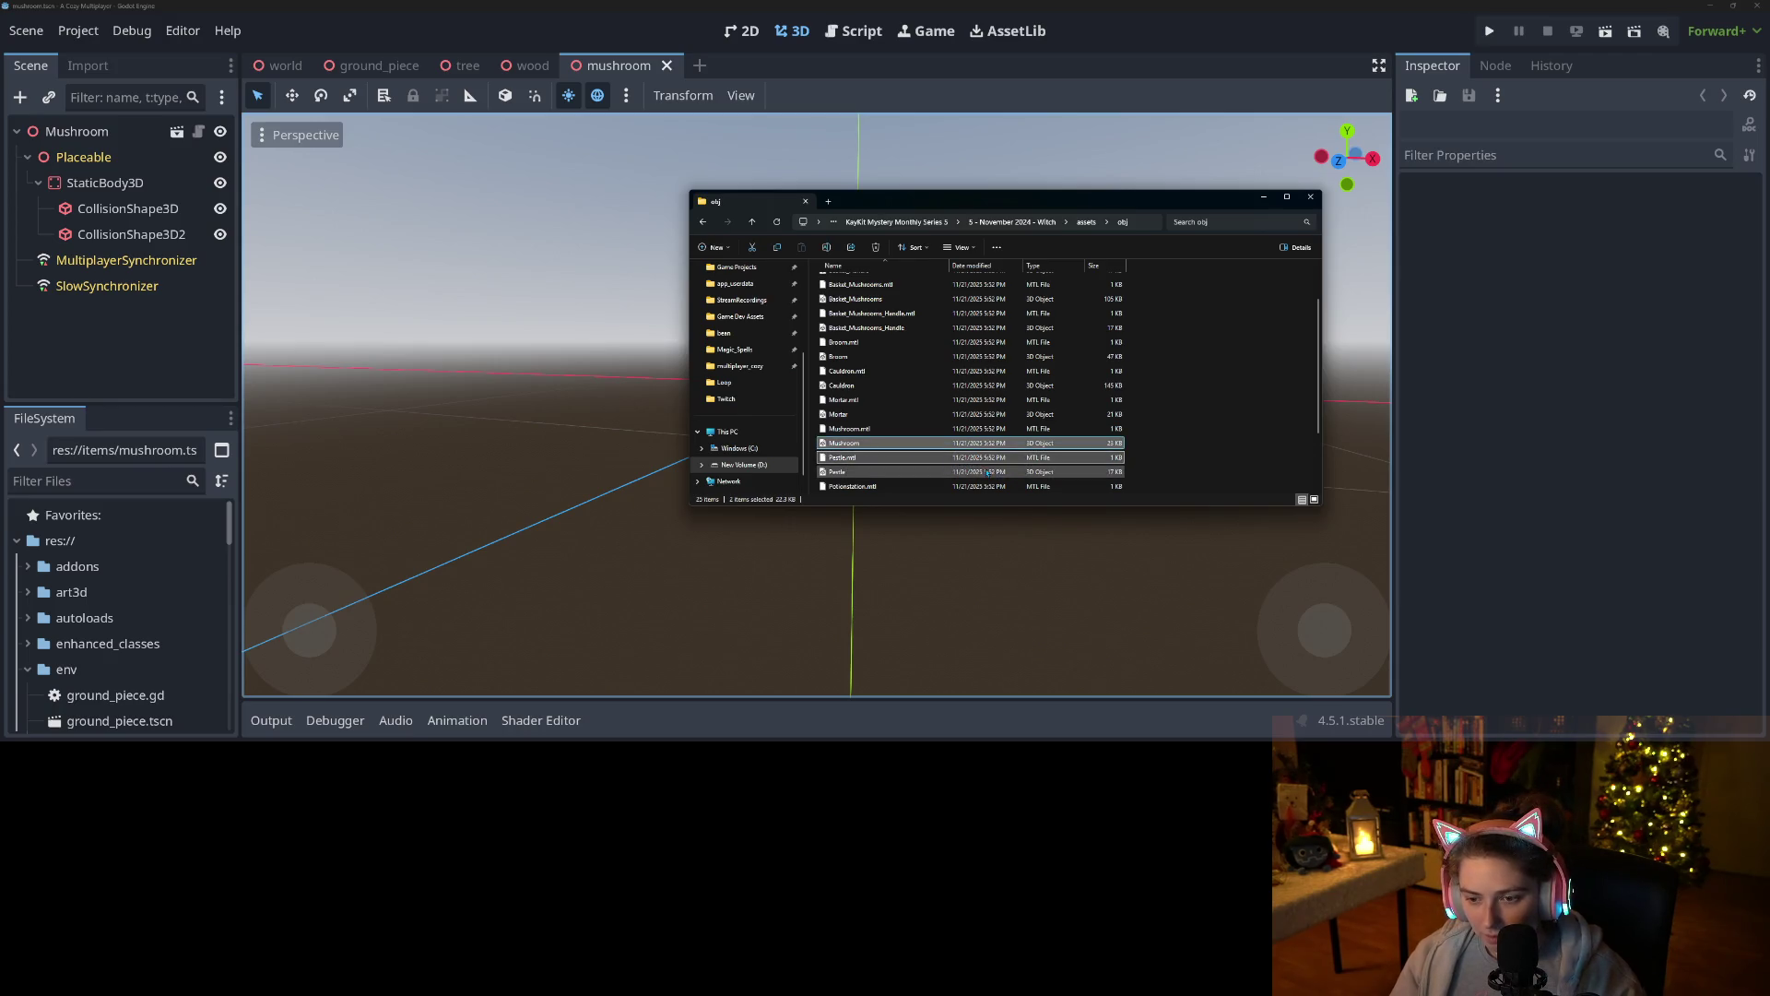
pyautogui.keyDown('ctrl'); pyautogui.click(880, 445); pyautogui.keyUp('ctrl')
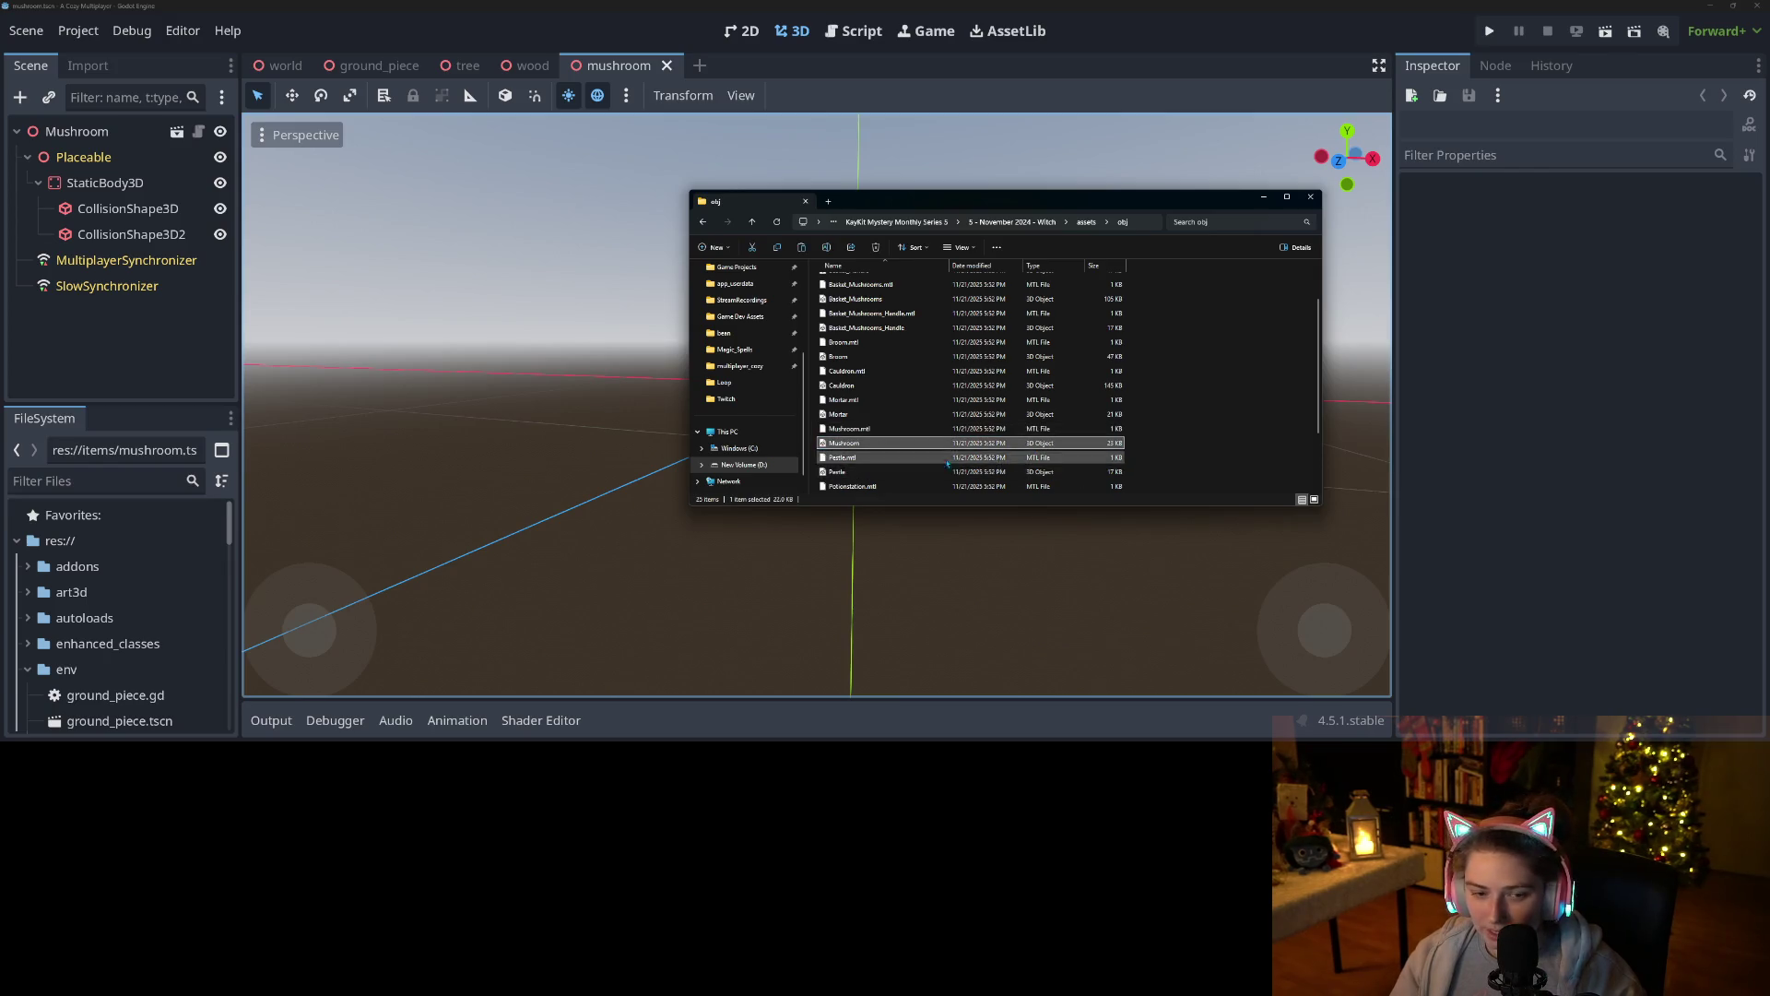
pyautogui.click(27, 592)
pyautogui.scroll(-3, 95, 632)
pyautogui.scroll(-10, 95, 631)
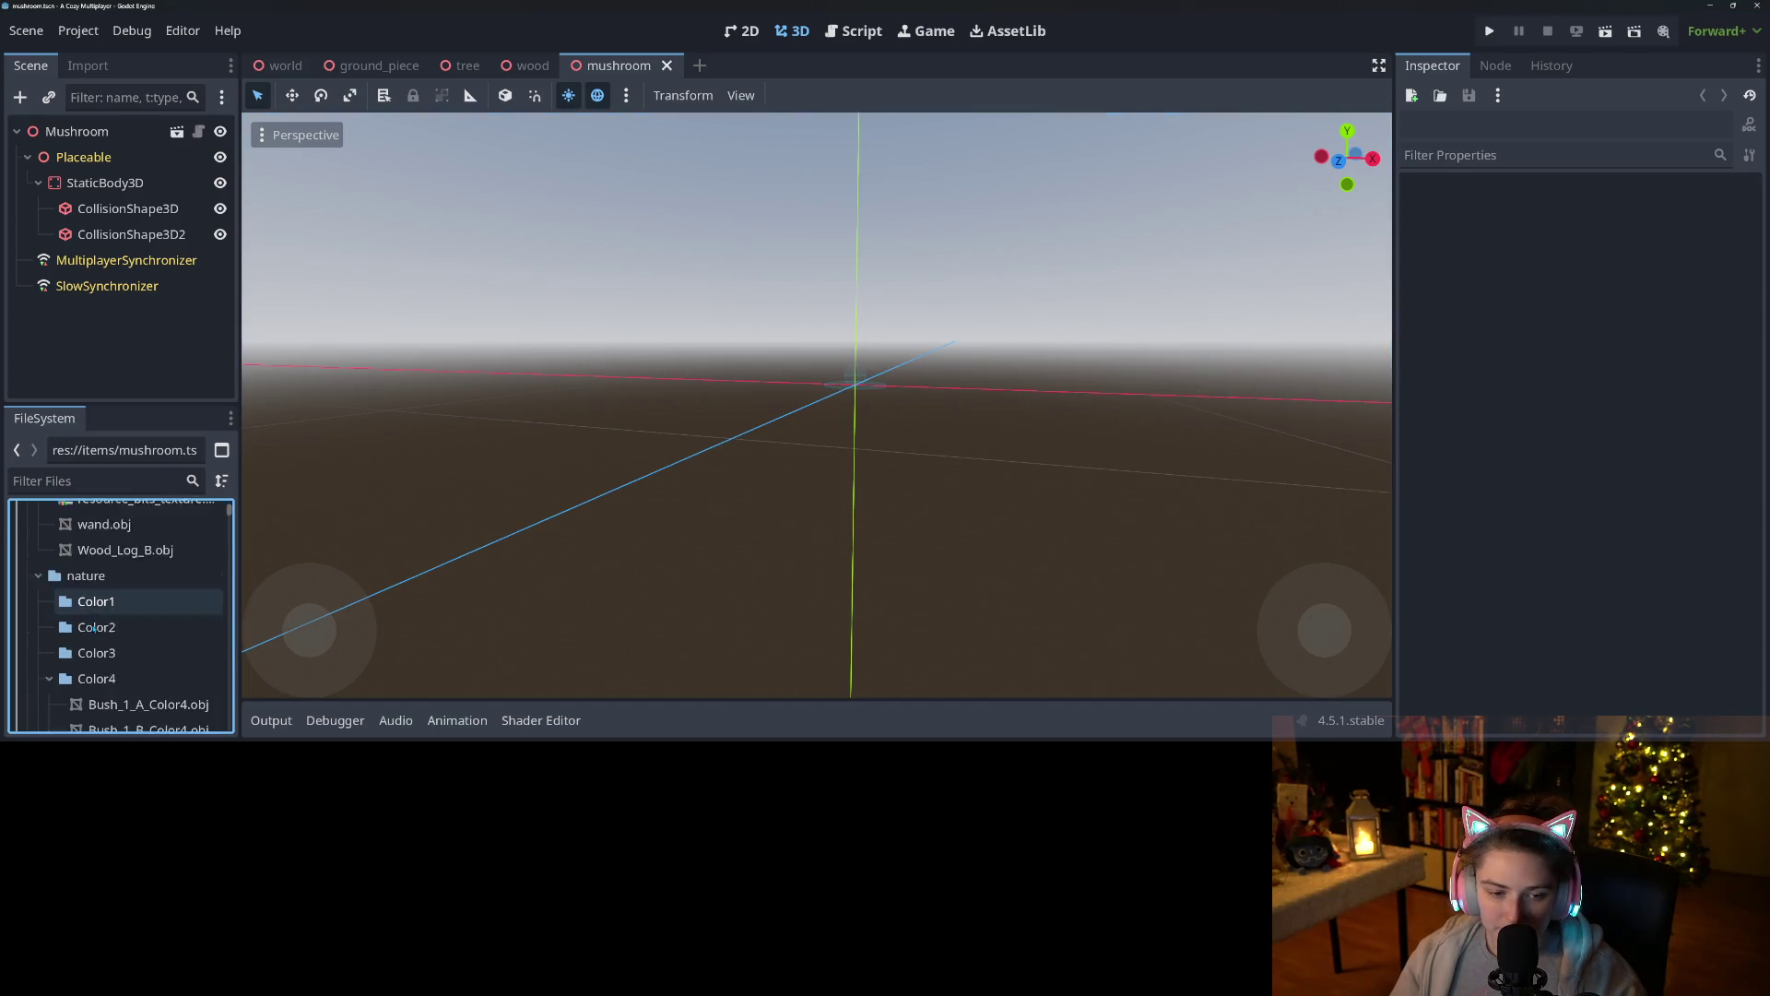
# Collapse the Color4 and nature folders and select the art3d witch folder.
pyautogui.scroll(10, 98, 624)
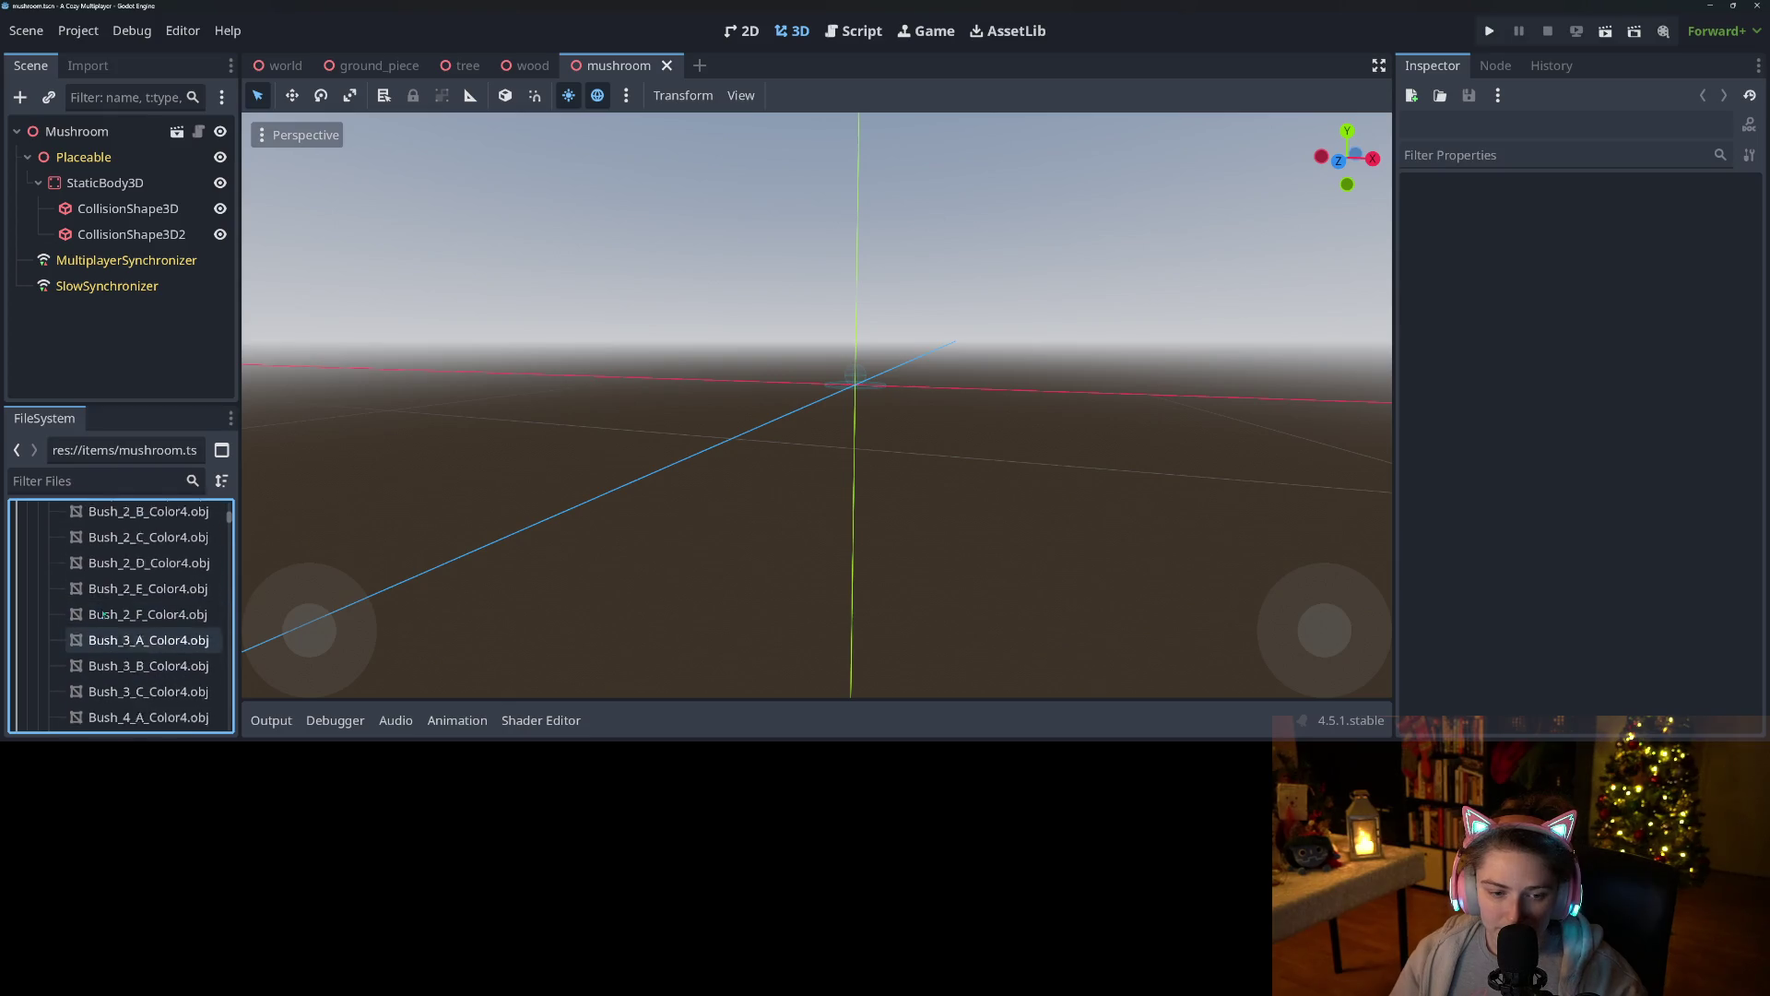
pyautogui.scroll(-2, 60, 638)
pyautogui.click(49, 622)
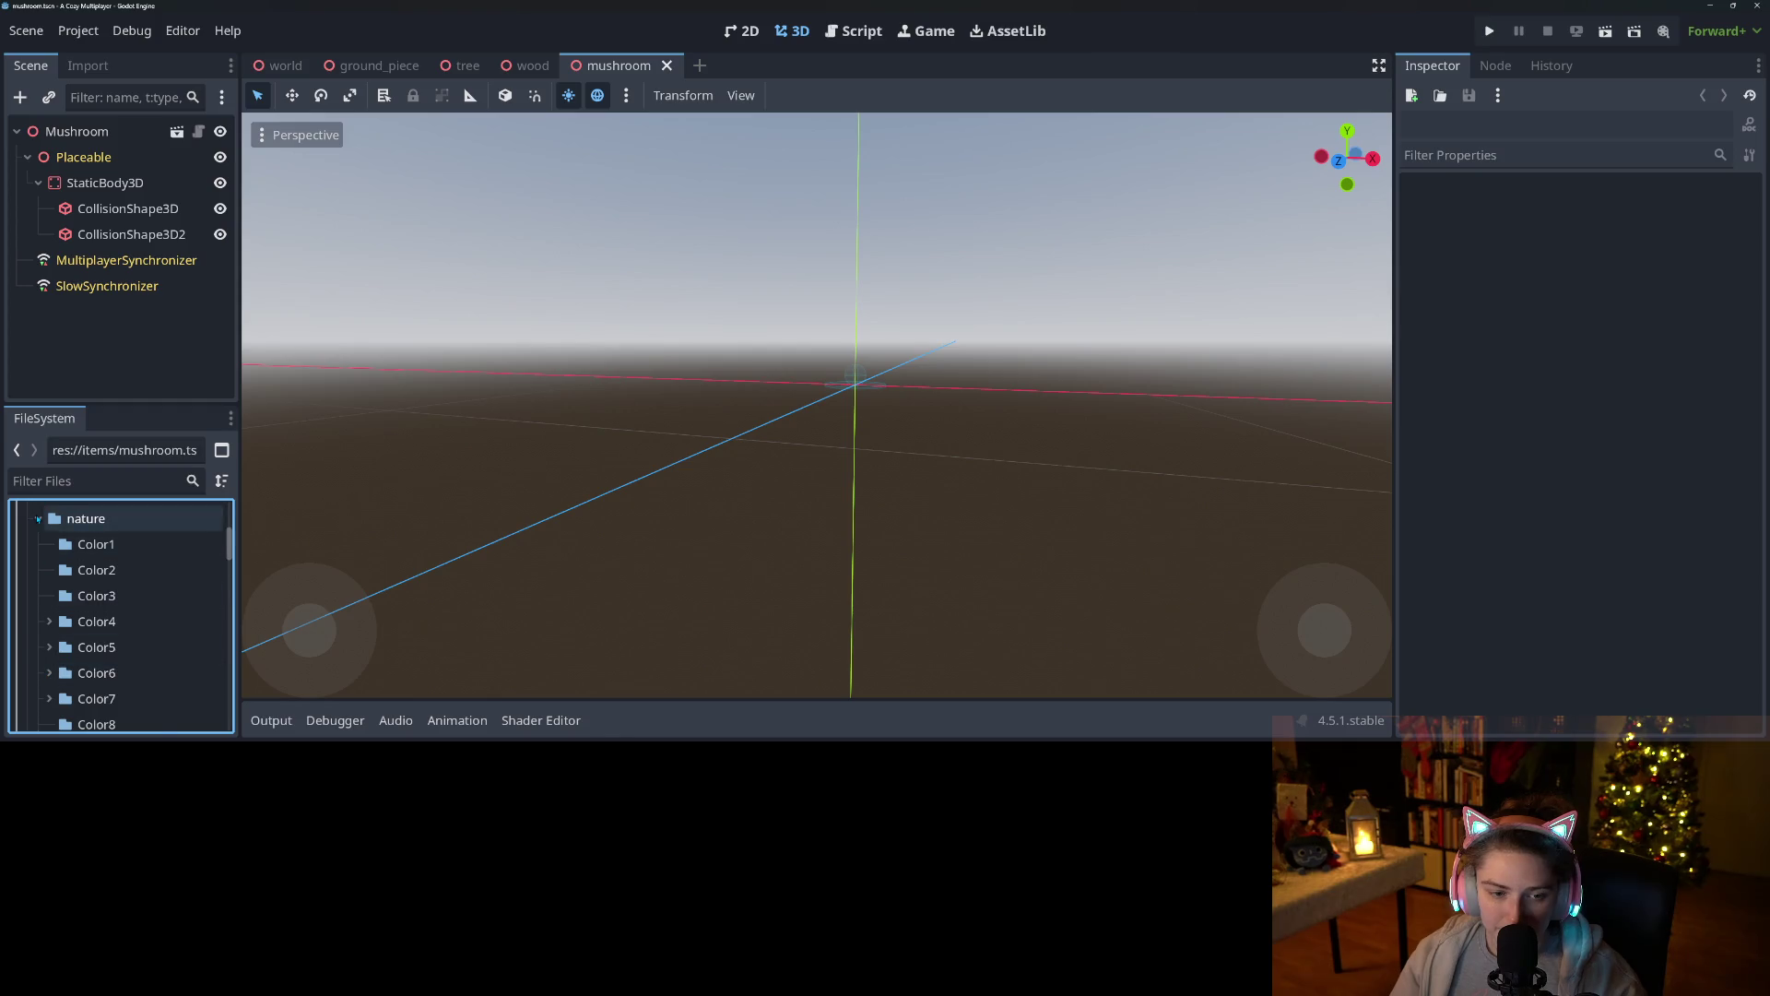
pyautogui.click(38, 518)
pyautogui.click(79, 544)
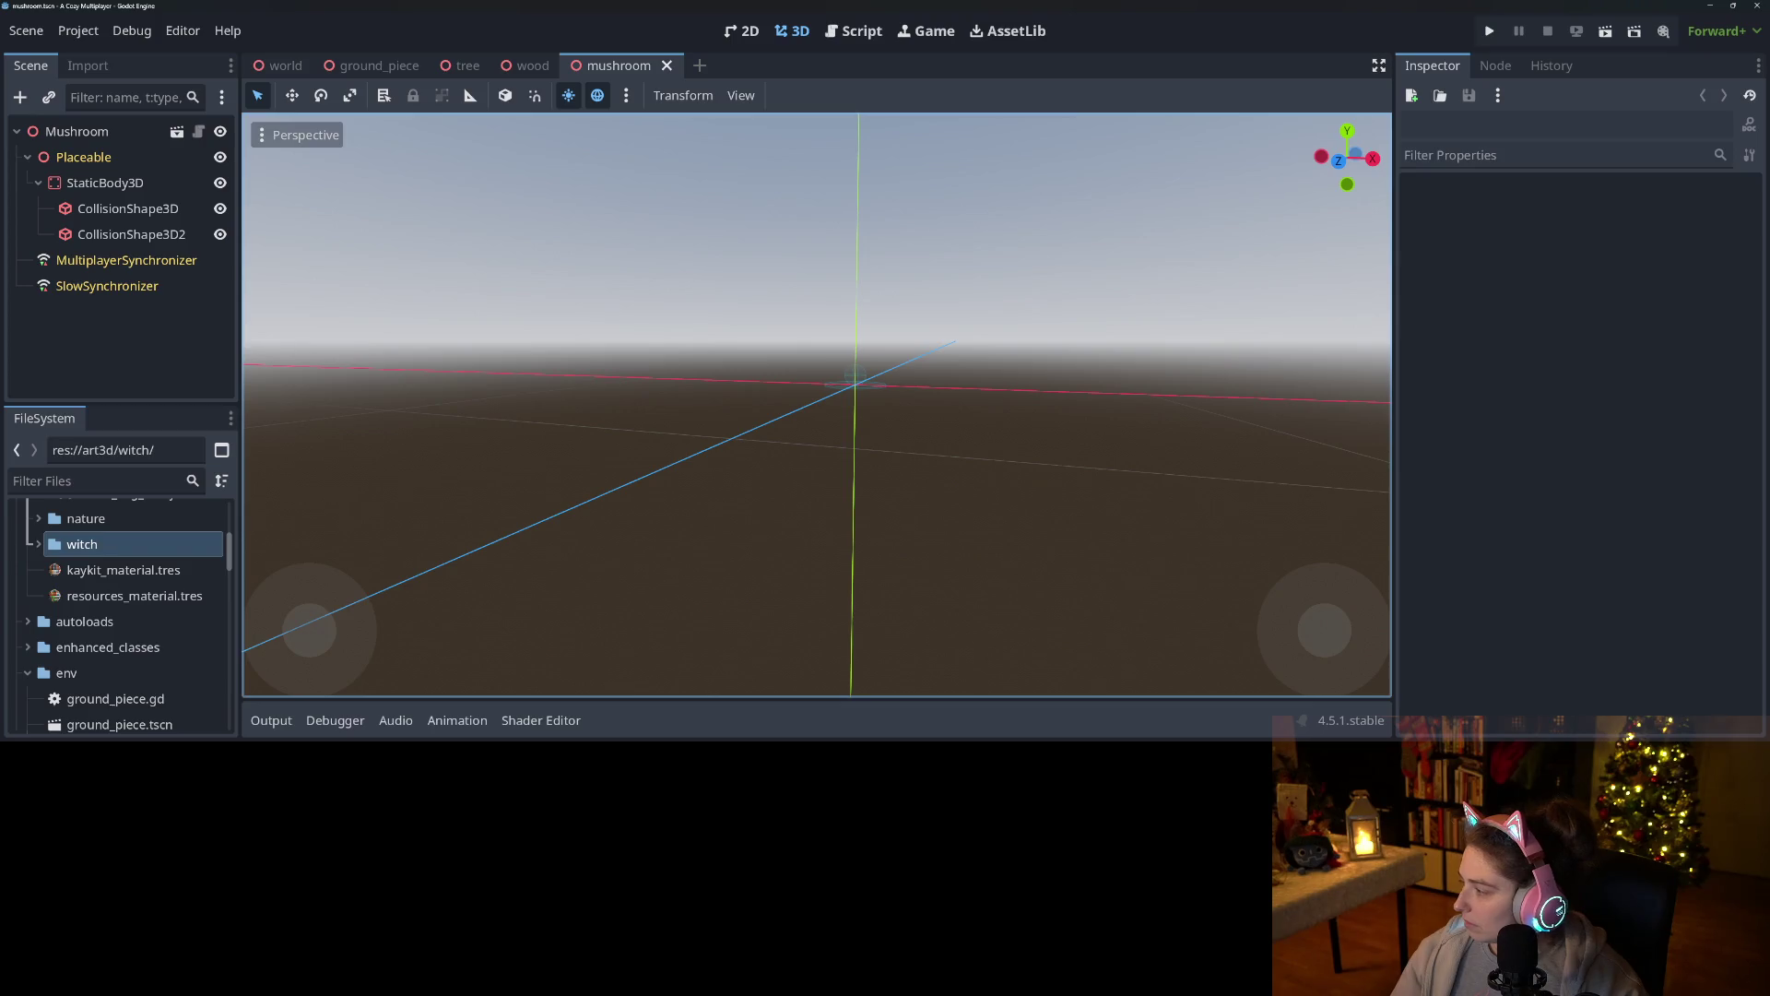
# Recheck the obj folder, then pick up Mushroom.obj from the witch folder.
pyautogui.hotkey('alt', 'Tab')
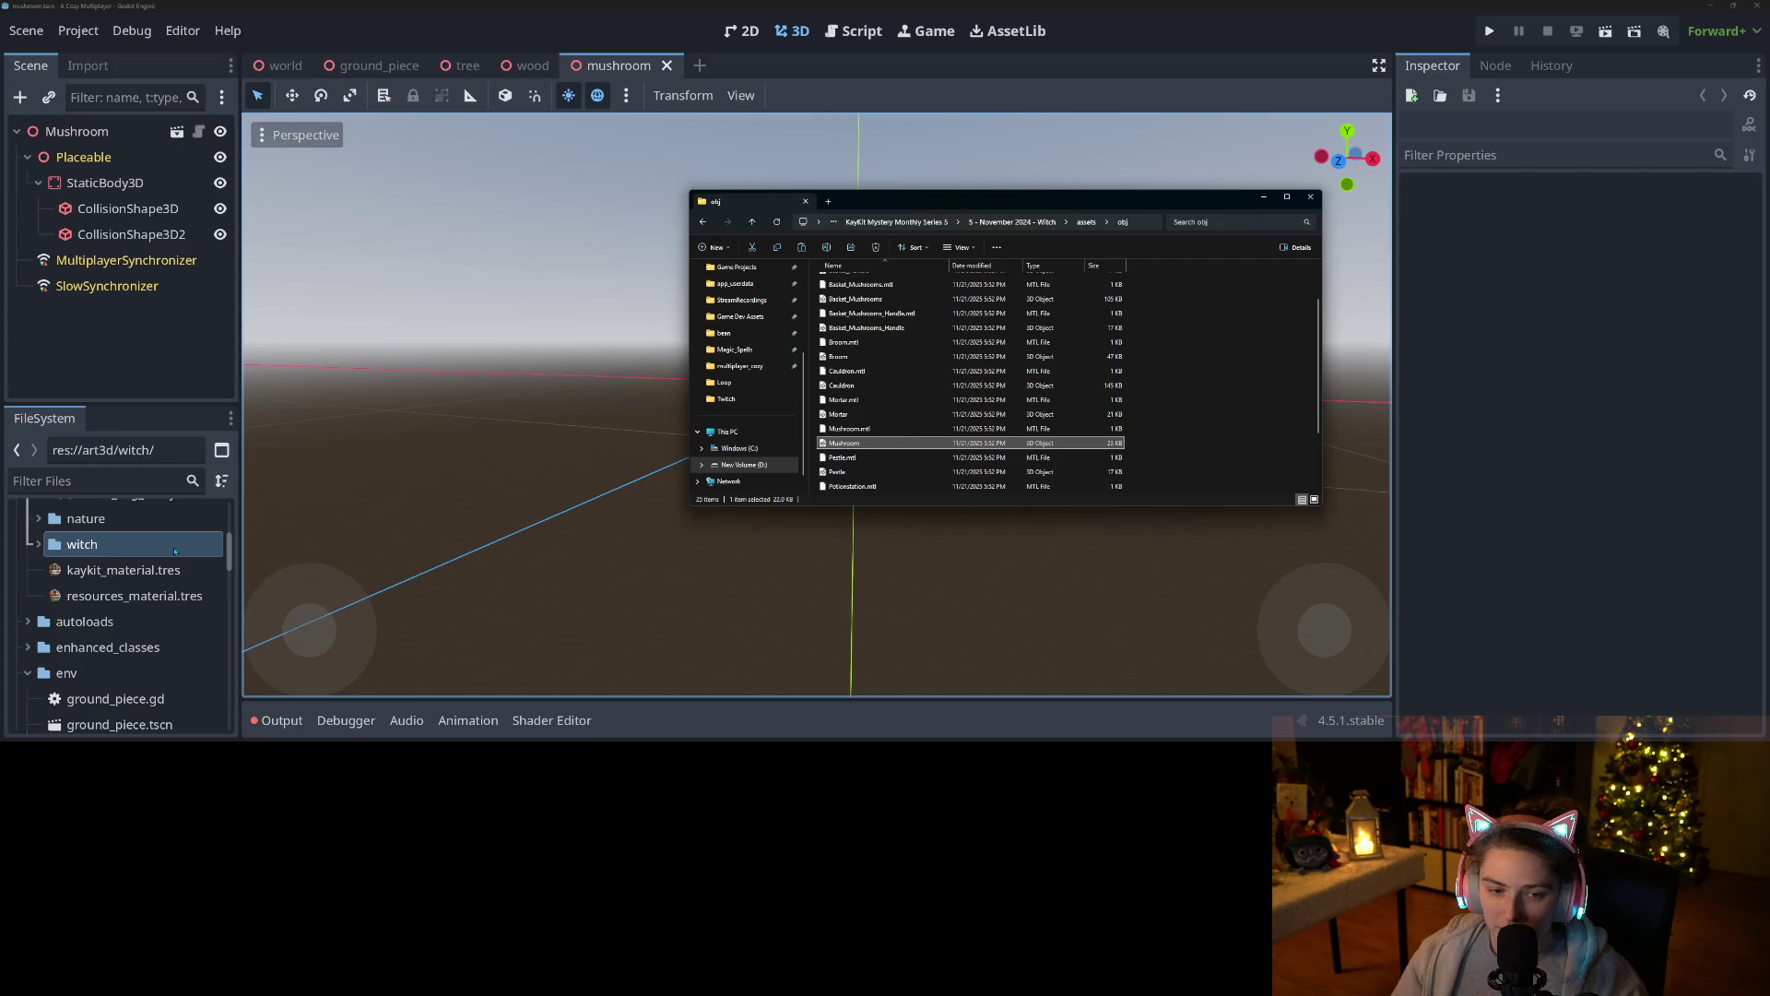
pyautogui.hotkey('alt', 'Tab')
pyautogui.click(38, 544)
pyautogui.scroll(-2, 138, 599)
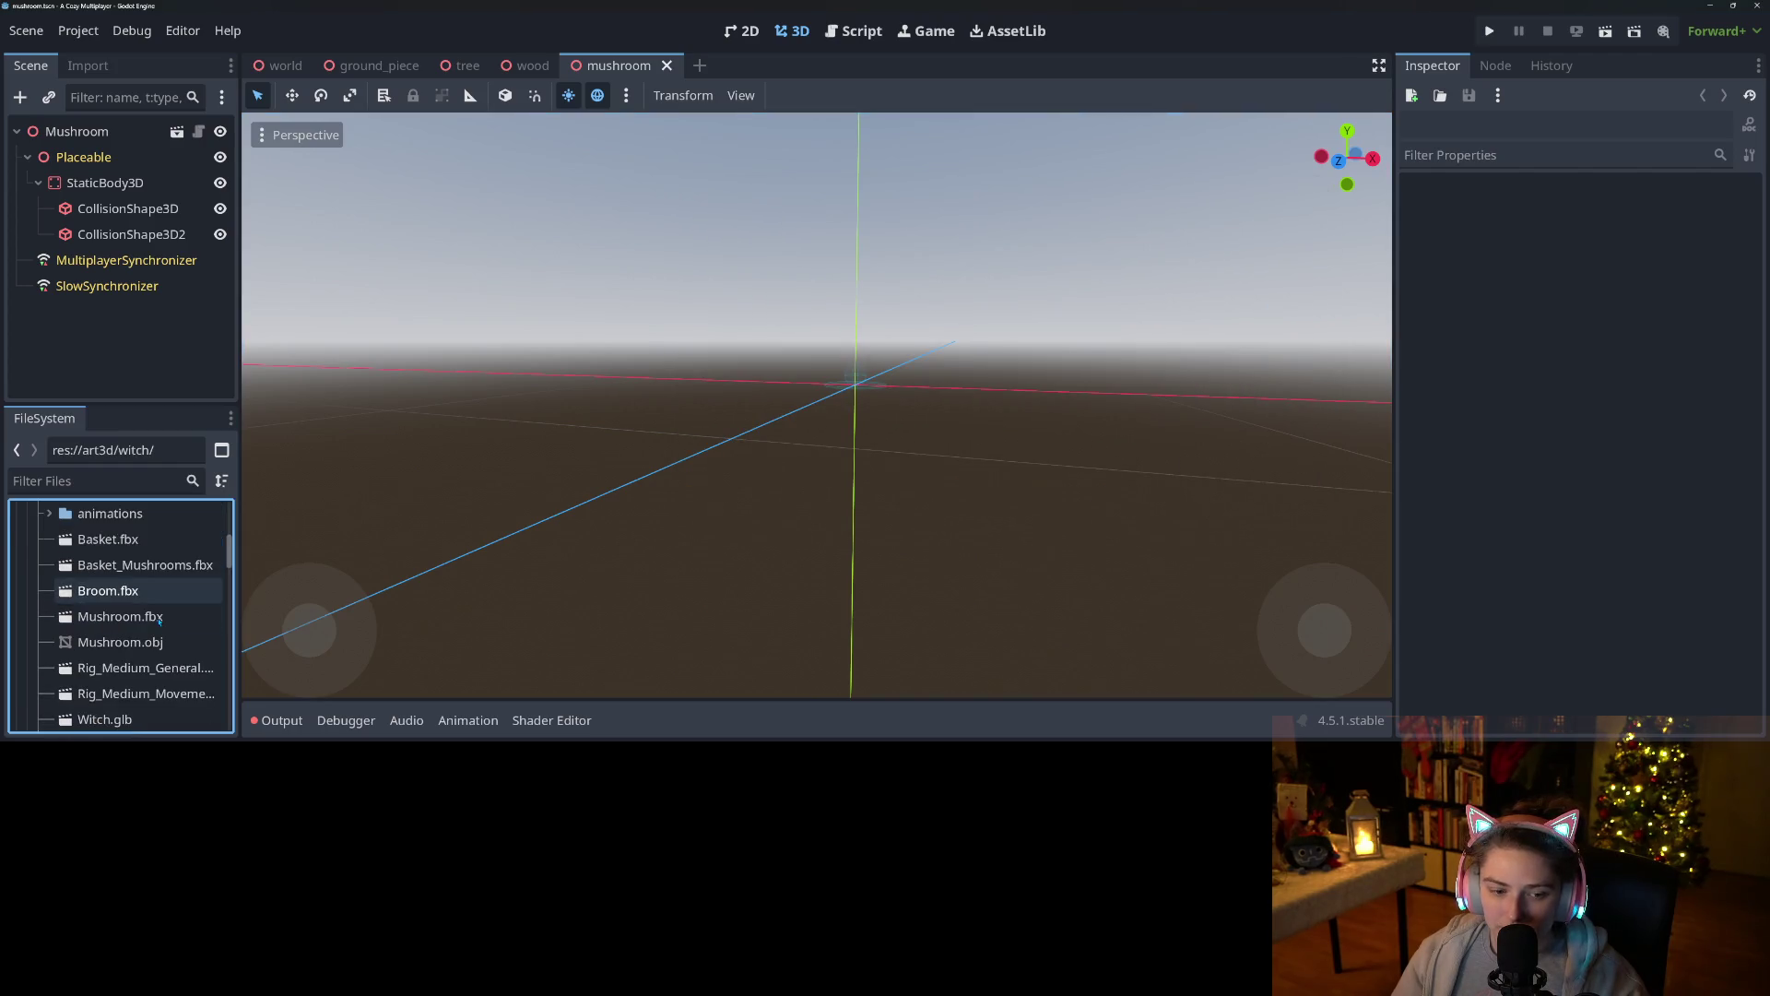
pyautogui.moveTo(163, 645); pyautogui.dragTo(158, 297)
# Drop Mushroom.obj into the mushroom scene and set its X and Z position to 0.
pyautogui.moveTo(136, 171)
pyautogui.mouseDown()
pyautogui.moveTo(660, 423)
pyautogui.moveTo(833, 403)
pyautogui.mouseUp()
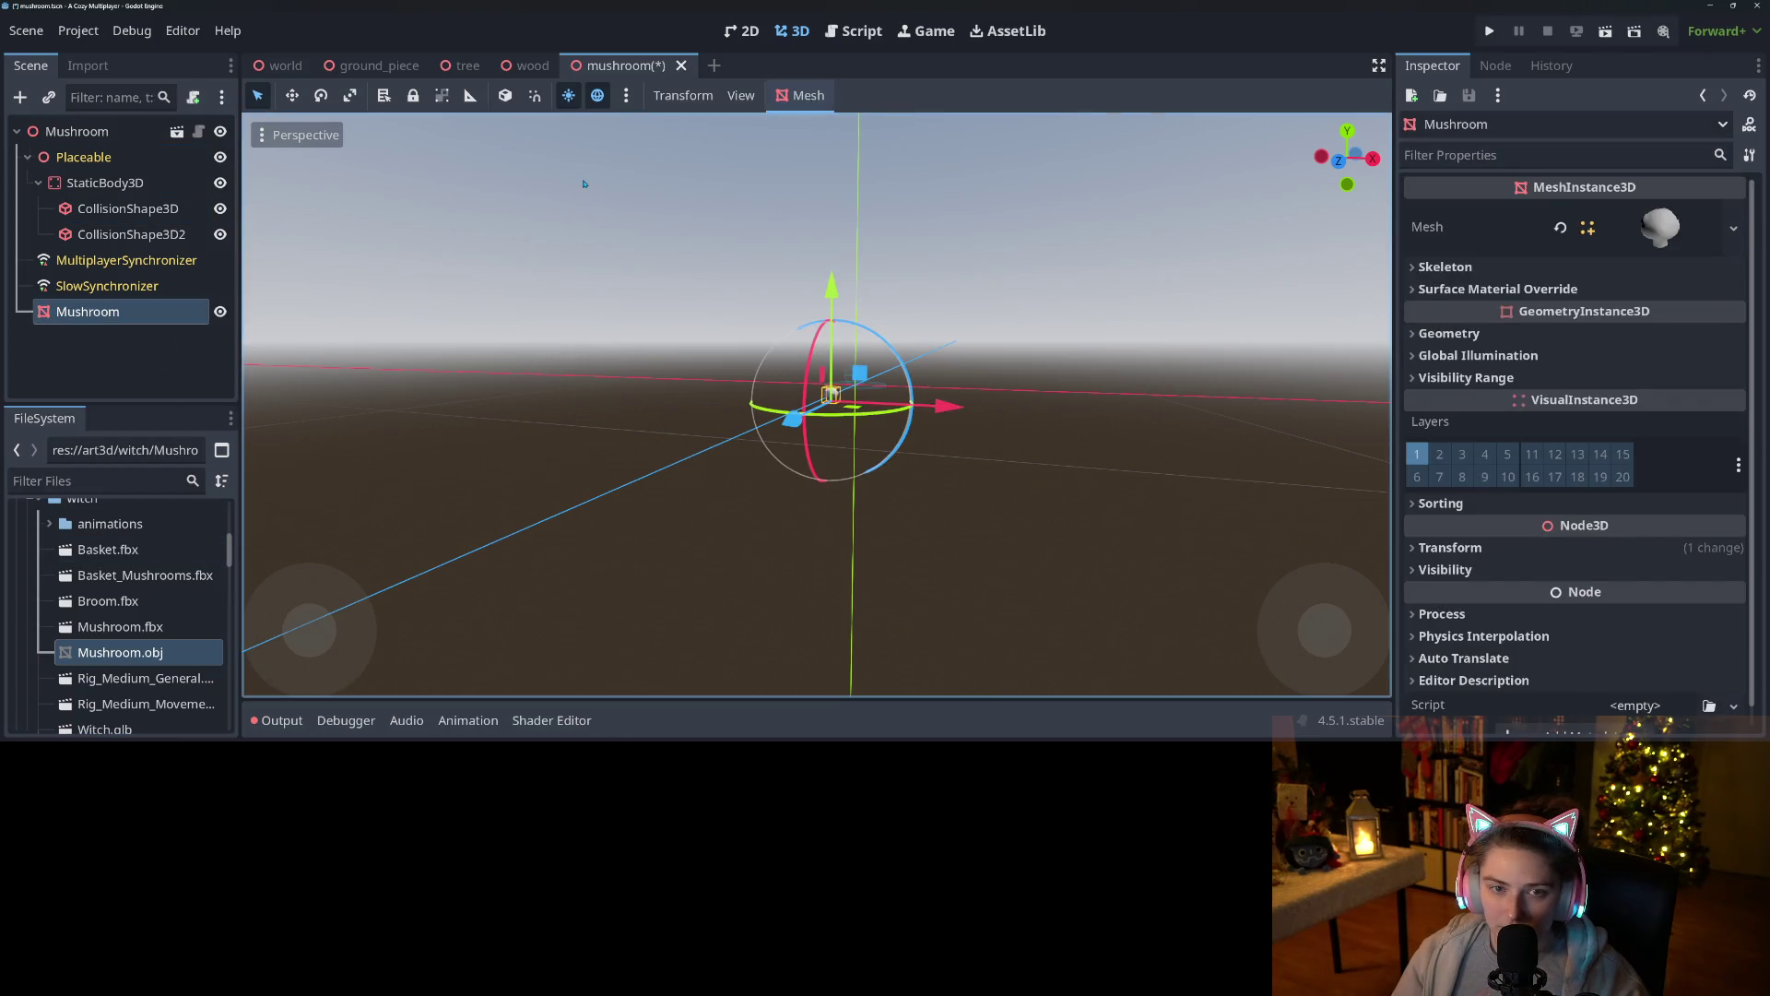
pyautogui.click(1515, 548)
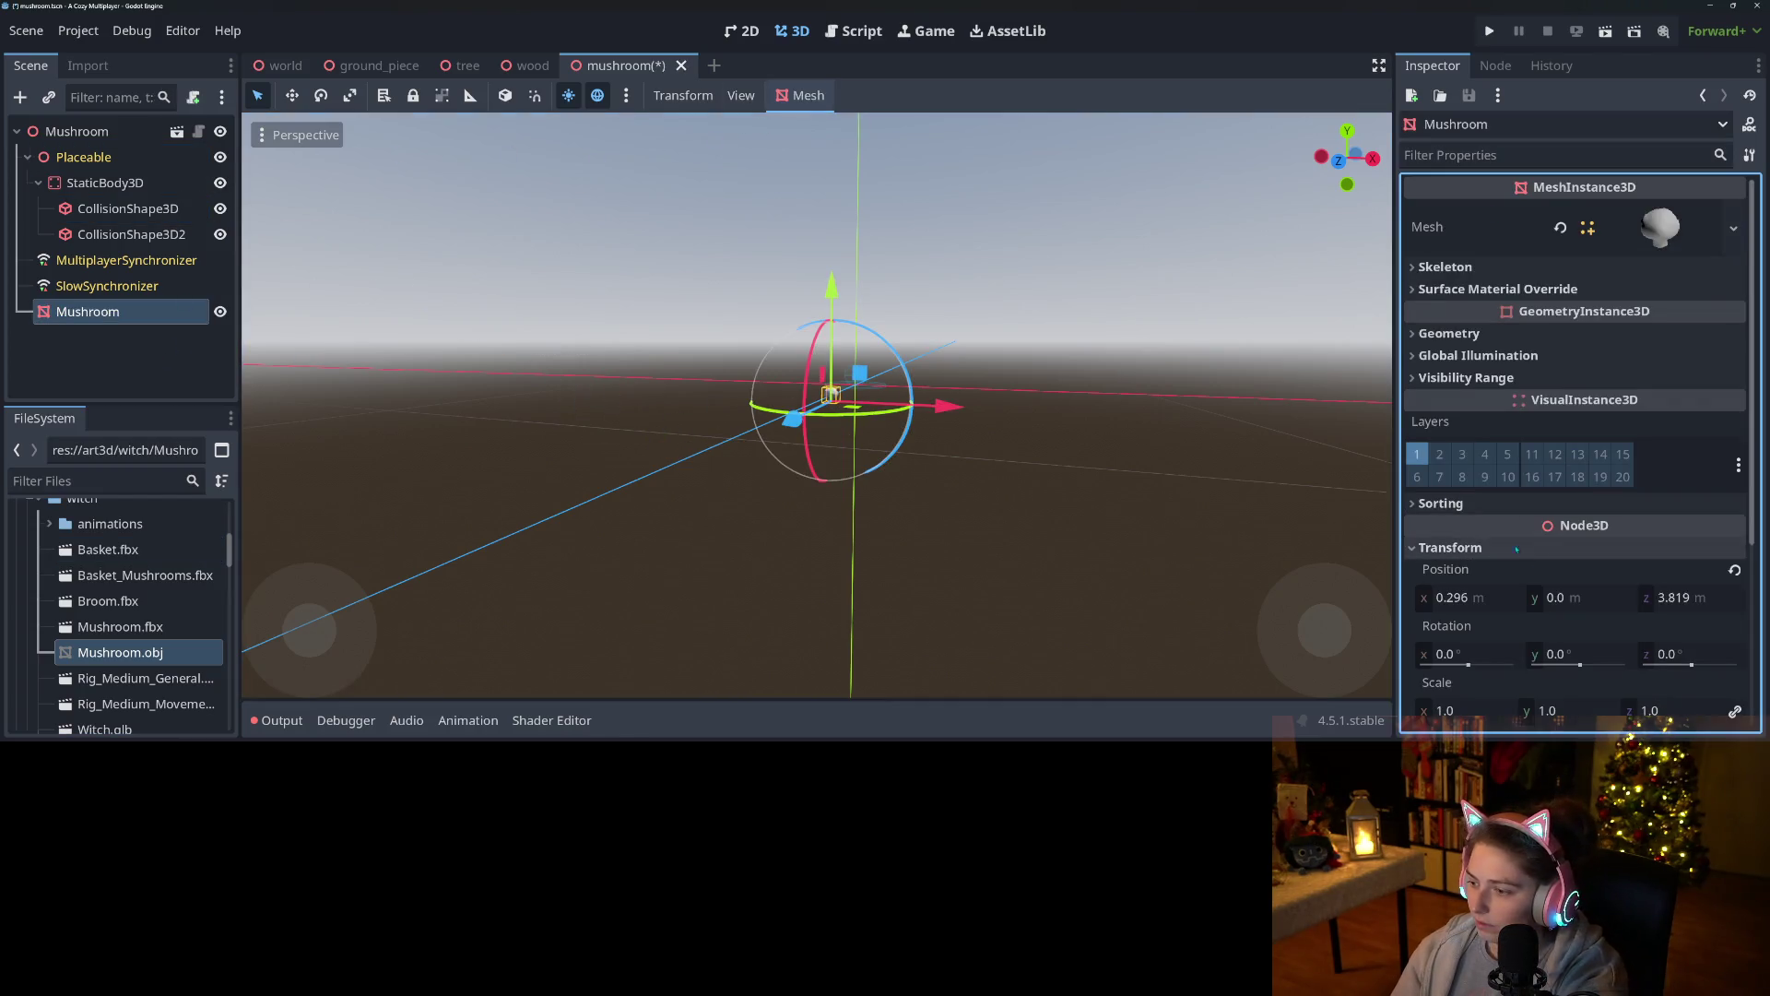
pyautogui.click(1486, 597)
pyautogui.press('Return')
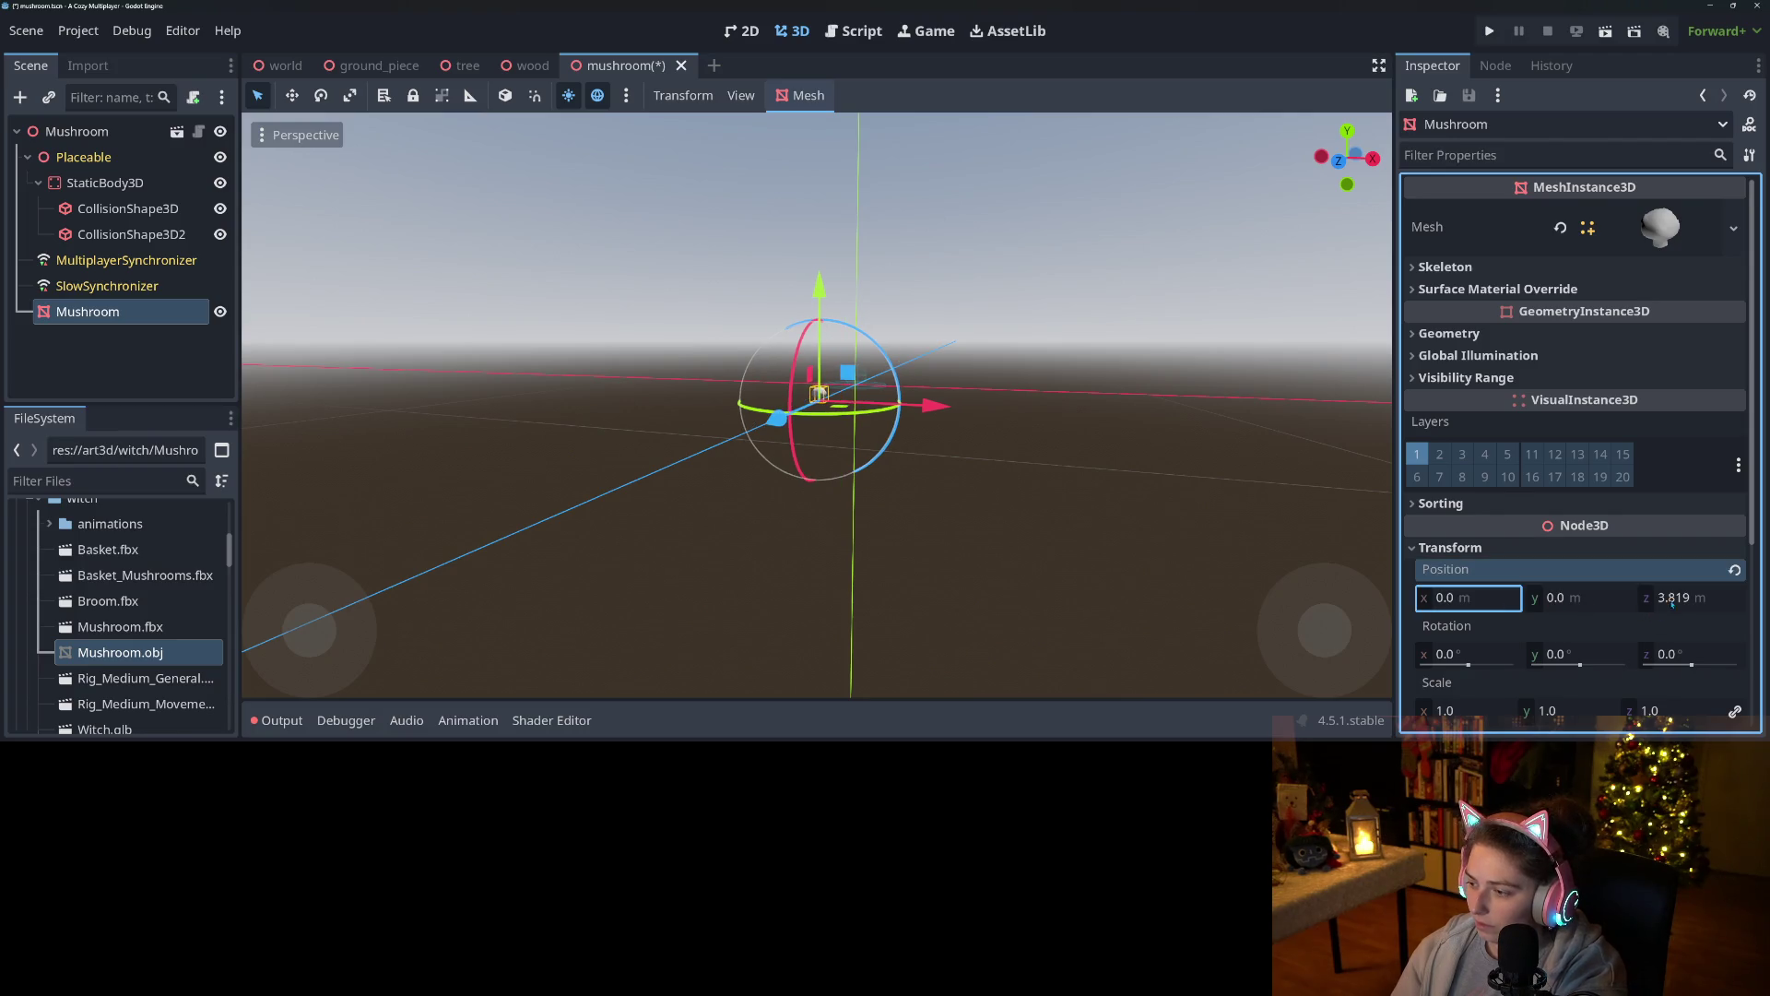
pyautogui.write('0')
pyautogui.press('Return')
pyautogui.scroll(5, 922, 379)
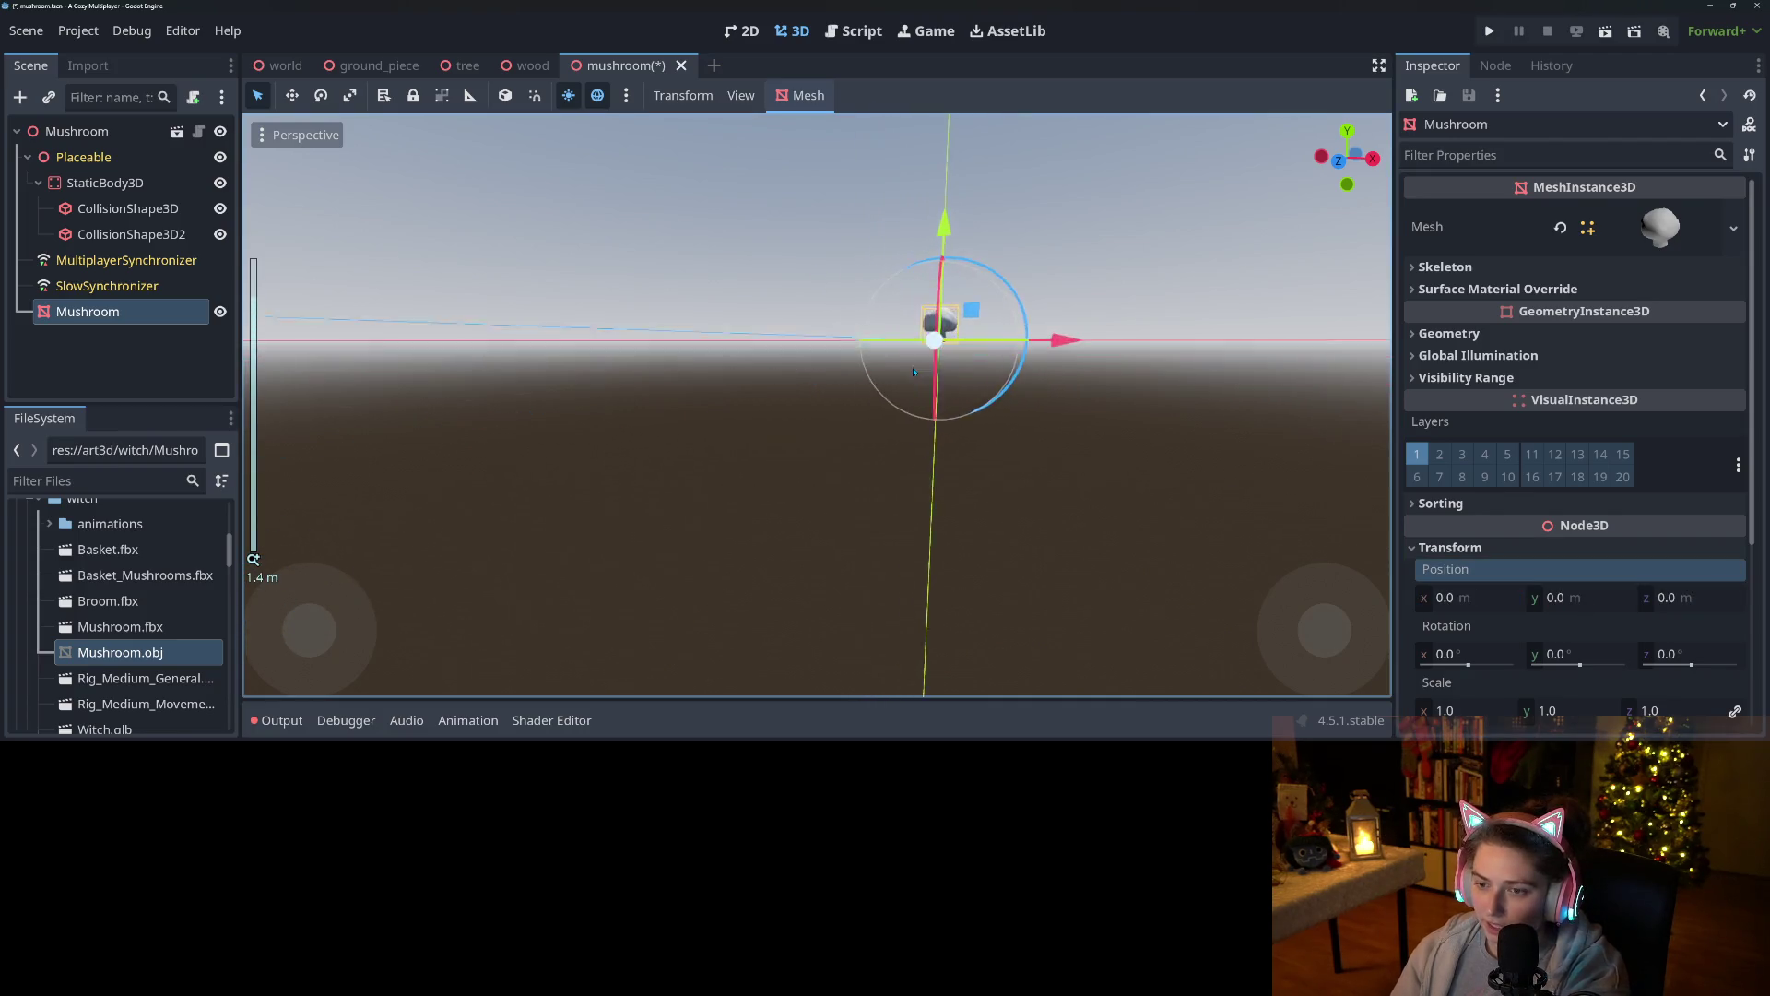
pyautogui.press('f')
pyautogui.moveTo(922, 379)
pyautogui.mouseDown()
pyautogui.moveTo(971, 470)
pyautogui.moveTo(1039, 430)
pyautogui.mouseUp()
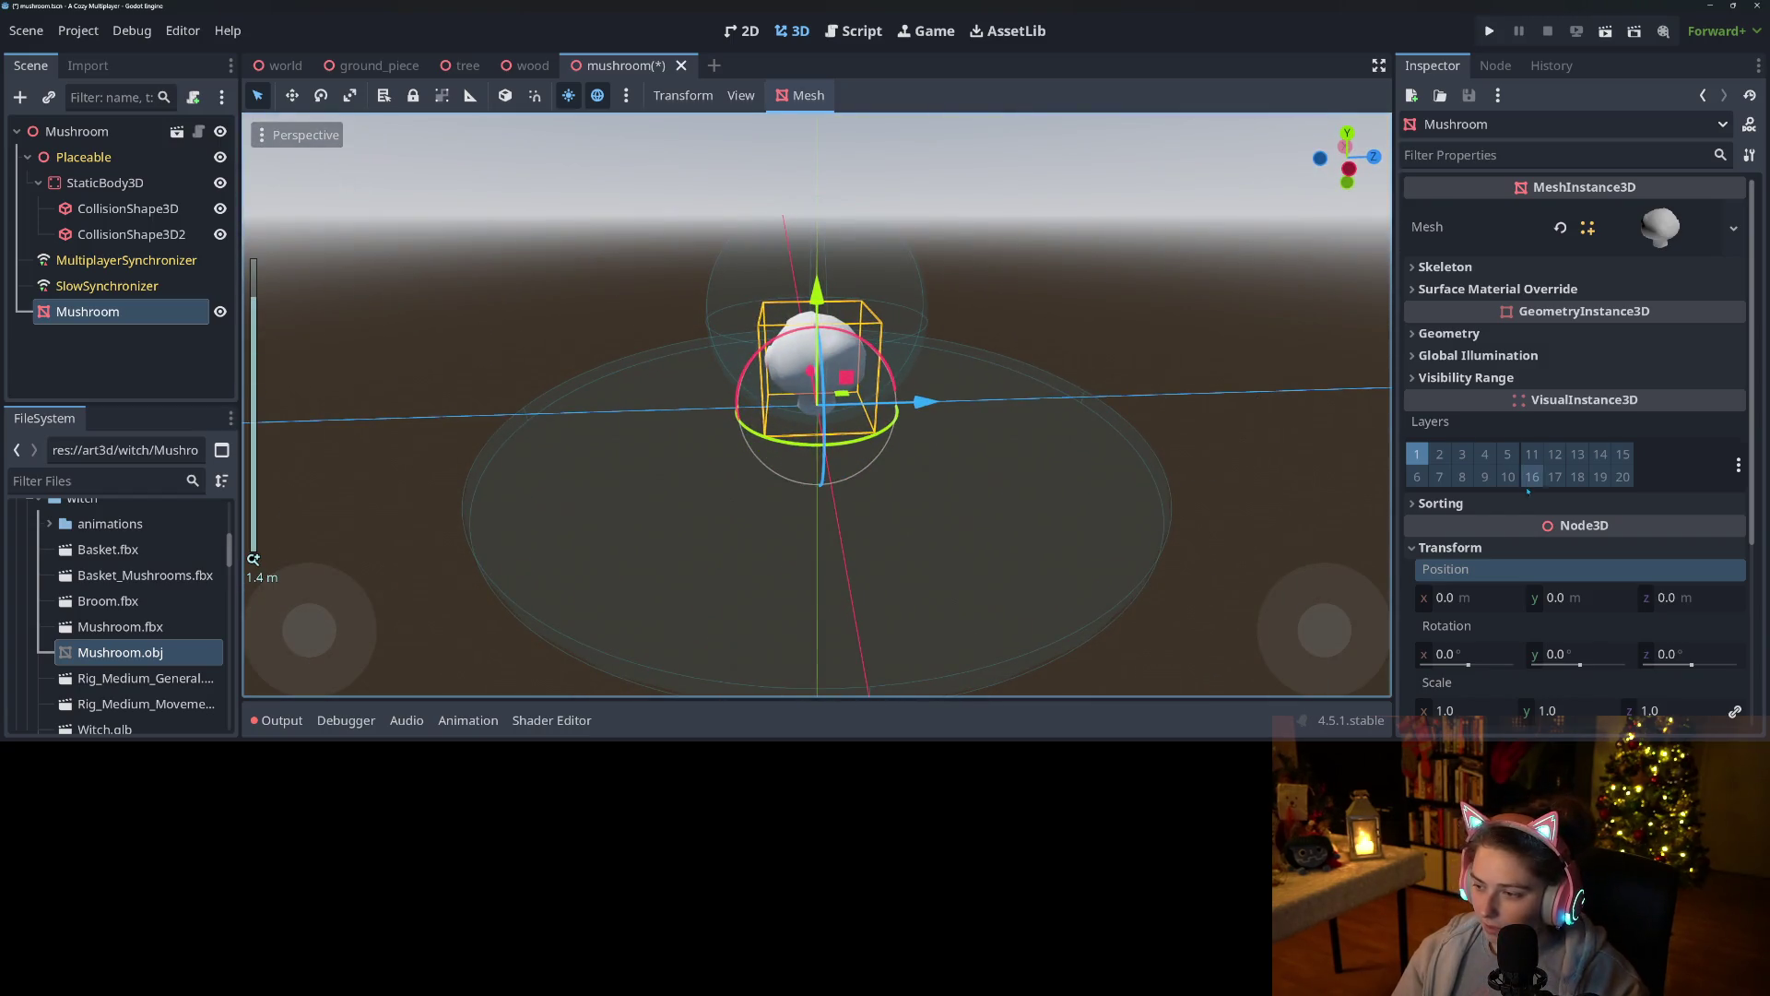
# Browse the mesh's surface material override, then reveal its Geometry settings.
pyautogui.click(1528, 292)
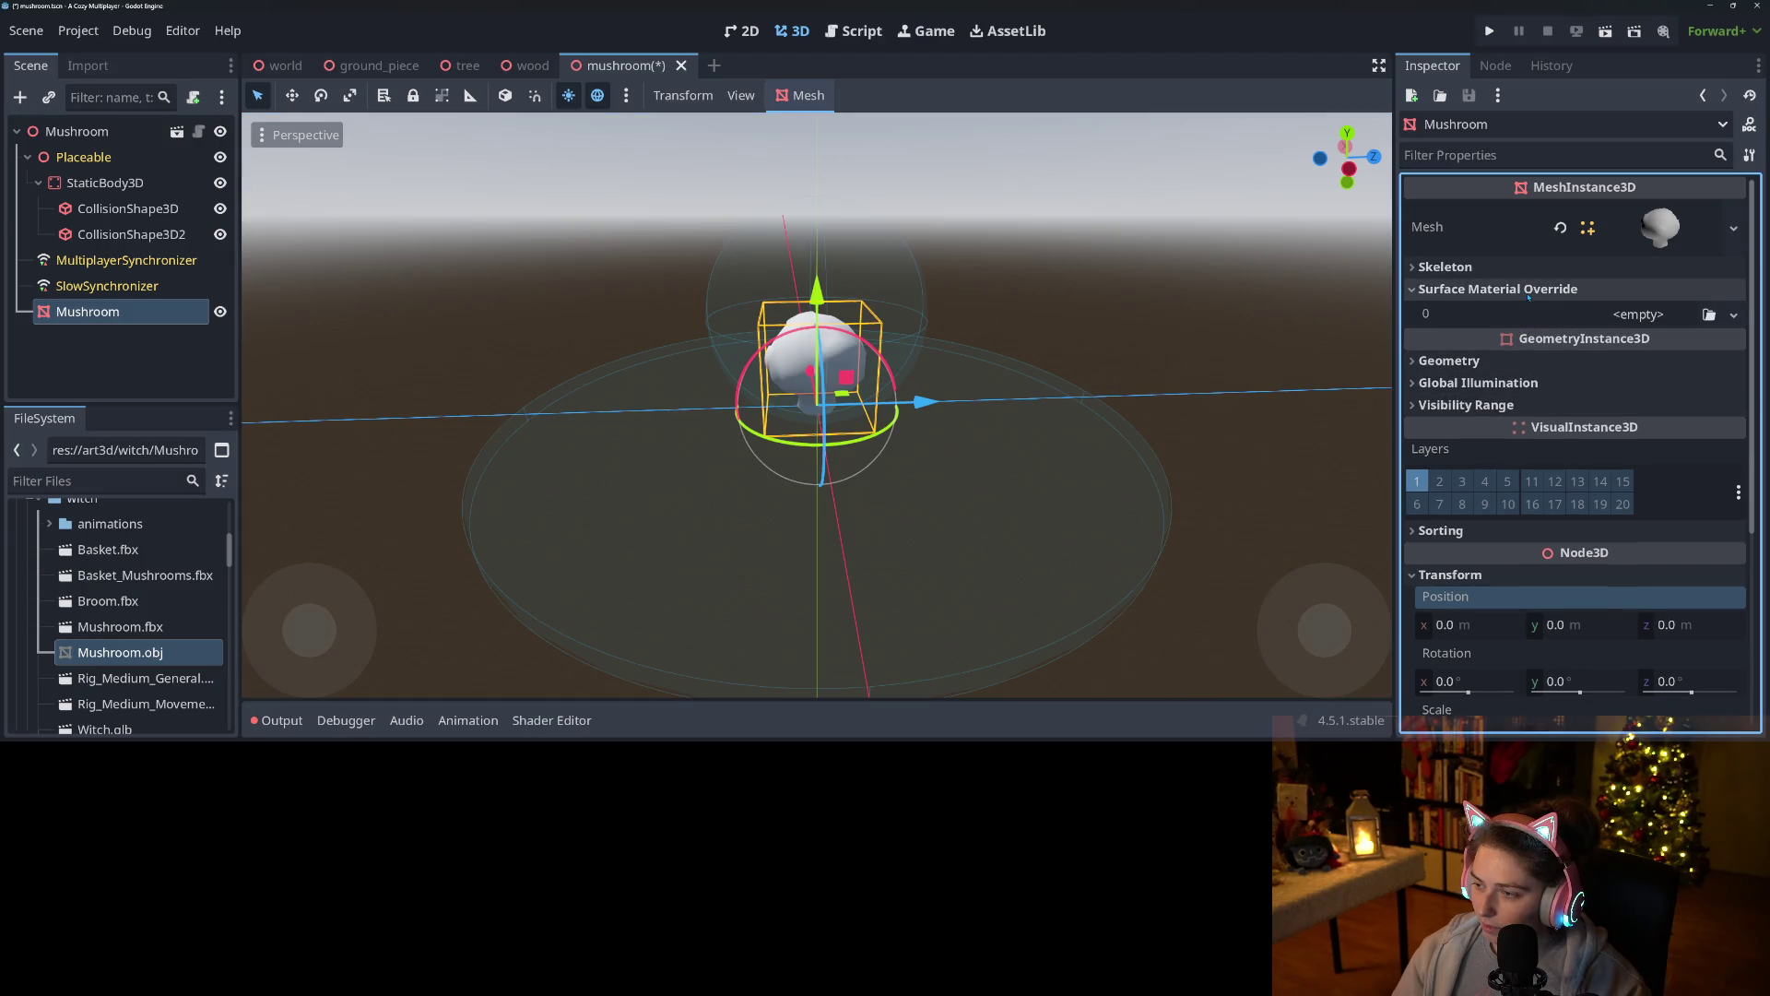
pyautogui.click(1498, 289)
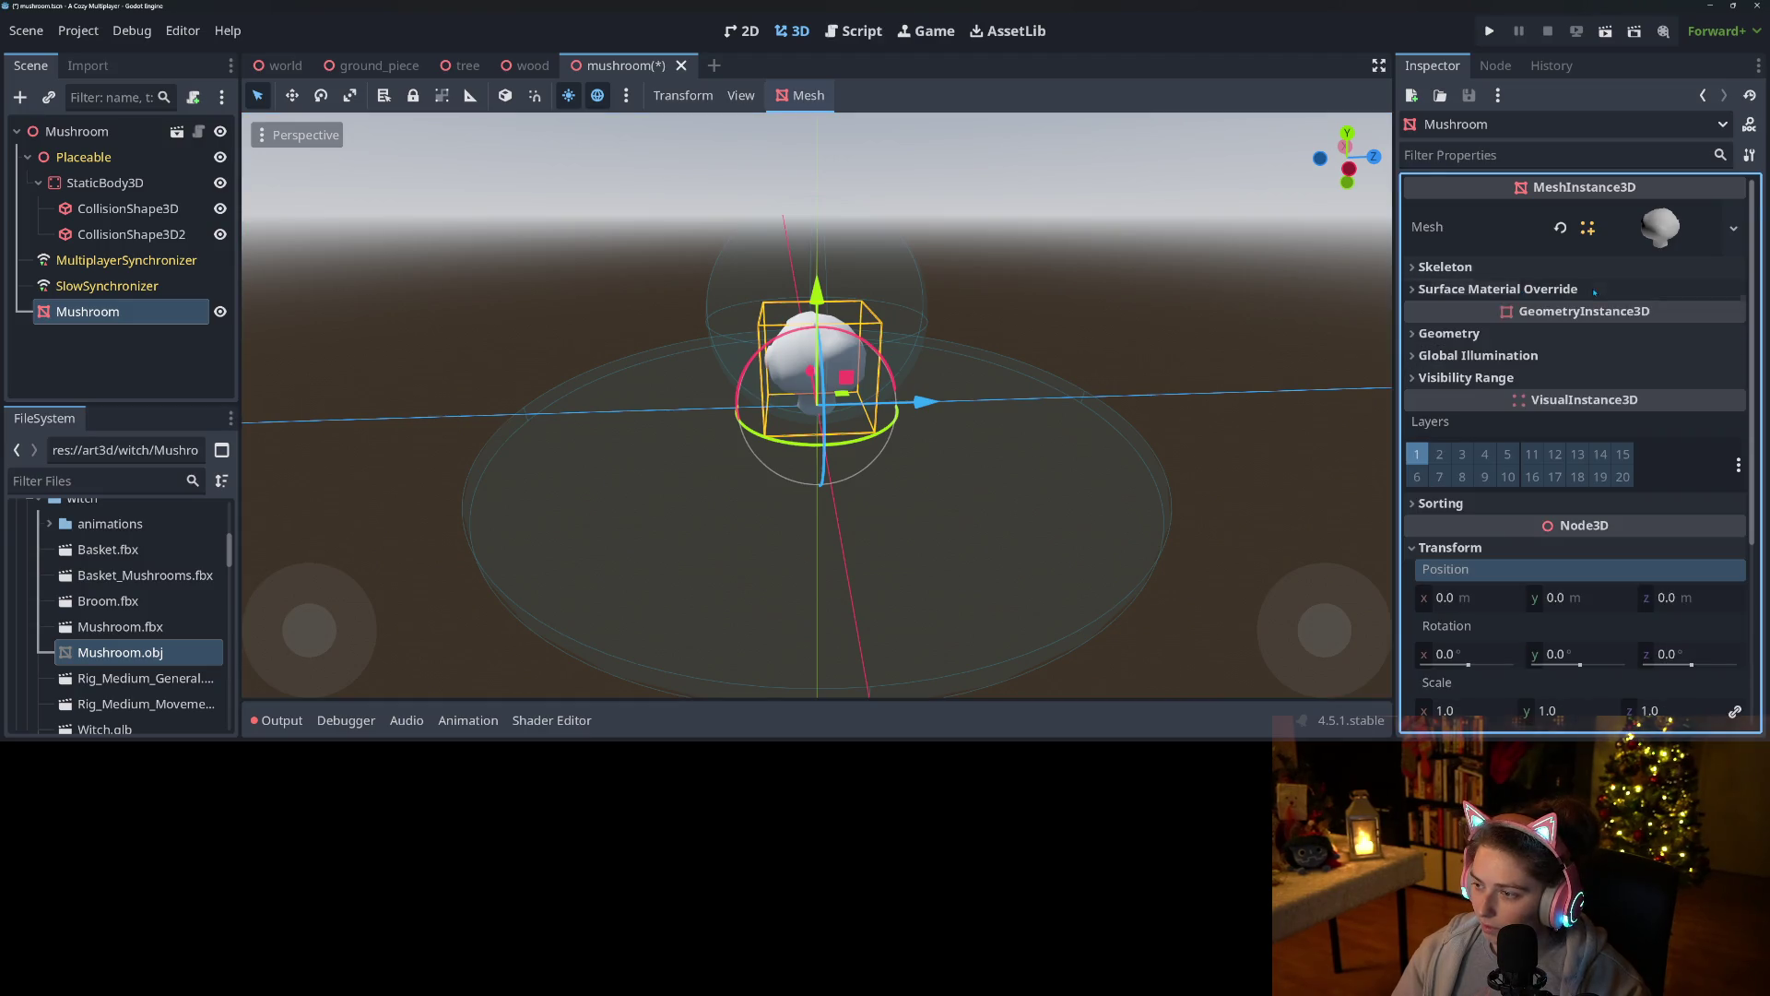
pyautogui.click(1475, 333)
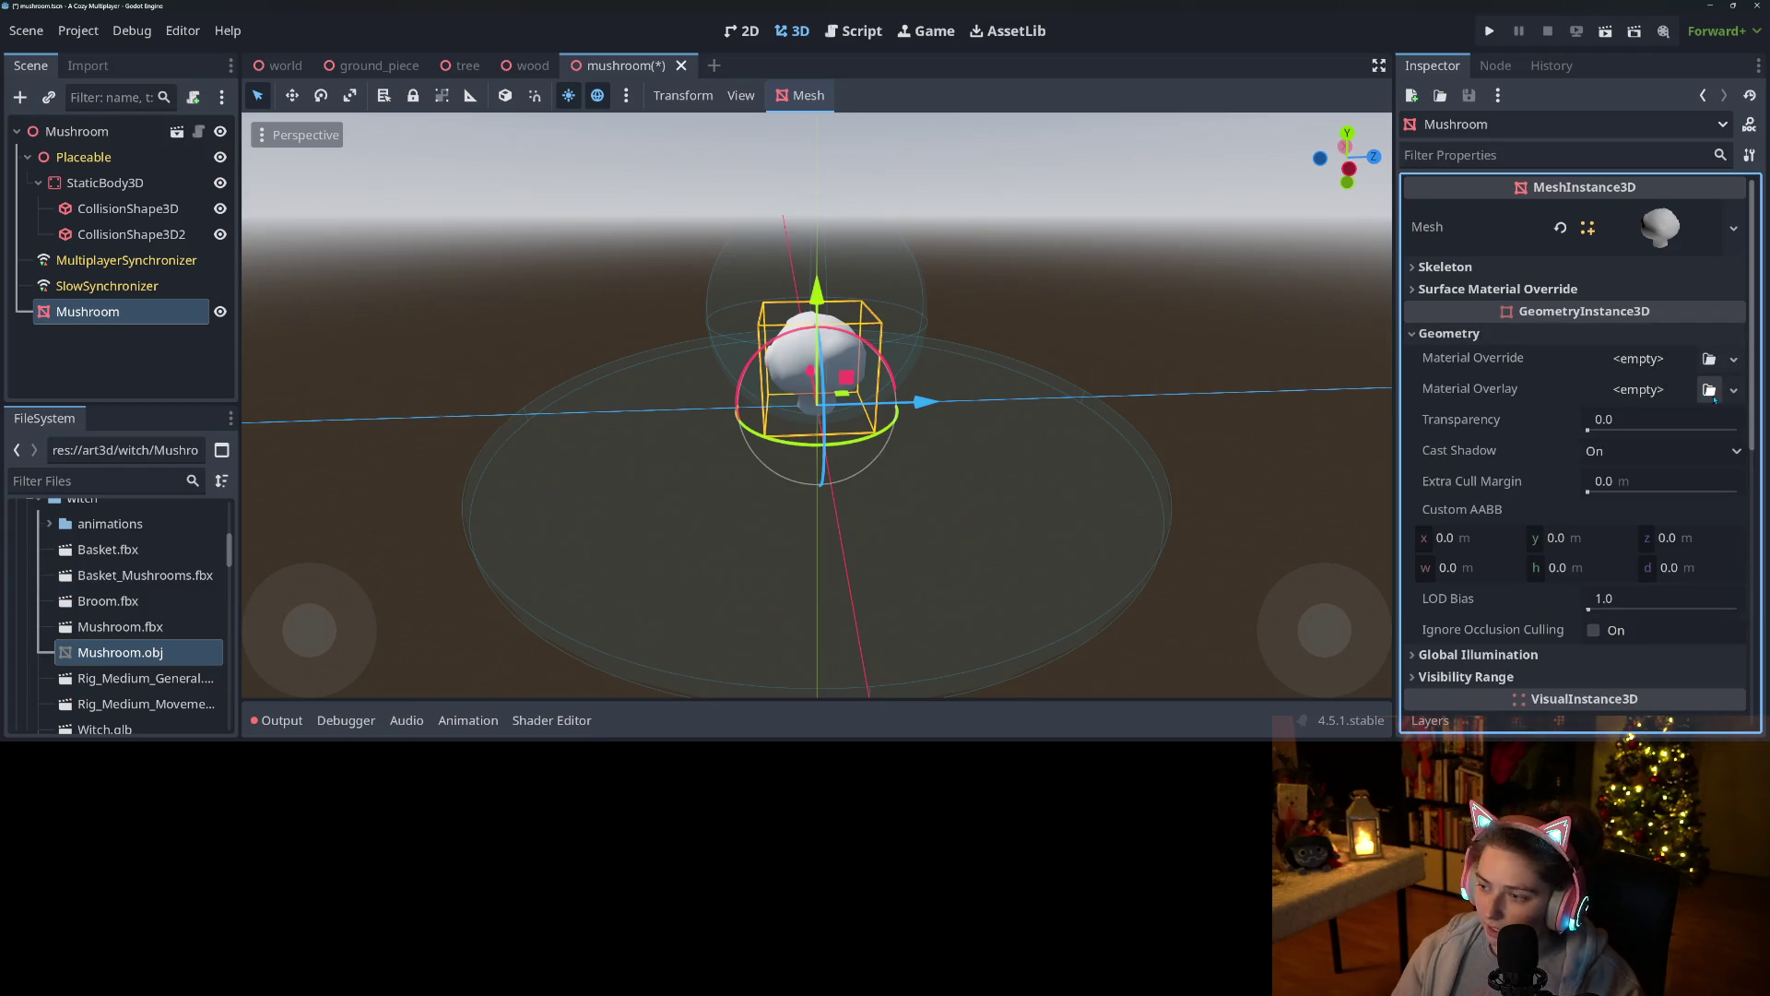
# Apply the shared shader material as the mushroom's Geometry Material Override.
pyautogui.click(1710, 359)
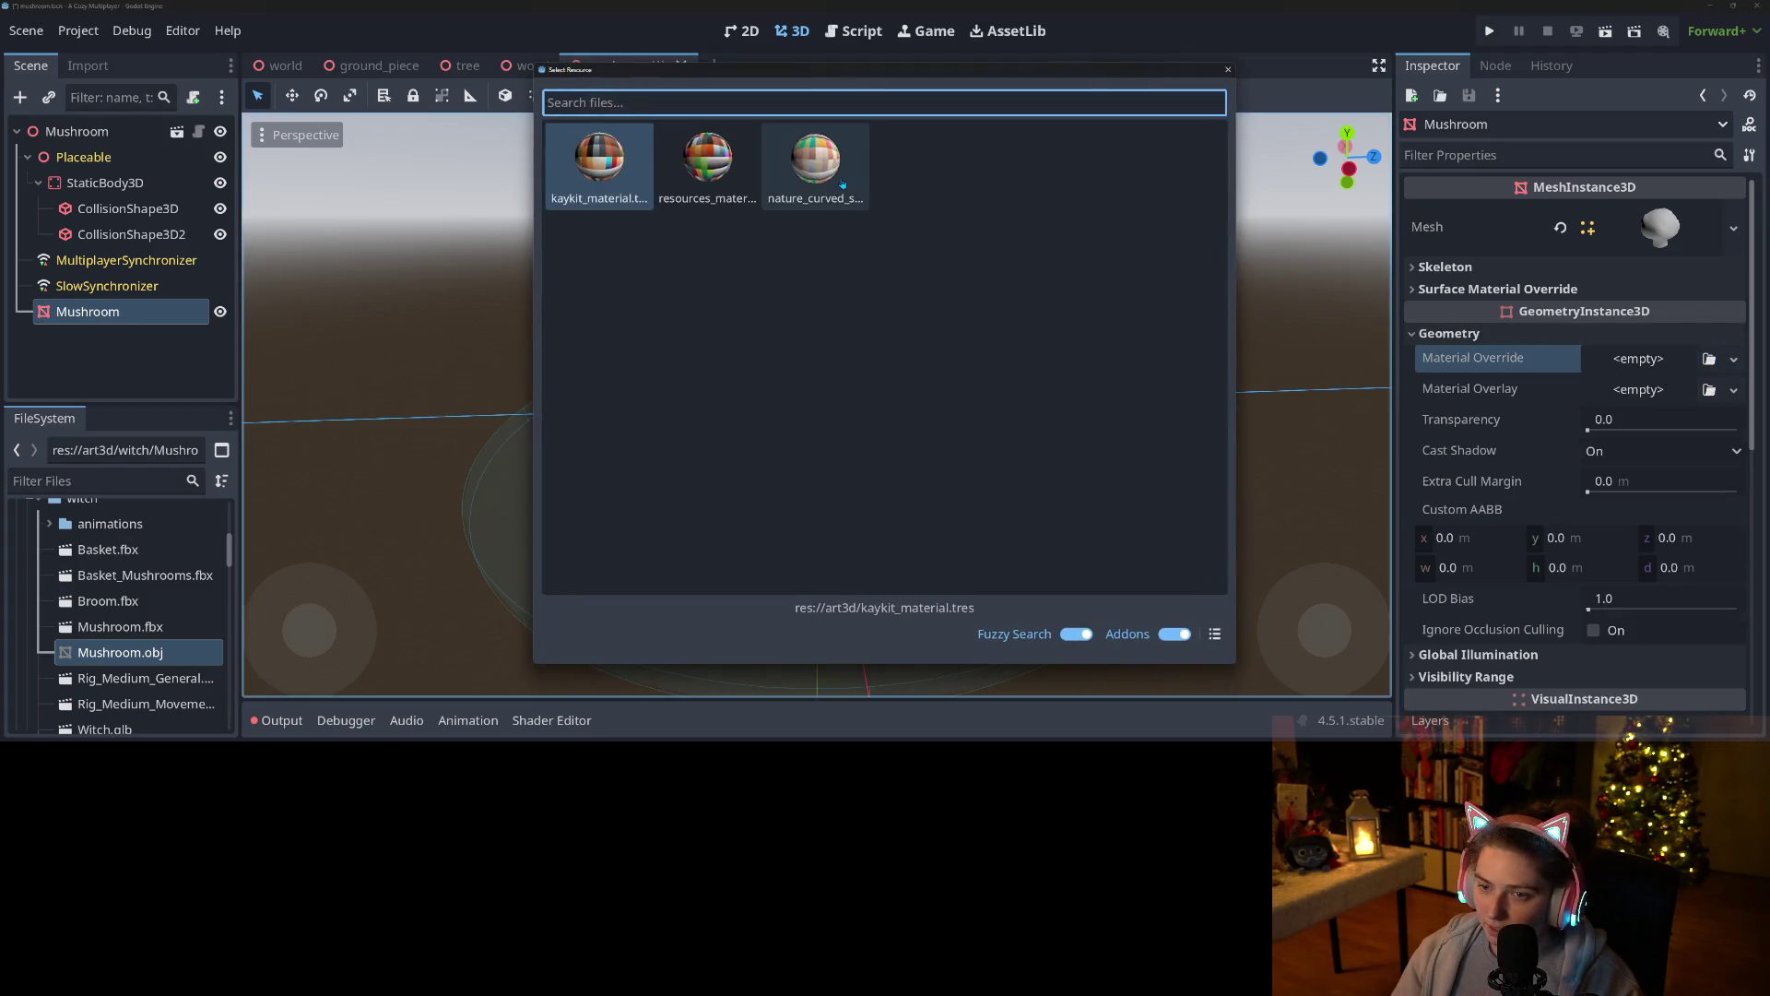
pyautogui.doubleClick(840, 181)
pyautogui.moveTo(942, 538); pyautogui.dragTo(1051, 493)
pyautogui.click(1733, 378)
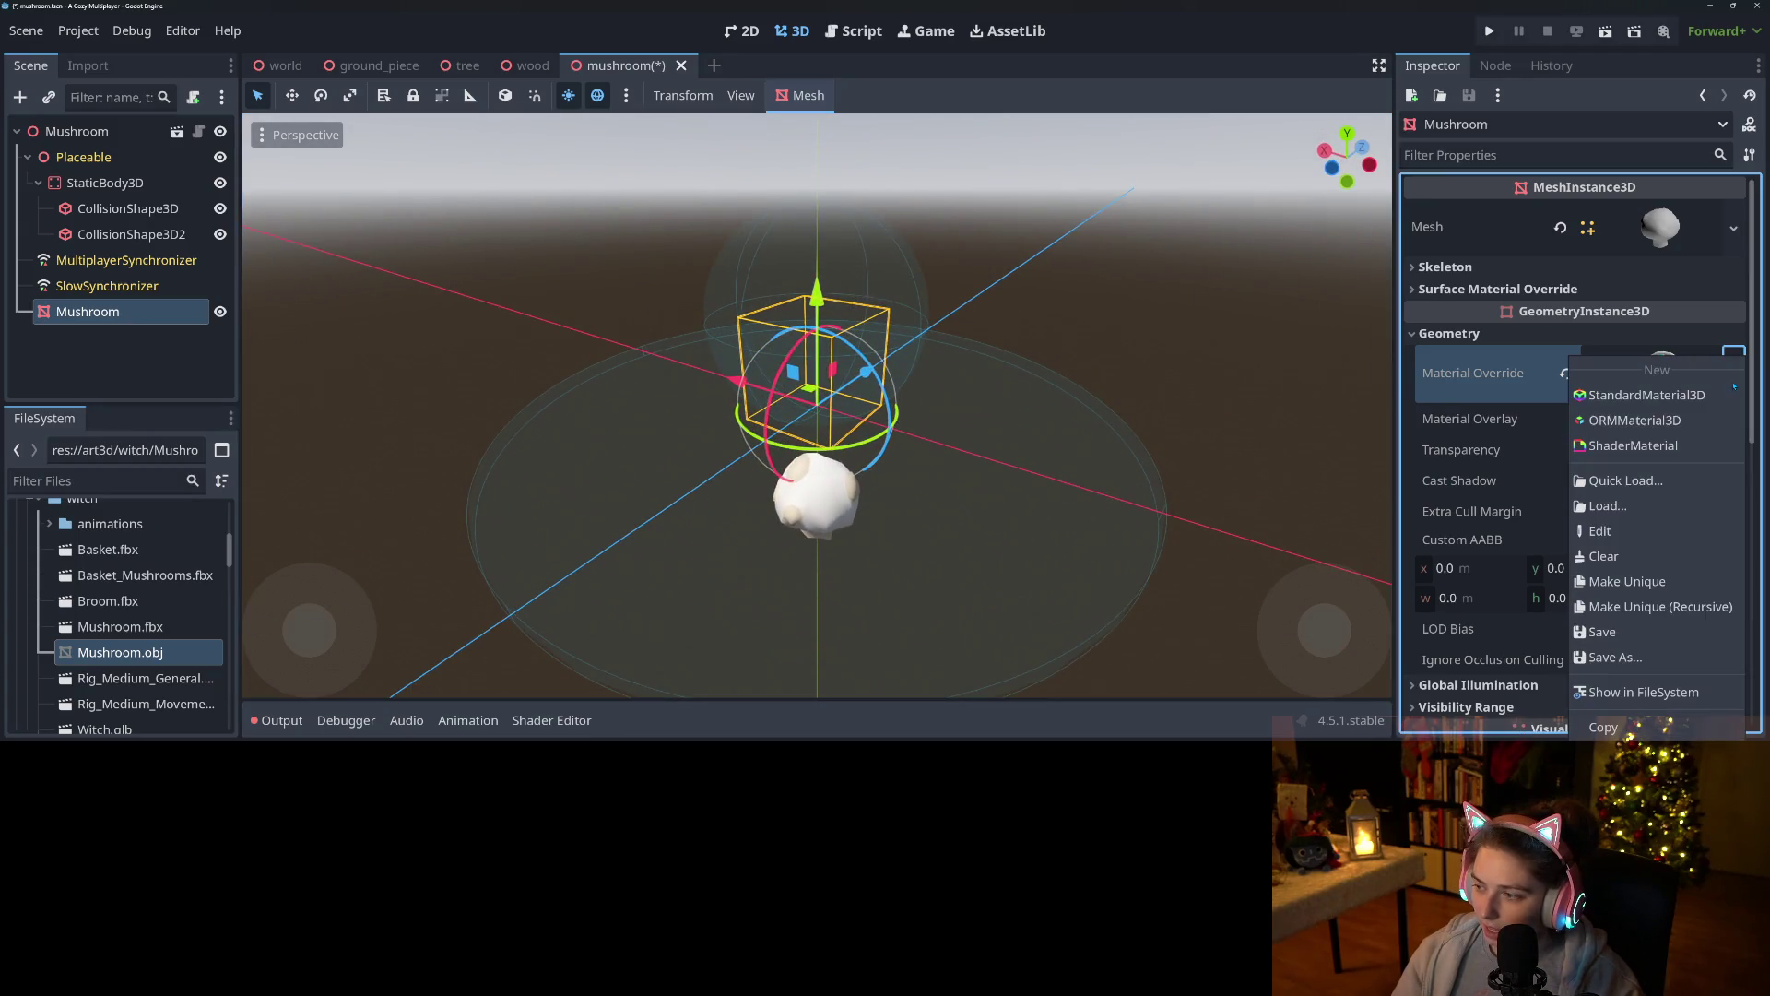
pyautogui.click(1657, 581)
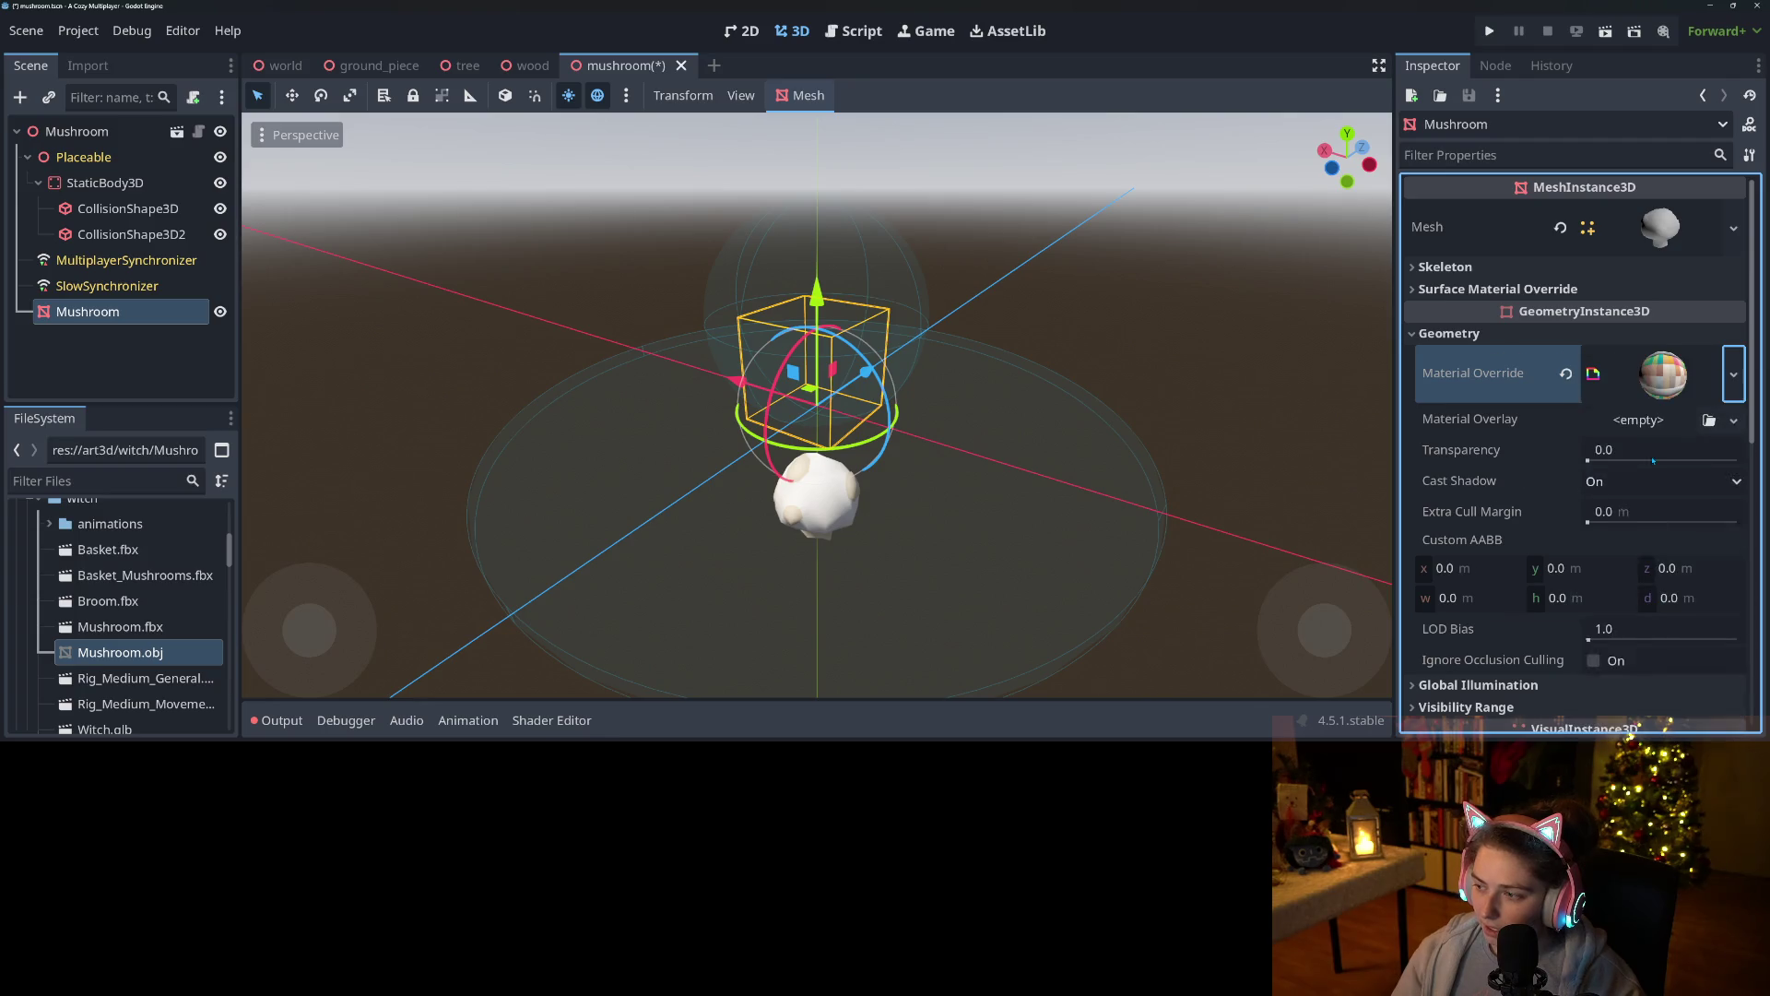
pyautogui.click(1651, 382)
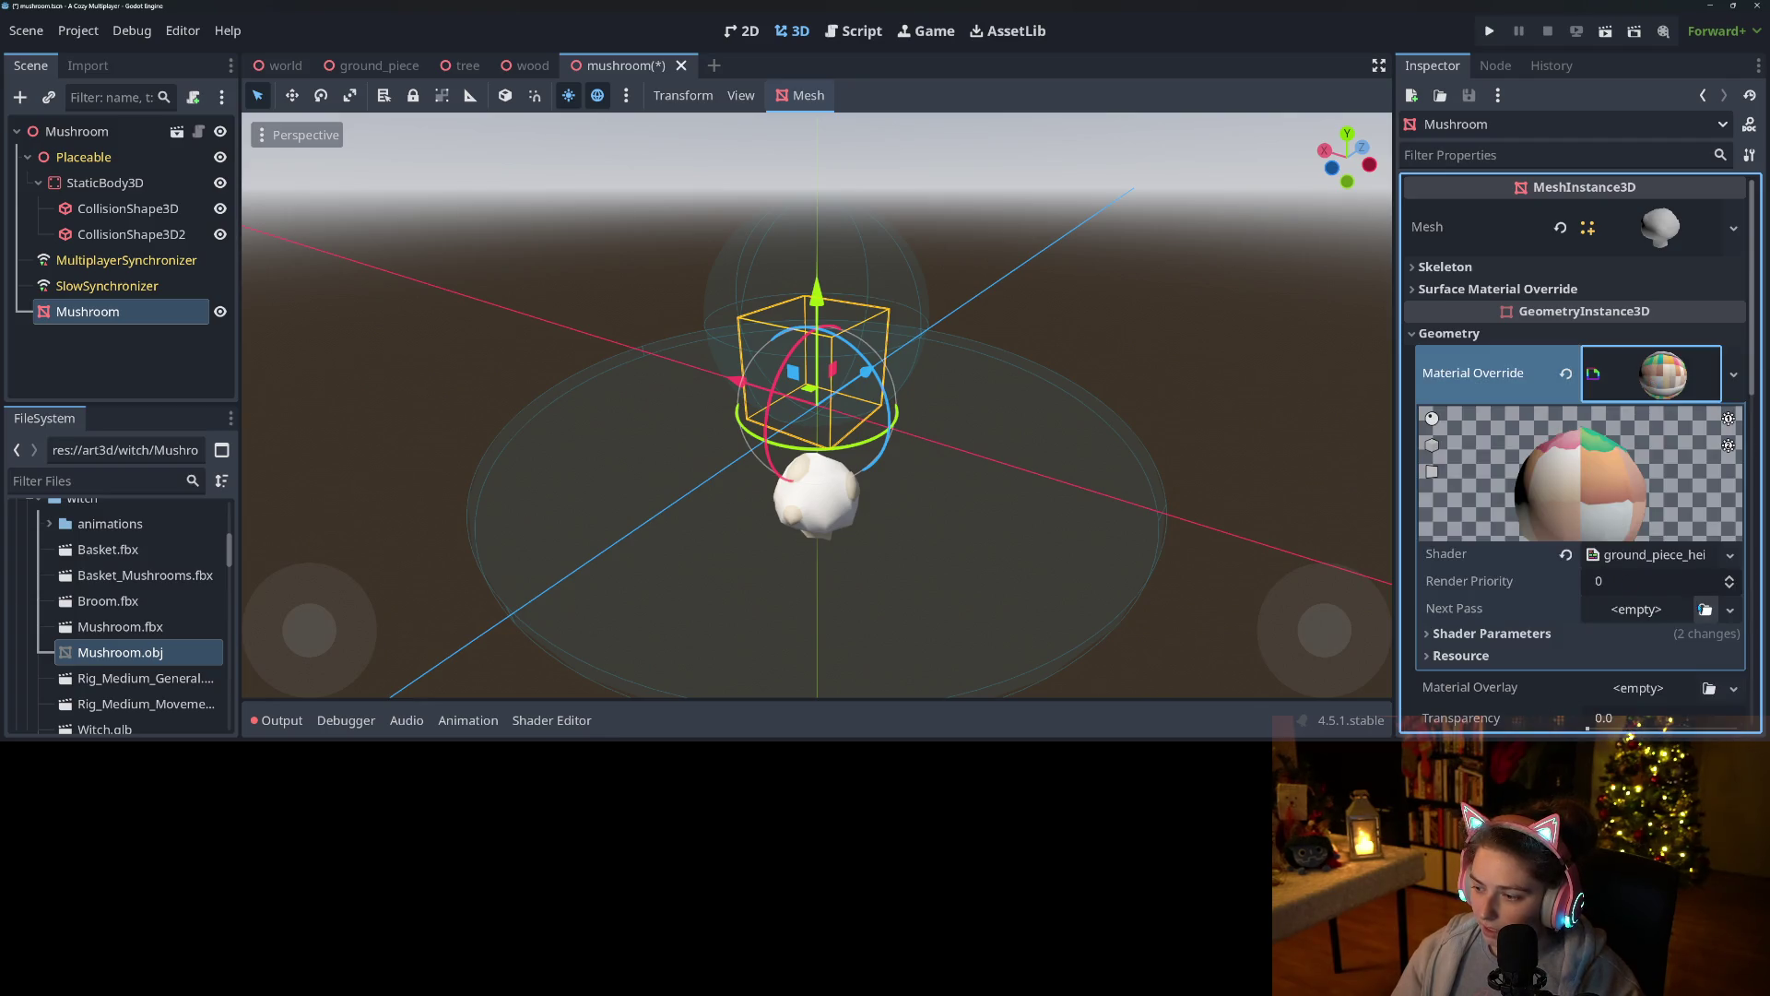
# Set the shader's Texture Map parameter to witch_texture_A.png.
pyautogui.click(1484, 634)
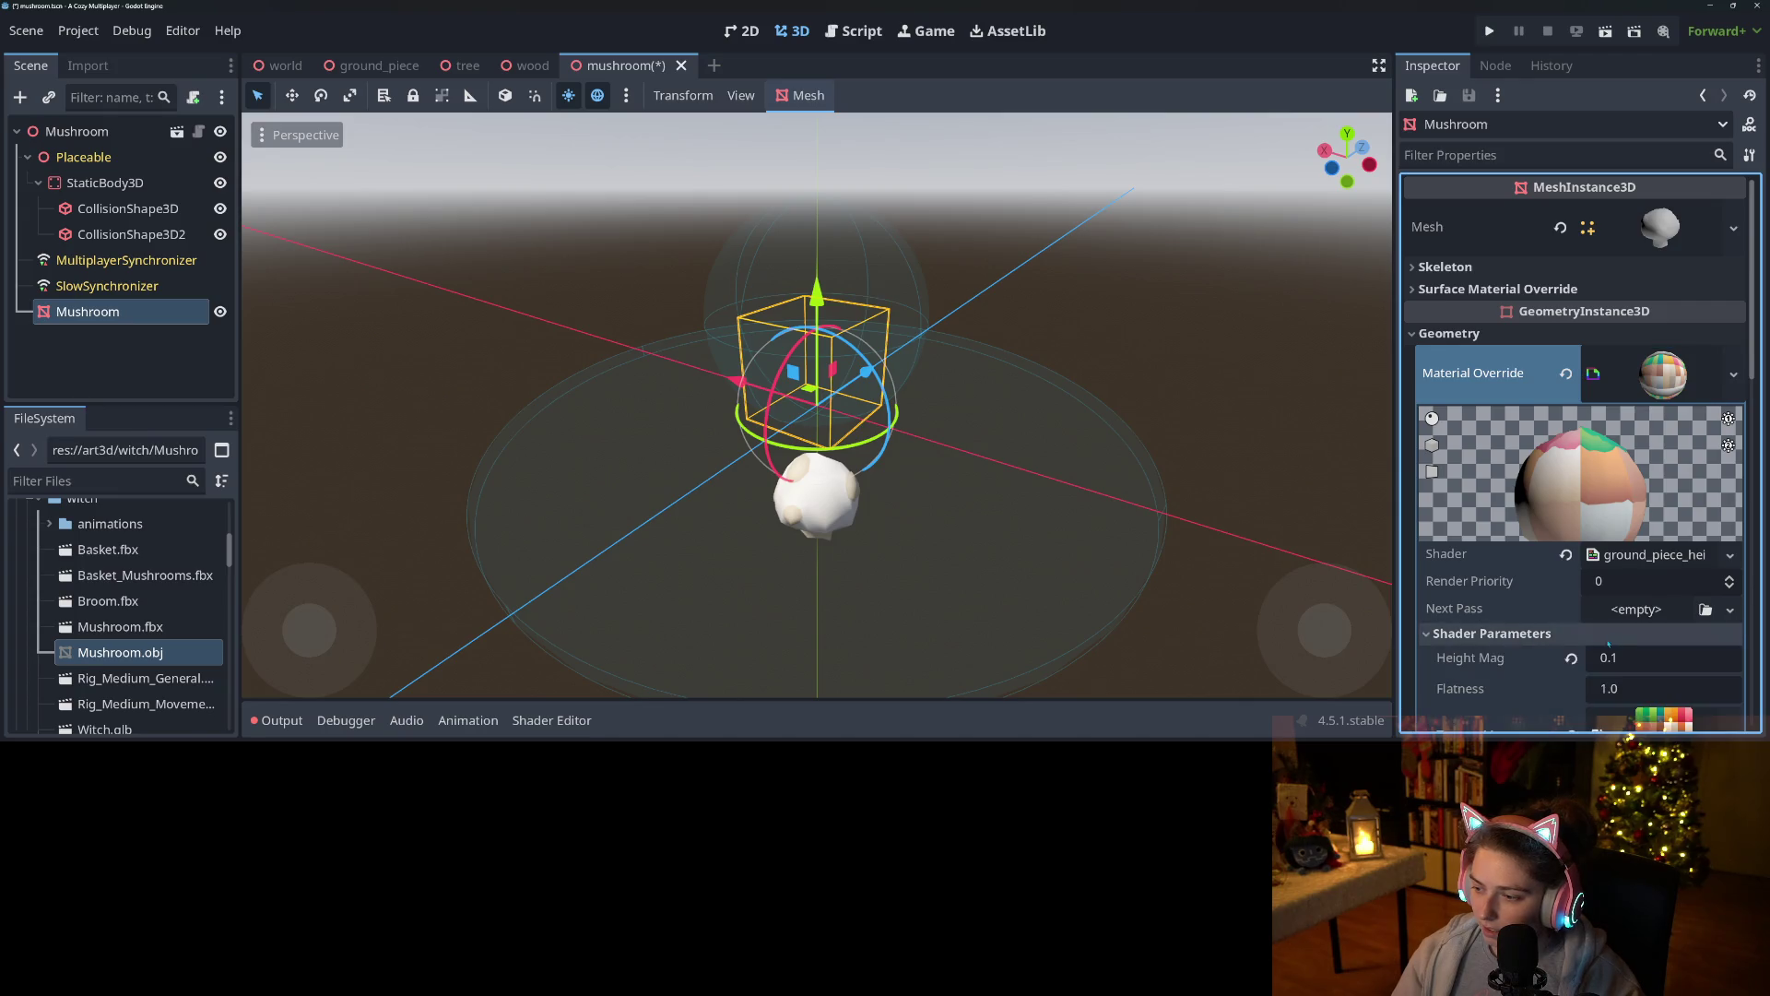
pyautogui.scroll(-3, 1477, 599)
pyautogui.click(1730, 529)
pyautogui.click(1586, 544)
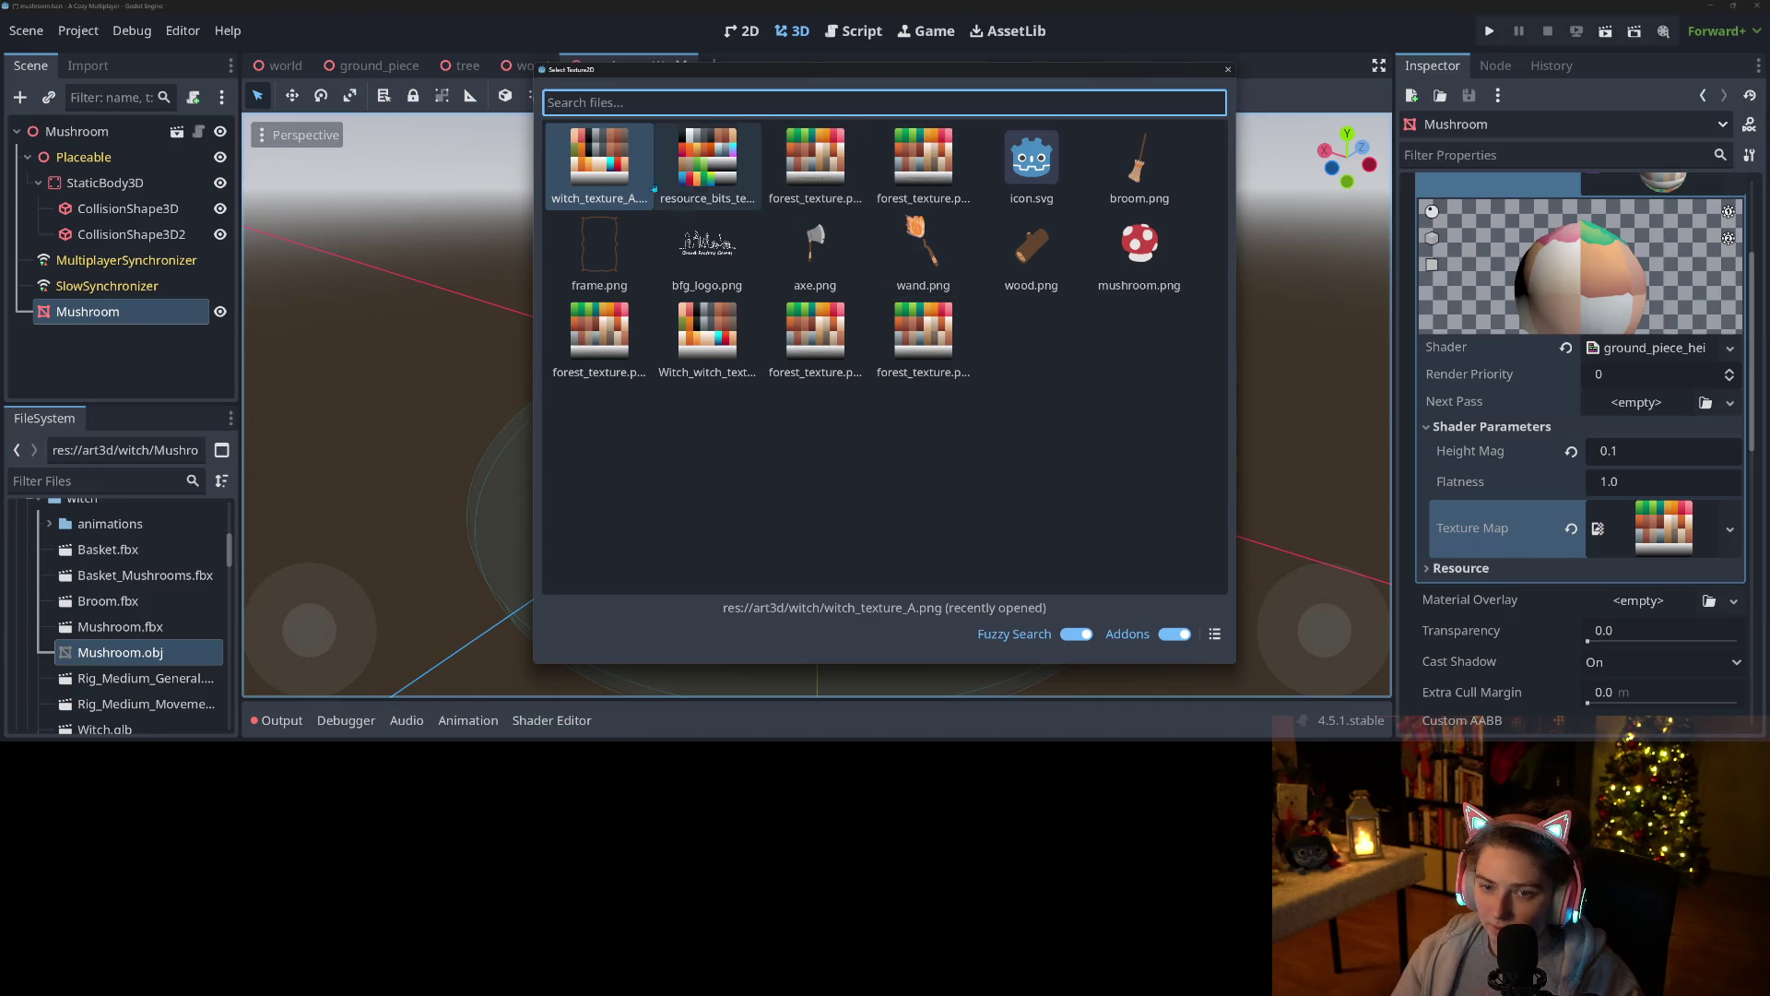
pyautogui.click(637, 187)
# Orbit around the textured mushroom to check it, then save the mushroom scene.
pyautogui.scroll(-6, 874, 464)
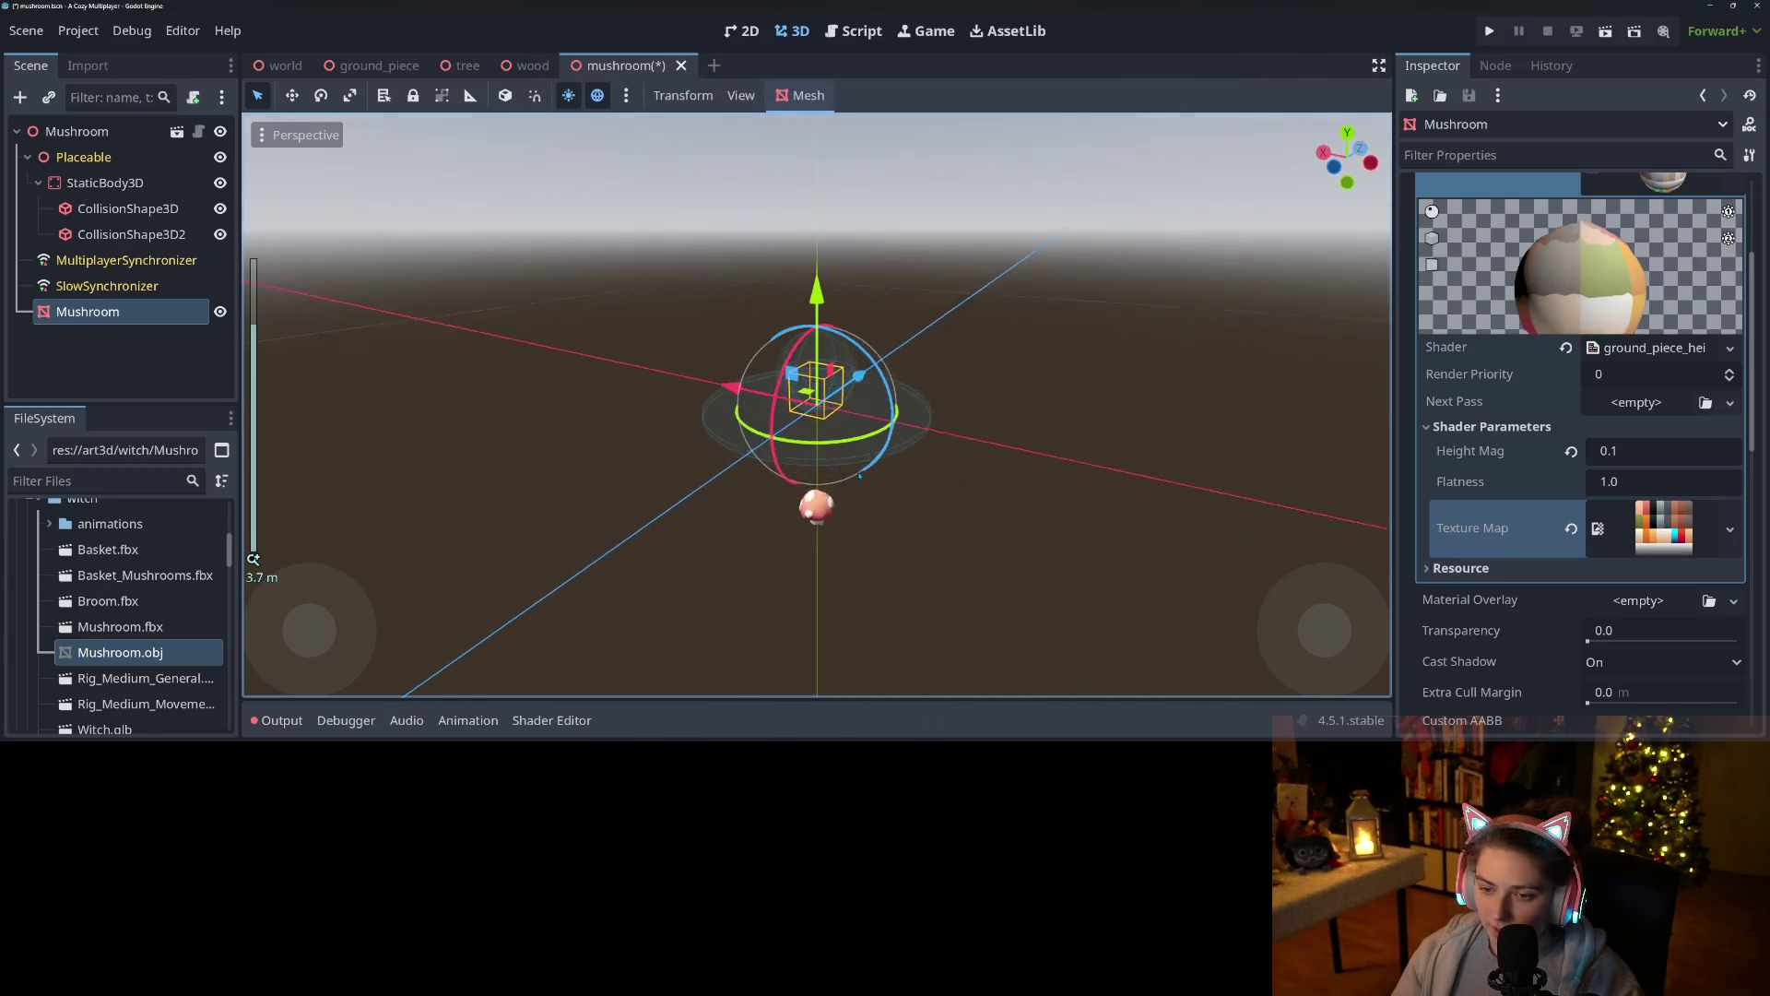
pyautogui.moveTo(831, 481); pyautogui.dragTo(619, 519)
pyautogui.moveTo(963, 541)
pyautogui.mouseDown()
pyautogui.moveTo(885, 544)
pyautogui.moveTo(944, 479)
pyautogui.moveTo(883, 510)
pyautogui.moveTo(905, 523)
pyautogui.moveTo(702, 434)
pyautogui.mouseUp()
pyautogui.scroll(5, 885, 544)
pyautogui.scroll(-5, 758, 498)
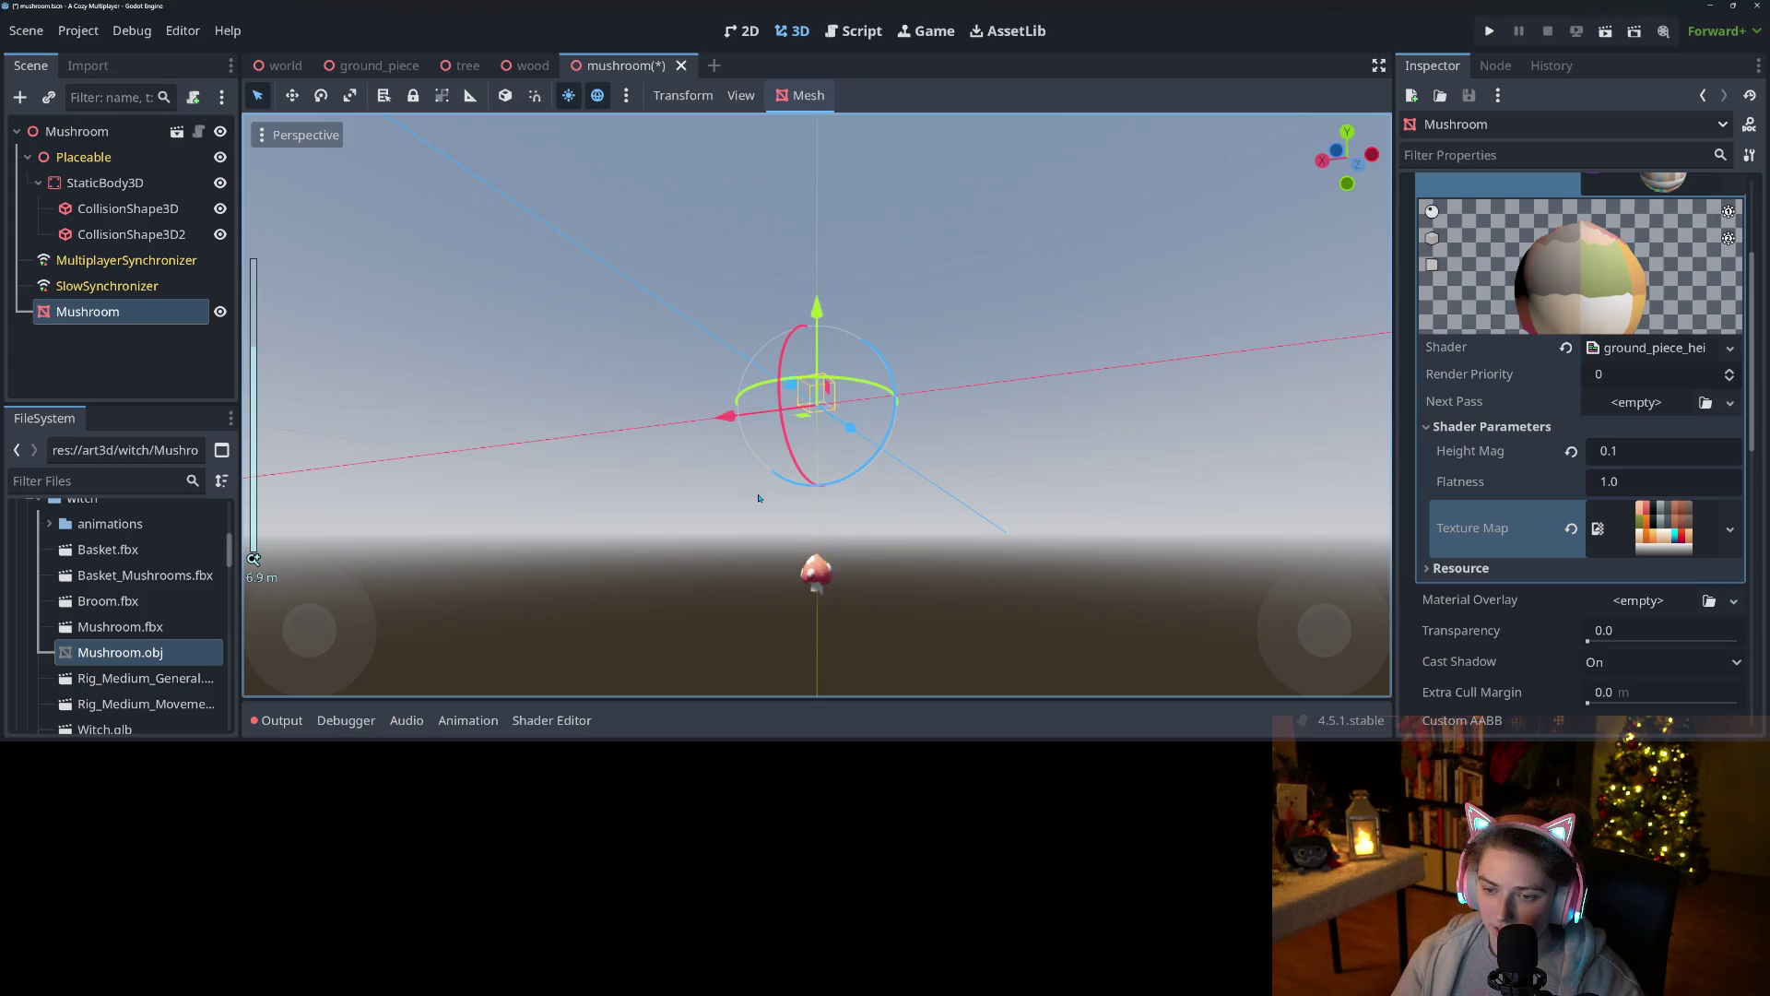
pyautogui.scroll(2, 825, 551)
pyautogui.moveTo(825, 552); pyautogui.dragTo(821, 629)
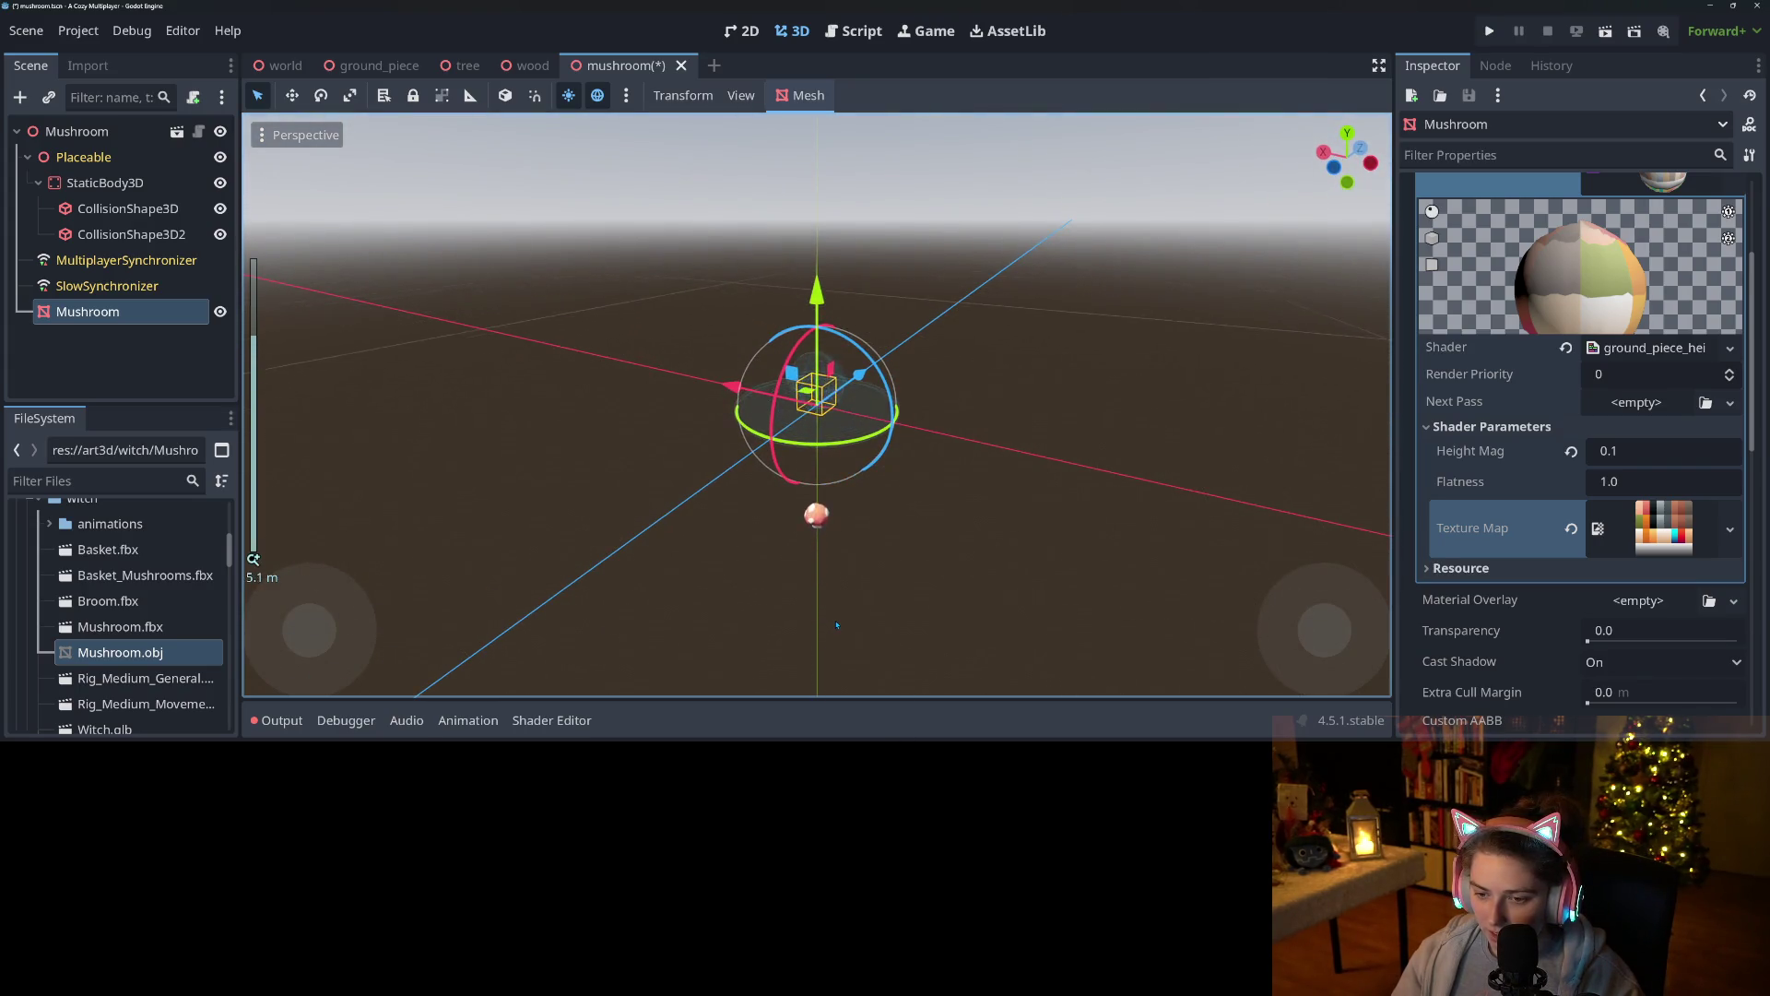
pyautogui.scroll(10, 838, 625)
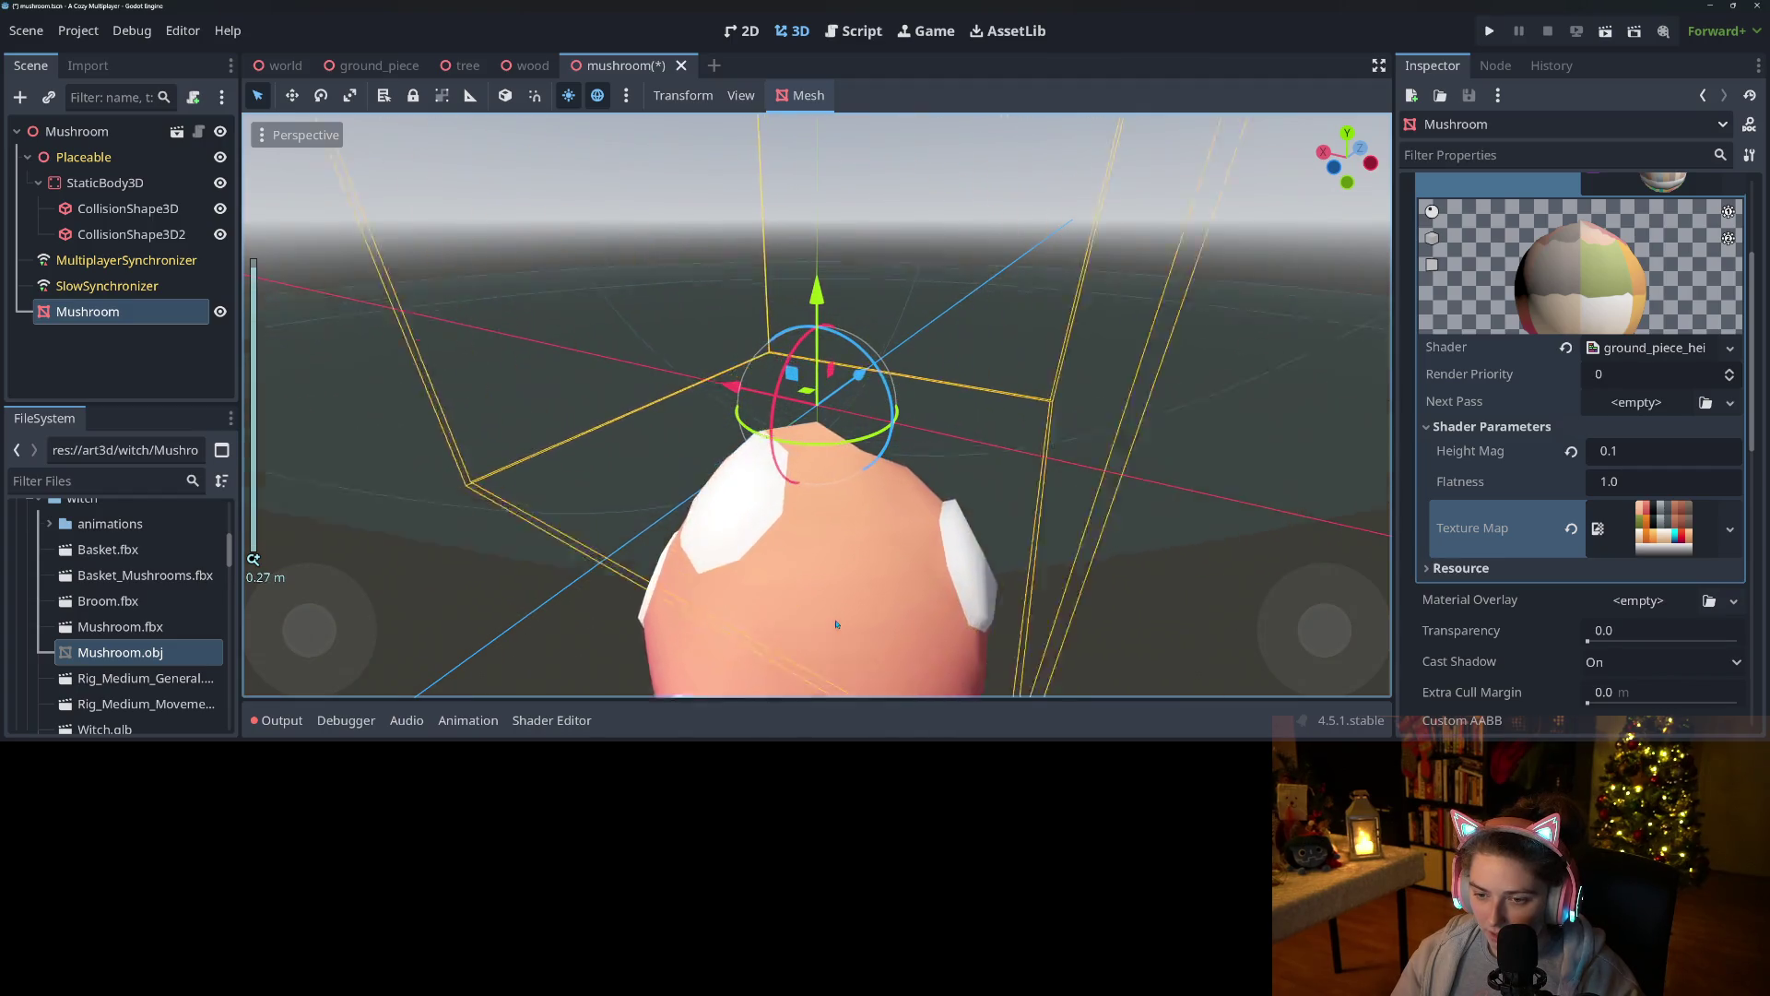
pyautogui.moveTo(864, 629)
pyautogui.mouseDown()
pyautogui.moveTo(582, 587)
pyautogui.moveTo(959, 607)
pyautogui.moveTo(755, 592)
pyautogui.moveTo(915, 624)
pyautogui.moveTo(758, 587)
pyautogui.moveTo(1146, 341)
pyautogui.mouseUp()
pyautogui.scroll(-5, 755, 592)
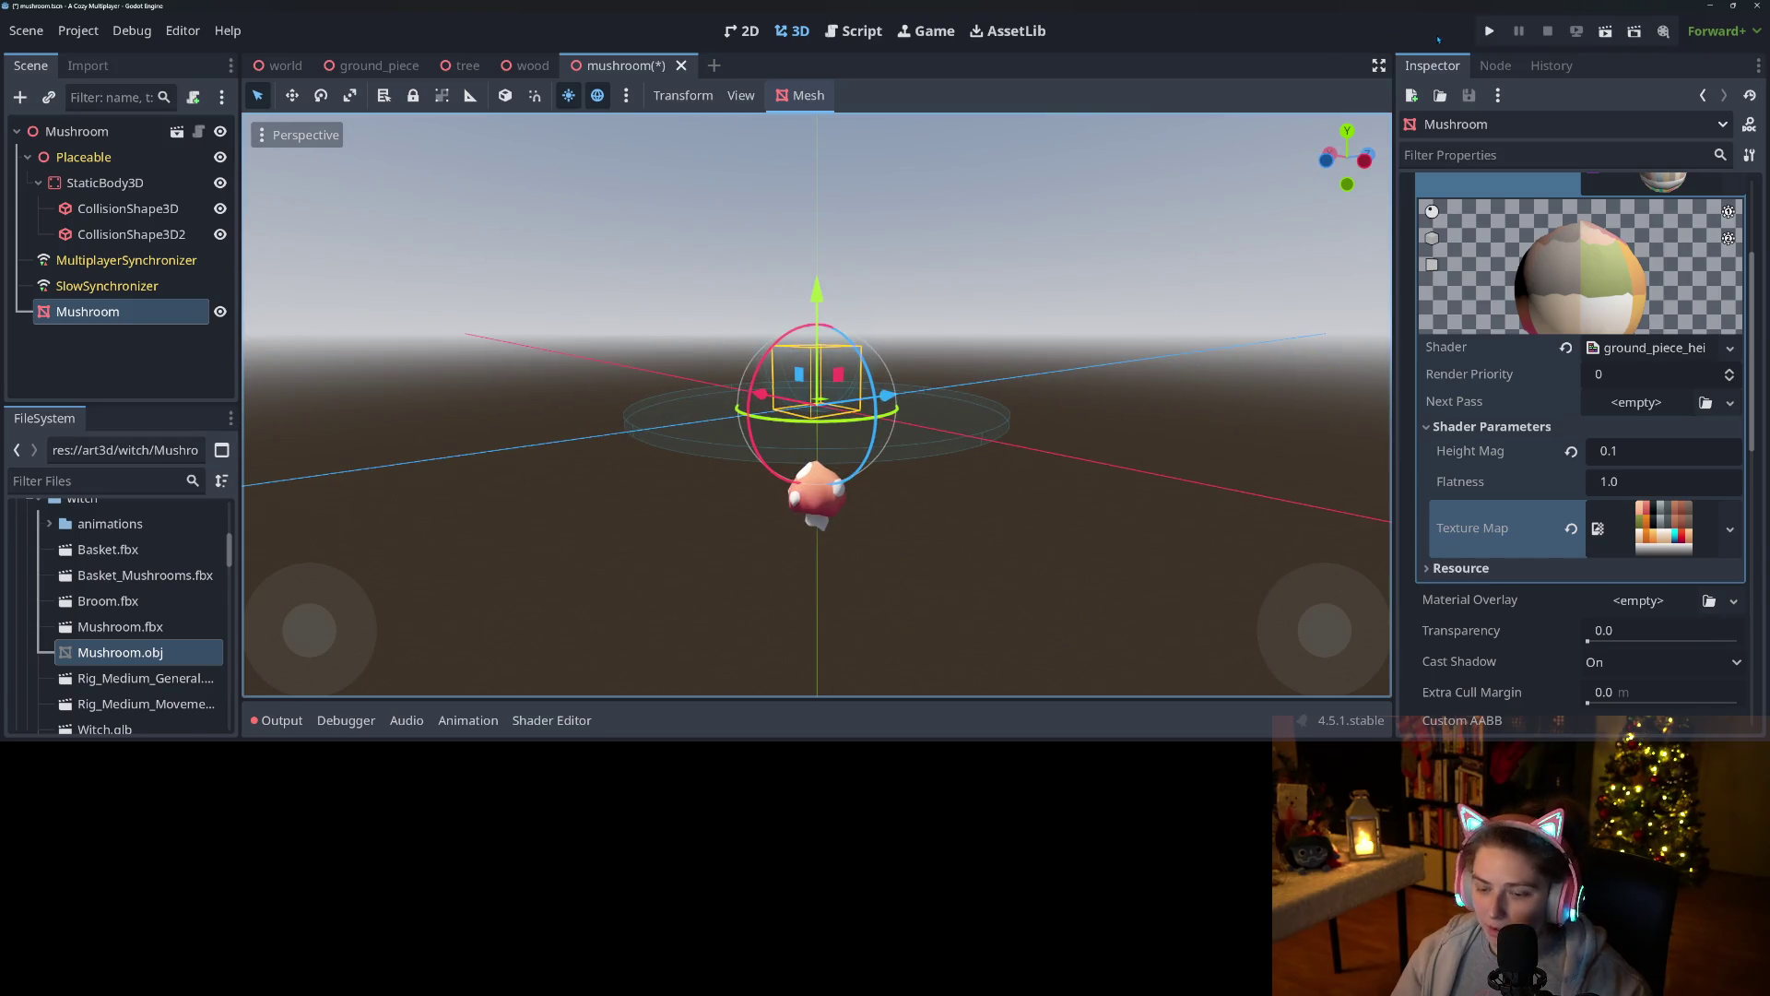
pyautogui.hotkey('ctrl', 's')
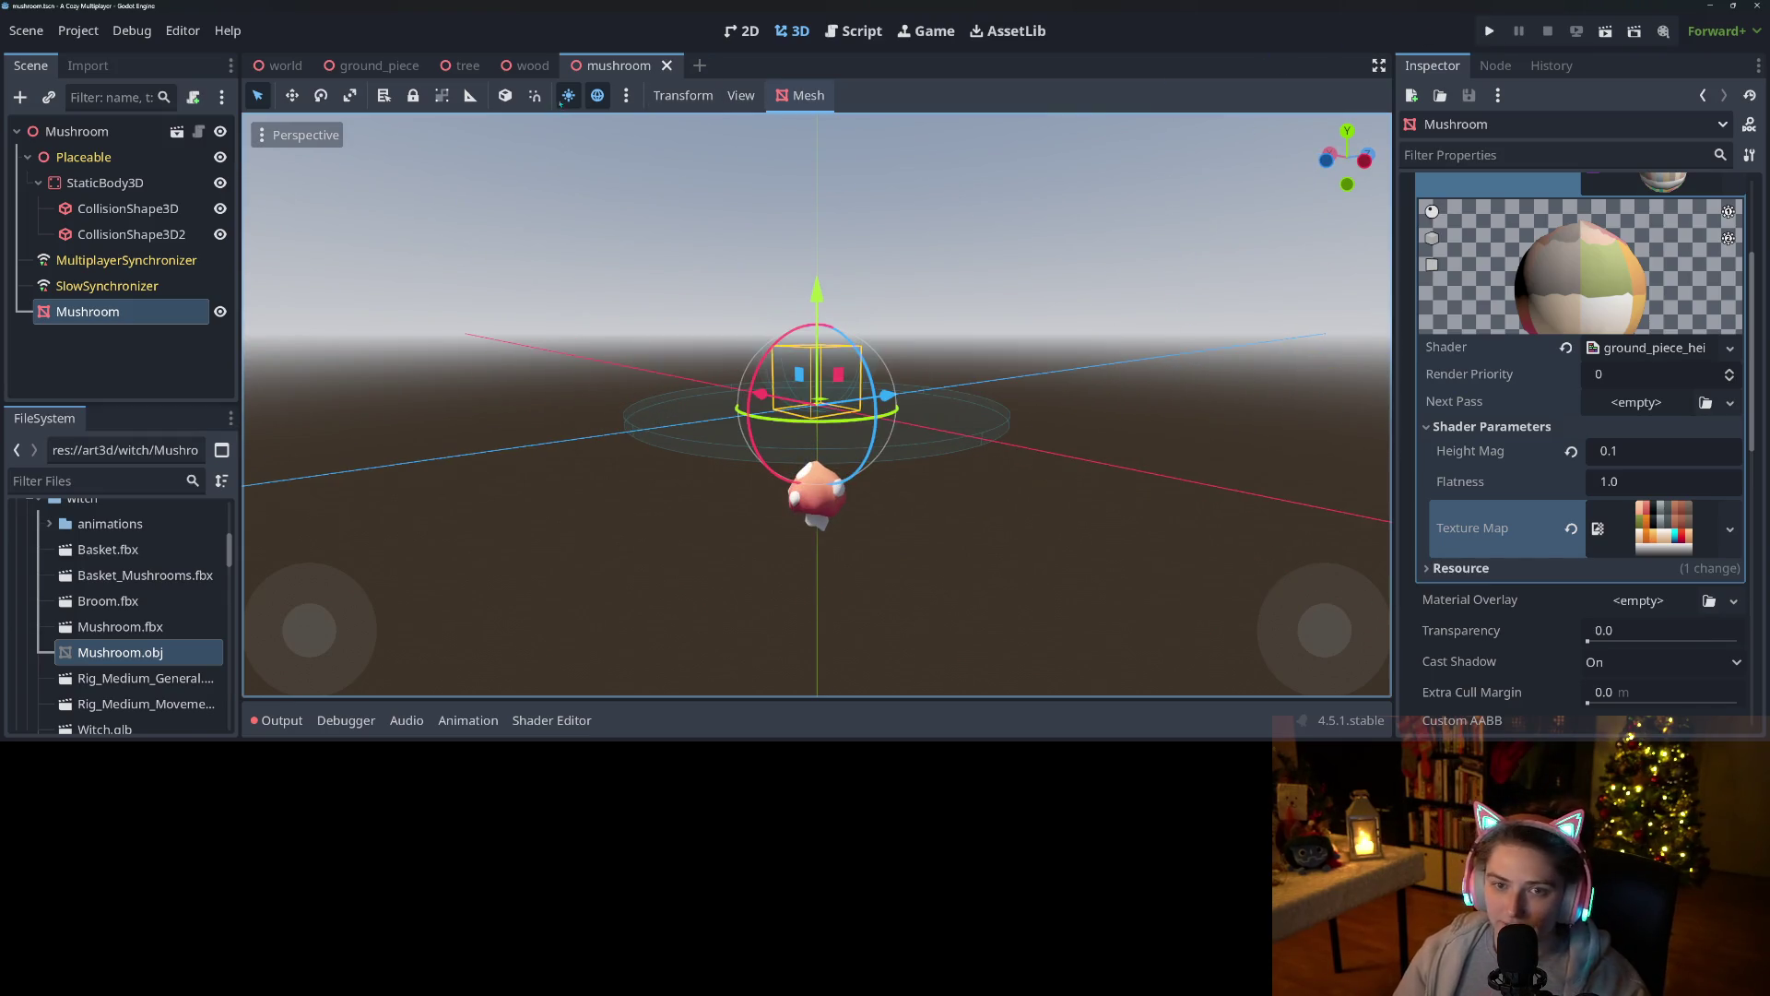
pyautogui.scroll(10, 111, 609)
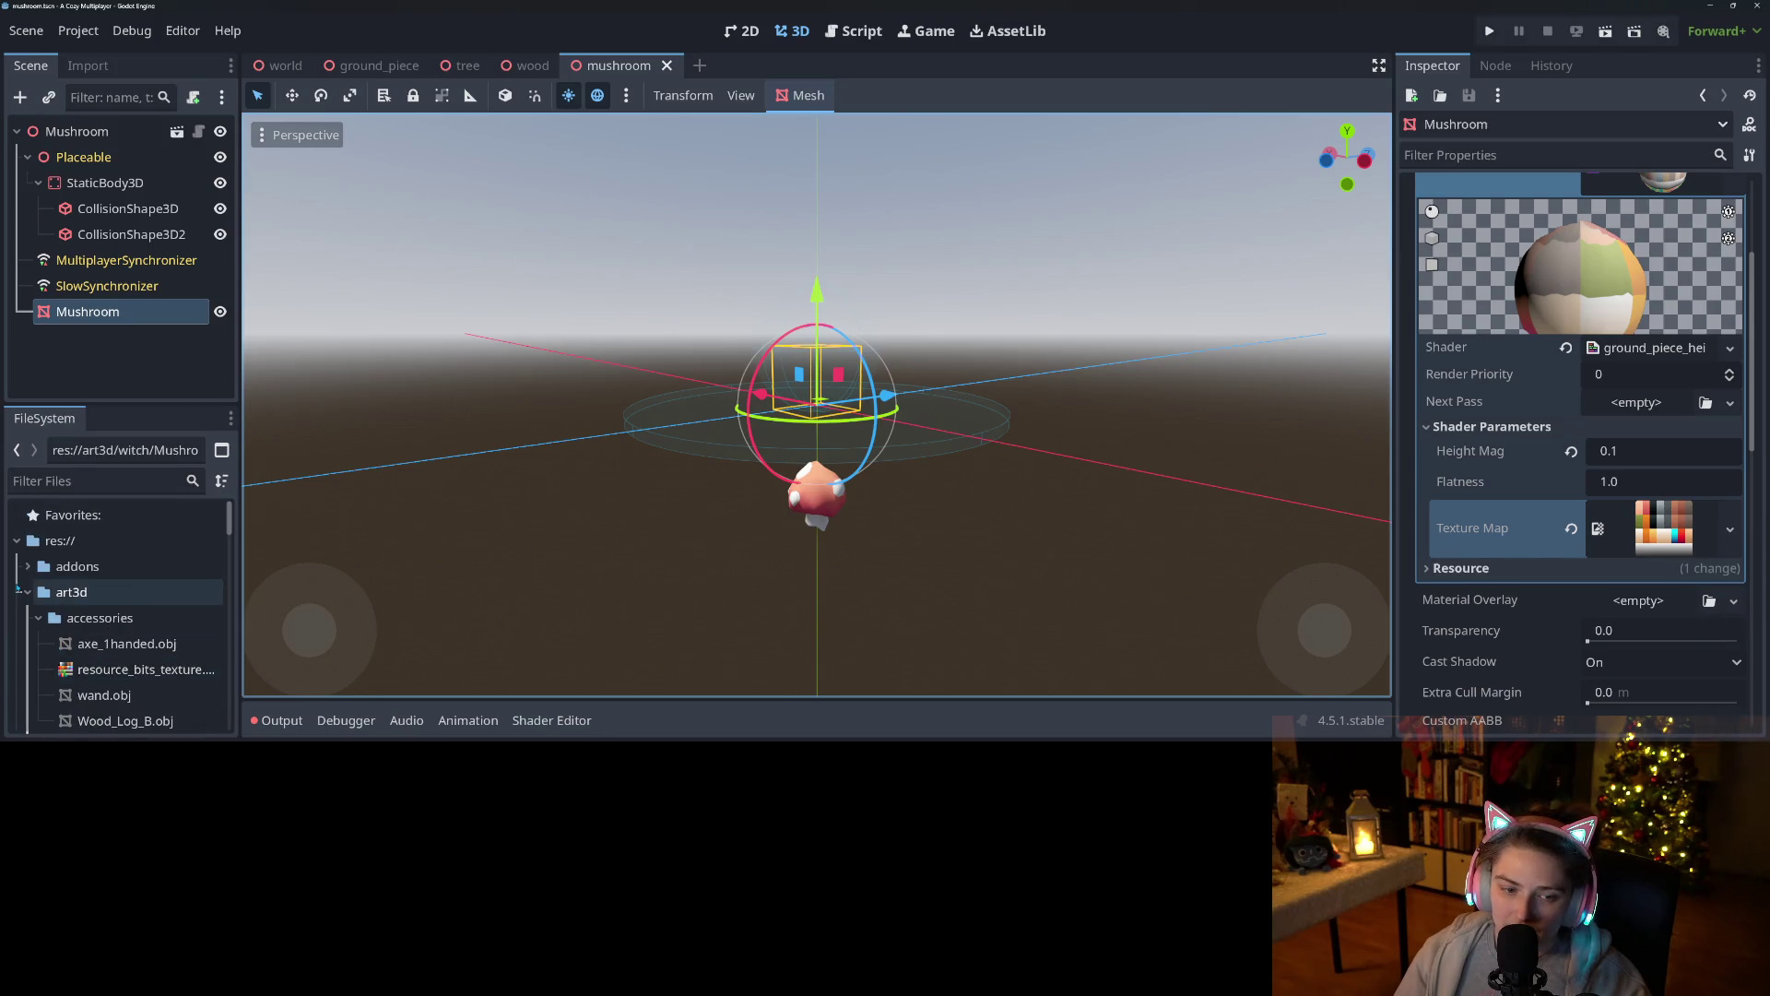
pyautogui.scroll(-2, 45, 631)
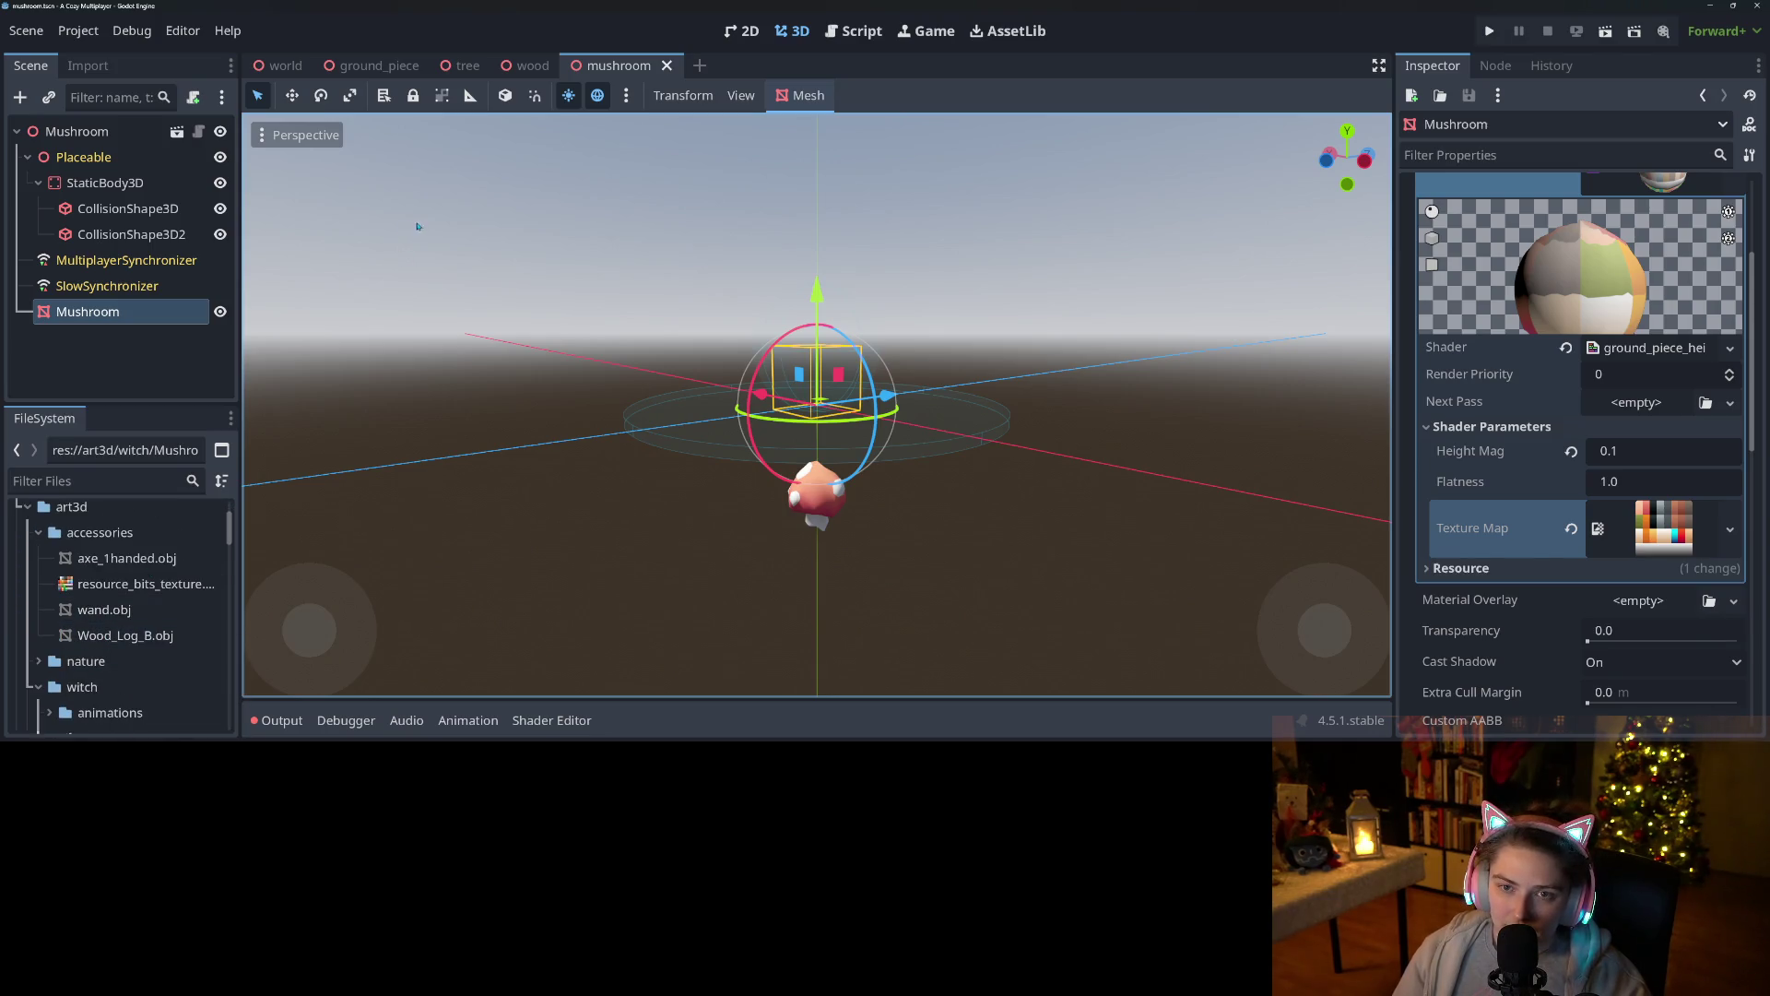
pyautogui.click(530, 66)
# Orbit around the wood scene's WoodLogB mesh, positioned at 0, 0.286, 0.
pyautogui.scroll(-4, 822, 540)
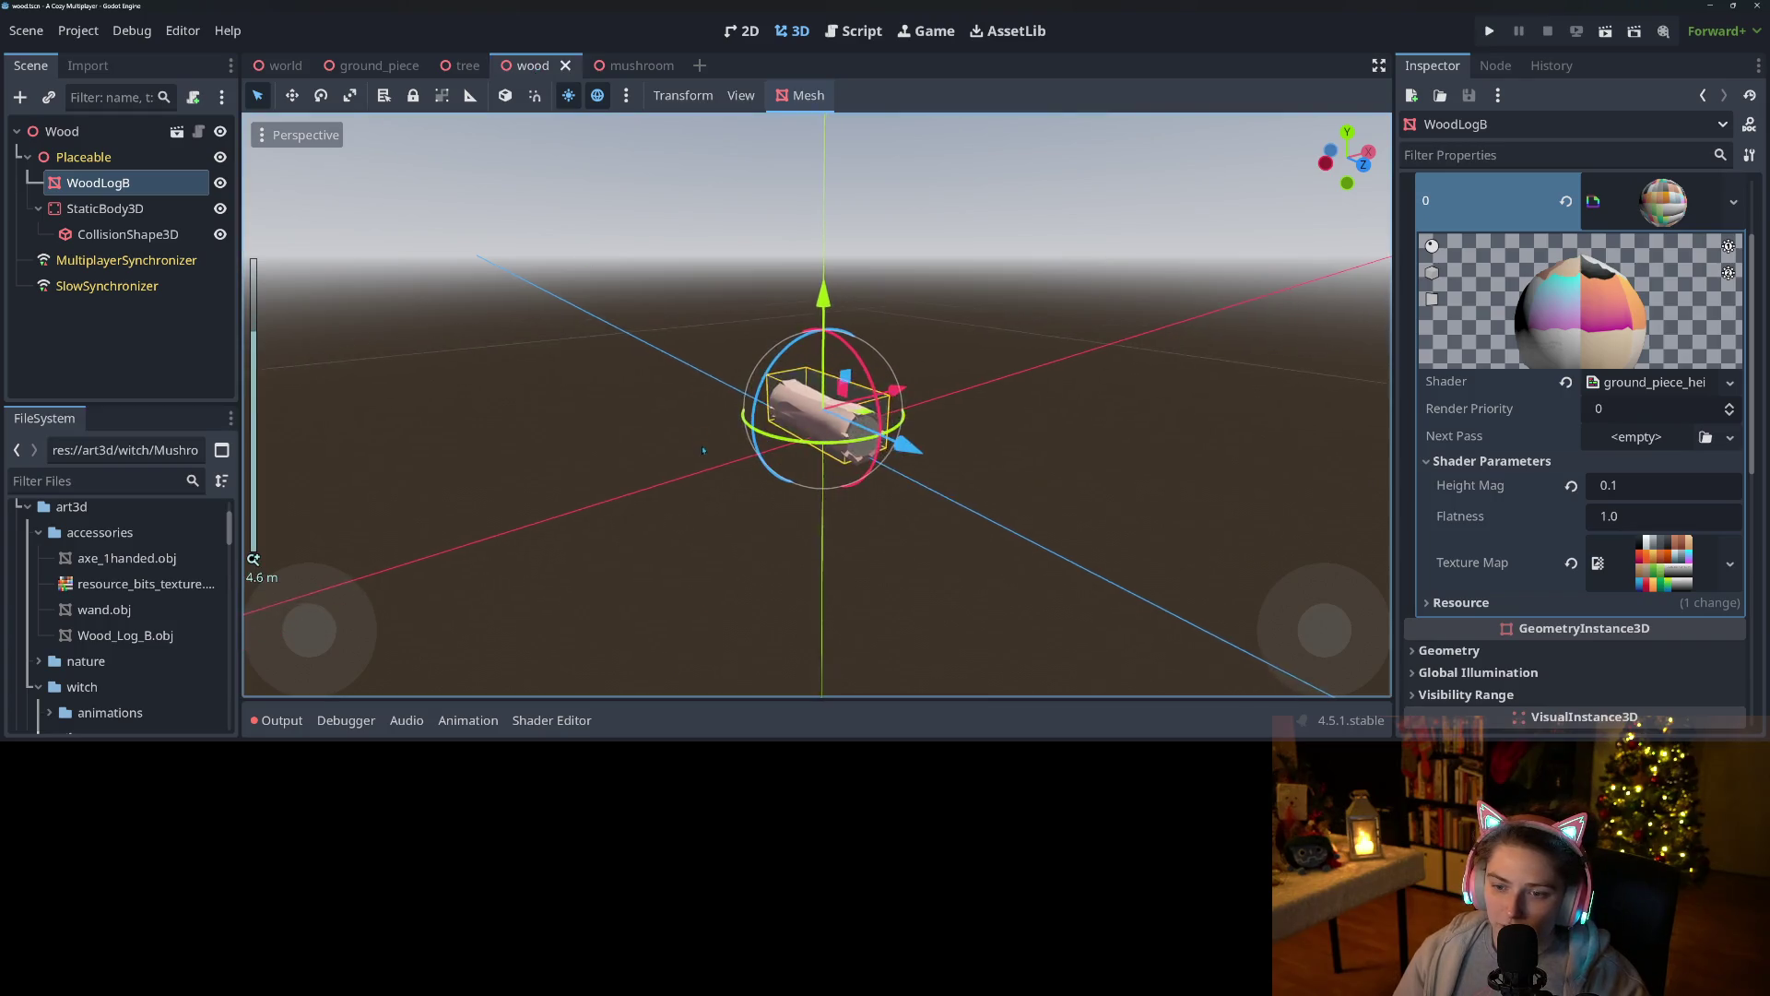
pyautogui.scroll(2, 823, 540)
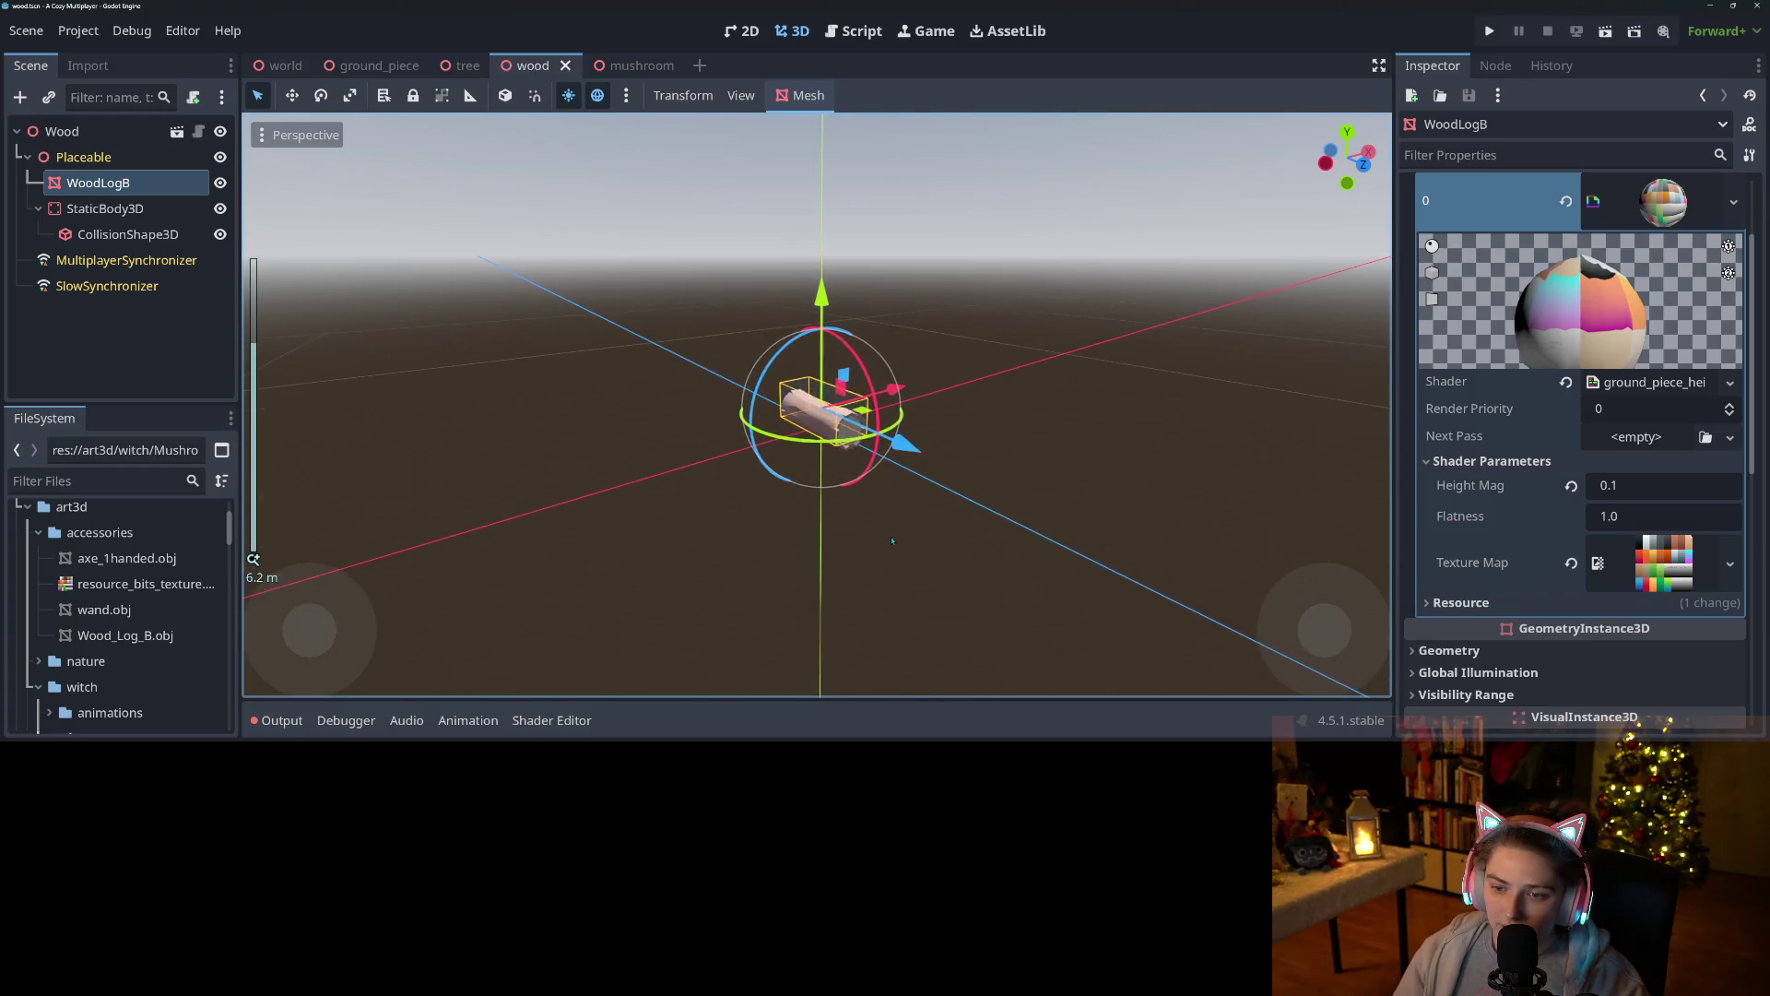
pyautogui.moveTo(911, 544)
pyautogui.mouseDown()
pyautogui.moveTo(663, 534)
pyautogui.moveTo(521, 552)
pyautogui.moveTo(657, 558)
pyautogui.moveTo(700, 535)
pyautogui.moveTo(668, 553)
pyautogui.mouseUp()
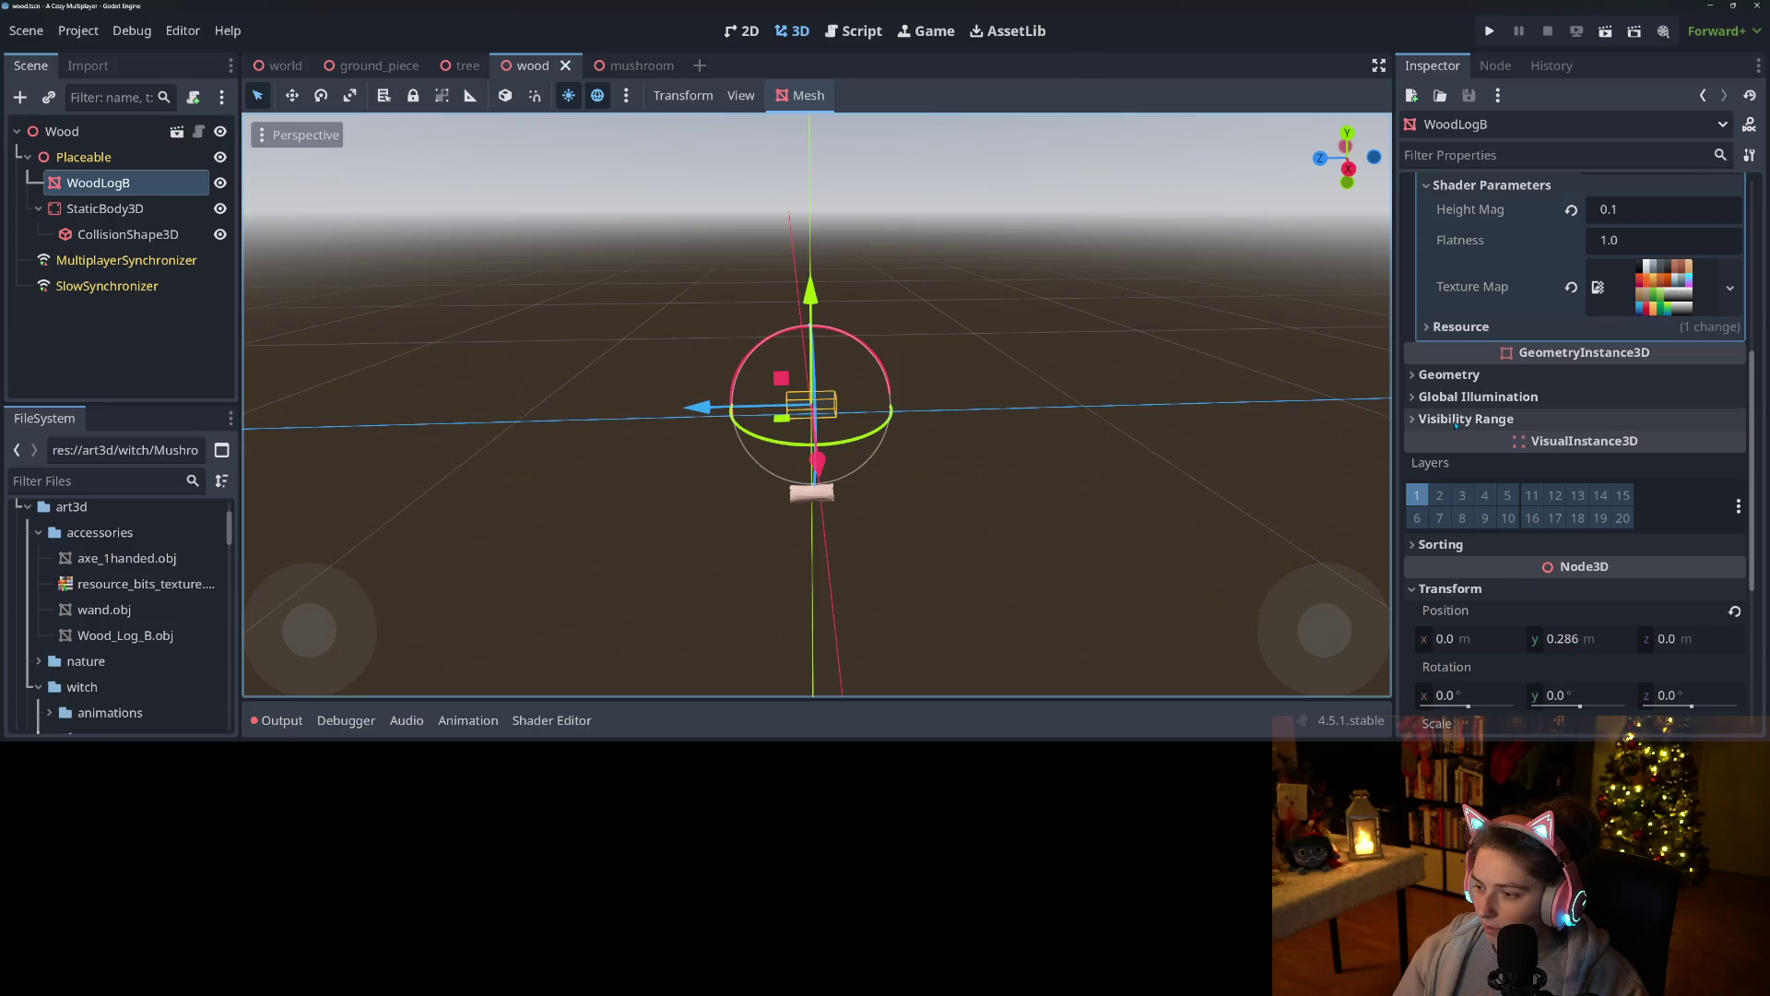
pyautogui.scroll(-3, 1487, 578)
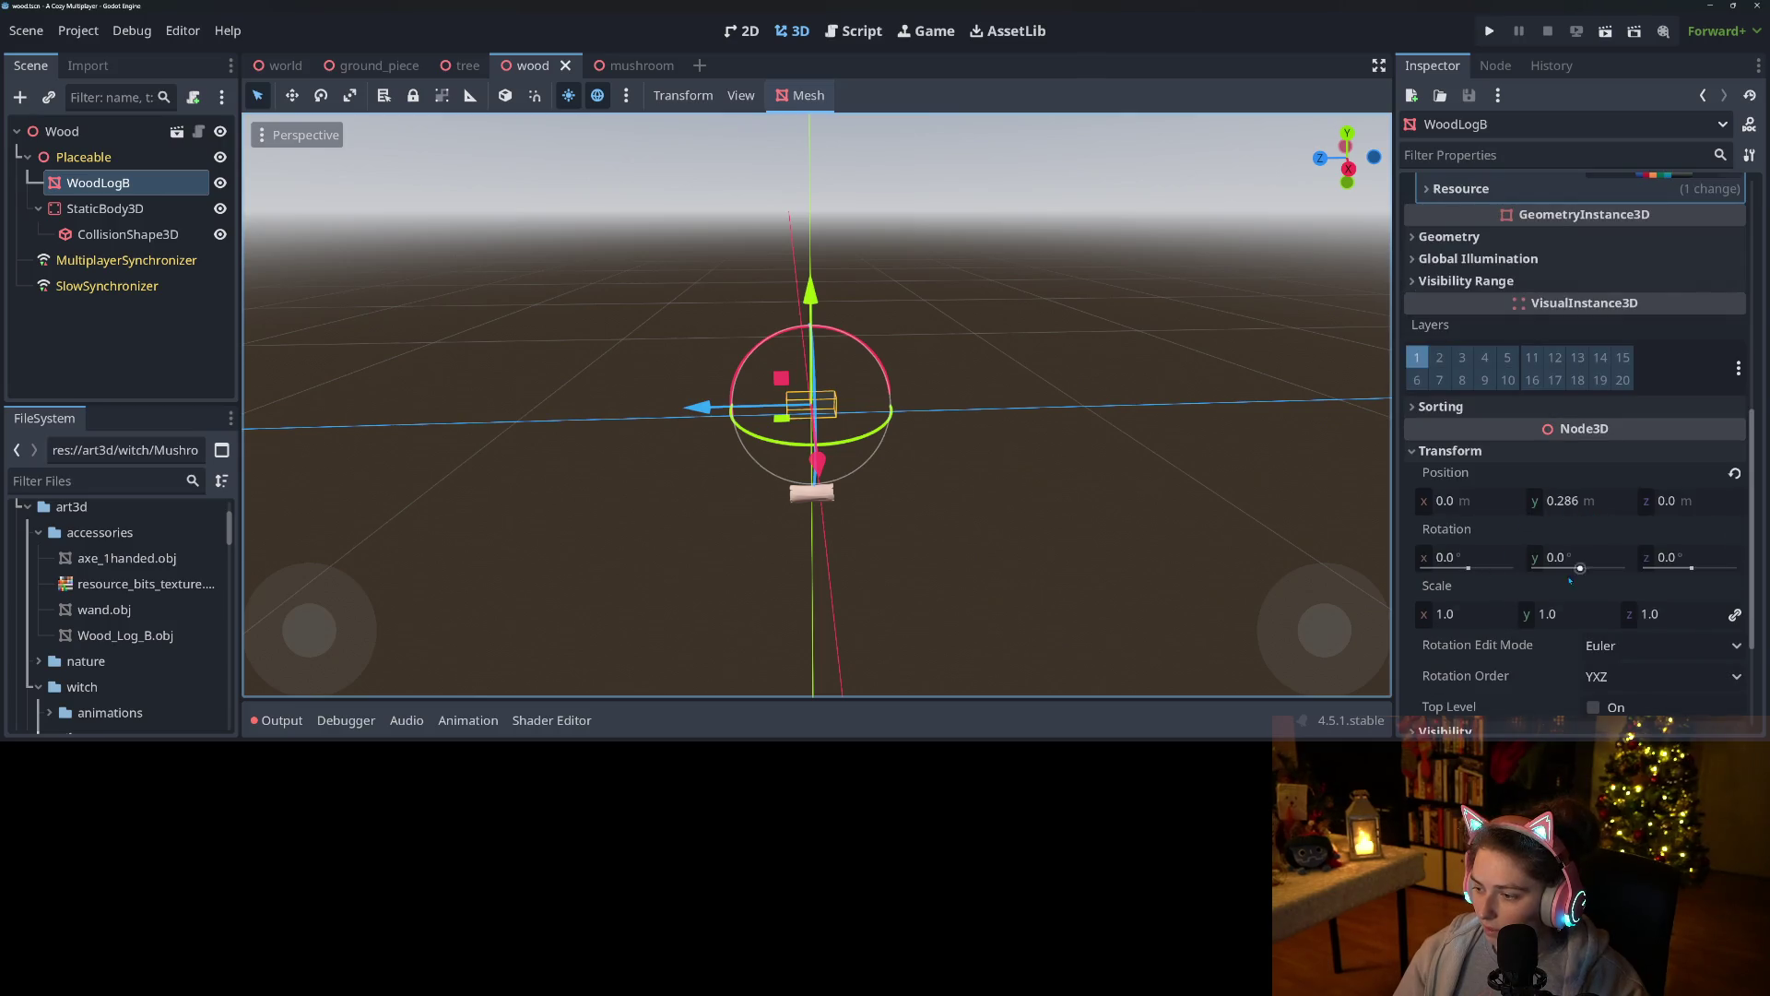
pyautogui.moveTo(977, 498); pyautogui.dragTo(928, 587)
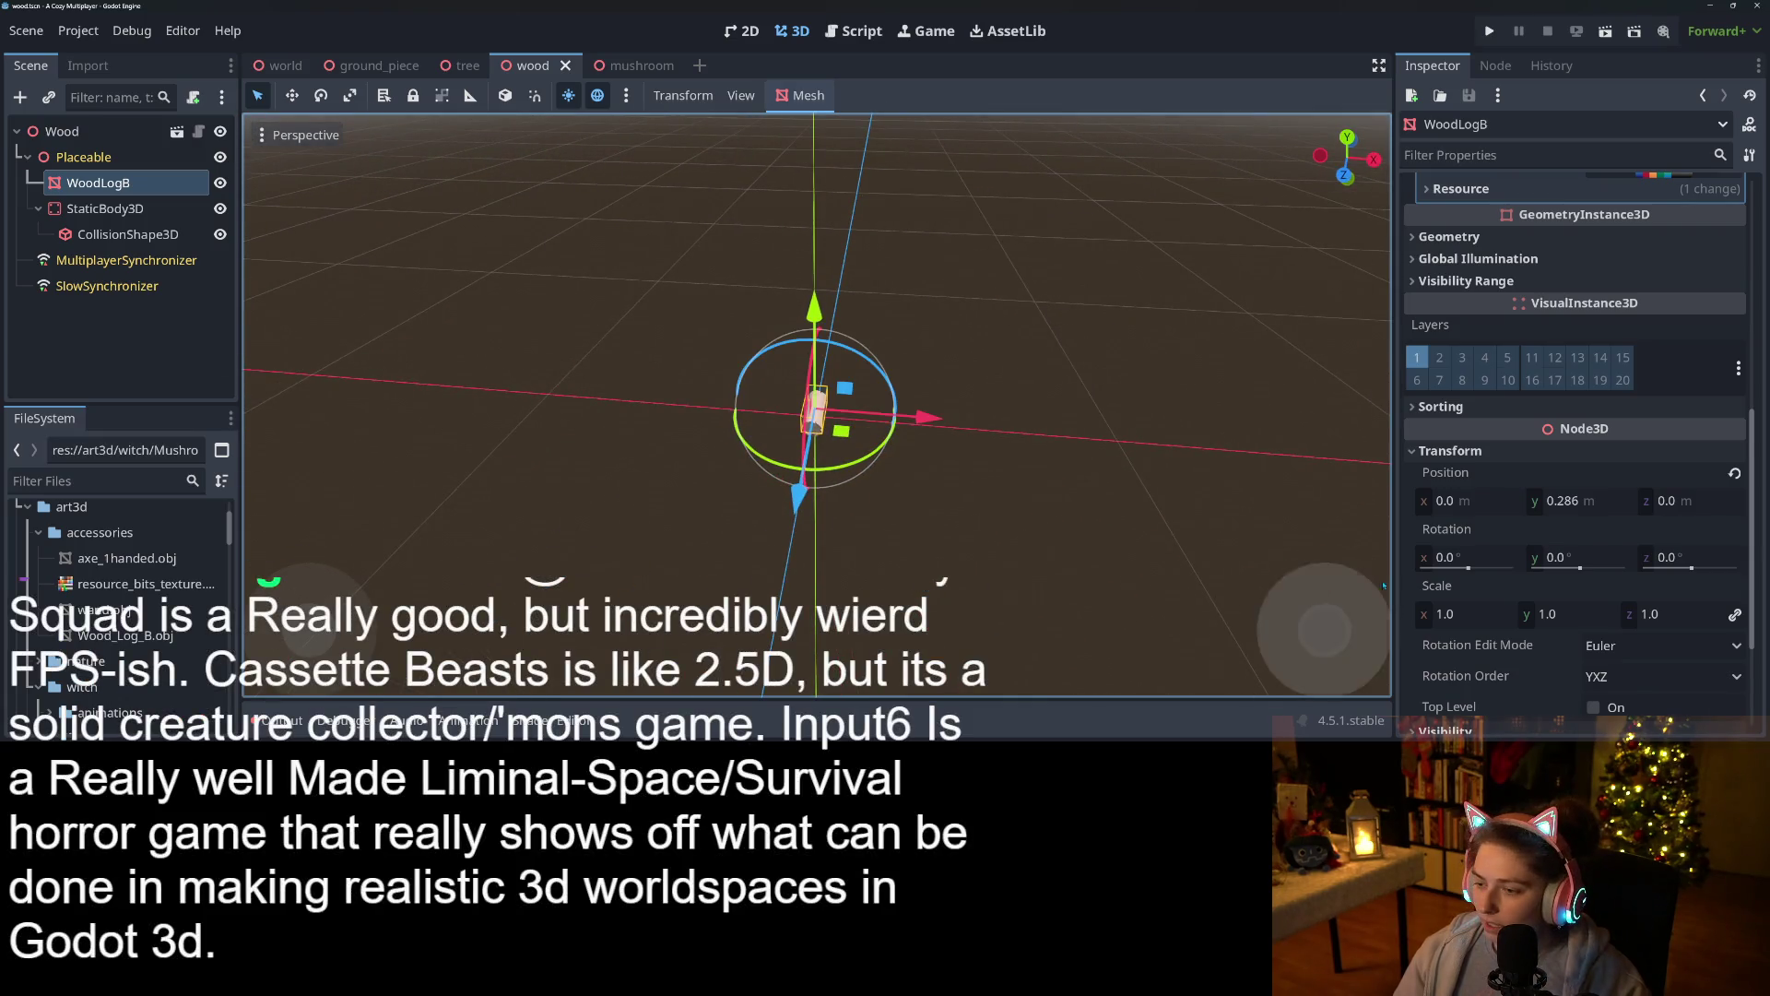
pyautogui.moveTo(1267, 555); pyautogui.dragTo(1214, 556)
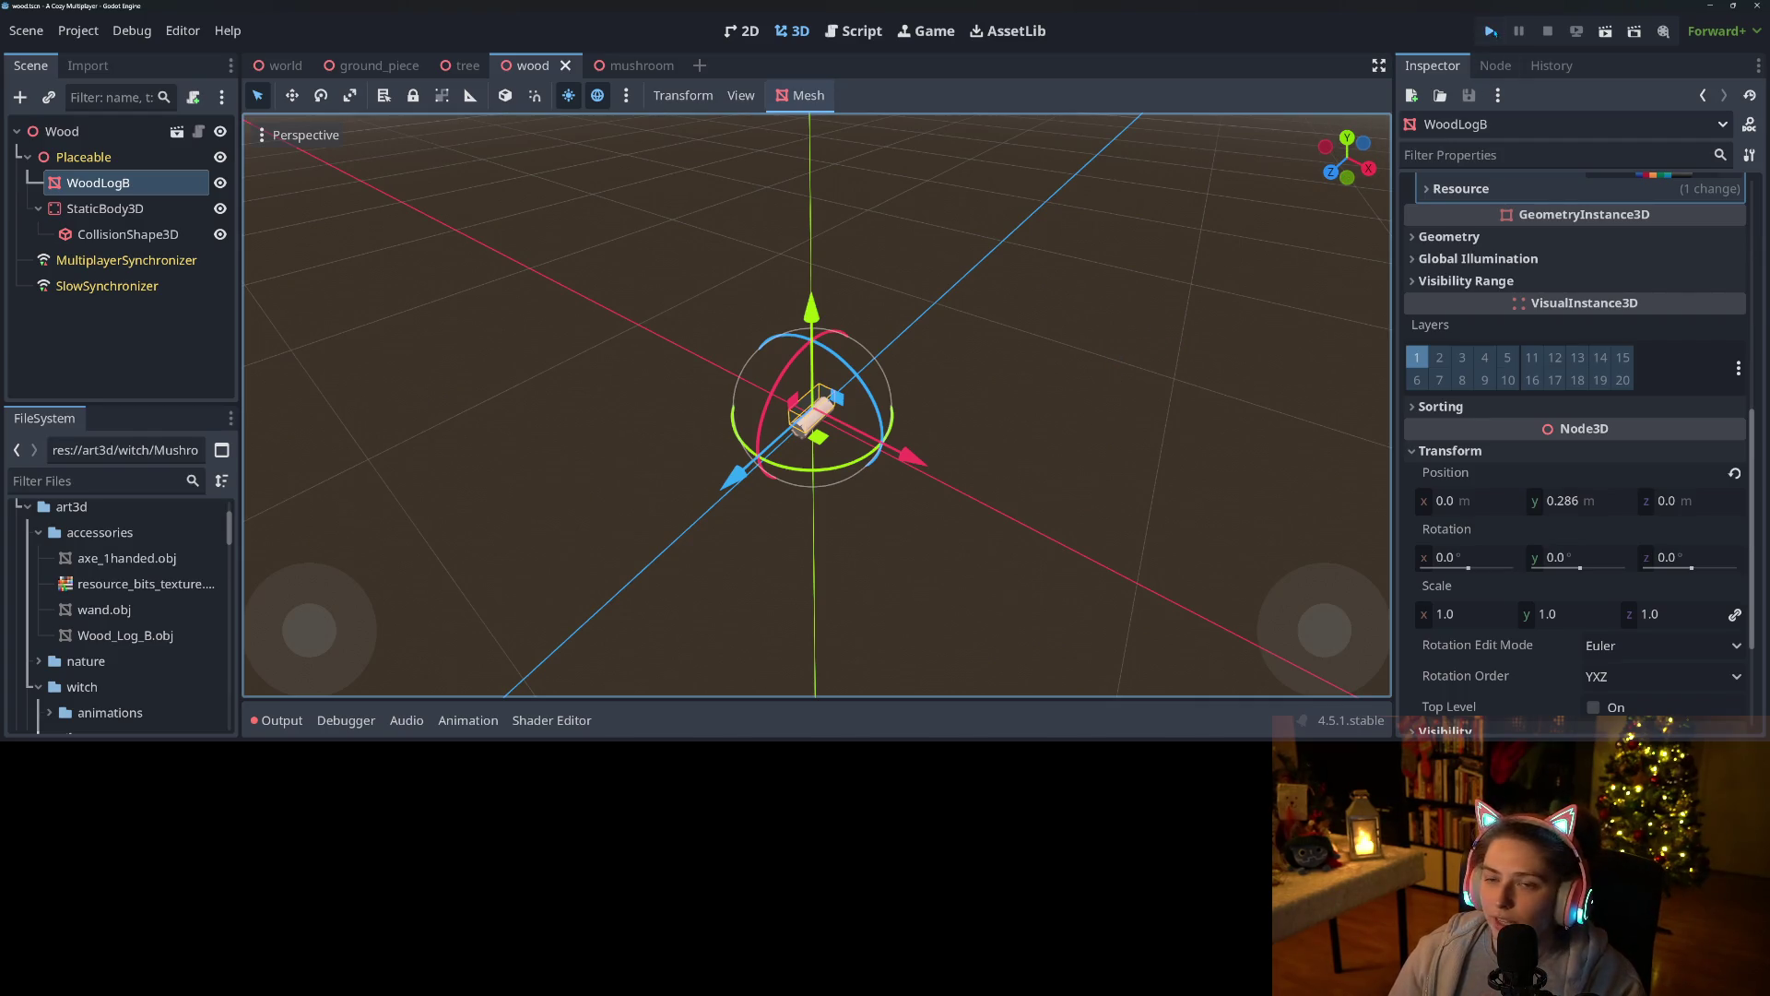
# Launch the game, load the existing save, and walk the character along the island path.
pyautogui.click(1490, 32)
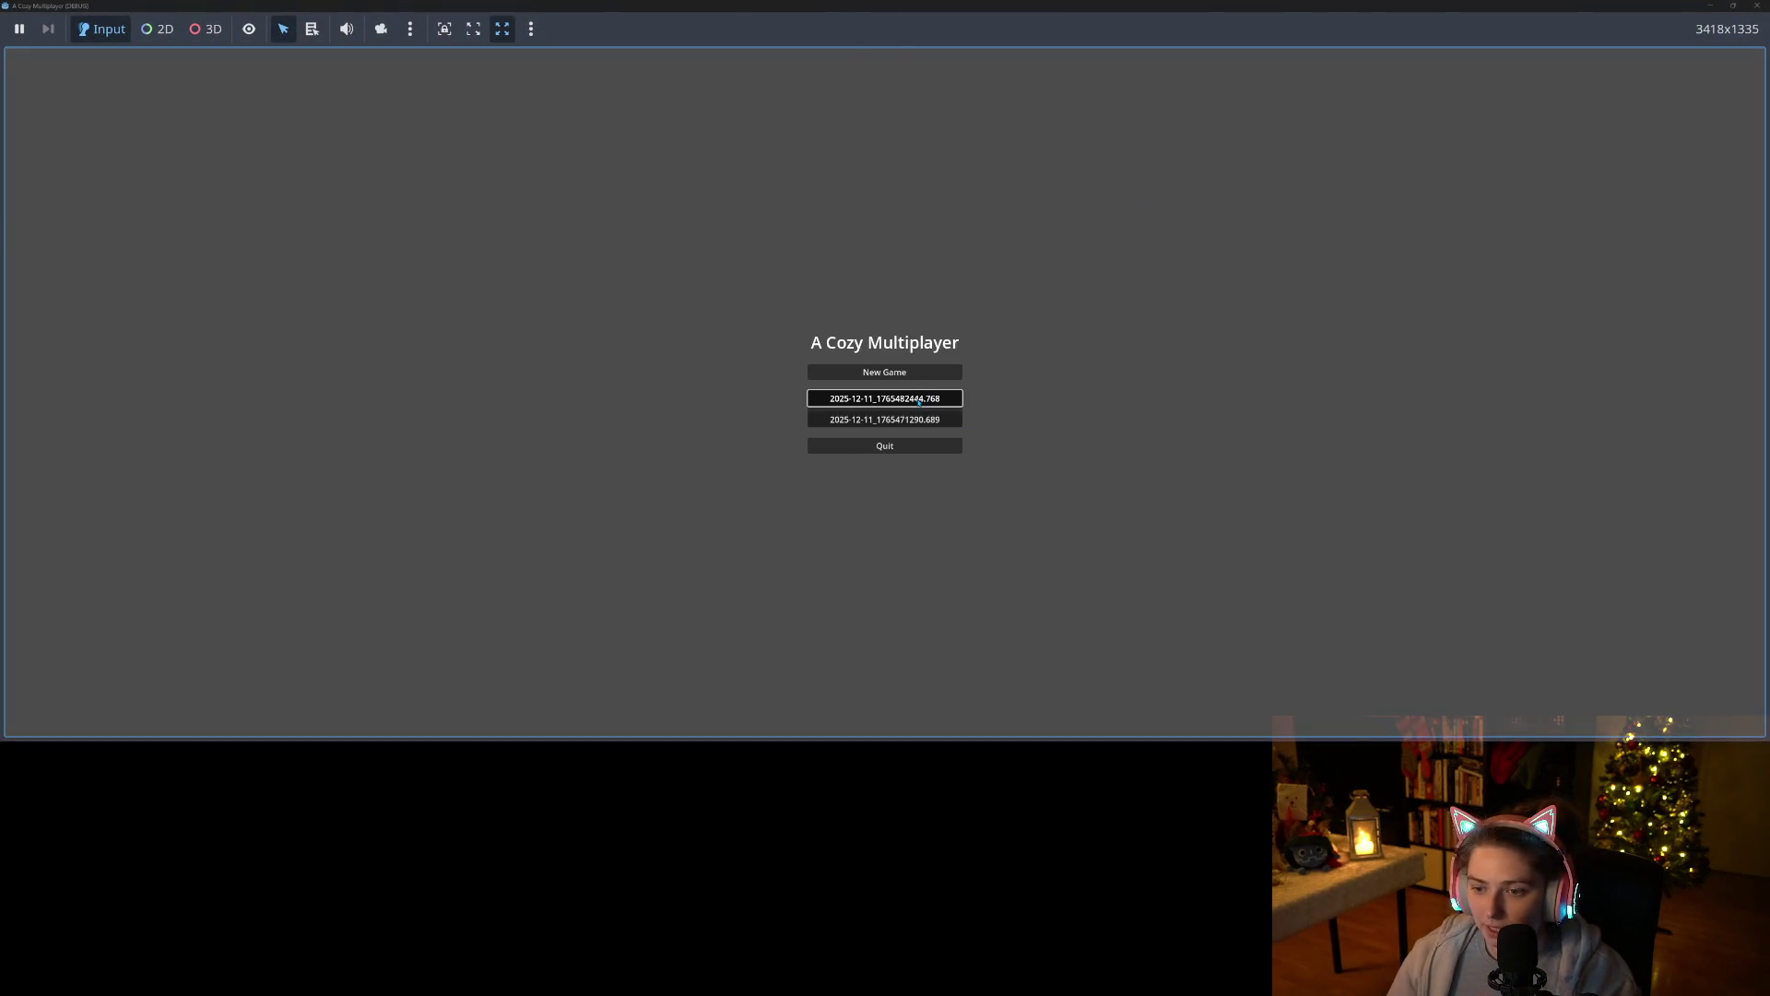
pyautogui.click(919, 400)
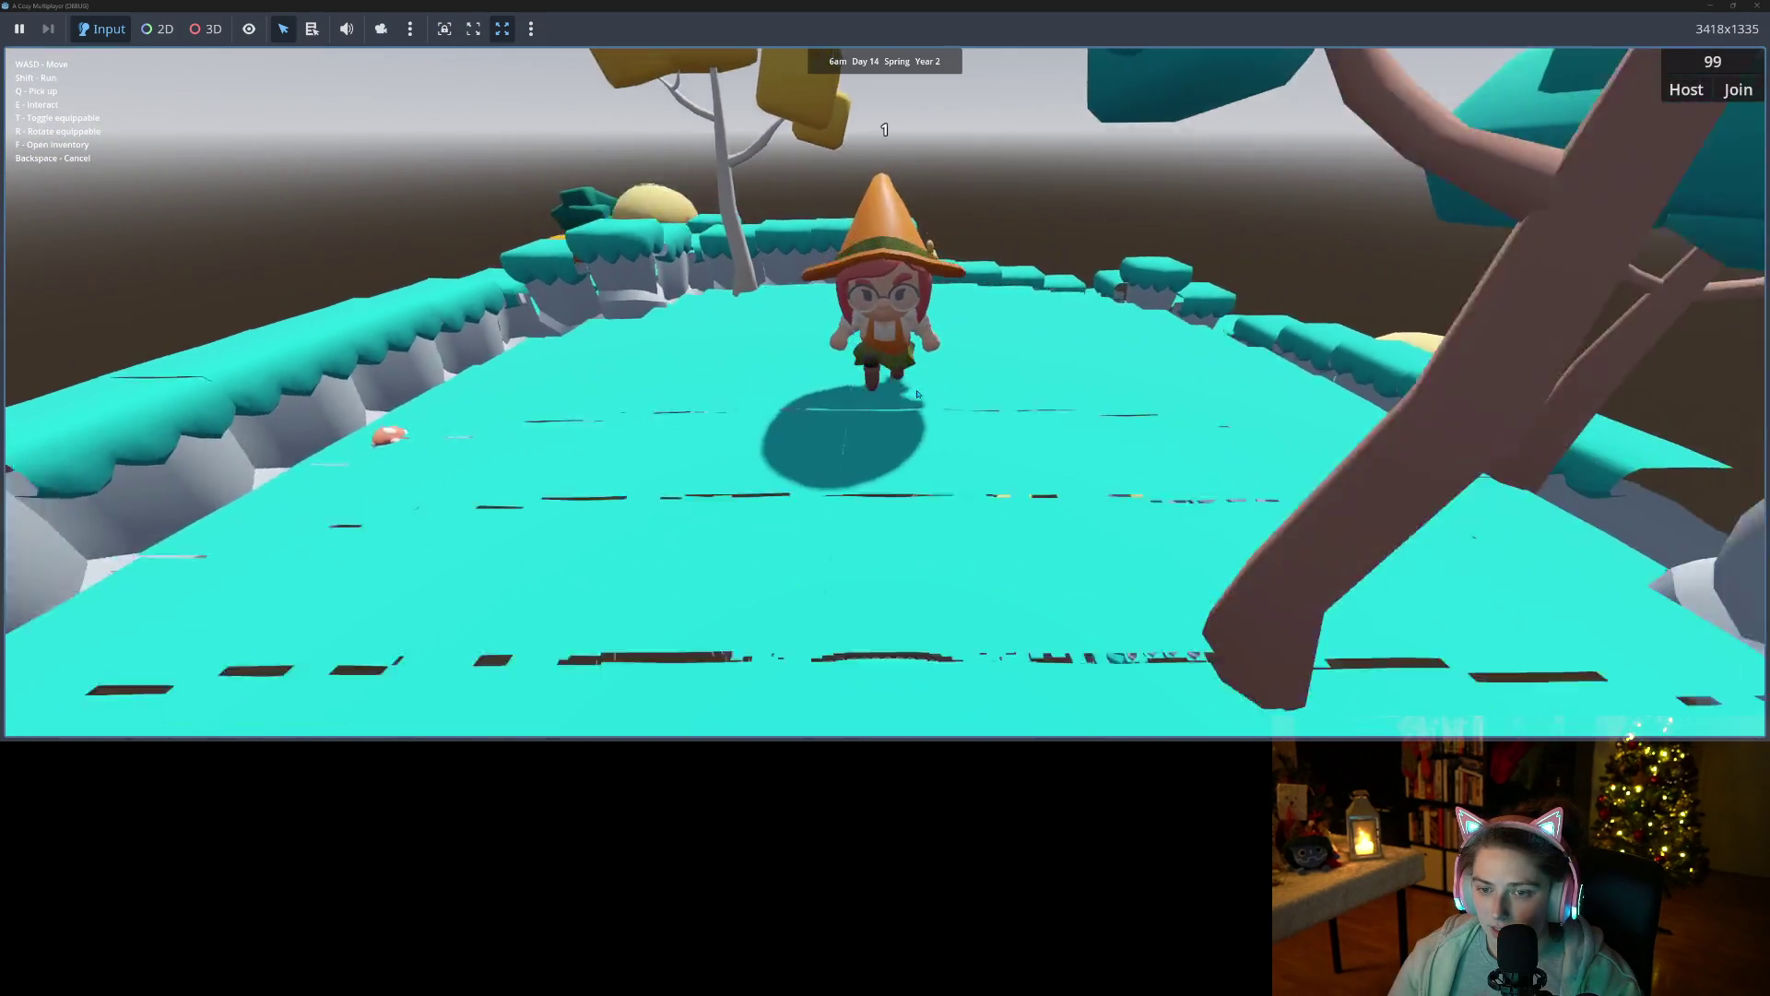
pyautogui.press('a')
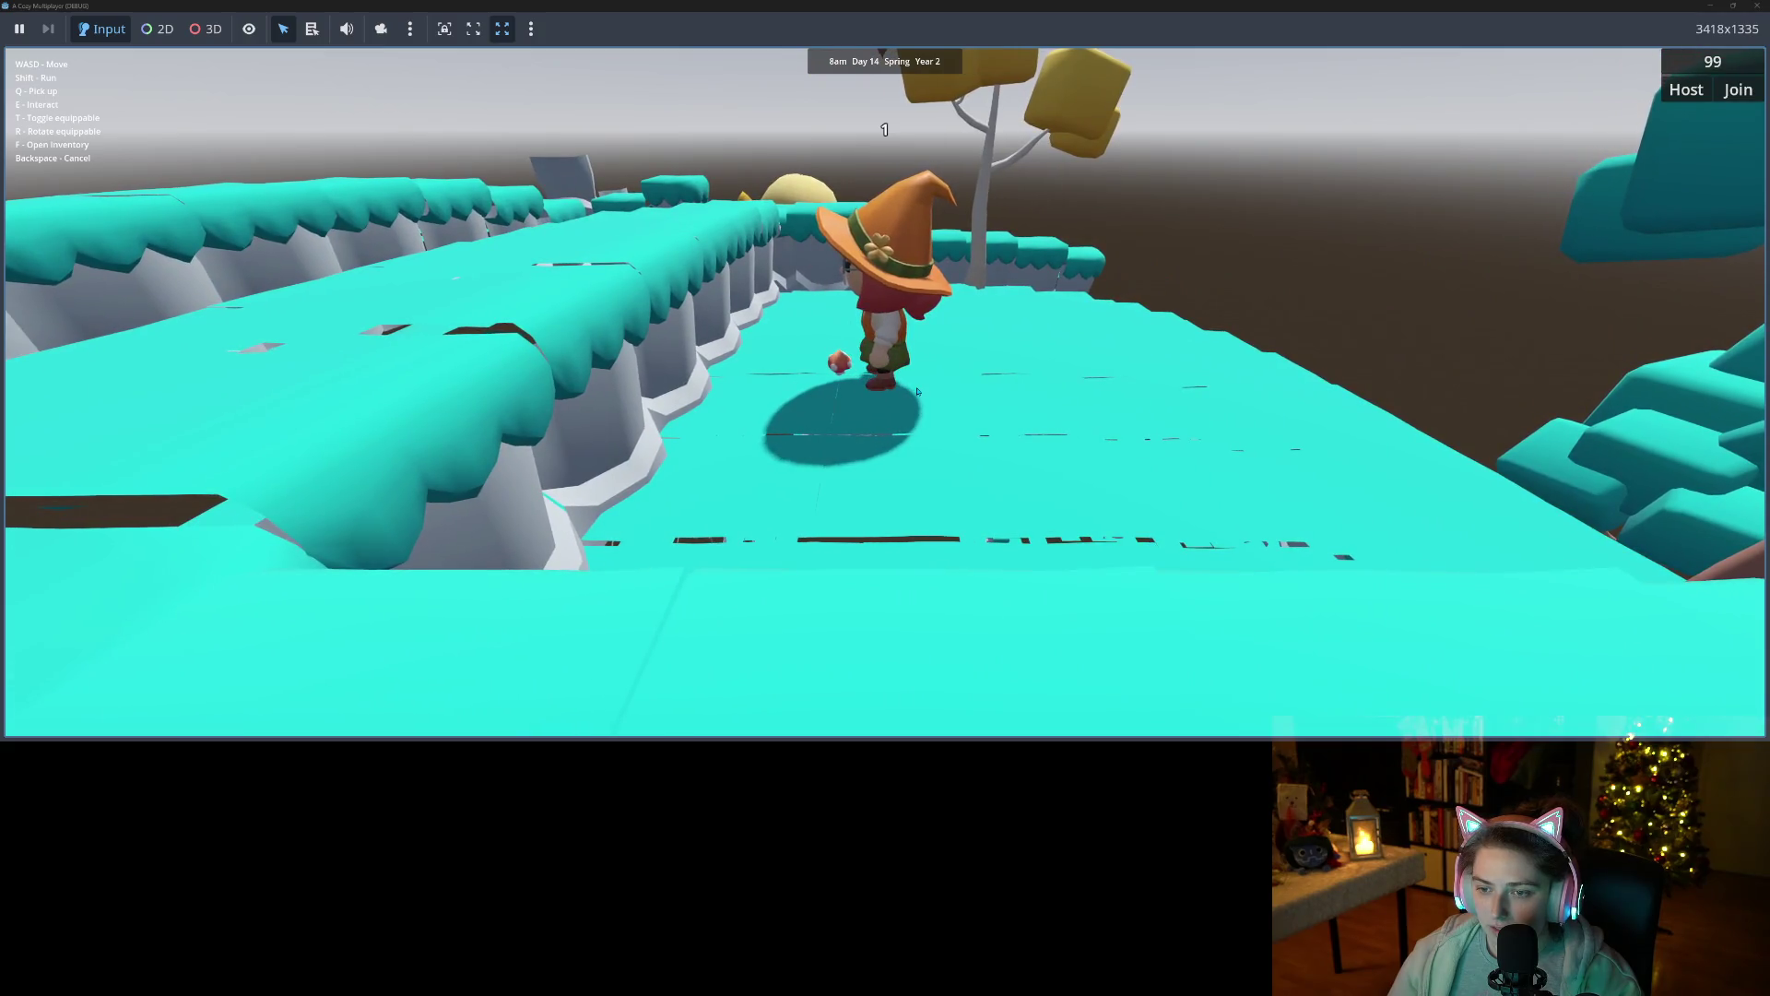
pyautogui.press('a')
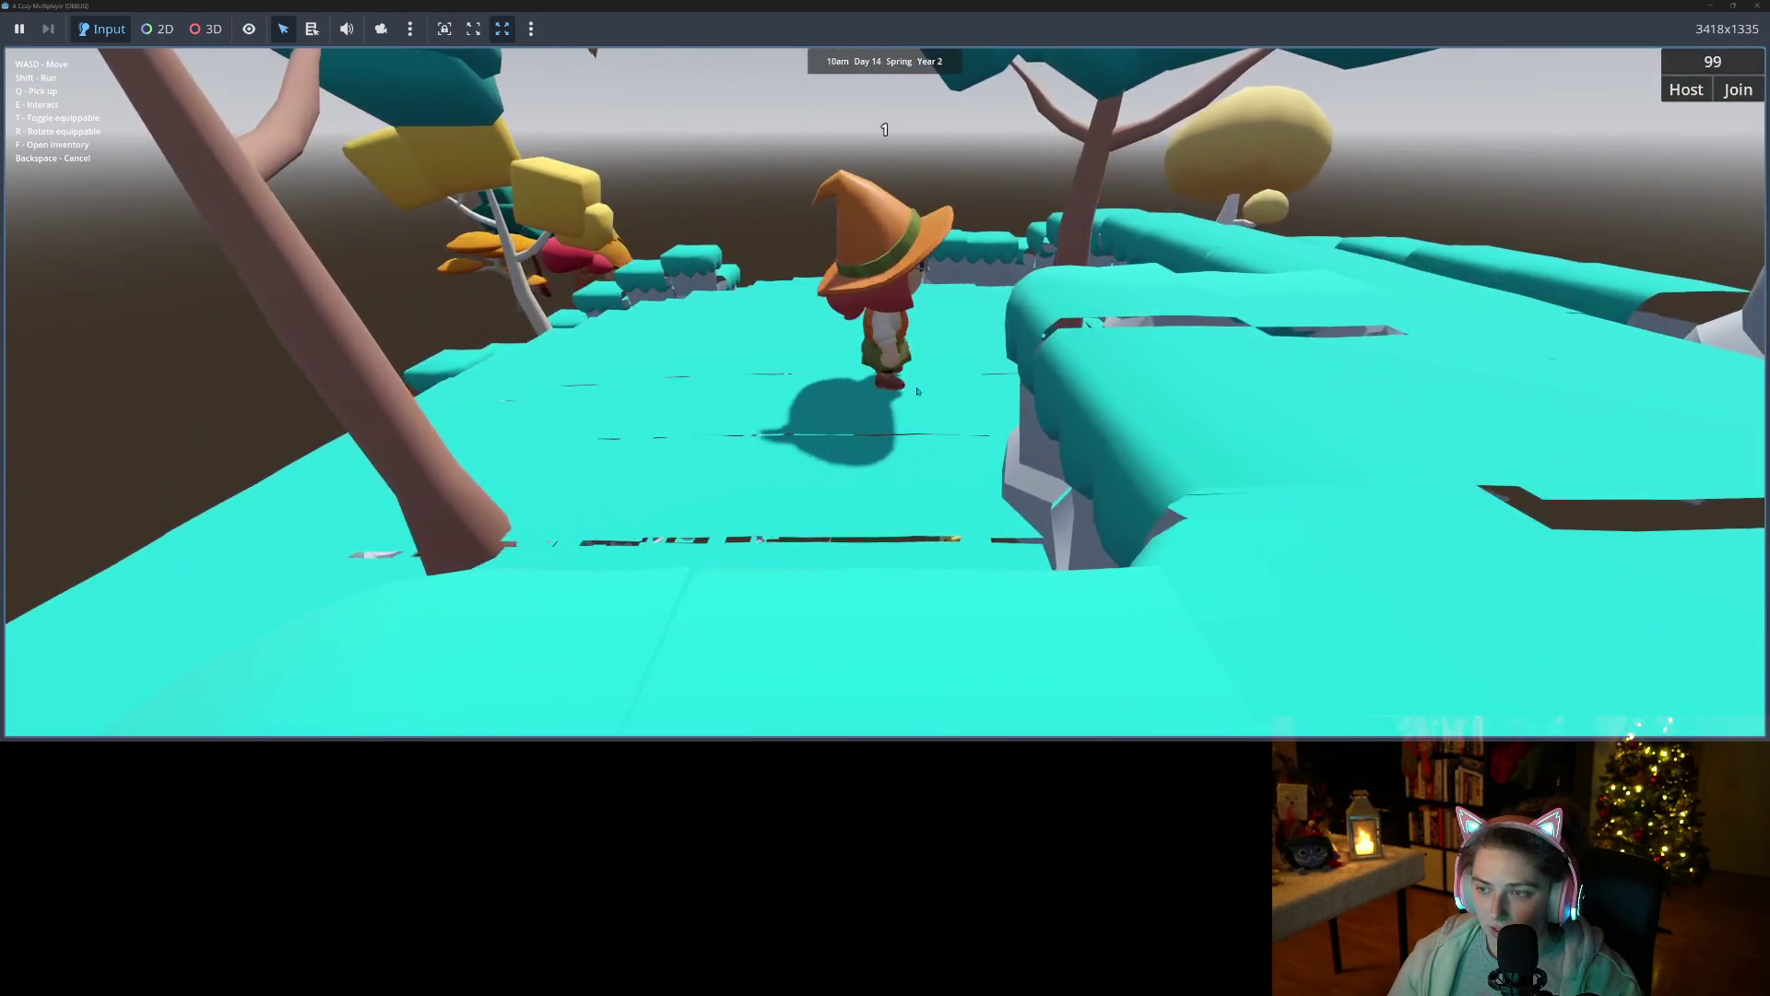
pyautogui.press('a')
pyautogui.press('a')
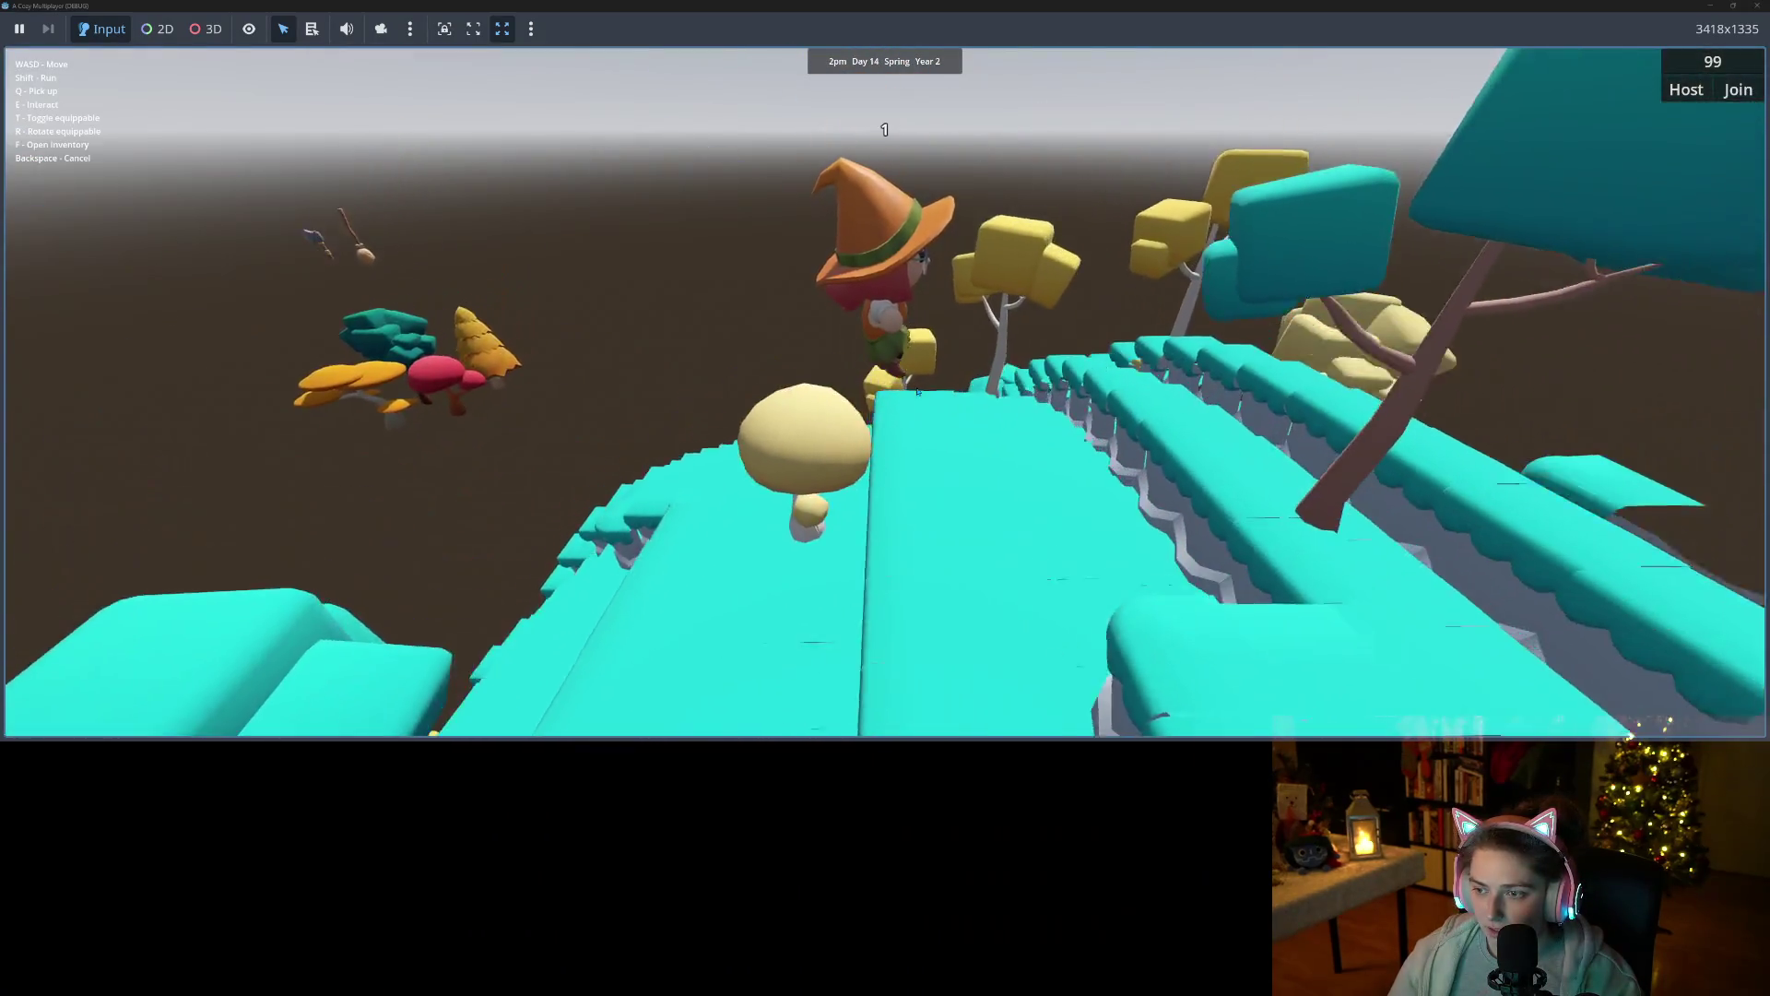
pyautogui.press('a')
pyautogui.press('a')
pyautogui.press('a')
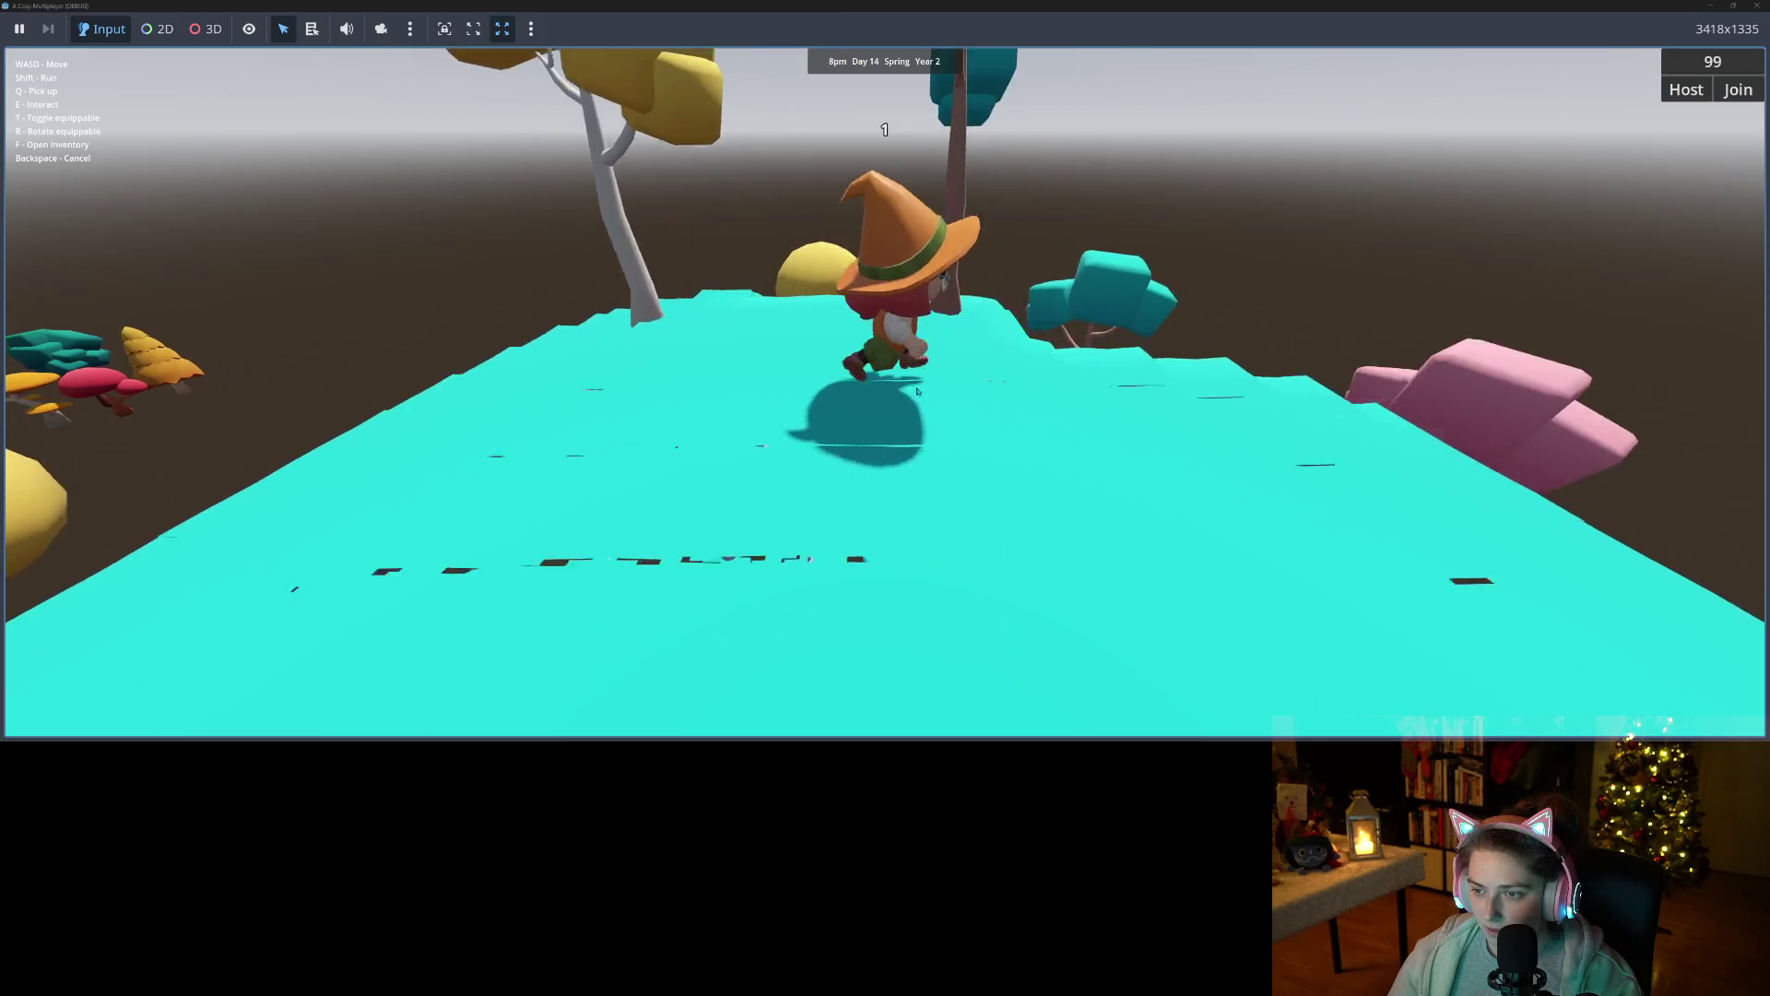
pyautogui.press('a')
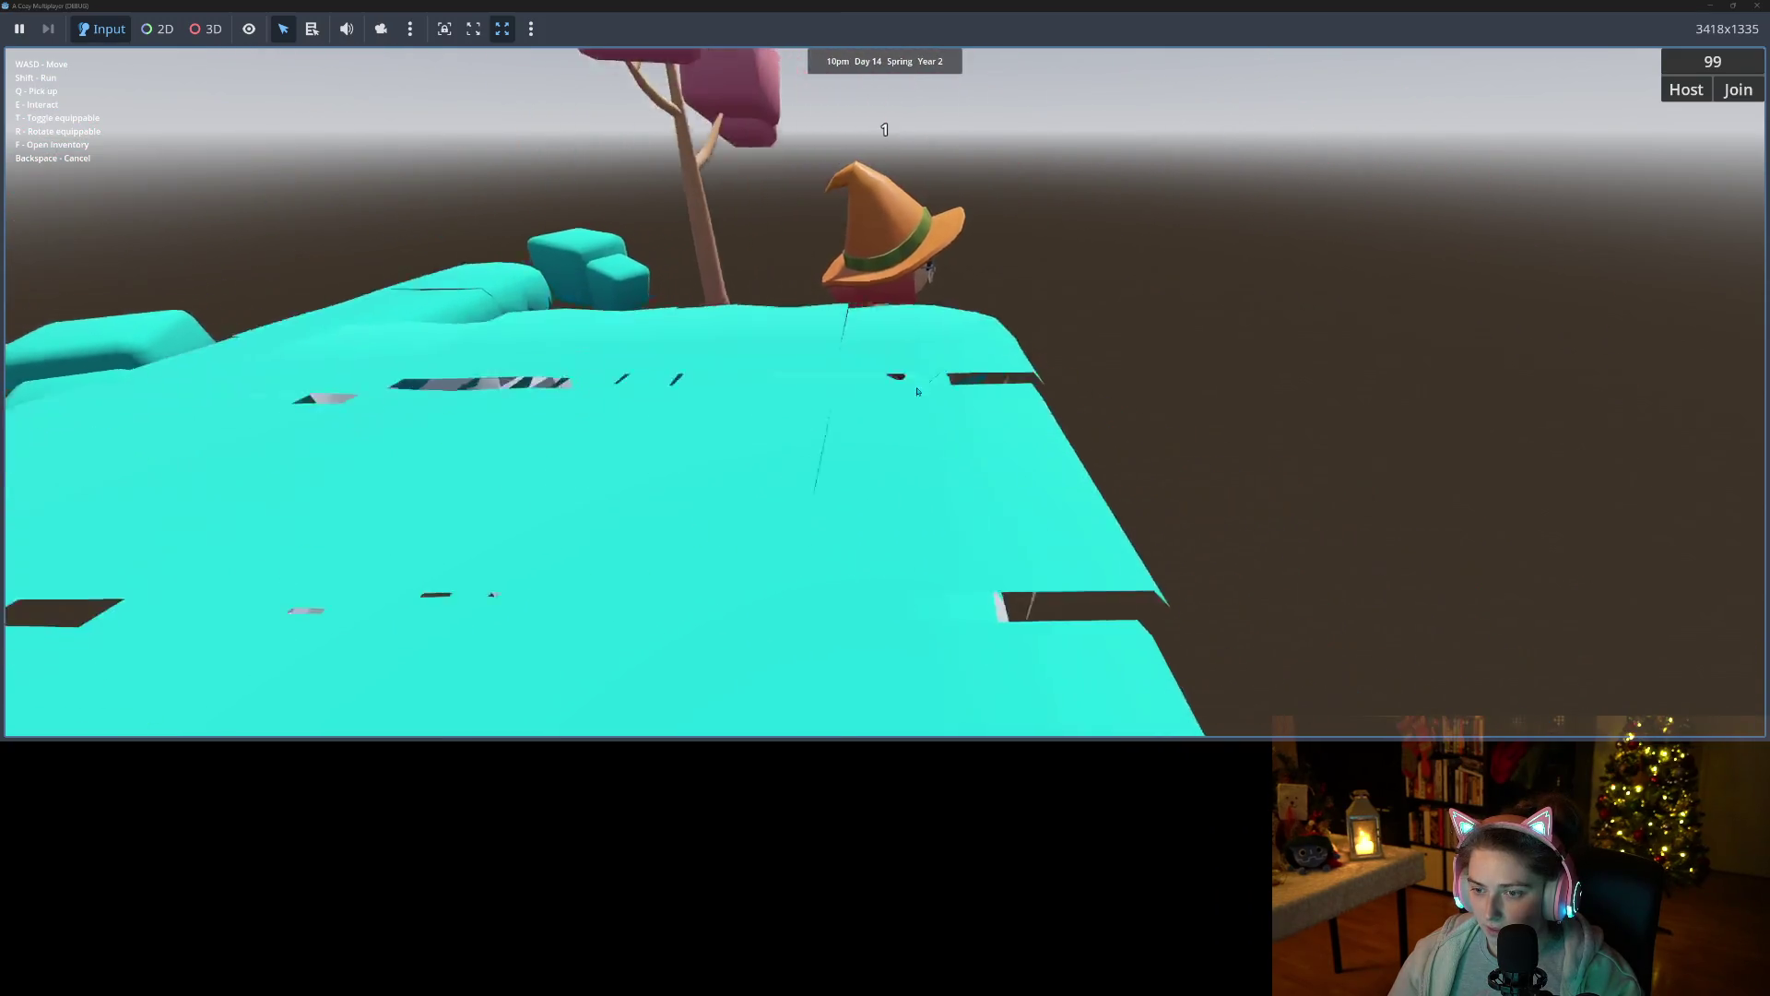
pyautogui.press('a')
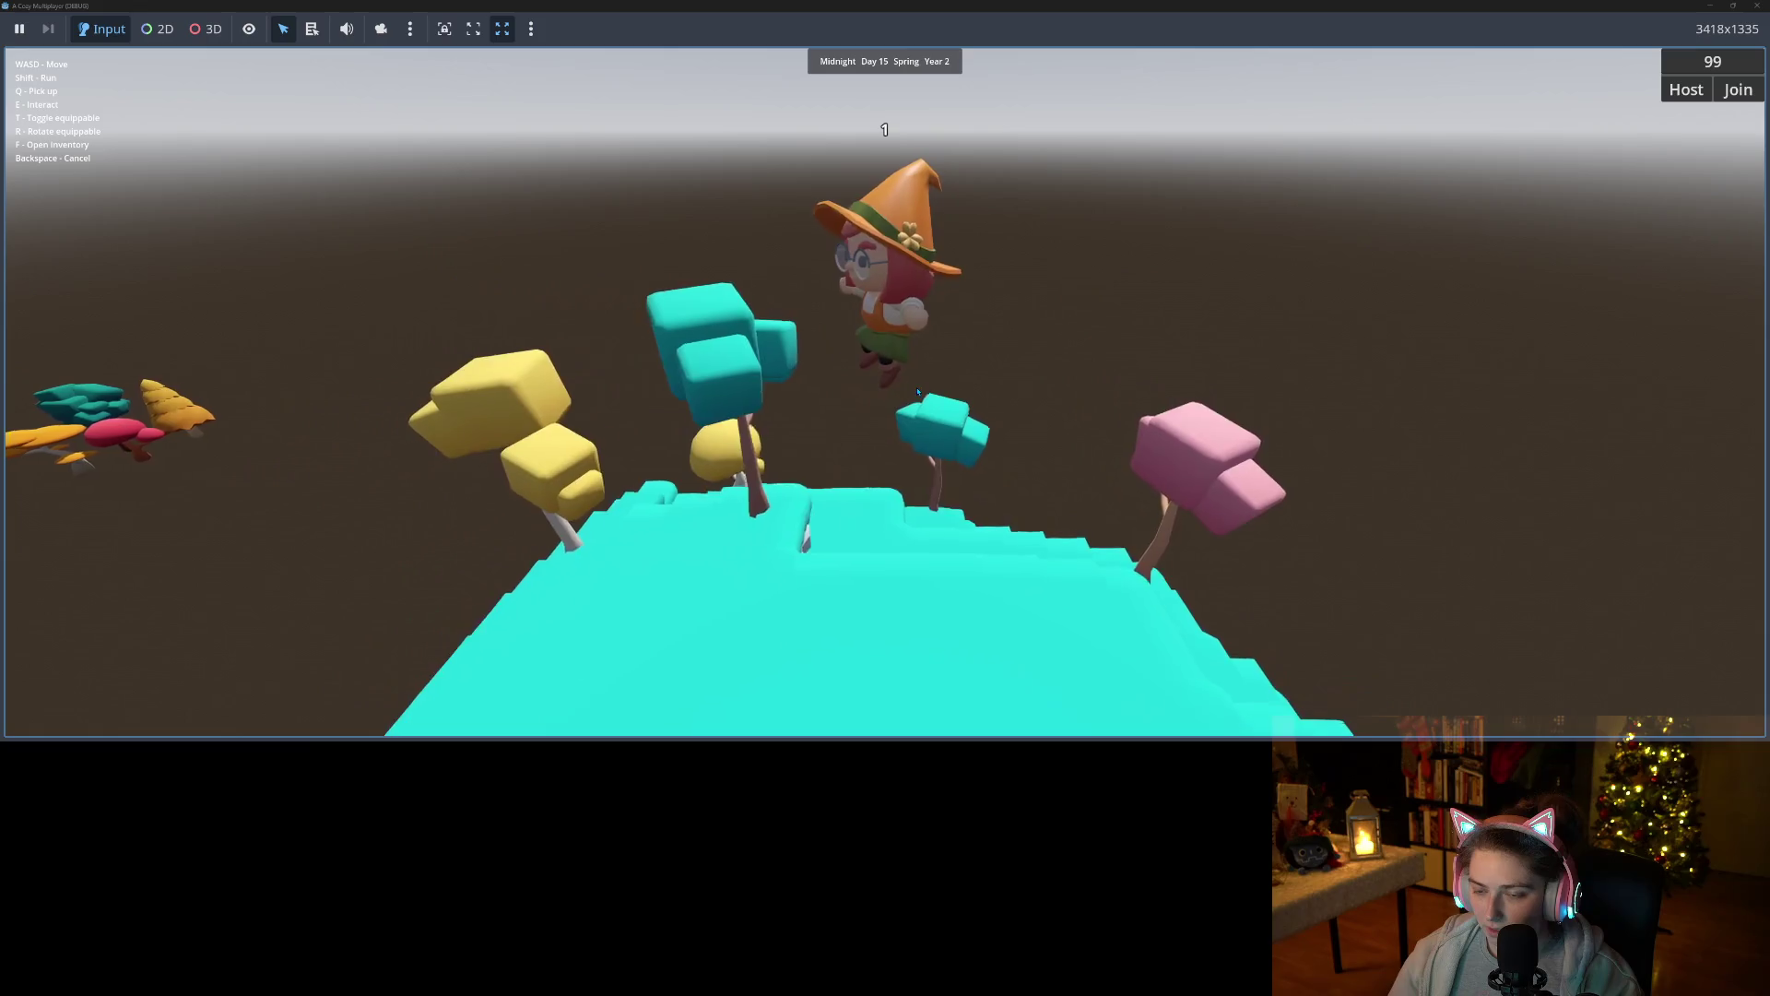
# Run the character through the trees to confirm they no longer block her.
pyautogui.press('w')
pyautogui.press('d')
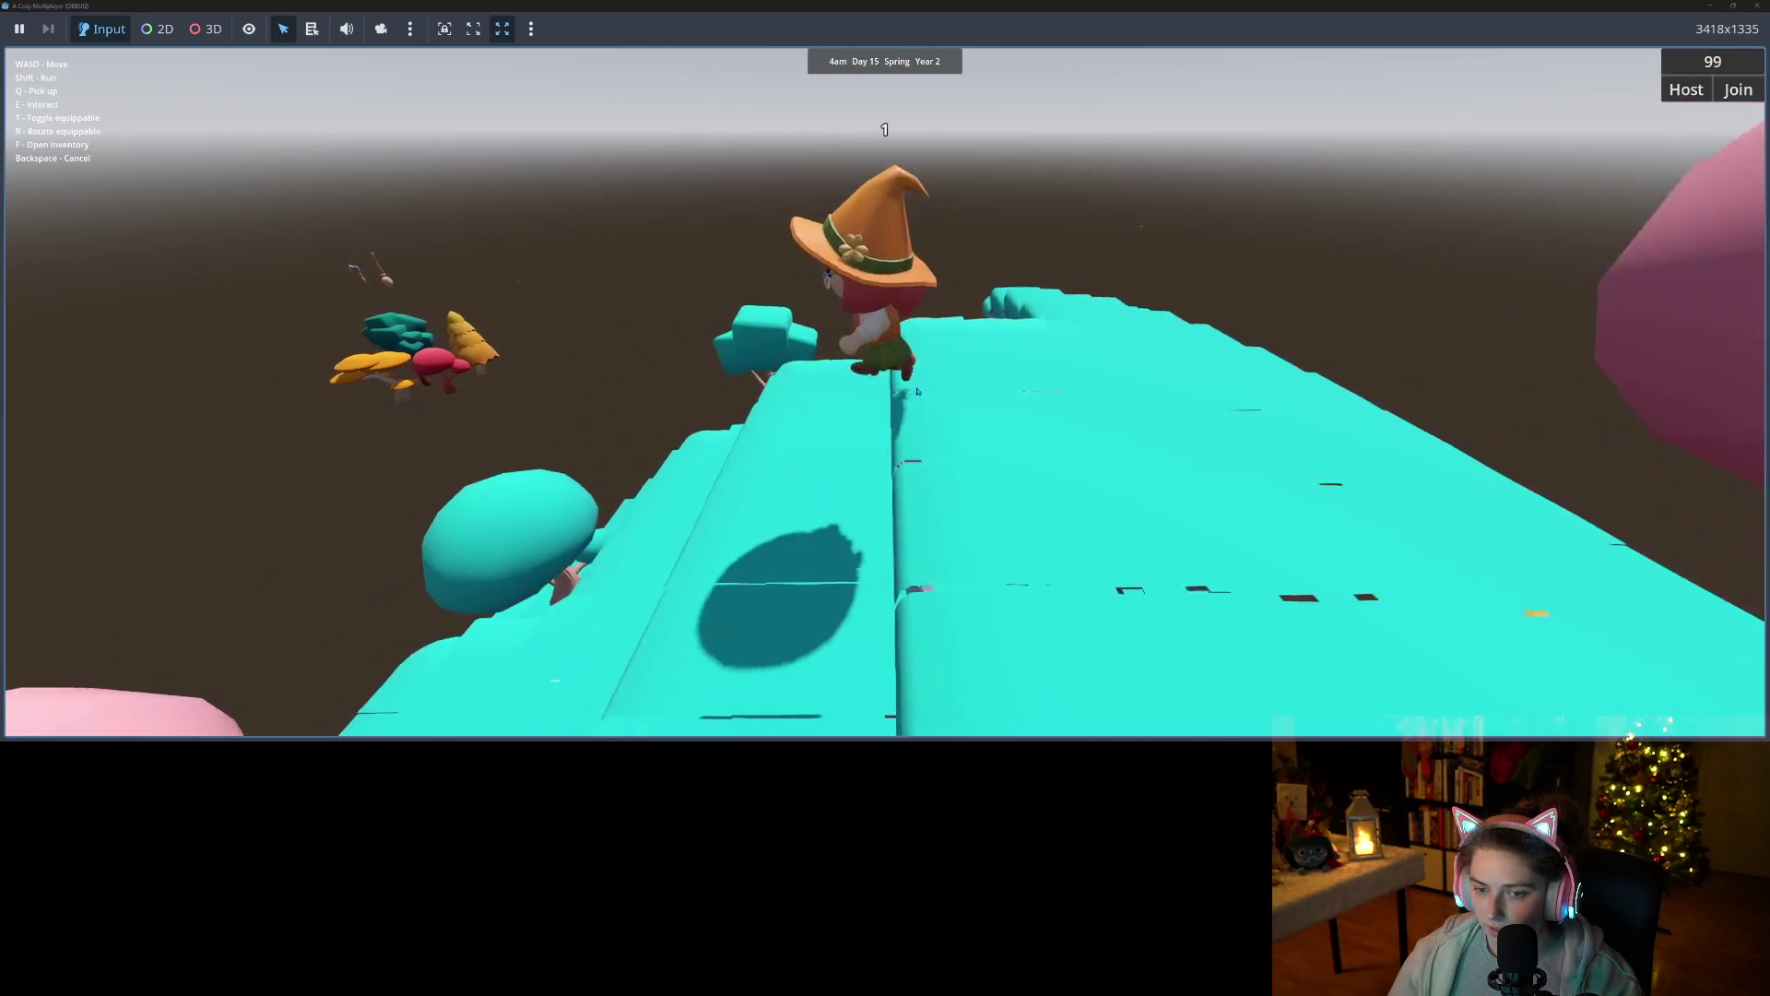
pyautogui.press('w')
pyautogui.press('w')
pyautogui.press('w')
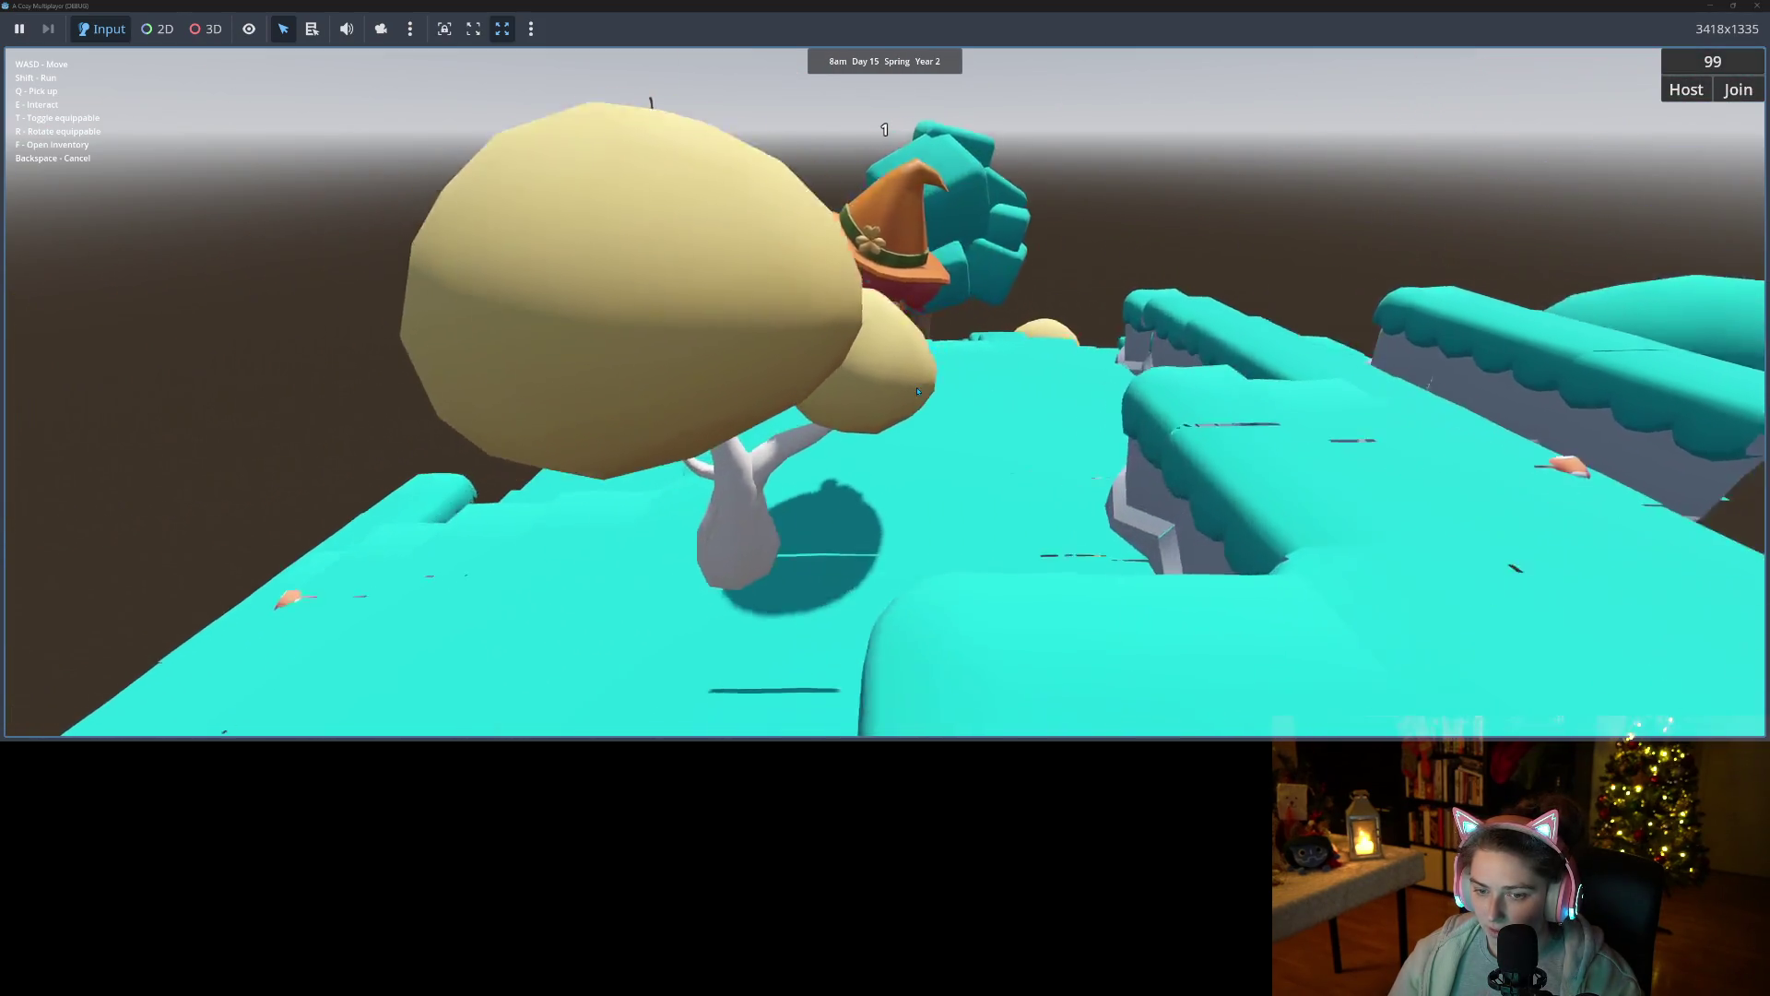
pyautogui.press('w')
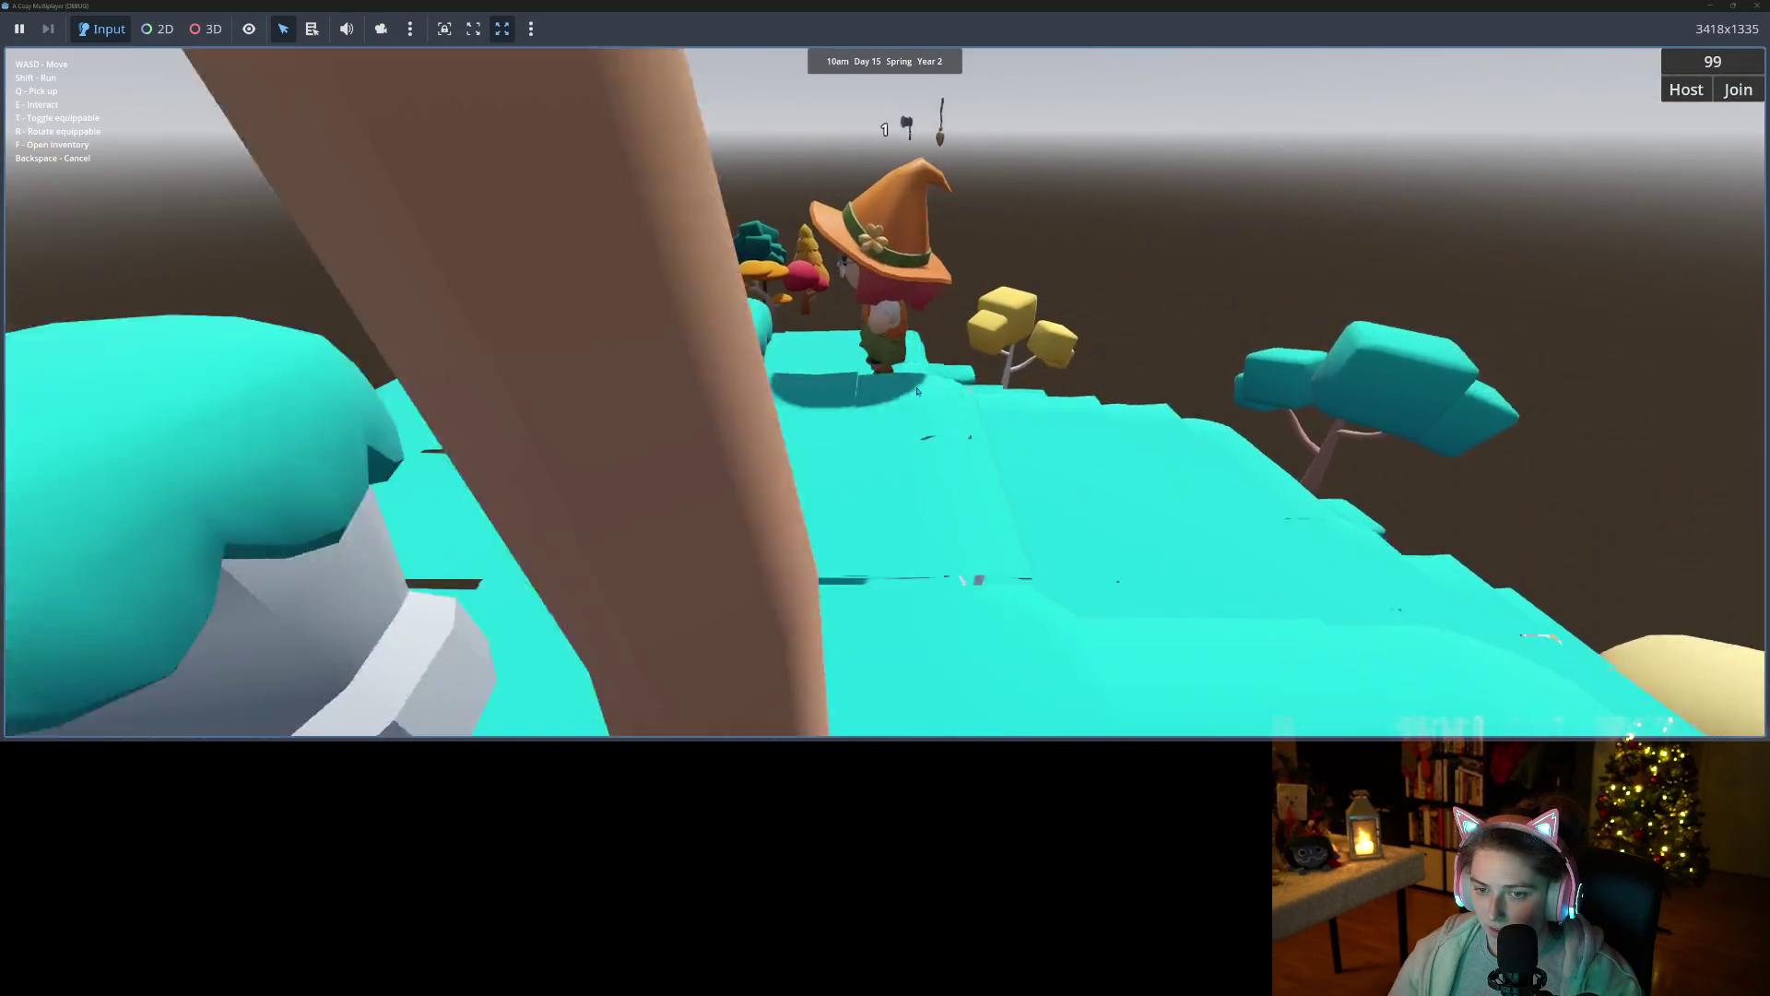
pyautogui.press('w')
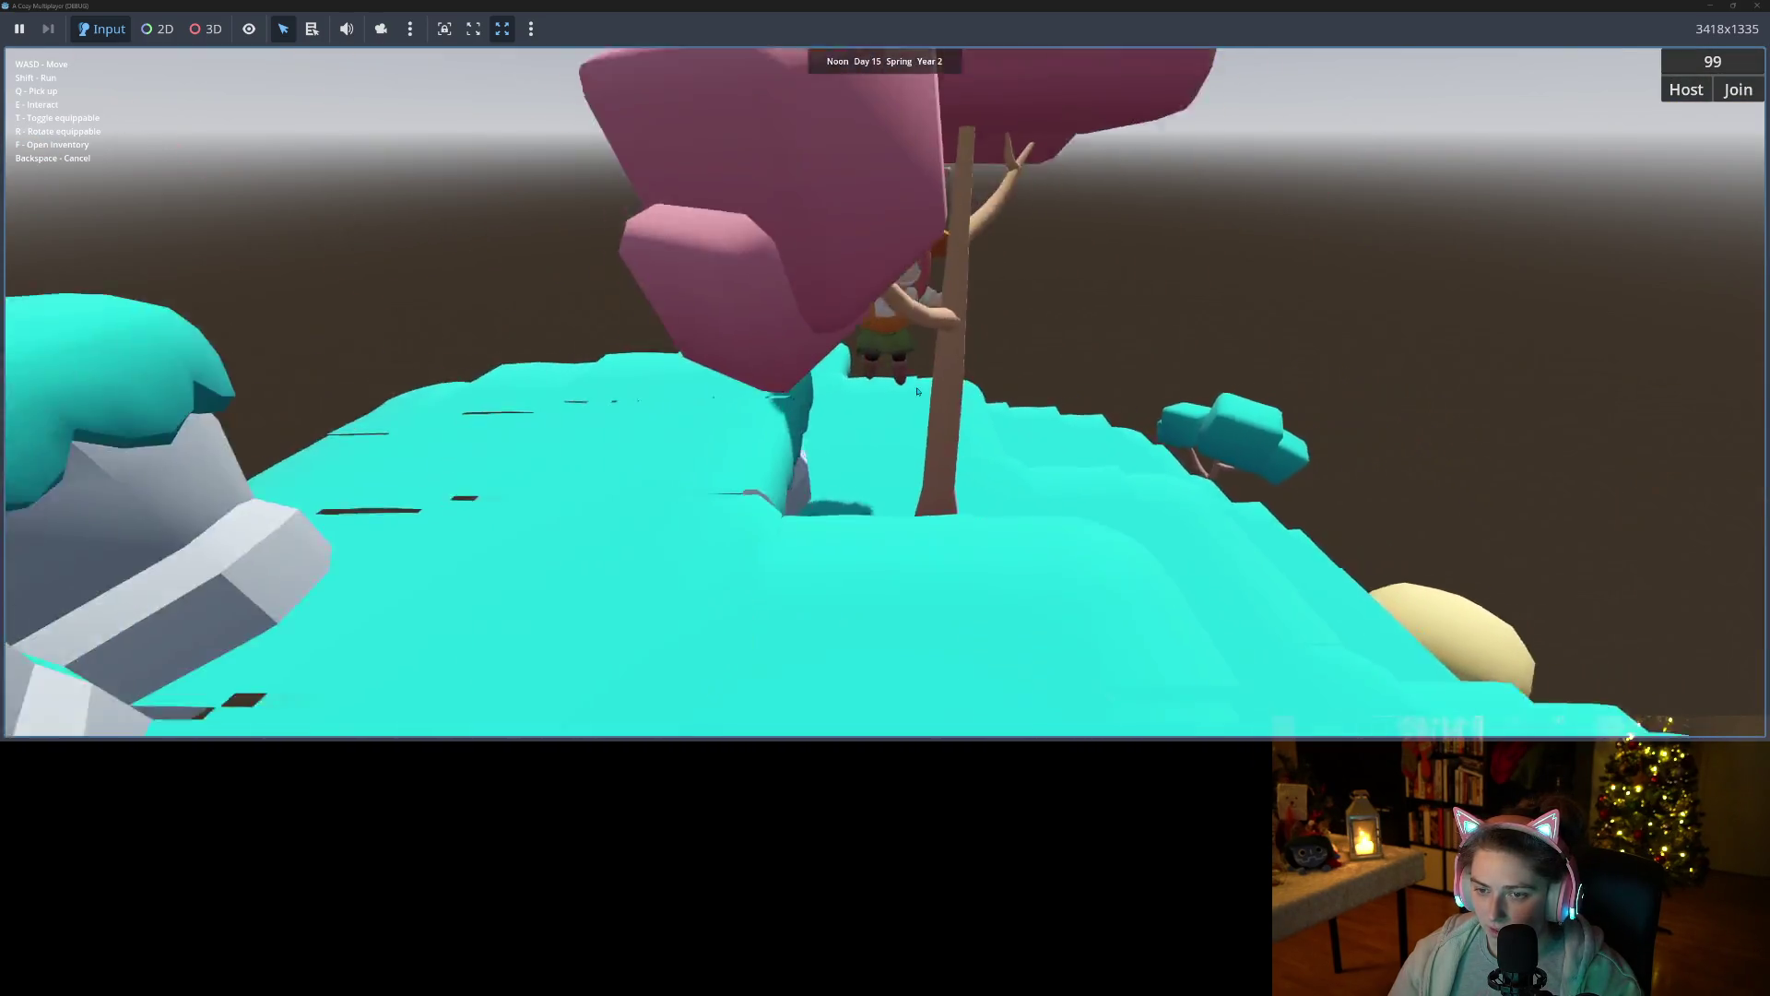
pyautogui.press('w')
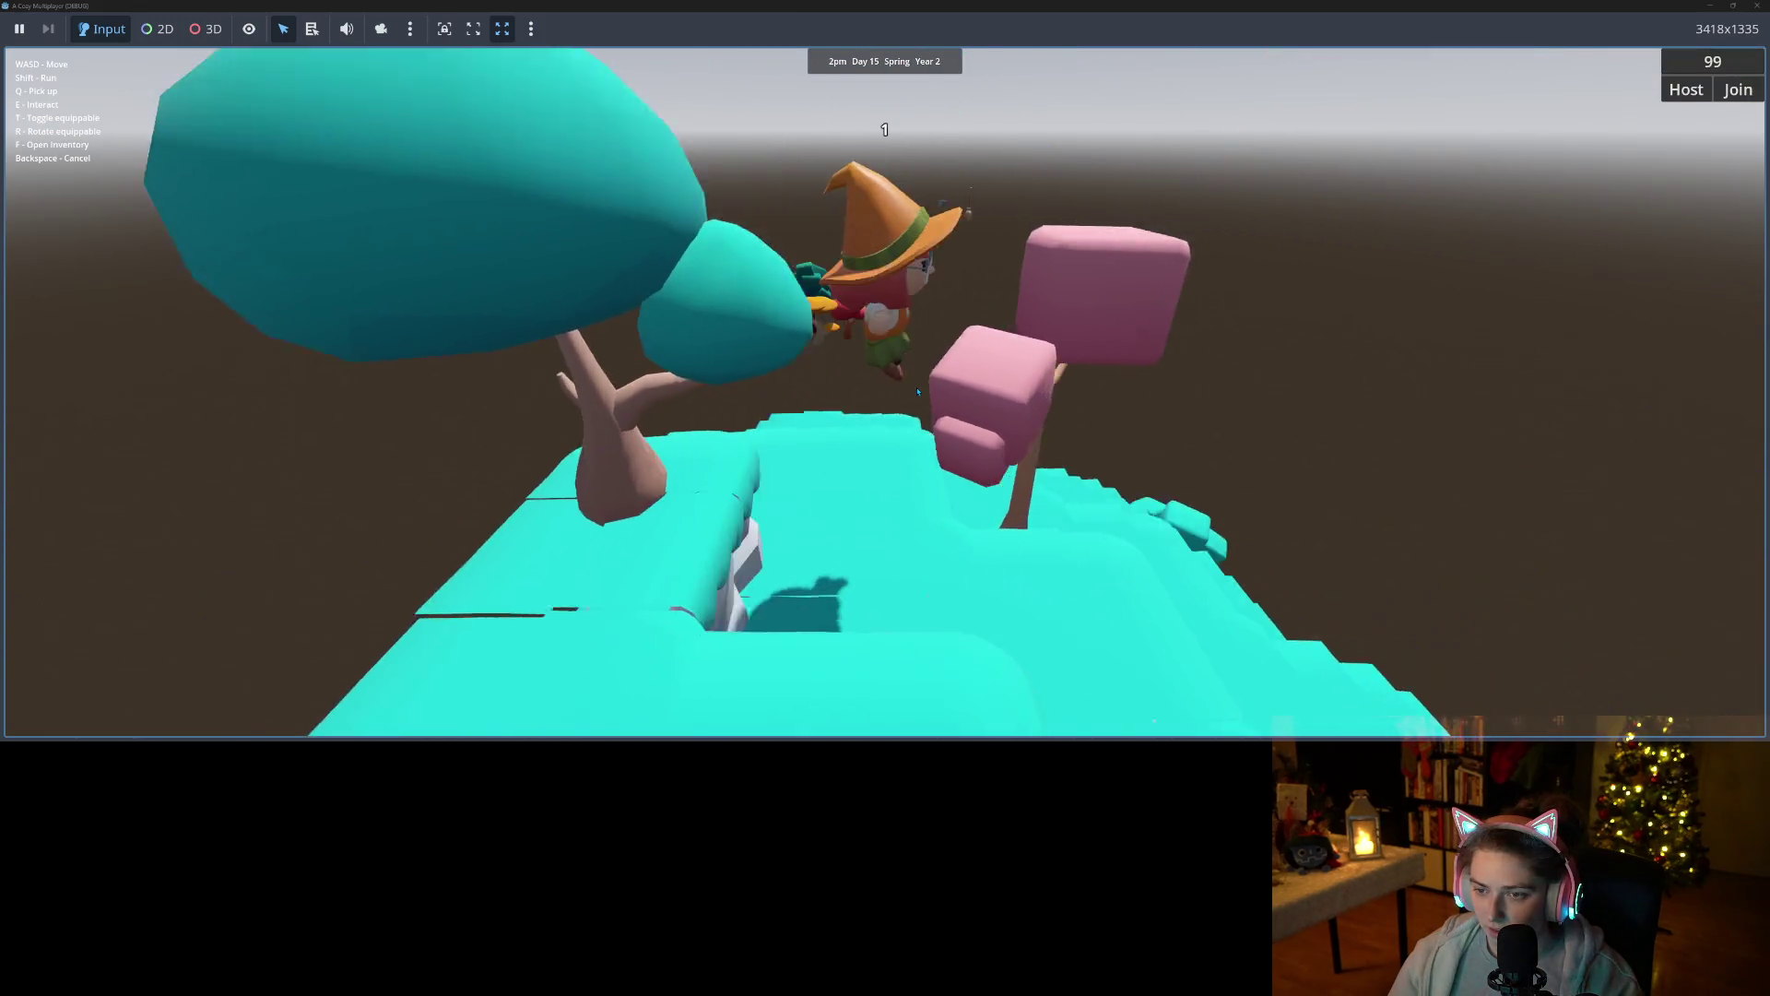
pyautogui.press('w')
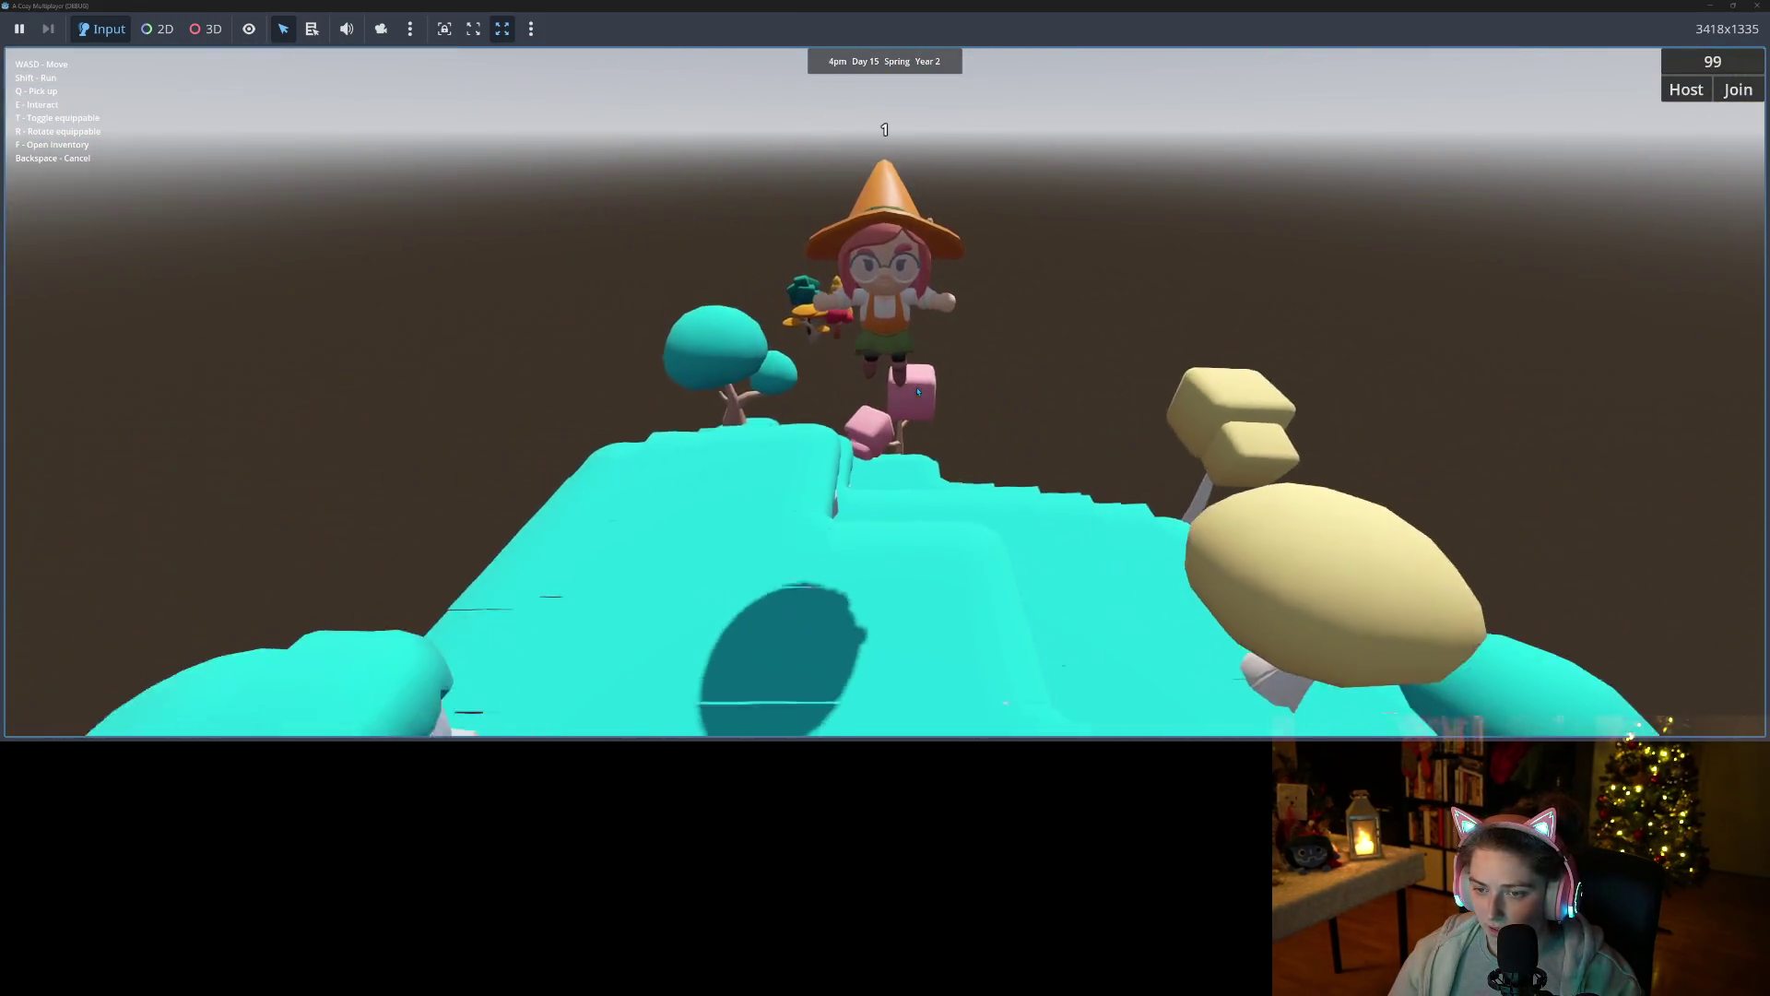
pyautogui.press('w')
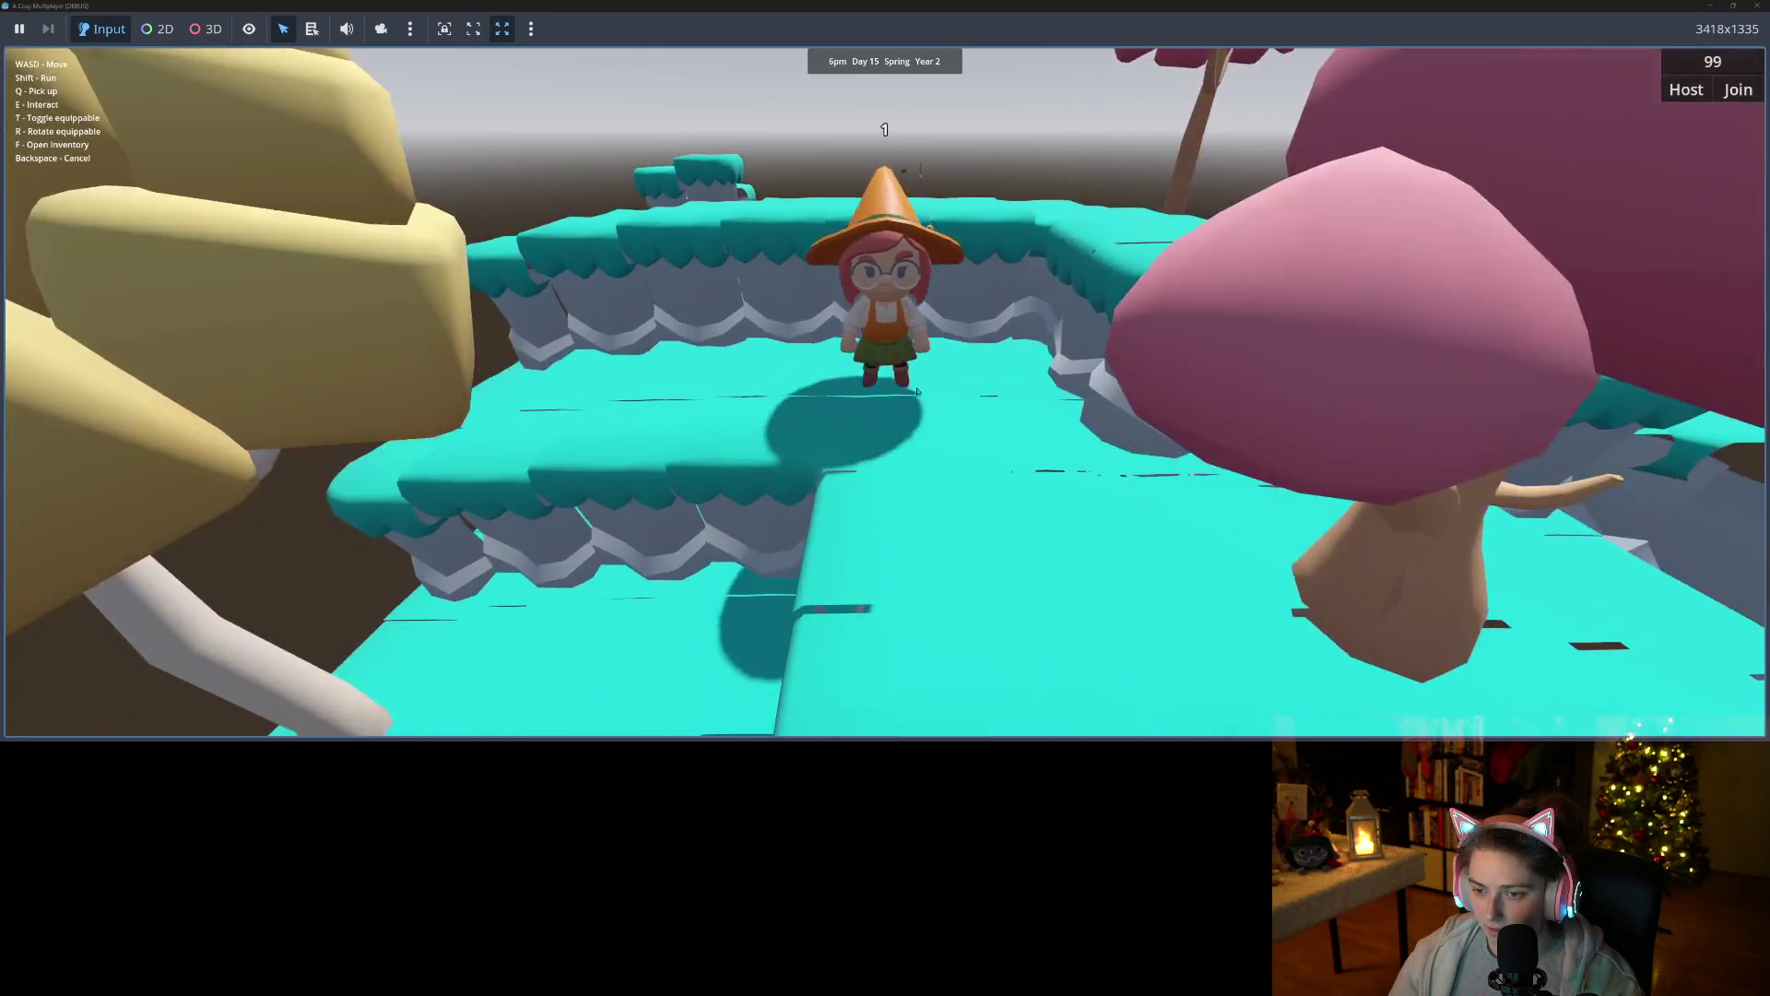
pyautogui.press('w')
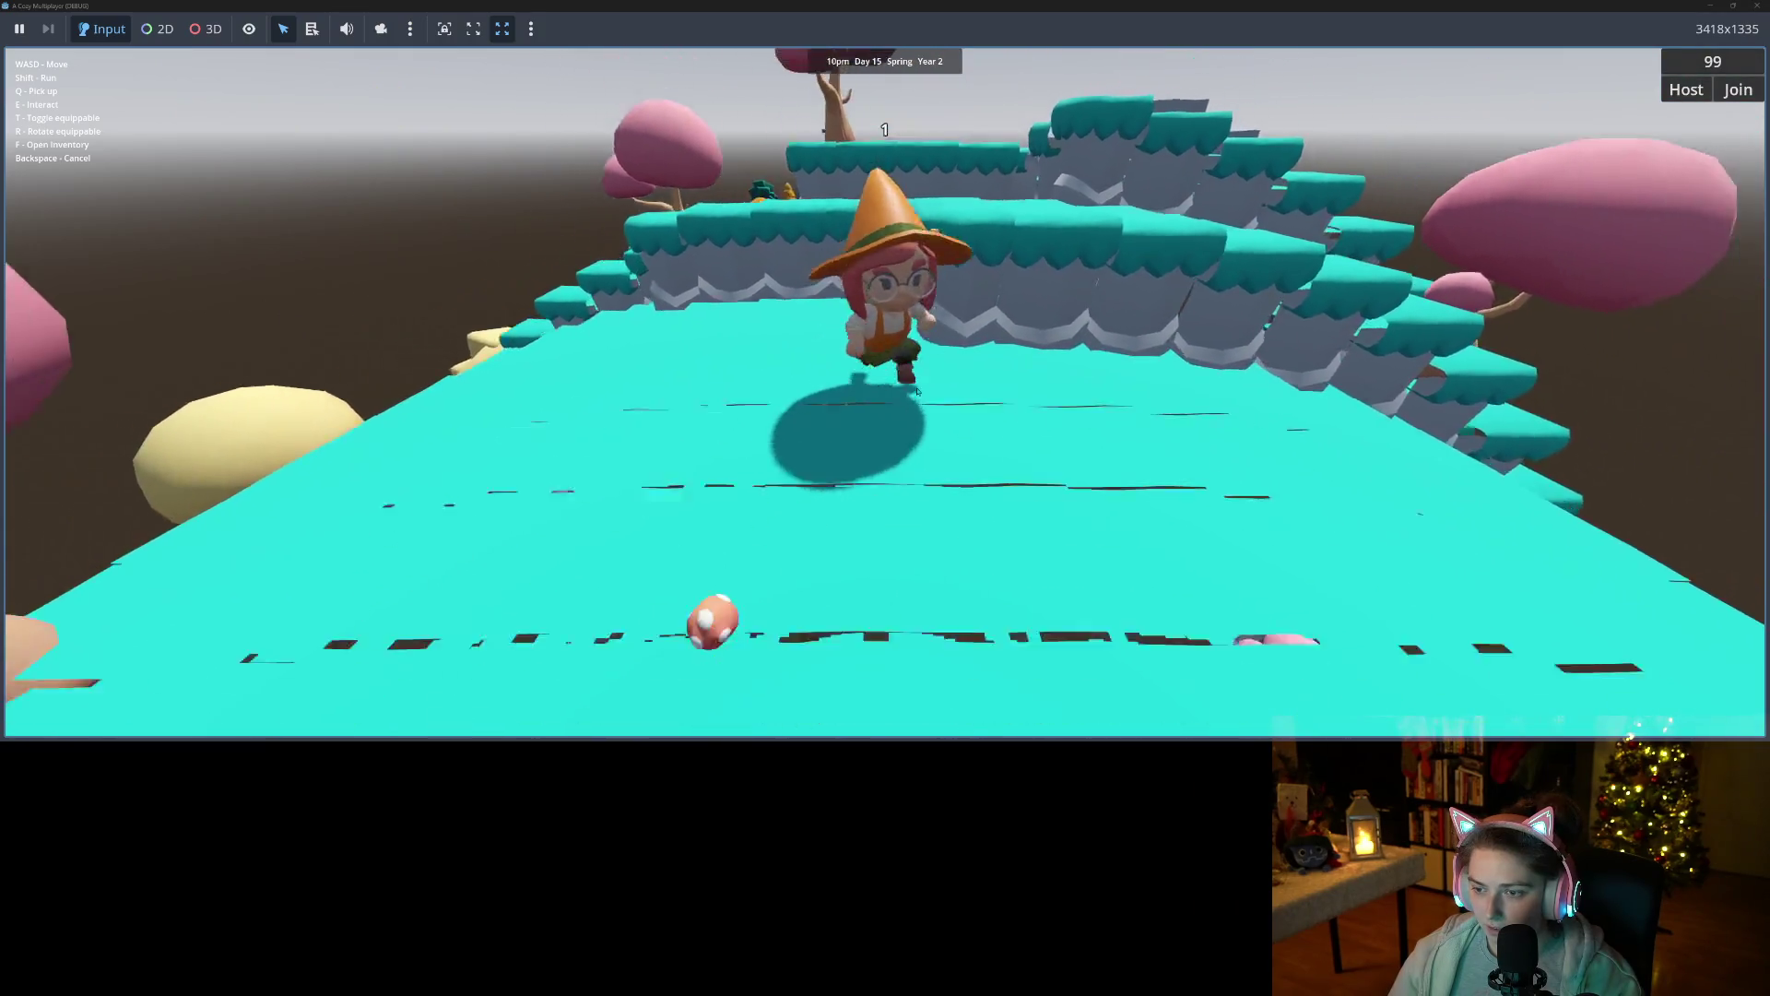
pyautogui.press('w')
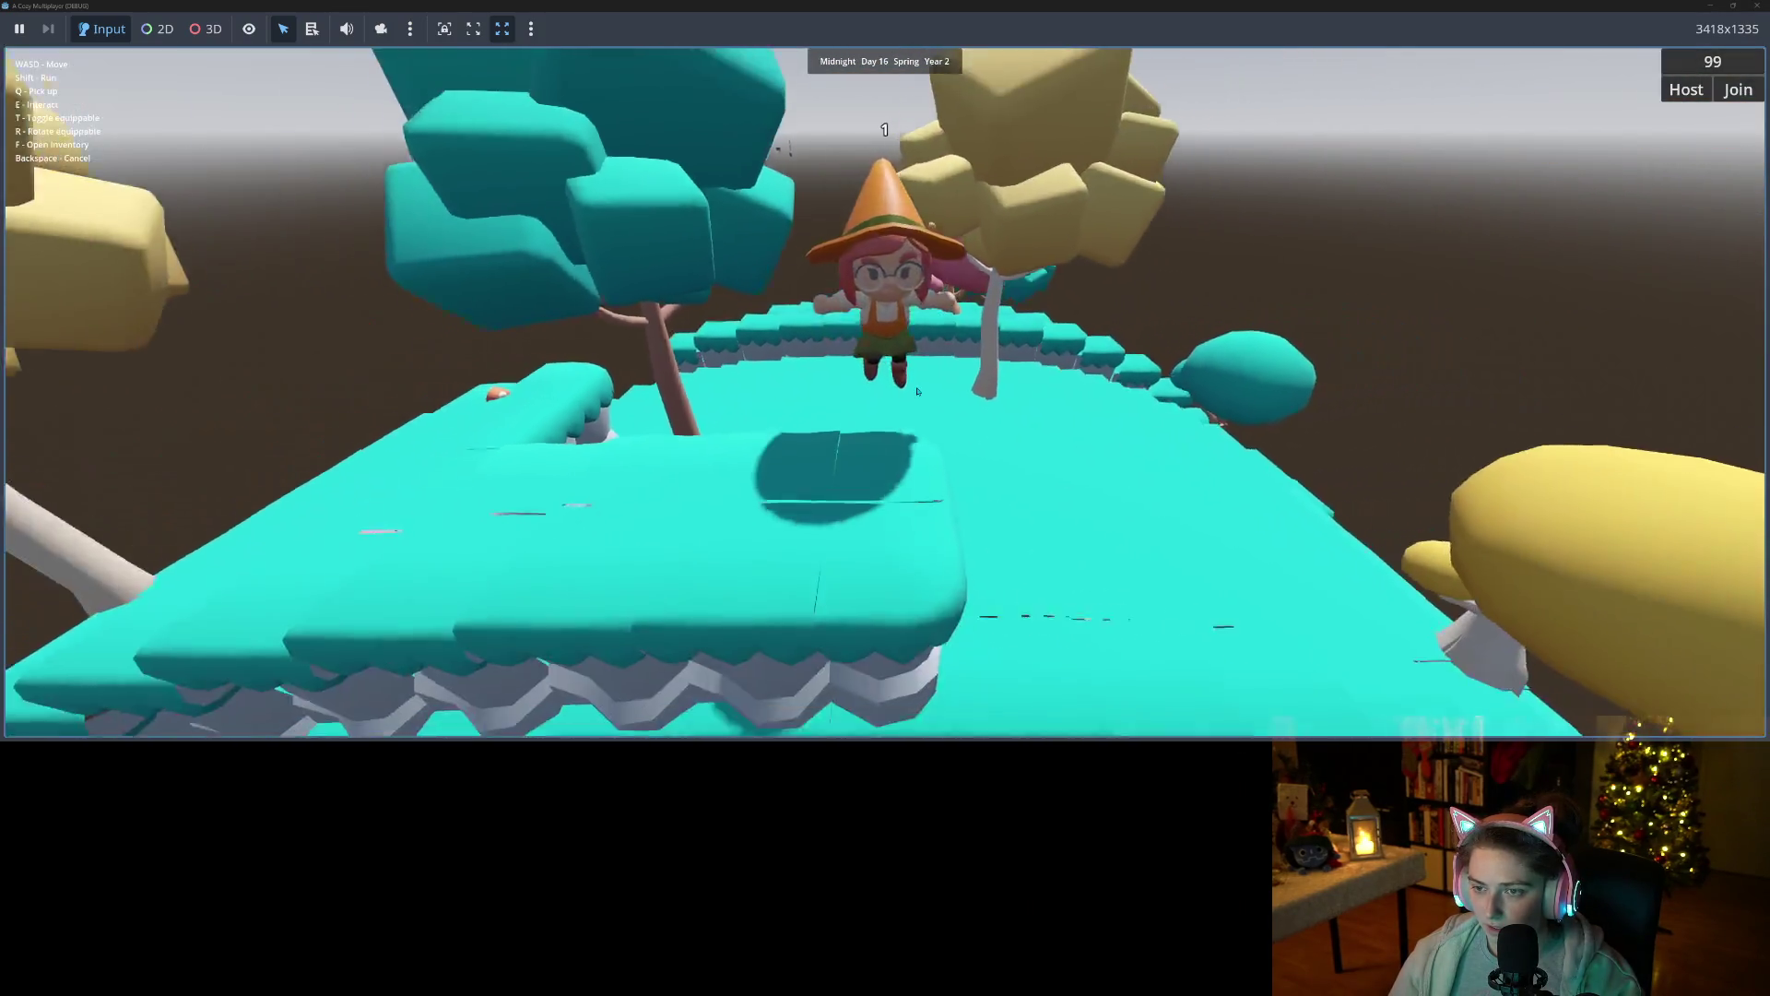
pyautogui.press('w')
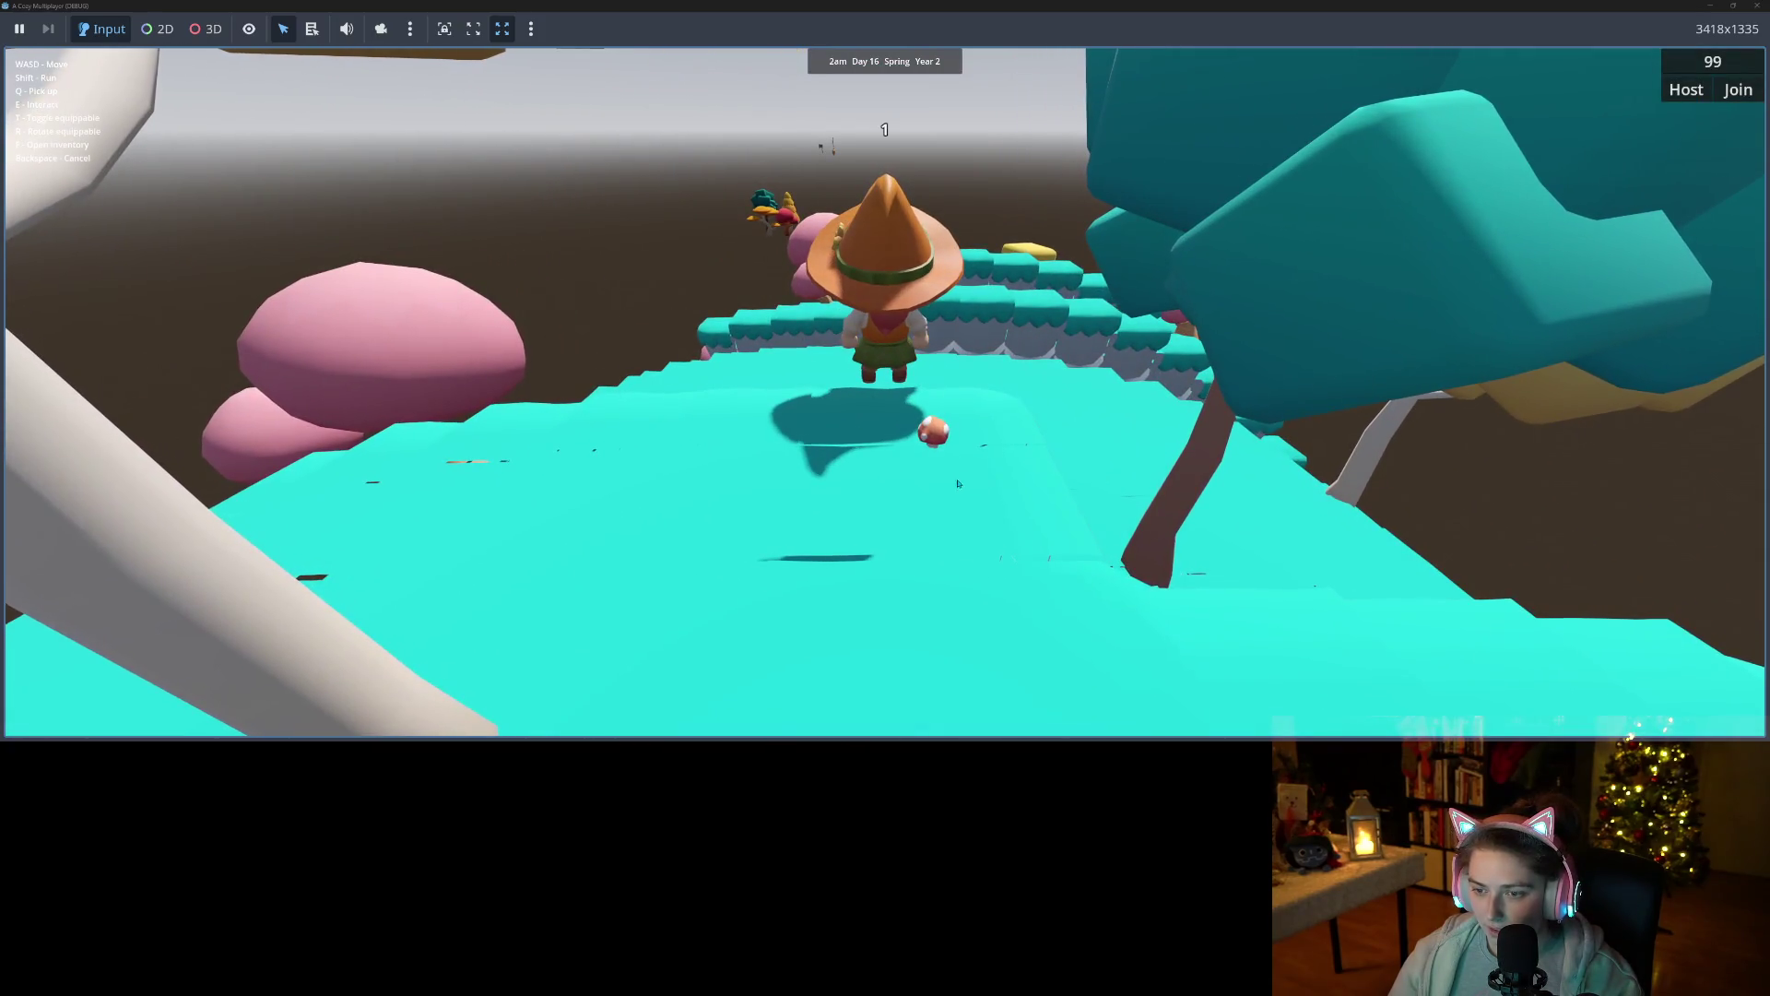
pyautogui.press('w')
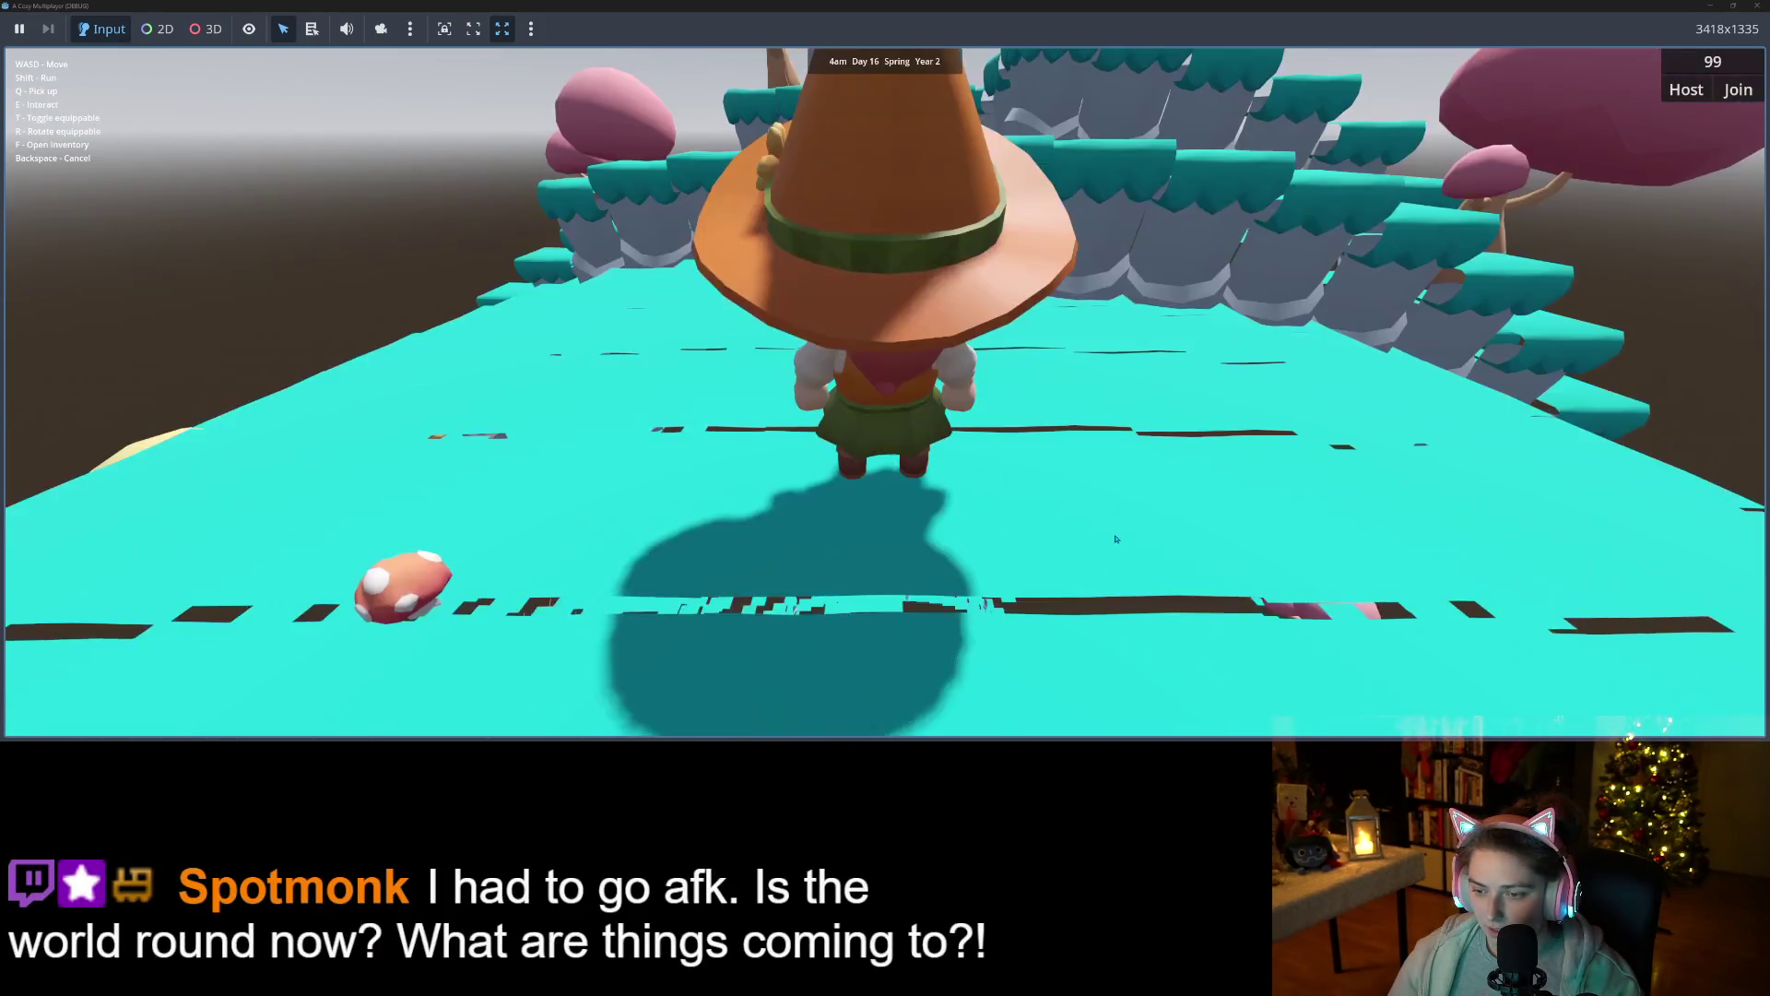
pyautogui.press('w')
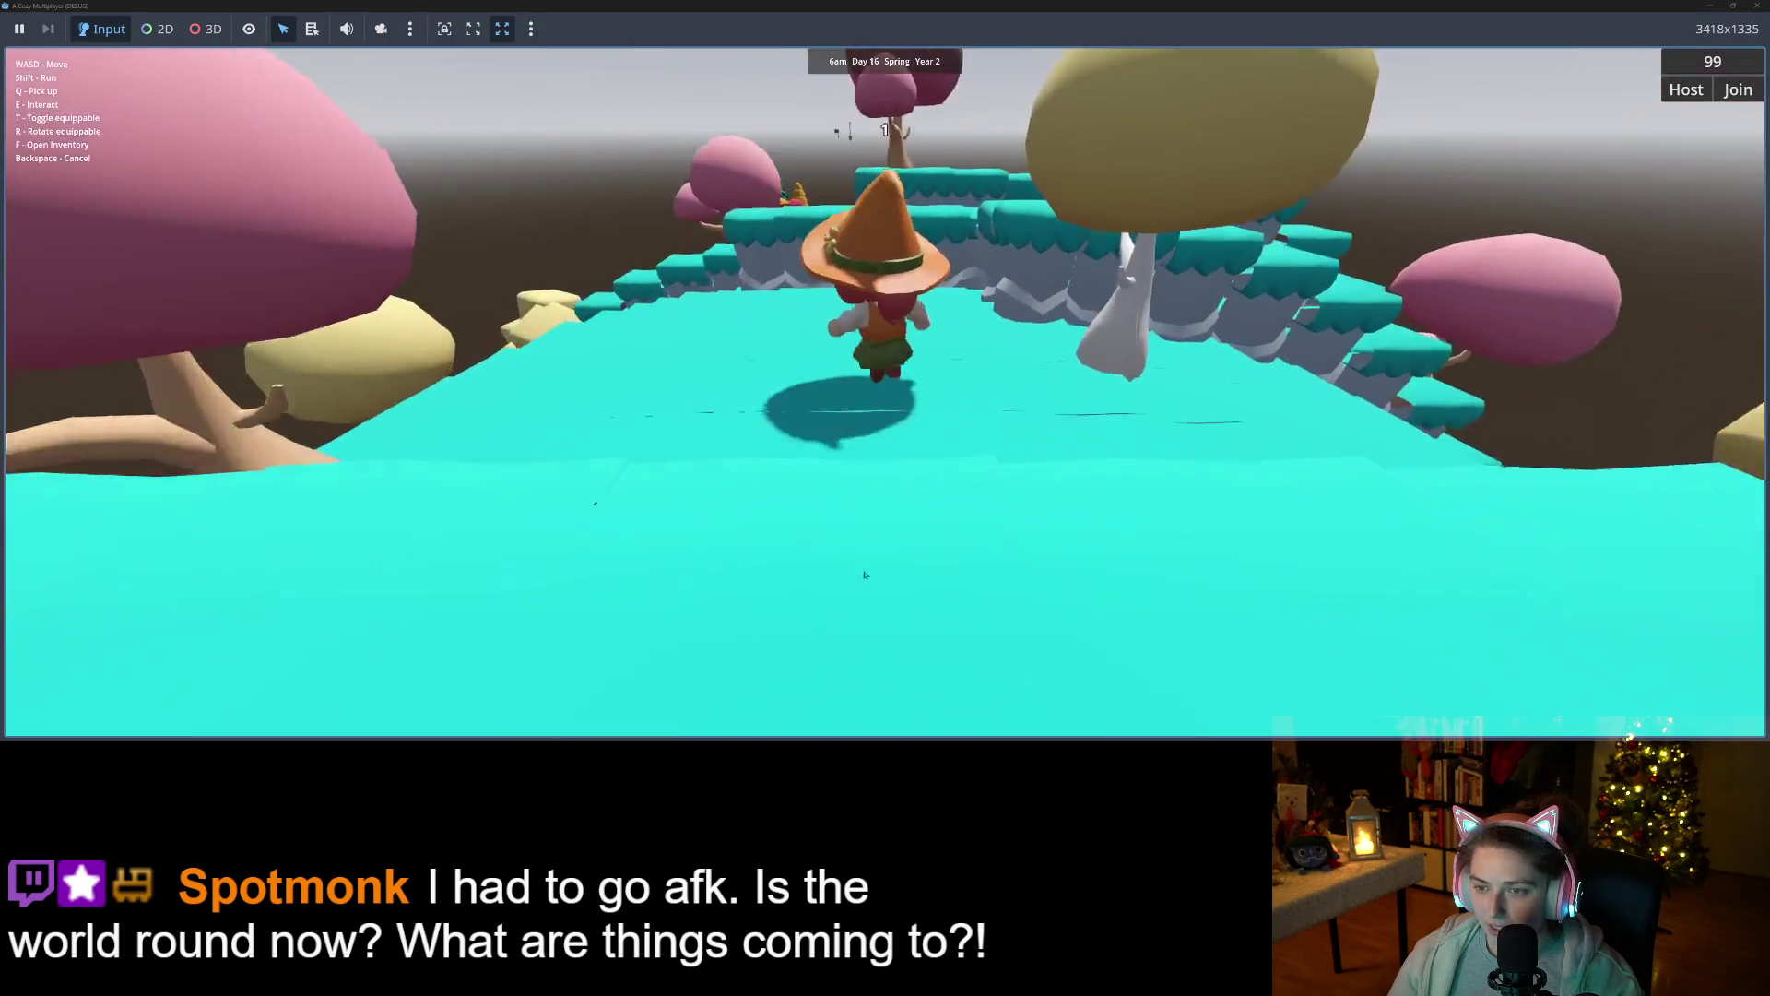
pyautogui.press('w')
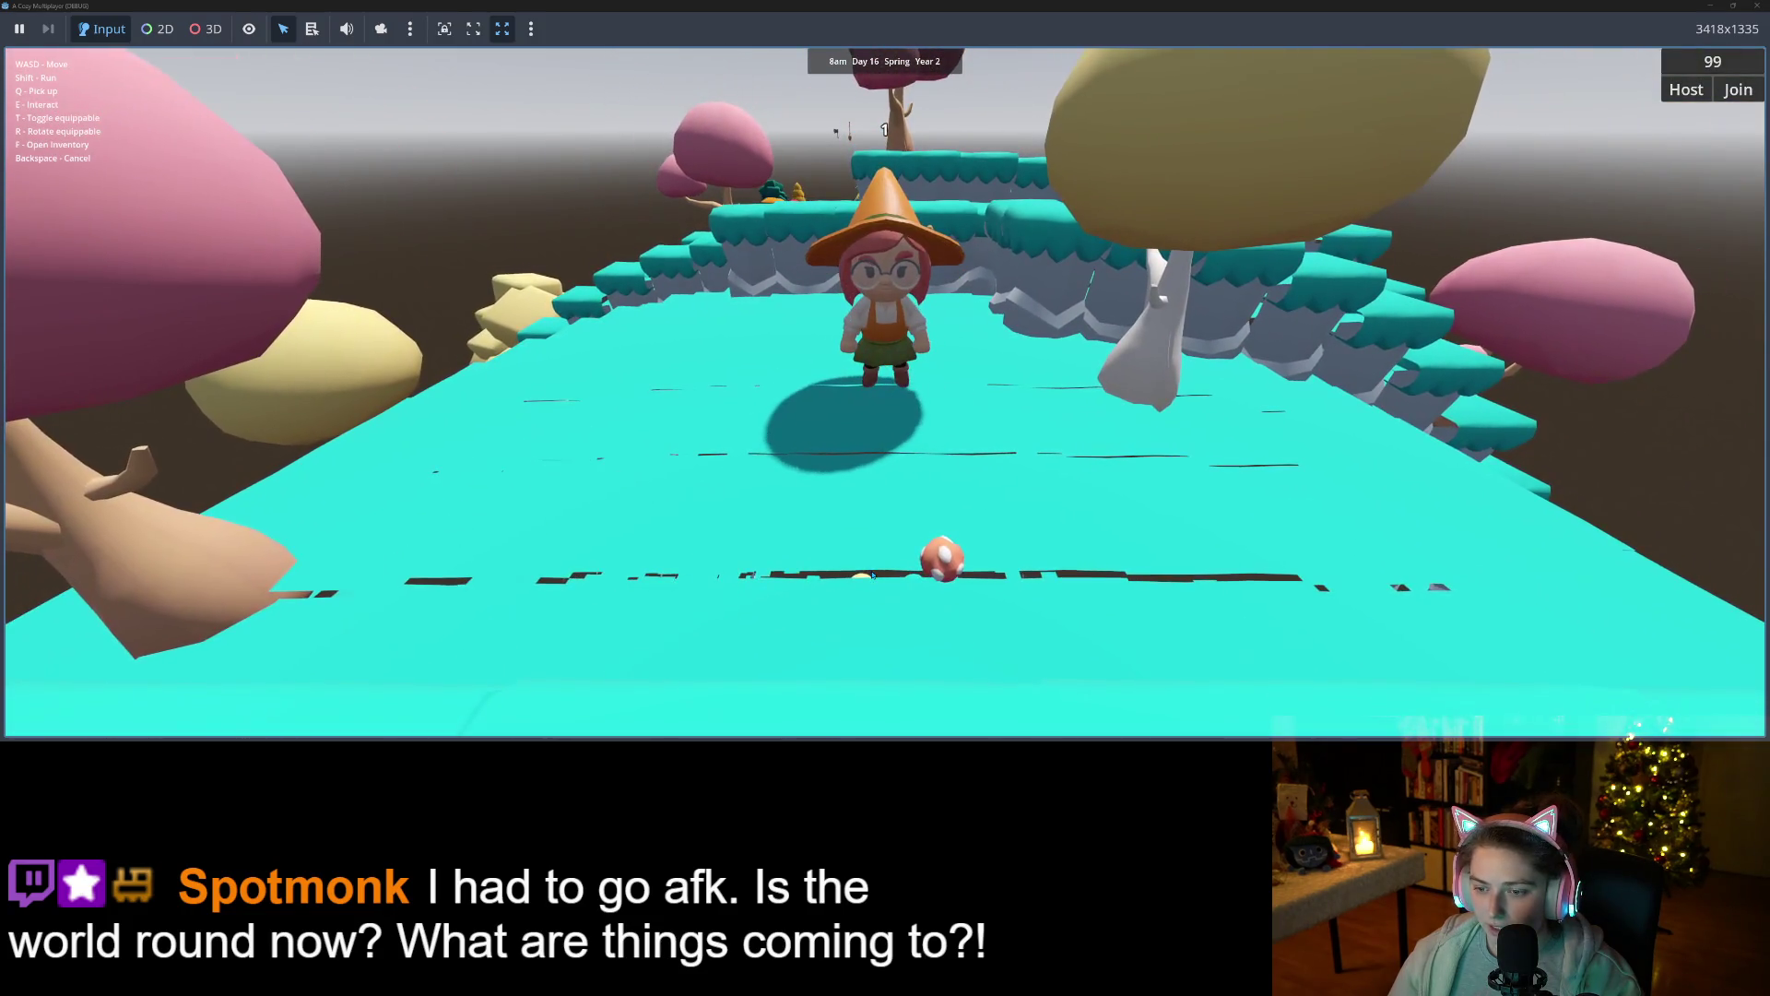
pyautogui.press('w')
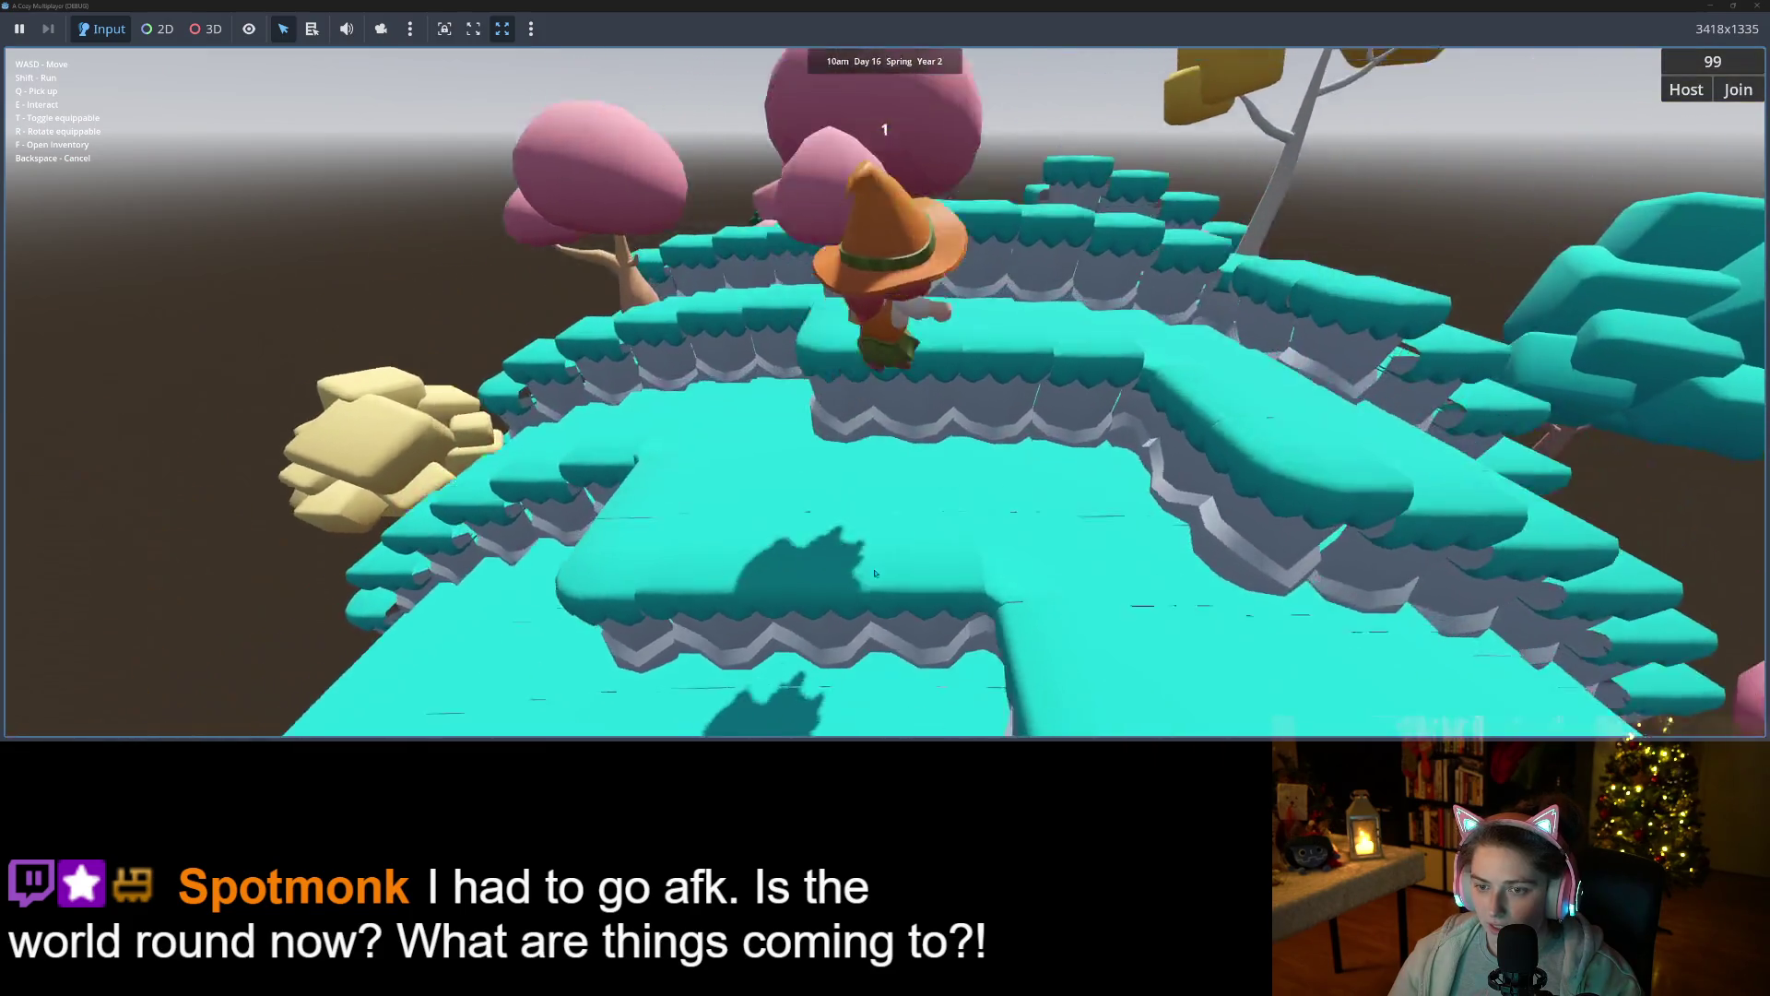
pyautogui.press('w')
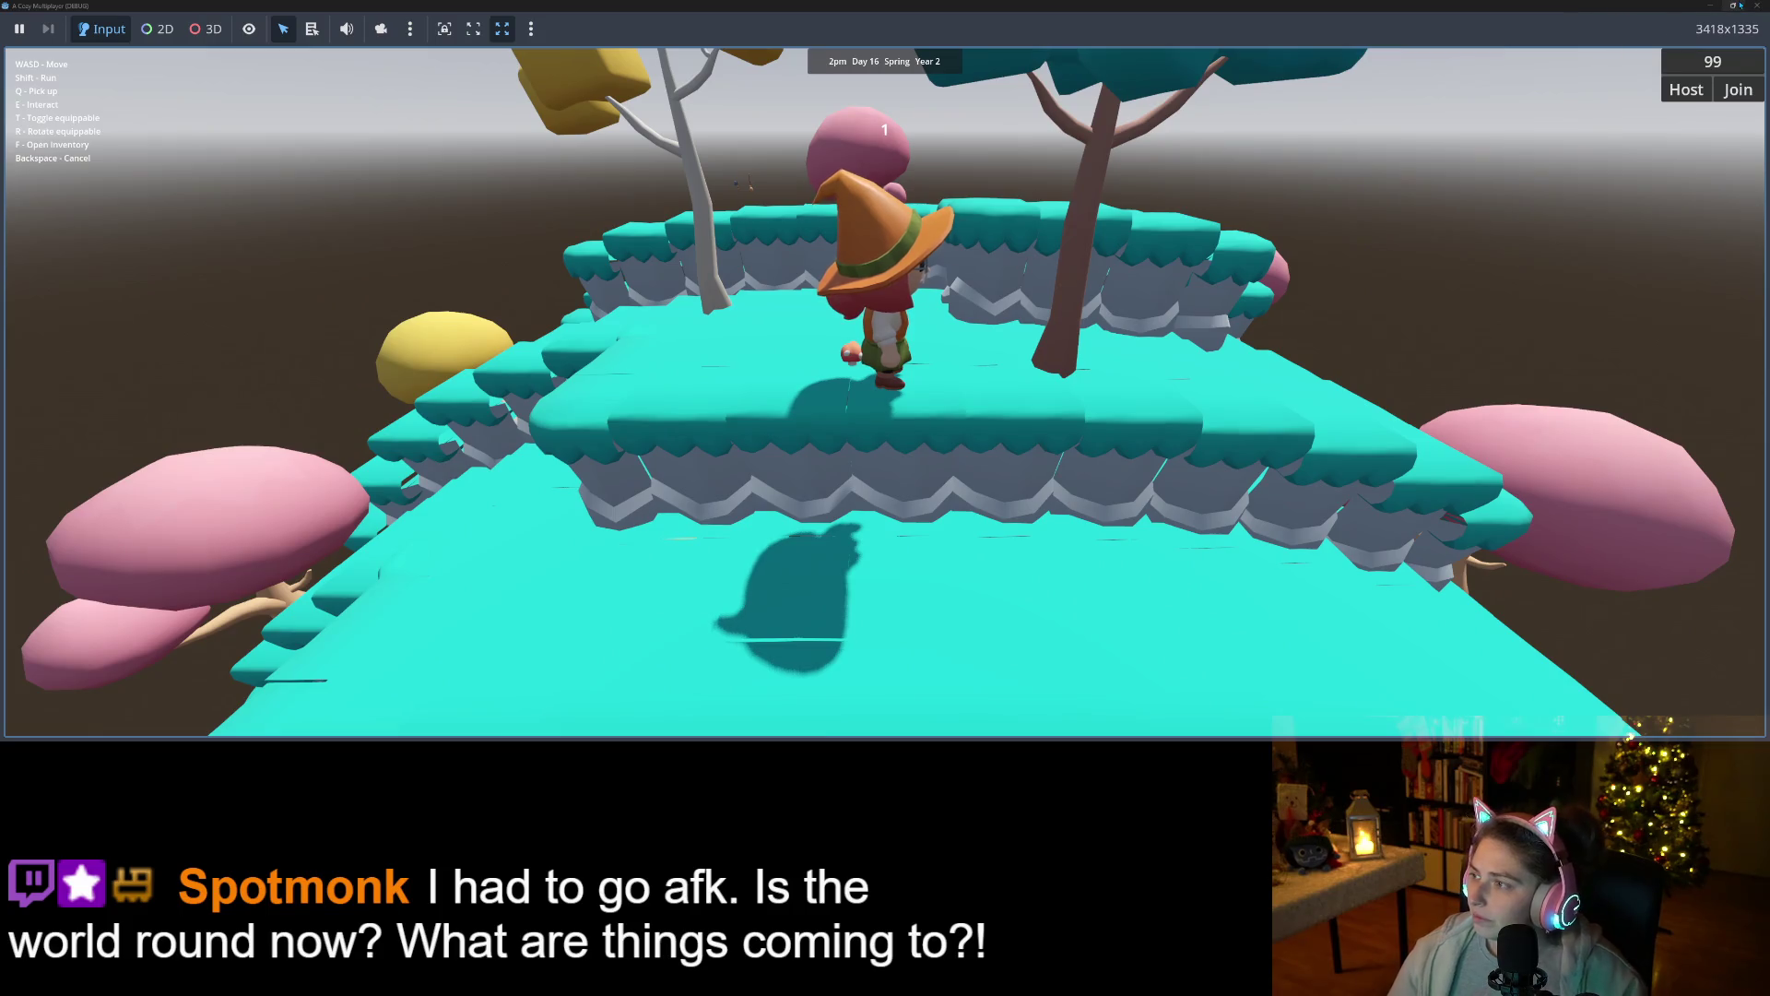
# Stop the running game and return to the editor.
pyautogui.press('F5')
pyautogui.press('F8')
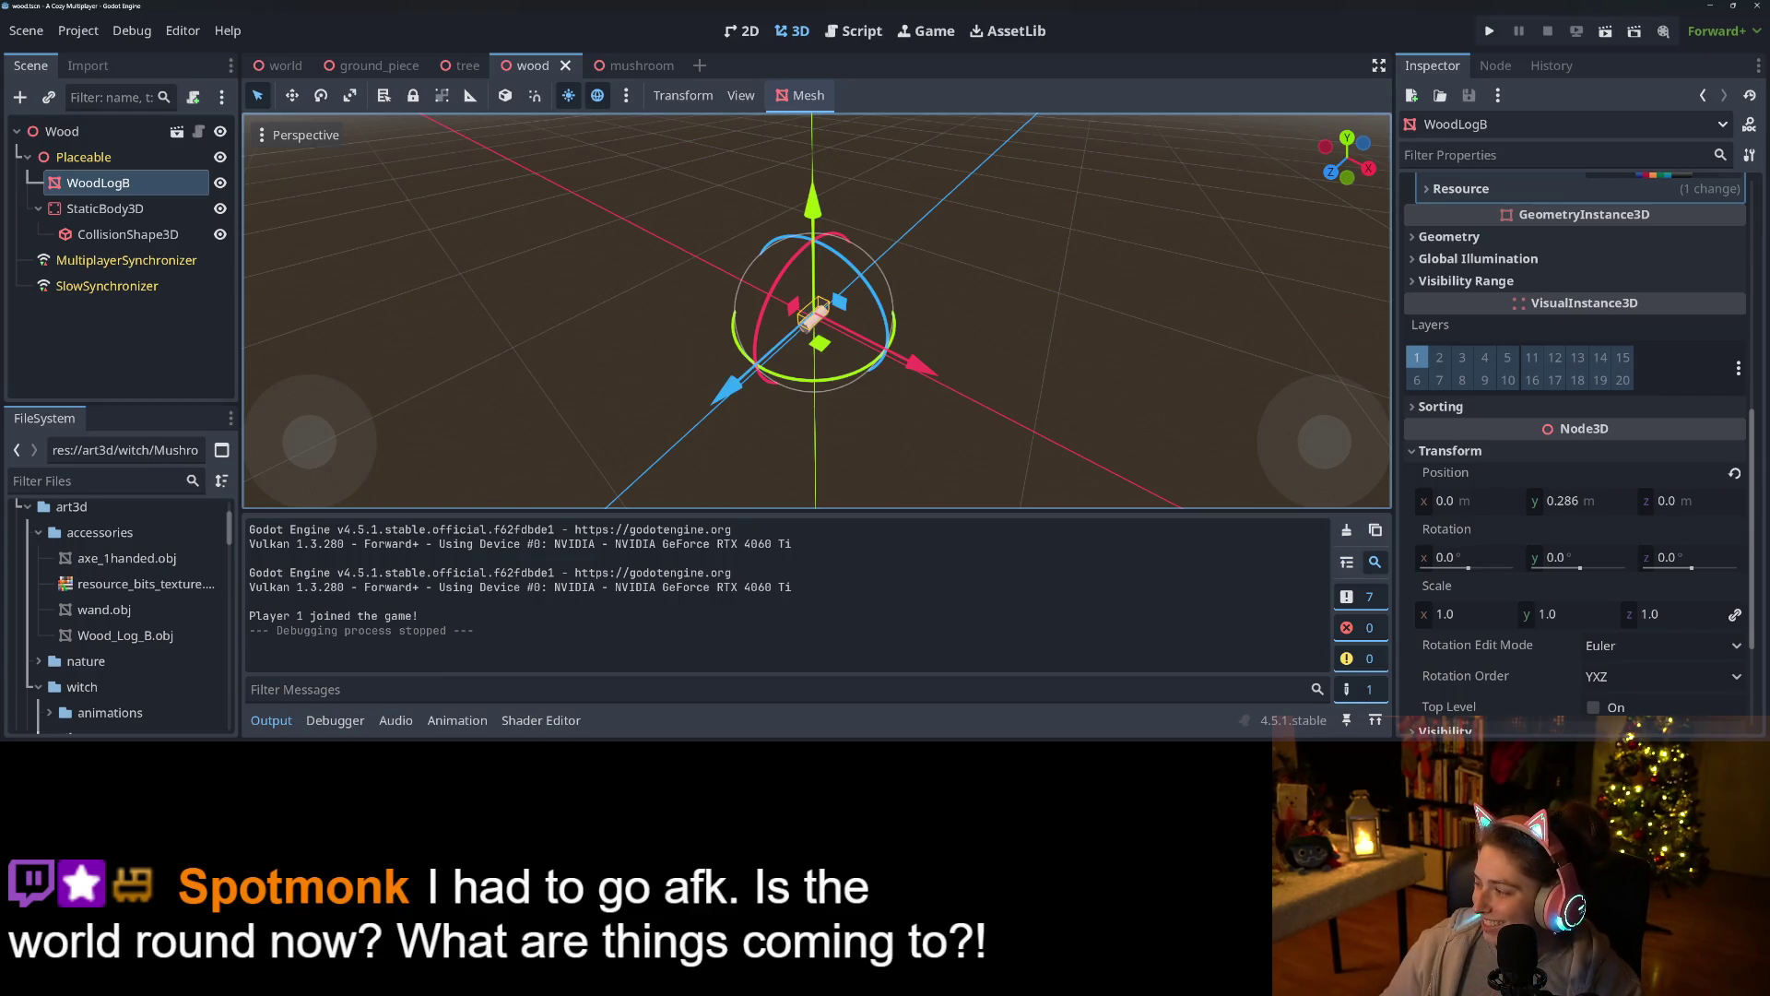
pyautogui.hotkey('alt', 'Tab')
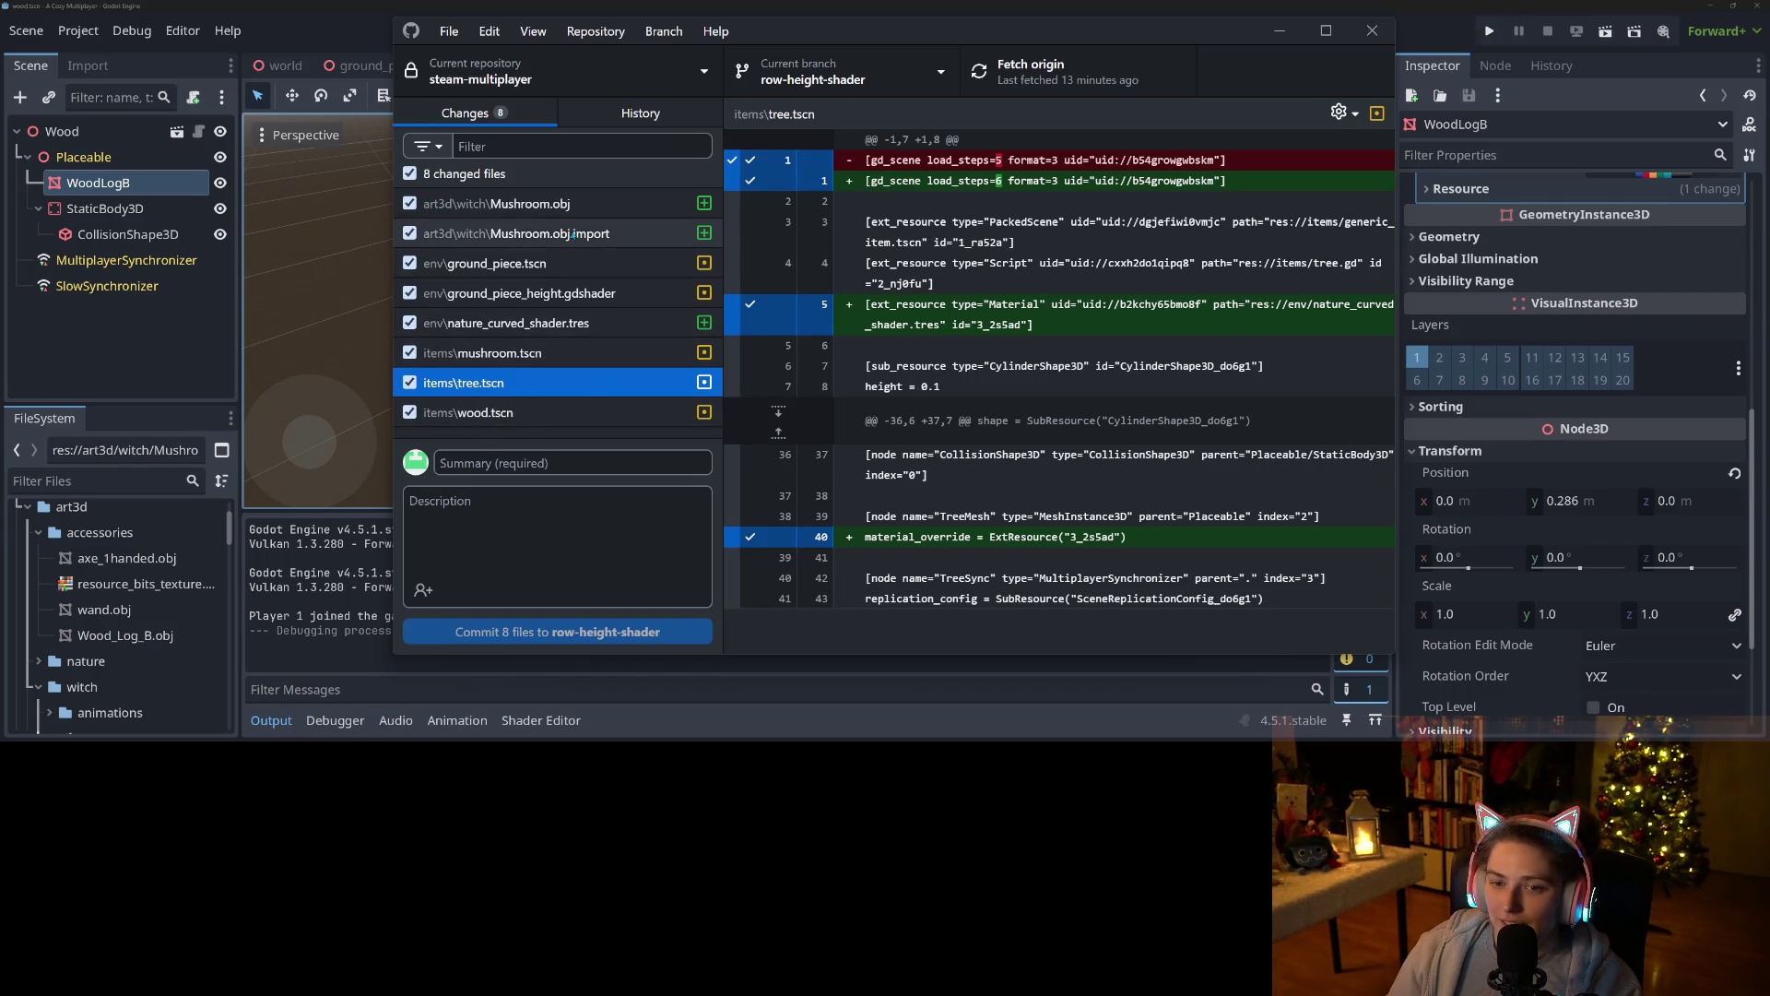
# Review the Mushroom.obj changes, then delete the old Mushroom.fbx from Godot's FileSystem.
pyautogui.click(586, 205)
pyautogui.click(590, 231)
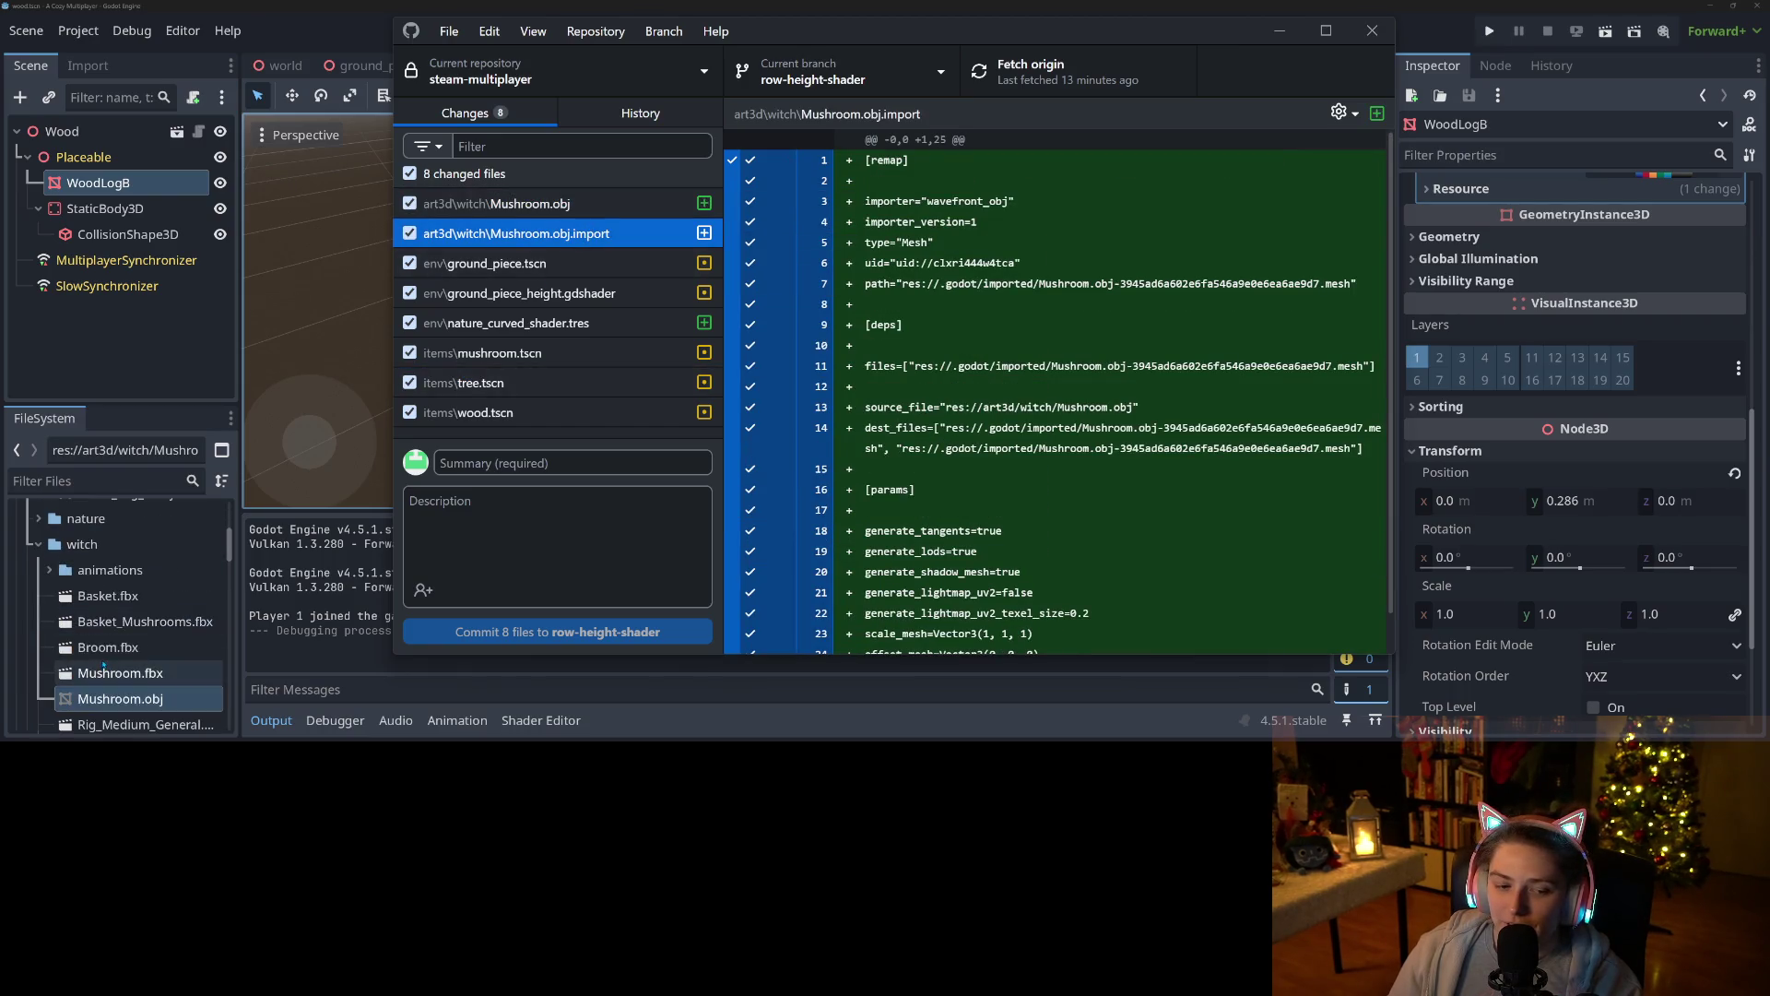
pyautogui.scroll(-4, 121, 646)
pyautogui.click(128, 634)
pyautogui.click(128, 618)
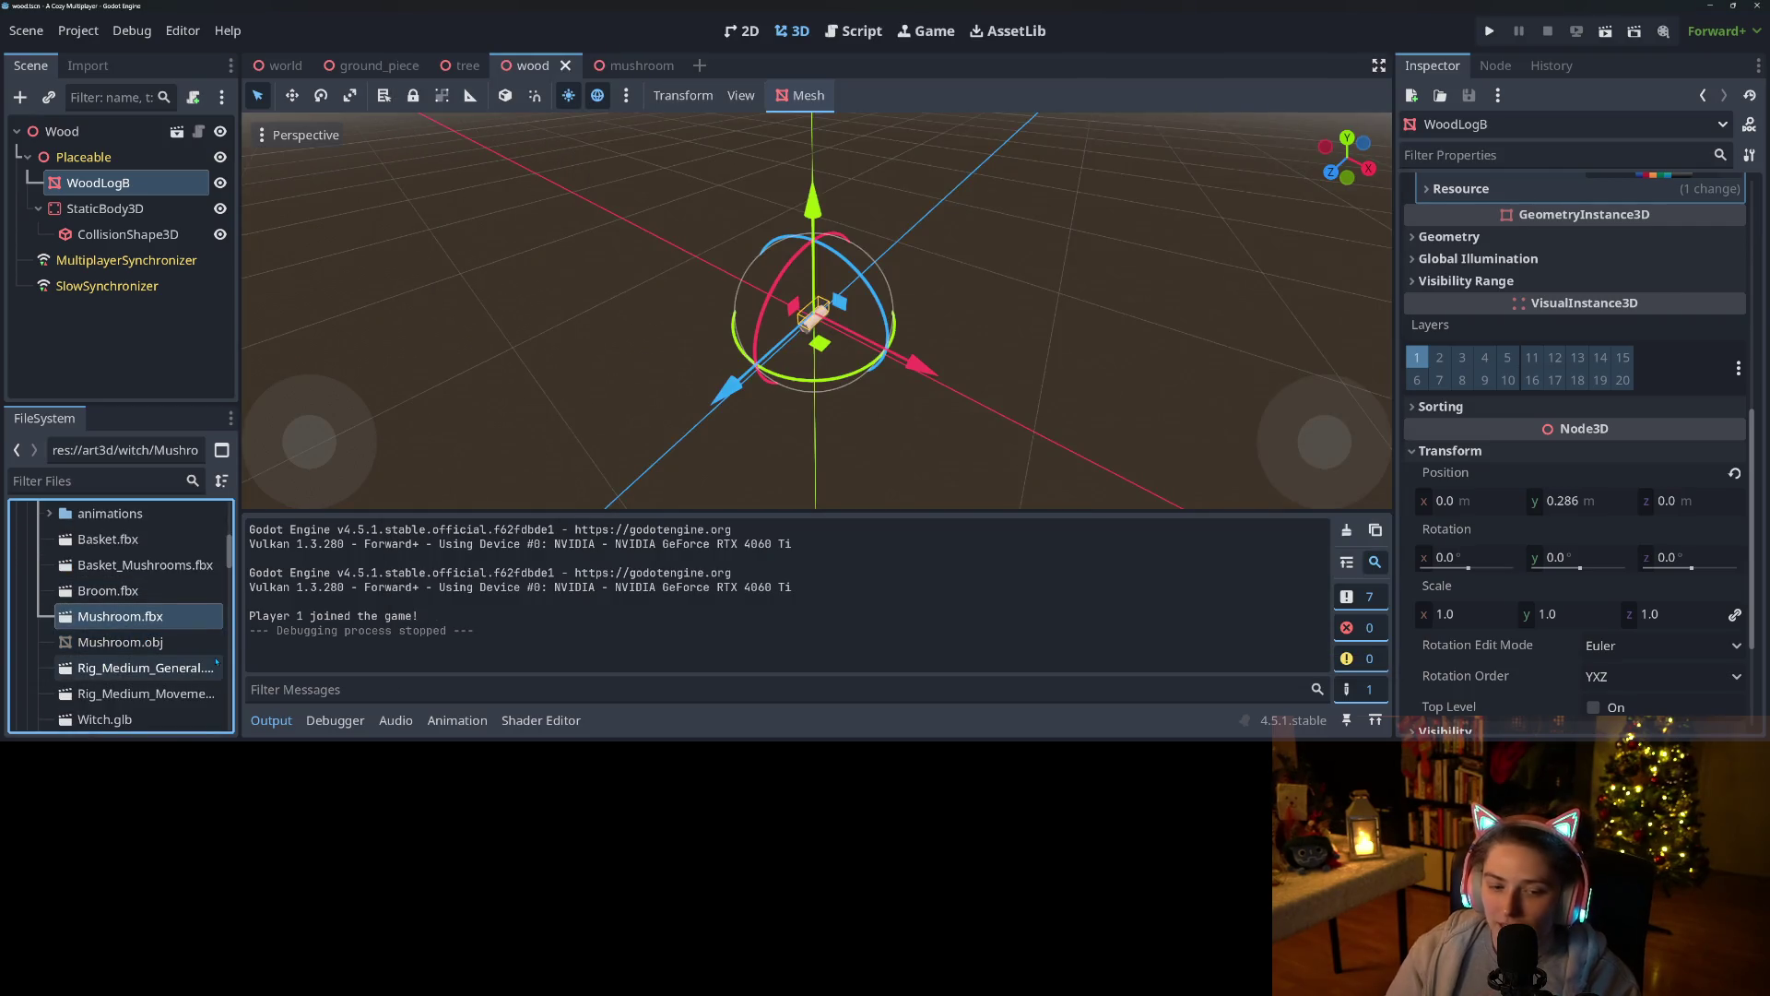
pyautogui.press('Delete')
pyautogui.press('Return')
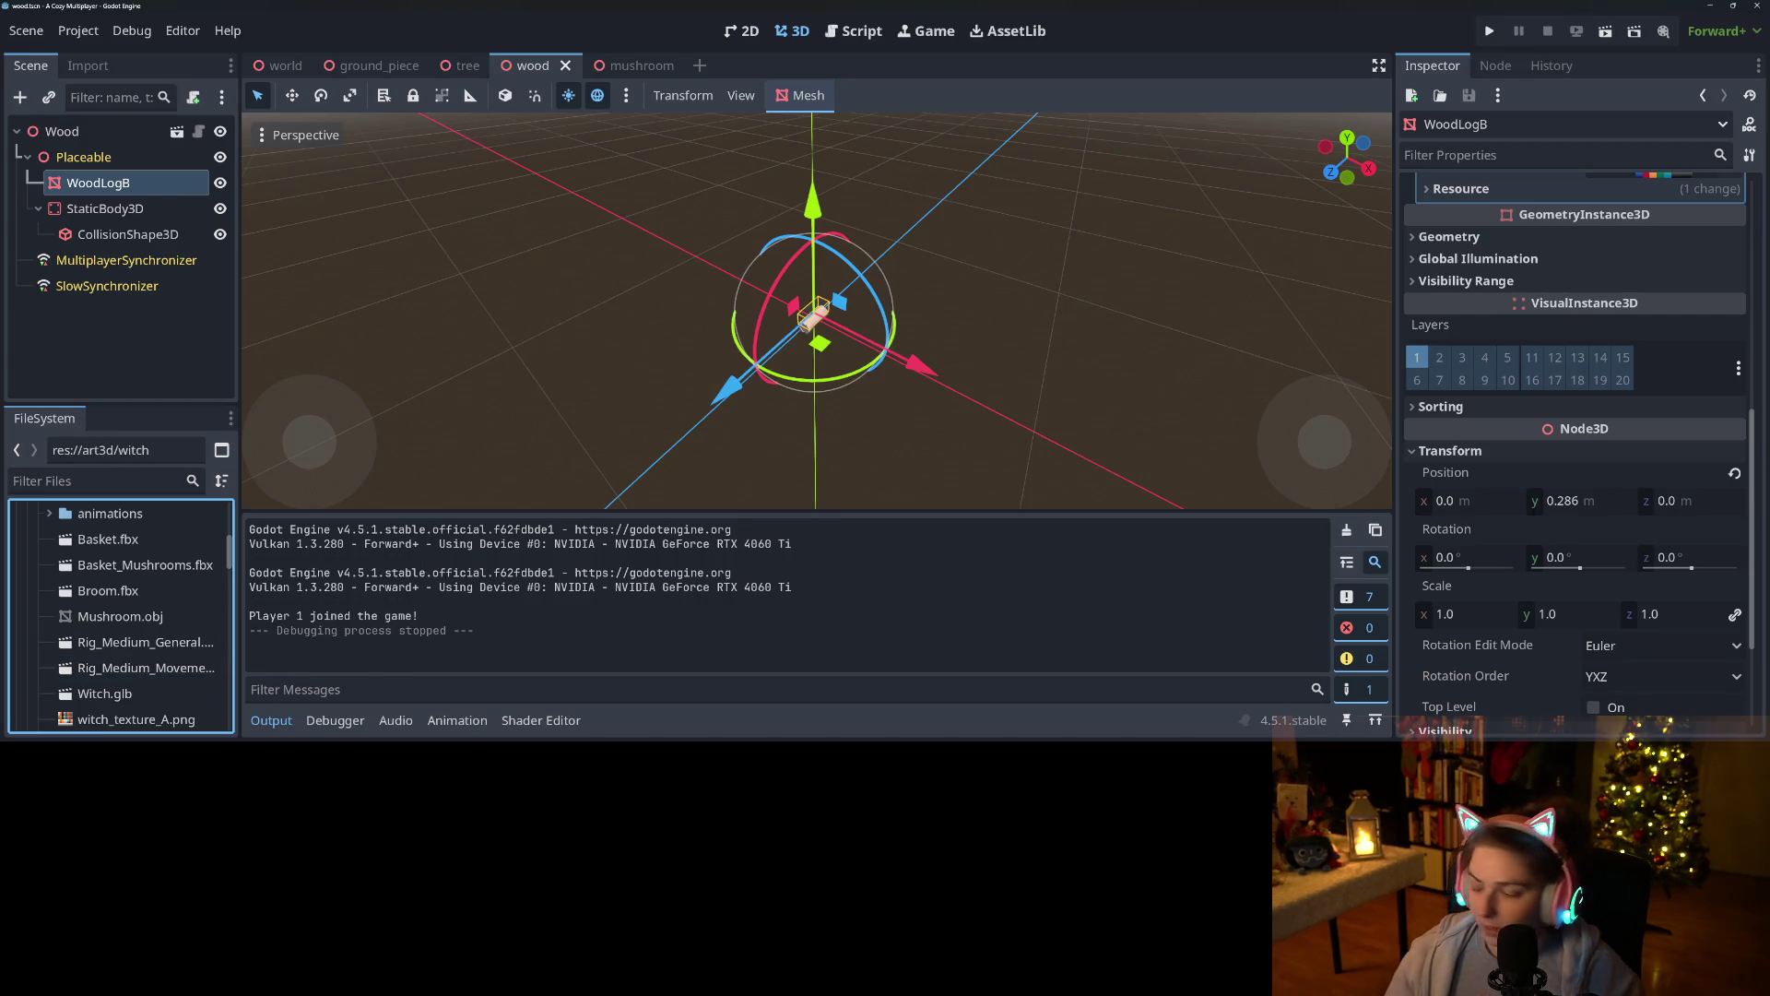
# Review diffs for ground_piece, its height shader, nature_curved_shader, mushroom, tree and wood scenes.
pyautogui.hotkey('alt', 'Tab')
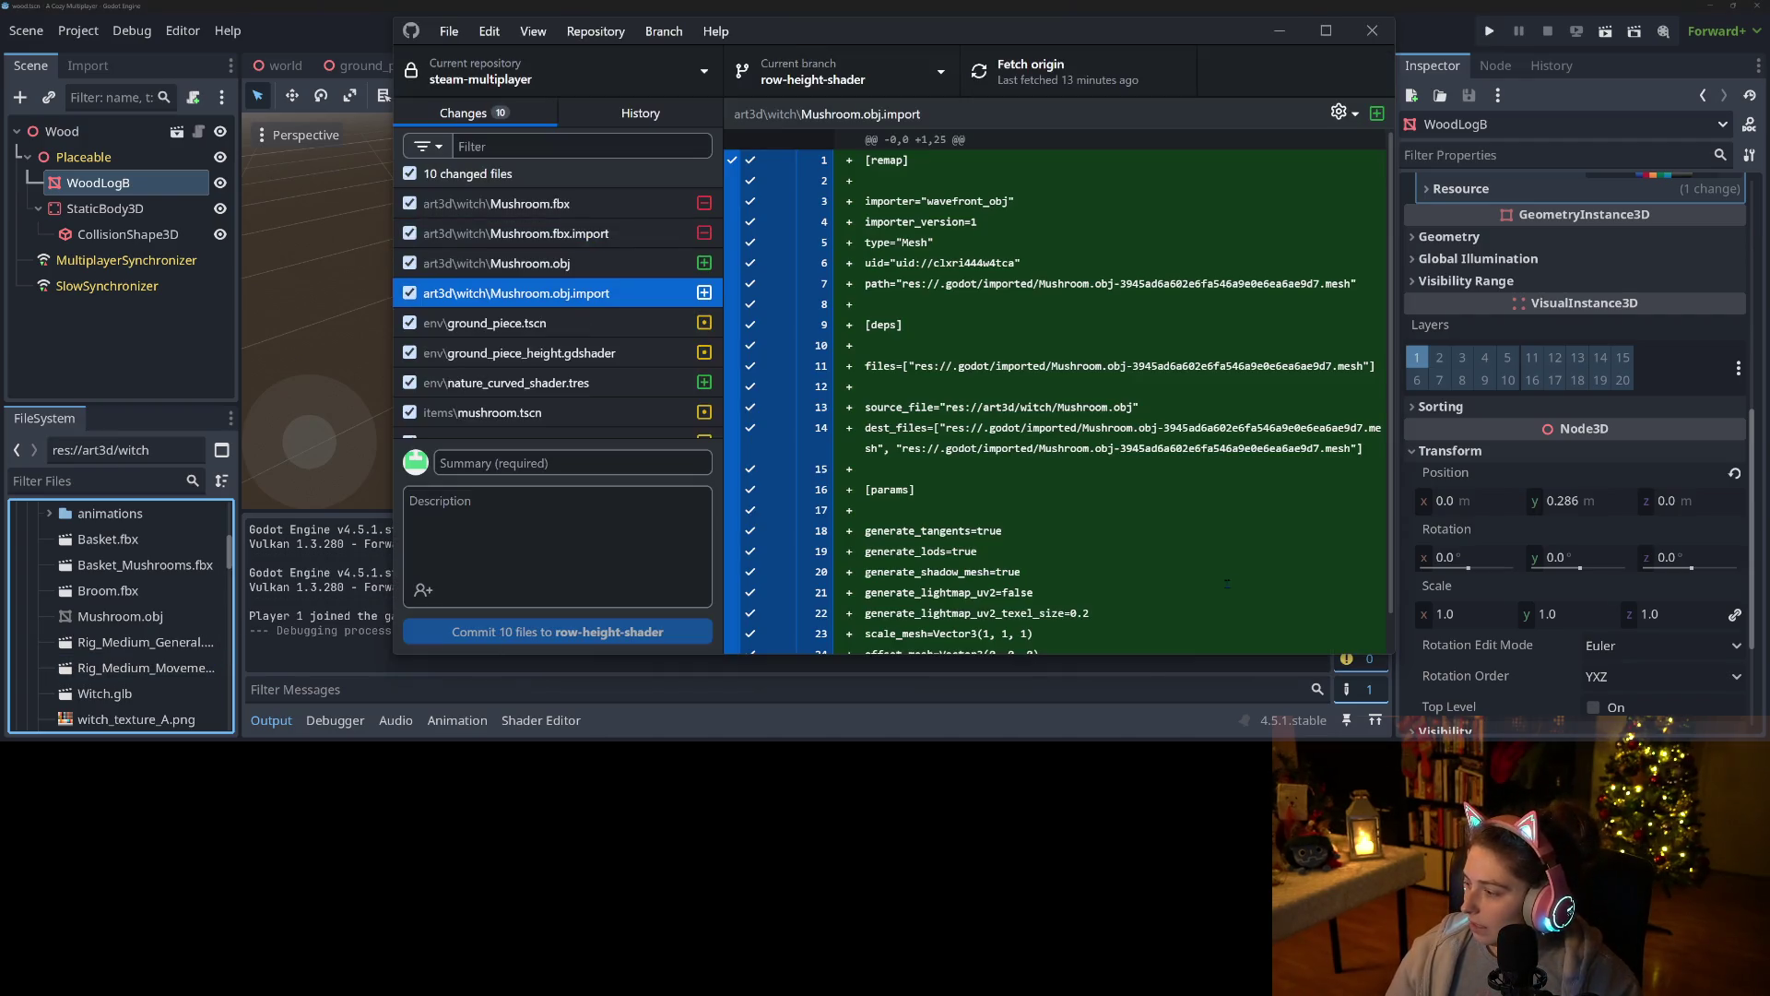
pyautogui.scroll(-2, 567, 304)
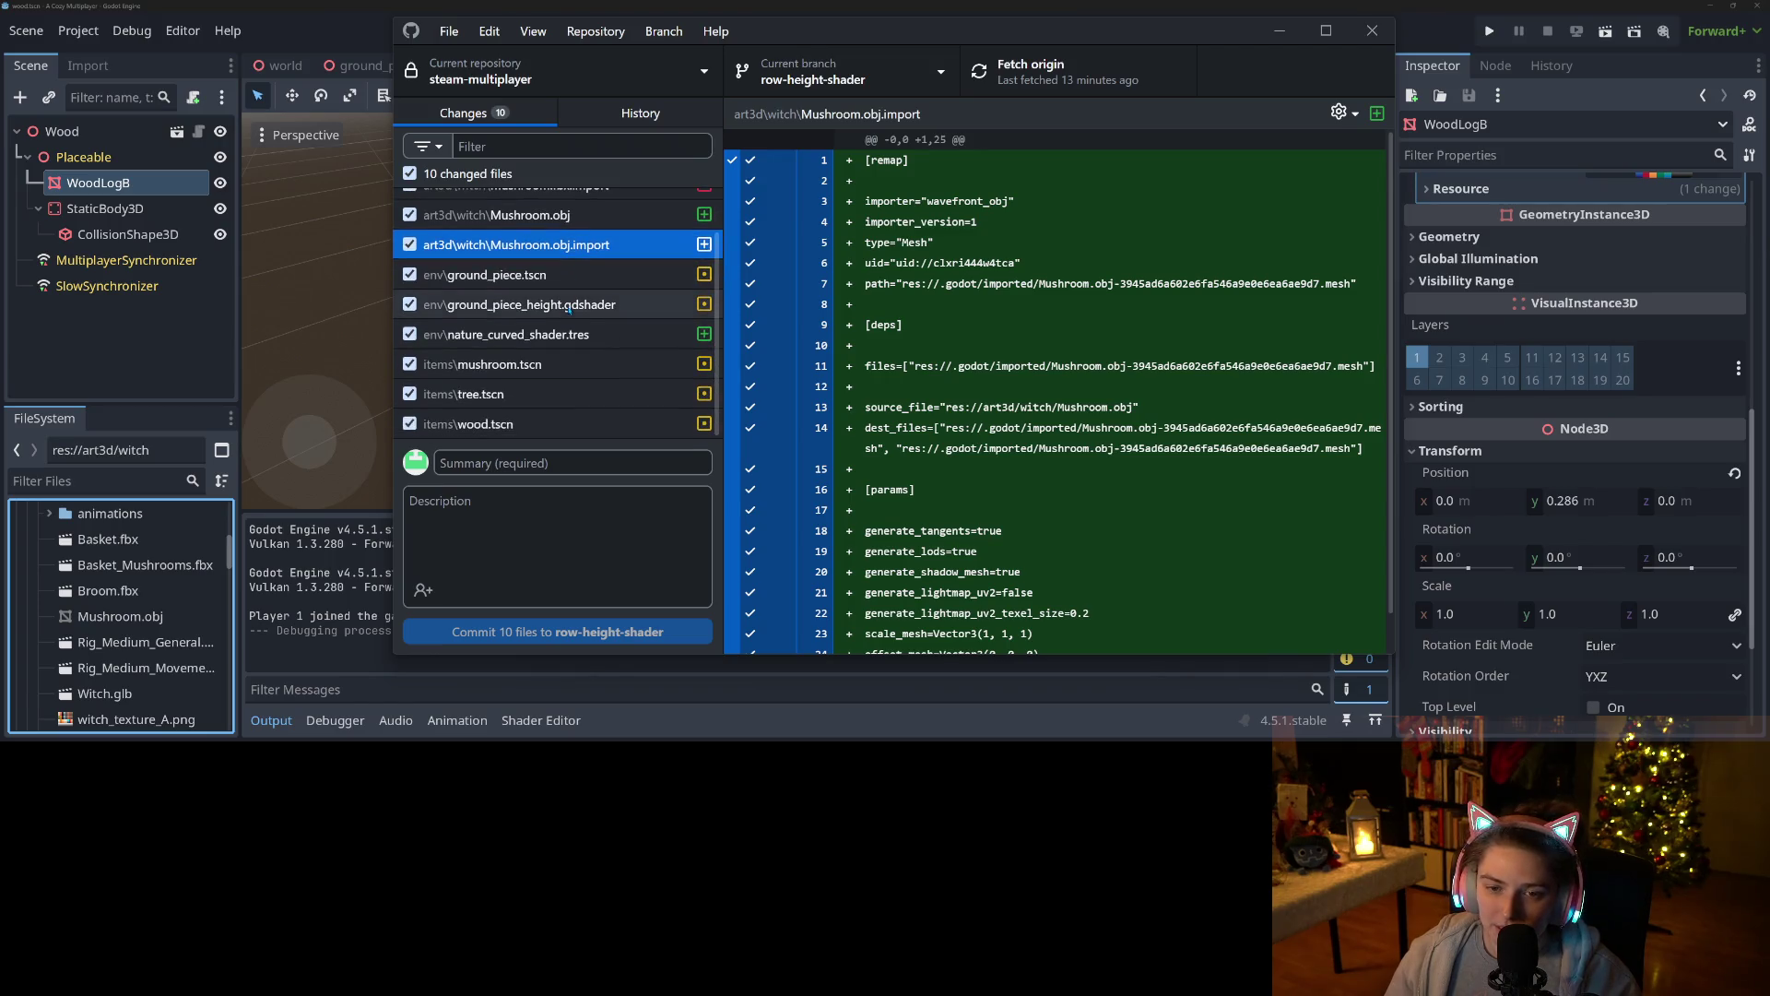
pyautogui.click(566, 286)
pyautogui.click(566, 305)
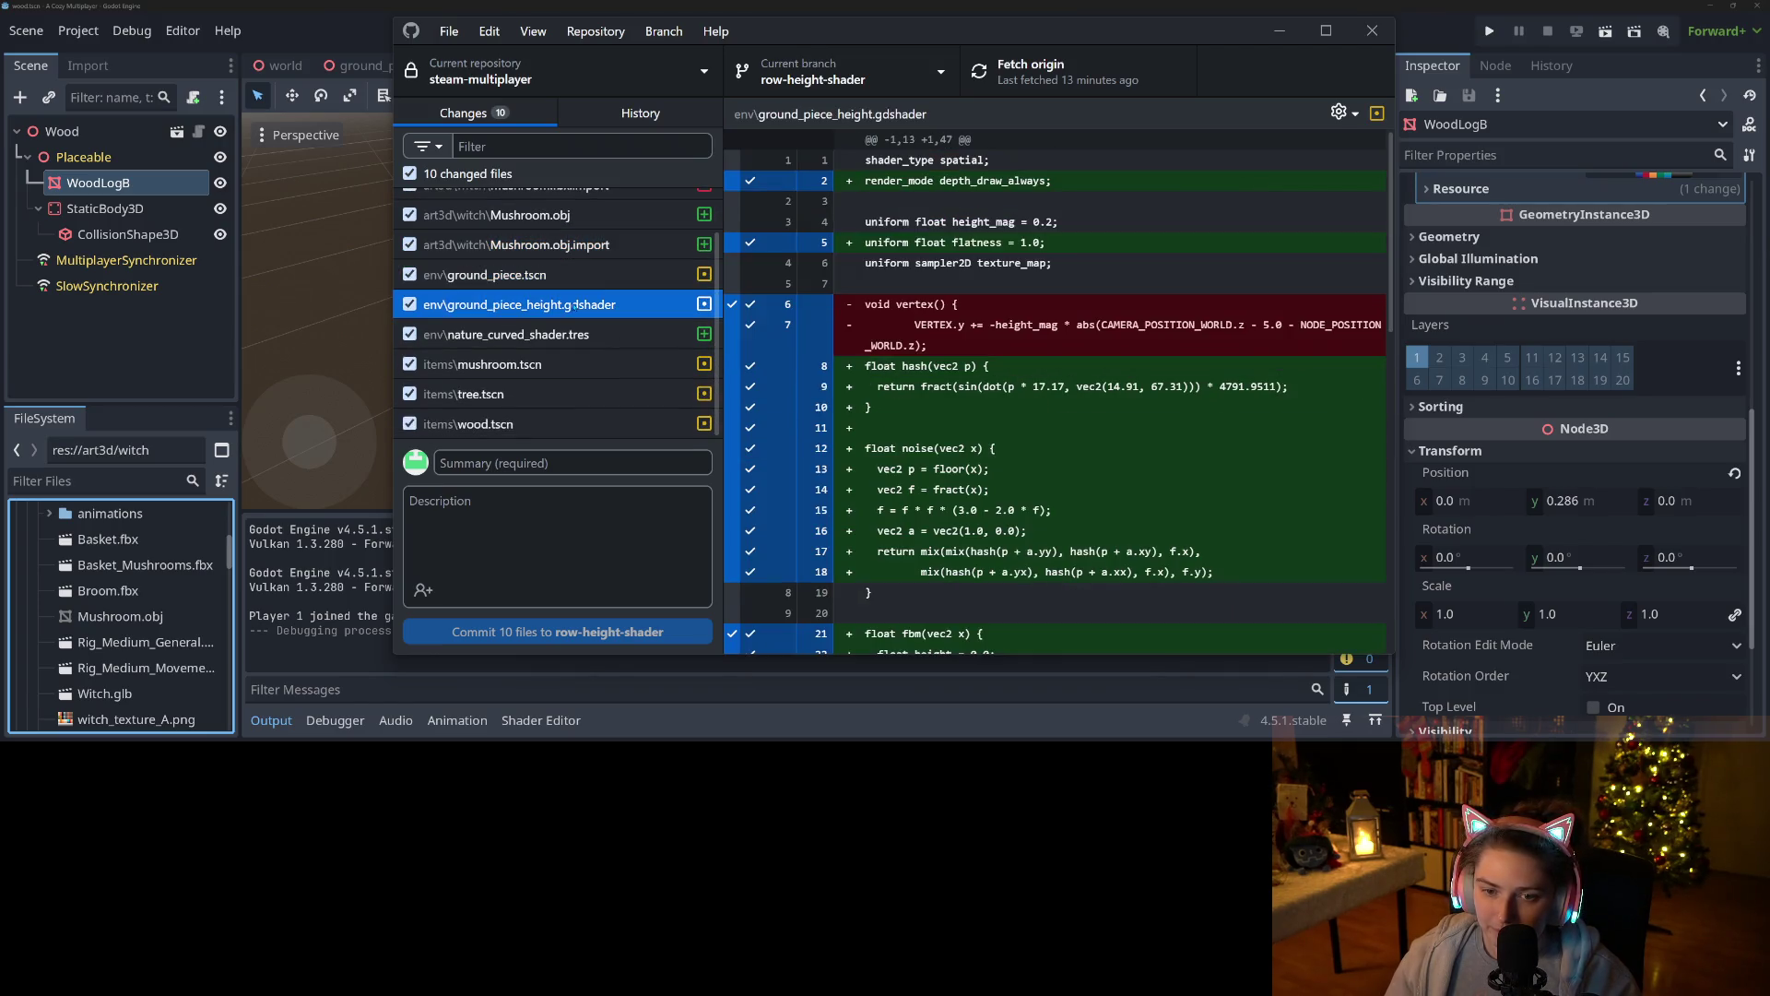
pyautogui.click(564, 334)
pyautogui.click(553, 364)
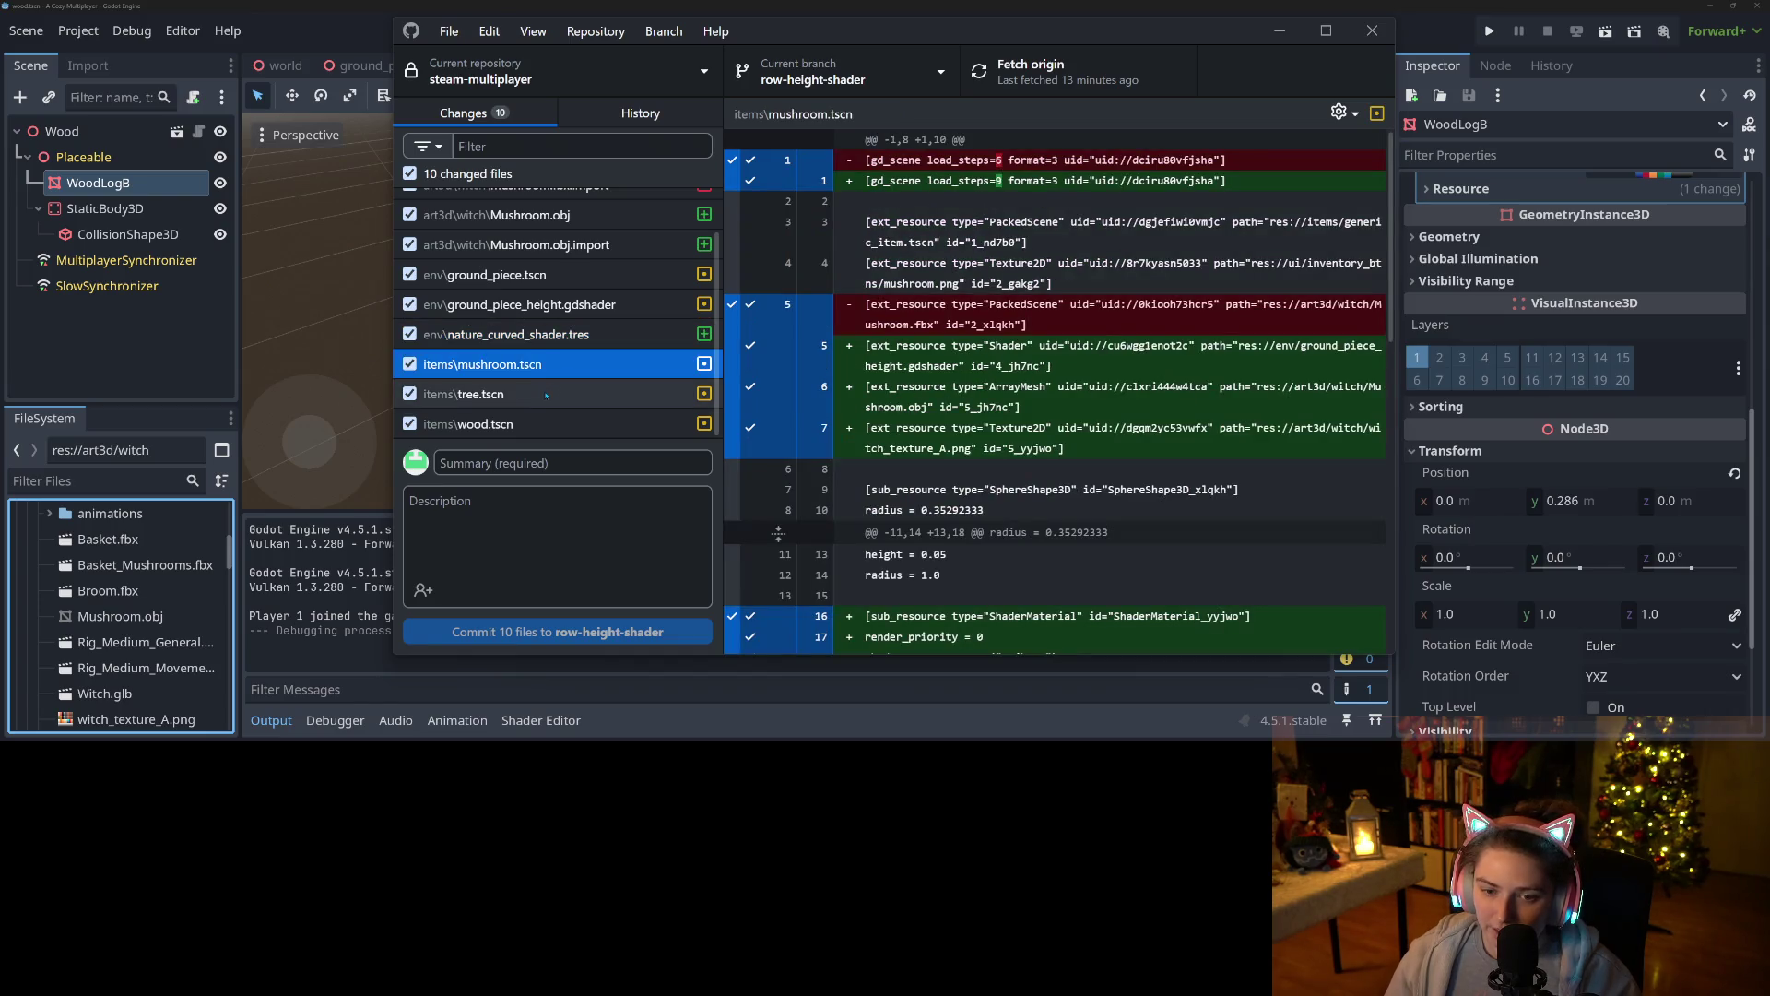
pyautogui.click(539, 394)
pyautogui.click(530, 424)
pyautogui.click(513, 463)
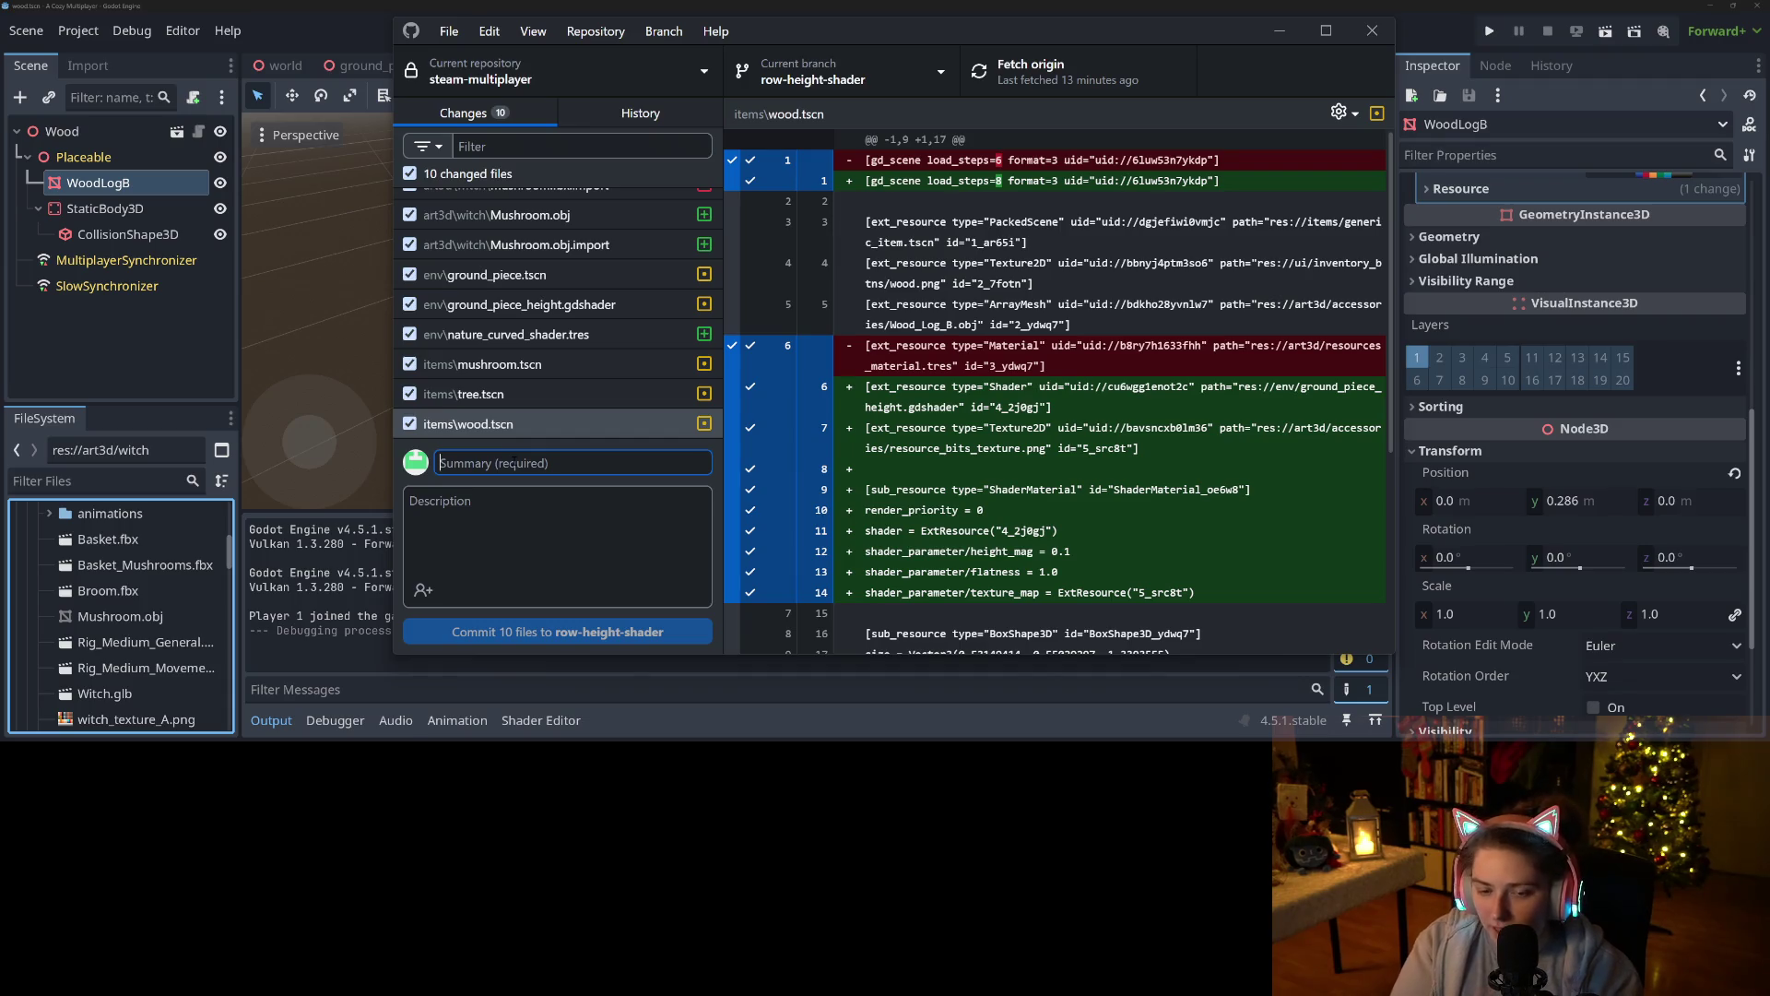
# Commit the 10 files to row-height-shader as 'prelim shader works-ish' and push to origin.
pyautogui.write('prelim shader works-ish')
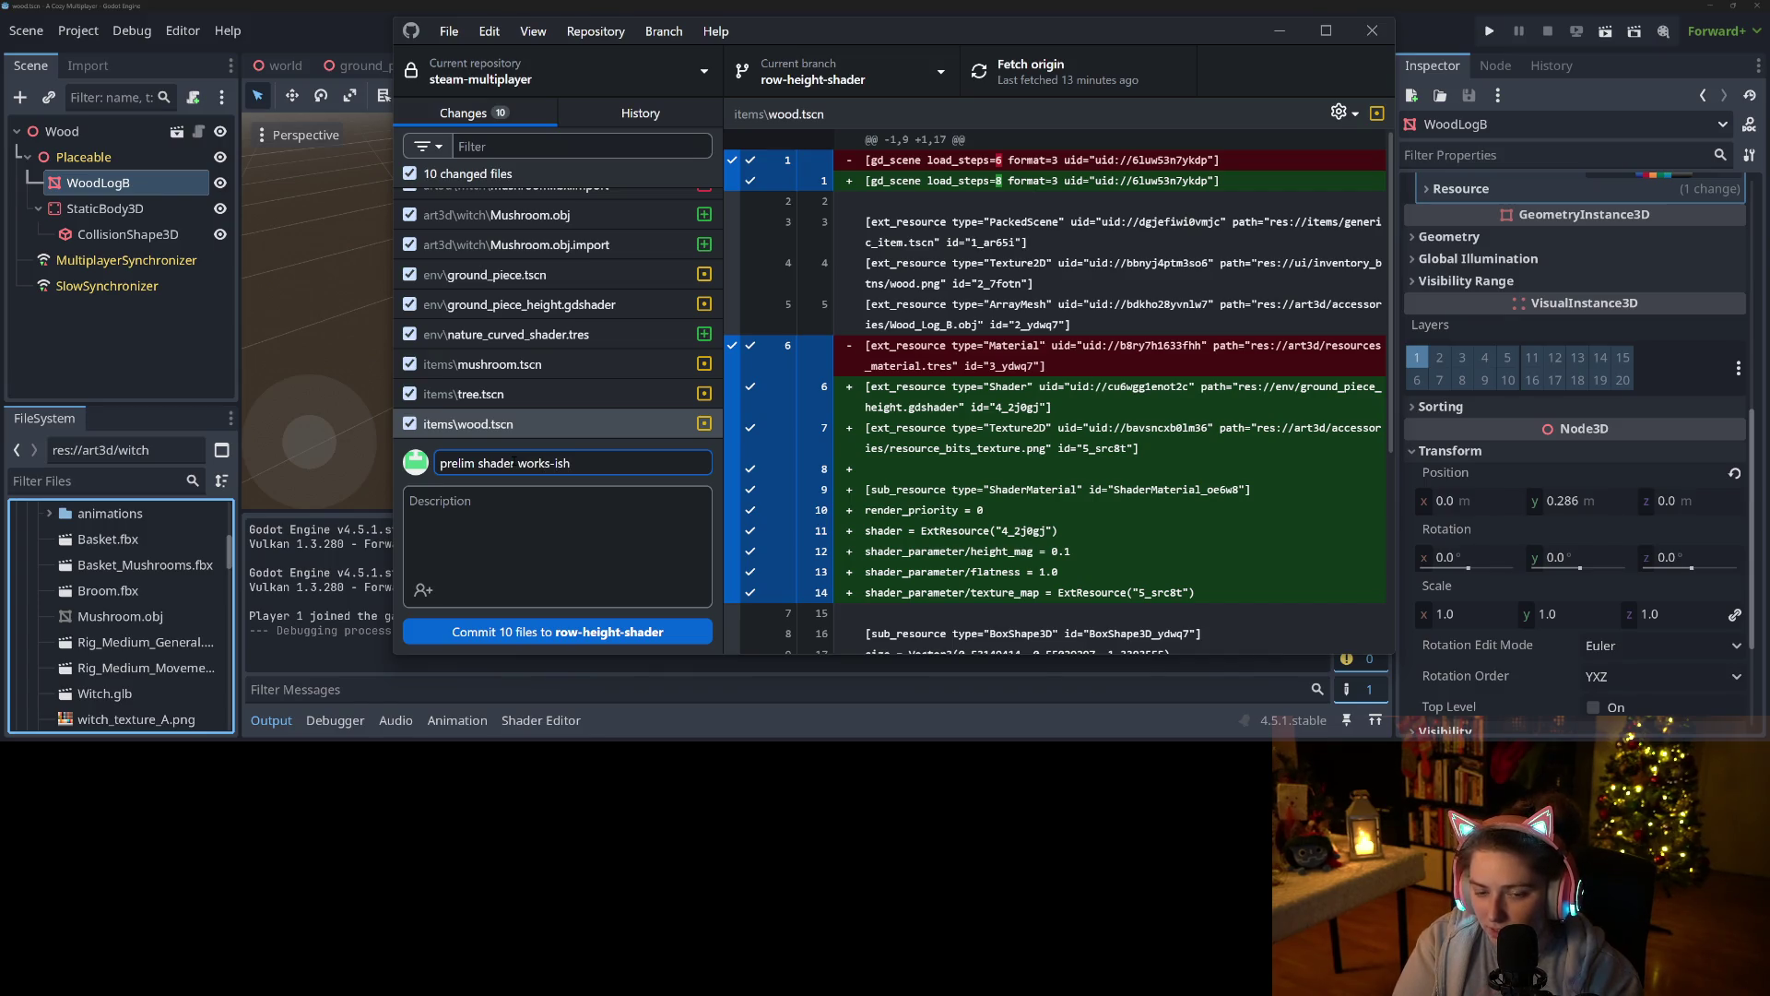
pyautogui.press('Tab')
pyautogui.write('gaps in tiles and small objects behave strangely')
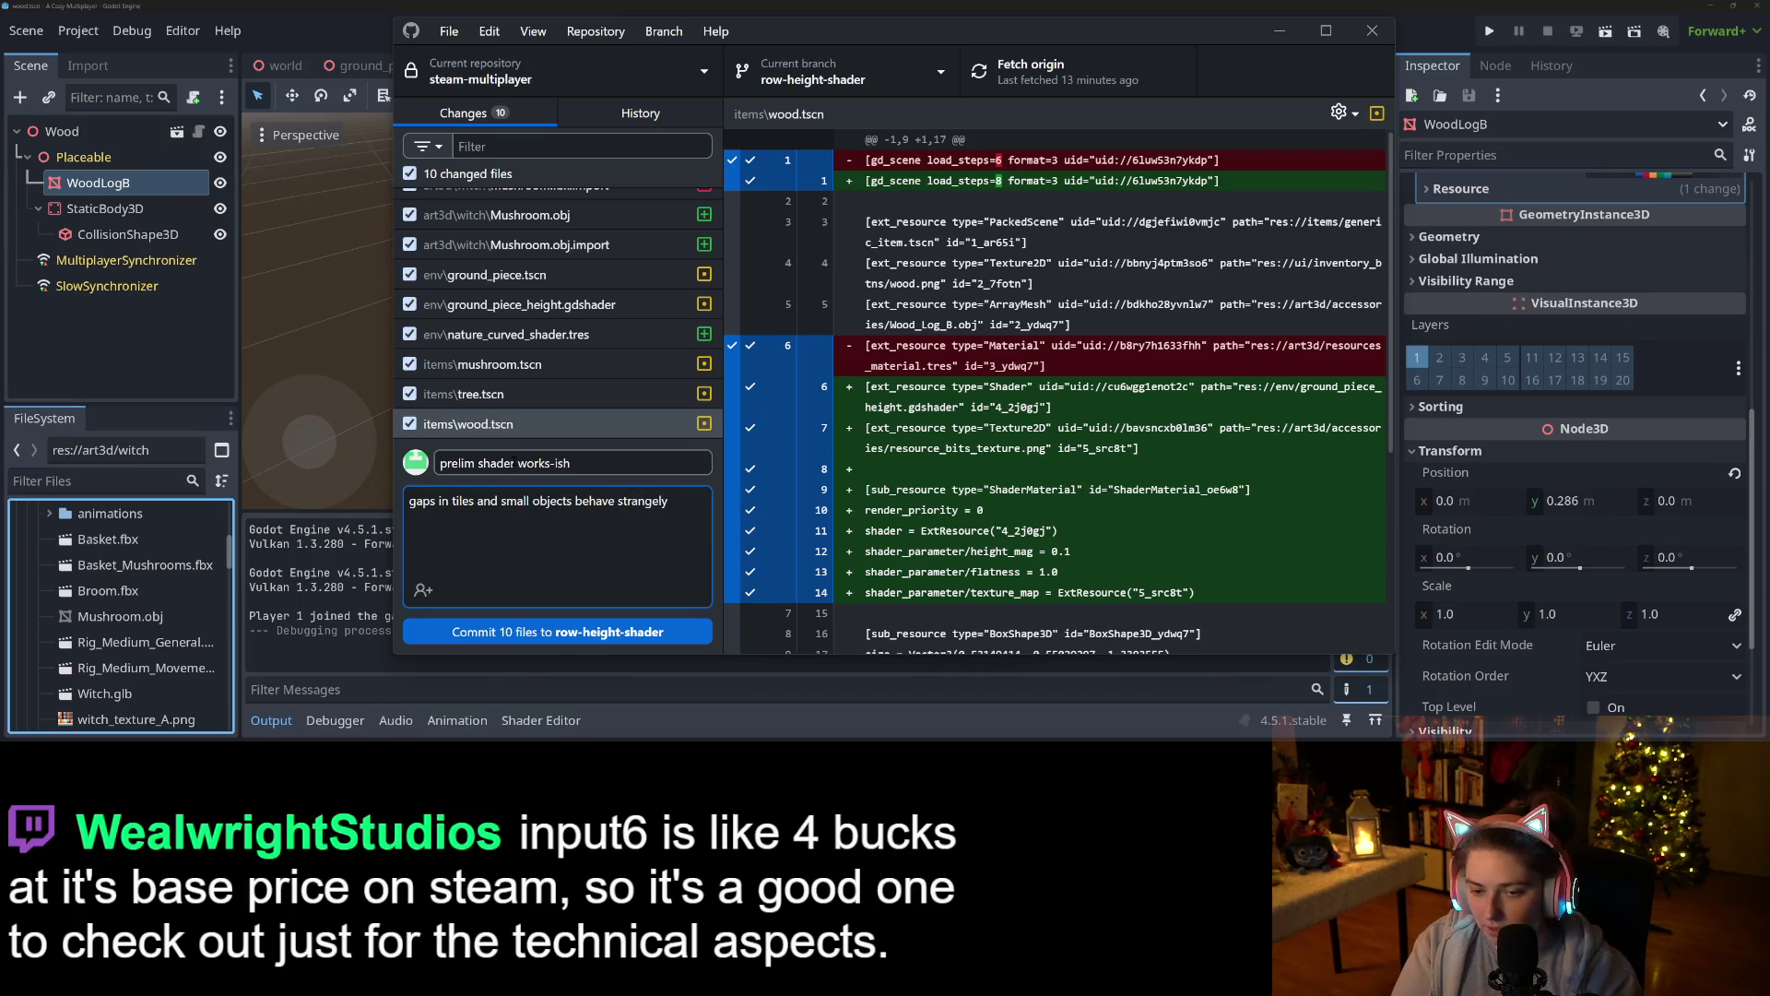
pyautogui.click(627, 634)
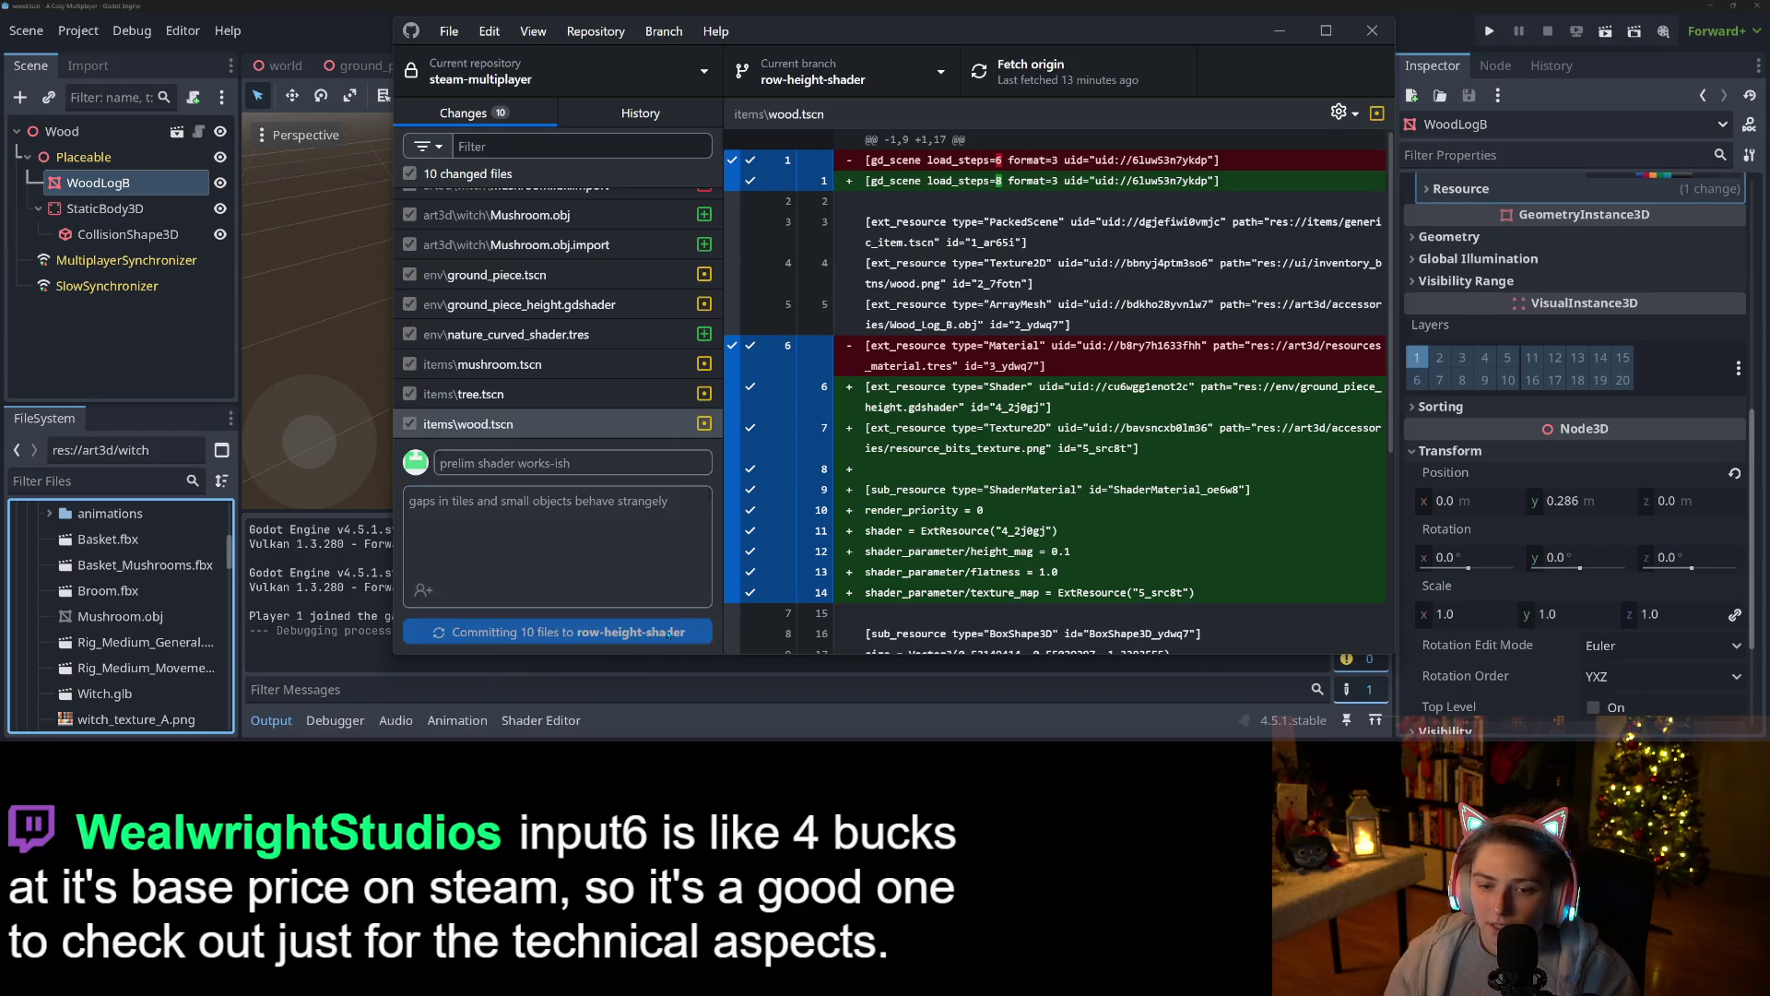
pyautogui.click(1069, 81)
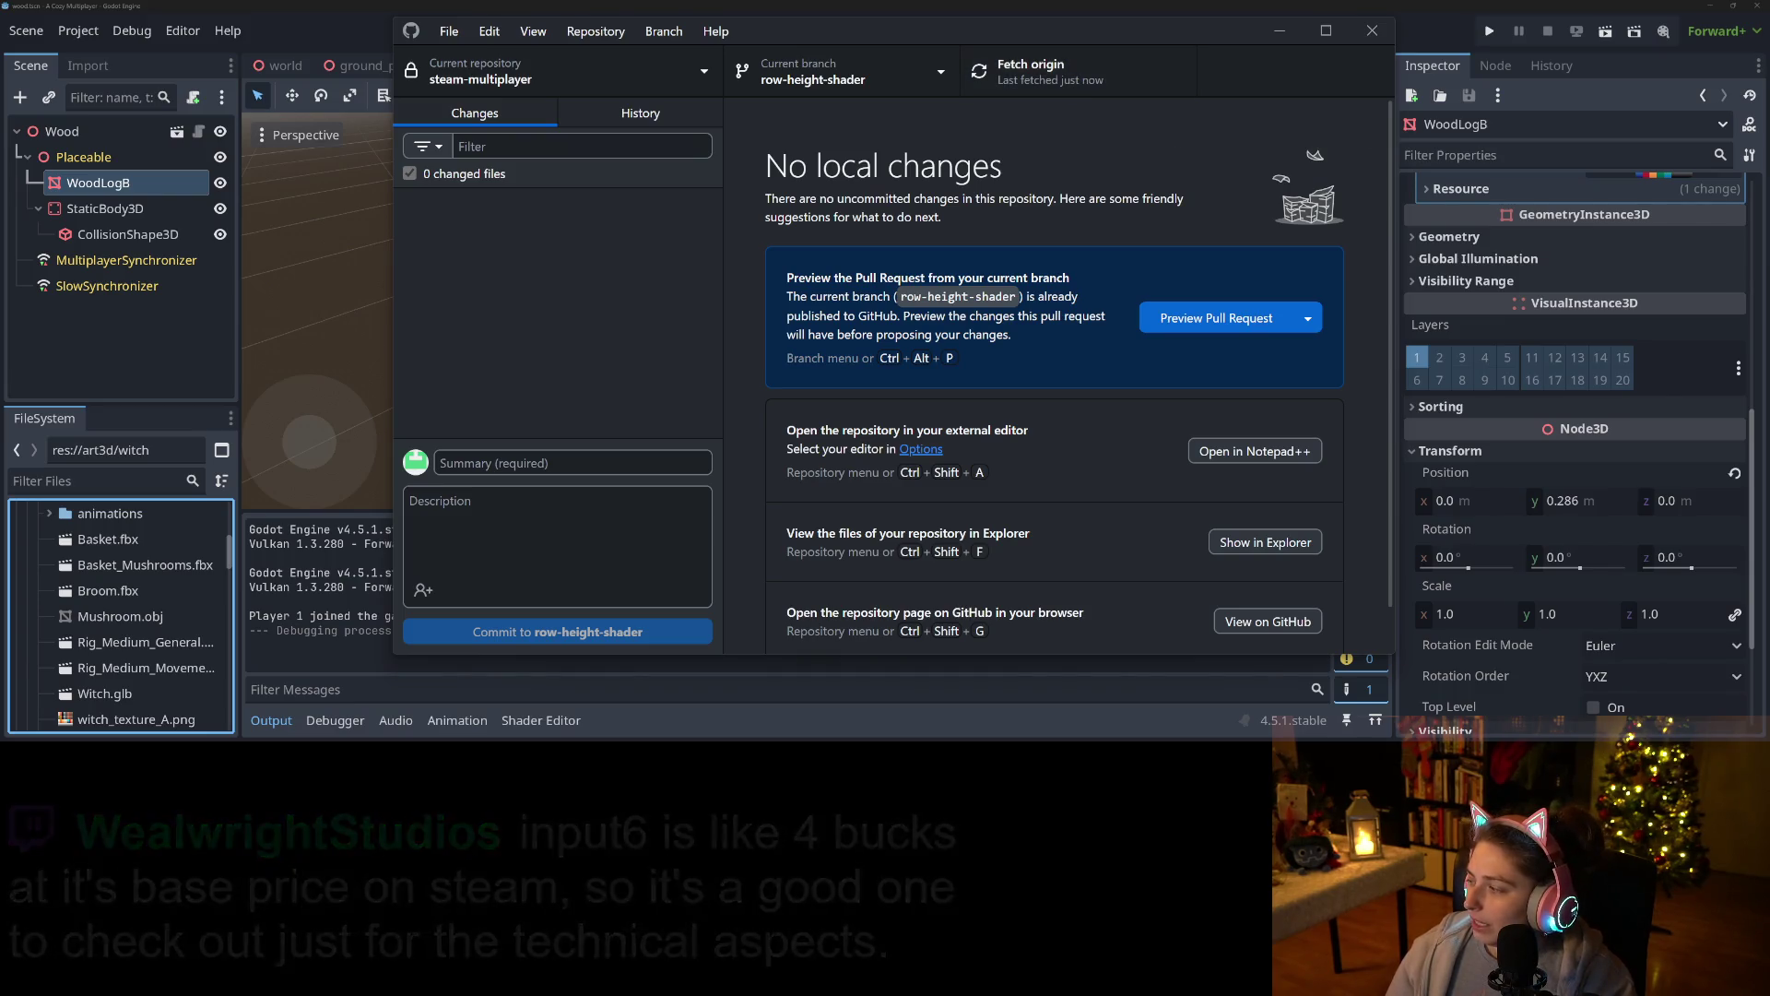
pyautogui.hotkey('alt', 'Tab')
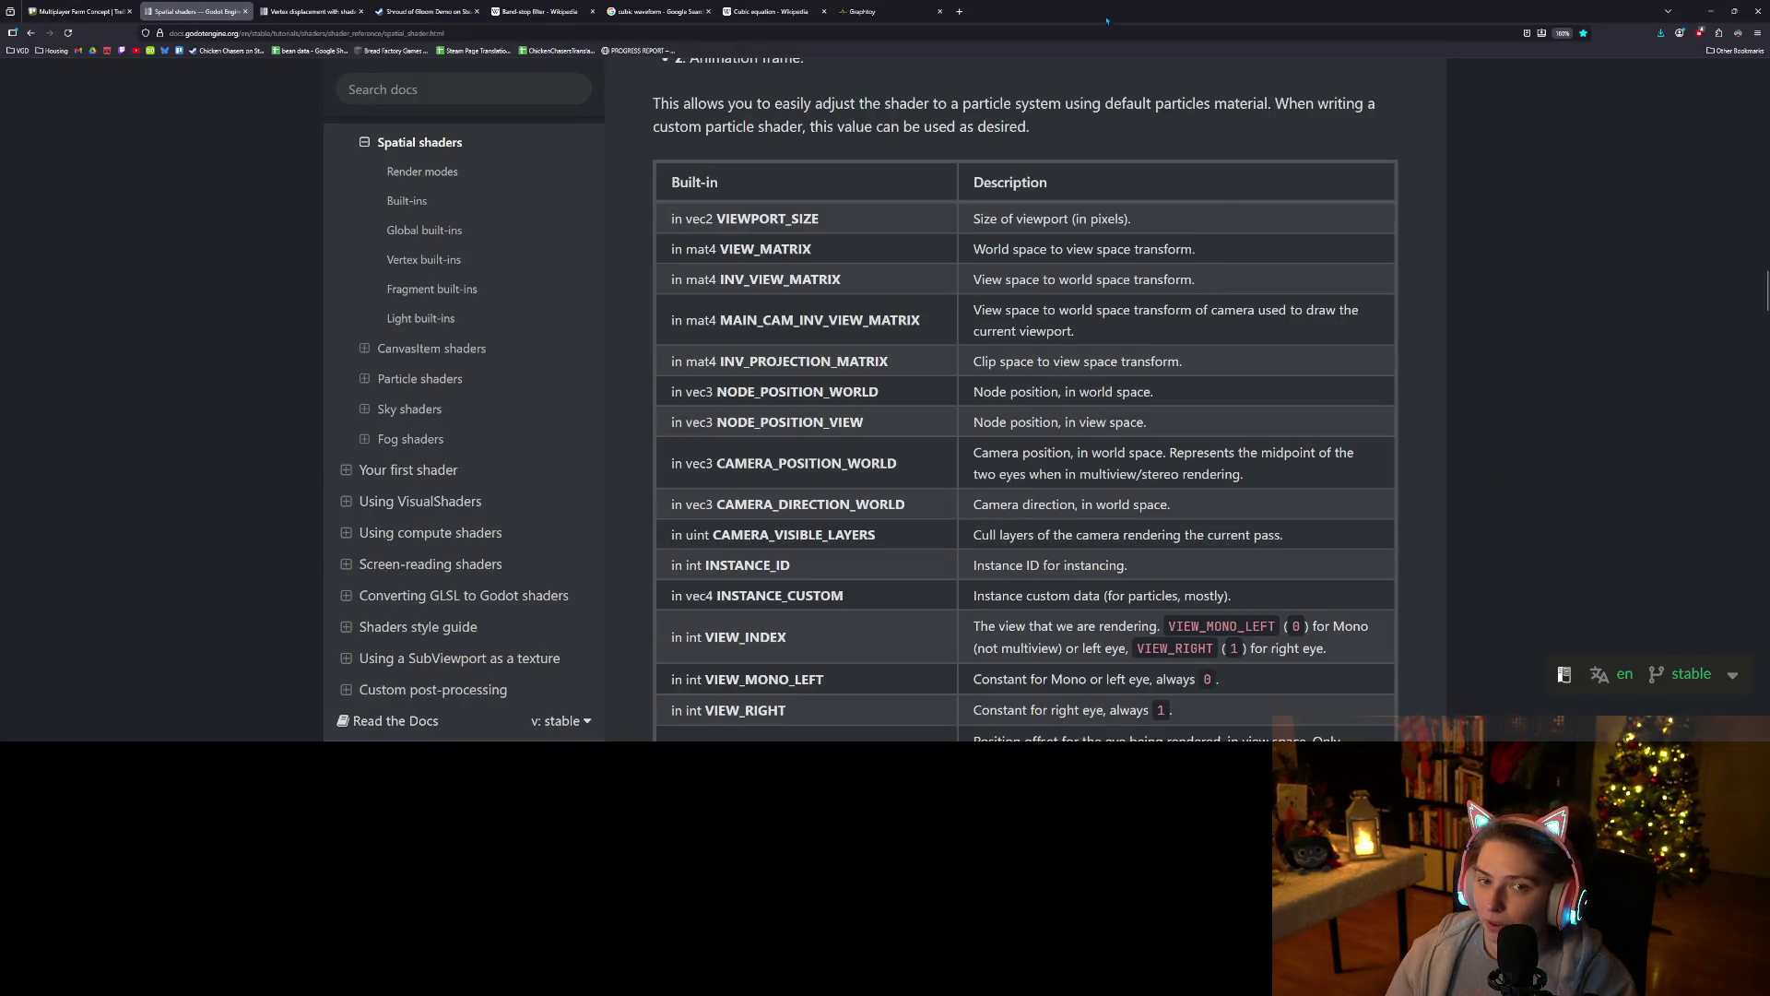
# Duplicate the Shroud of Gloom Demo Steam store tab.
pyautogui.click(426, 11)
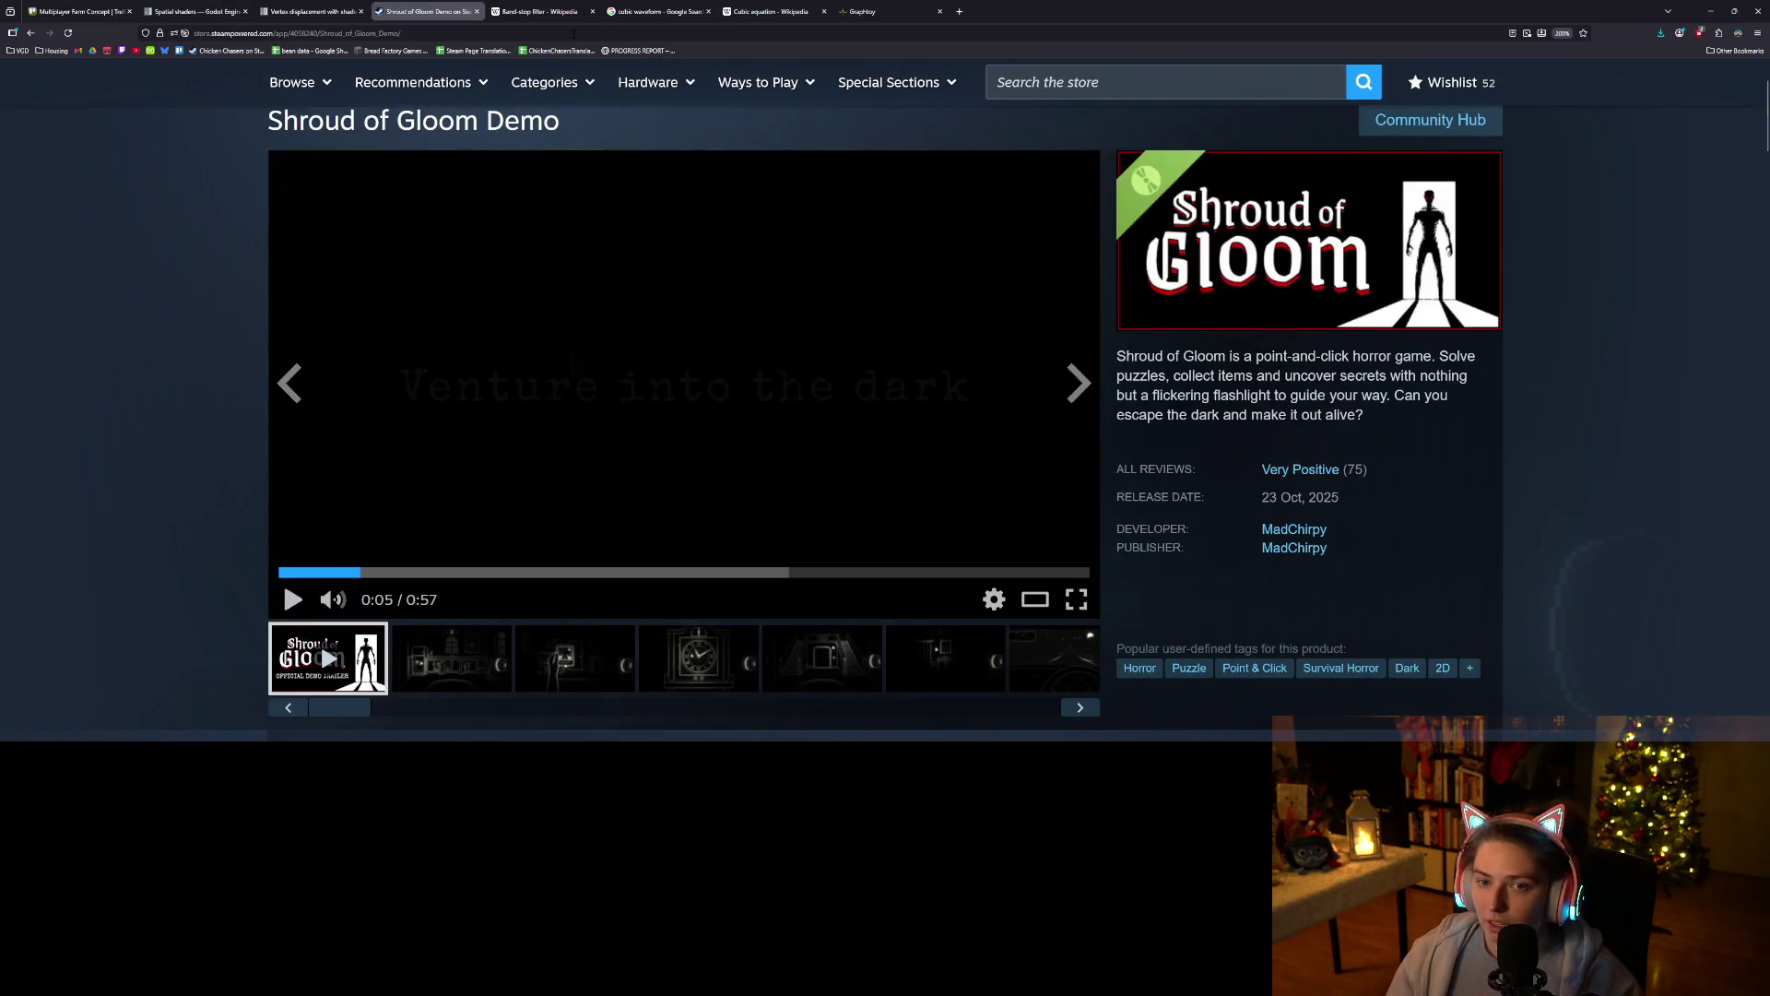
pyautogui.scroll(2, 466, 149)
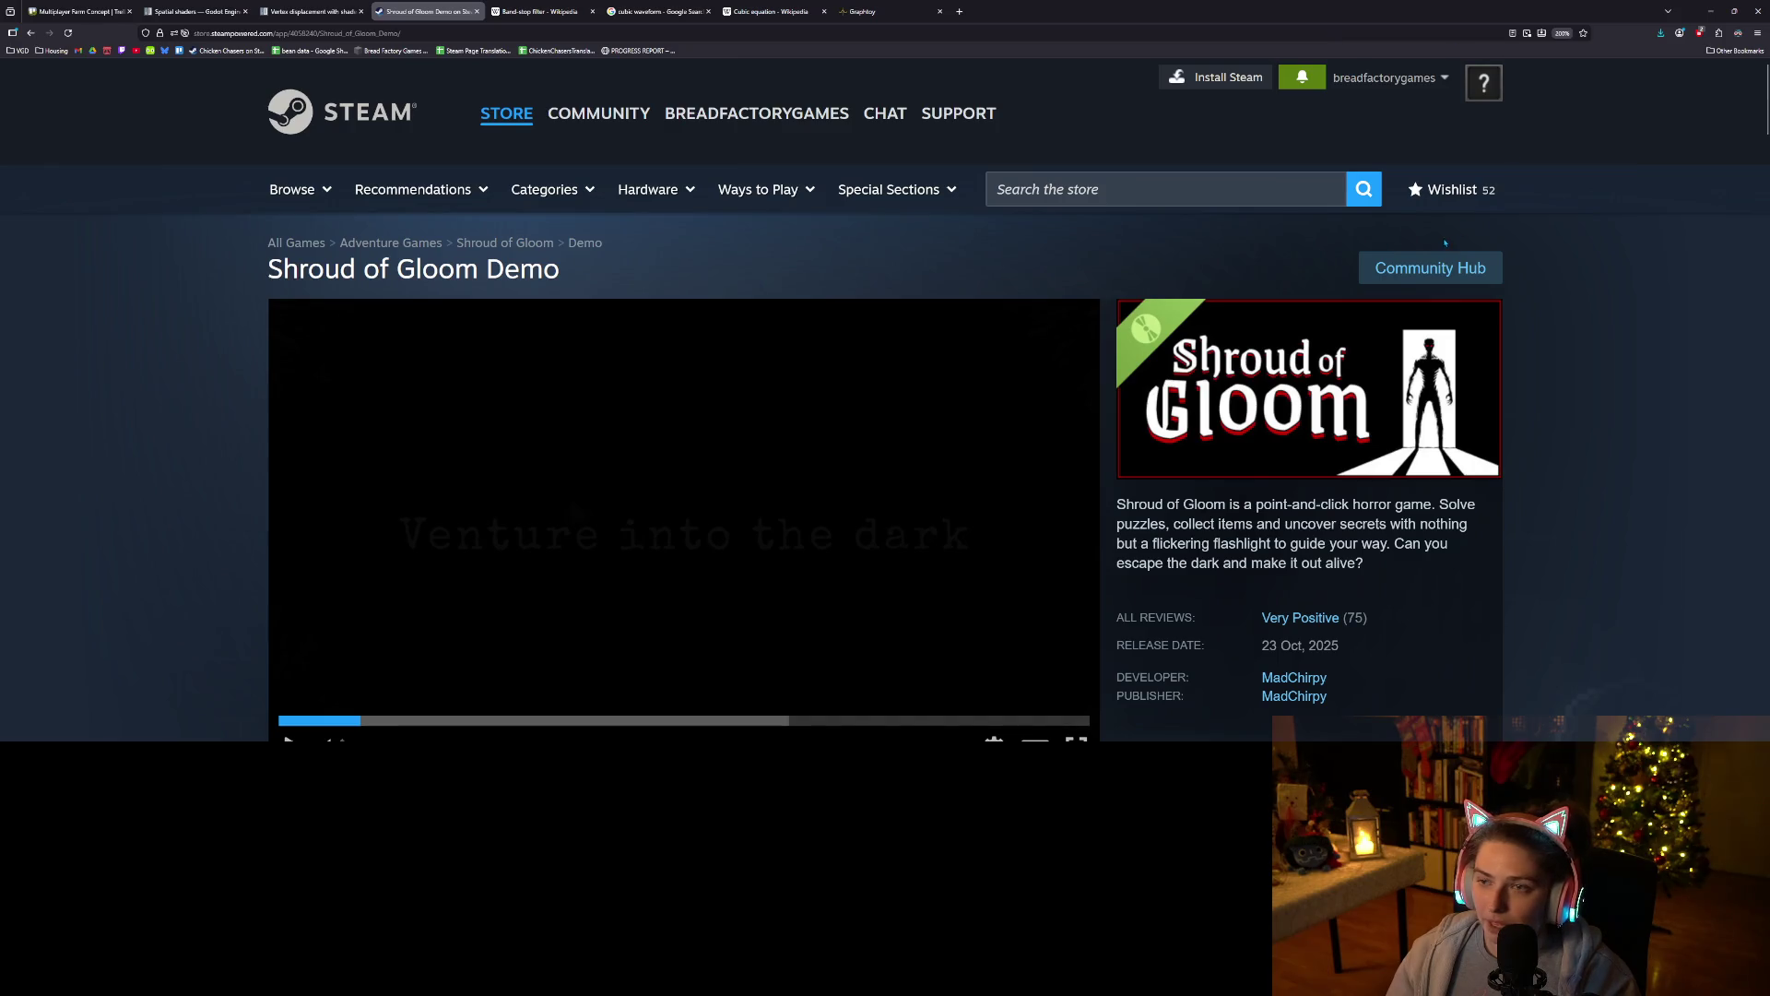
pyautogui.rightClick(444, 11)
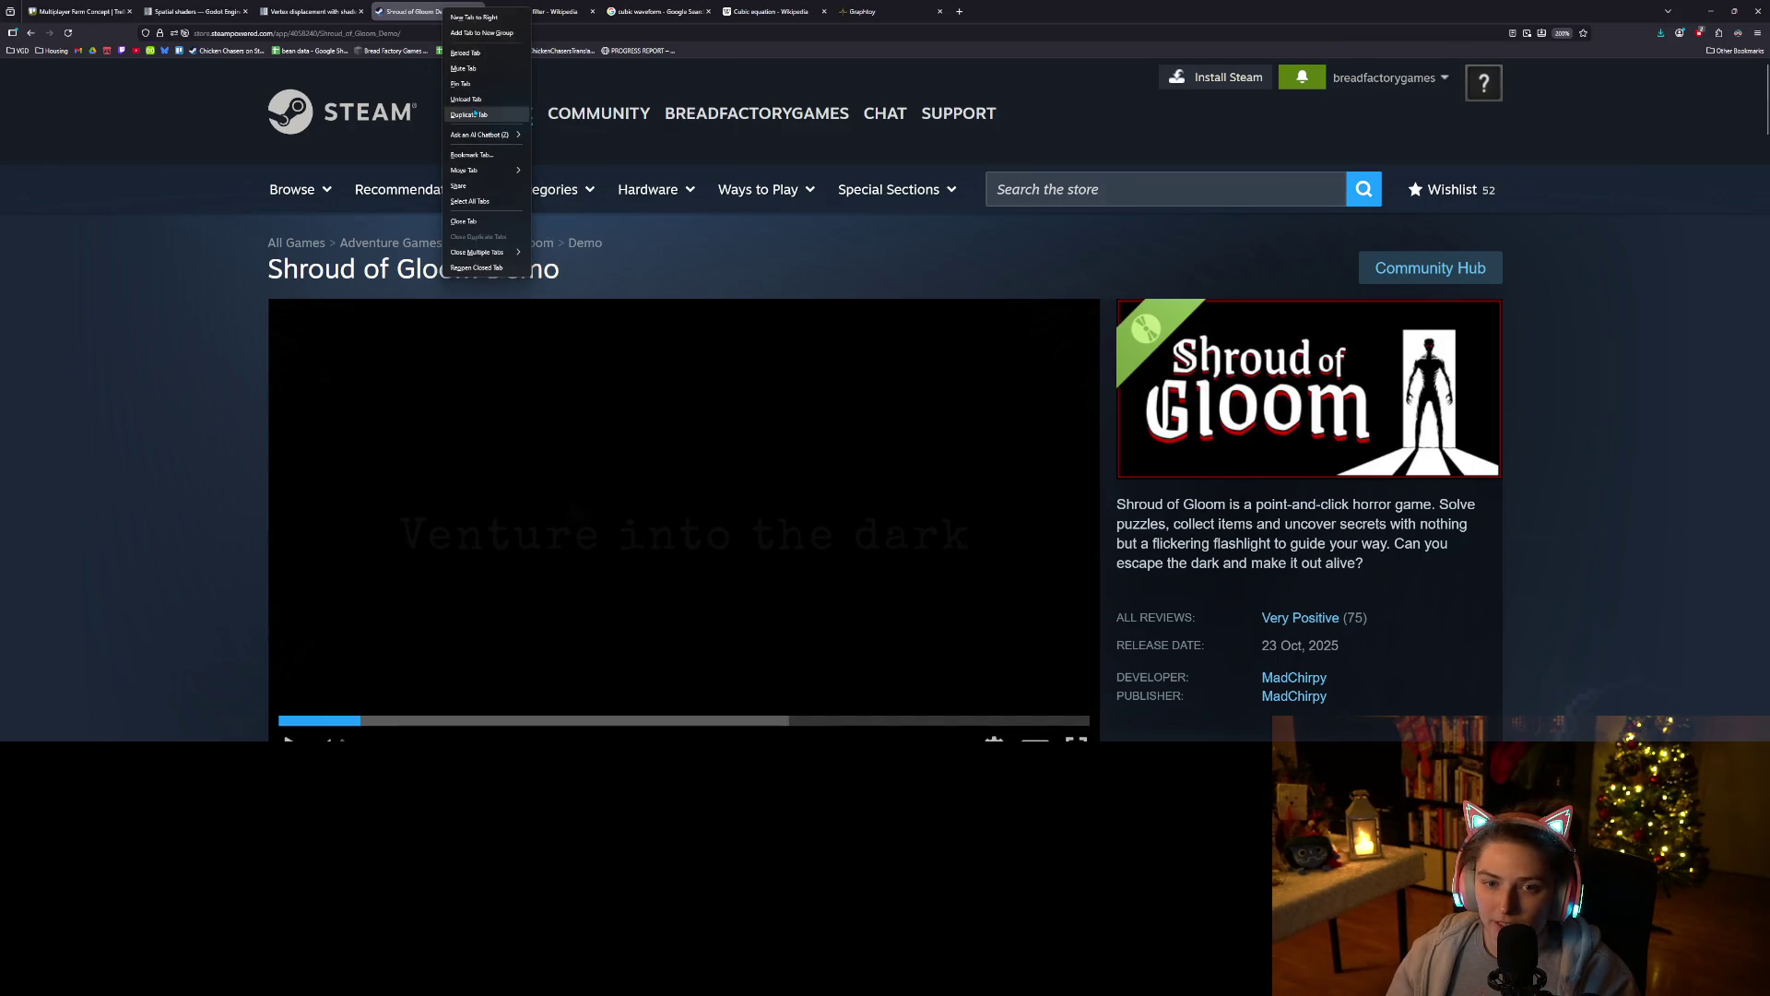
pyautogui.click(480, 114)
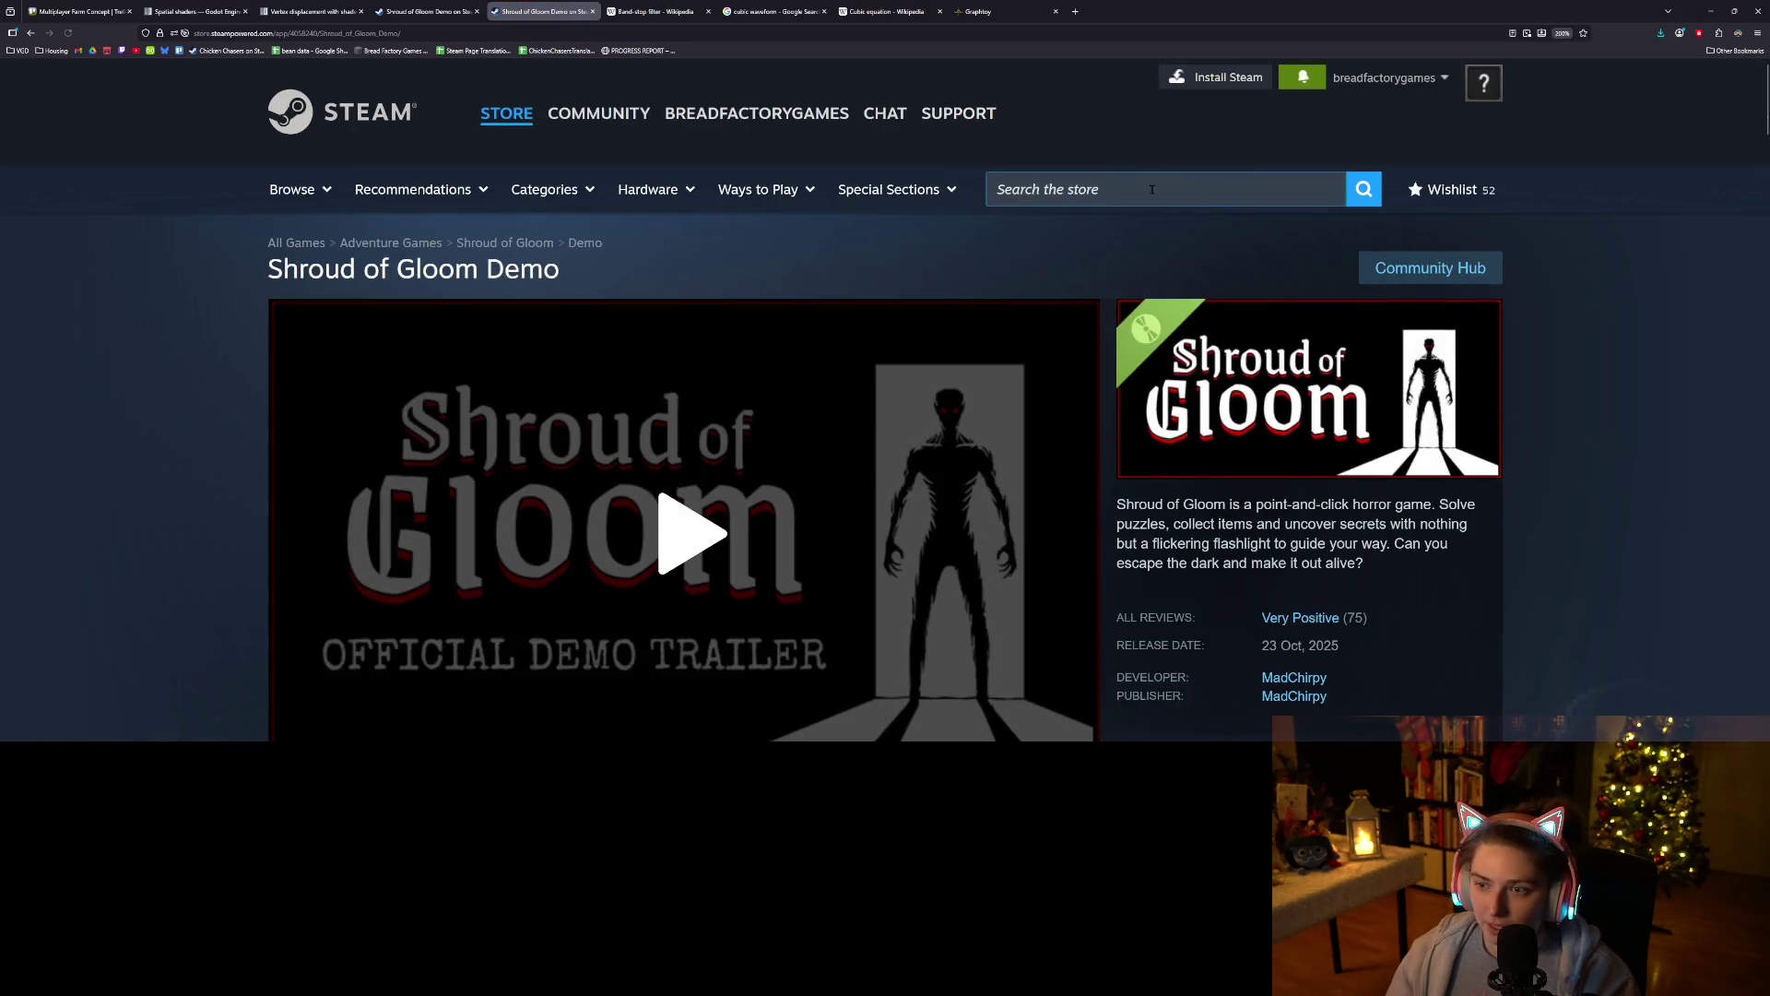
# Search the Steam store for 'input6' and open the INPUT6 result.
pyautogui.click(1153, 188)
pyautogui.write('l')
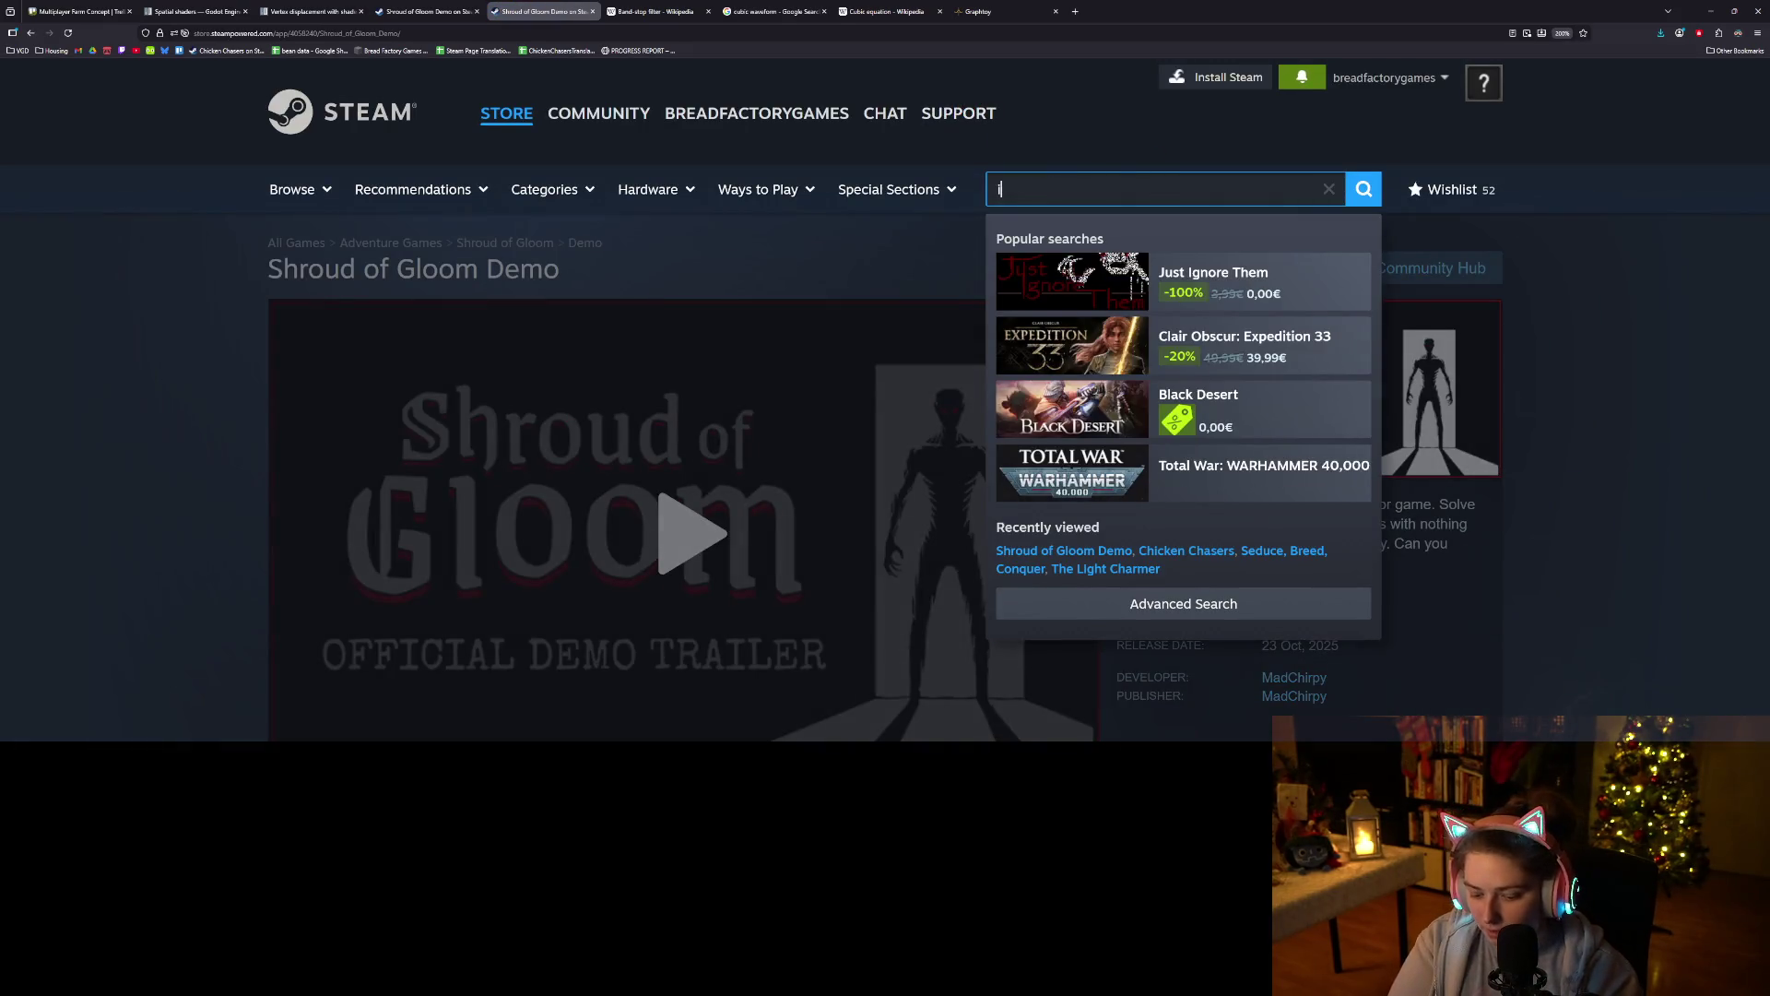
pyautogui.write('6')
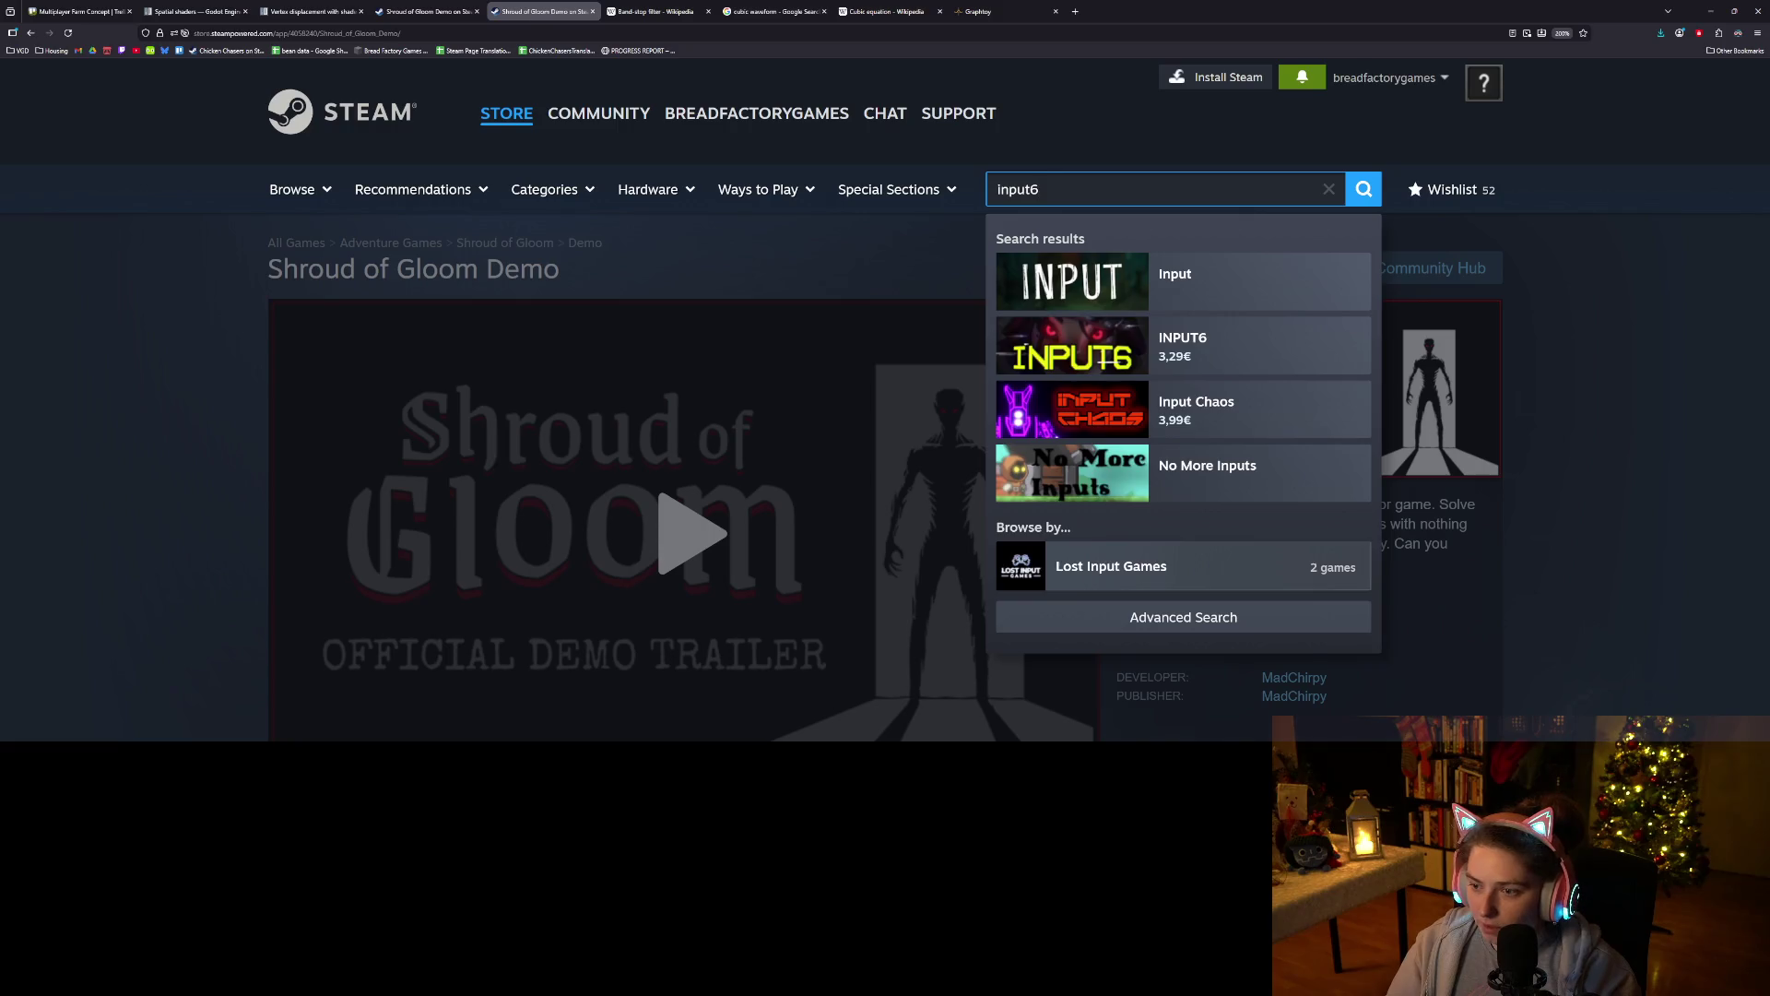
pyautogui.click(1254, 281)
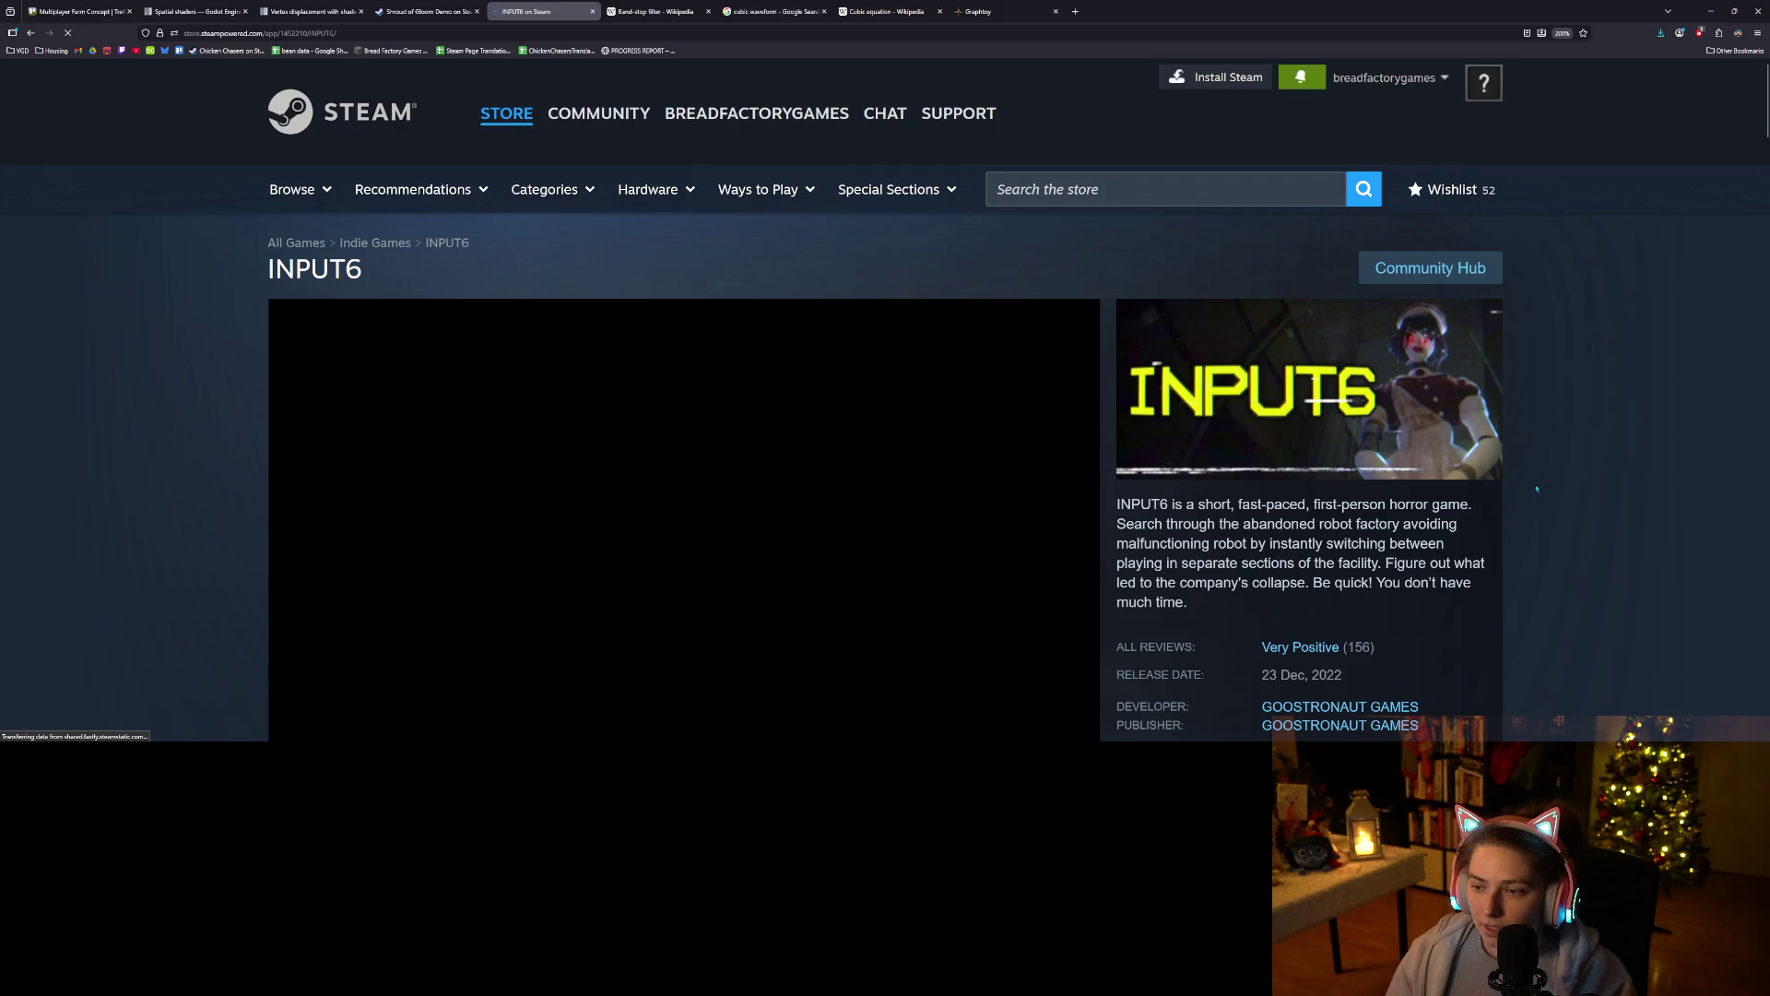
# View the first INPUT6 screenshots: maid, dark warehouse, glowing phone and FFWD 09:27:85.
pyautogui.scroll(-2, 1246, 608)
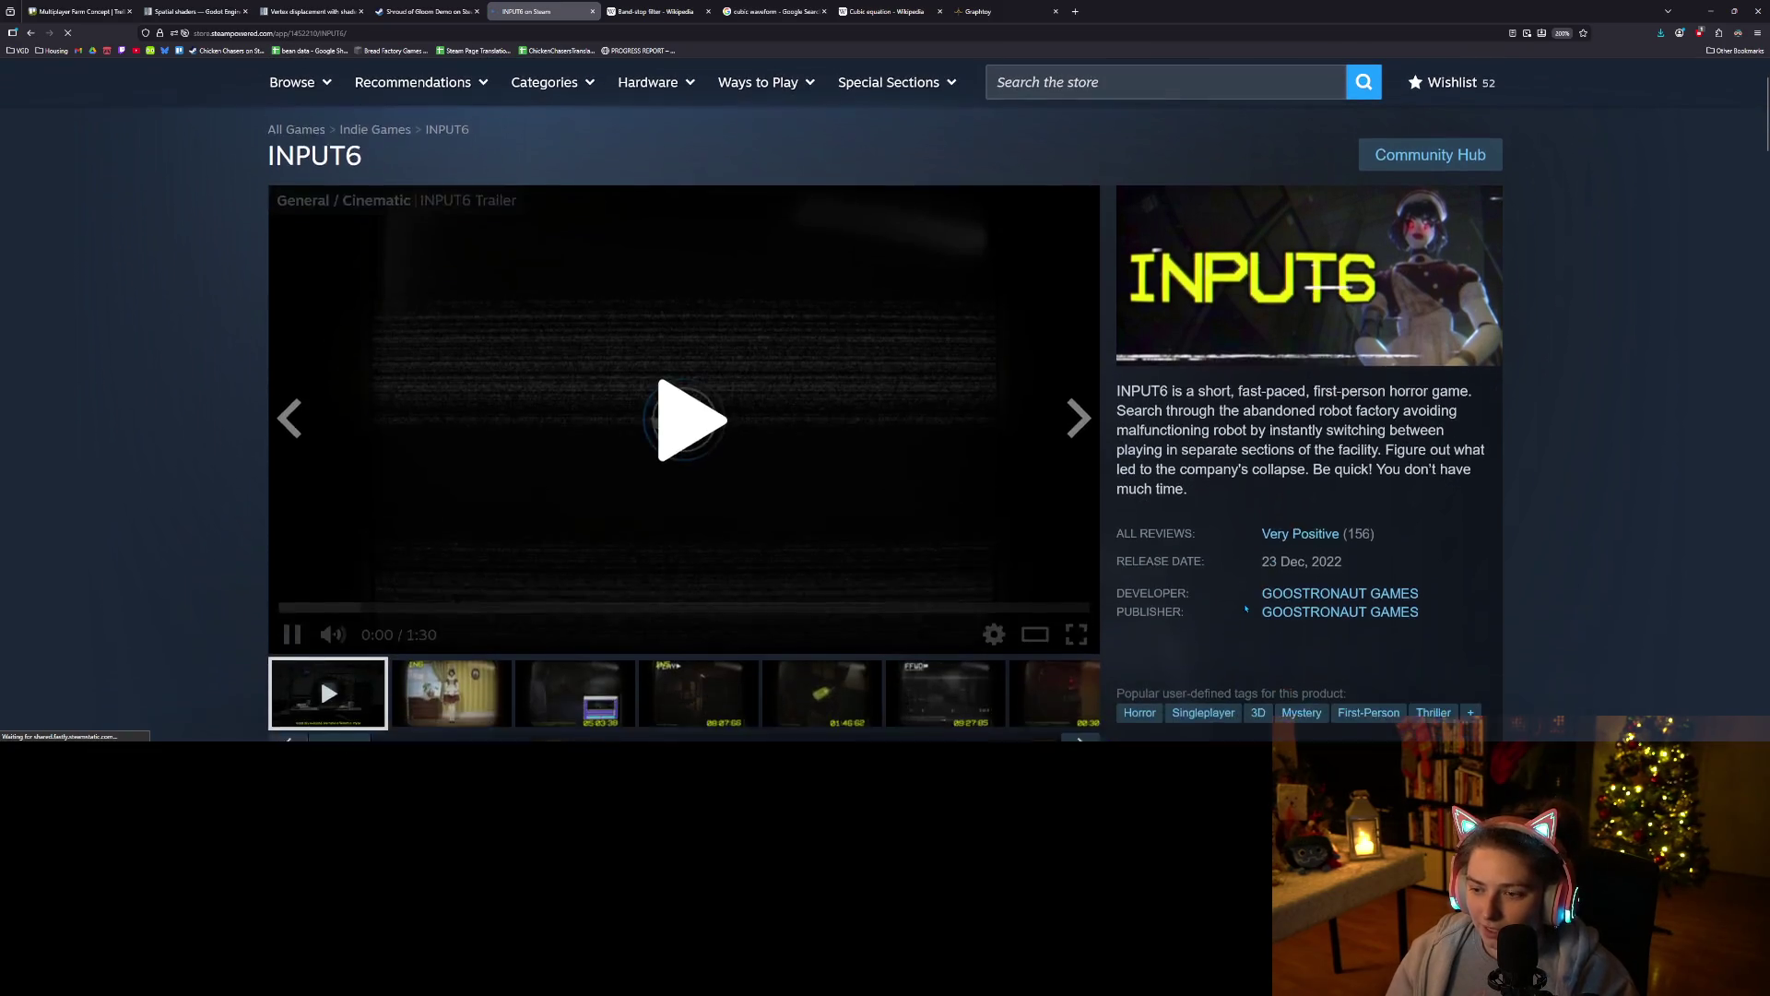
pyautogui.scroll(-1, 1246, 609)
pyautogui.scroll(1, 1291, 480)
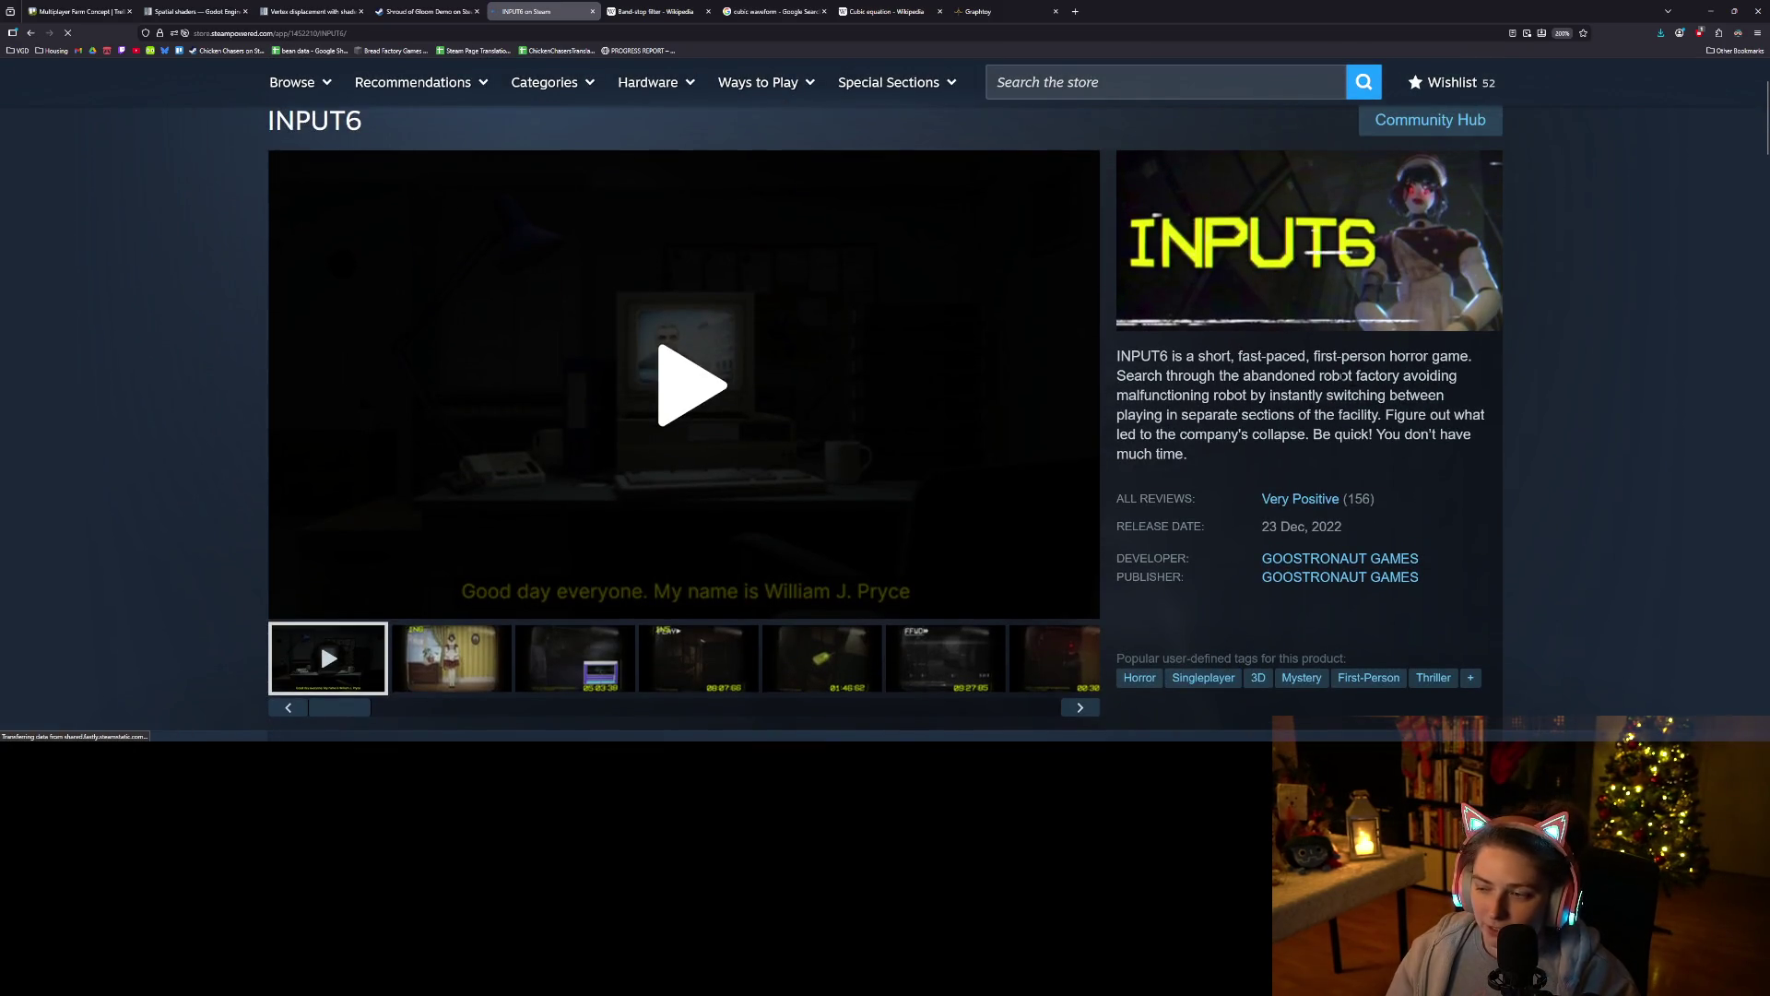
pyautogui.click(403, 667)
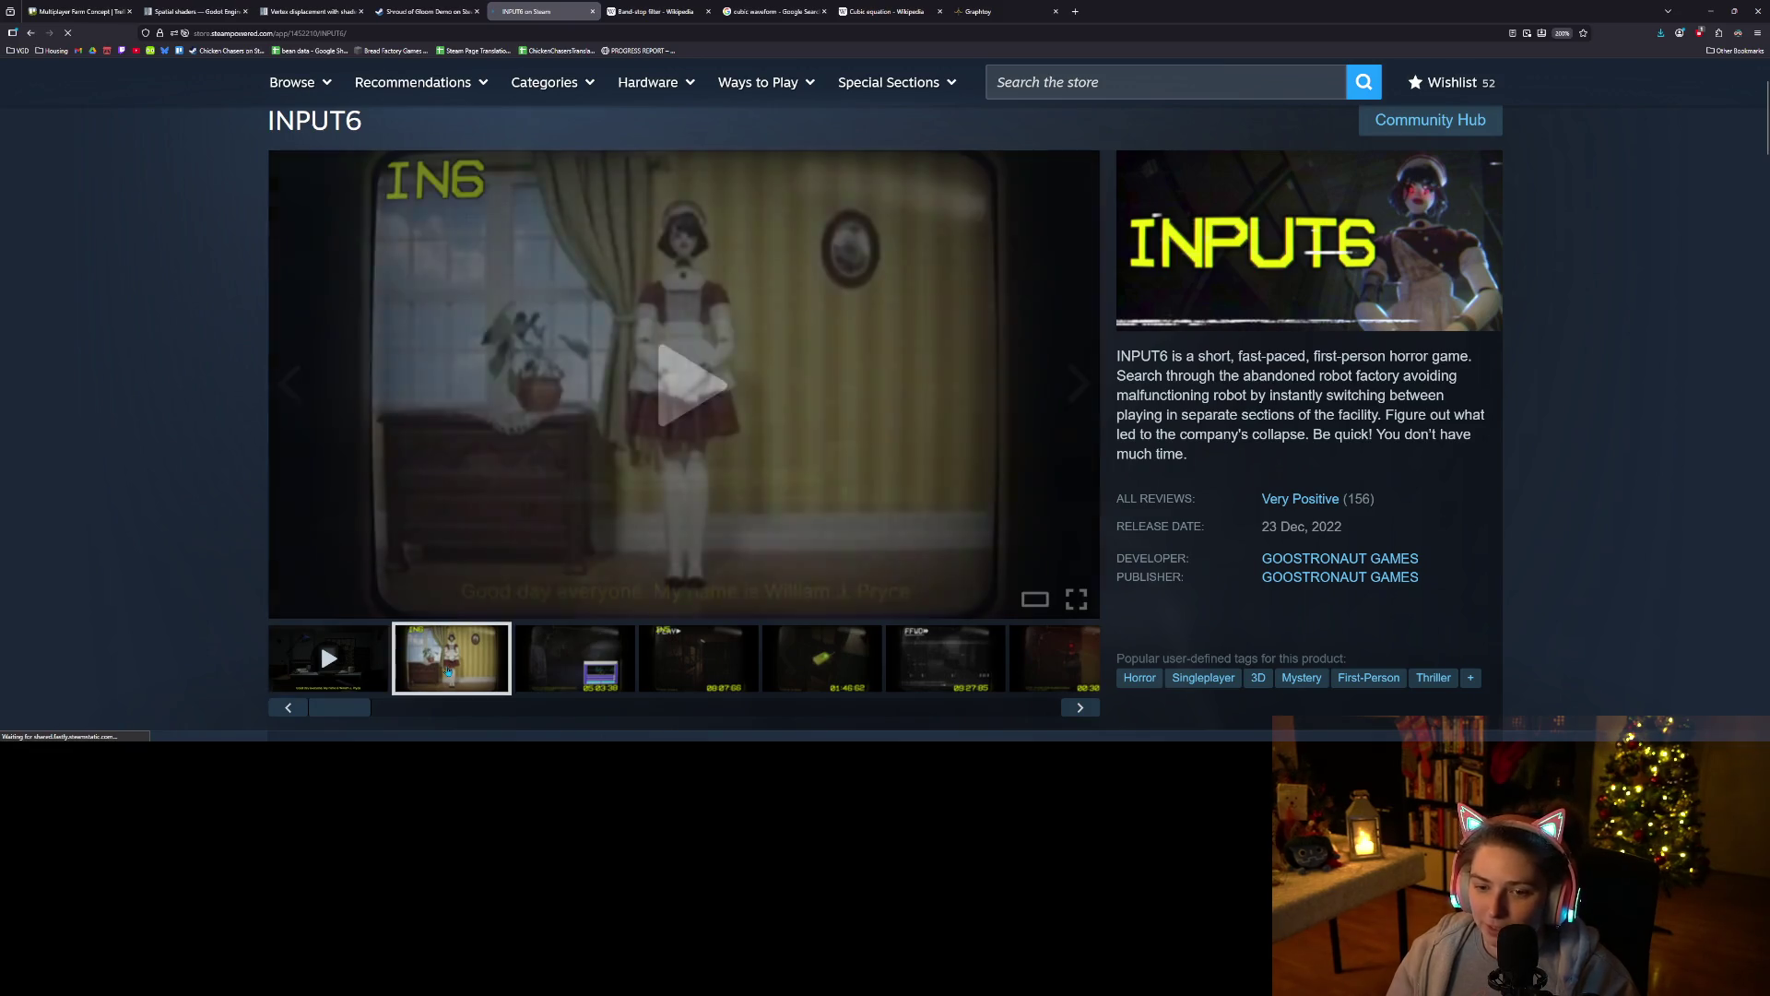
pyautogui.click(568, 667)
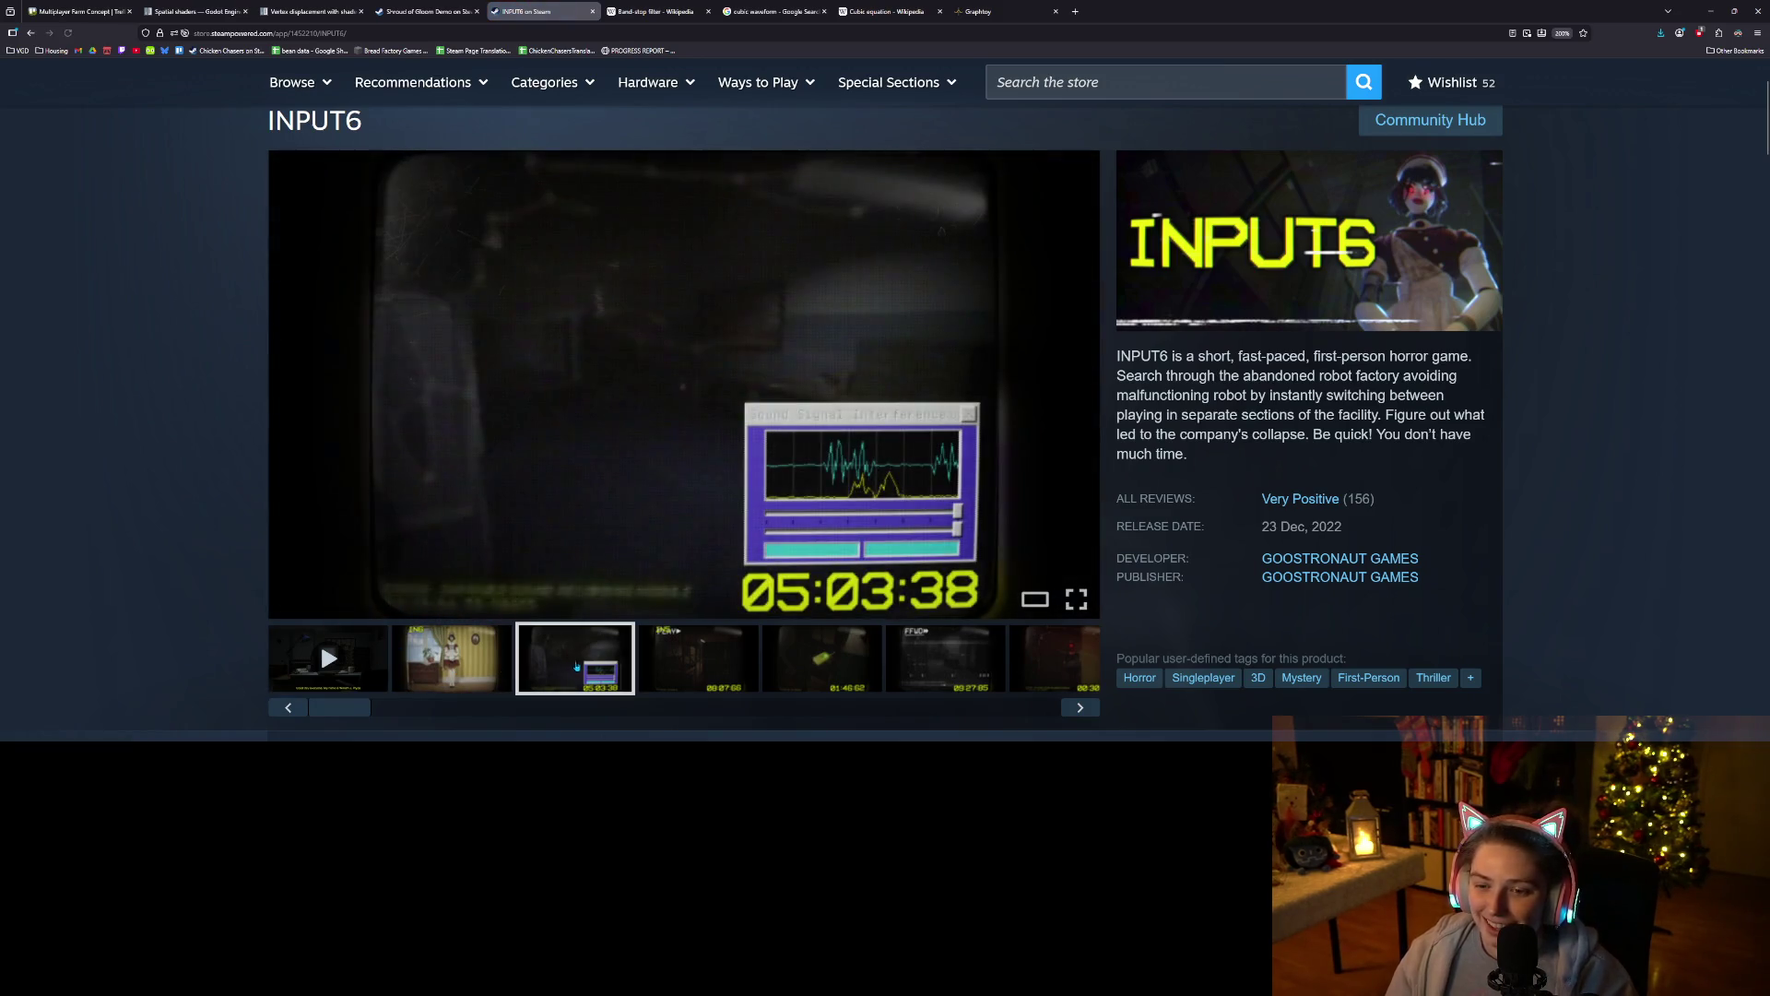
pyautogui.click(674, 664)
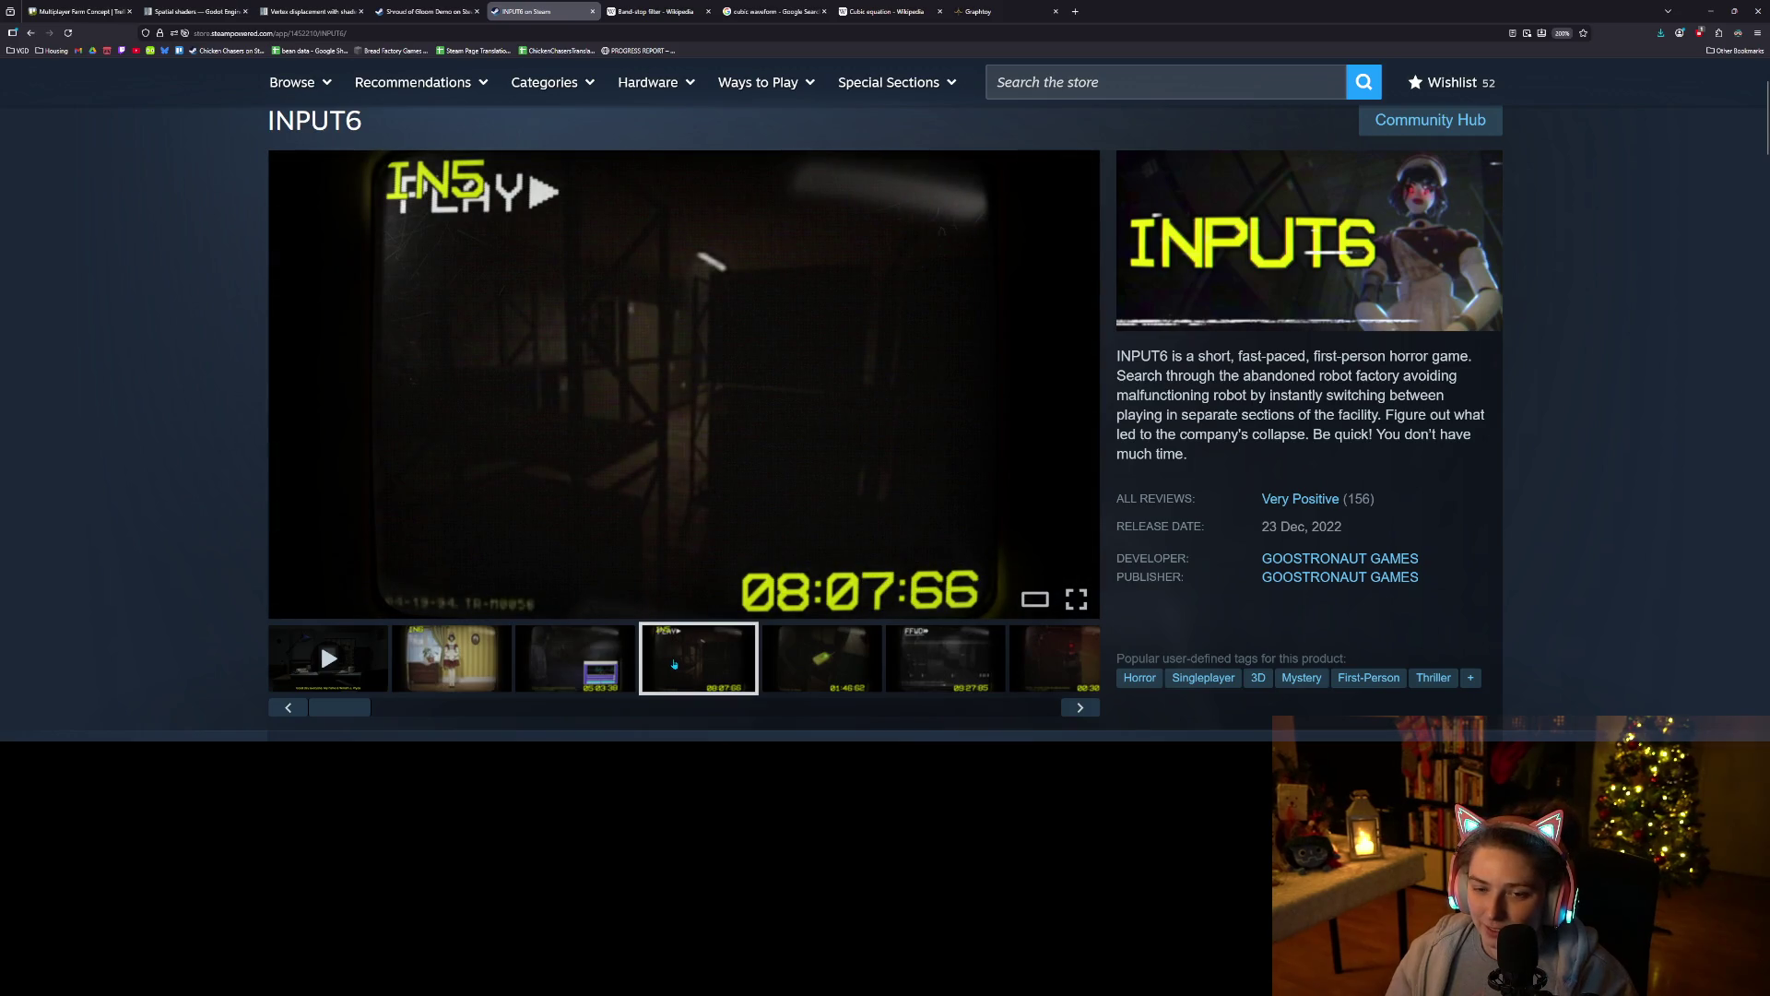
pyautogui.click(784, 666)
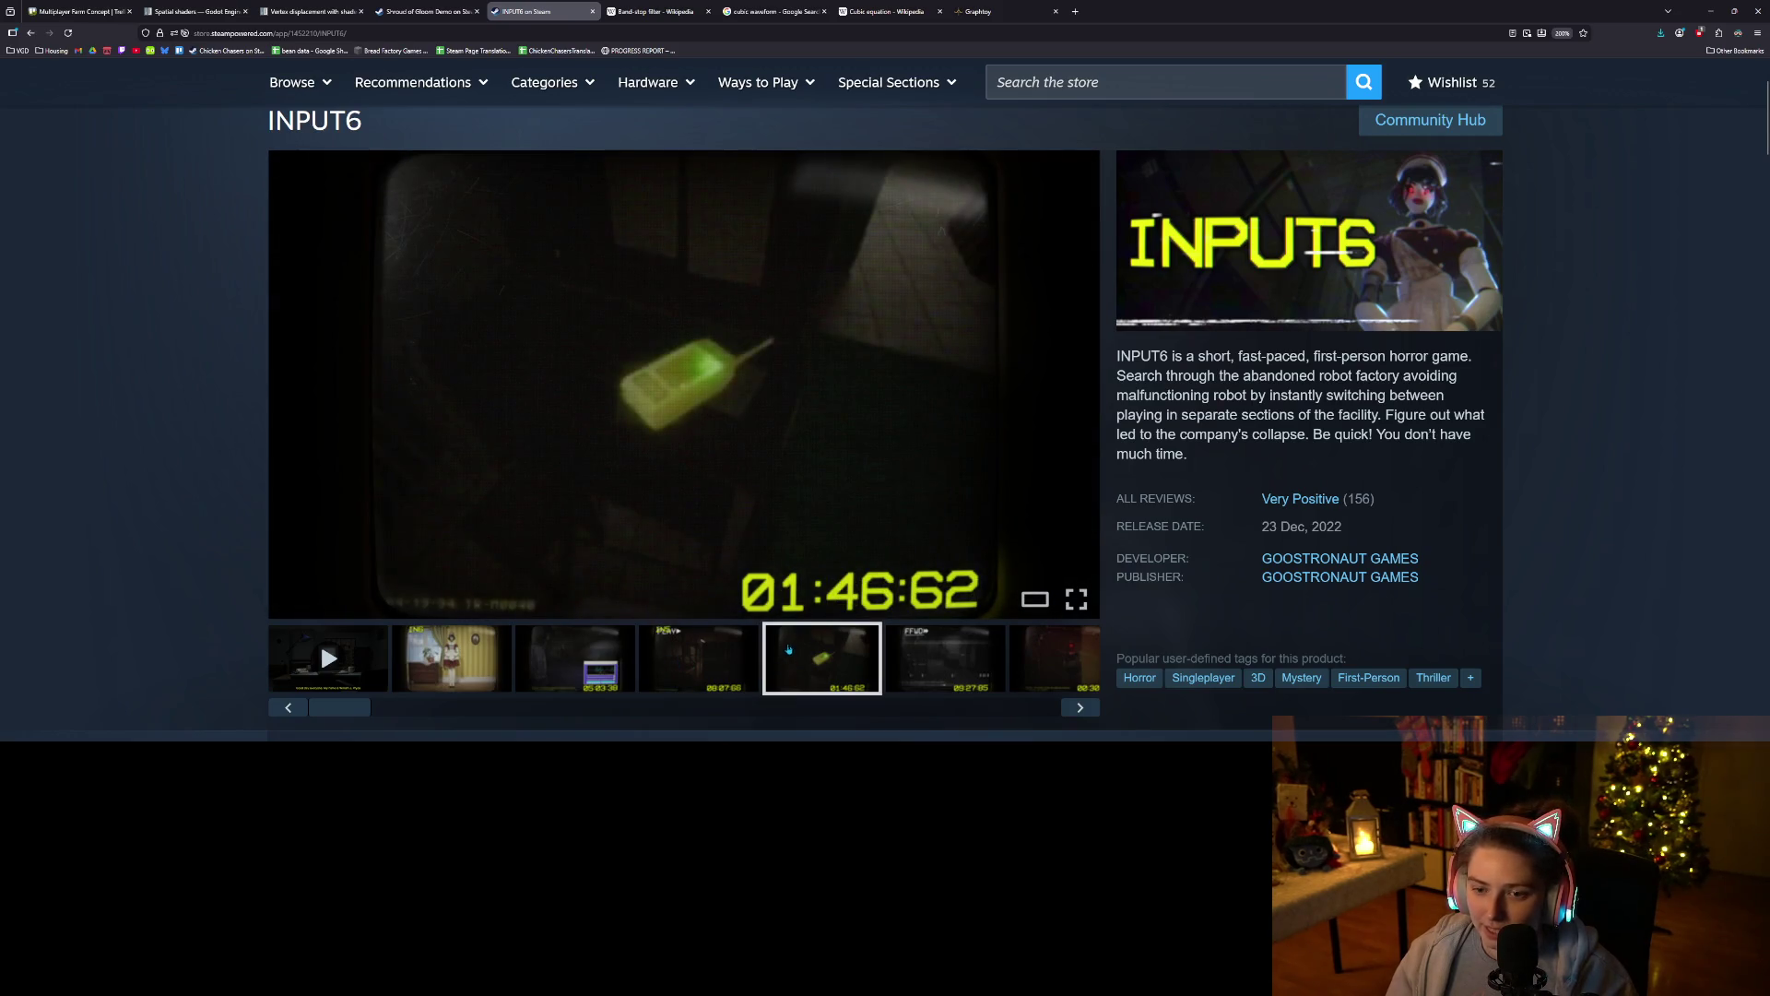
pyautogui.click(932, 674)
pyautogui.scroll(-1, 995, 701)
pyautogui.scroll(1, 1043, 728)
pyautogui.click(1079, 707)
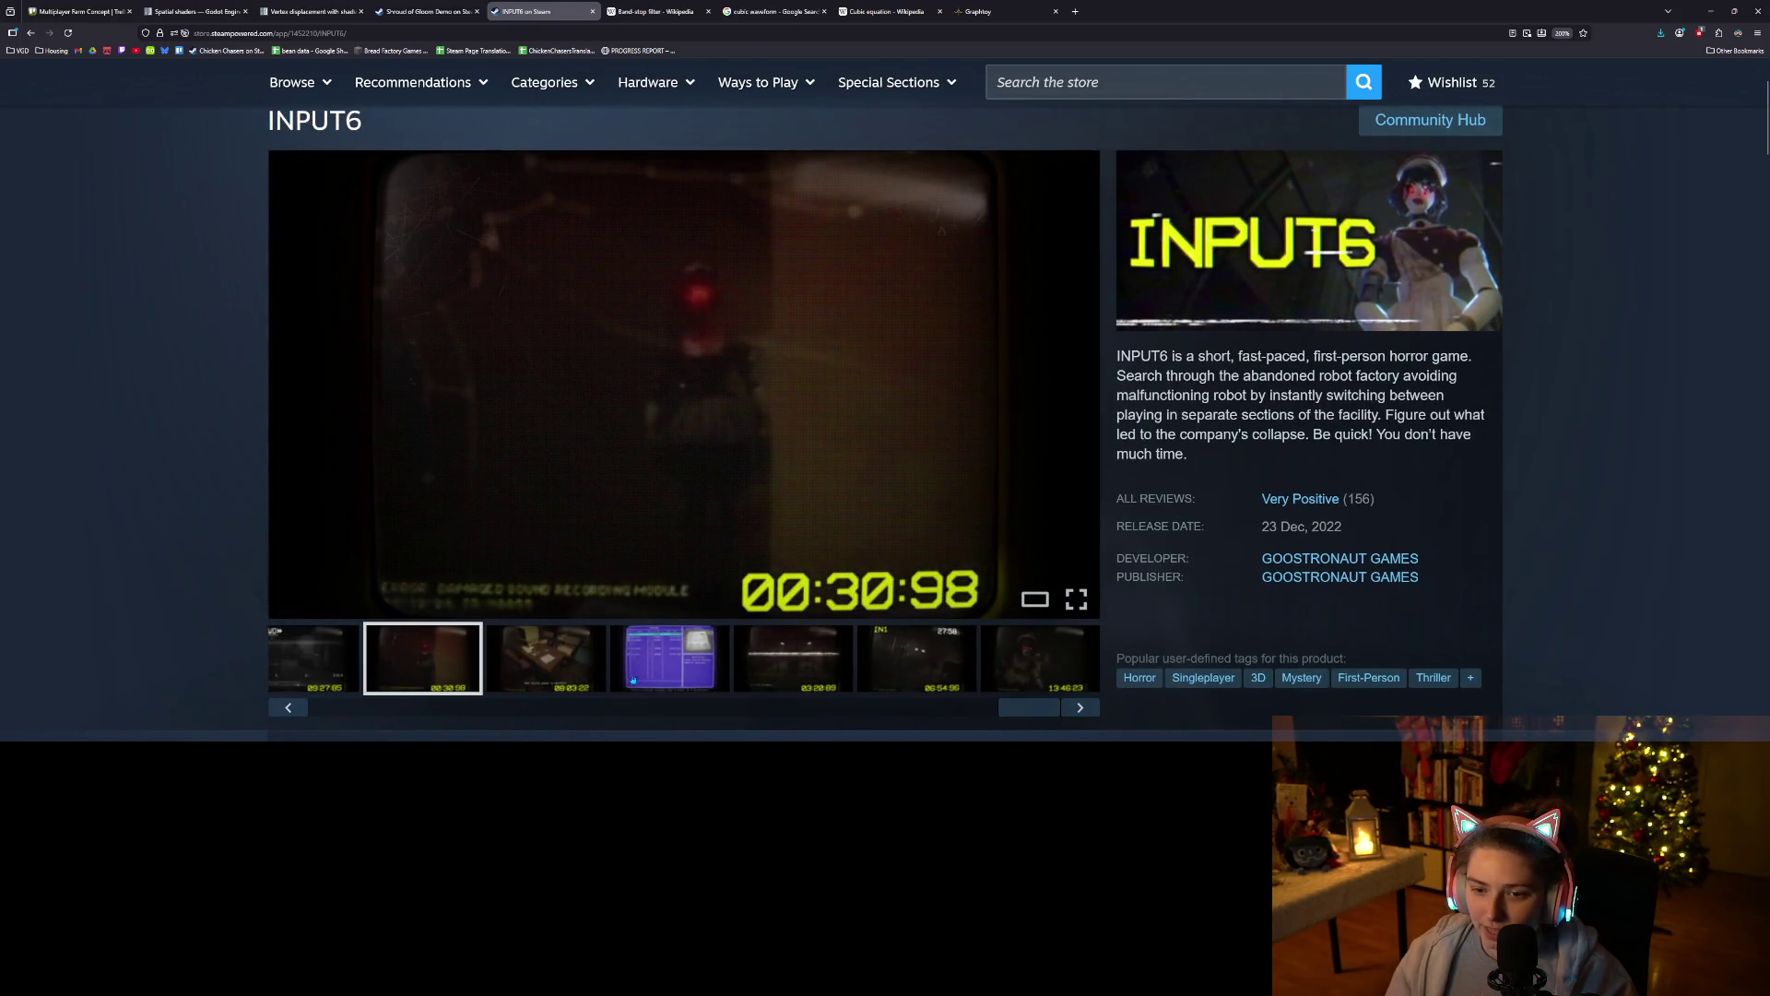
# View the desk 08:03:22, Archives, 03:20:89, 06:54:96 and robot girl screenshots.
pyautogui.click(530, 670)
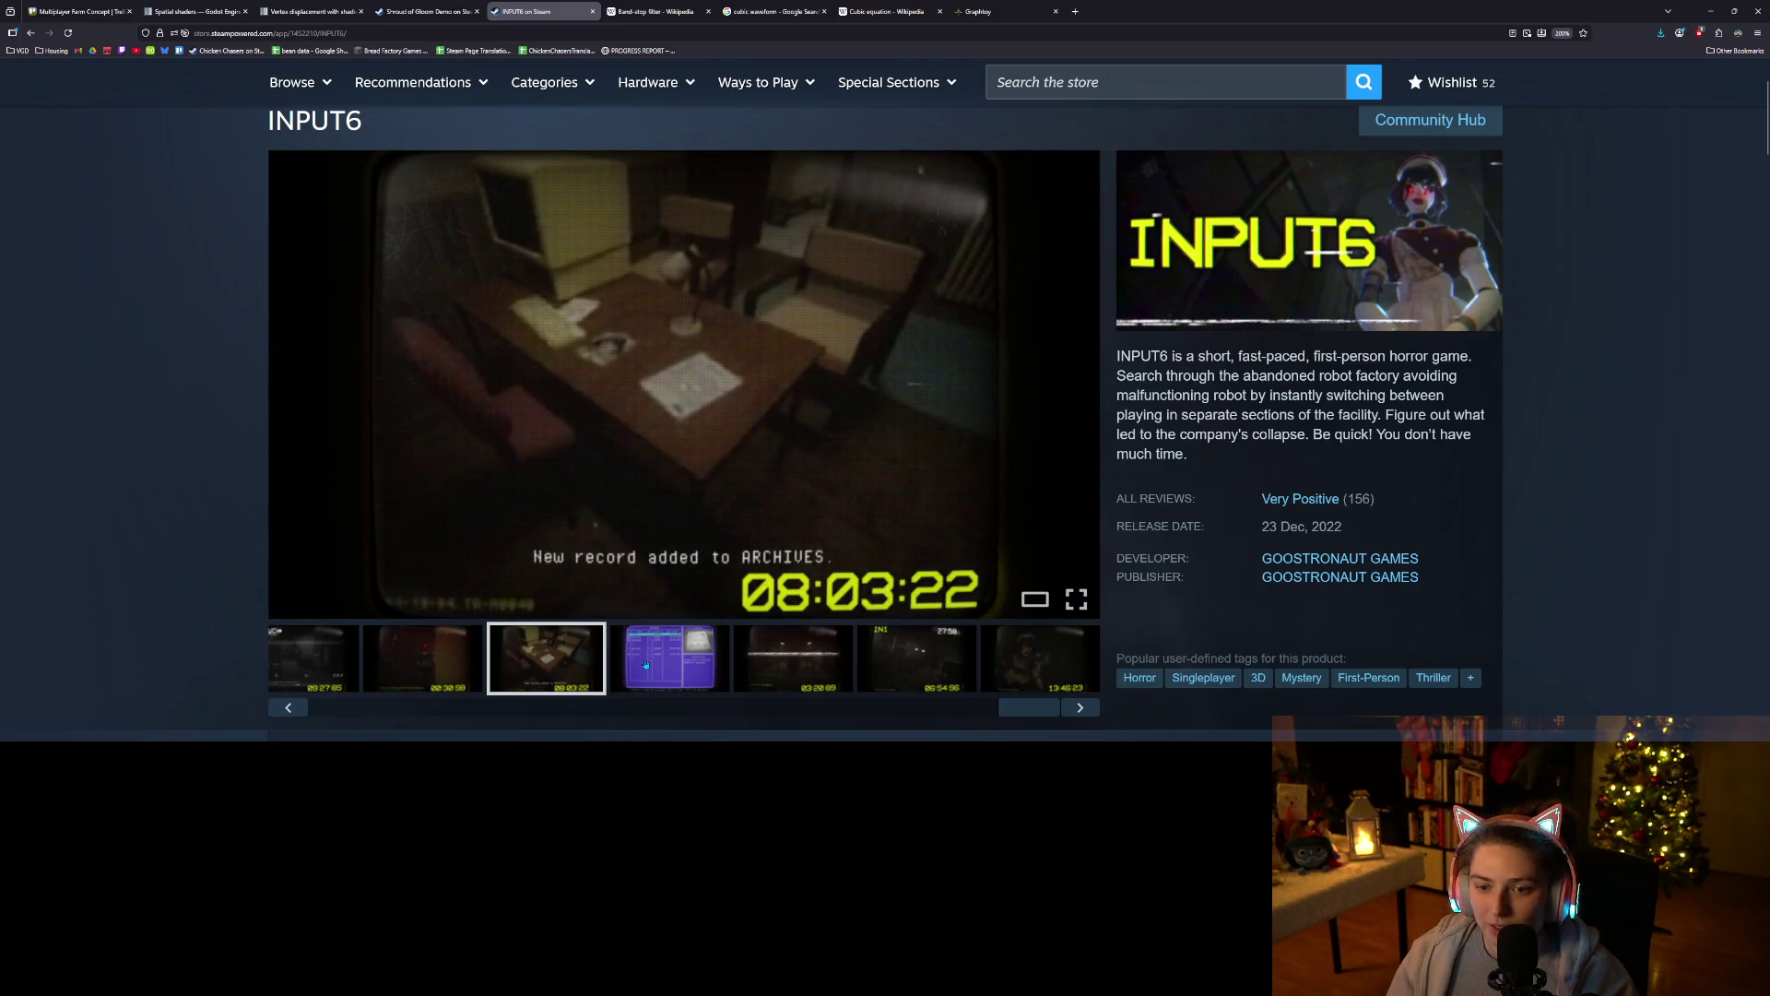
pyautogui.click(645, 664)
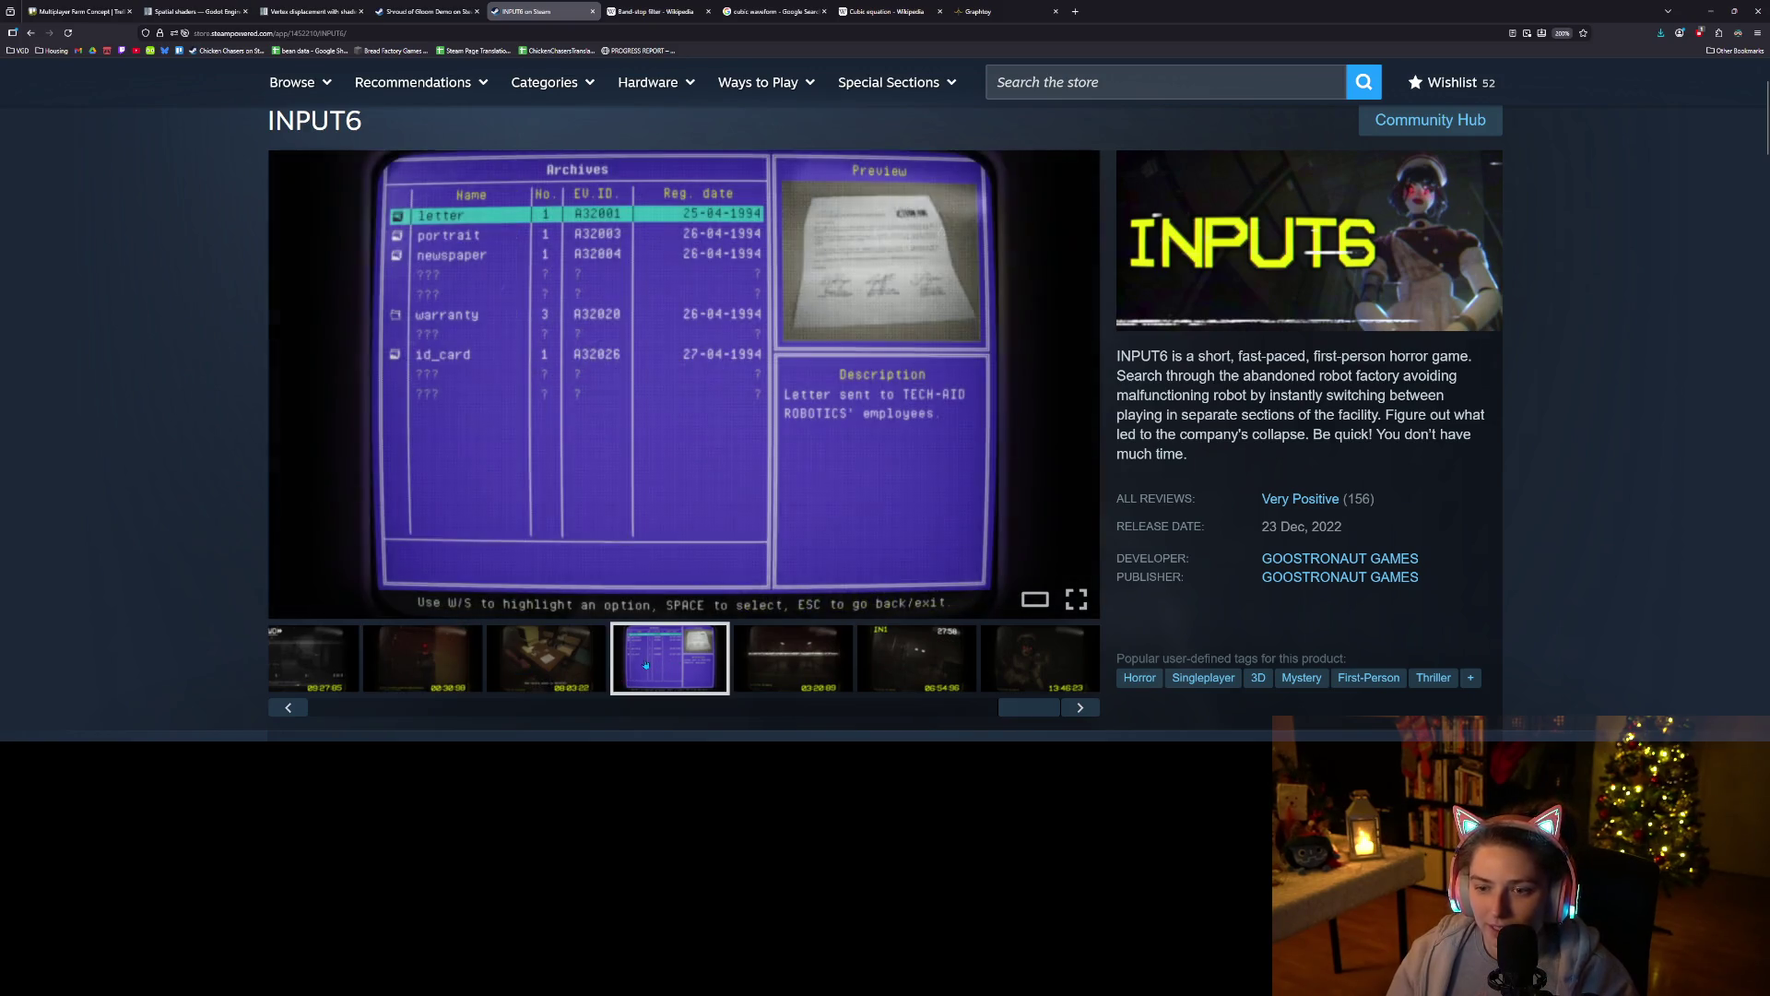
pyautogui.click(792, 665)
pyautogui.click(897, 665)
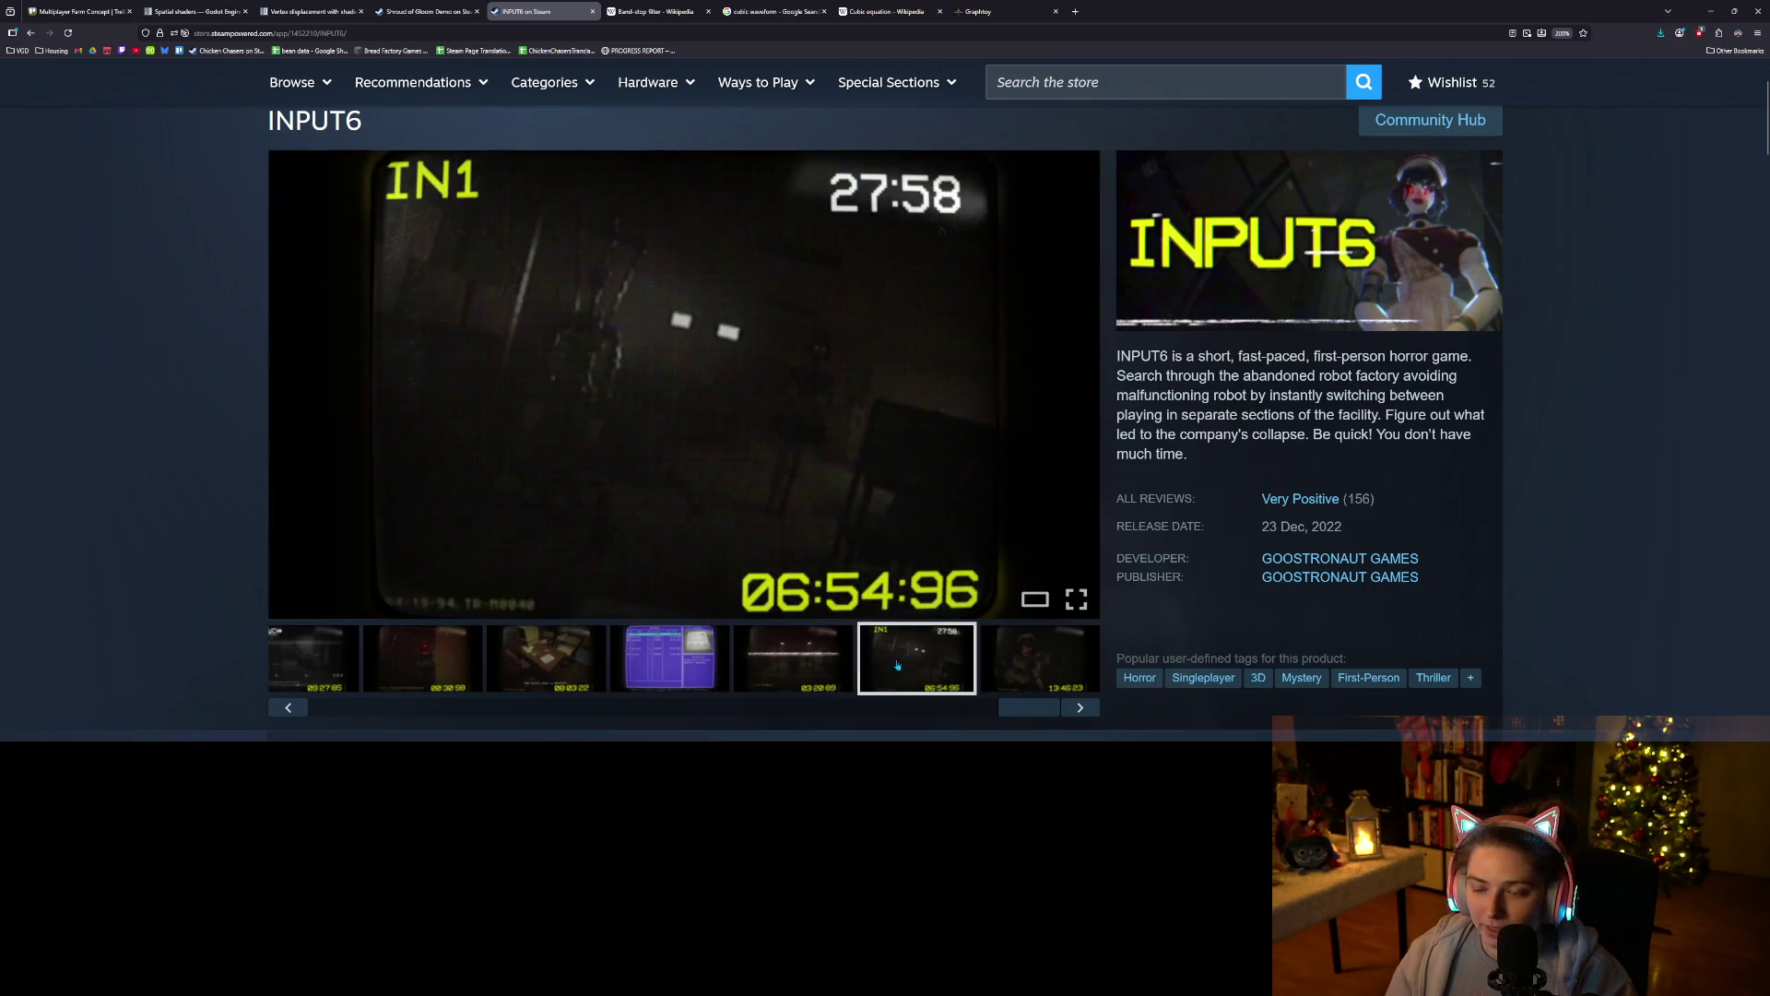
pyautogui.click(1022, 678)
# Step back through the INPUT6 gallery to the 05:03:38 screenshot.
pyautogui.click(832, 678)
pyautogui.click(620, 683)
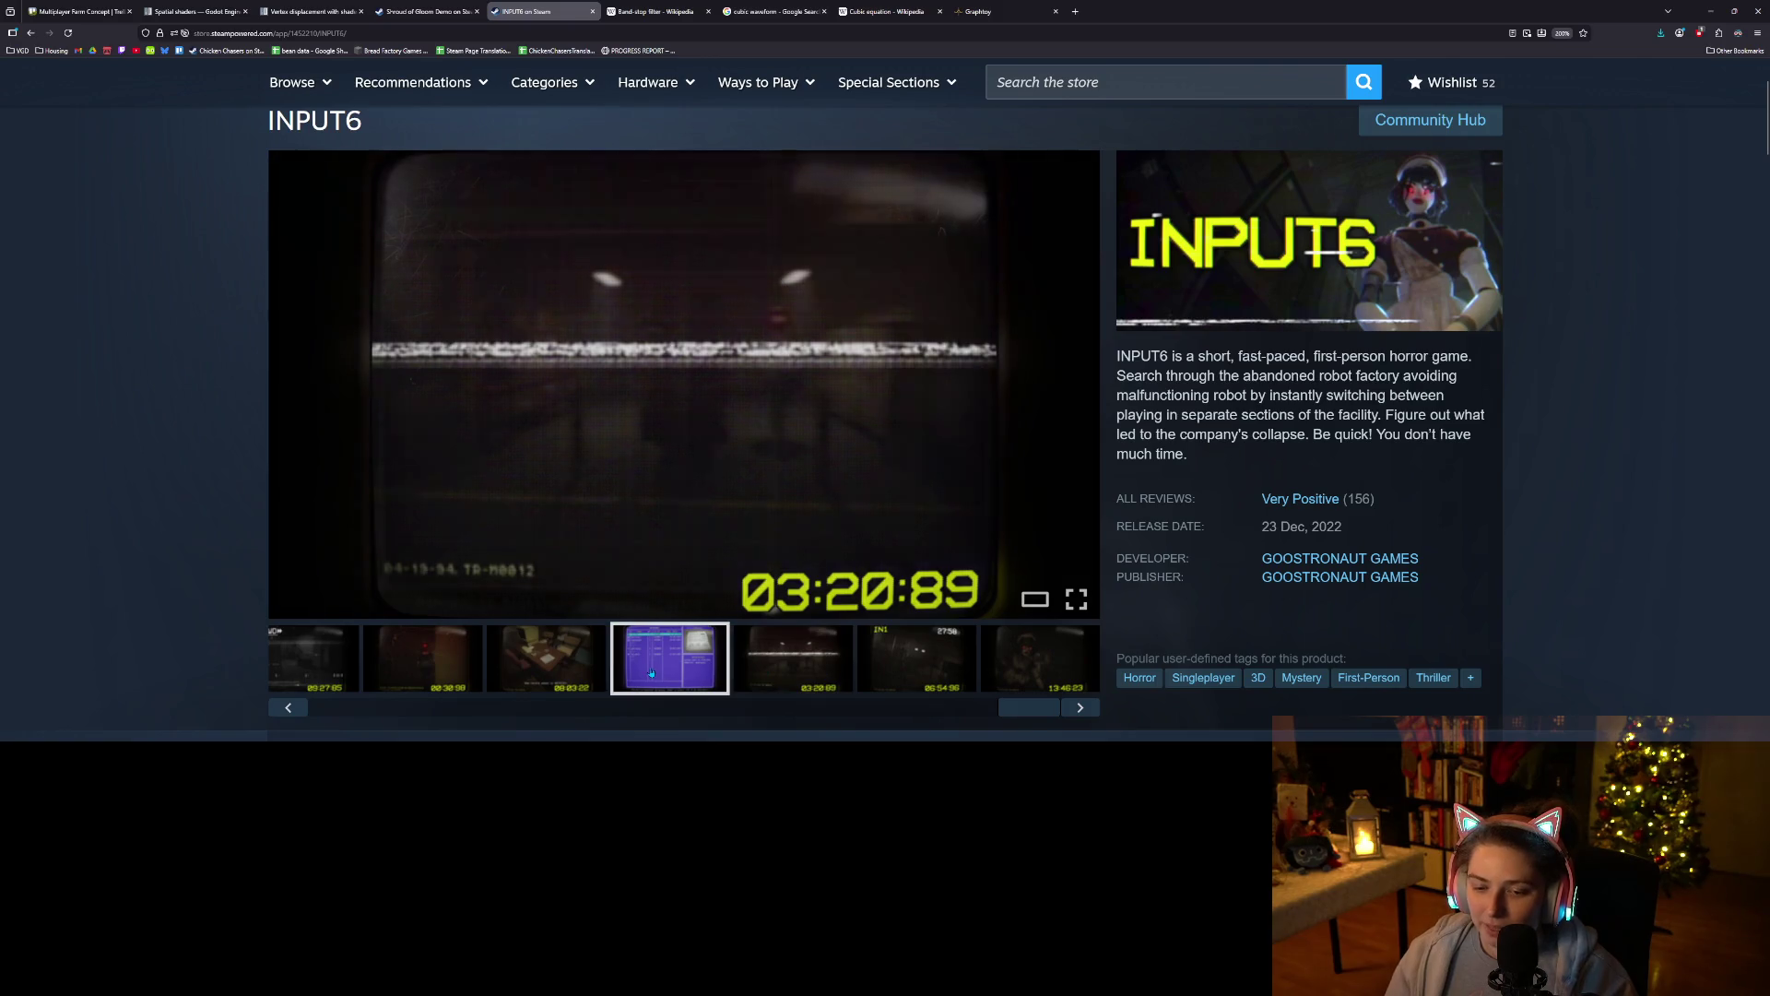
pyautogui.click(557, 670)
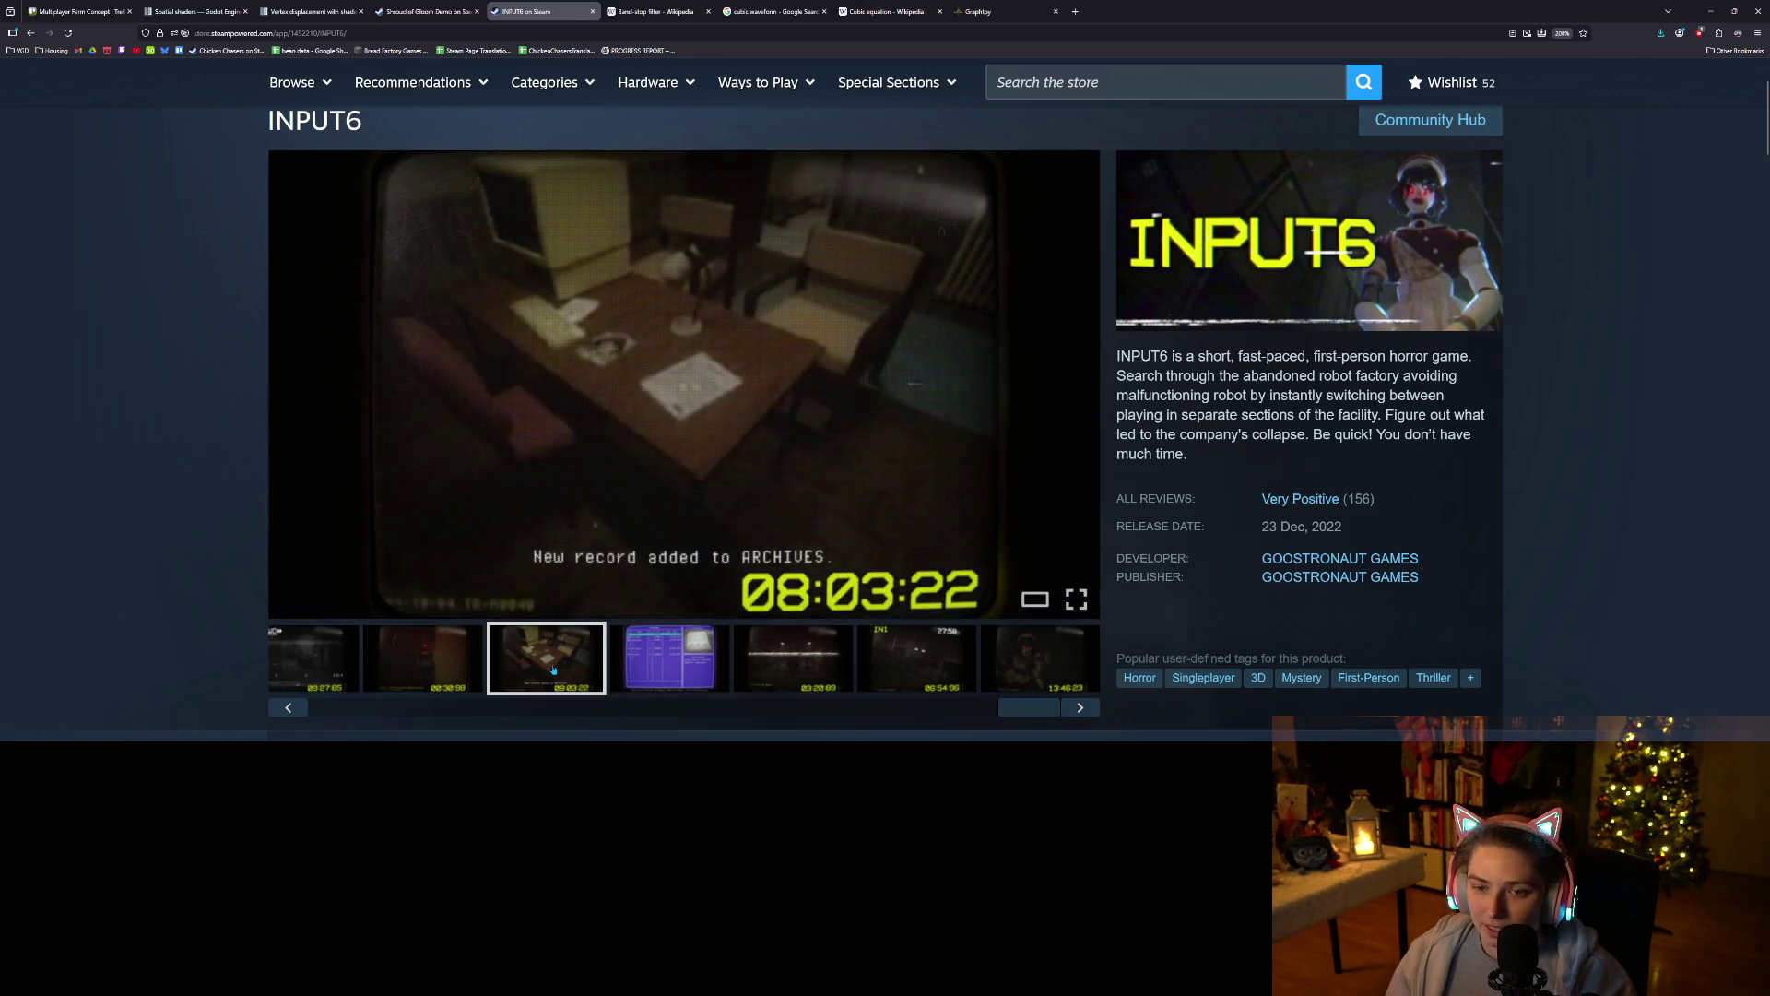
pyautogui.click(472, 660)
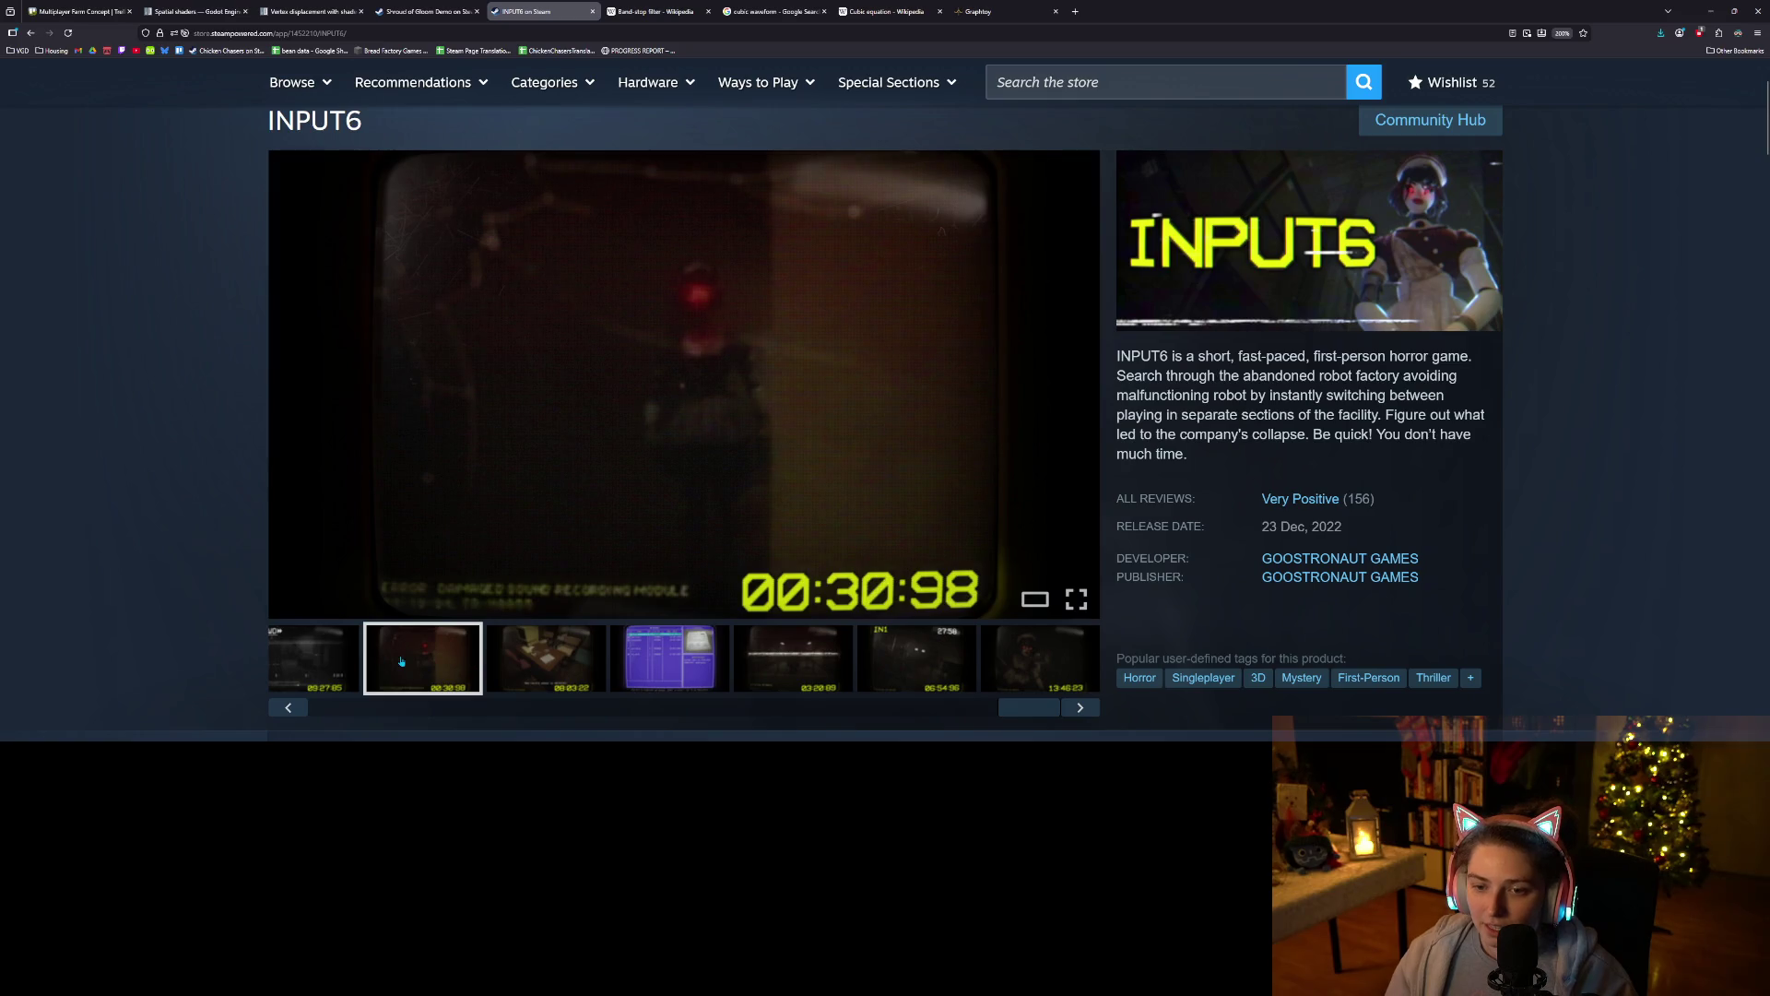
pyautogui.click(333, 658)
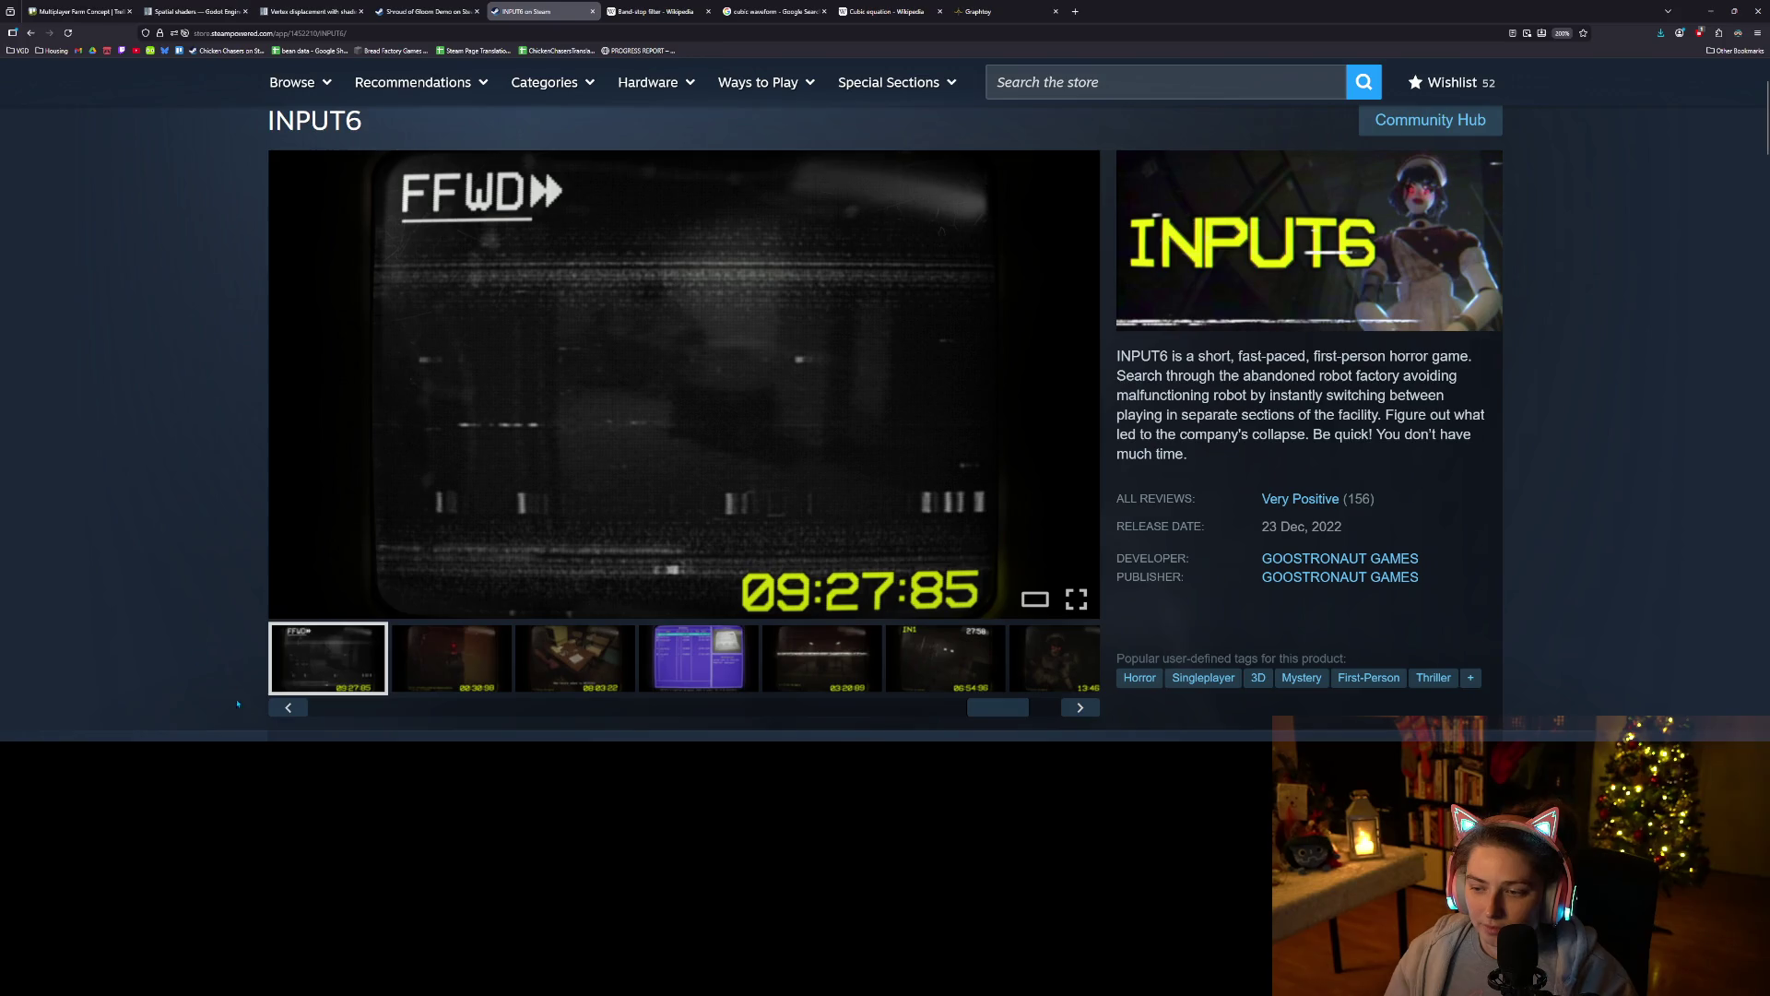
pyautogui.click(297, 709)
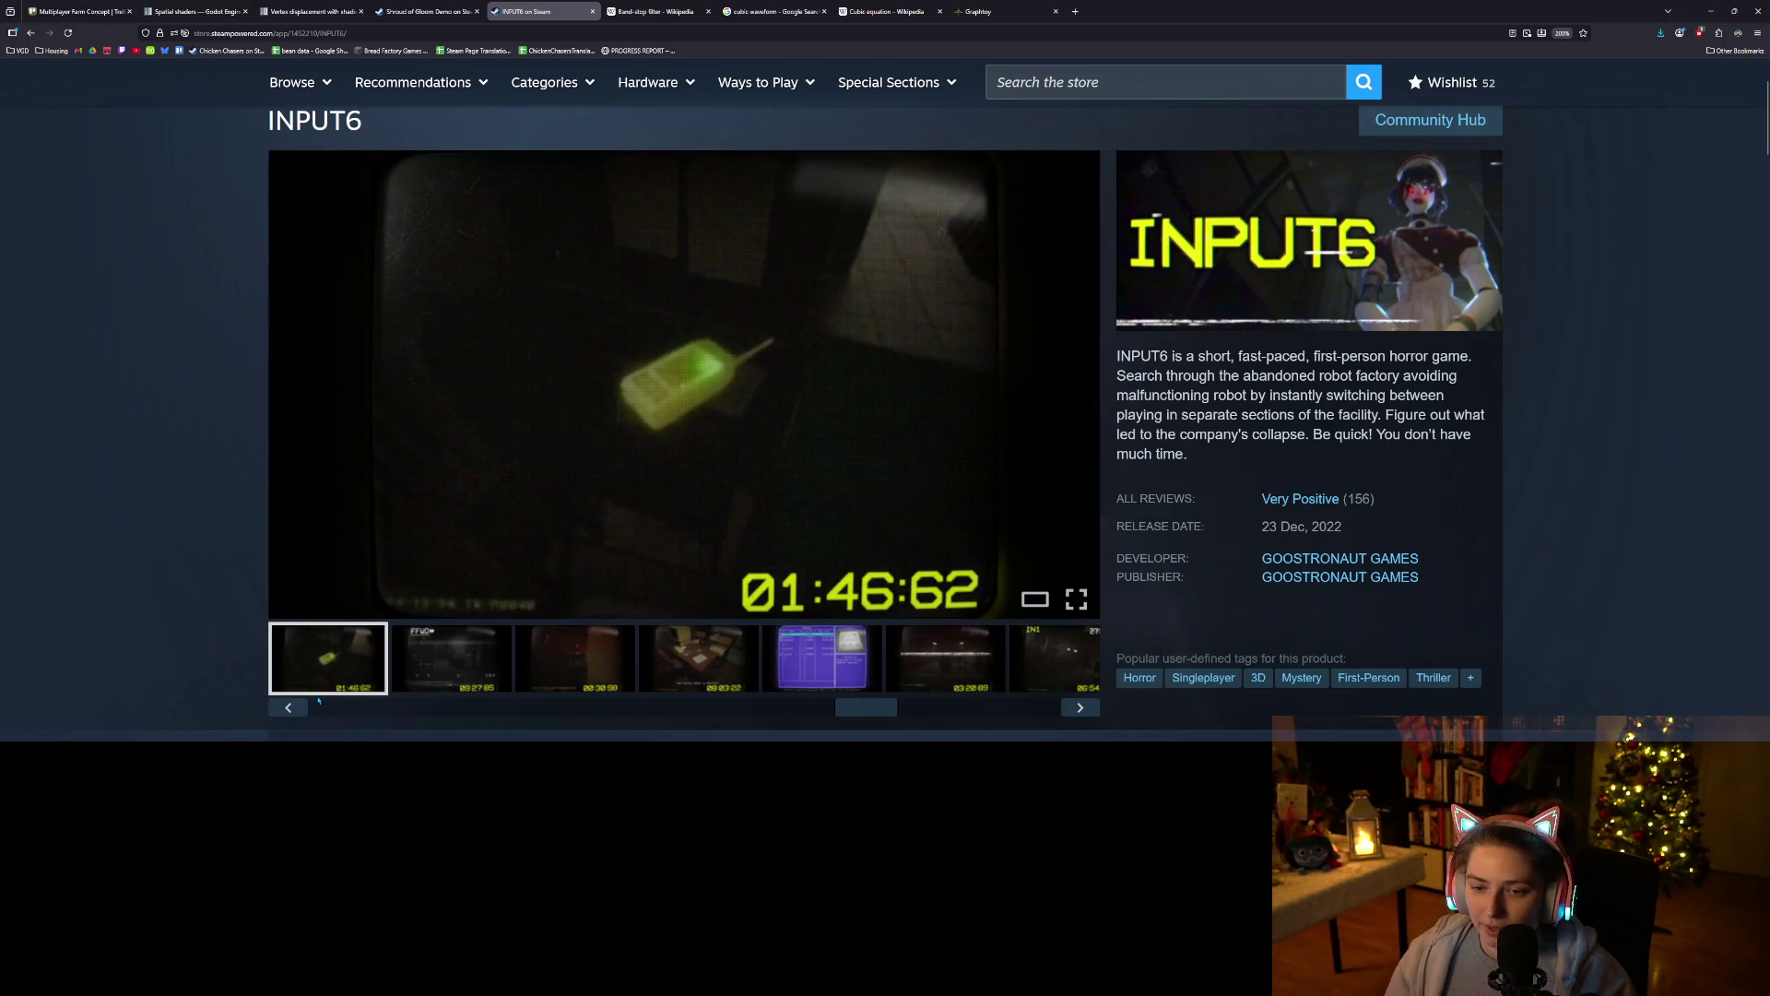
pyautogui.click(305, 711)
pyautogui.click(305, 711)
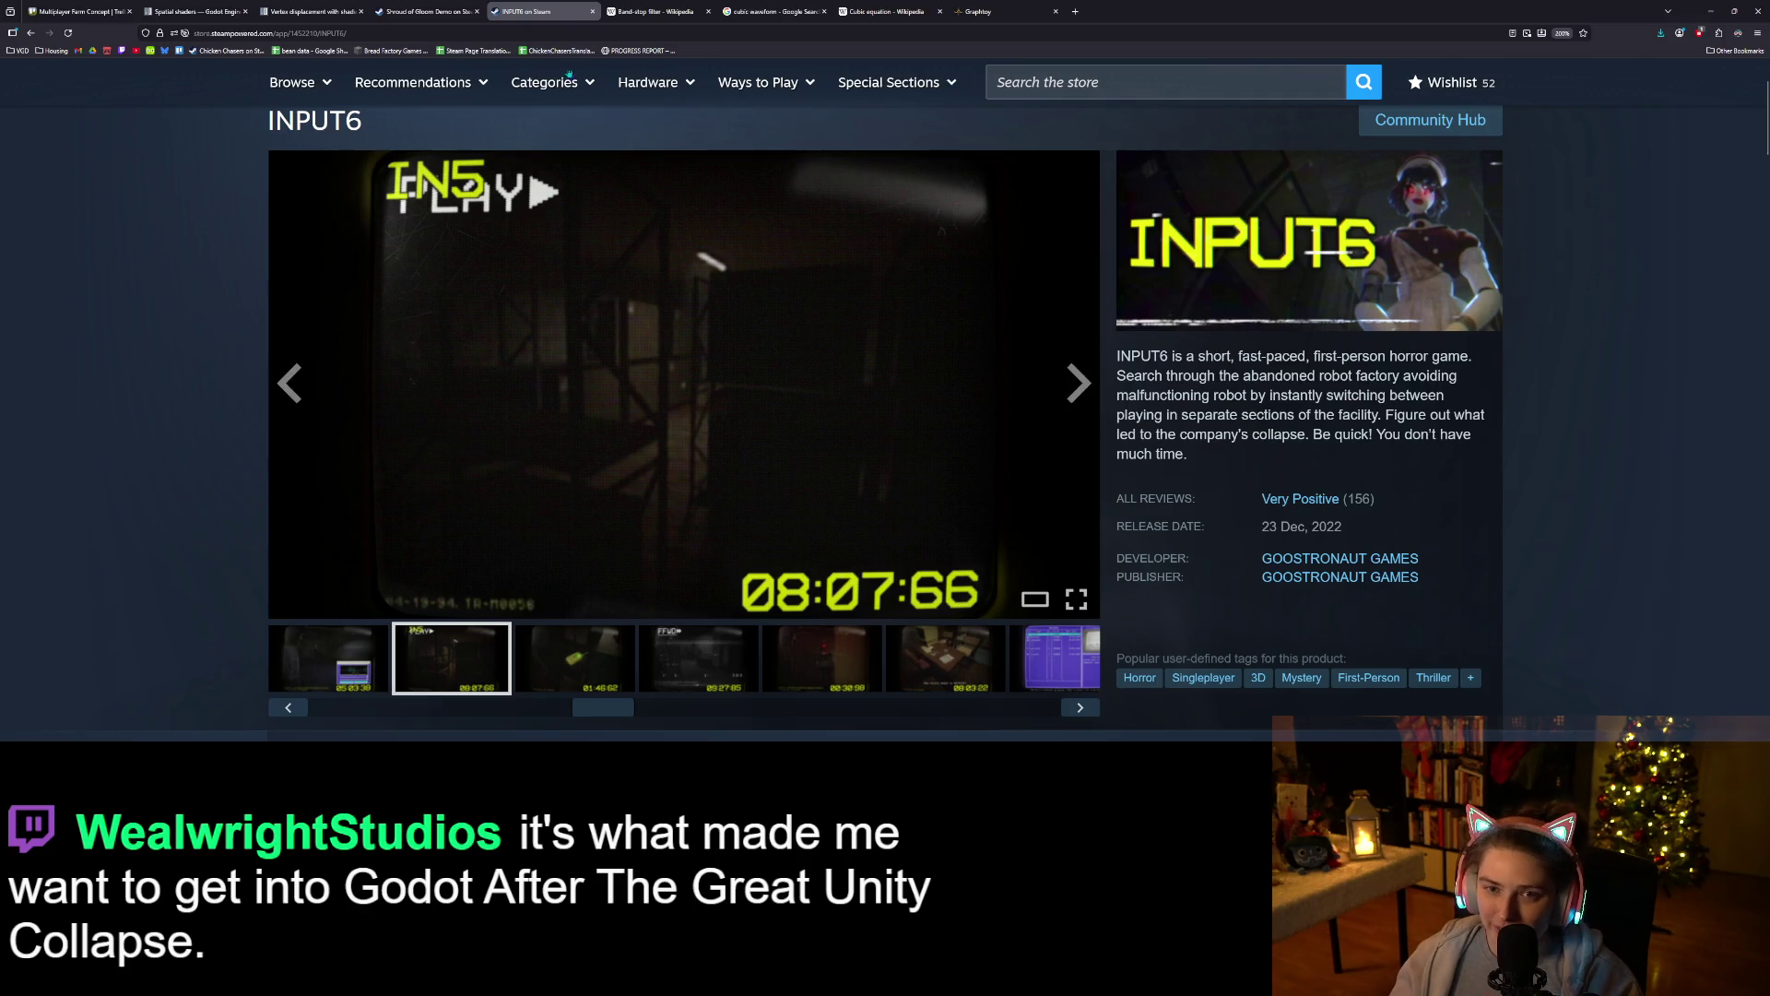
# Reopen the closed INPUT6 store tab and copy its page URL.
pyautogui.click(592, 11)
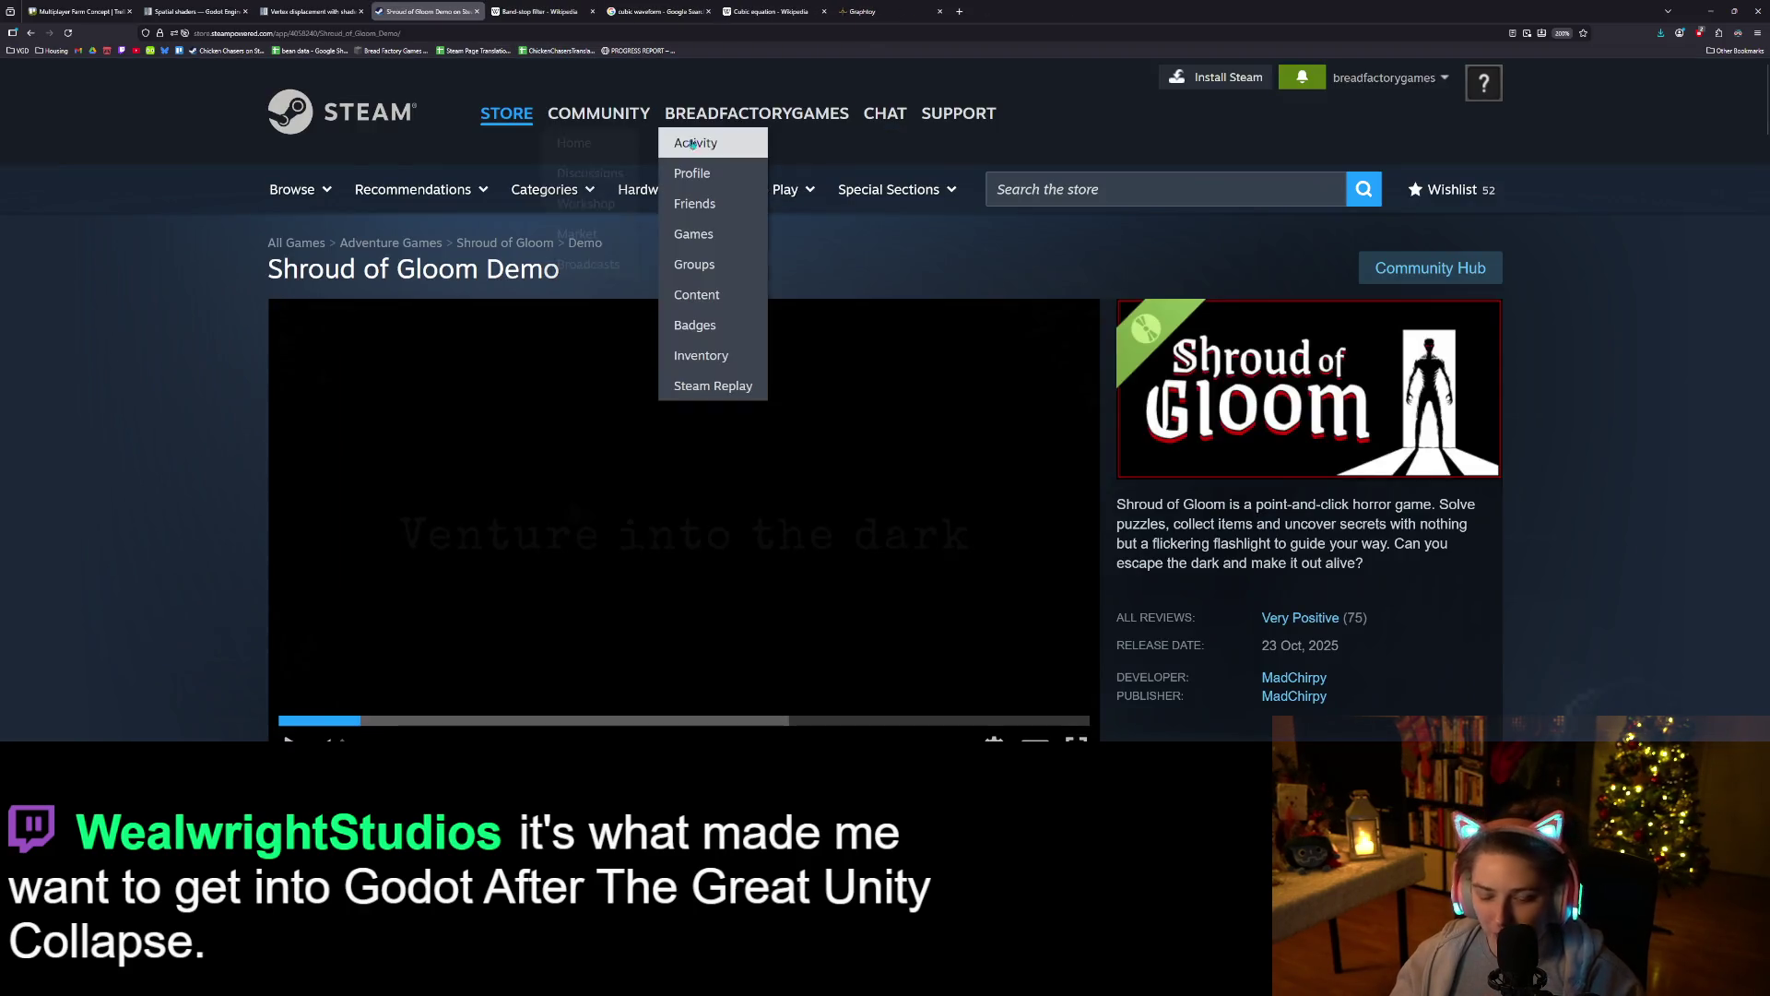
pyautogui.rightClick(1035, 11)
pyautogui.click(1074, 69)
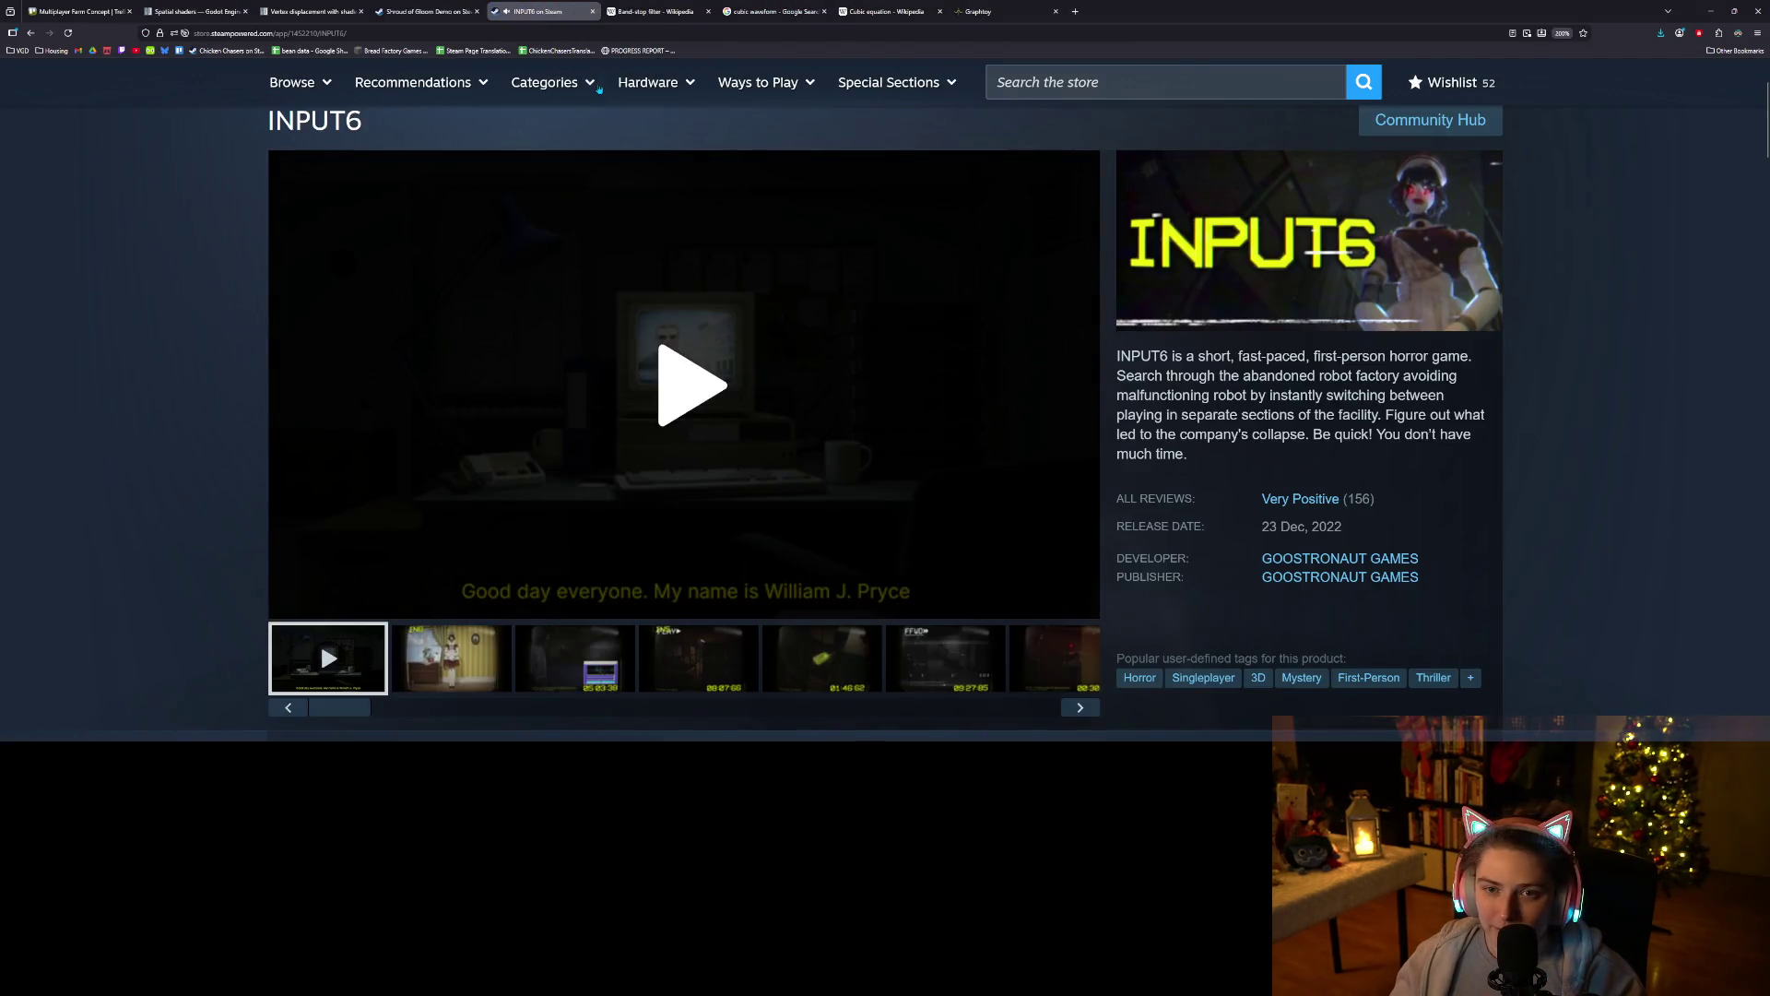
pyautogui.click(529, 35)
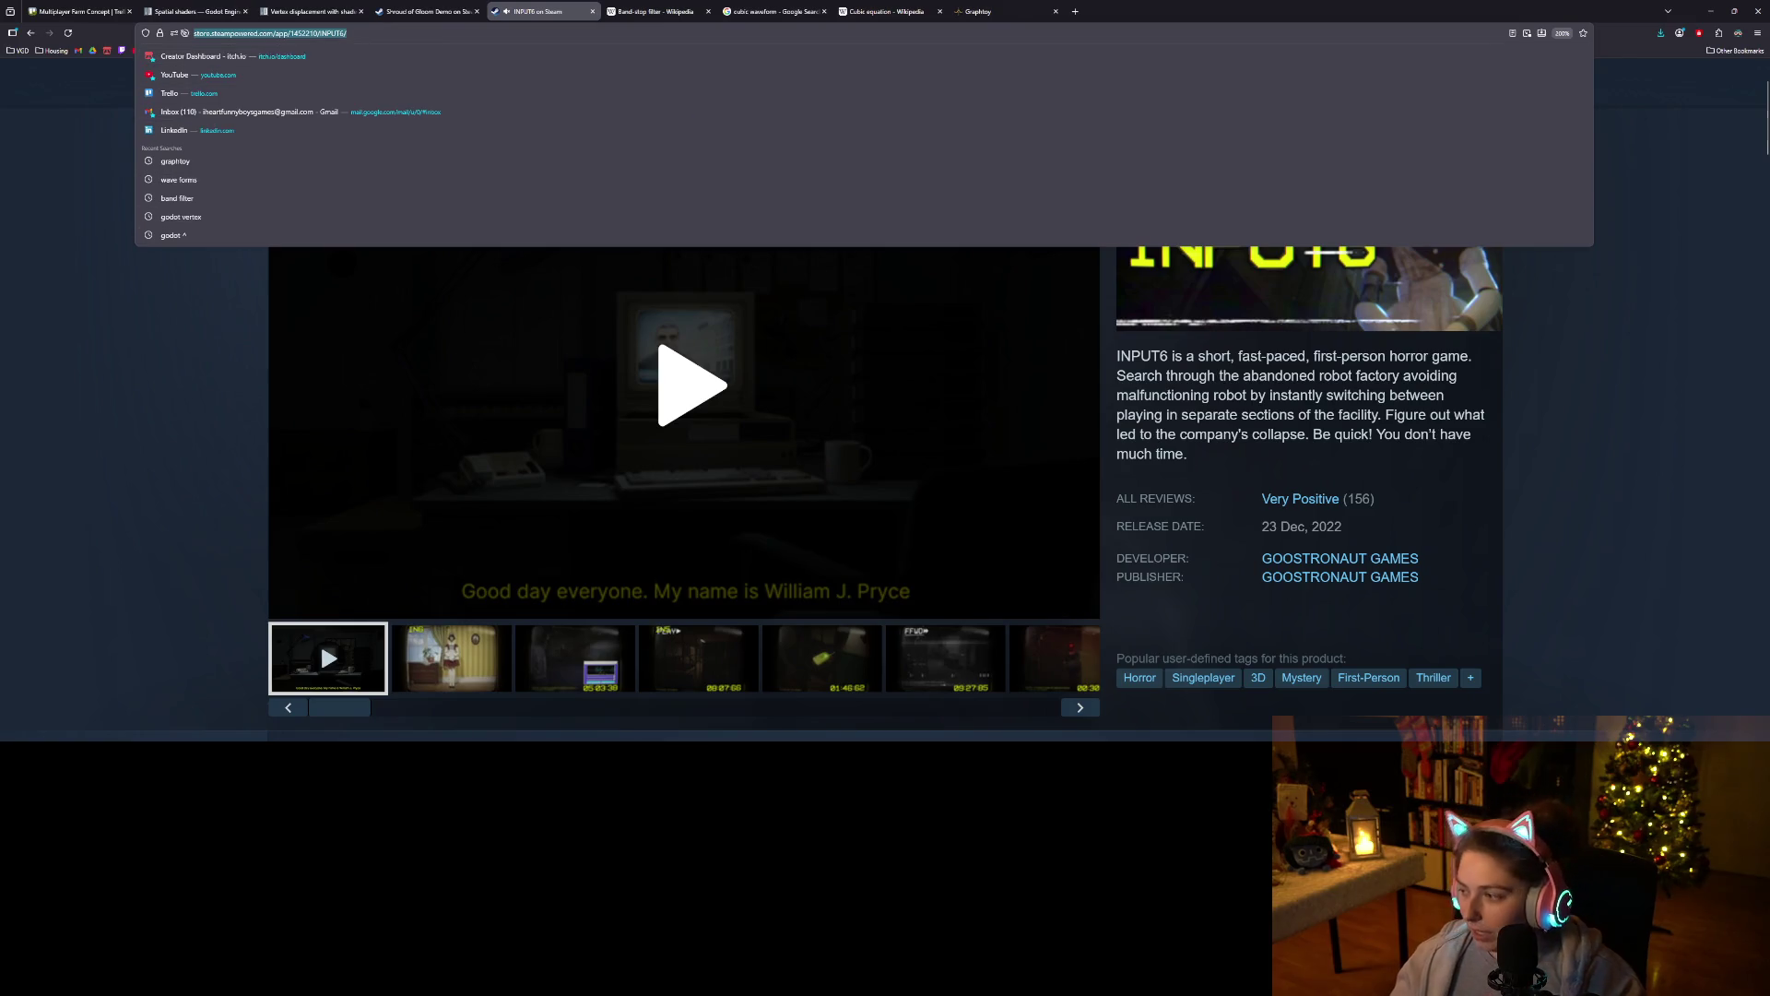
pyautogui.hotkey('ctrl', 'c')
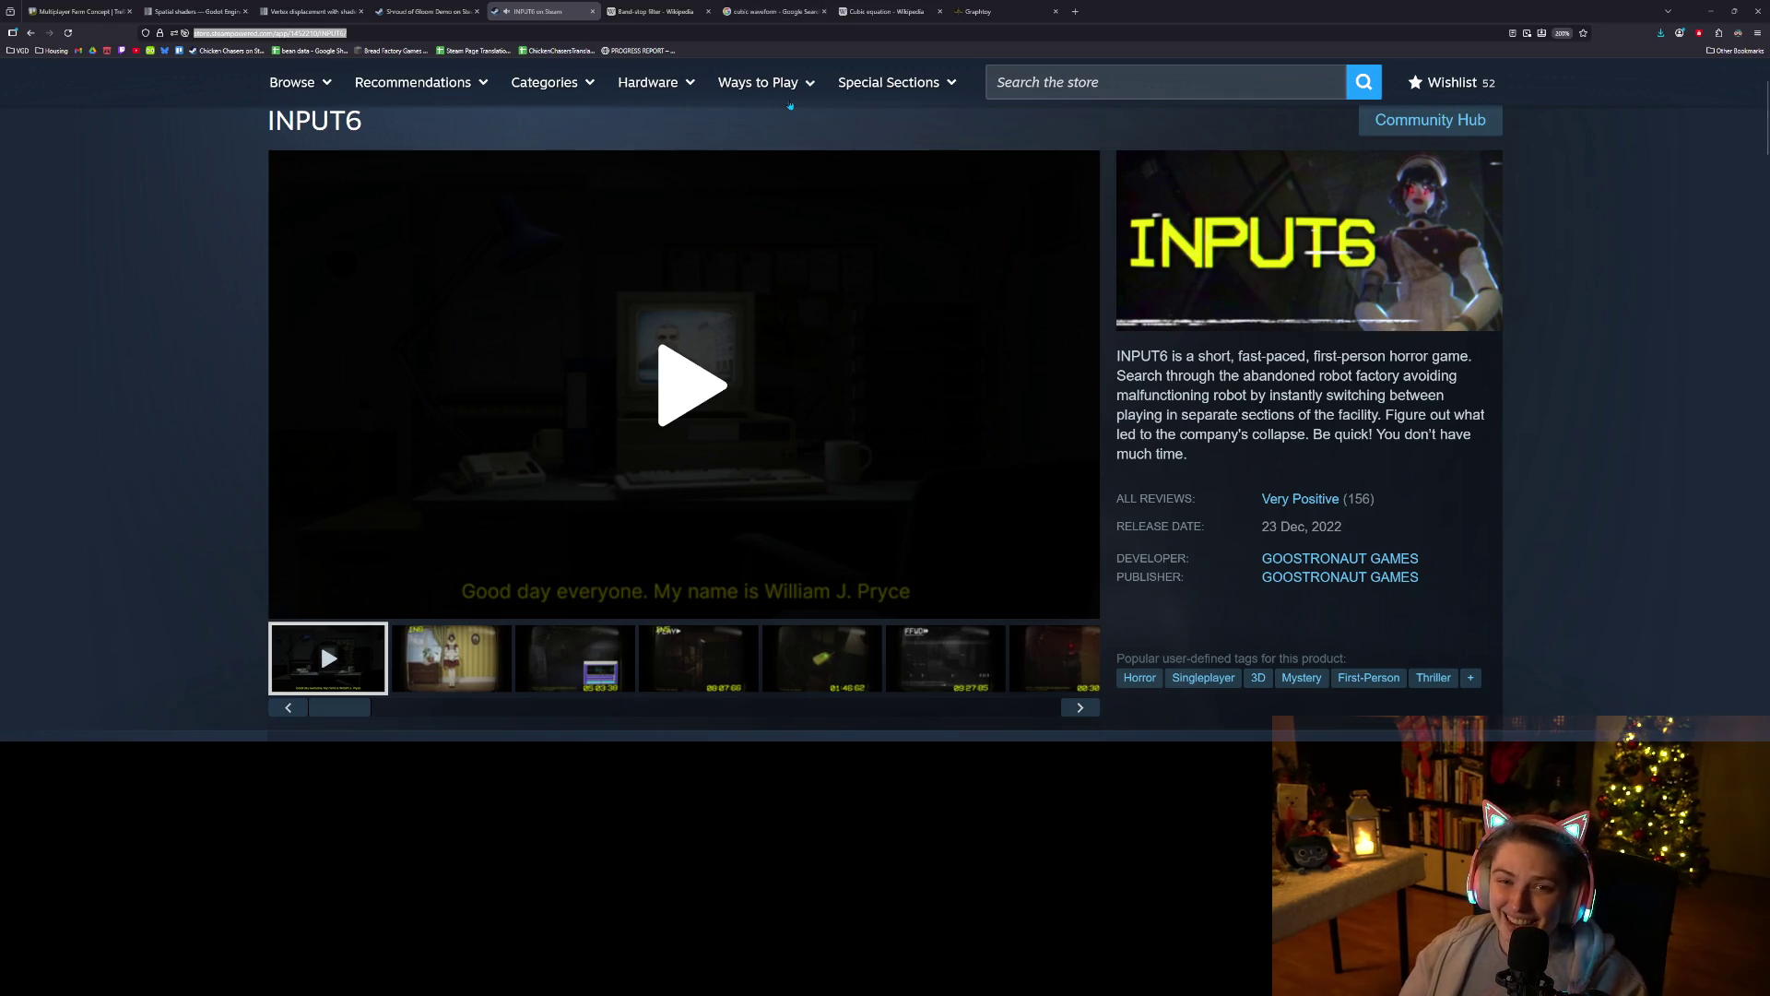
pyautogui.click(309, 11)
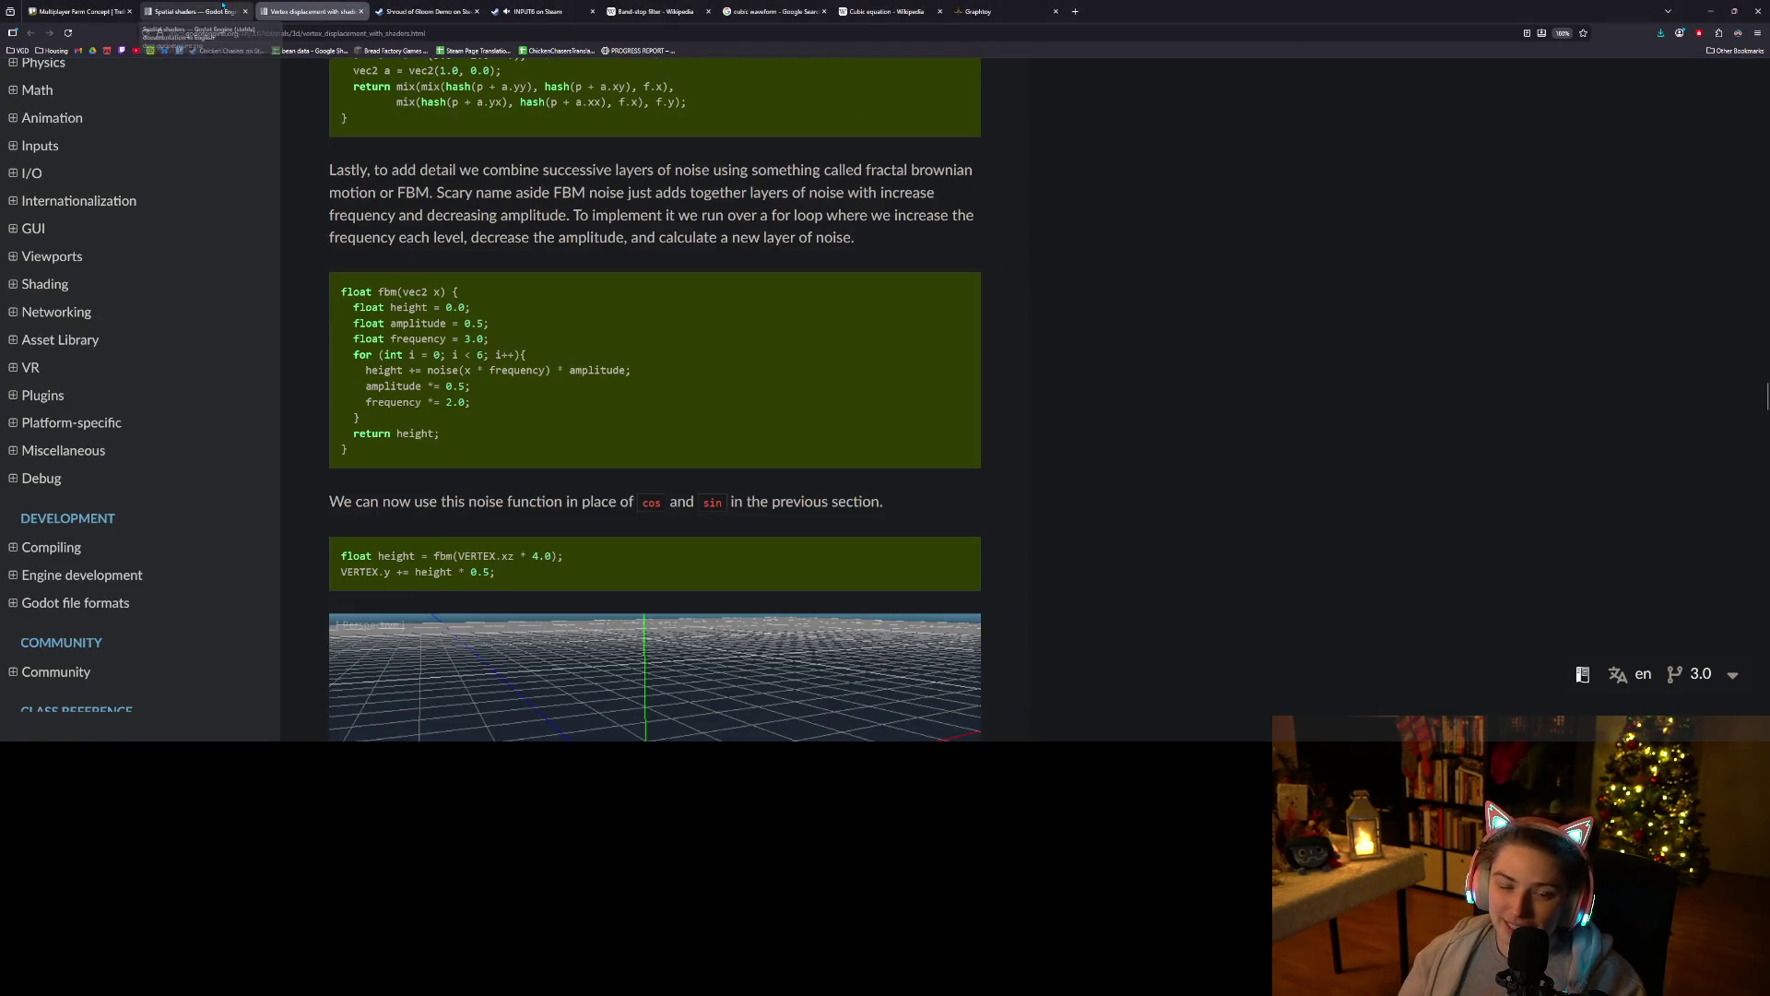
# Scroll through the vertex displacement tutorial, briefly highlighting the render_mode sentence.
pyautogui.scroll(-13, 857, 514)
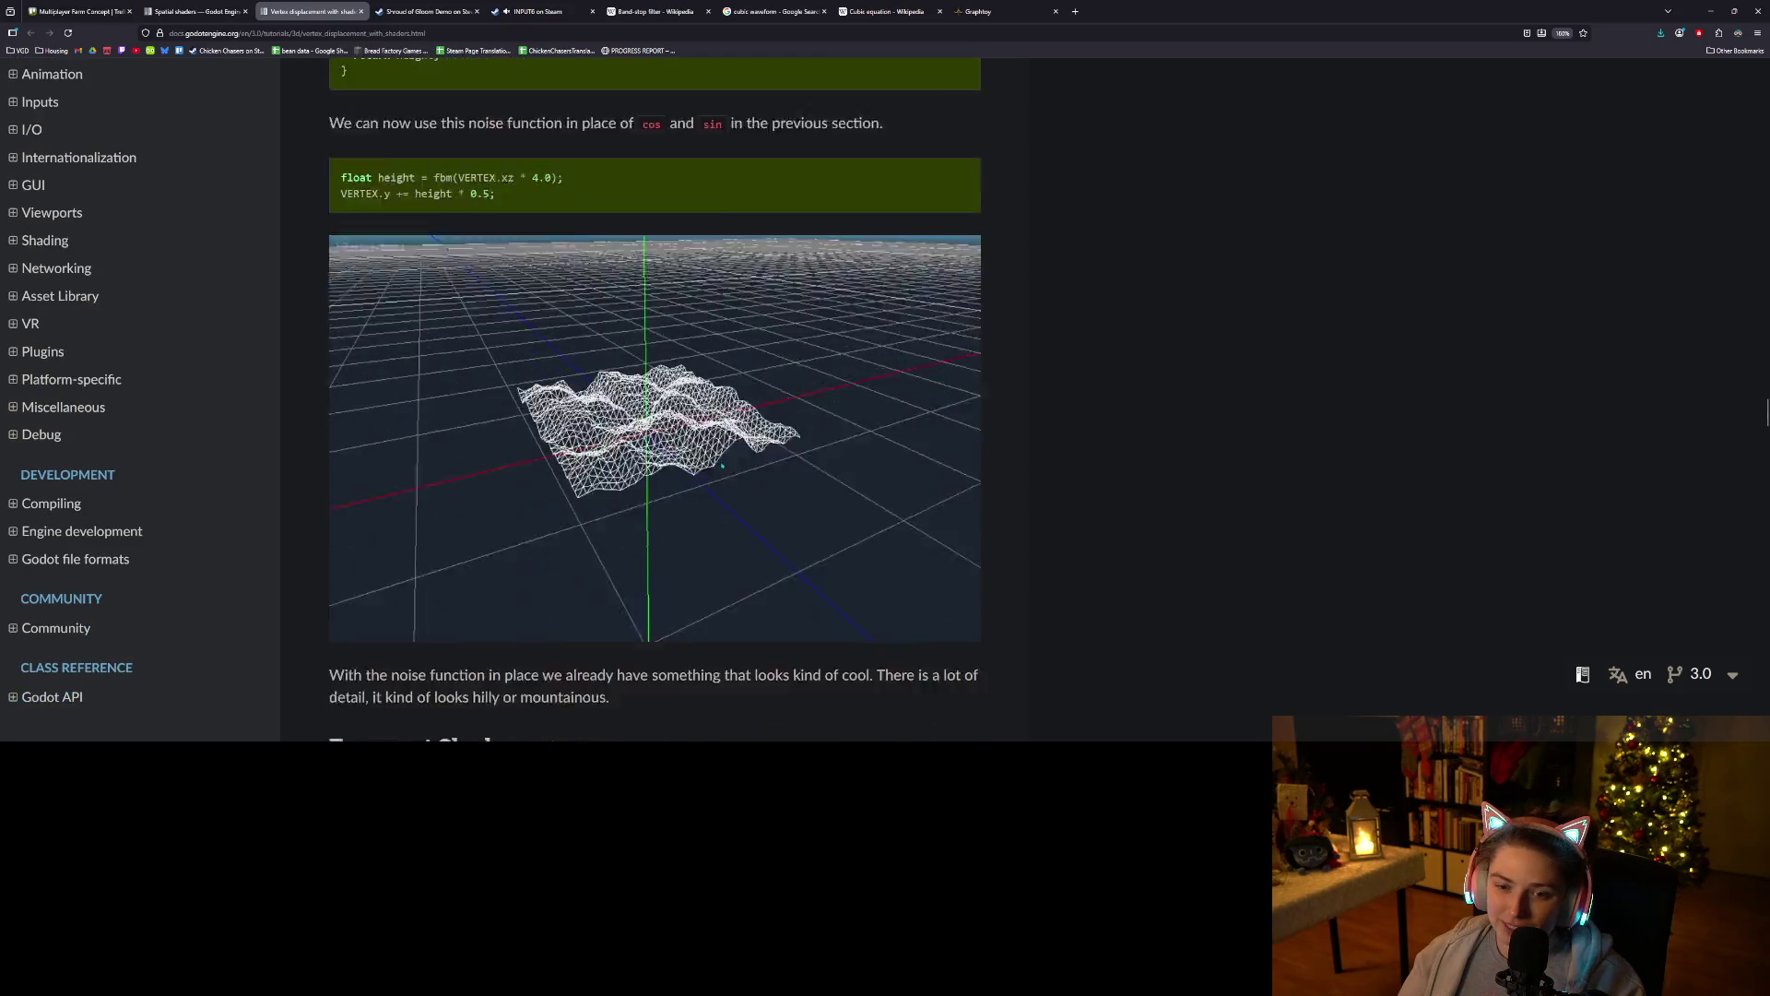
pyautogui.scroll(-5, 858, 514)
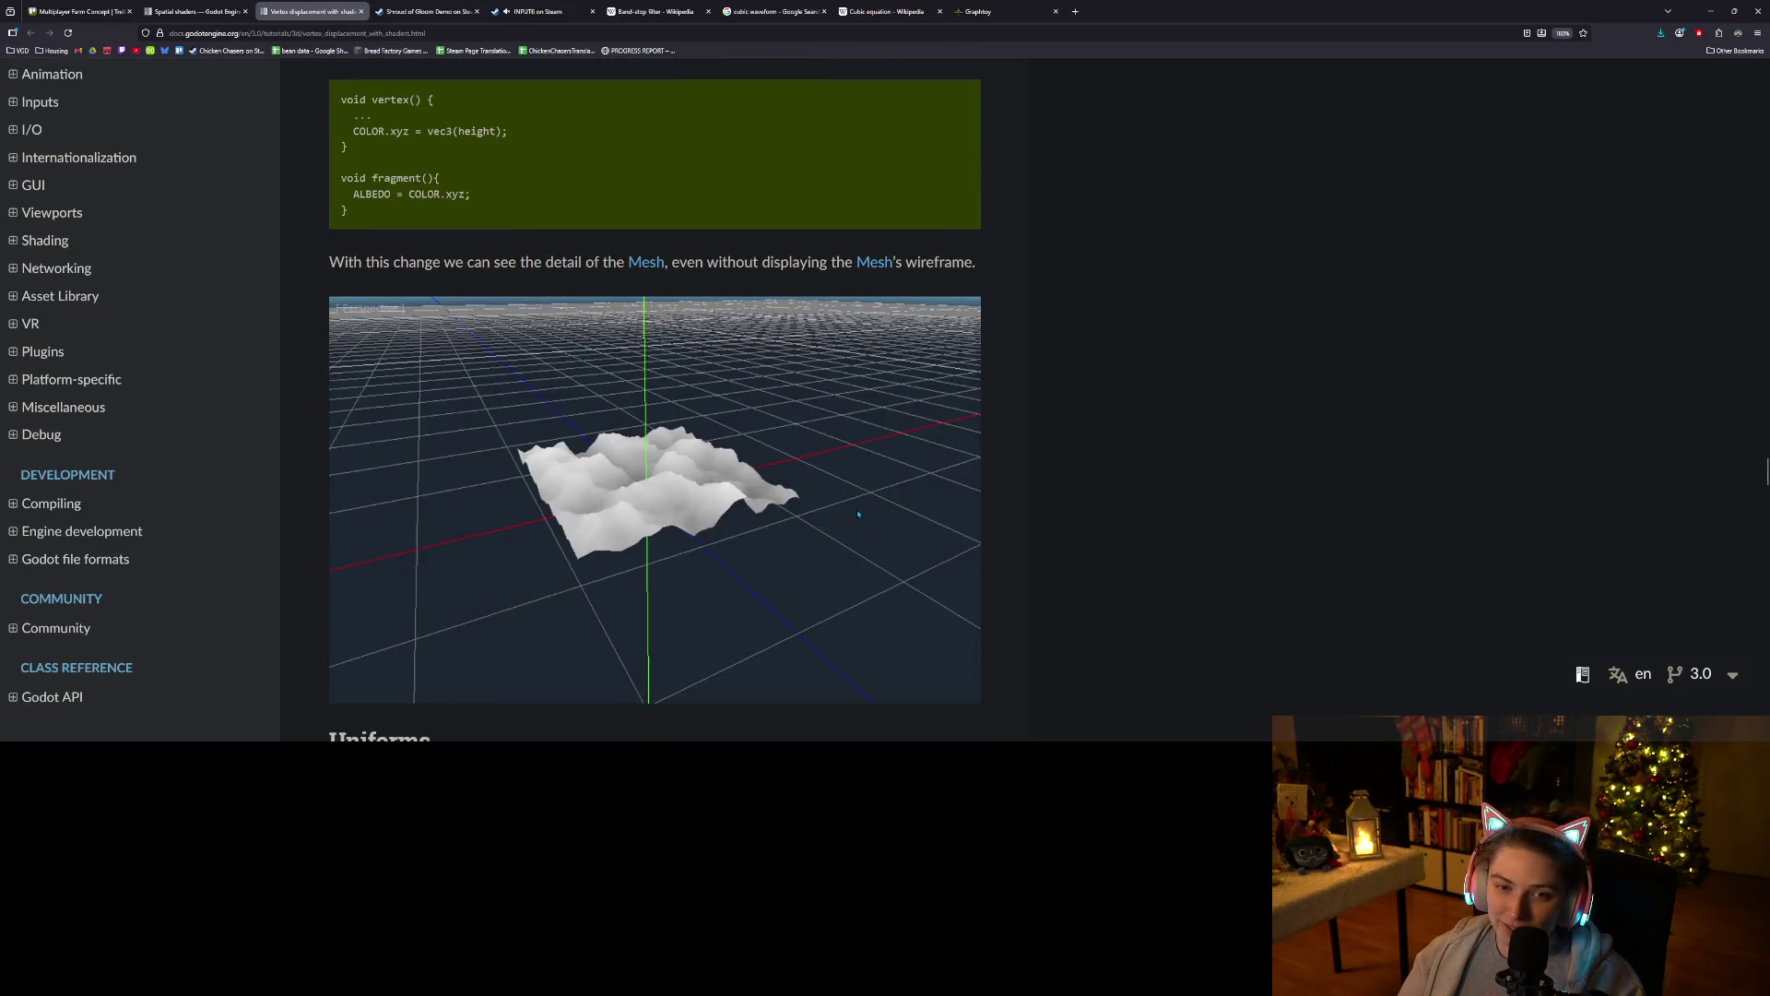
pyautogui.scroll(2, 881, 525)
pyautogui.scroll(-7, 1107, 577)
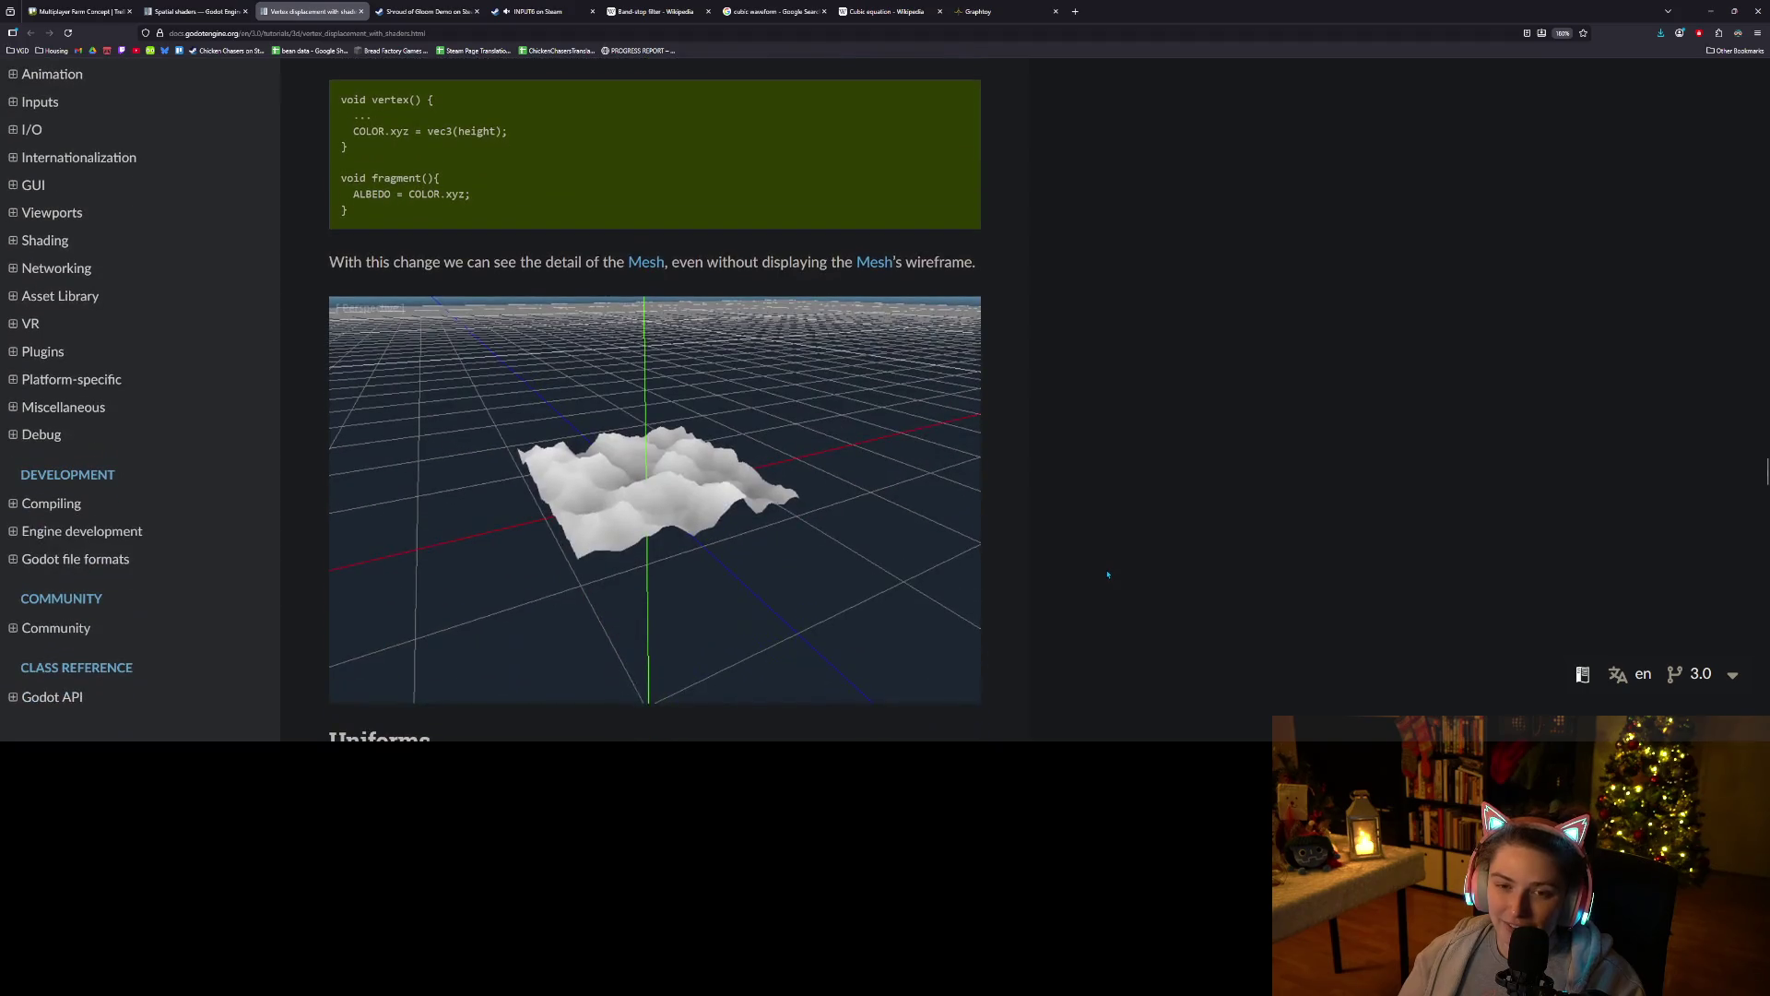
pyautogui.scroll(-4, 1104, 571)
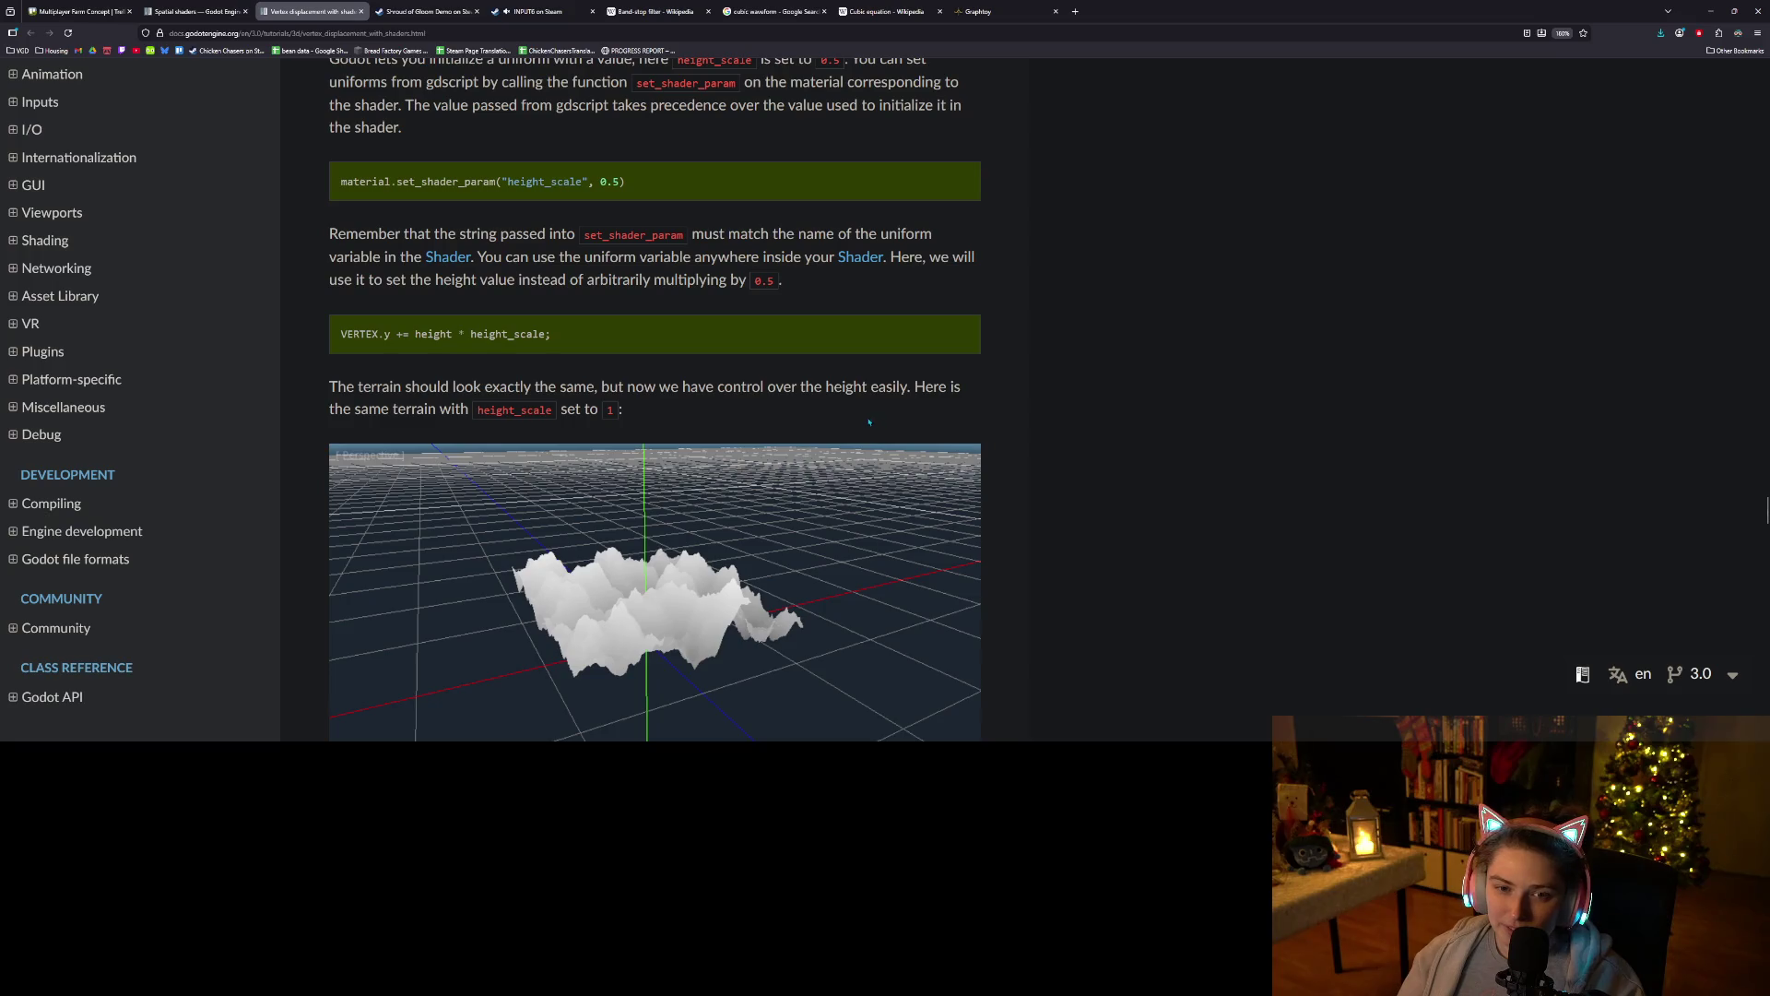
pyautogui.scroll(-10, 777, 363)
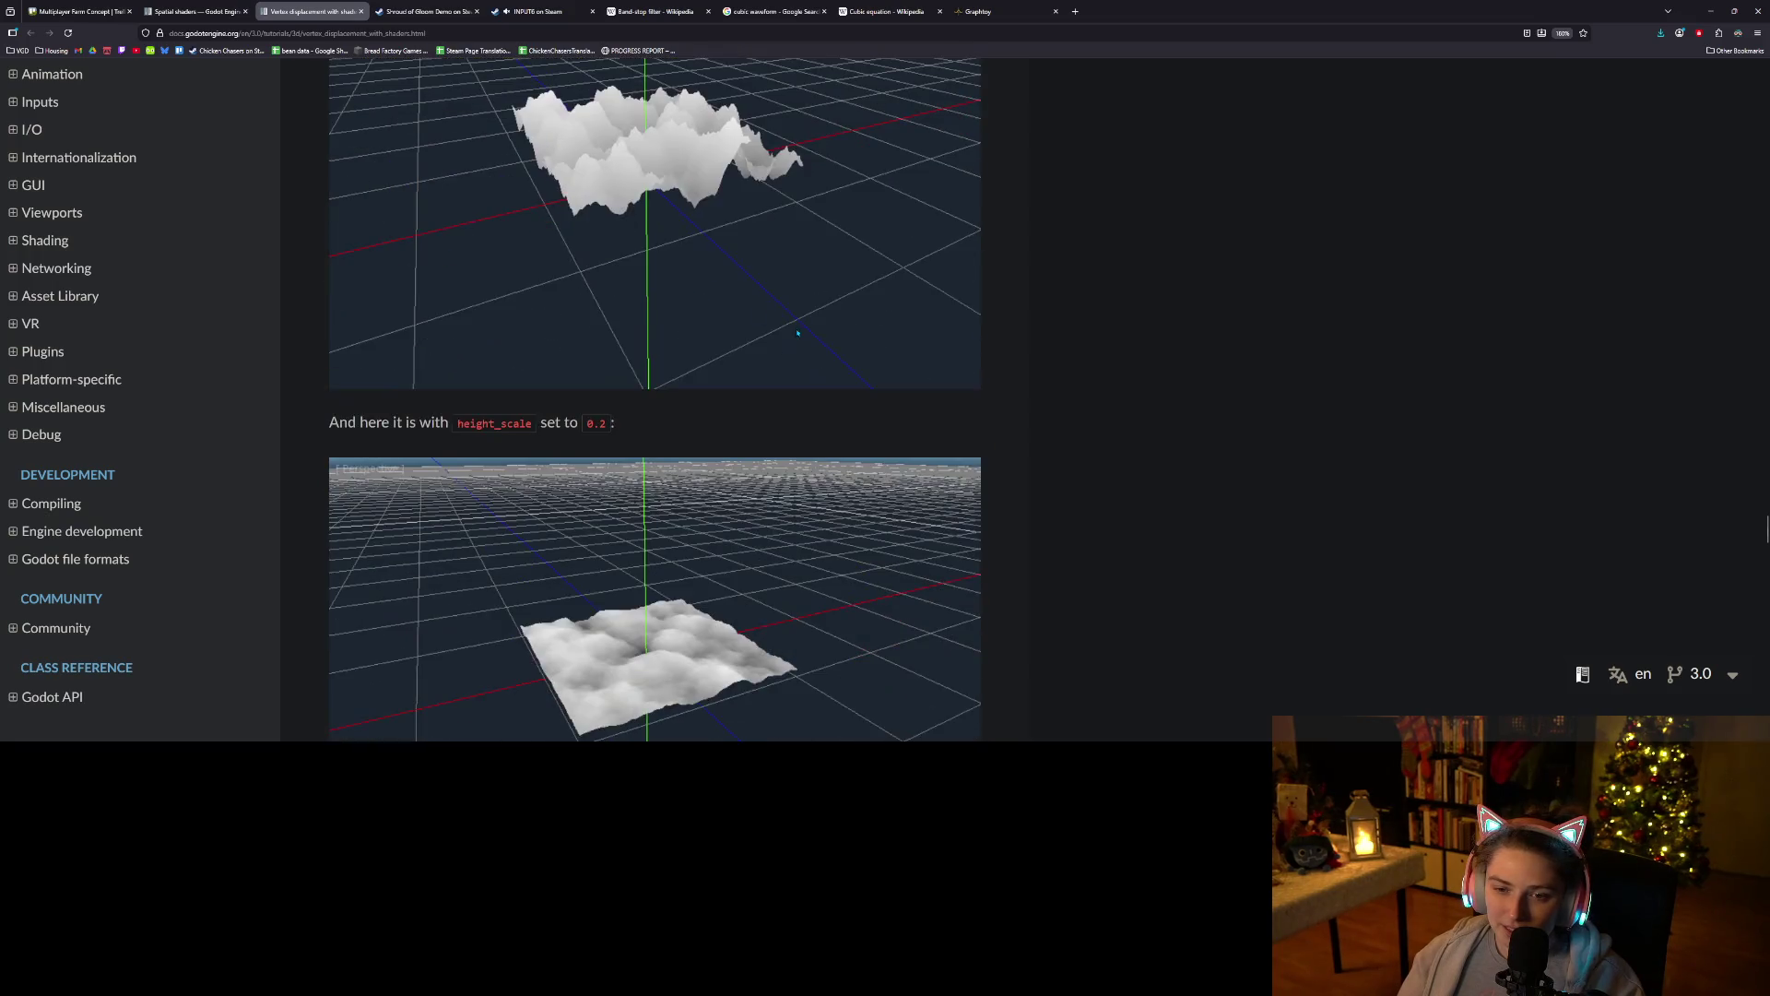
pyautogui.scroll(-6, 777, 362)
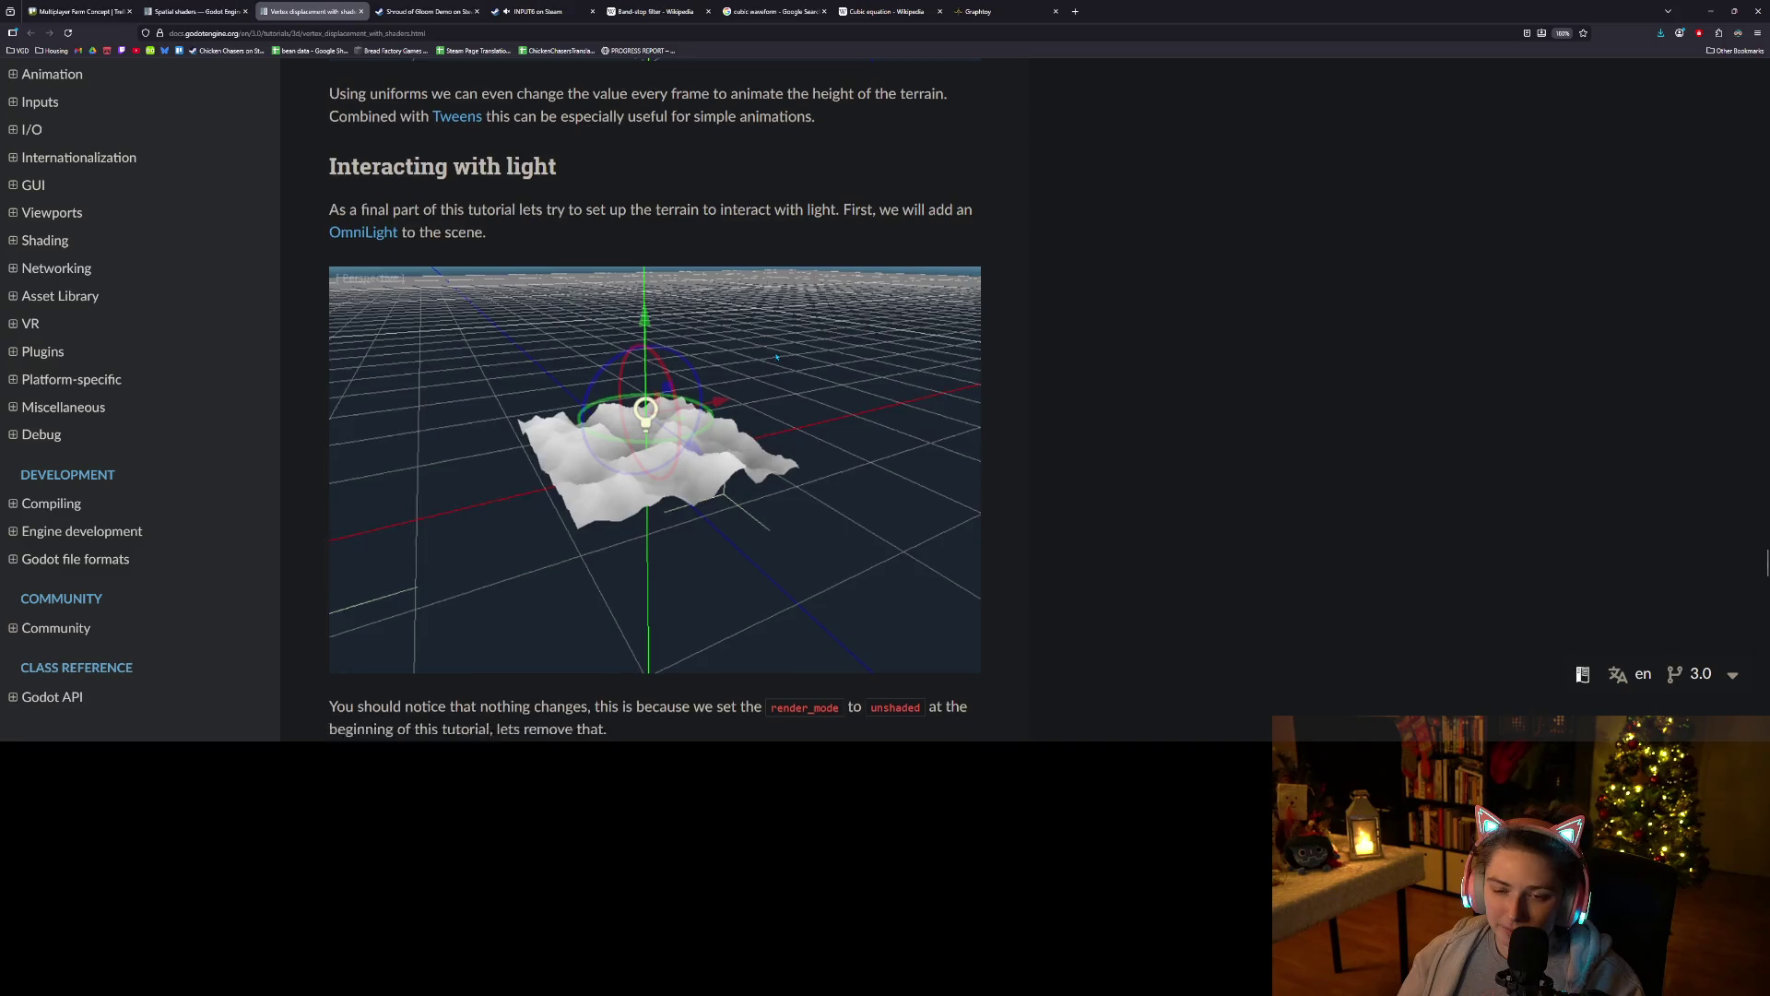
pyautogui.scroll(2, 776, 357)
pyautogui.scroll(2, 776, 357)
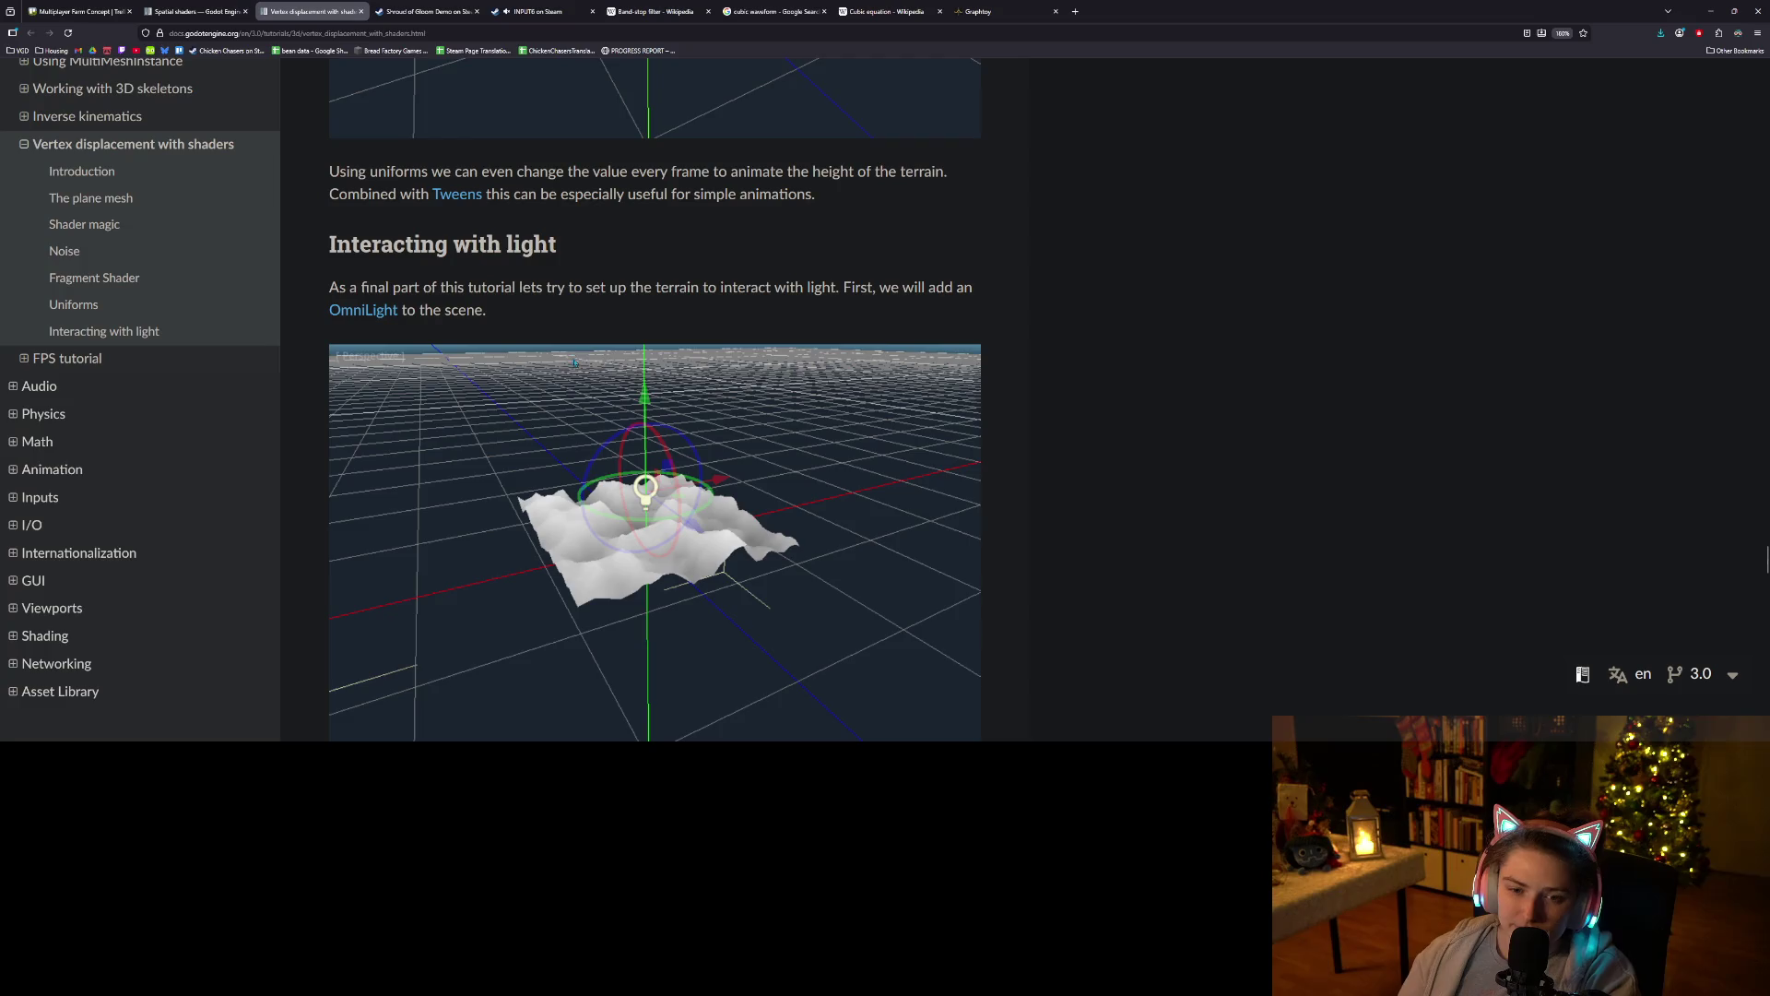
pyautogui.scroll(-5, 572, 361)
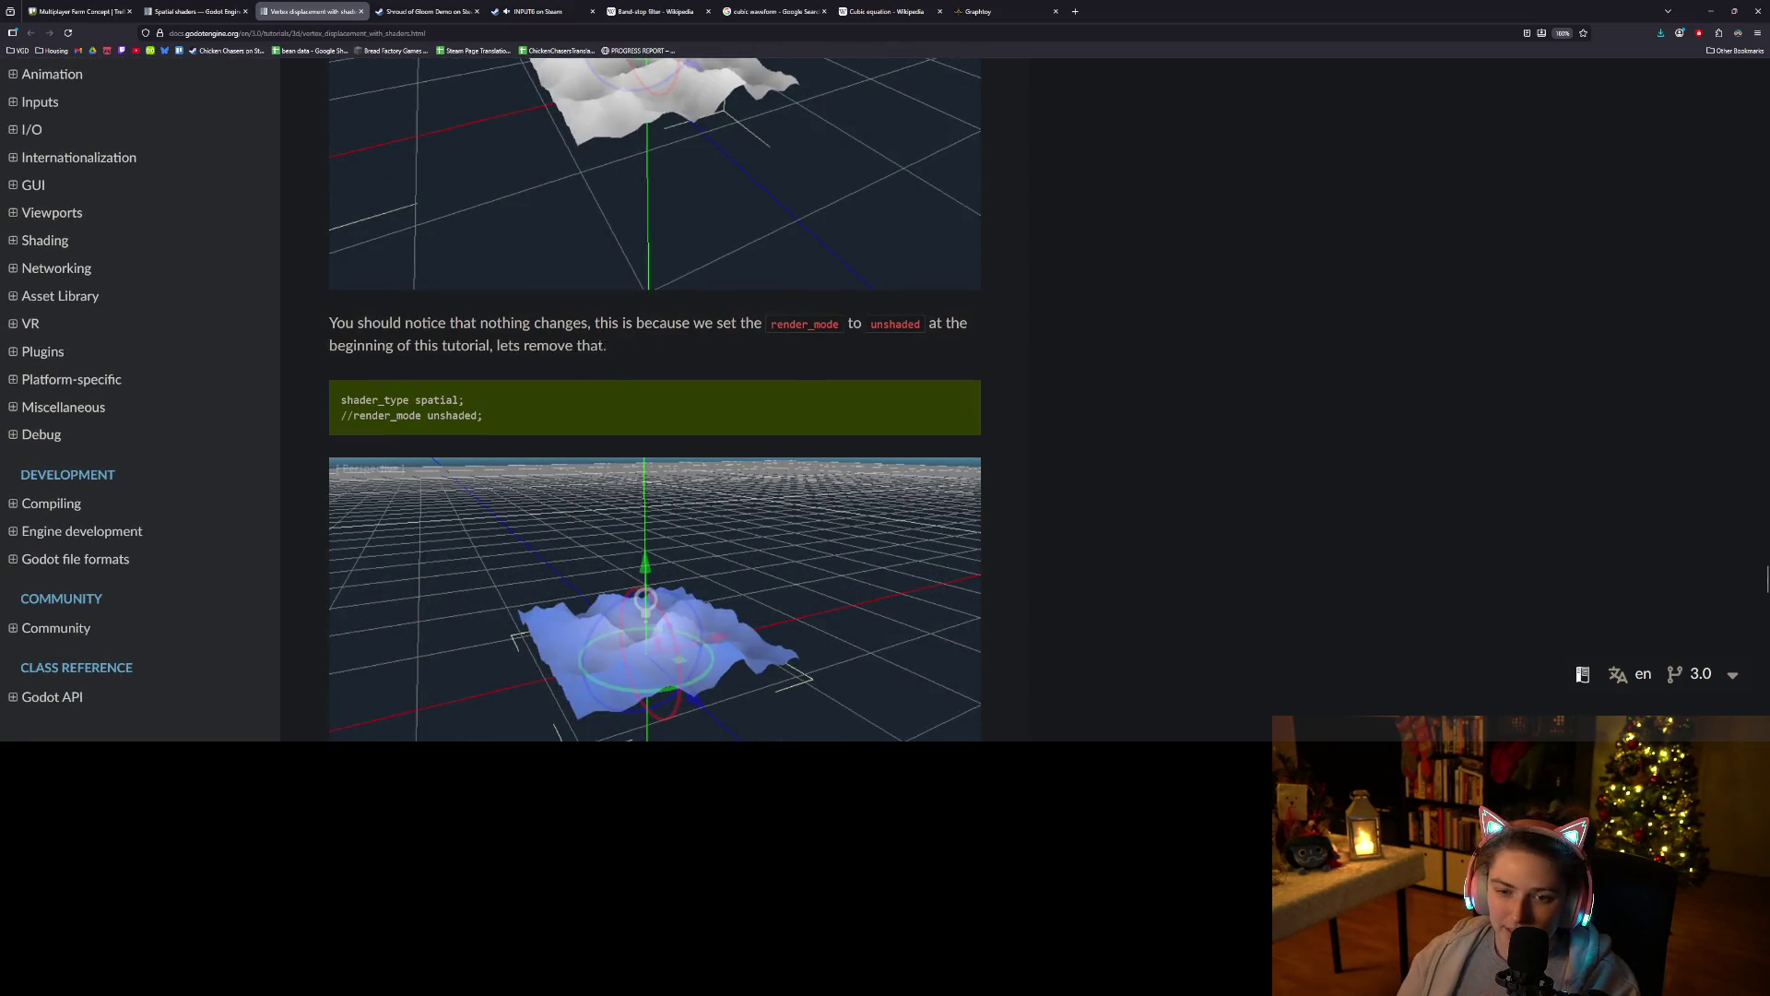
pyautogui.moveTo(636, 322)
pyautogui.mouseDown()
pyautogui.moveTo(608, 347)
pyautogui.moveTo(848, 324)
pyautogui.mouseUp()
pyautogui.click(849, 322)
# Read on to the closing section about height_scale and Primitive Meshes, then minimize the browser.
pyautogui.scroll(-2, 574, 352)
pyautogui.scroll(-4, 575, 352)
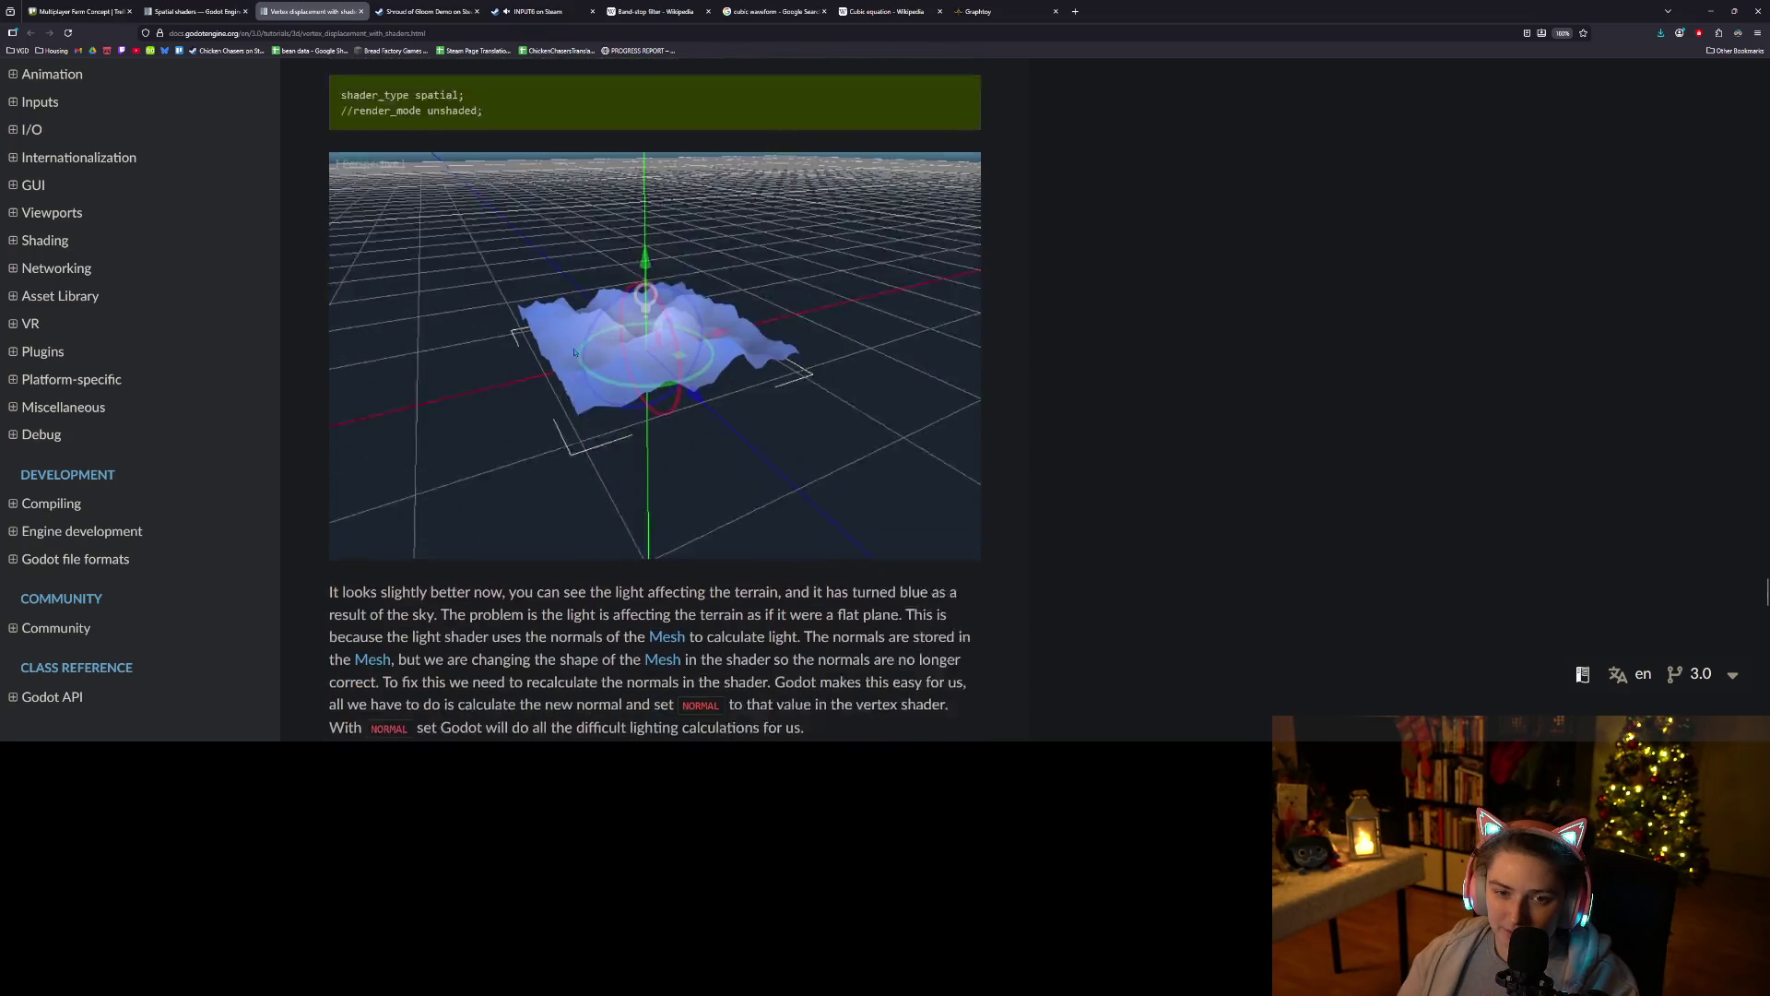
pyautogui.scroll(3, 574, 349)
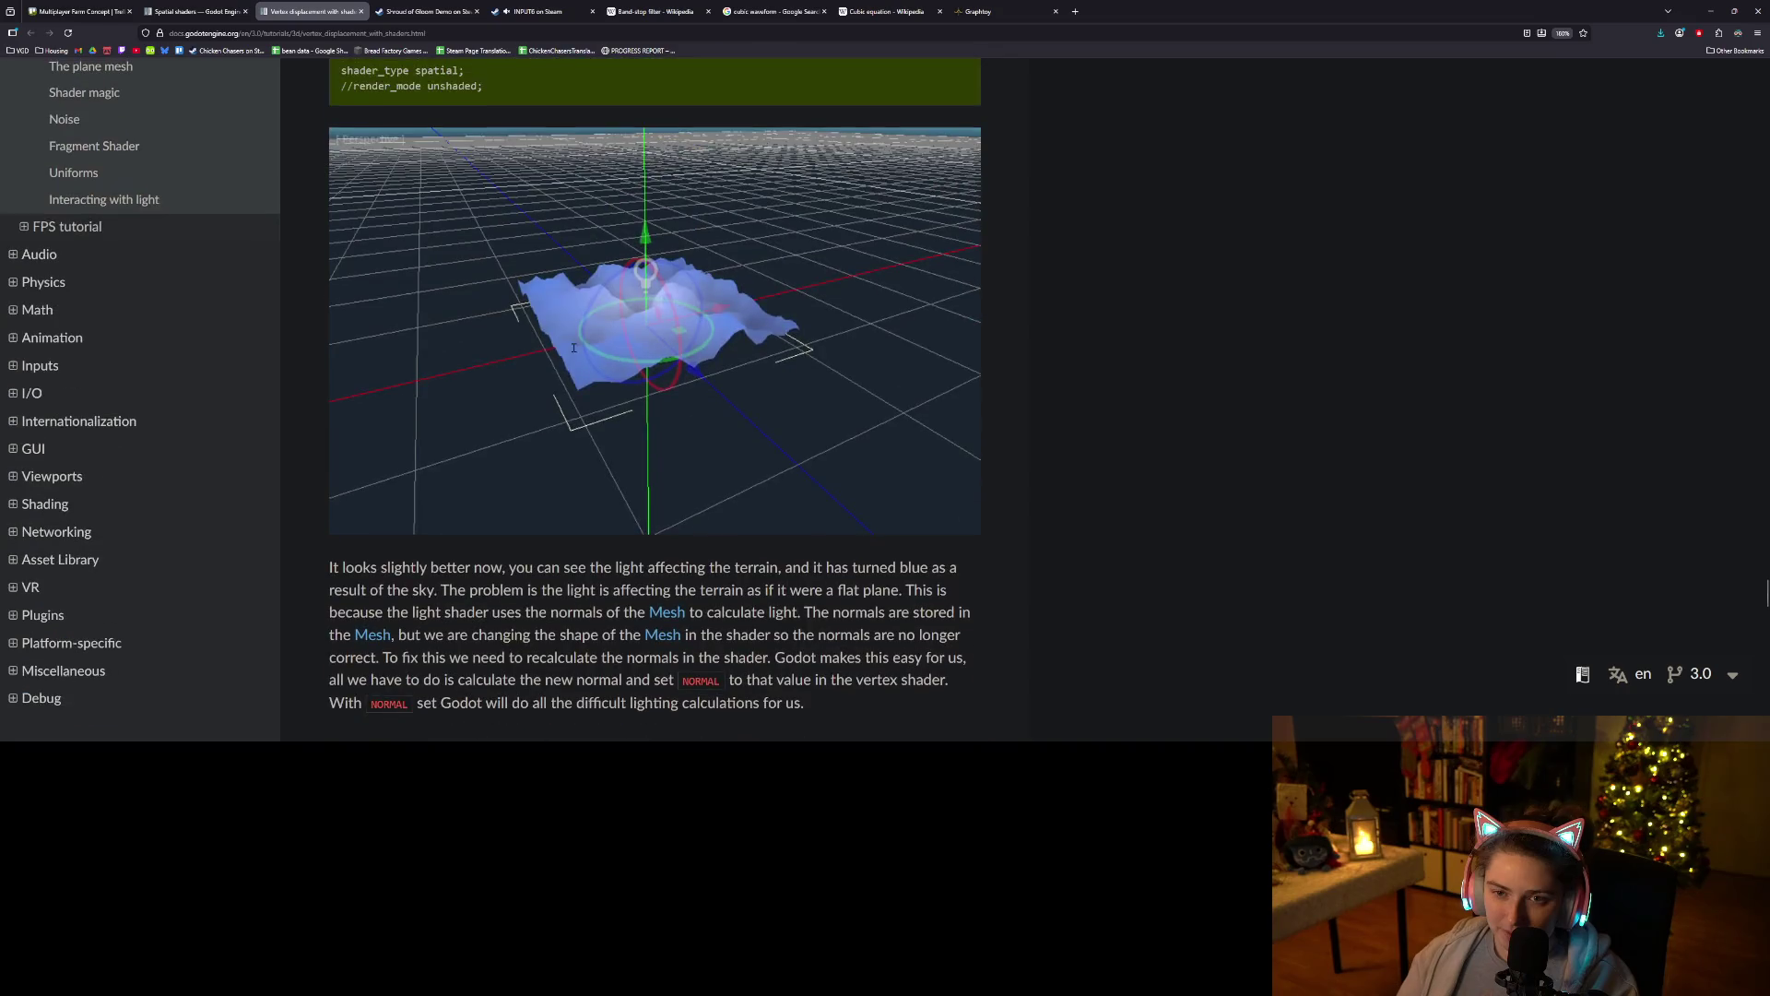
pyautogui.scroll(-6, 582, 355)
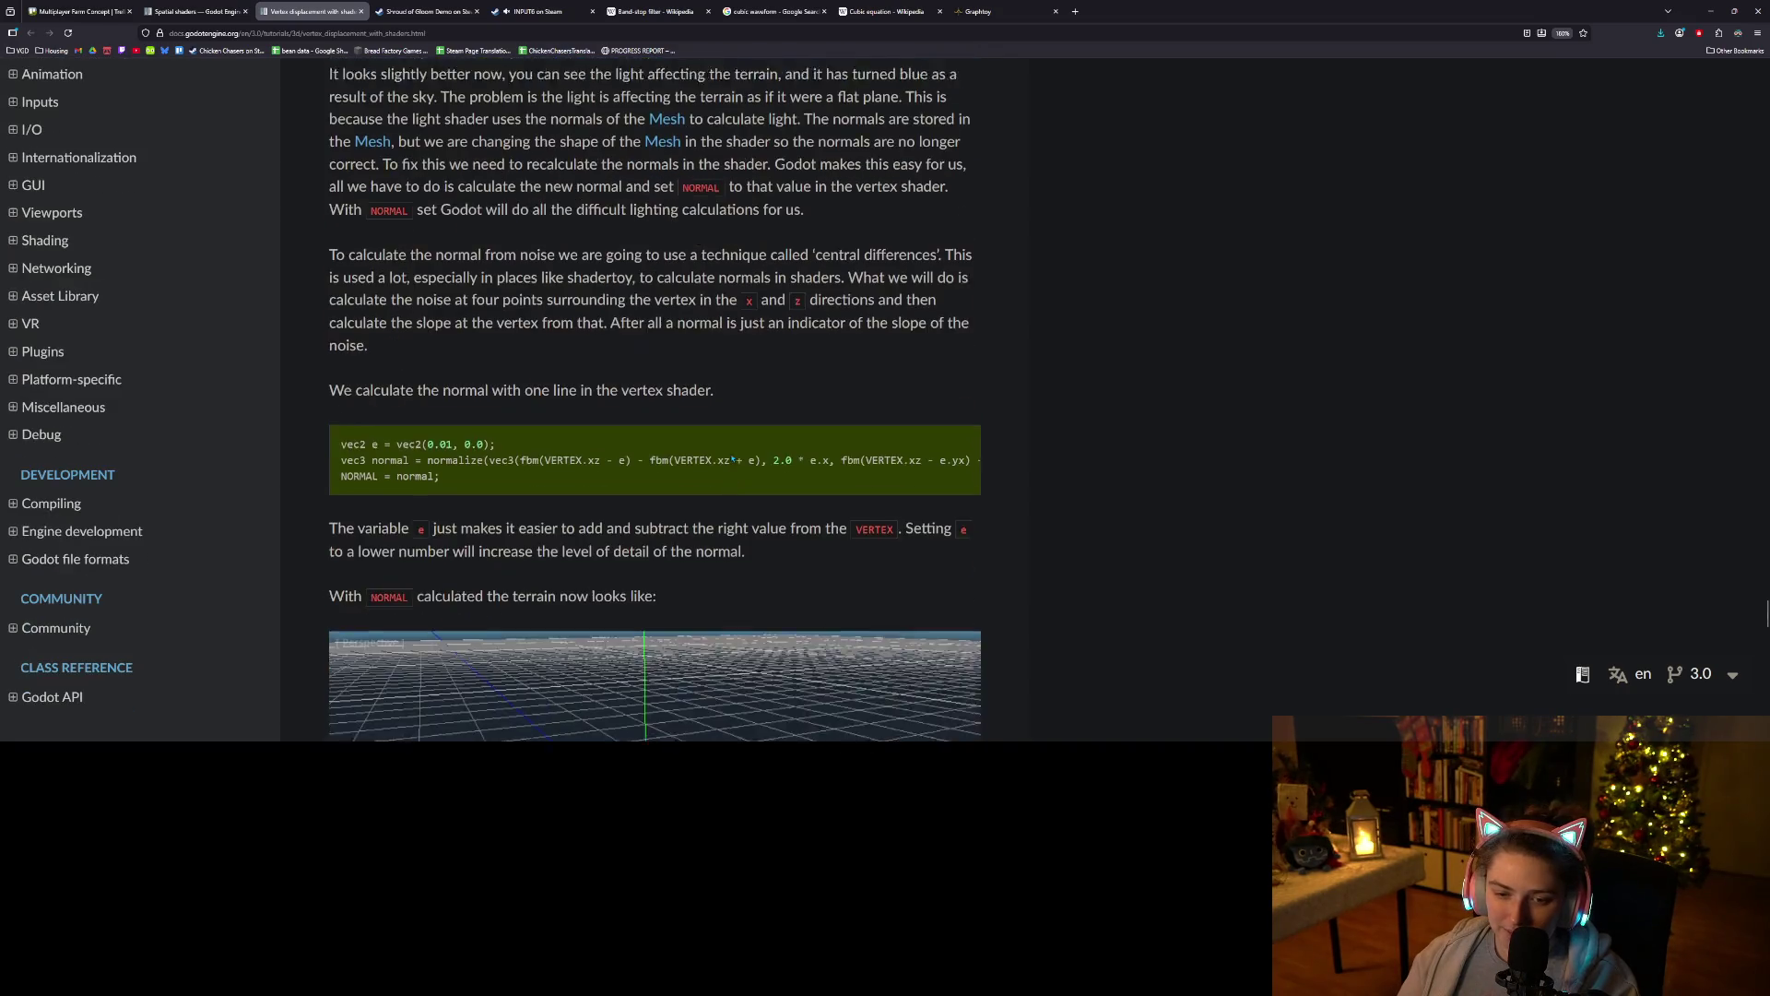
pyautogui.scroll(-9, 724, 452)
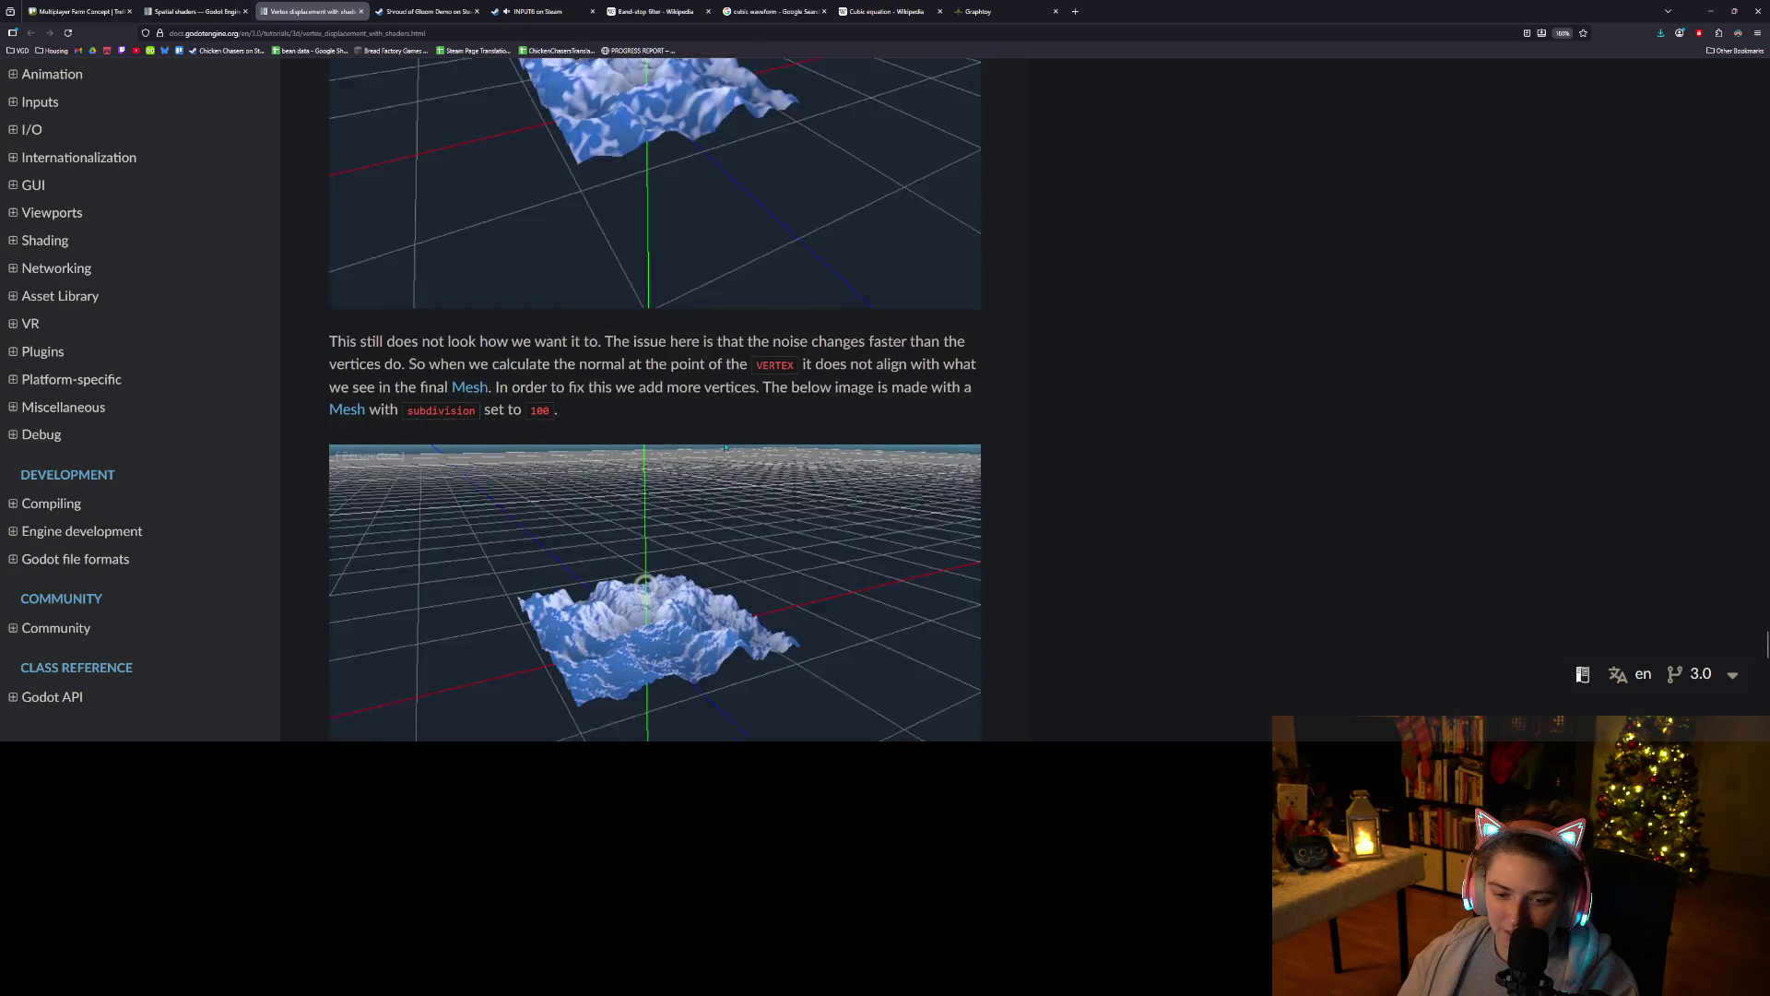
pyautogui.scroll(-3, 740, 428)
pyautogui.scroll(-15, 742, 475)
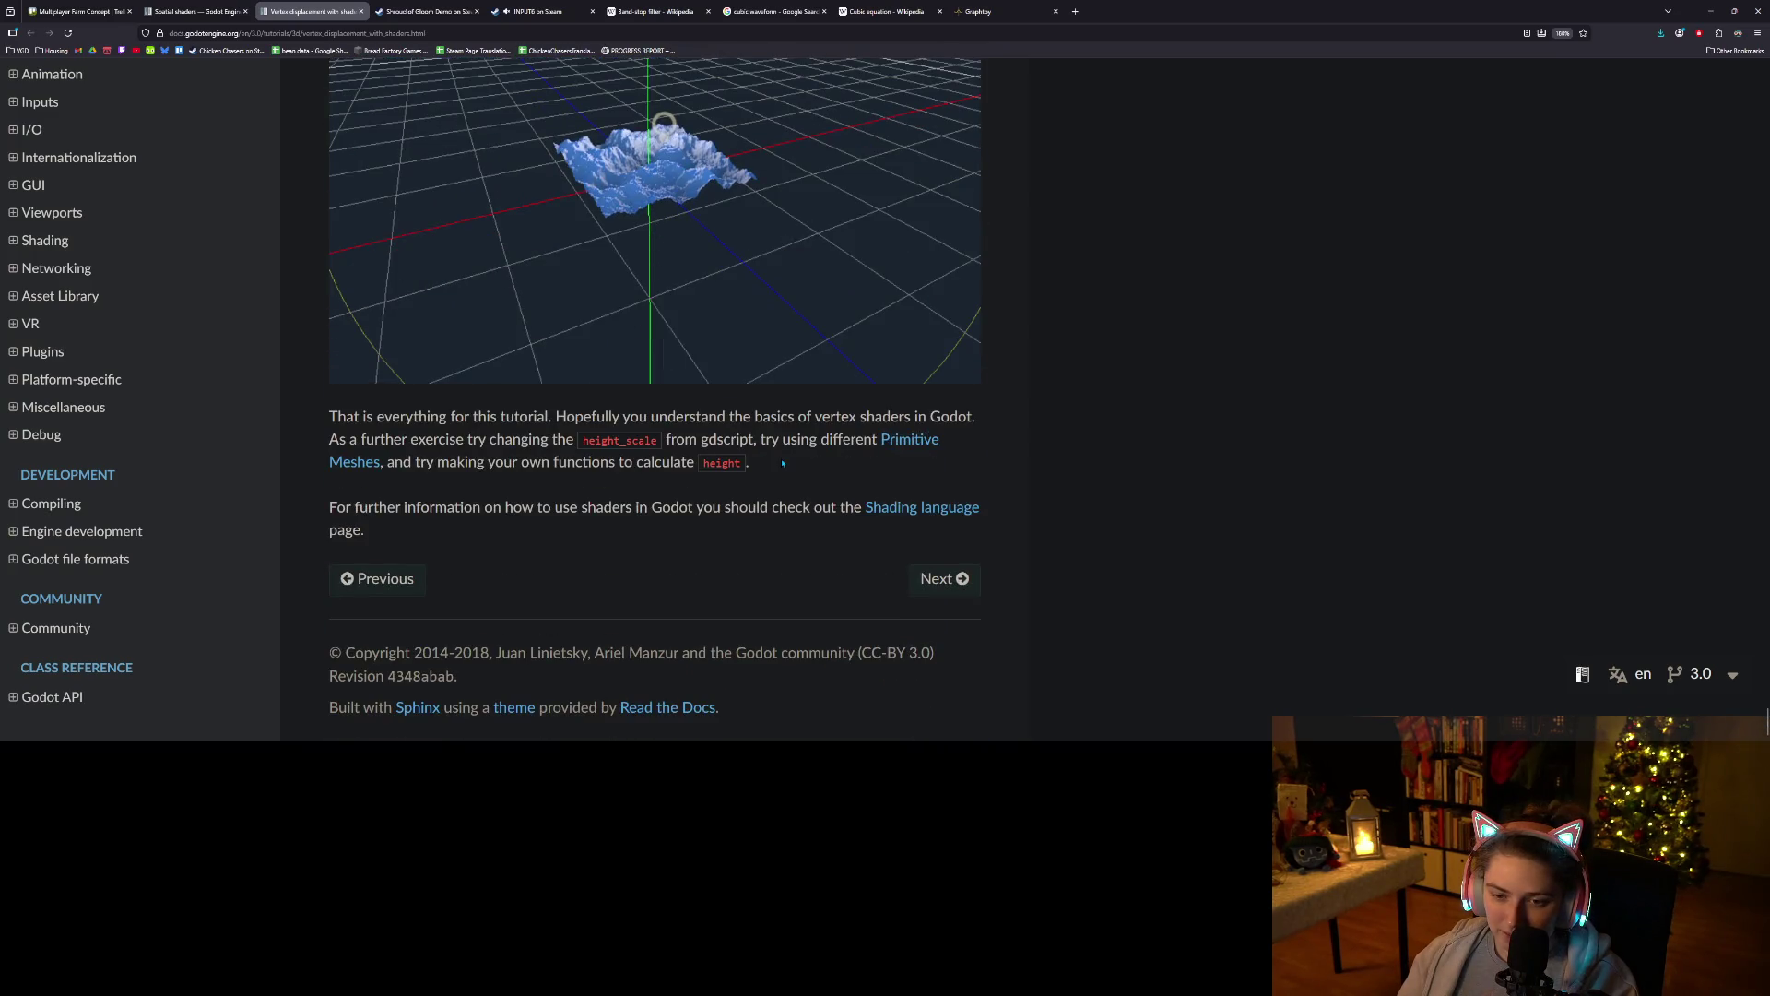
pyautogui.click(1711, 11)
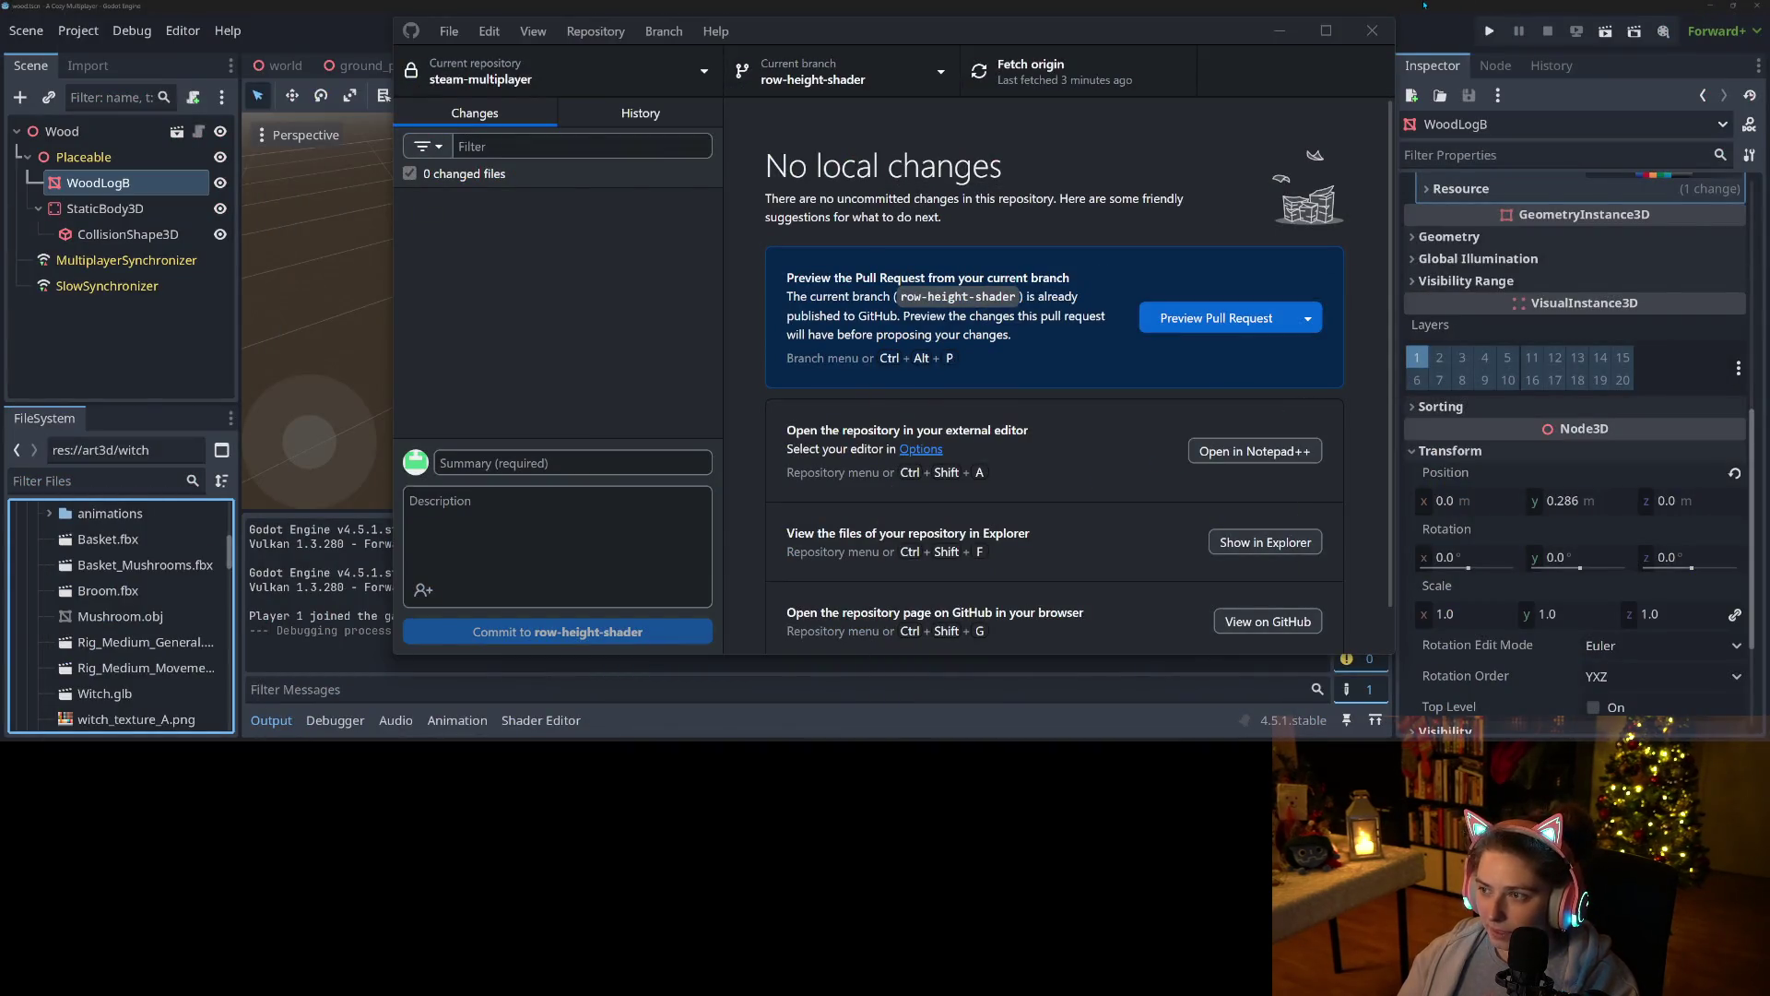
# Inspect the StaticBody3D and its collision shape in the base tree scene.
pyautogui.click(1425, 5)
pyautogui.click(468, 70)
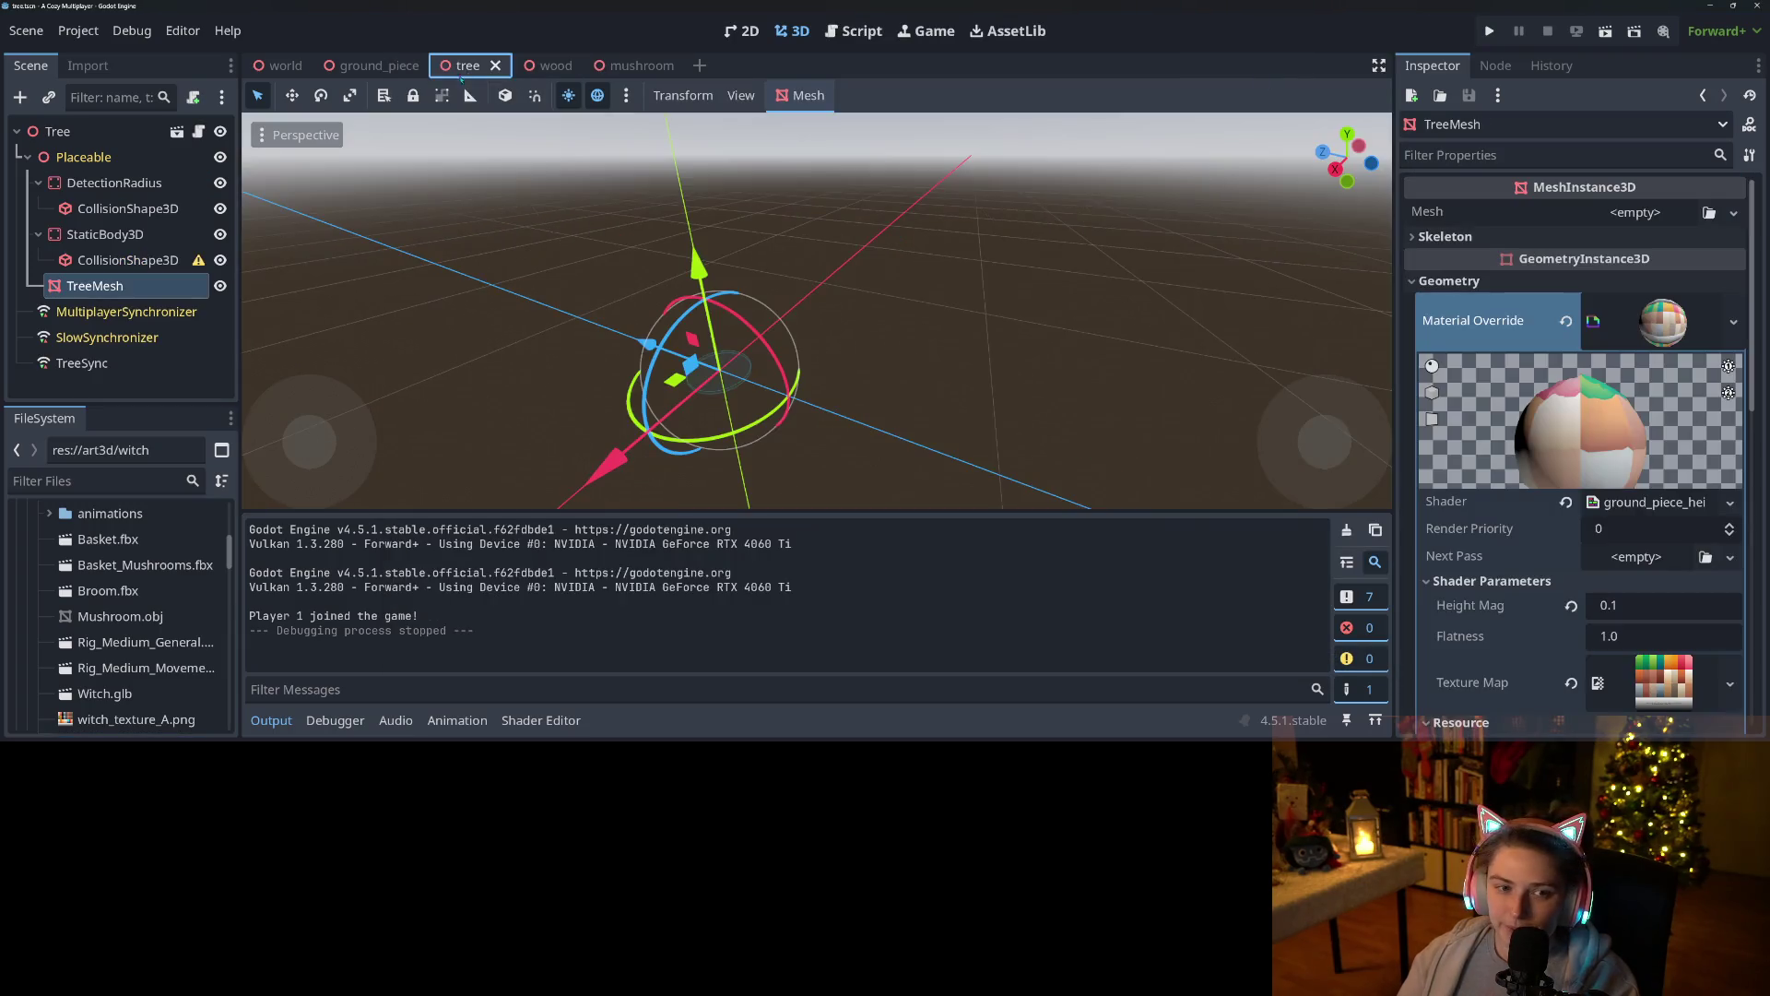
pyautogui.click(117, 261)
pyautogui.click(106, 235)
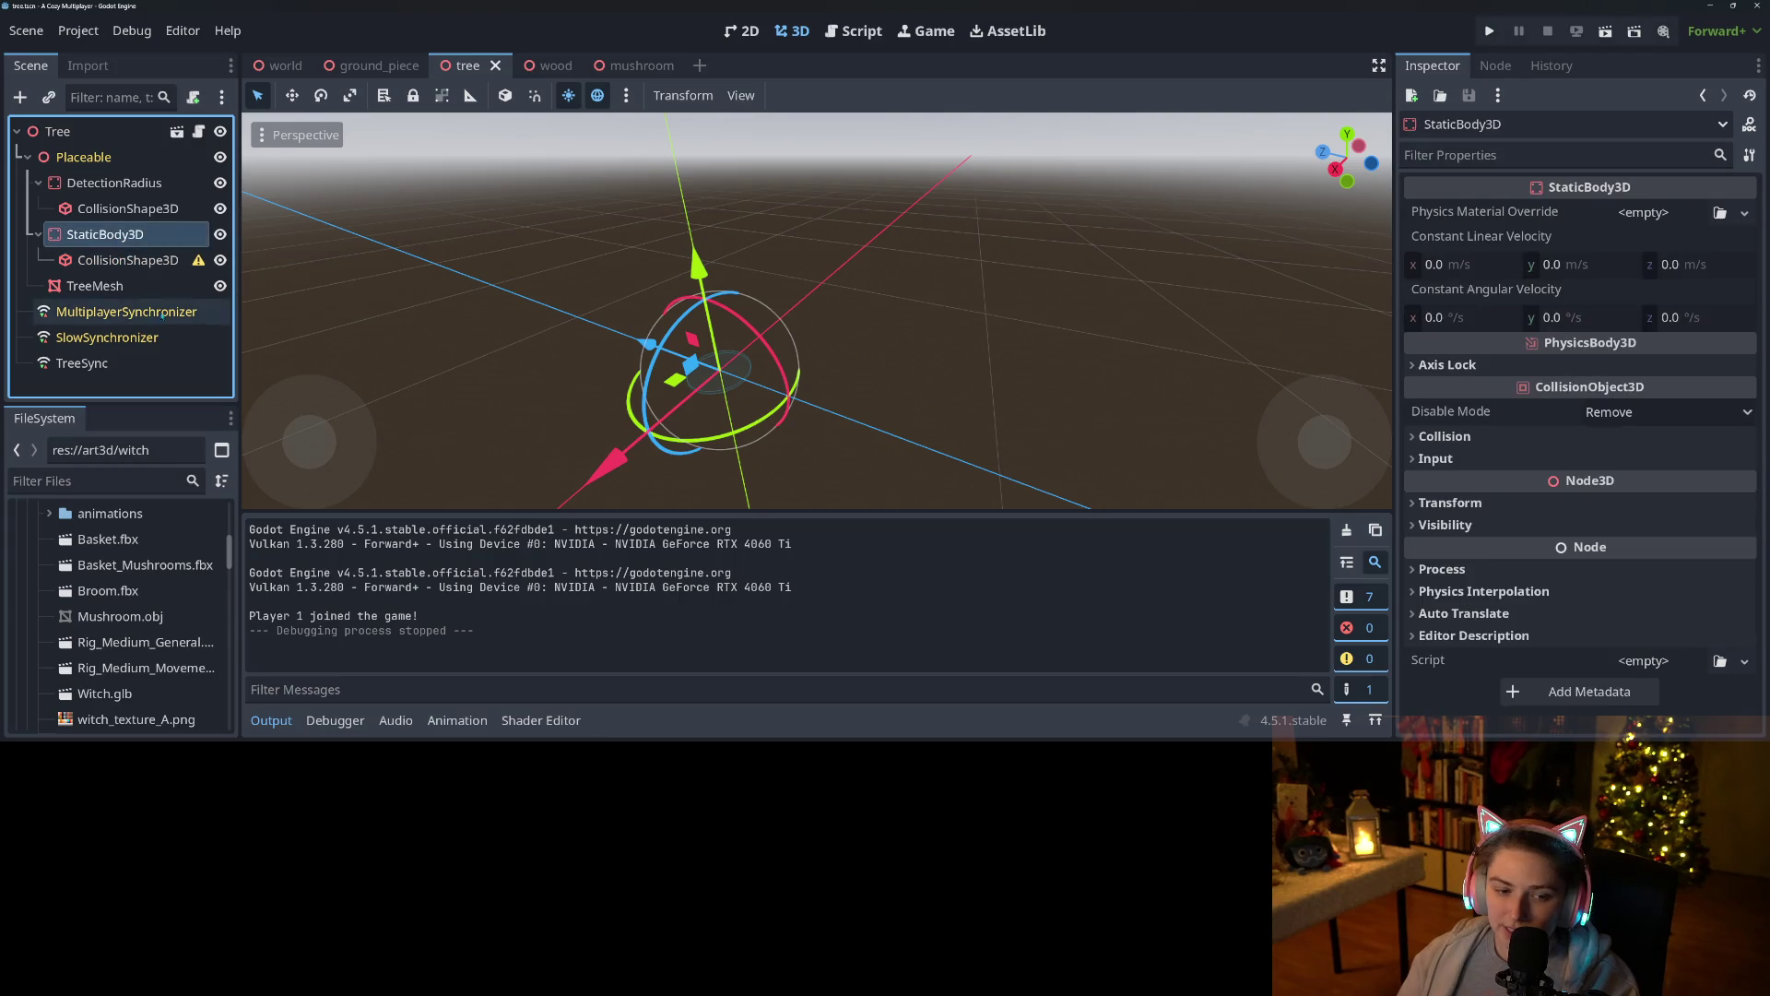
pyautogui.scroll(4, 72, 645)
pyautogui.scroll(-10, 72, 645)
pyautogui.scroll(-3, 74, 636)
# Delete CollisionShape3D2 and CollisionShape3D3 from tree_2c and CollisionShape3D2 from tree_2d.
pyautogui.click(37, 587)
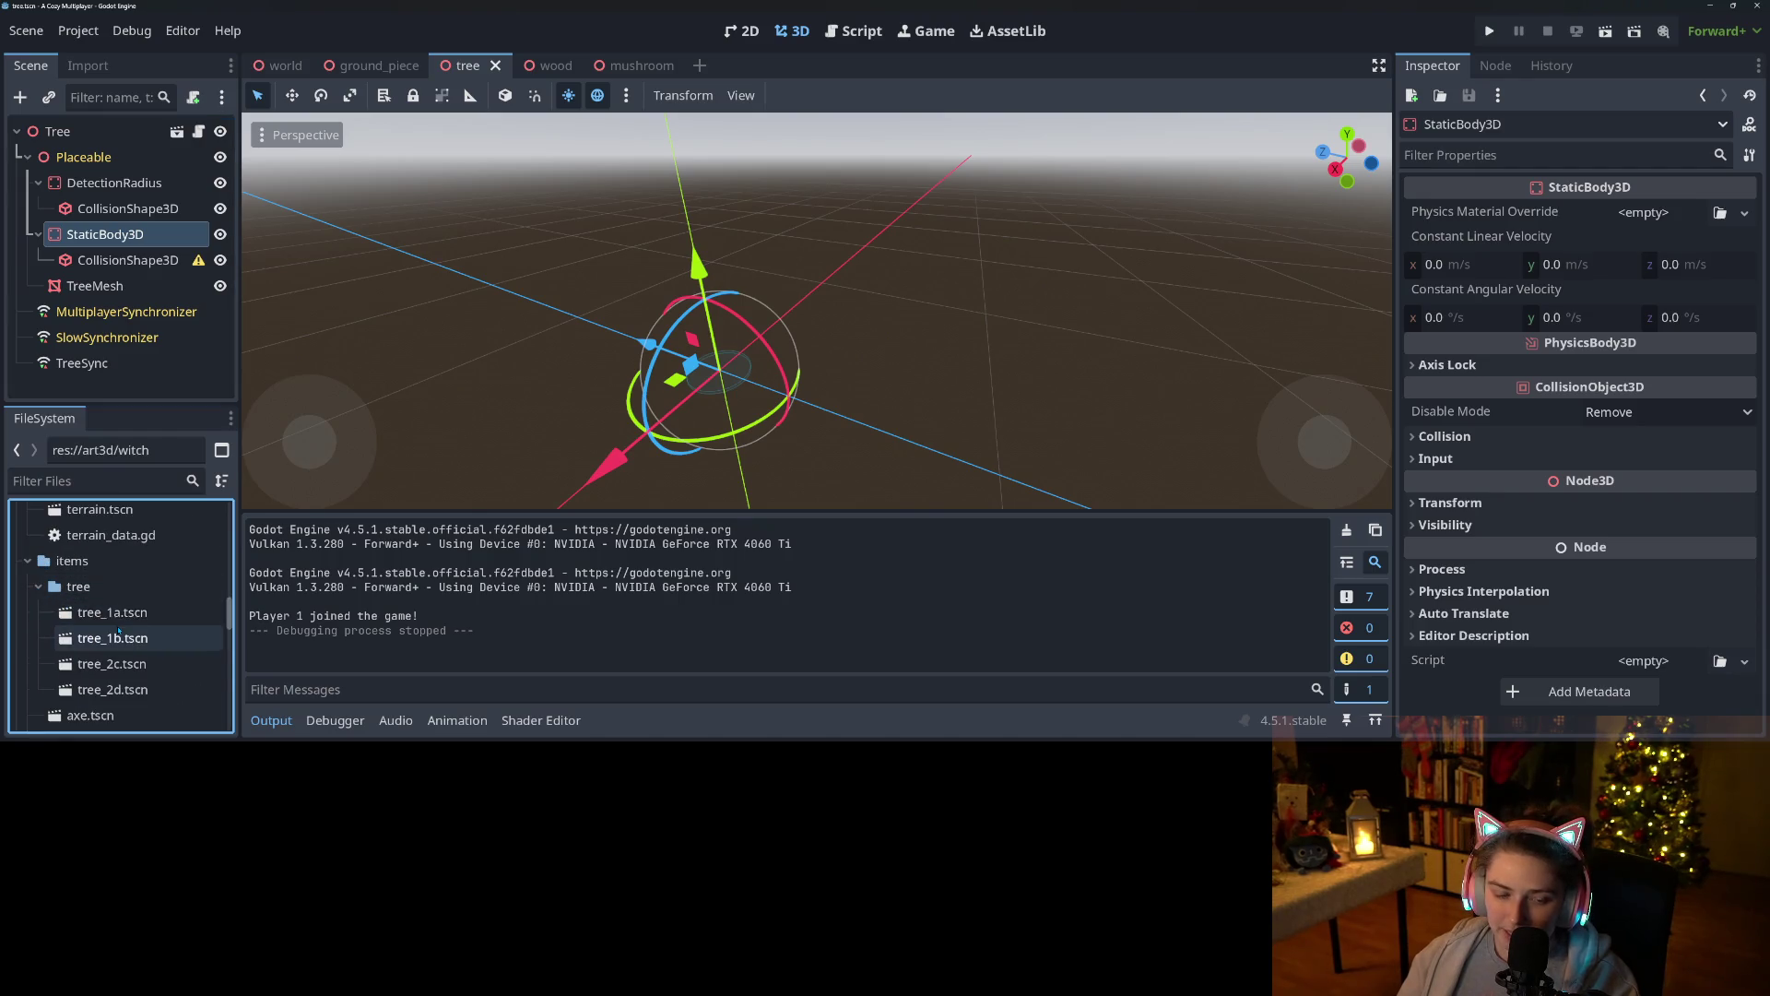
pyautogui.doubleClick(111, 664)
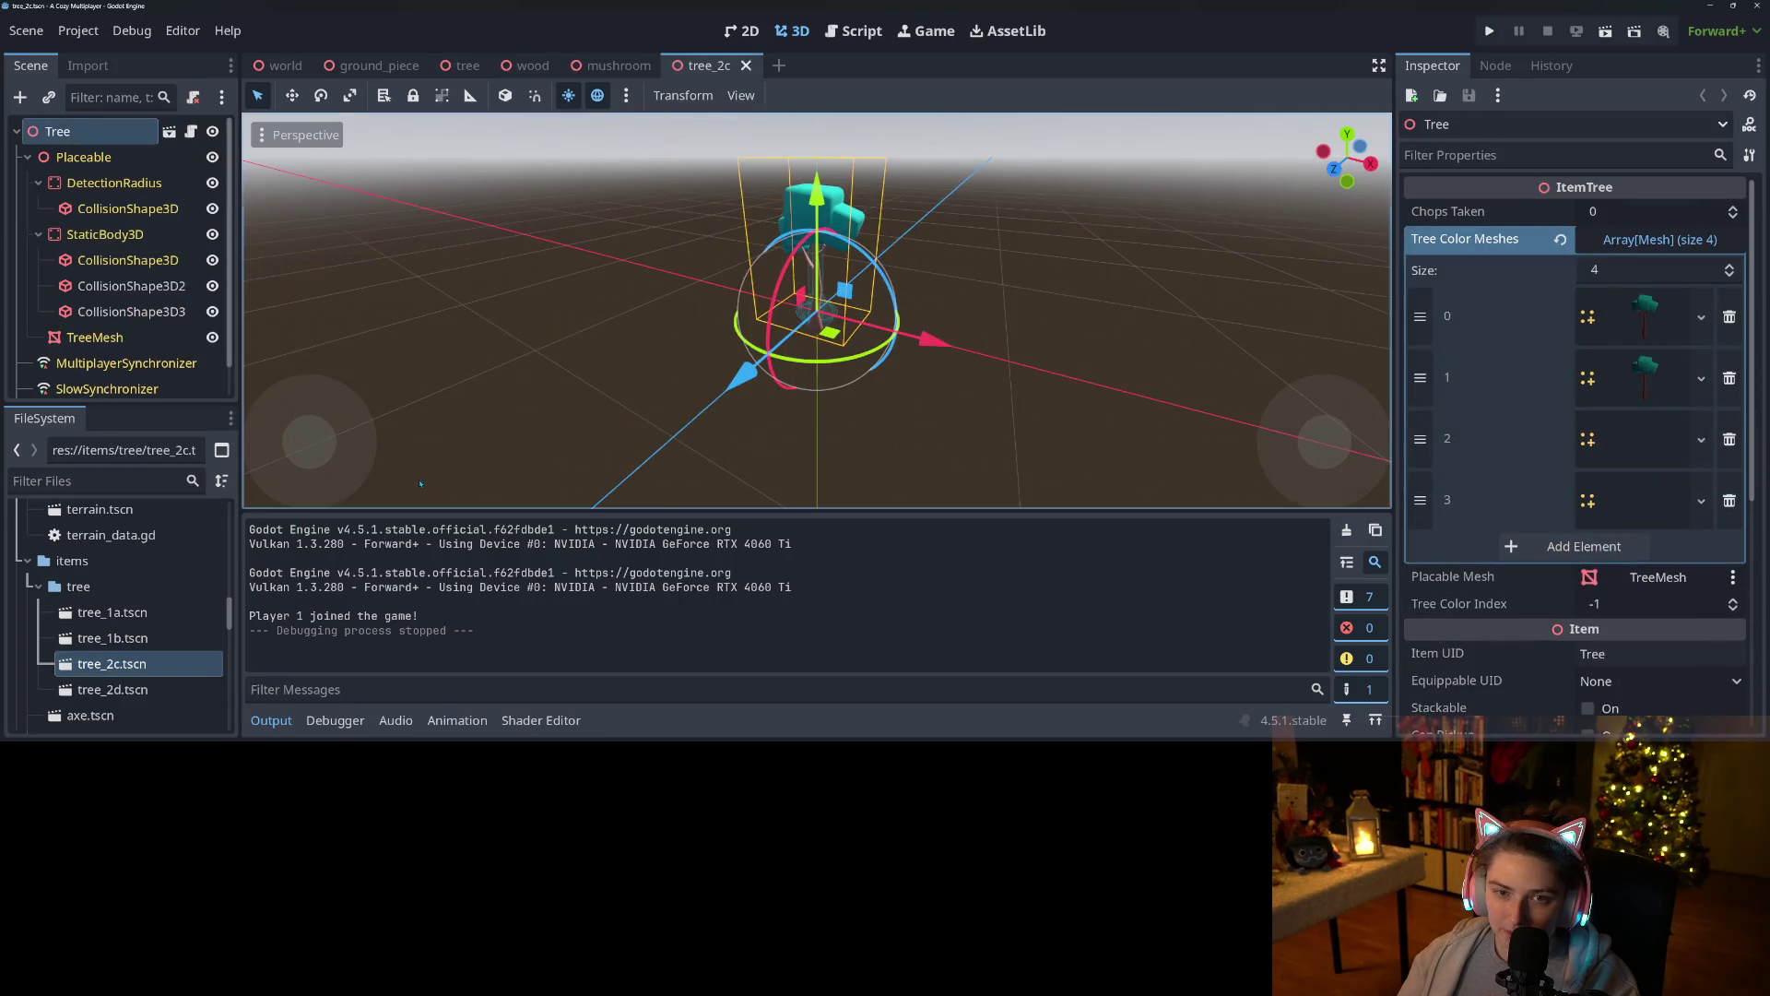
pyautogui.click(107, 238)
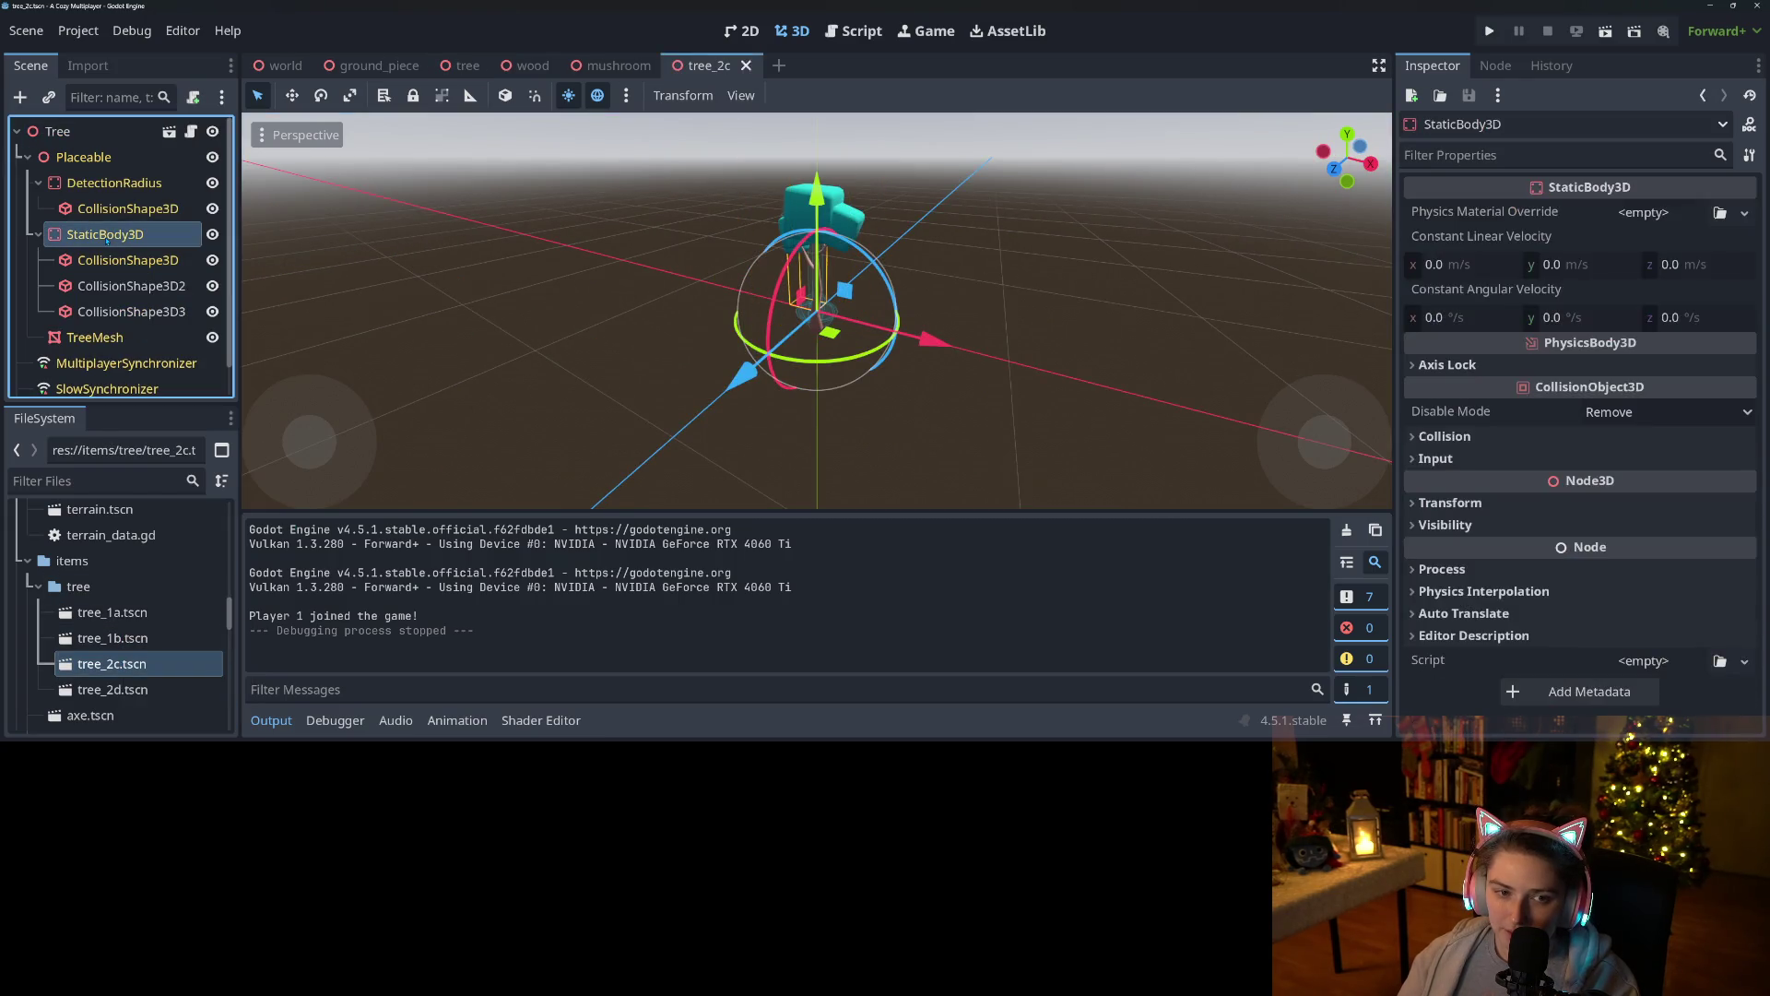
pyautogui.click(131, 286)
pyautogui.keyDown('shift'); pyautogui.click(143, 313); pyautogui.keyUp('shift')
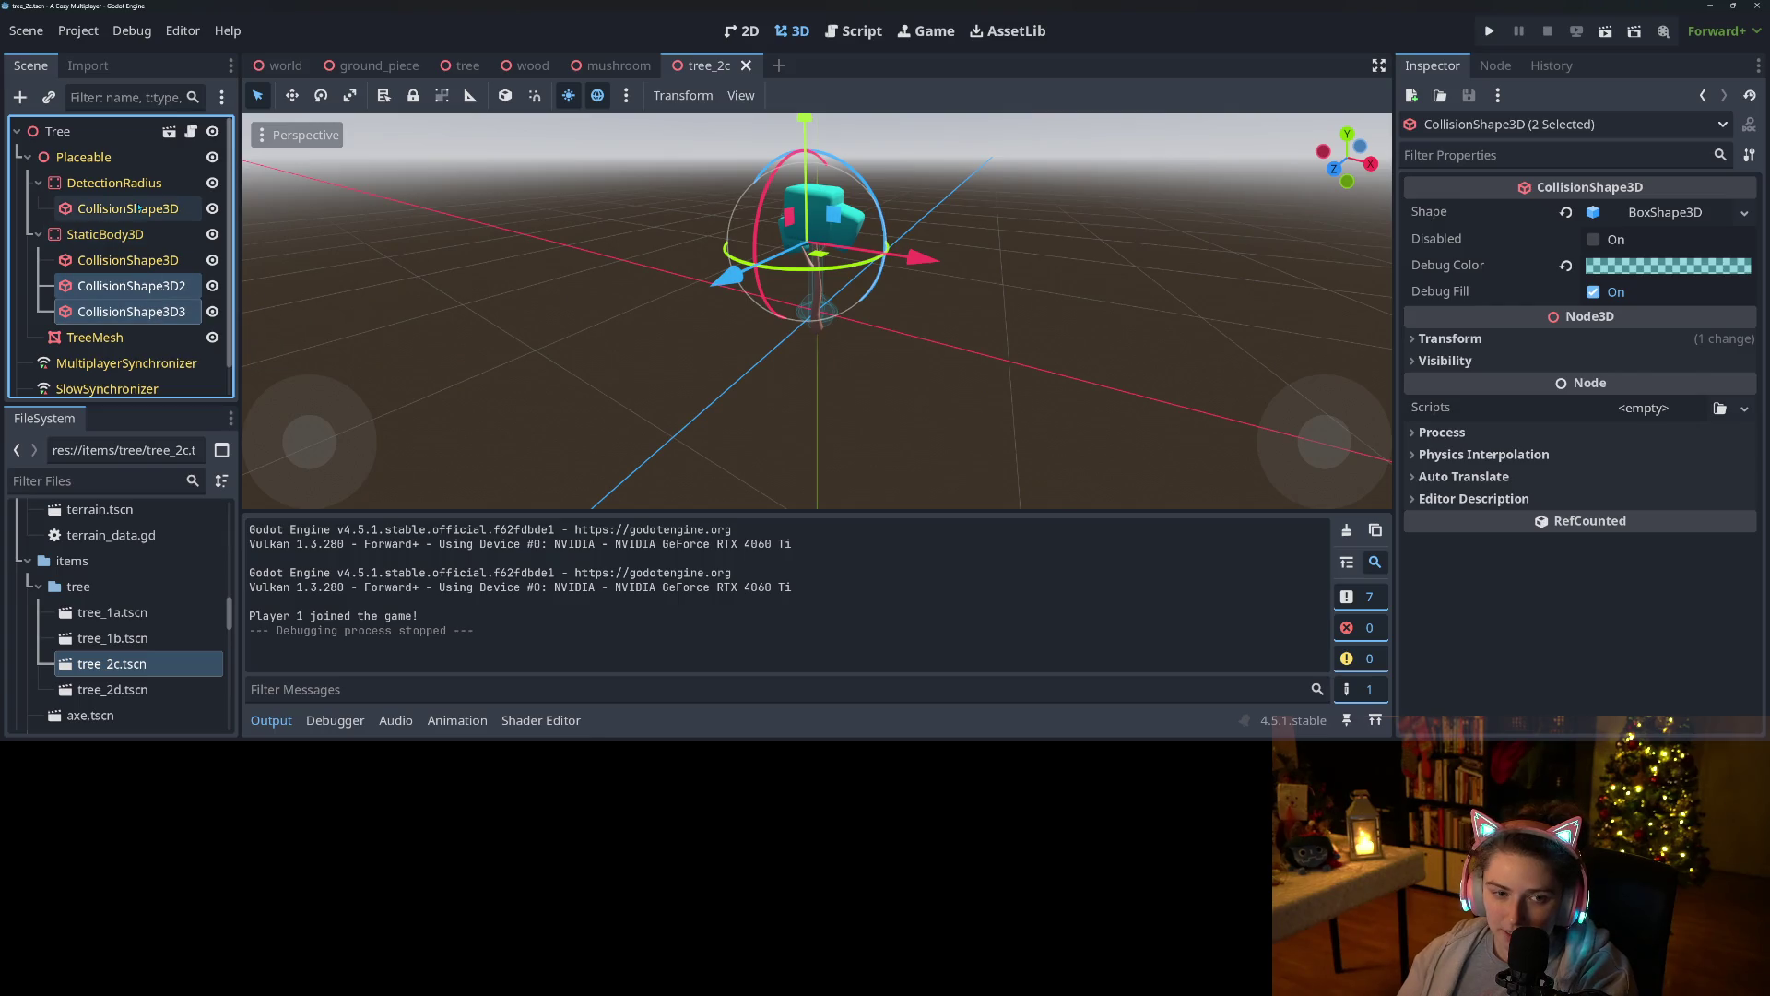
pyautogui.press('Delete')
pyautogui.press('Return')
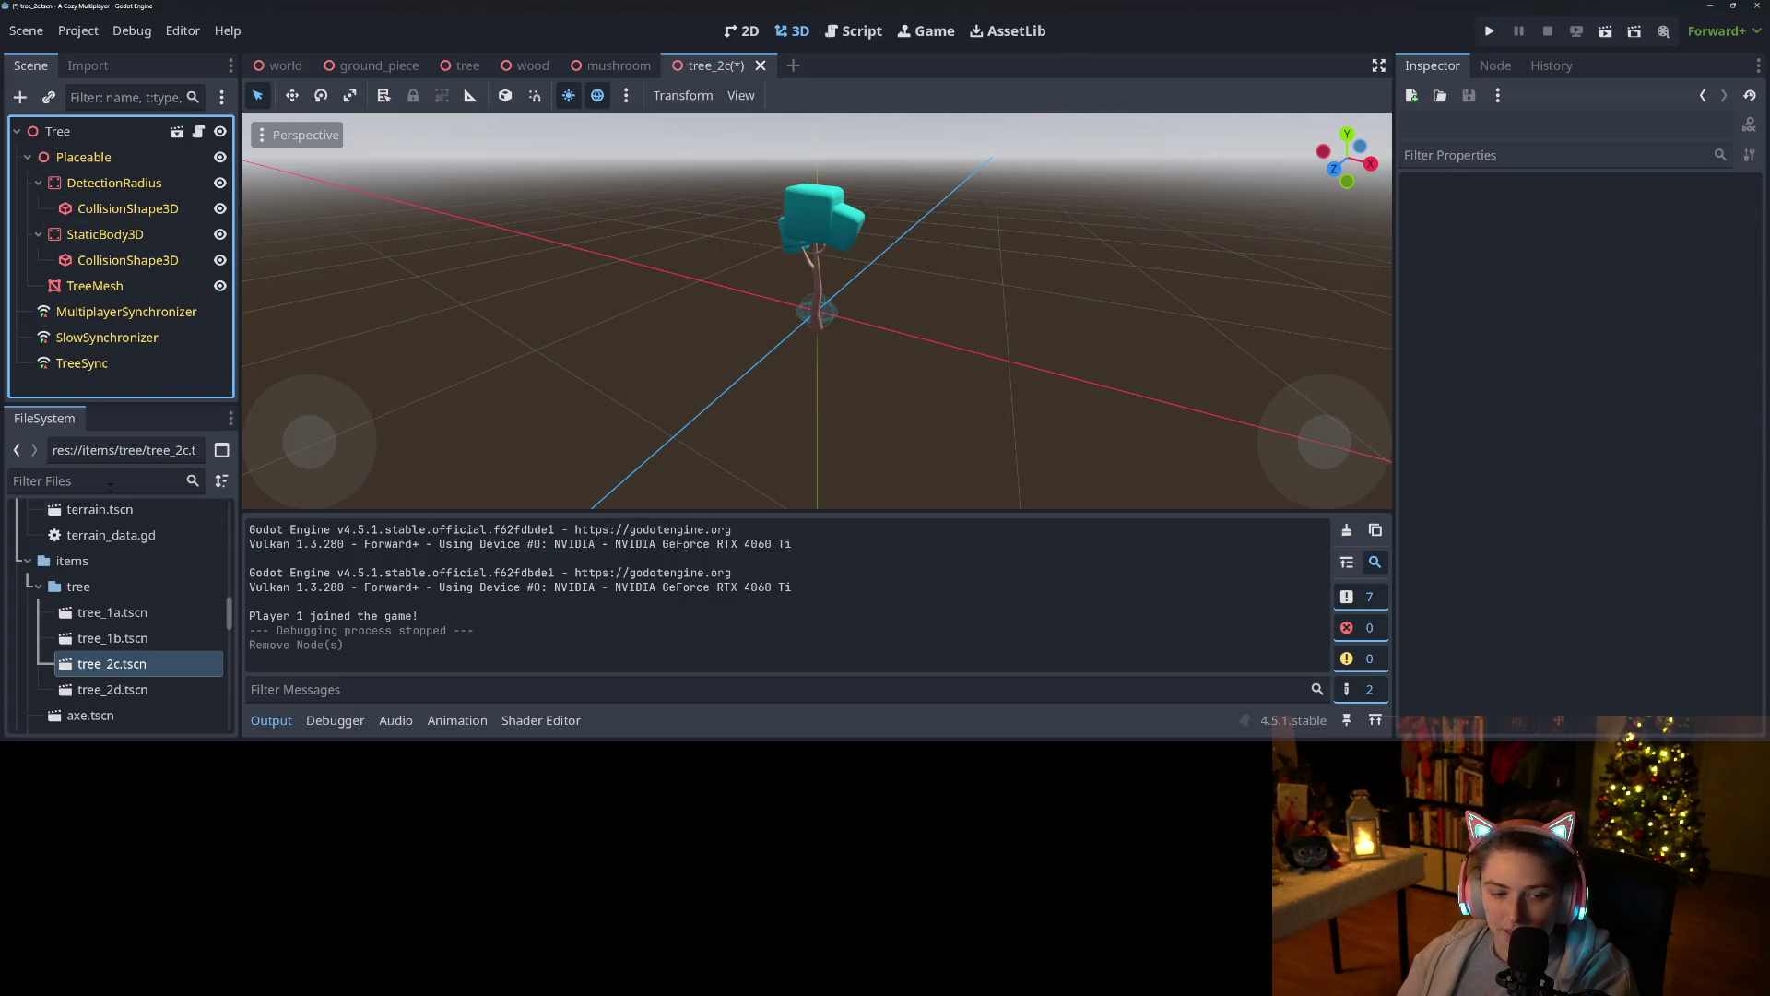
pyautogui.doubleClick(112, 690)
pyautogui.click(167, 293)
pyautogui.press('Delete')
pyautogui.press('Return')
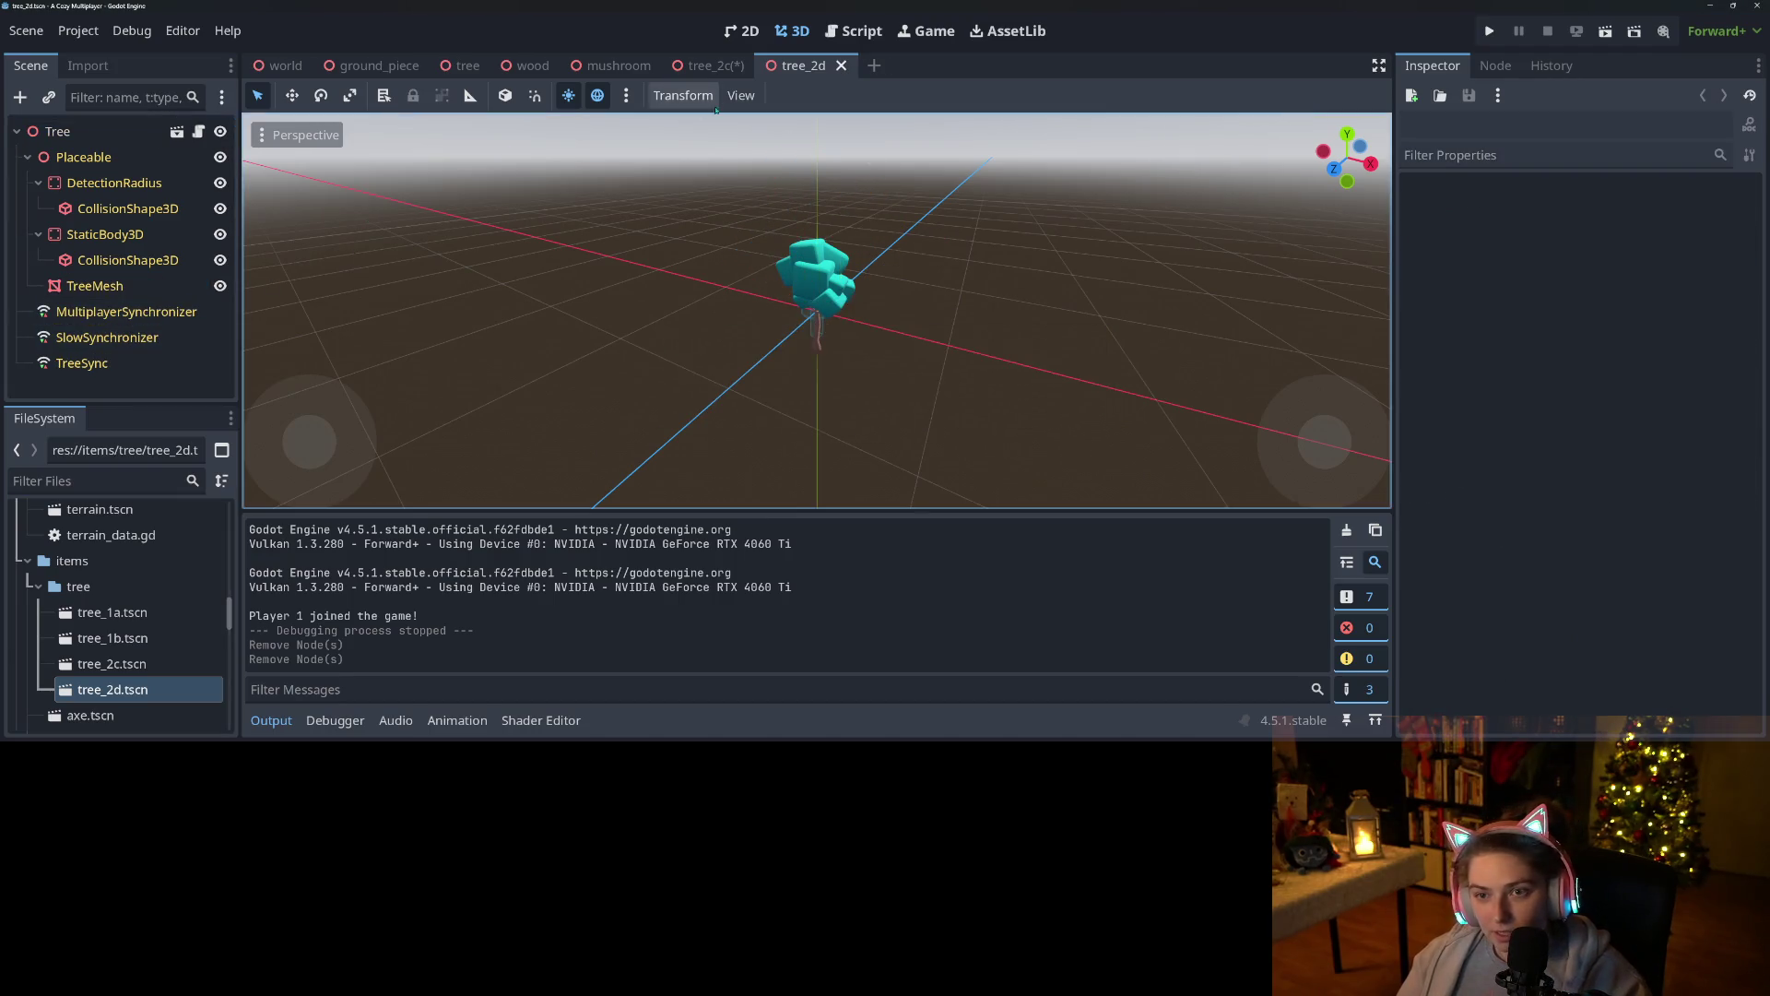
# Delete the StaticBody3D from the base tree scene and save it.
pyautogui.click(708, 66)
pyautogui.click(468, 65)
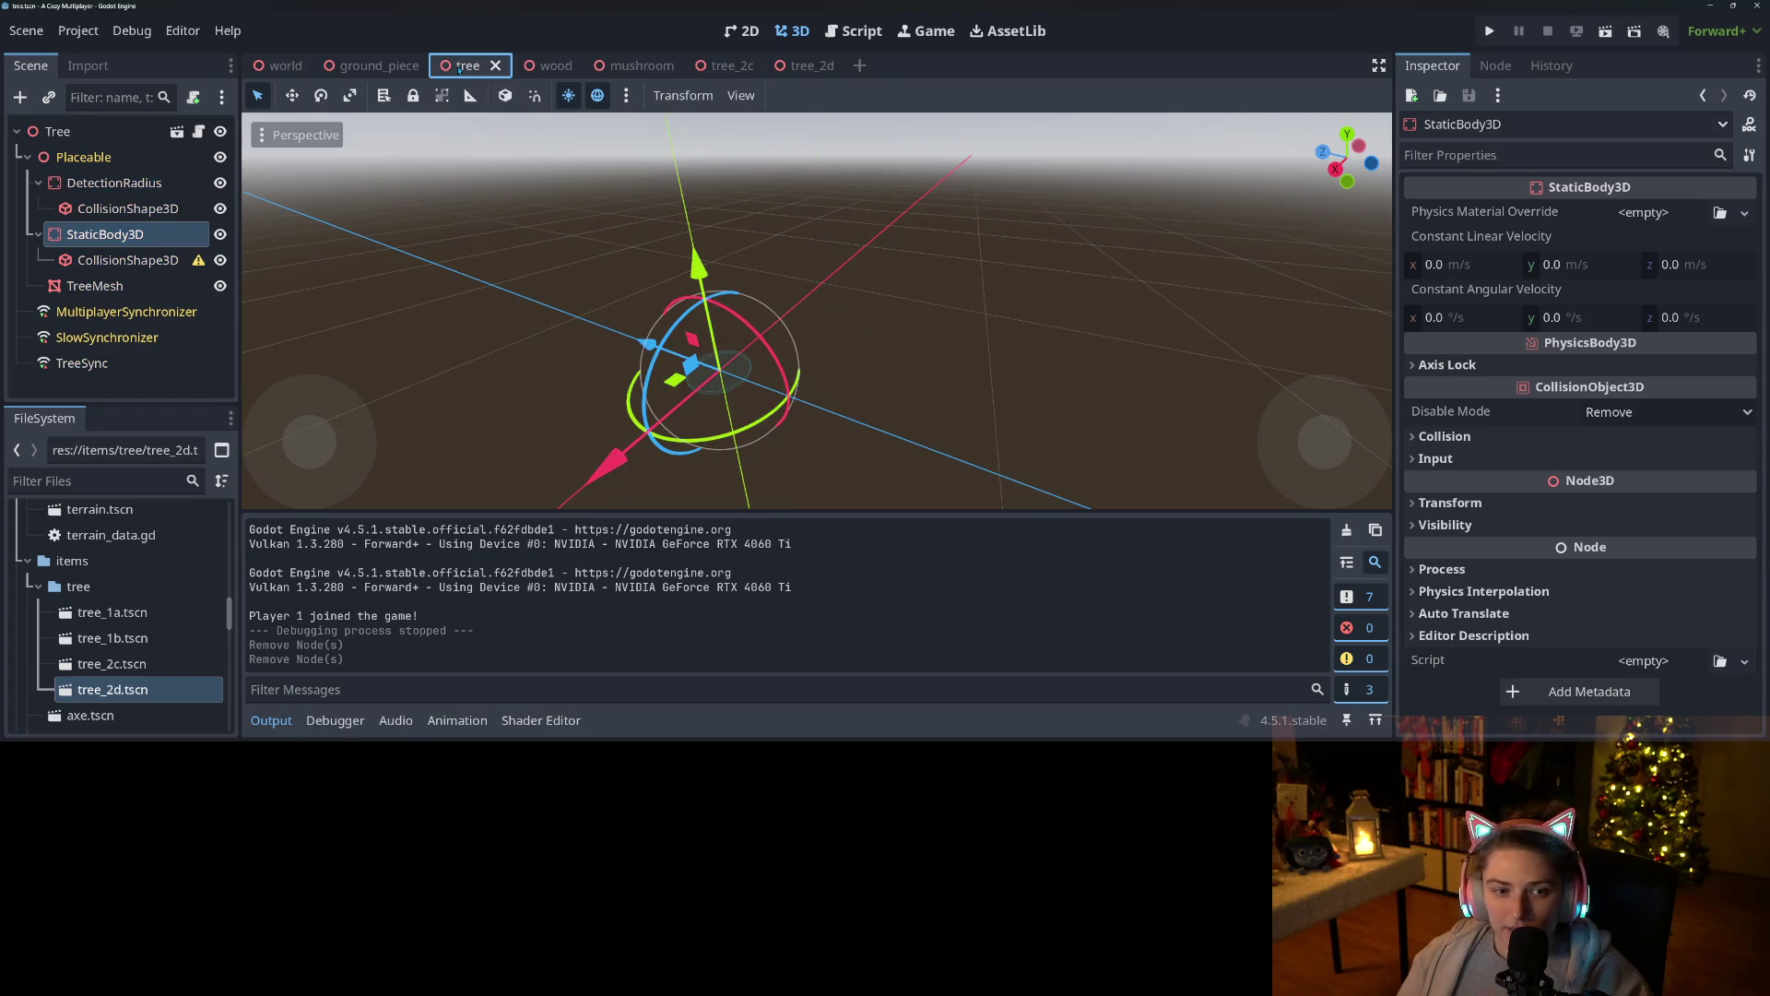
pyautogui.click(102, 285)
pyautogui.click(131, 236)
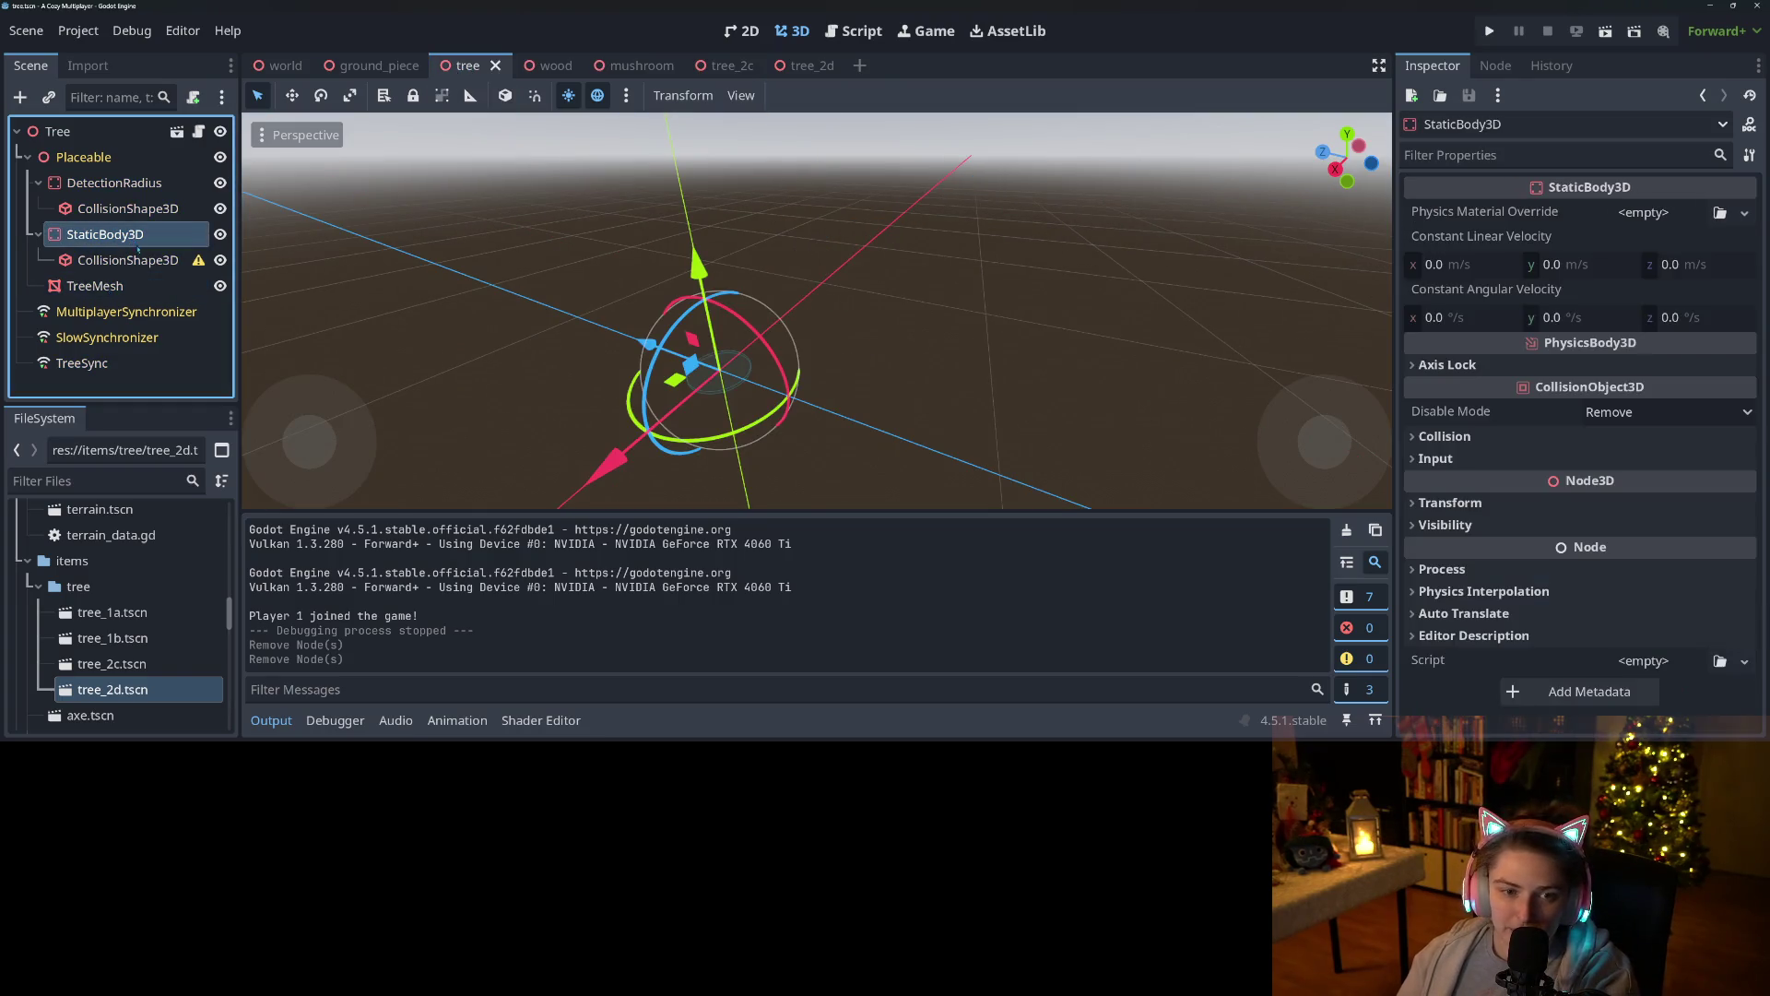
pyautogui.press('Delete')
pyautogui.press('Return')
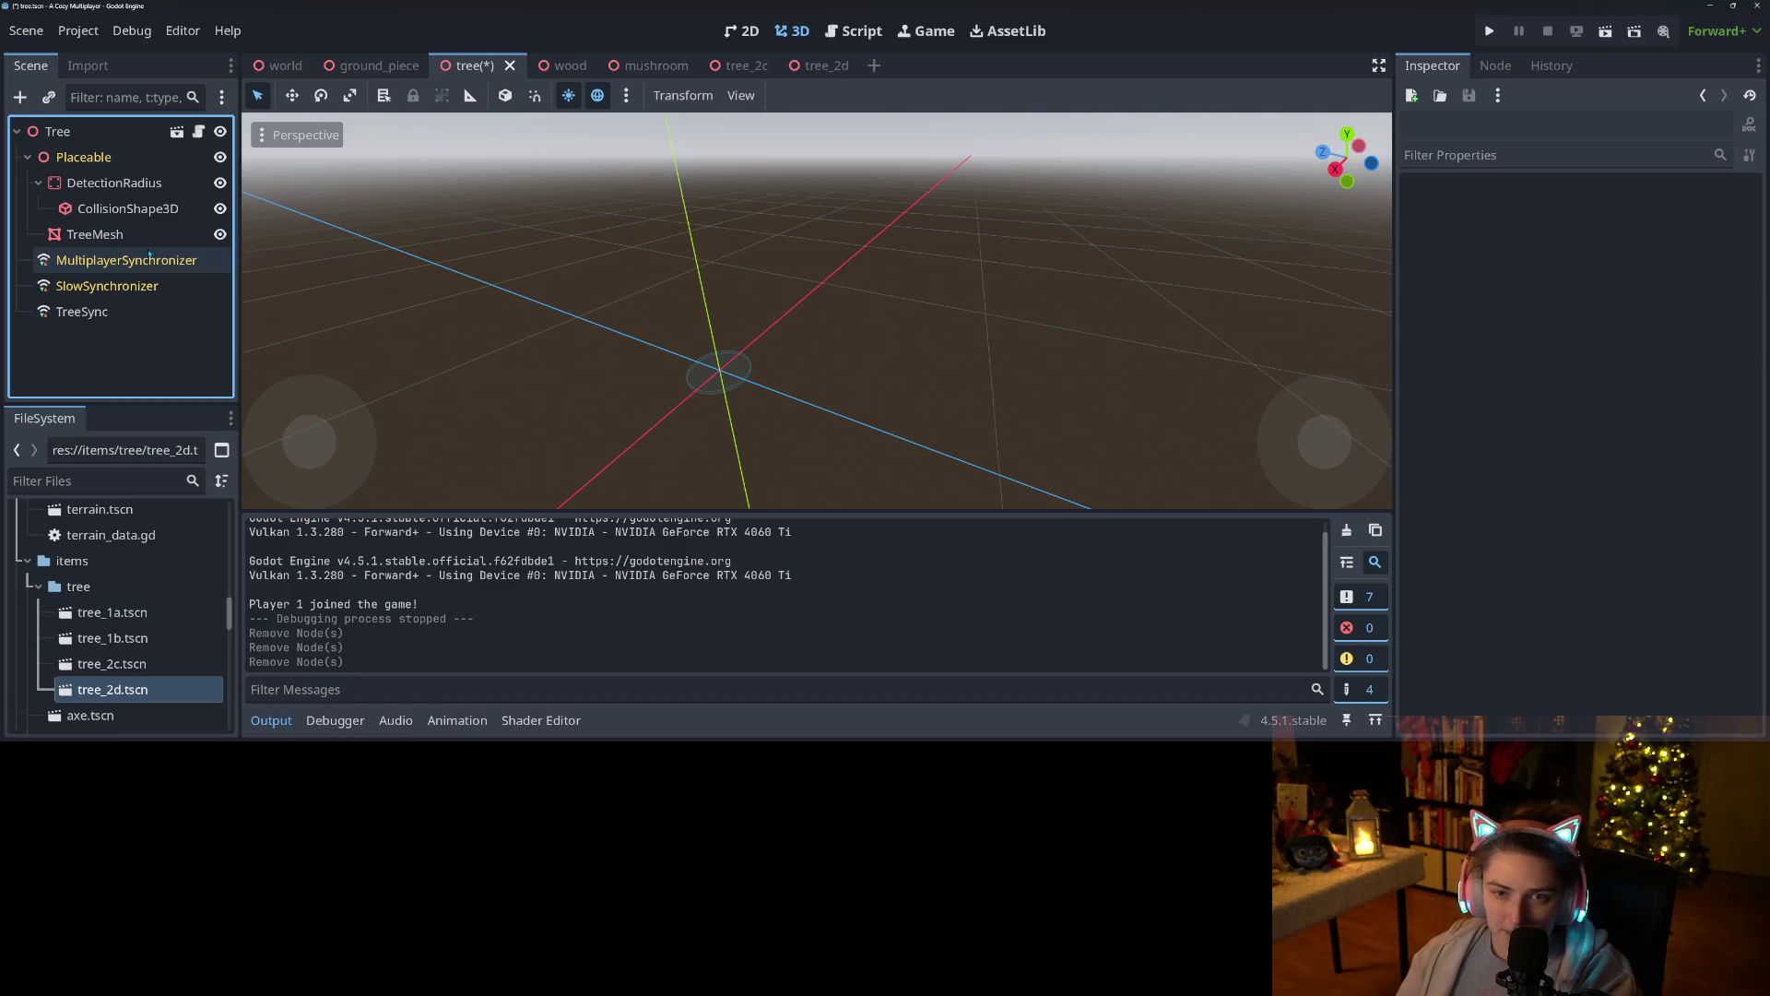
pyautogui.hotkey('ctrl', 's')
pyautogui.click(715, 64)
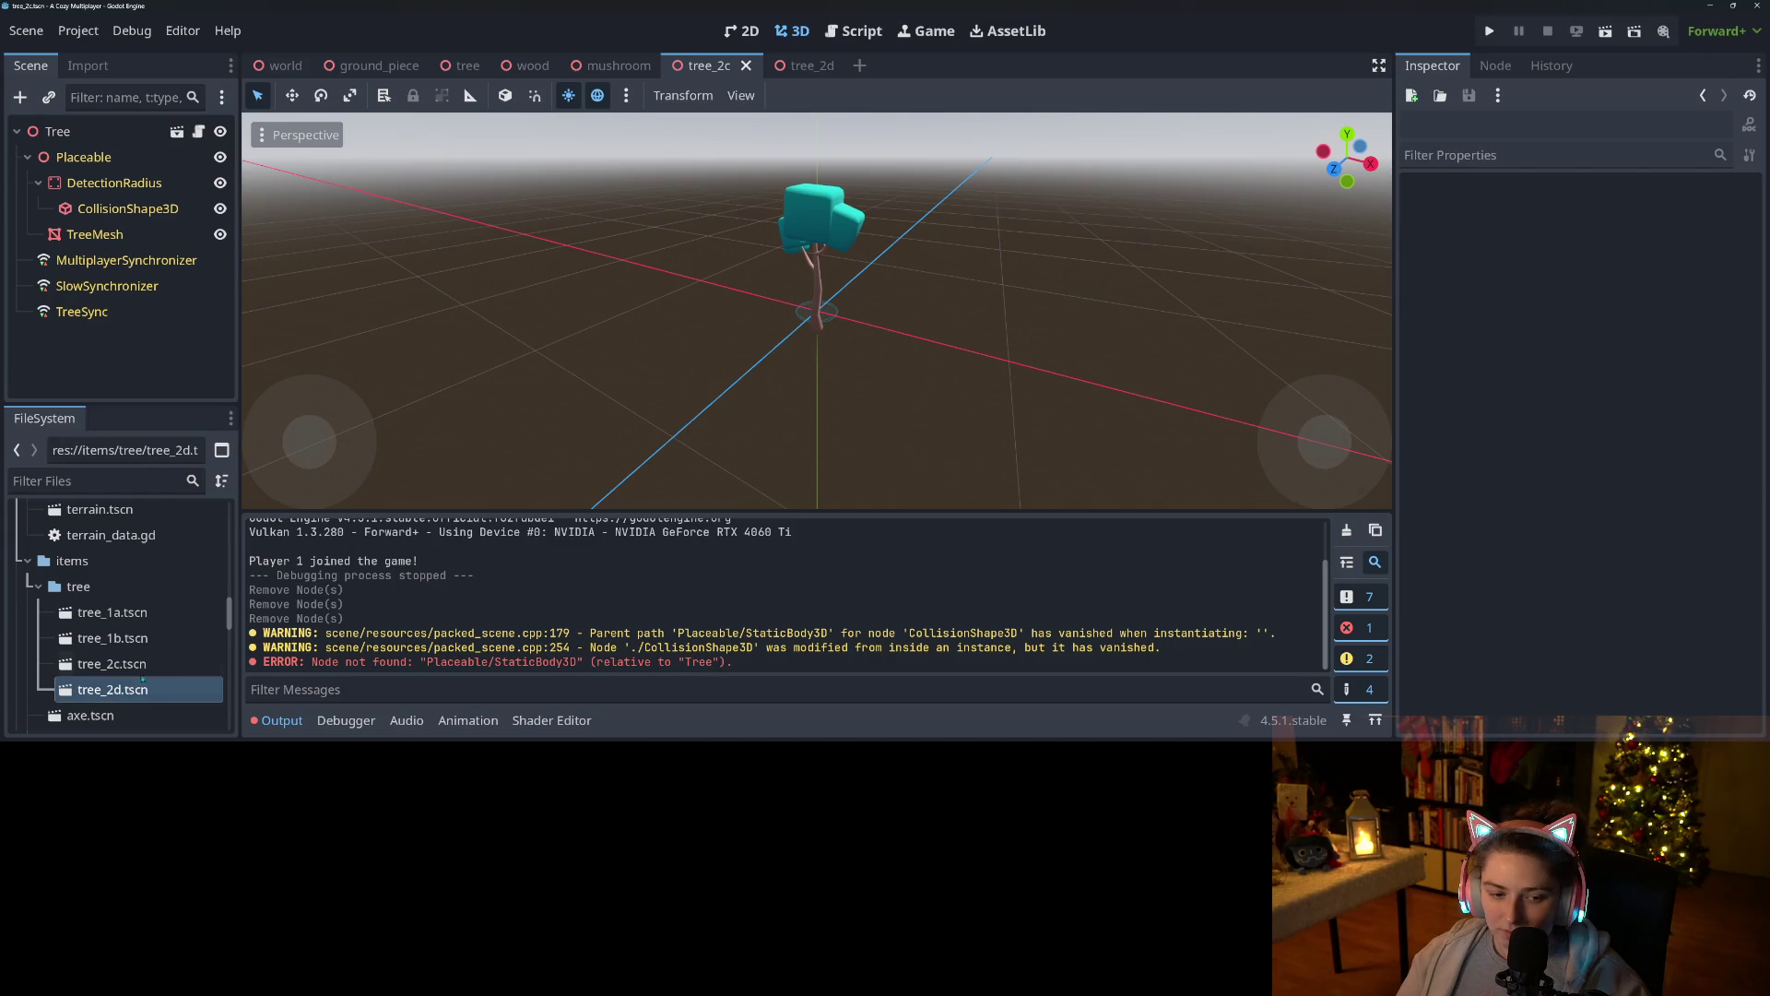
# Open tree_1b and tree_1a, restore the StaticBody3D in the tree scene, and save.
pyautogui.doubleClick(110, 638)
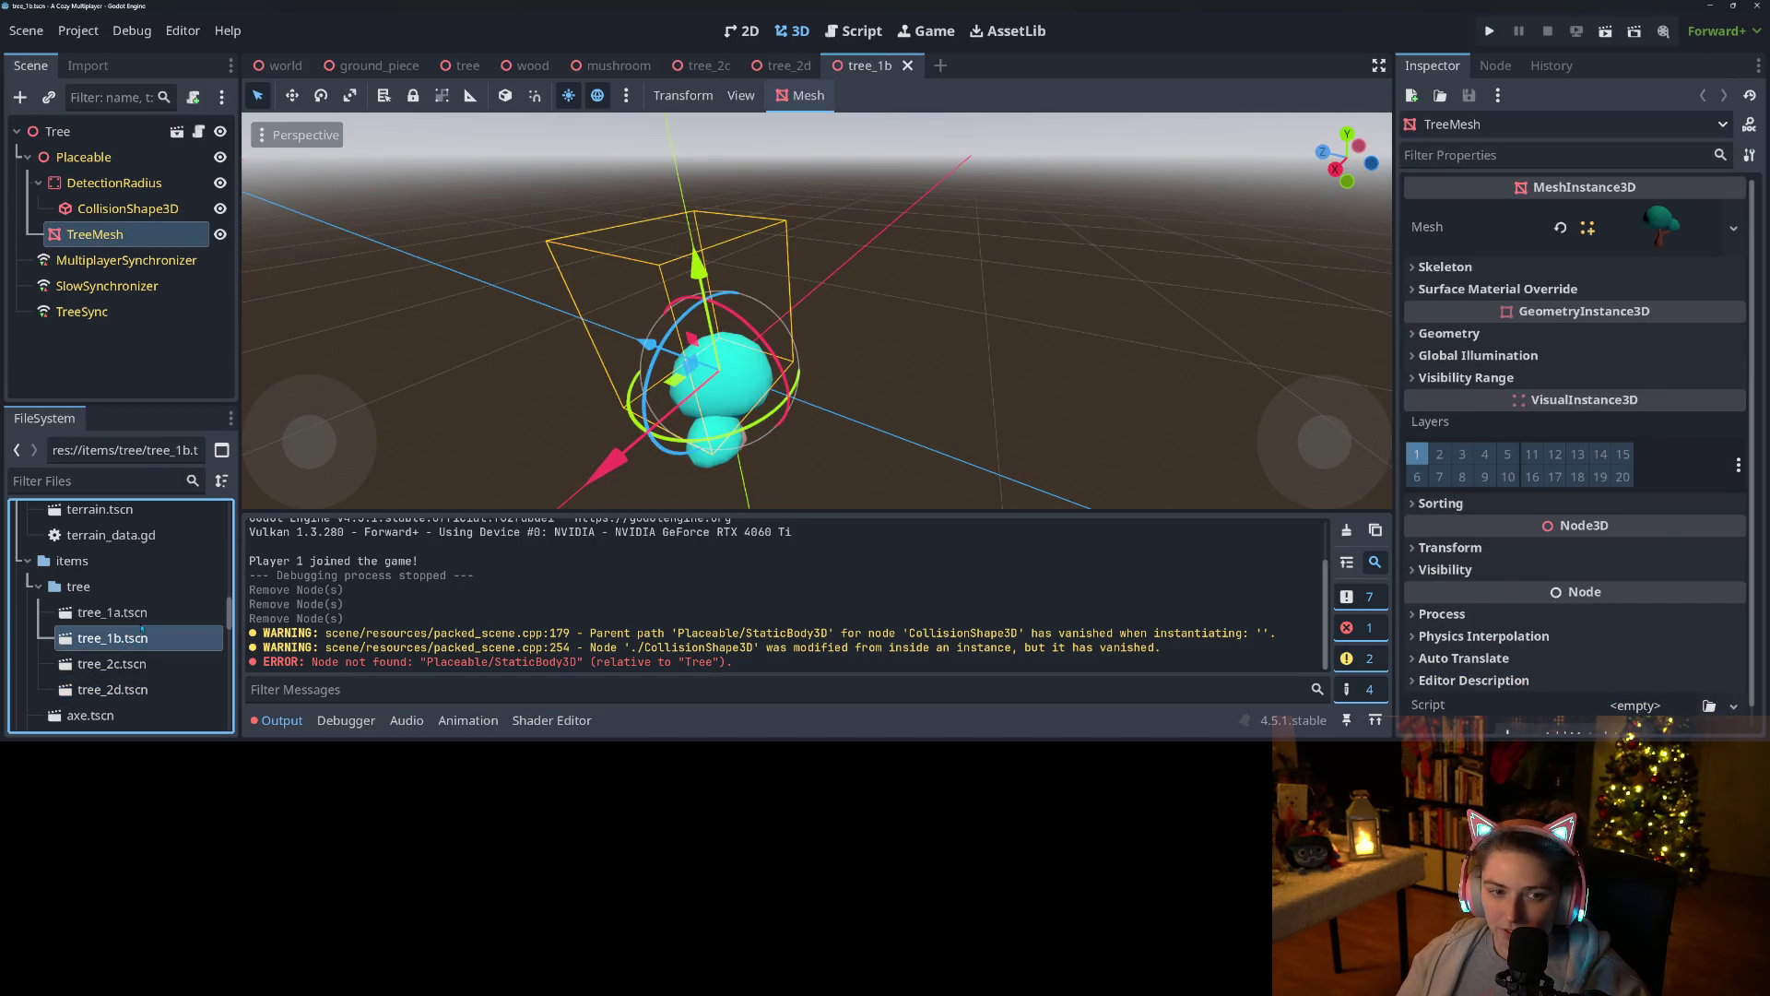
pyautogui.doubleClick(125, 613)
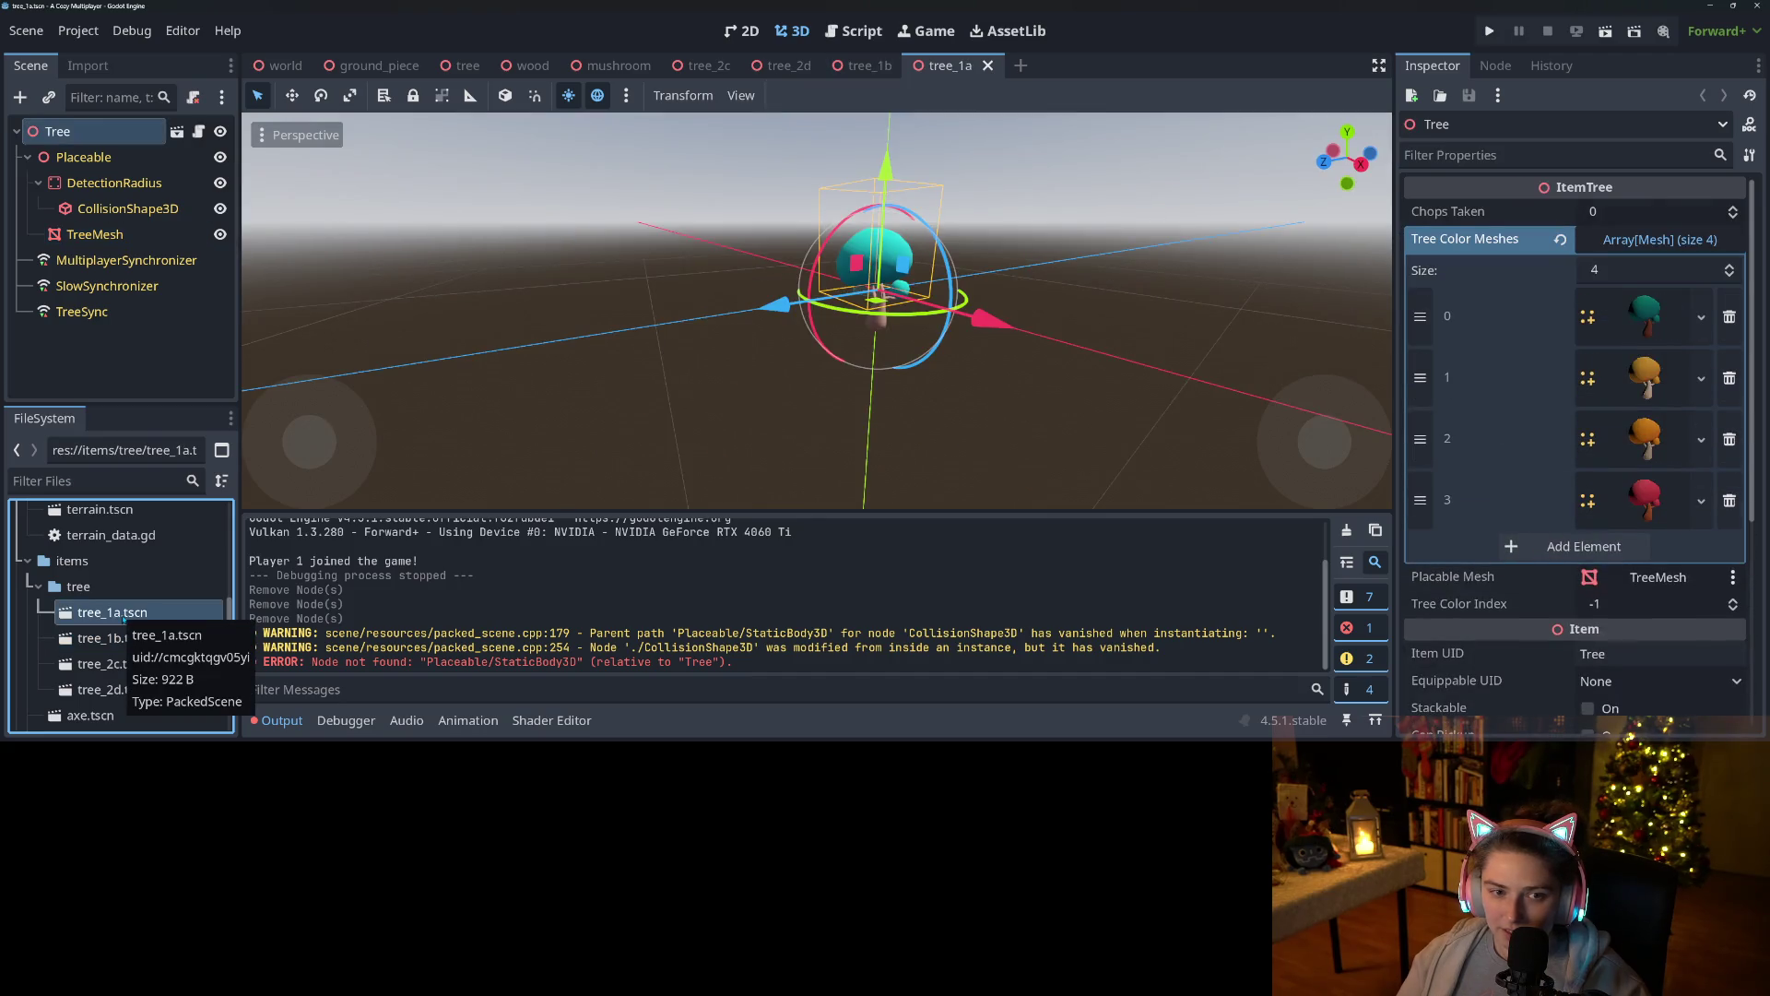
pyautogui.click(465, 66)
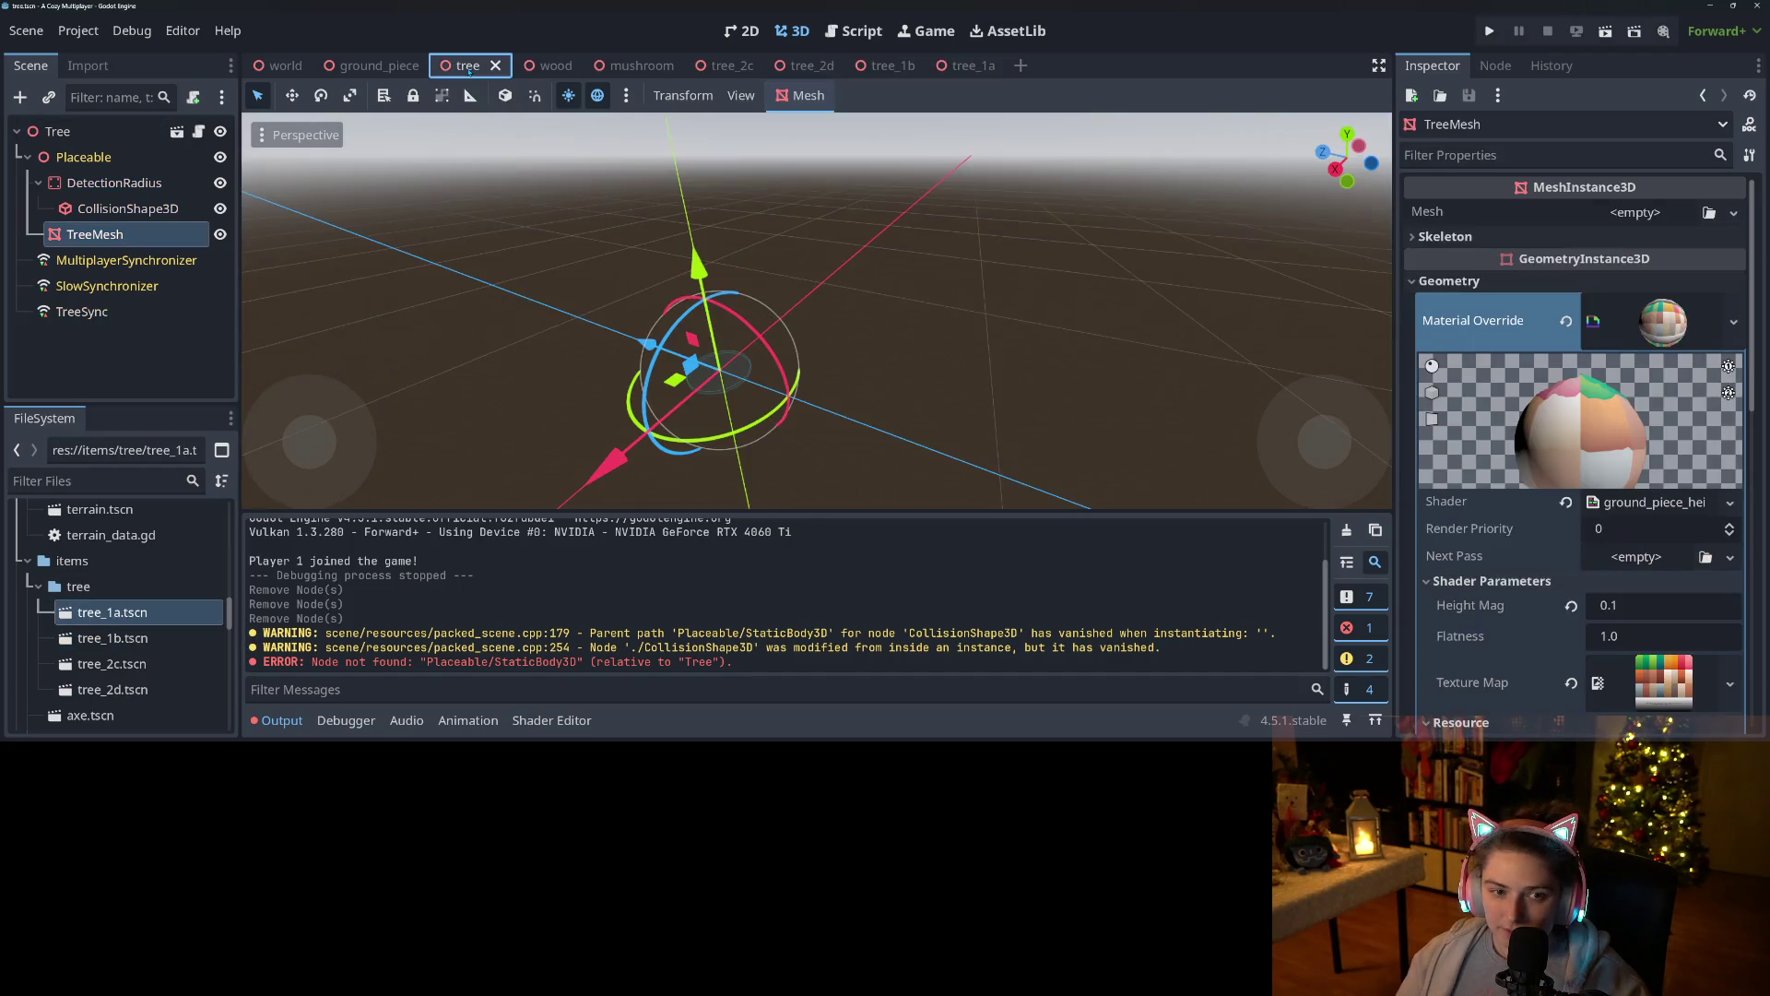
pyautogui.hotkey('ctrl', 'z')
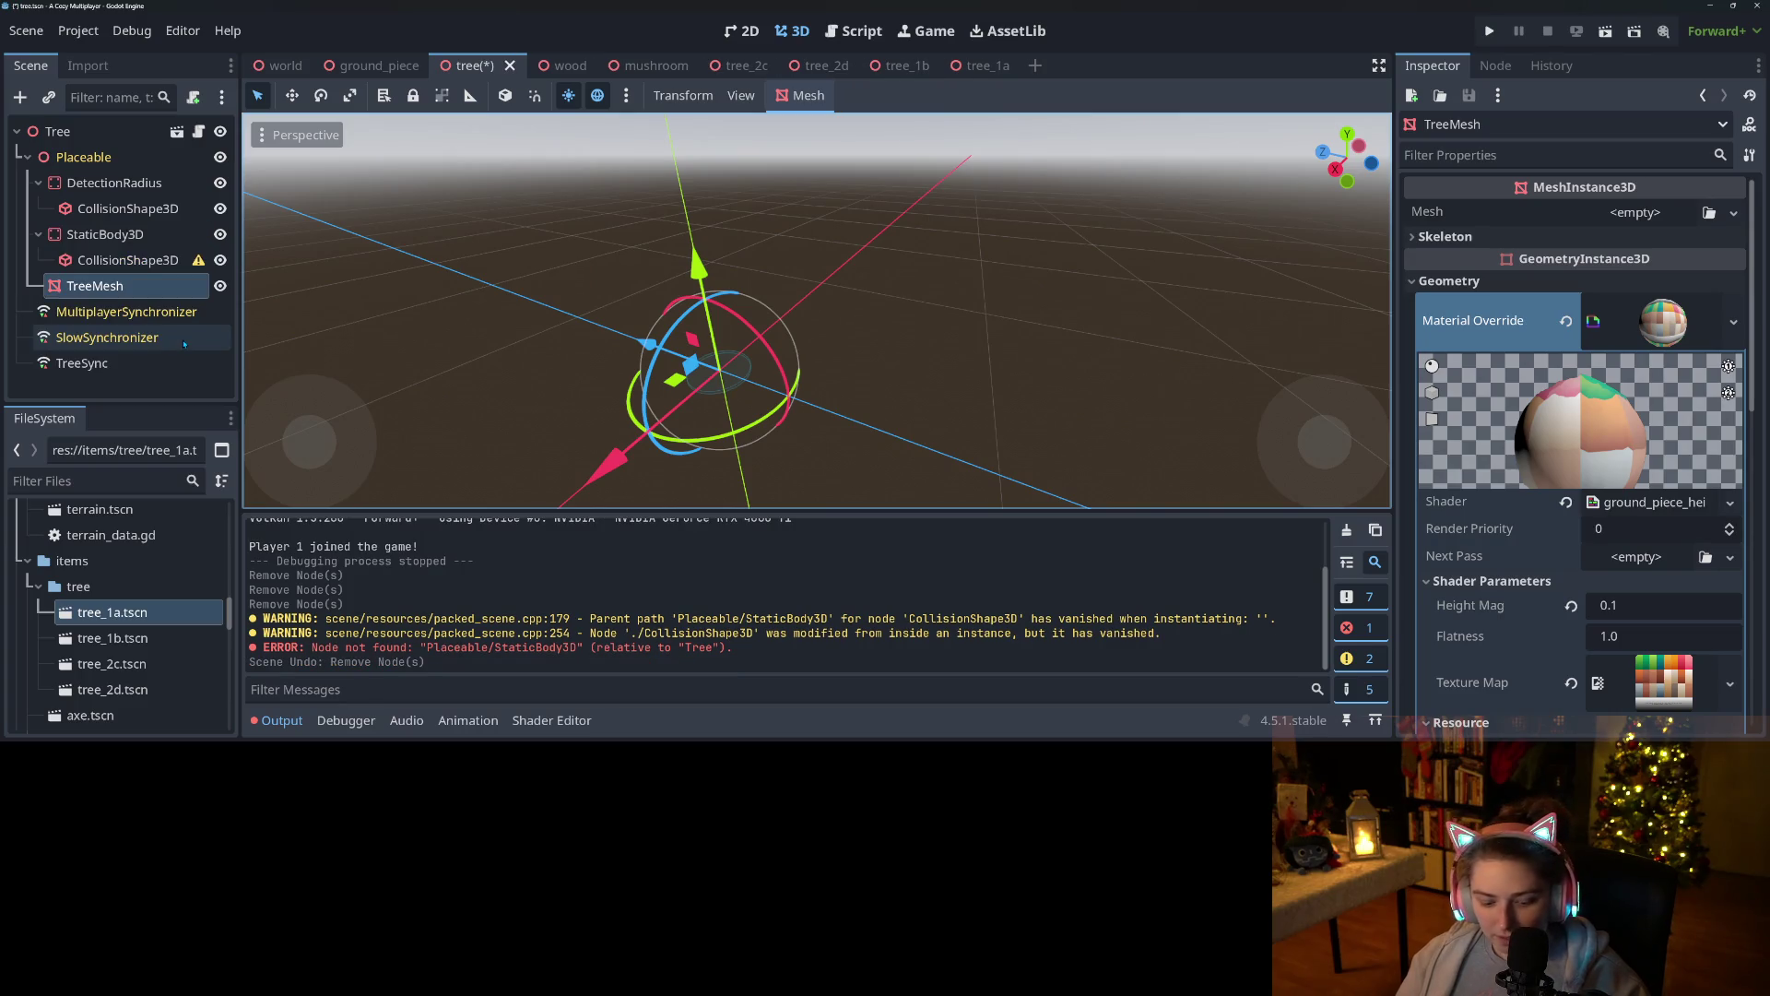
pyautogui.hotkey('ctrl', 's')
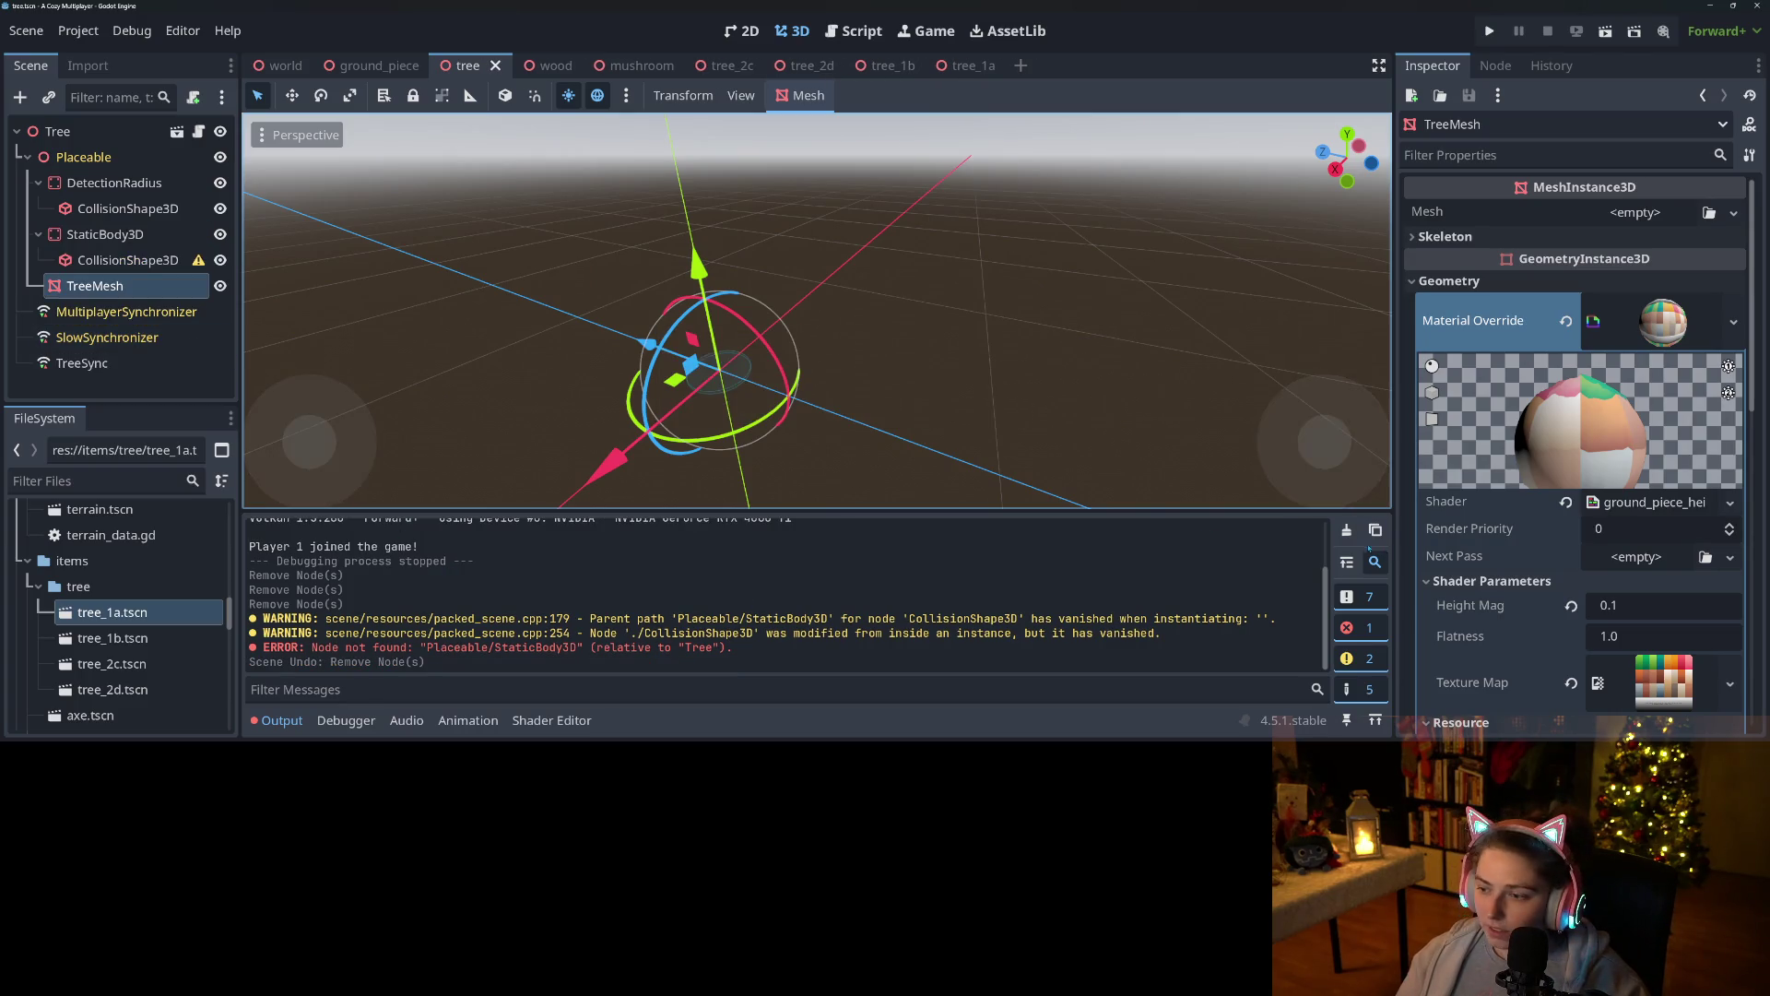
pyautogui.click(1346, 530)
# Try moving the inherited StaticBody3D in tree_1b and dismiss the inherited-node warning.
pyautogui.click(887, 66)
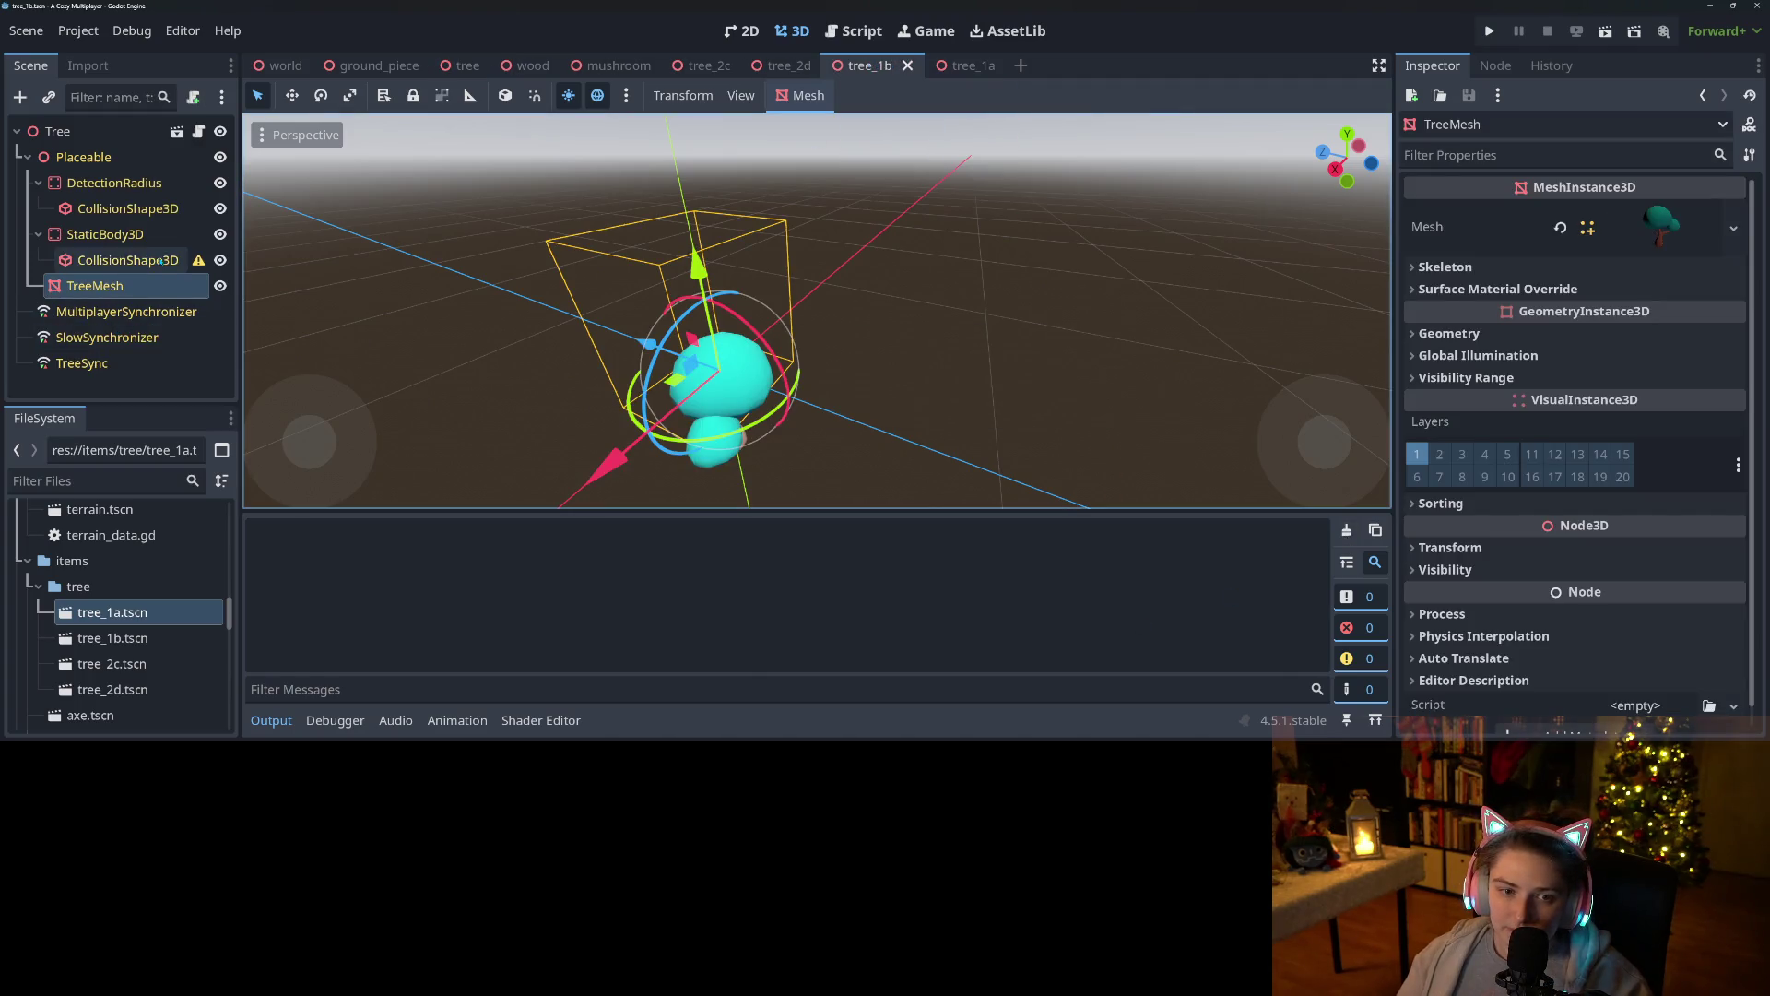
pyautogui.click(169, 261)
pyautogui.click(175, 235)
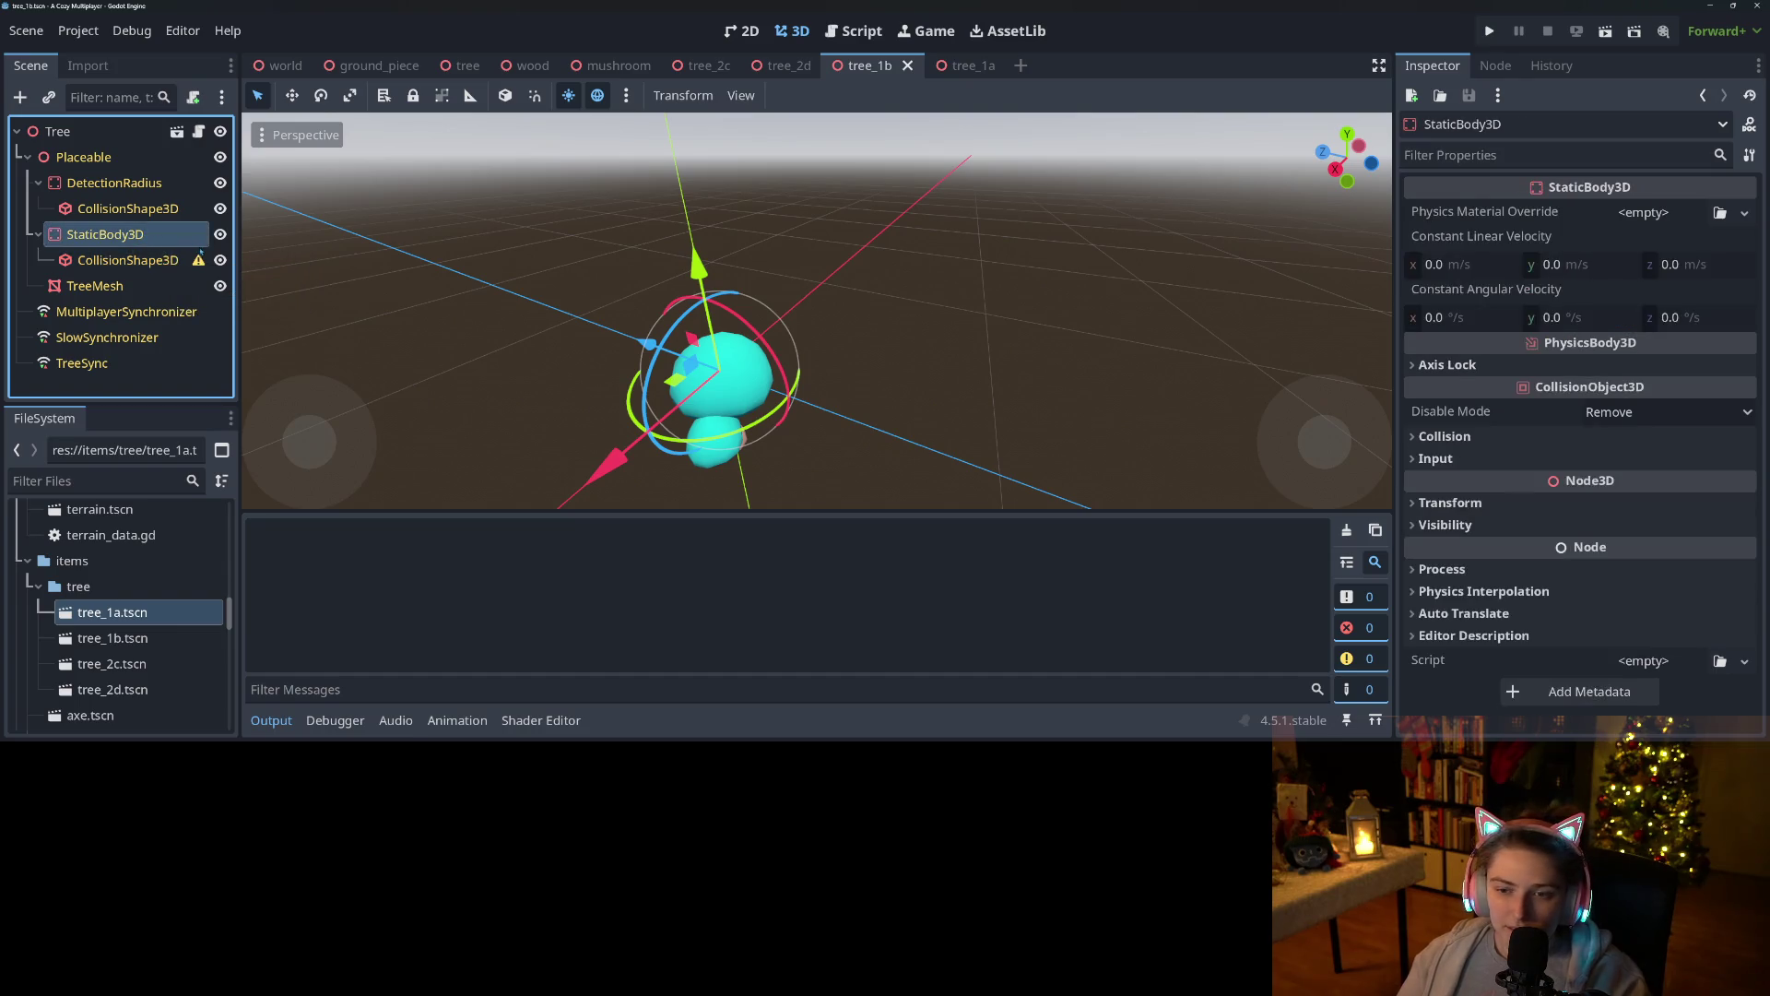
pyautogui.moveTo(175, 235); pyautogui.dragTo(204, 254)
pyautogui.press('Return')
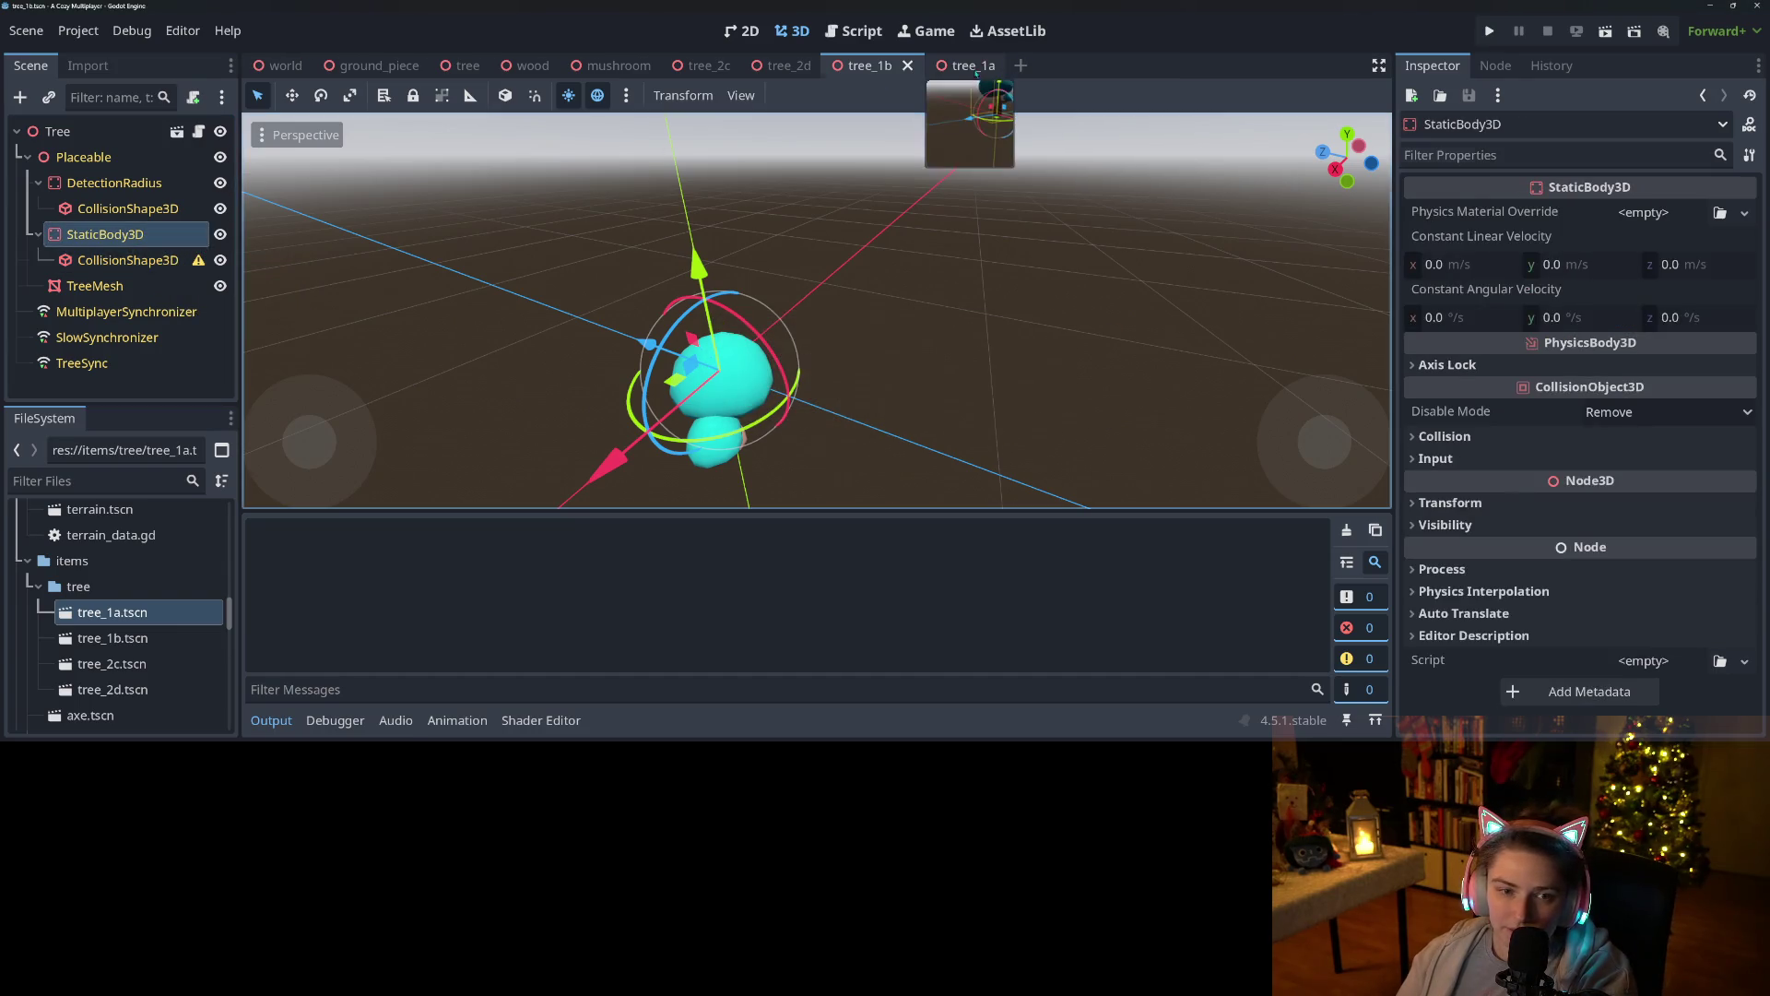
# Close the tree_2d, tree_2c, tree_1b and tree_1a scene tabs.
pyautogui.click(959, 66)
pyautogui.click(784, 66)
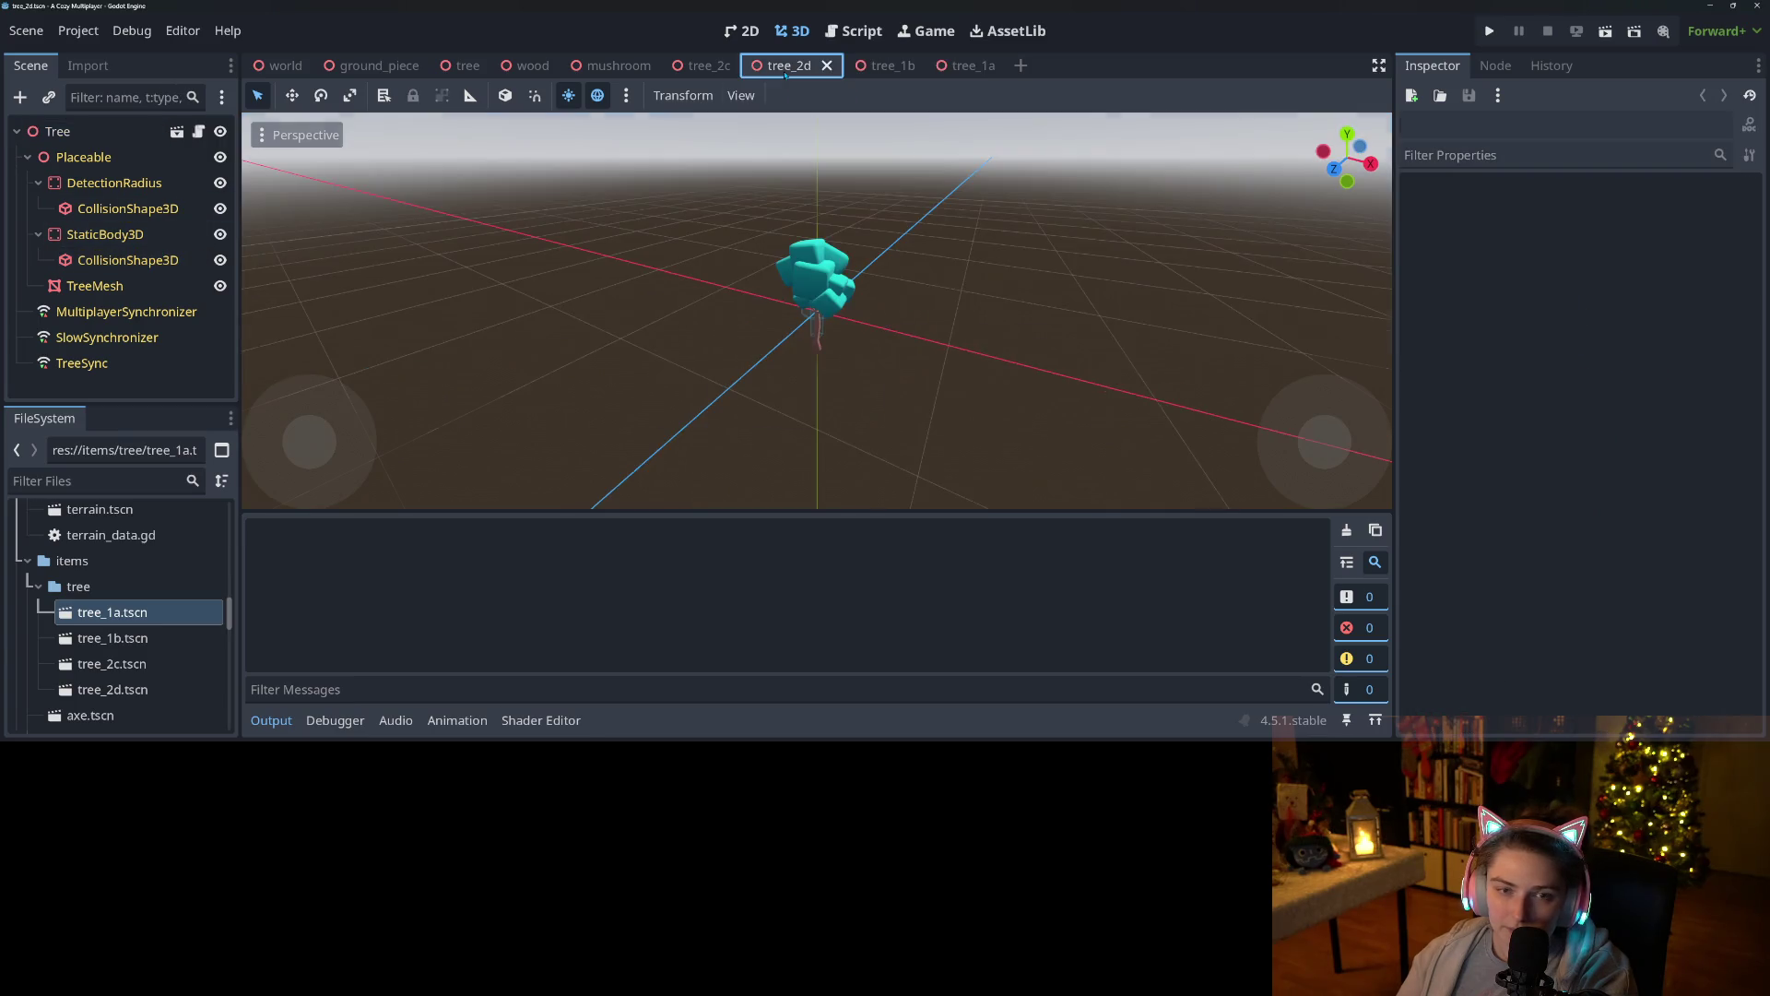
pyautogui.click(827, 65)
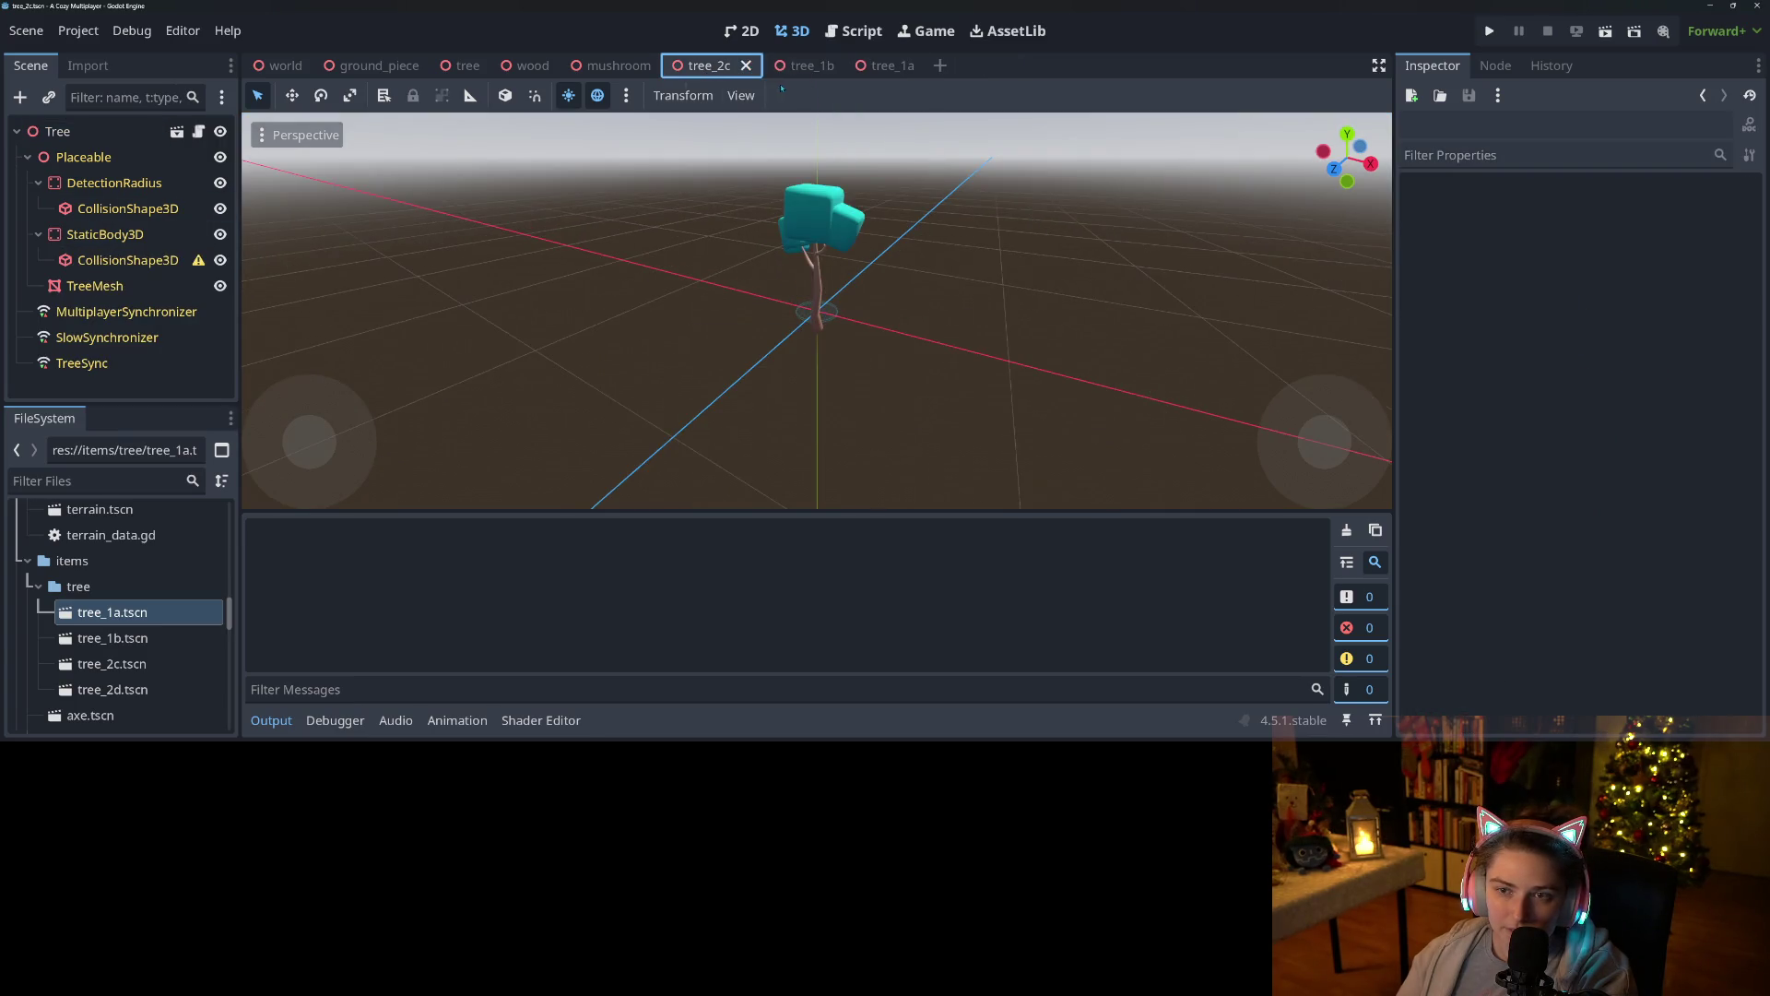
pyautogui.click(746, 66)
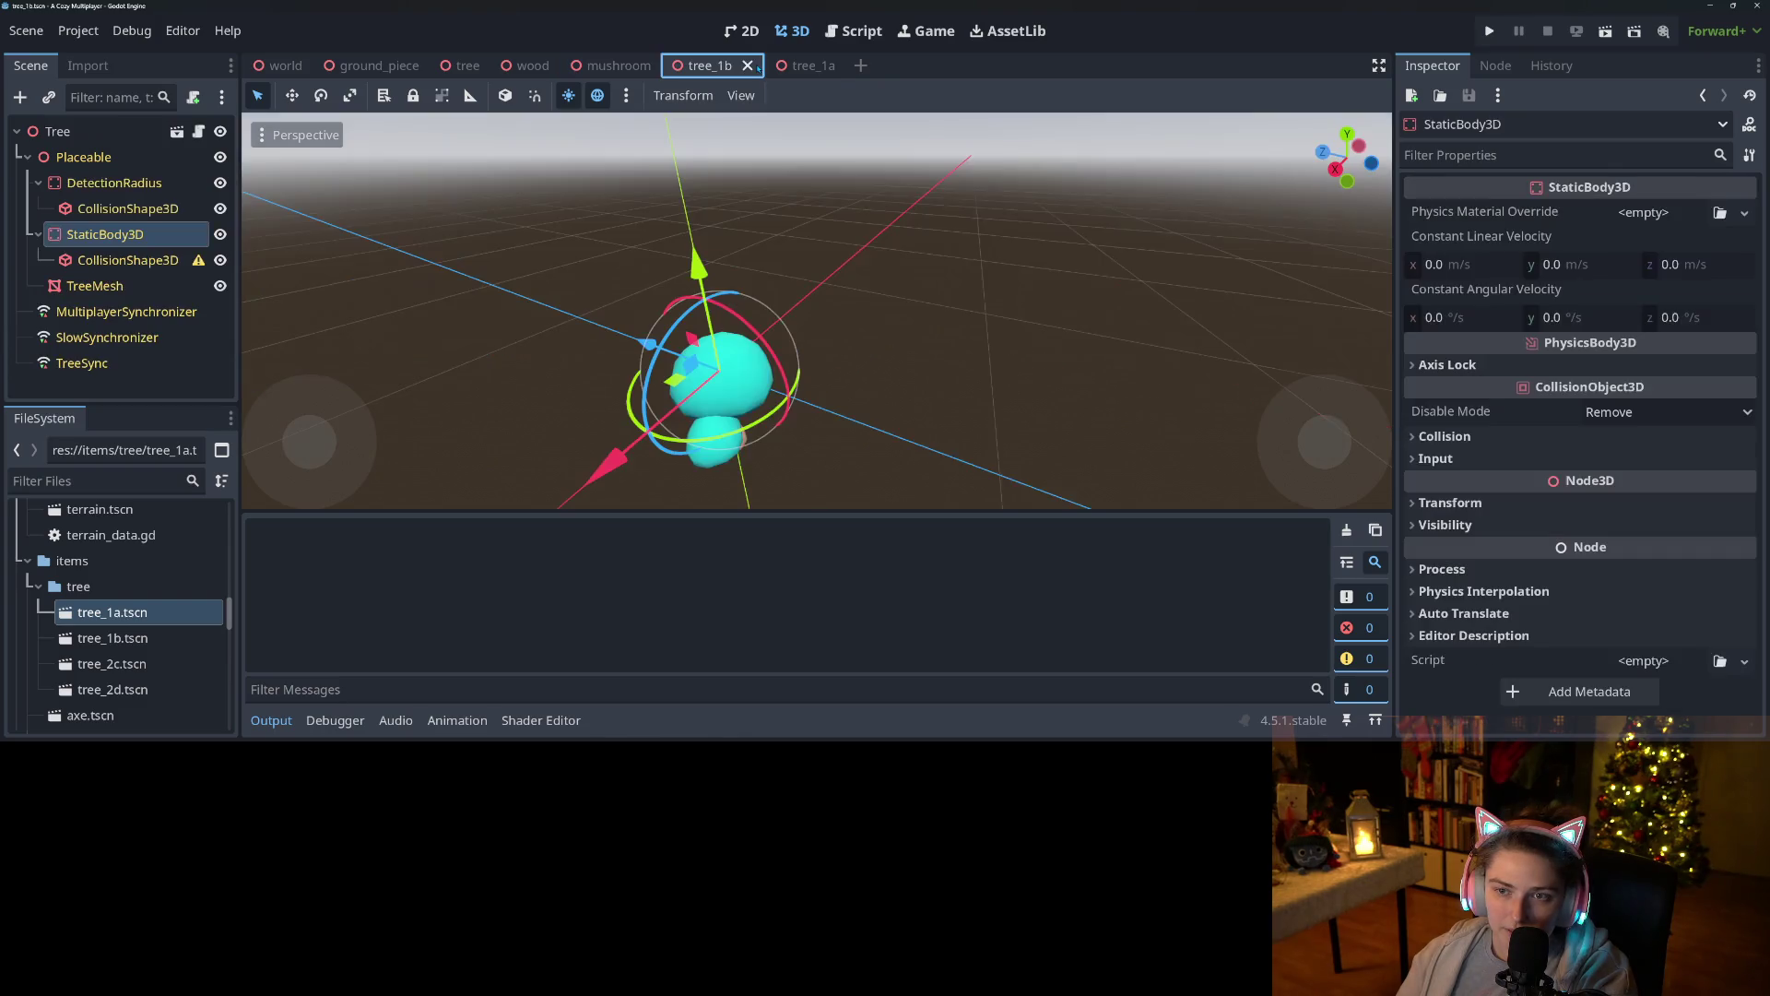
pyautogui.click(748, 66)
pyautogui.click(753, 65)
pyautogui.click(771, 65)
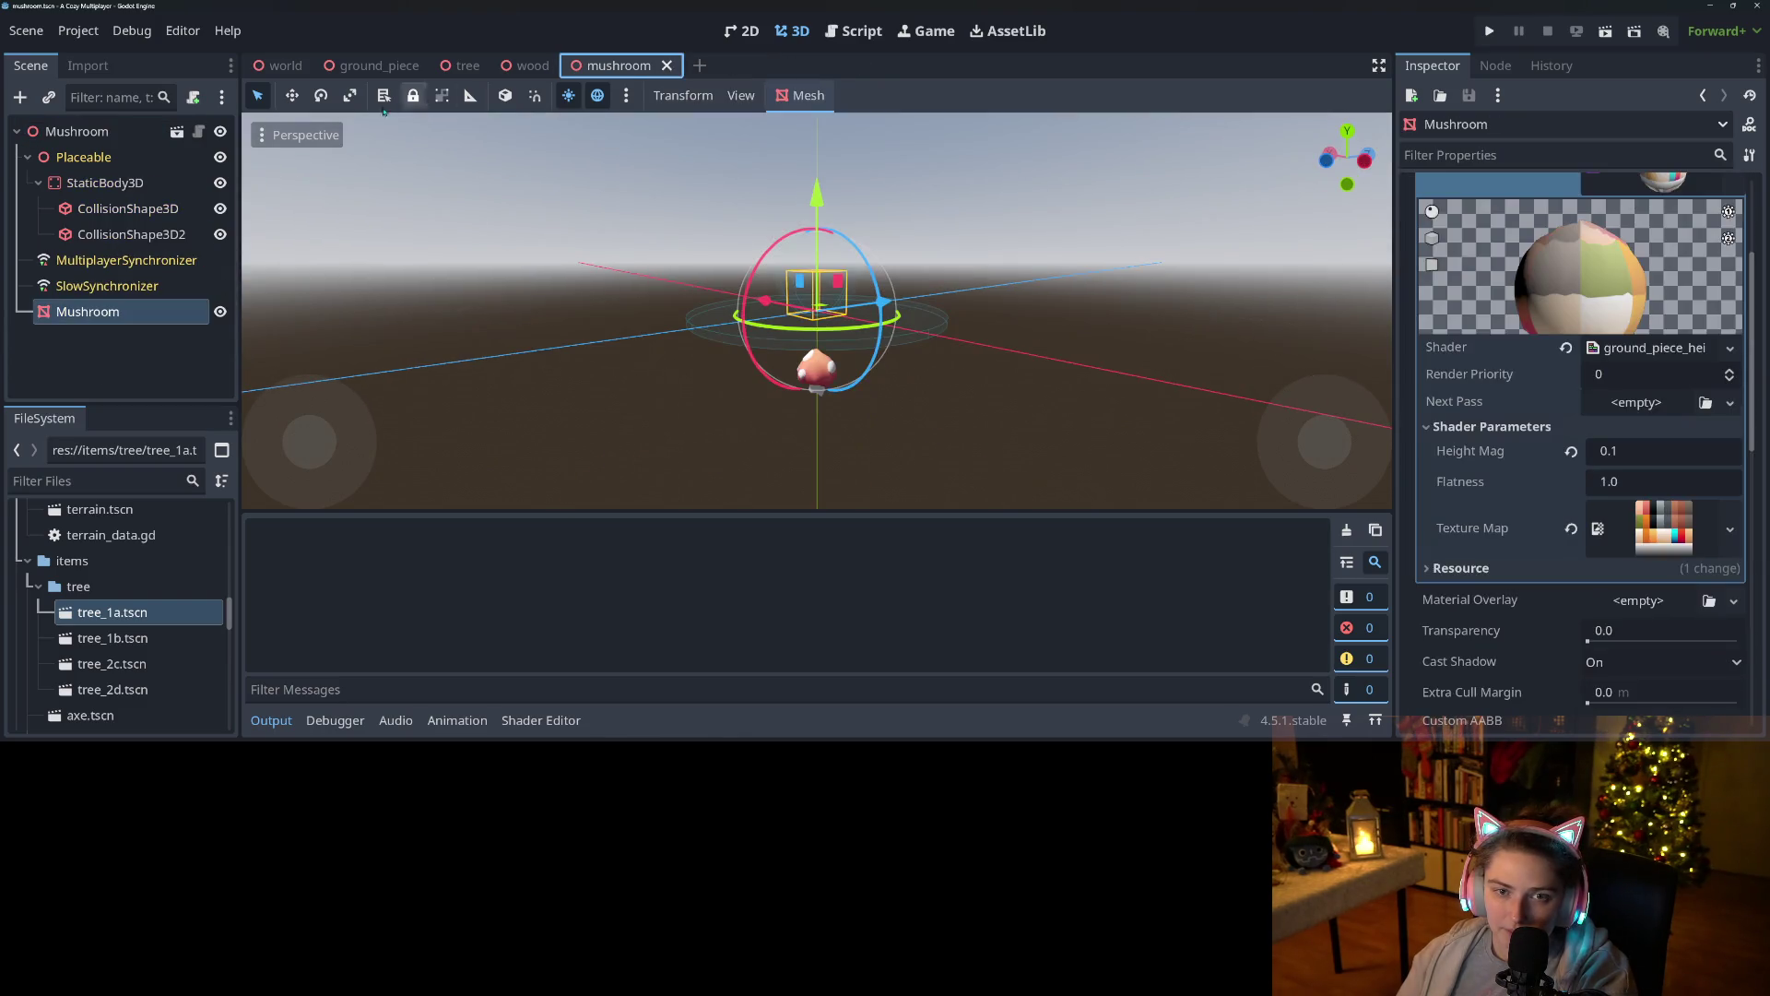
# Delete the StaticBody3D and its children from the base tree scene.
pyautogui.click(467, 65)
pyautogui.click(171, 236)
pyautogui.press('Delete')
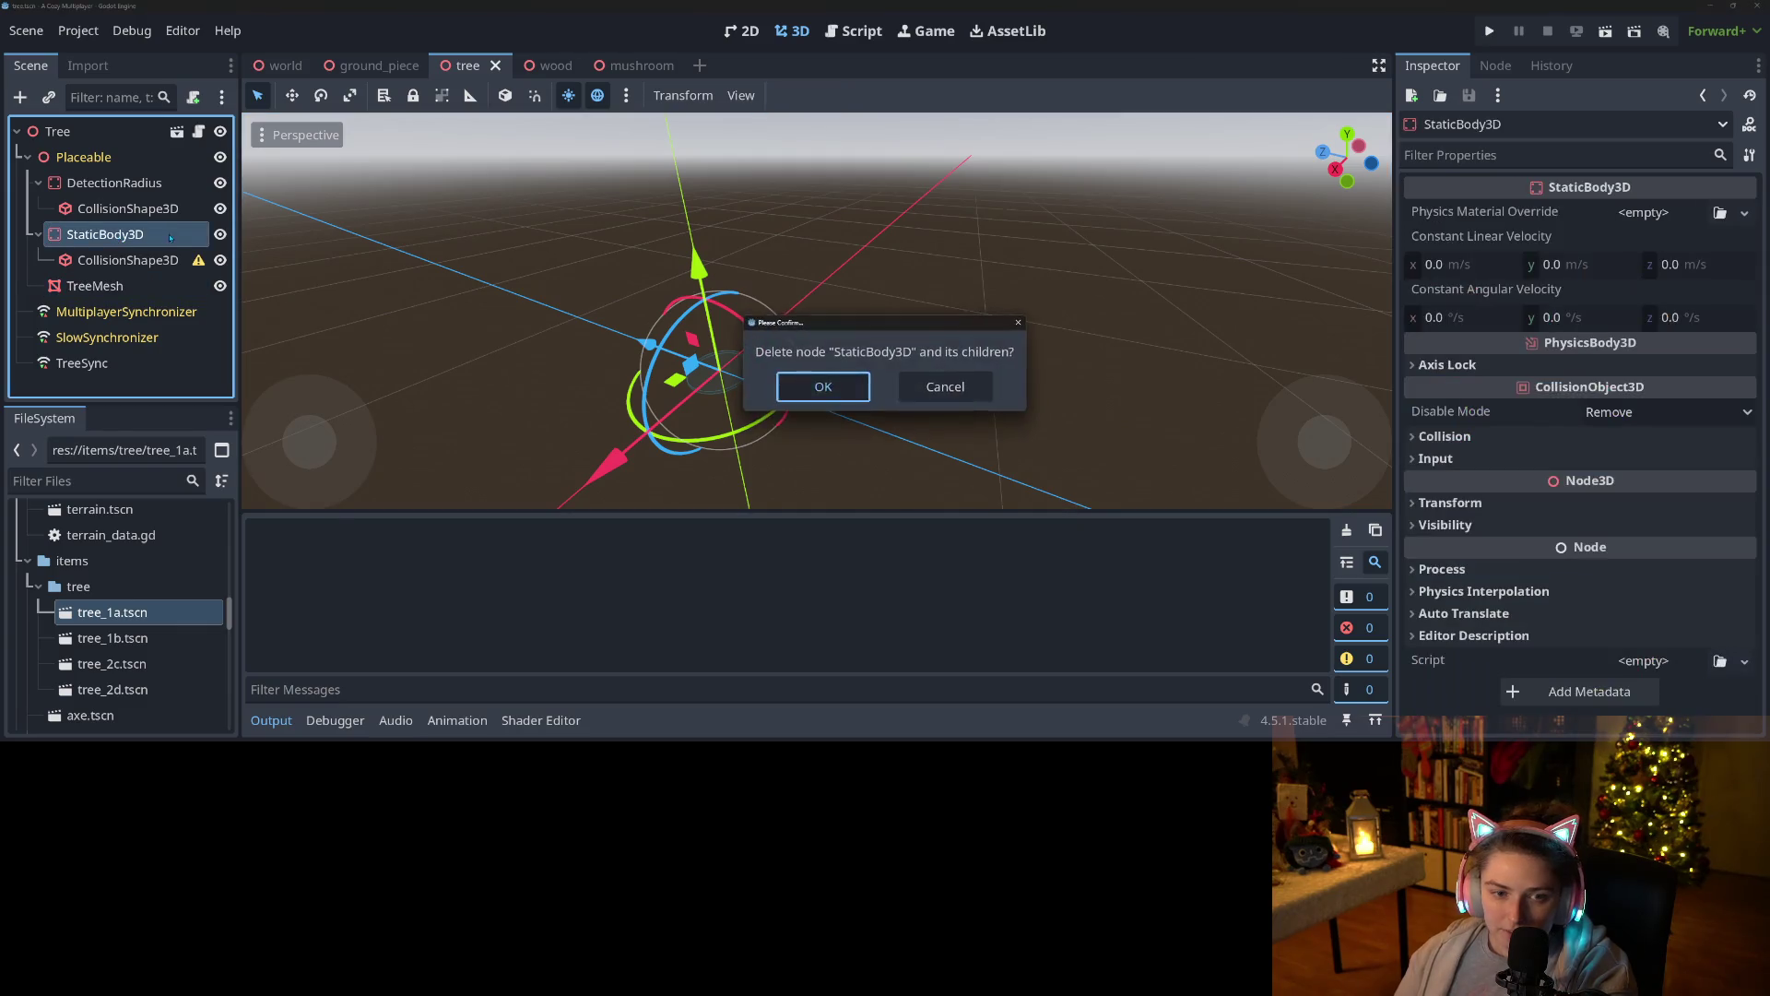
pyautogui.press('Return')
# Save the tree scene, run the game and load the first saved game.
pyautogui.hotkey('ctrl', 's')
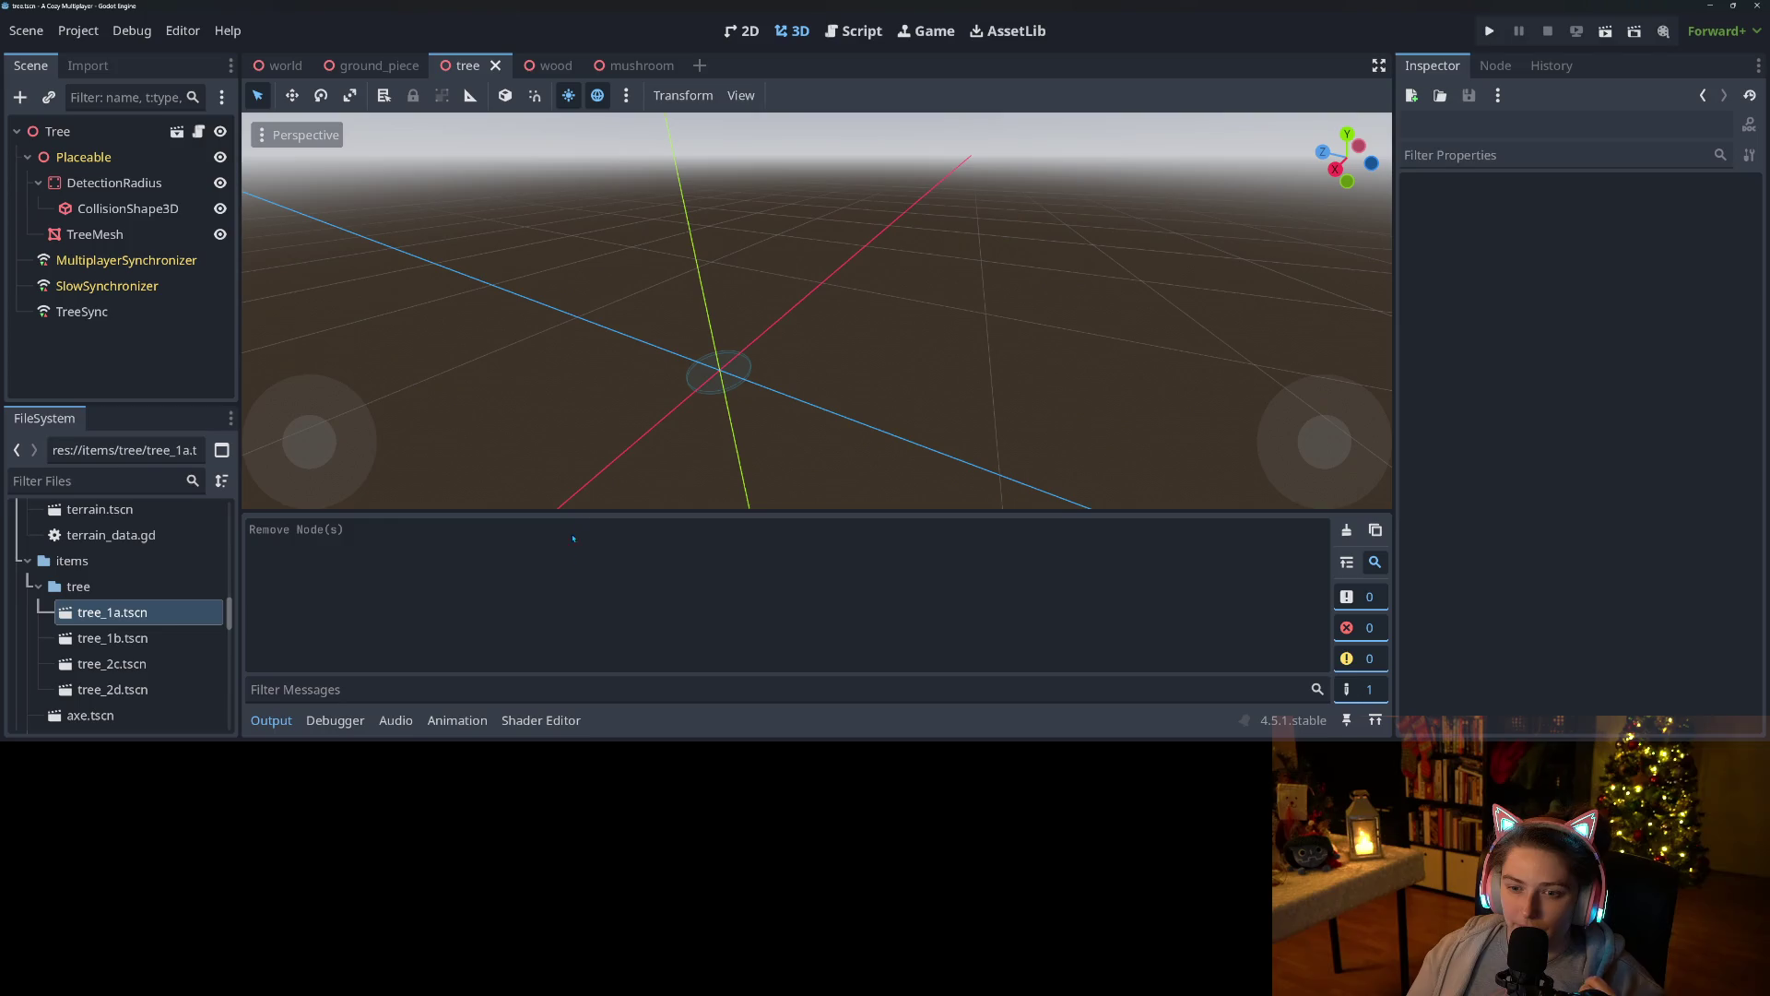
pyautogui.click(1489, 30)
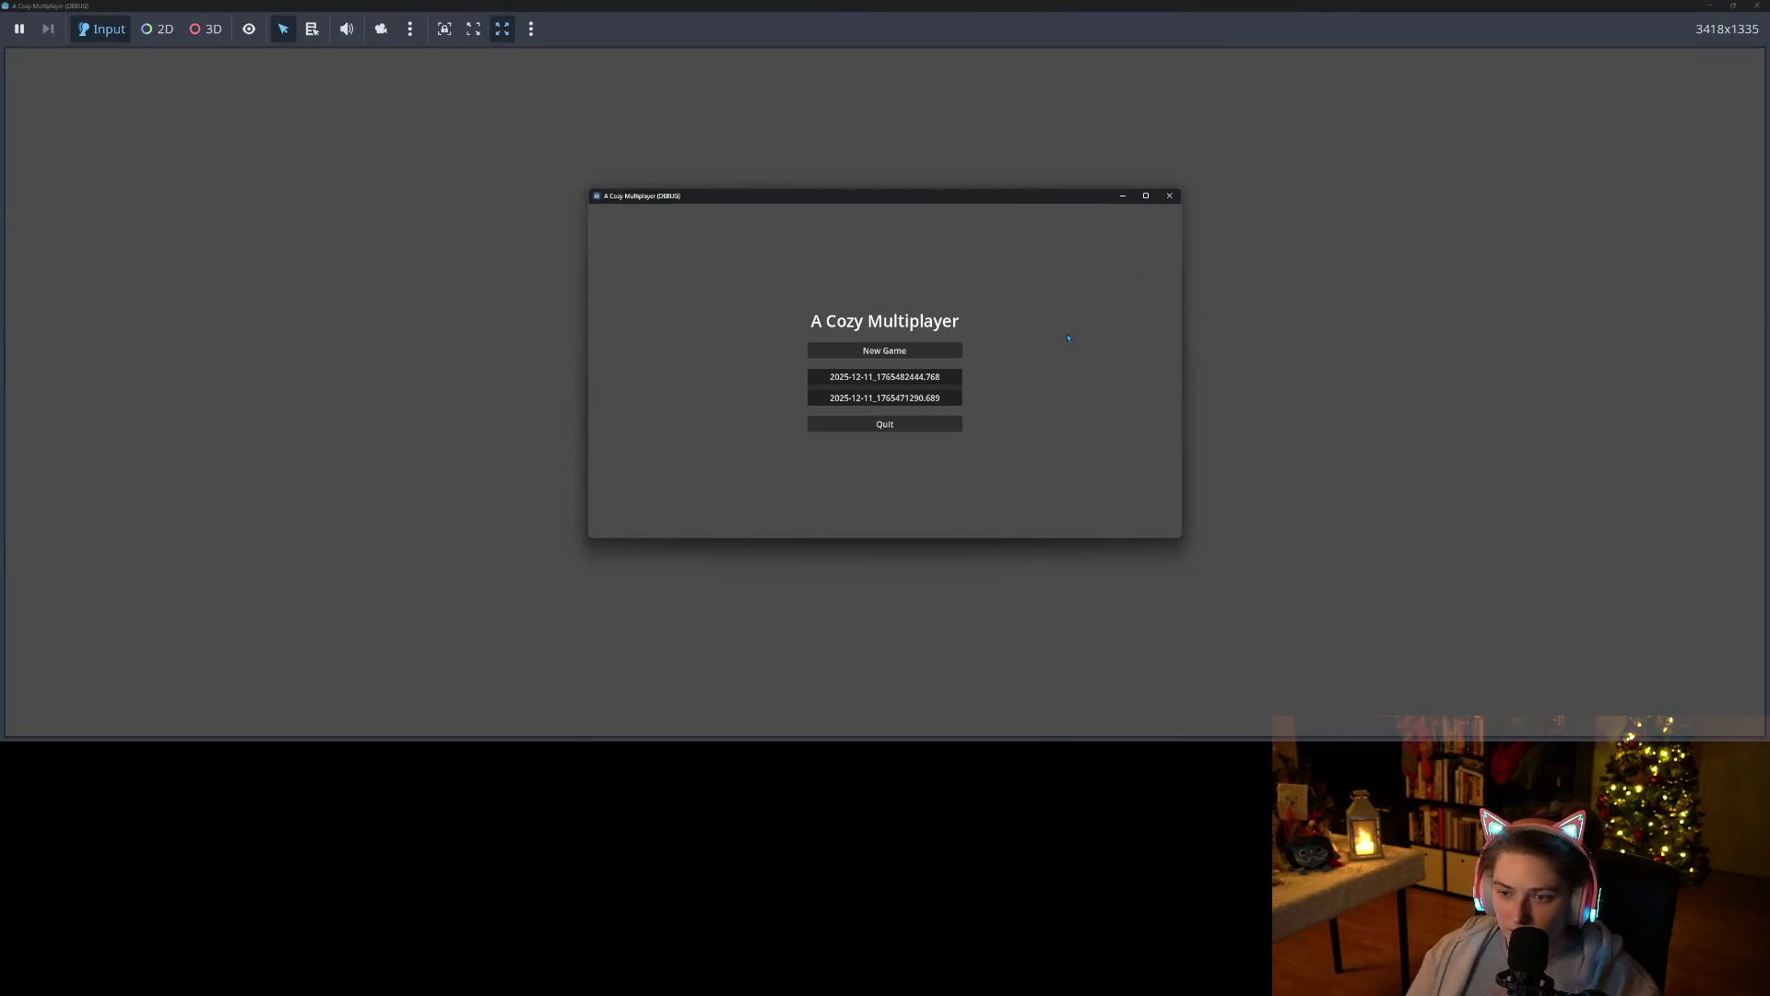
pyautogui.click(1146, 196)
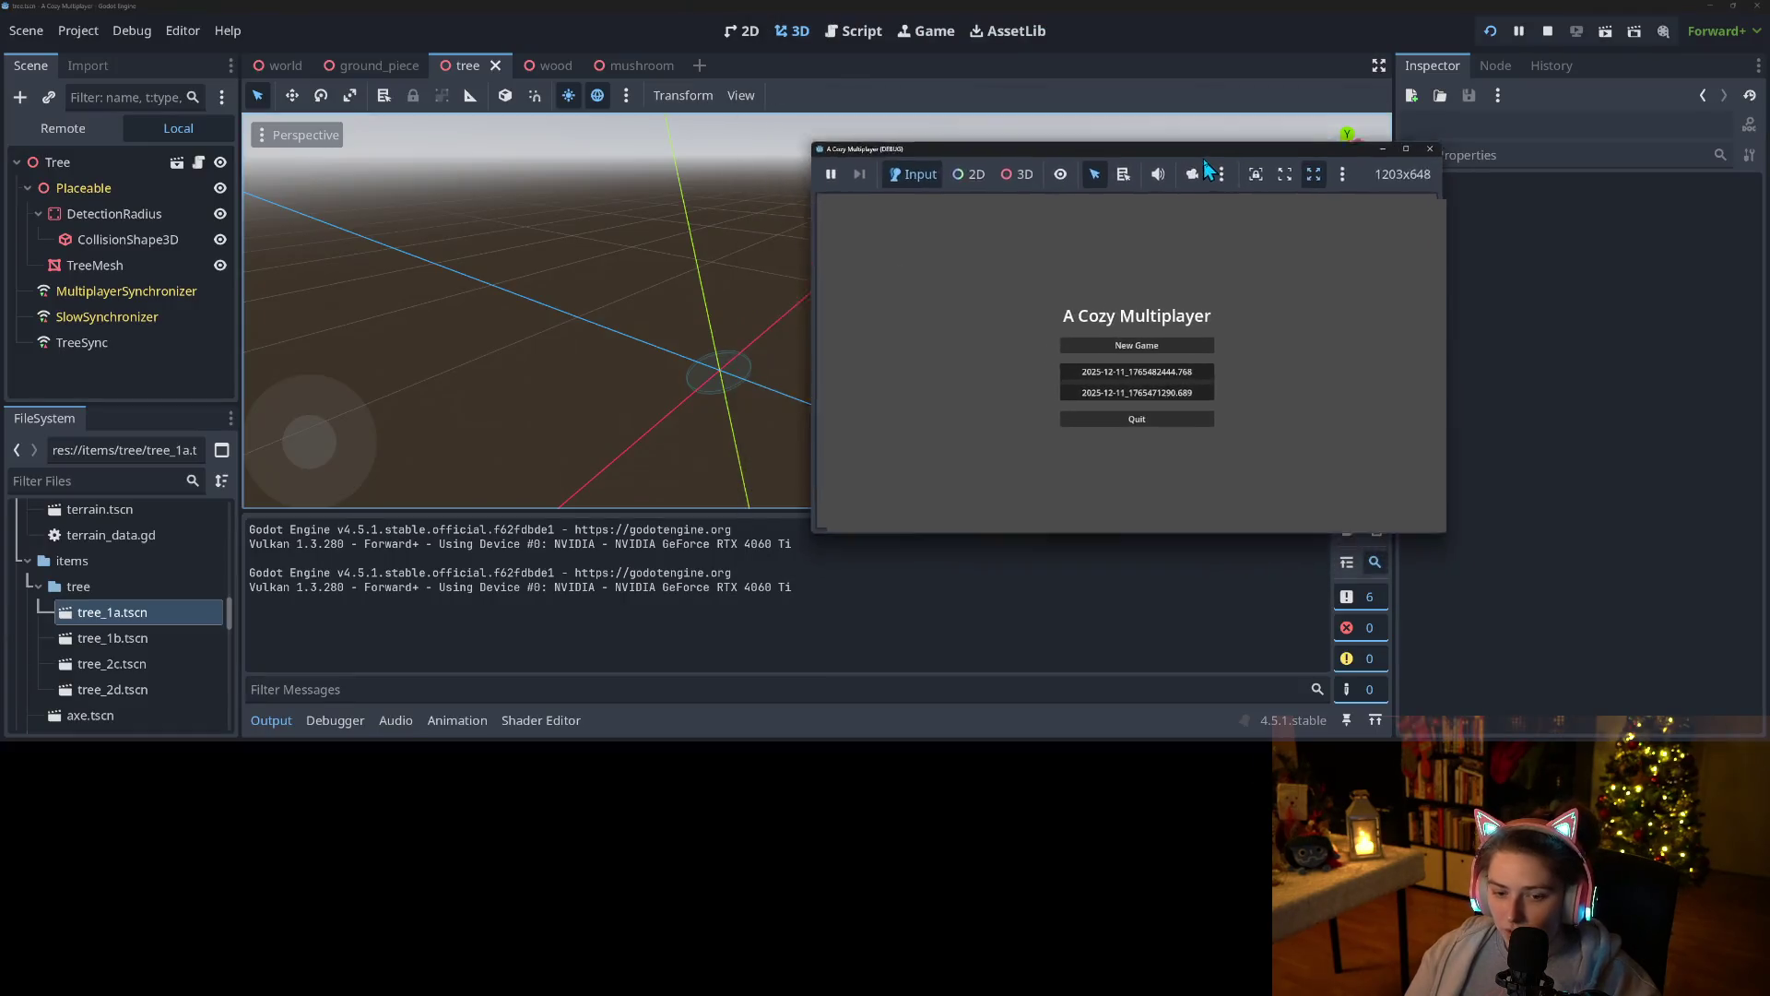
pyautogui.click(961, 365)
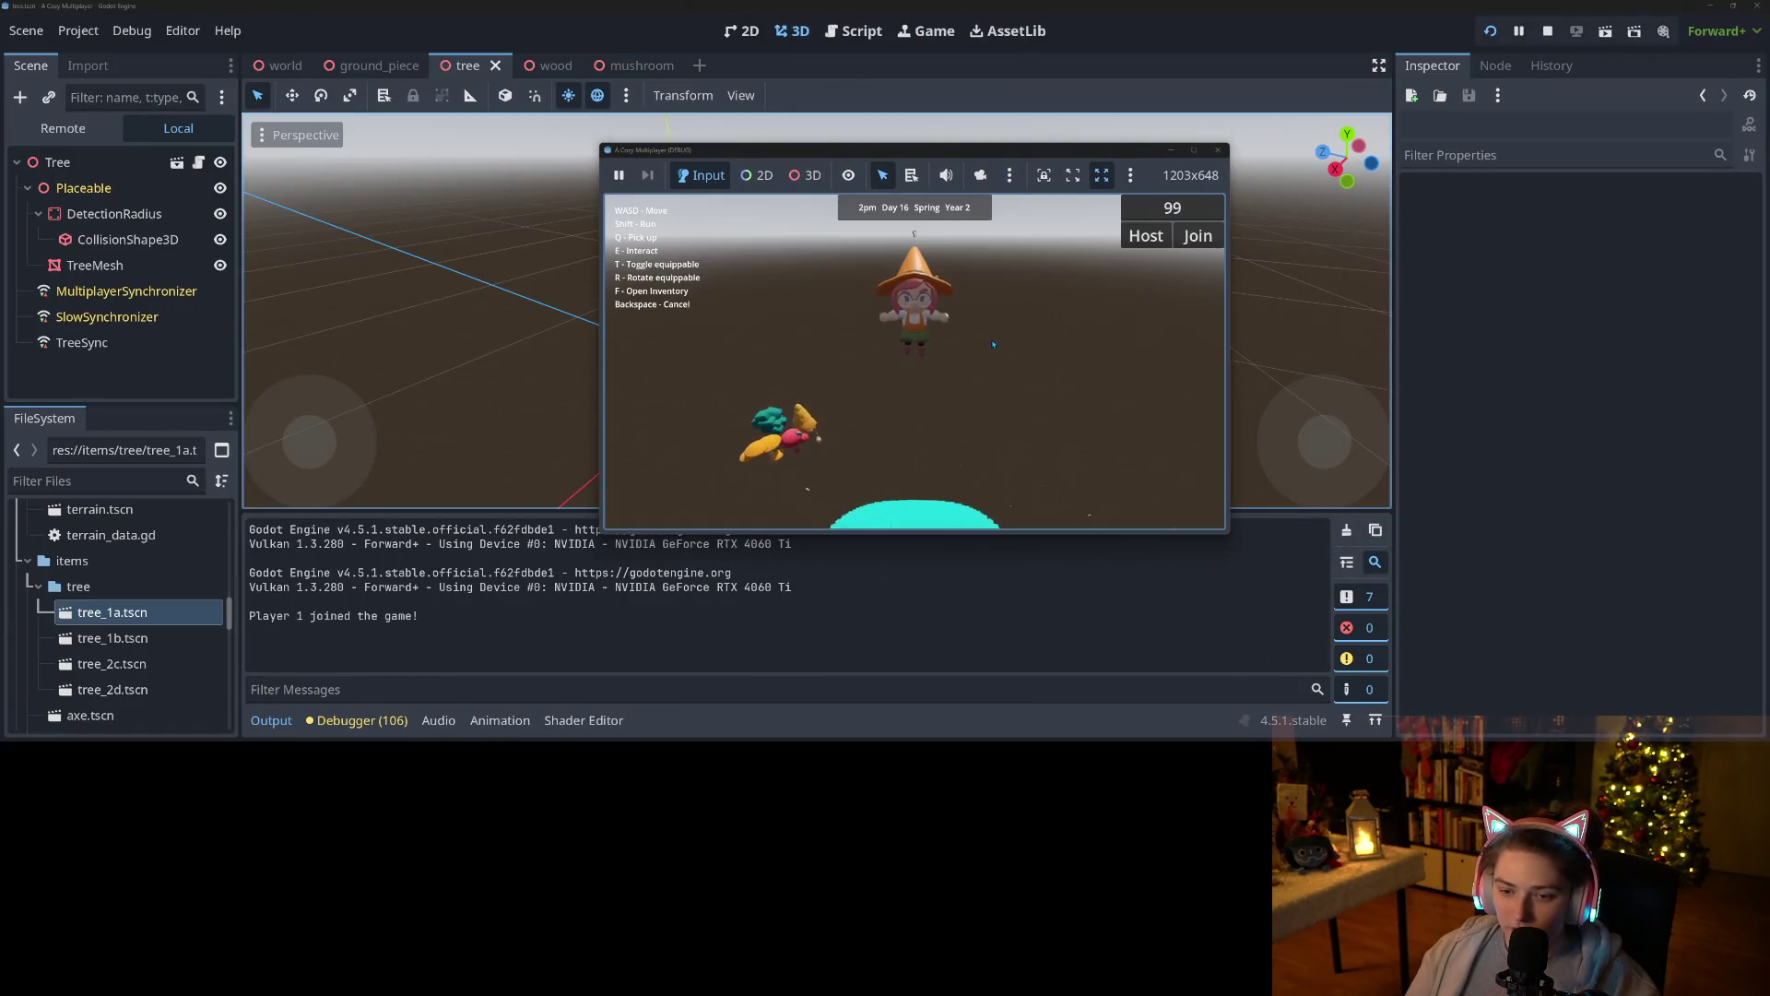
# Review Session 1's debugger errors, then stop the running game.
pyautogui.click(391, 722)
pyautogui.click(381, 491)
pyautogui.click(284, 459)
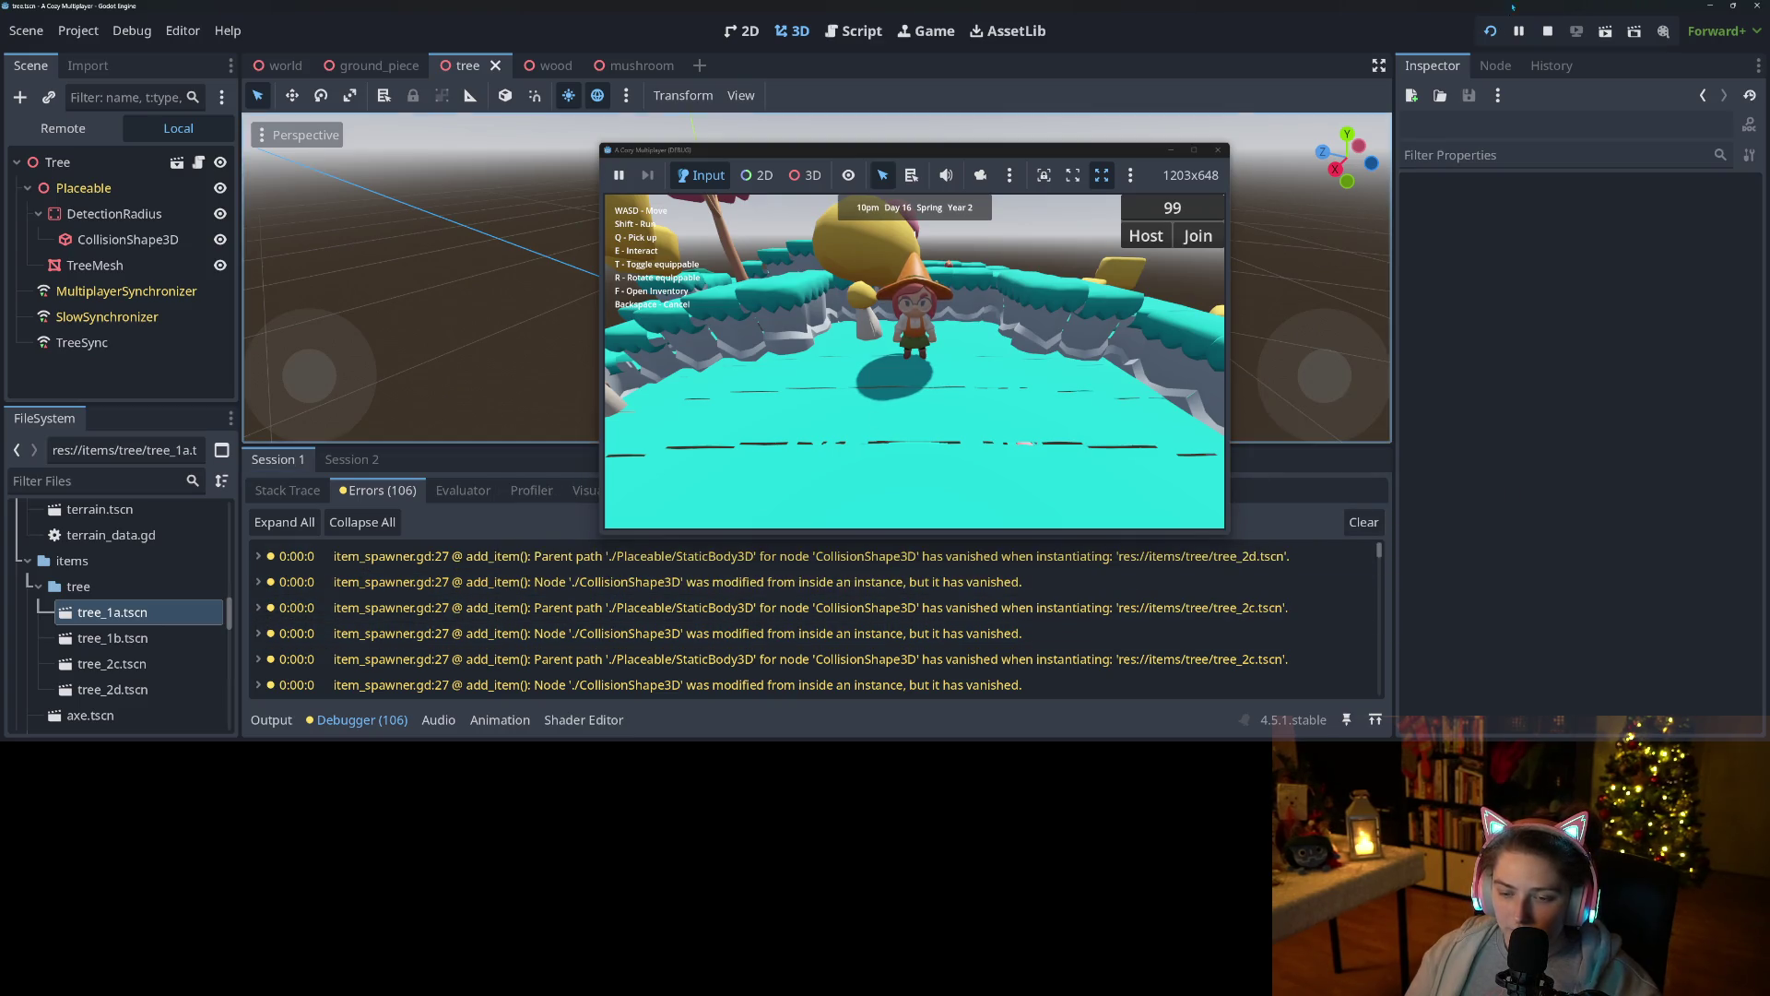
pyautogui.click(1548, 31)
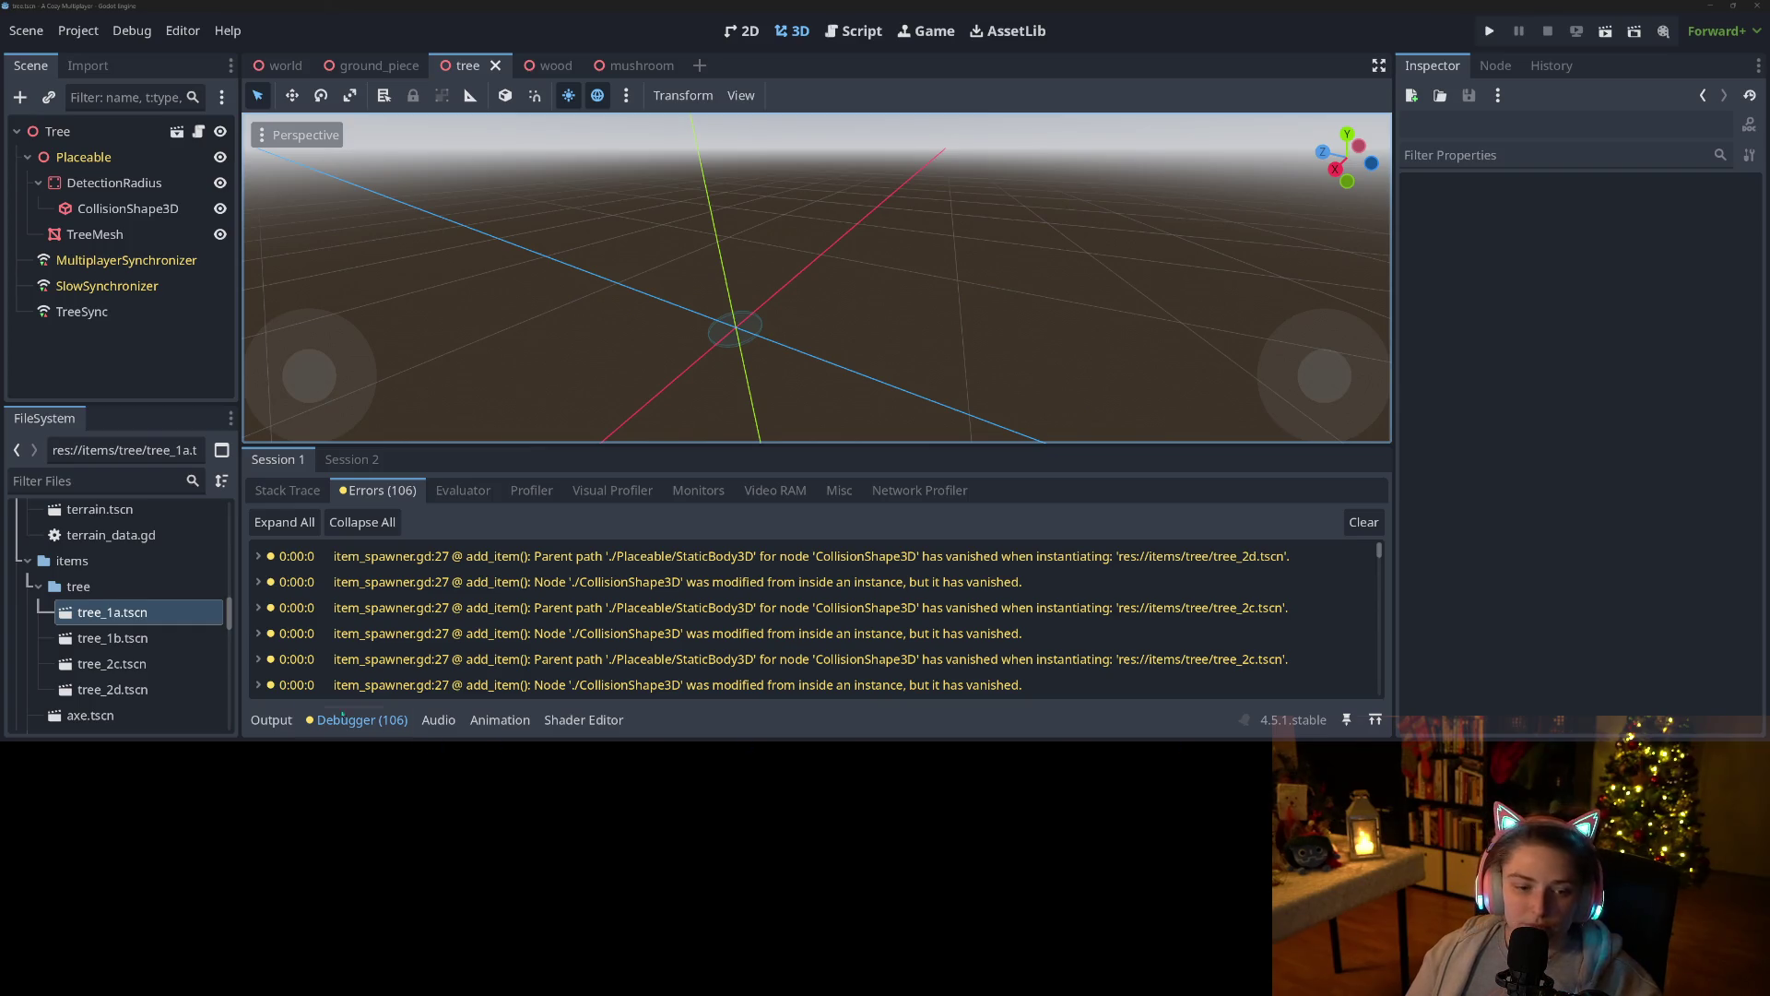
# Reveal the tree folder in File Explorer and briefly view tree_1a.tscn in Notepad++.
pyautogui.rightClick(95, 614)
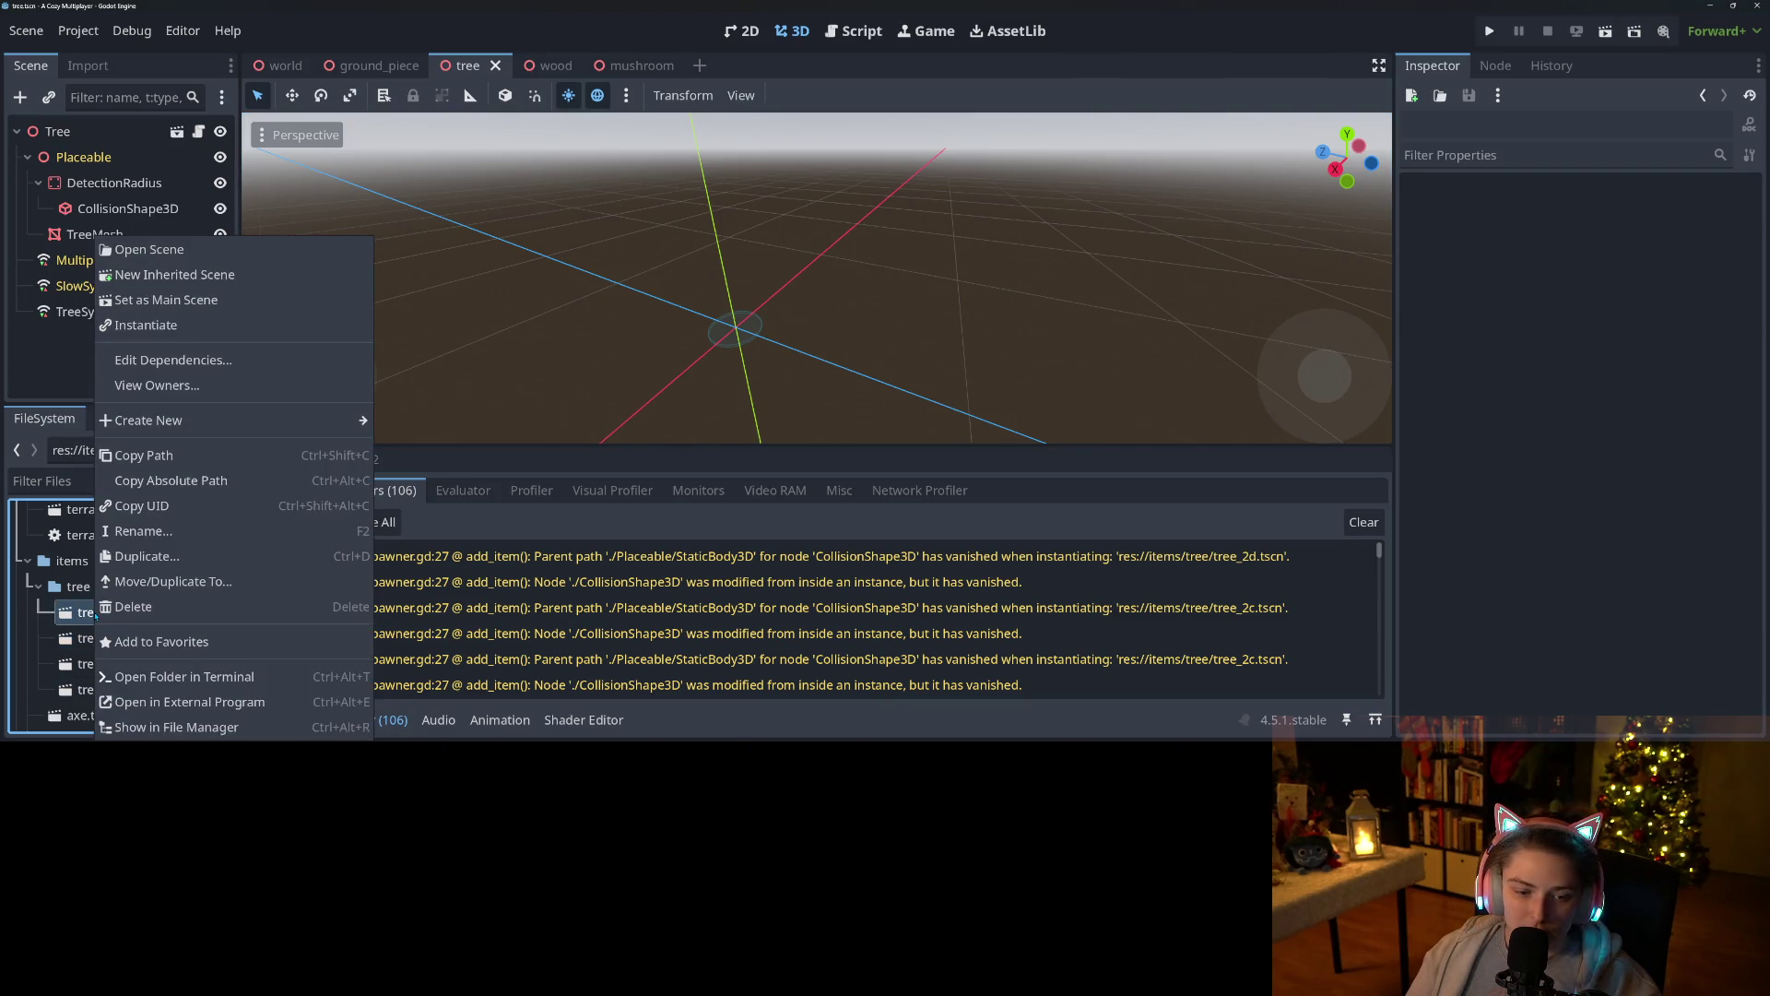
pyautogui.click(215, 727)
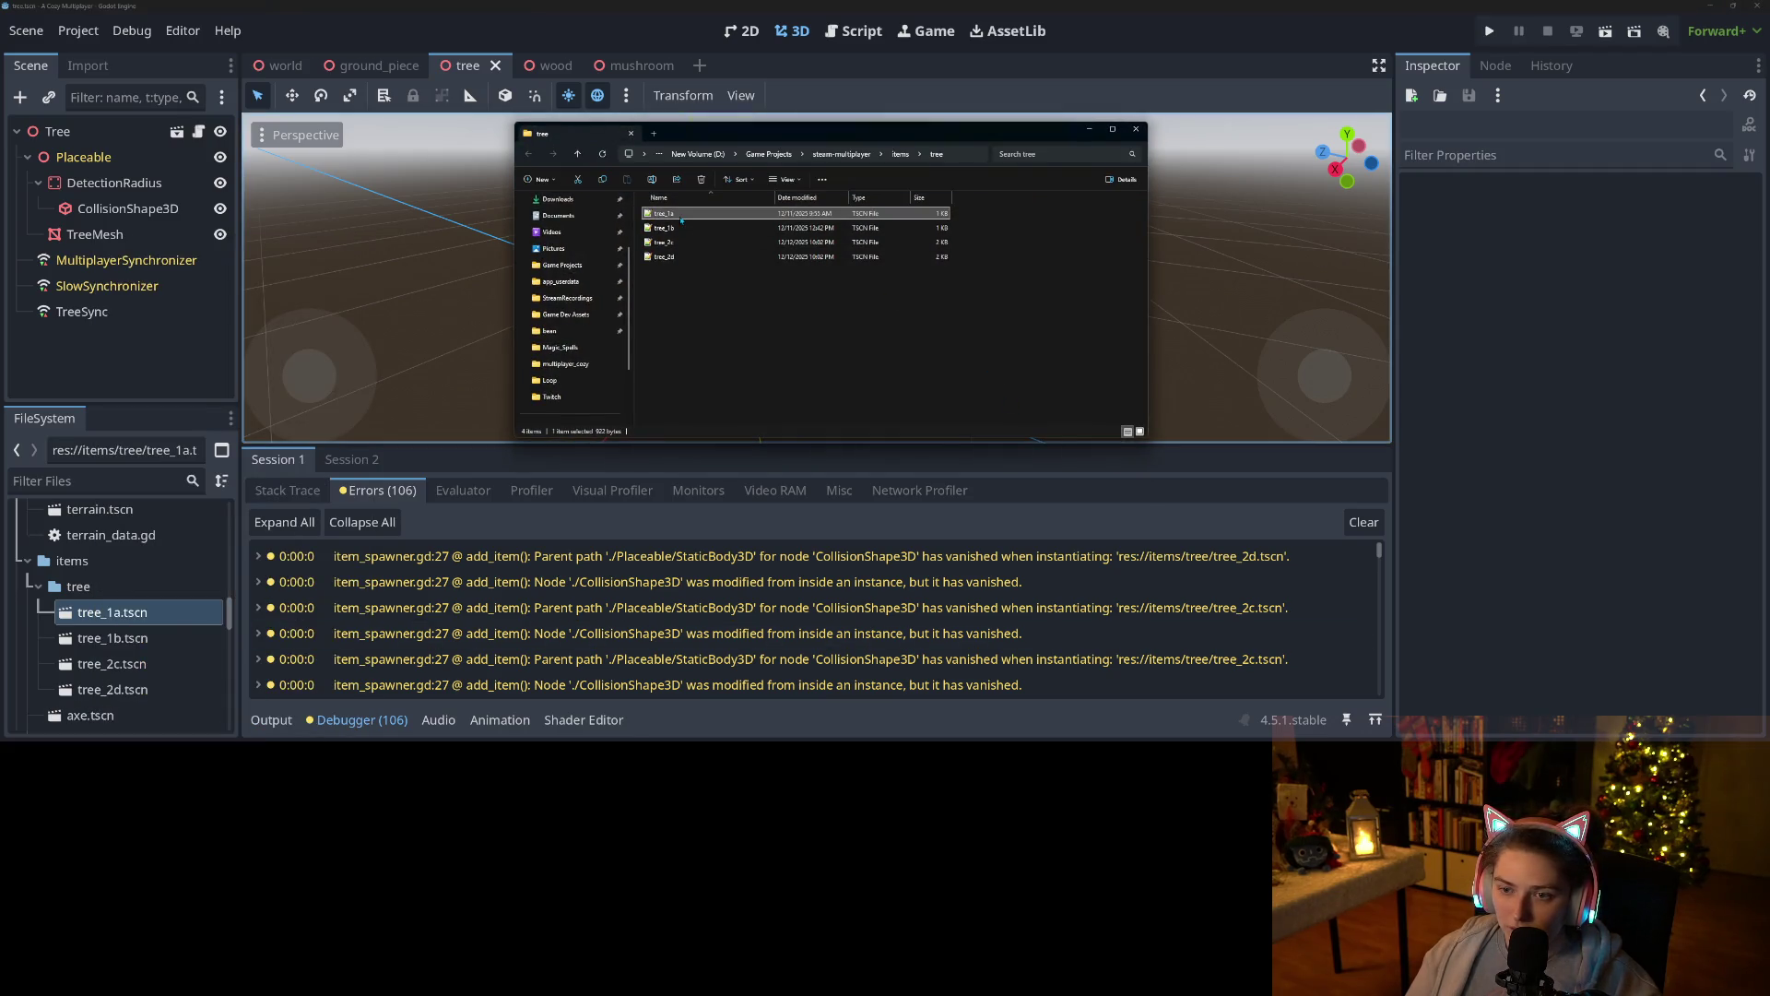
pyautogui.rightClick(681, 220)
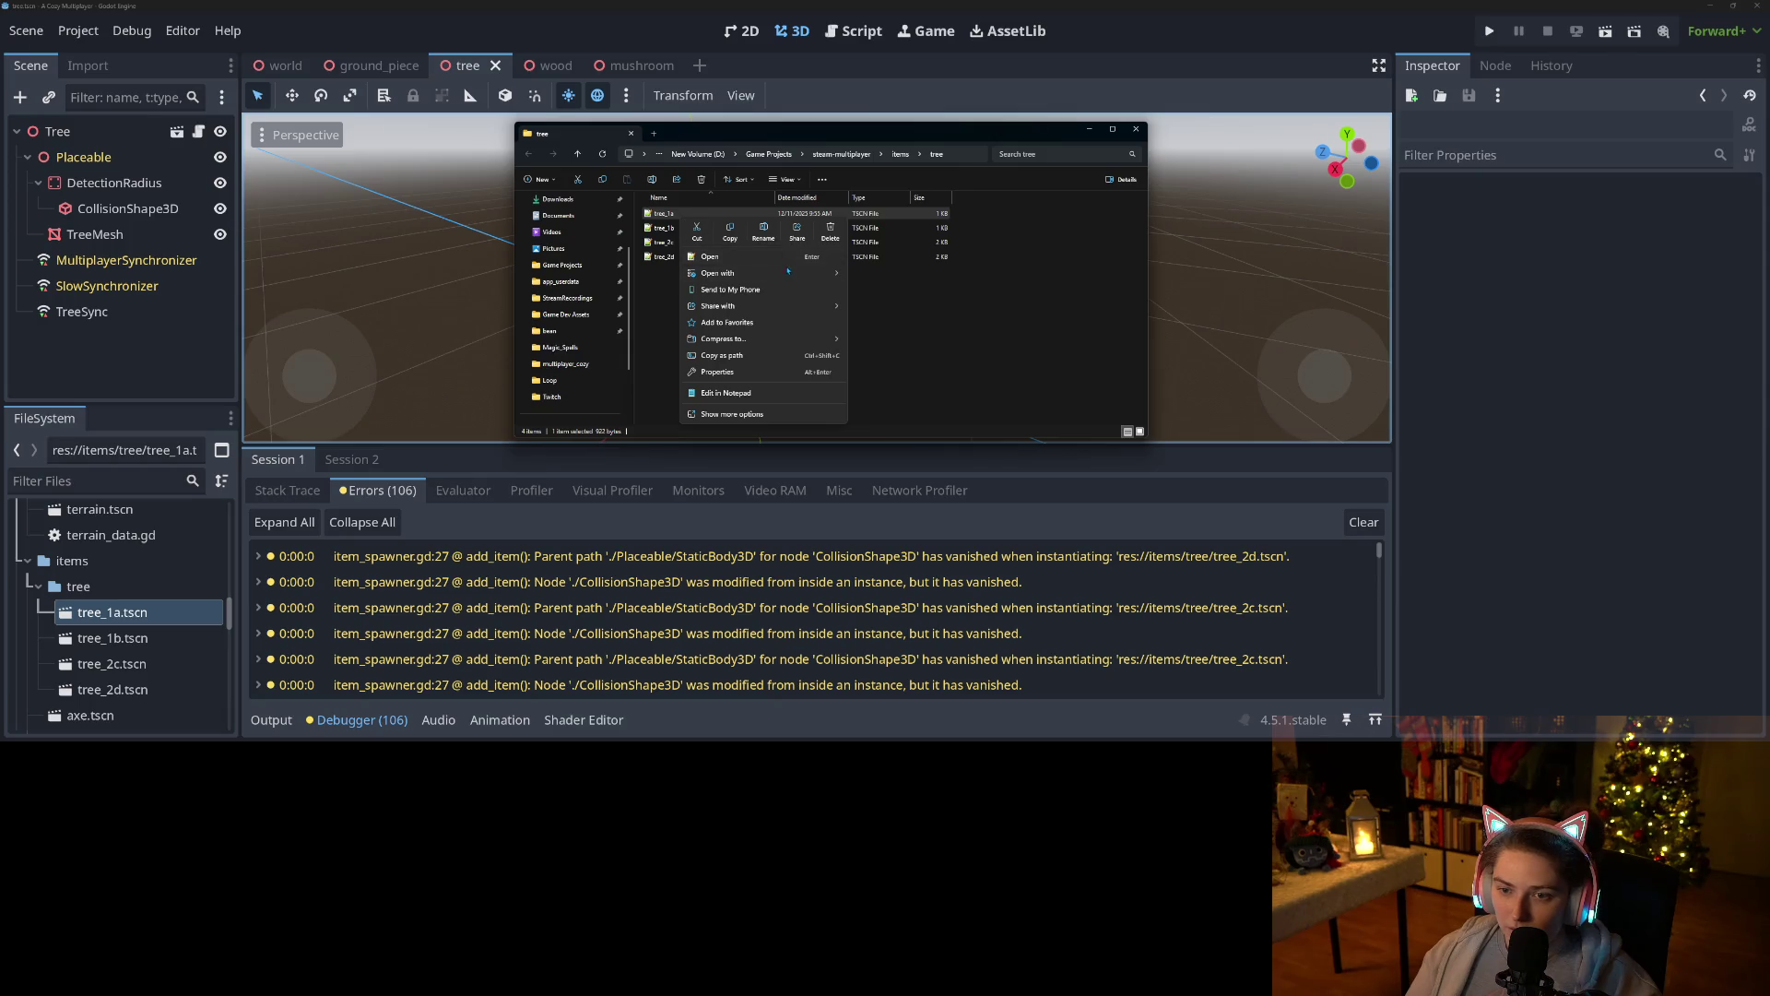
pyautogui.moveTo(830, 280)
pyautogui.click(725, 393)
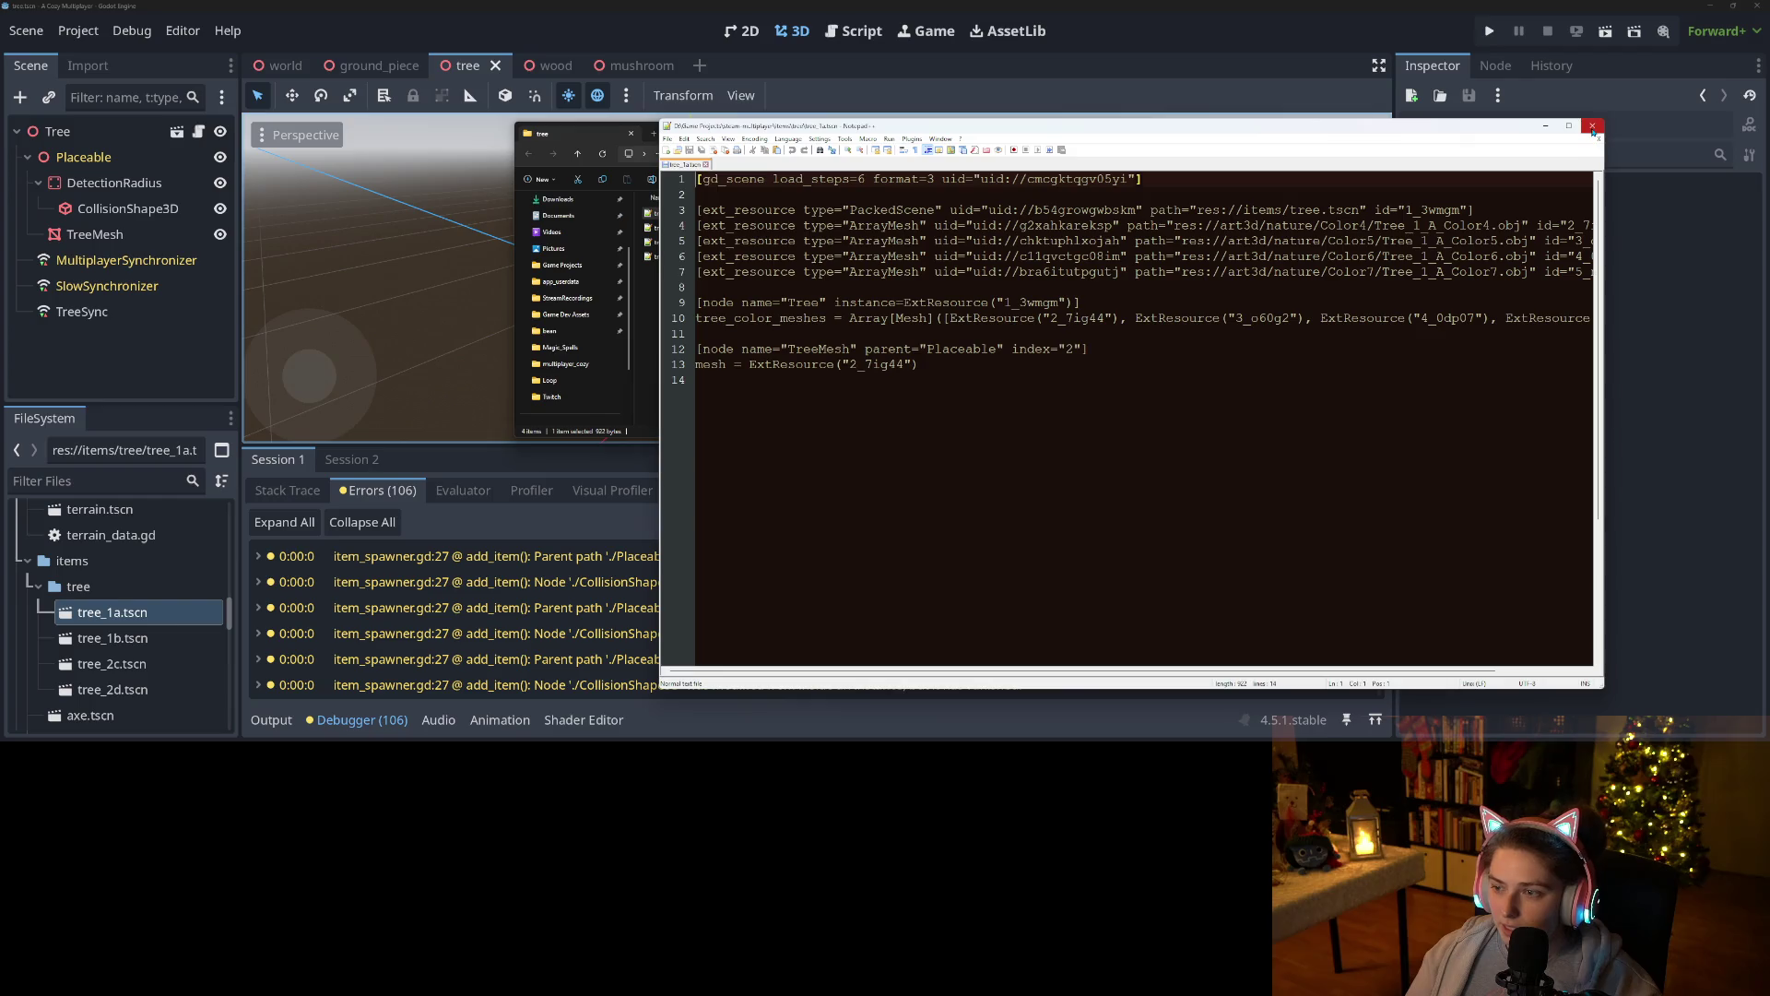
pyautogui.click(1593, 125)
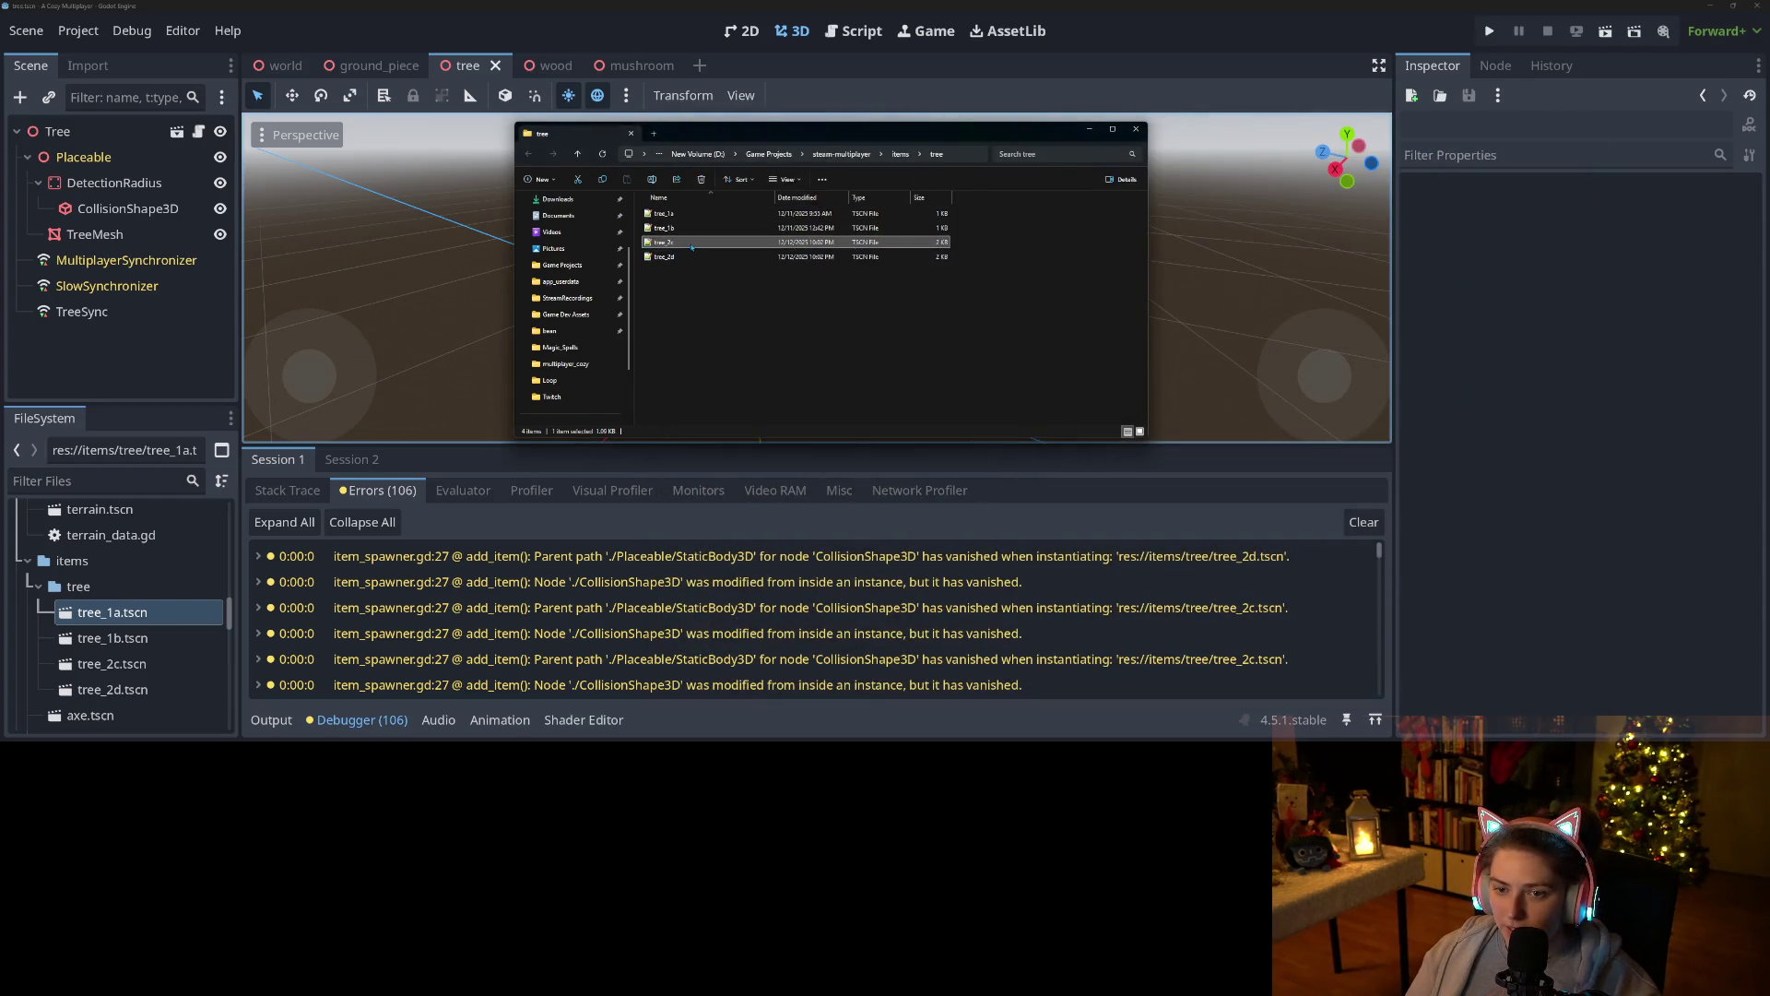
# Open tree_2c.tscn as text in Notepad++.
pyautogui.rightClick(687, 243)
pyautogui.moveTo(774, 301)
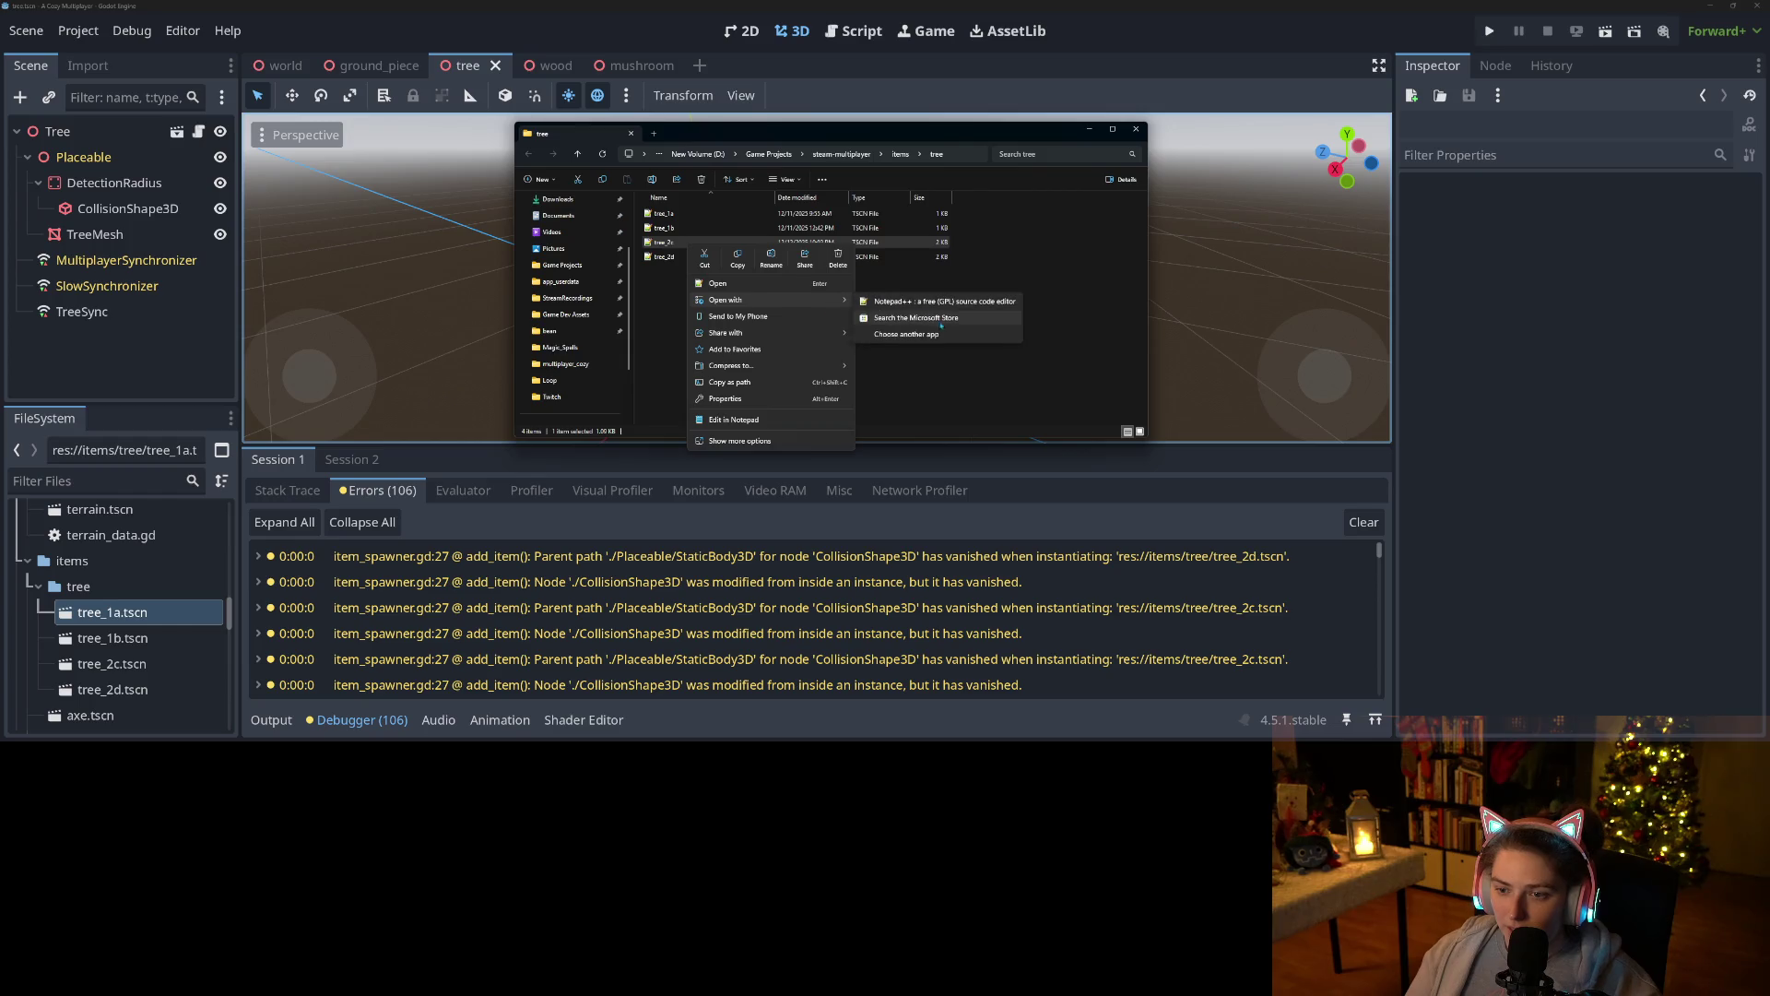
pyautogui.click(946, 303)
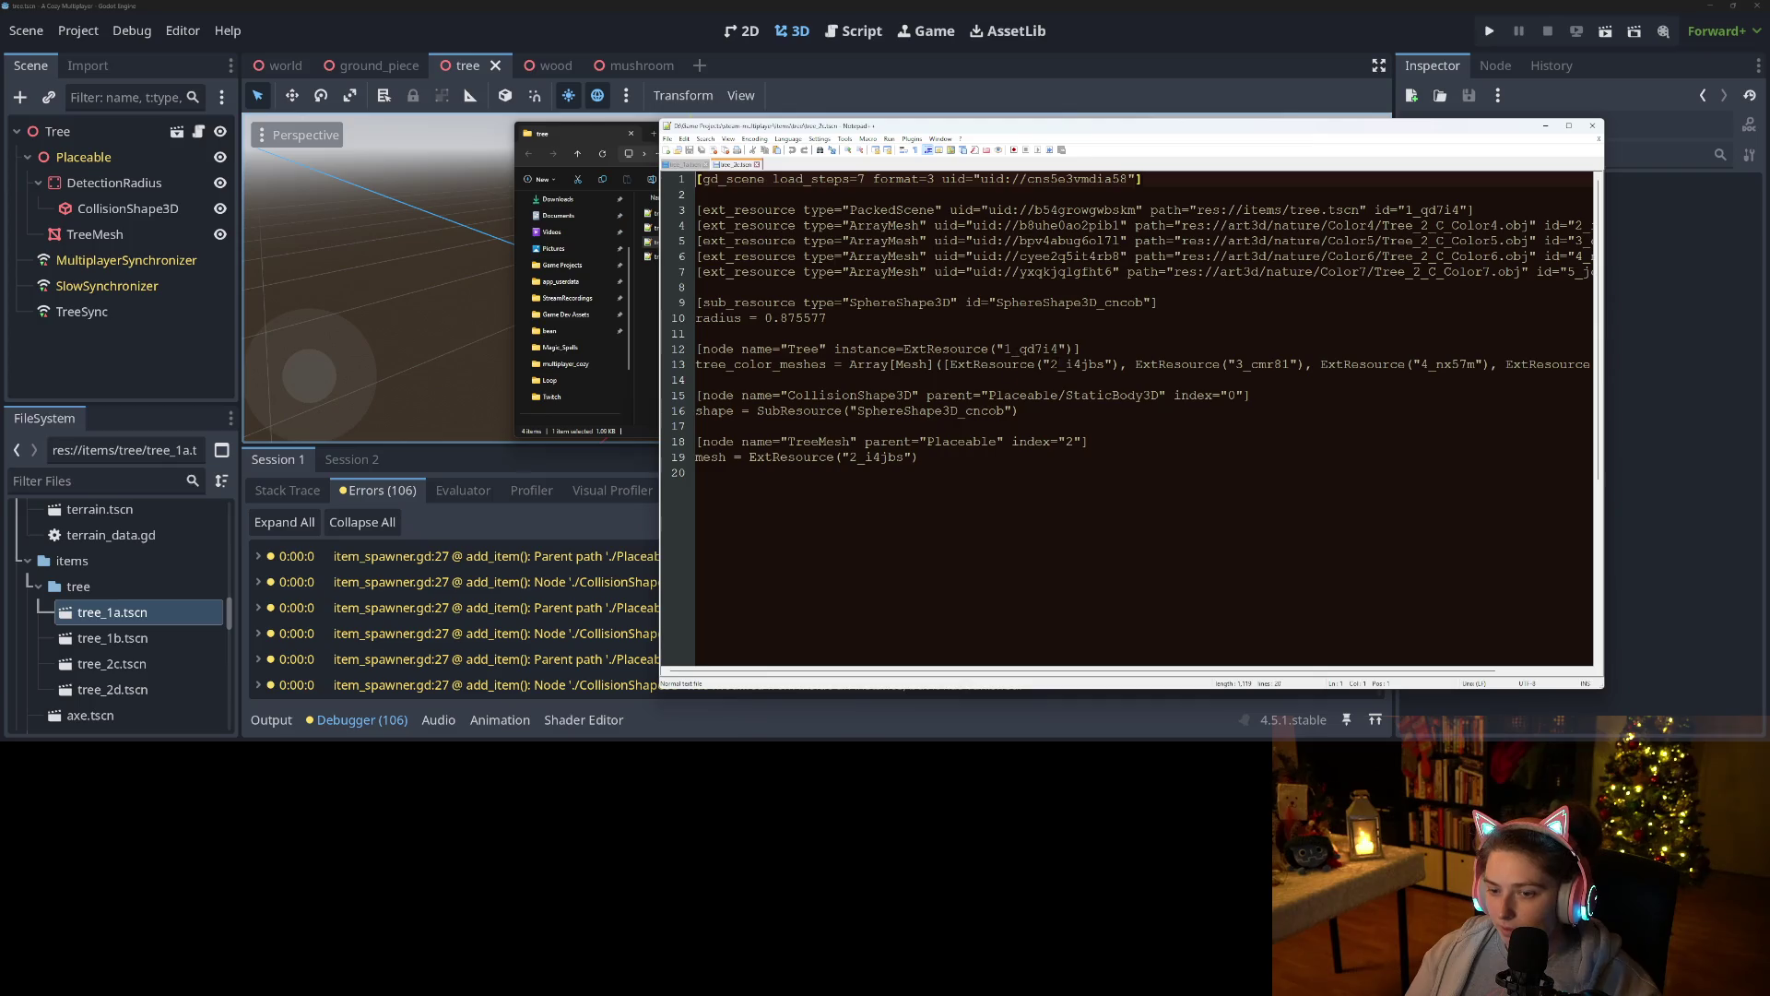
# Delete the CollisionShape3D node entry (lines 15–16) from tree_2c.tscn.
pyautogui.moveTo(890, 128)
pyautogui.mouseDown()
pyautogui.moveTo(1079, 116)
pyautogui.moveTo(1217, 390)
pyautogui.moveTo(894, 624)
pyautogui.moveTo(660, 628)
pyautogui.moveTo(690, 630)
pyautogui.moveTo(678, 517)
pyautogui.moveTo(772, 167)
pyautogui.mouseUp()
pyautogui.click(959, 319)
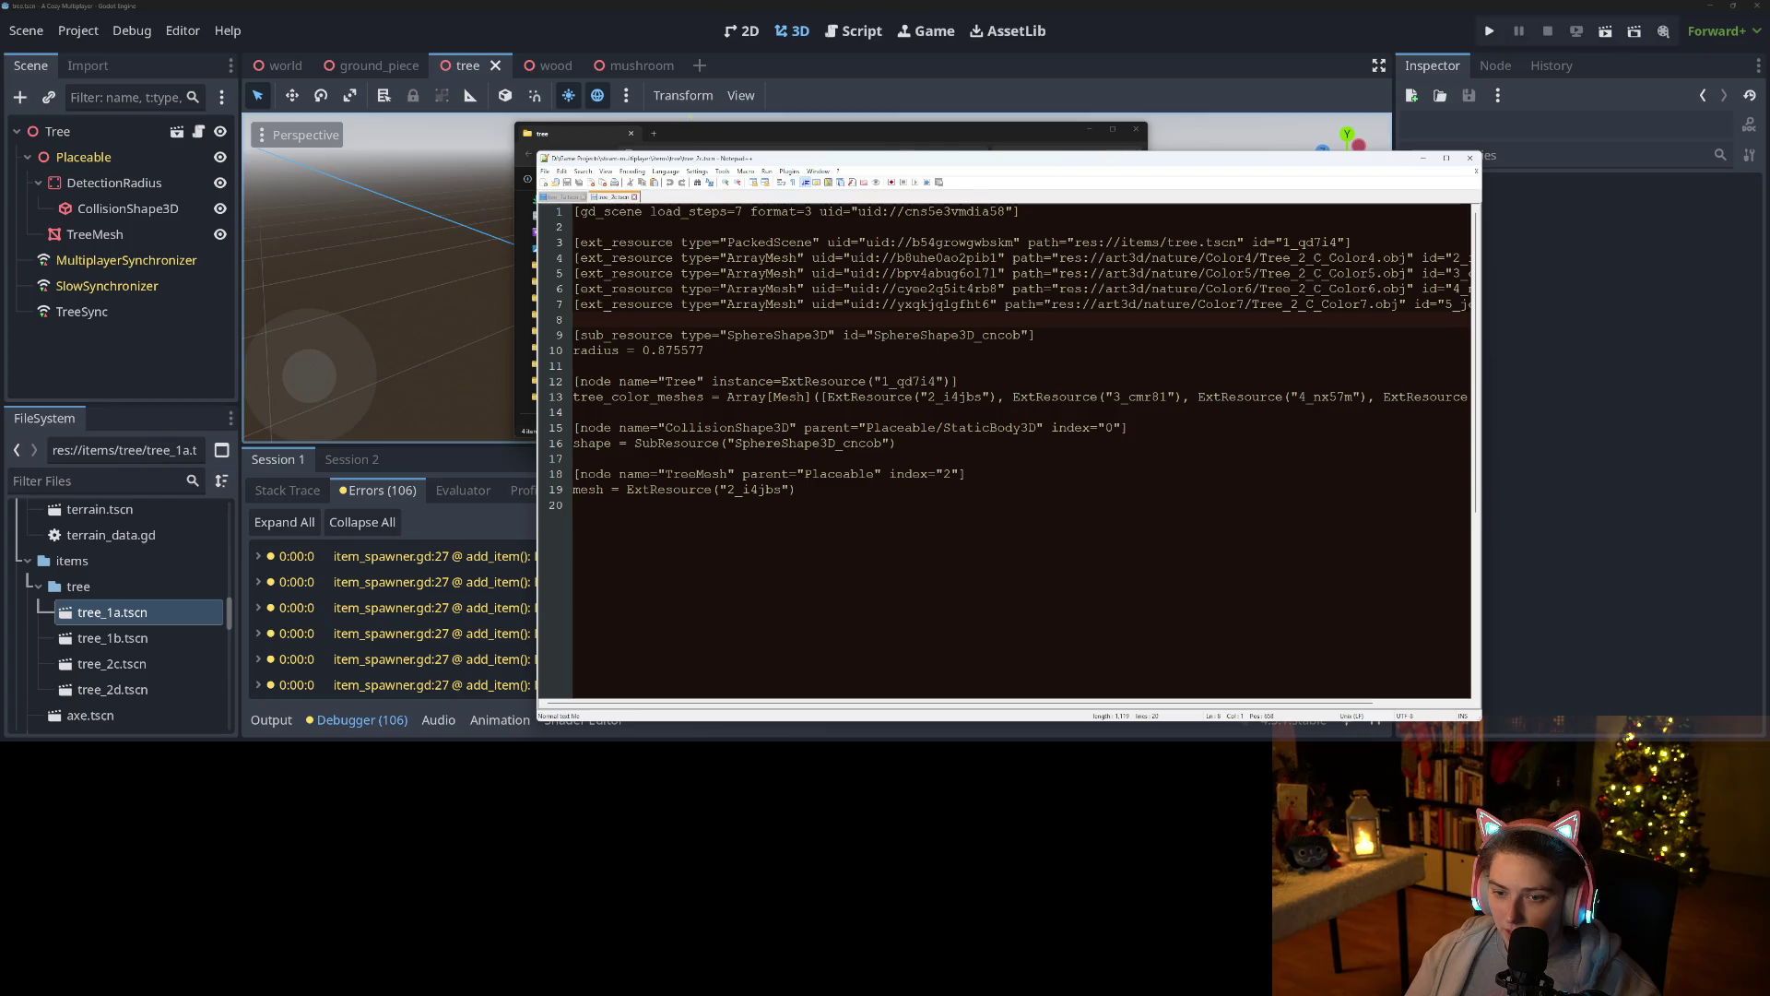
pyautogui.click(965, 427)
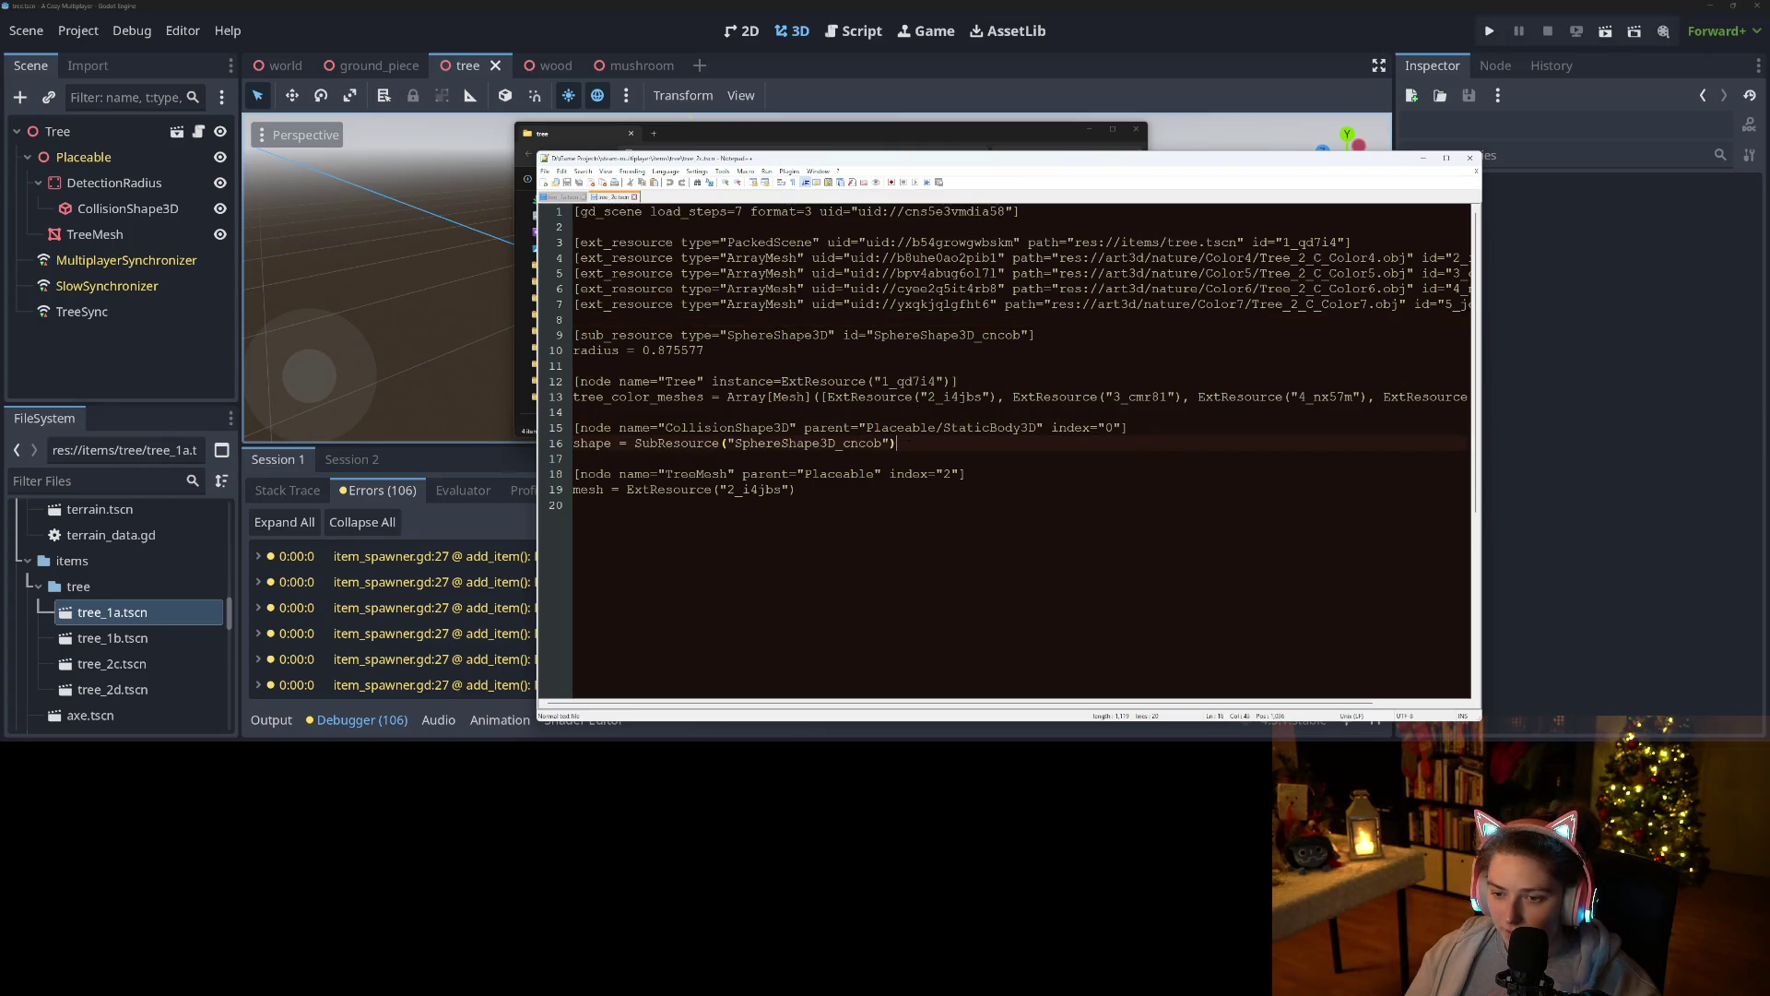
pyautogui.moveTo(909, 443); pyautogui.dragTo(574, 427)
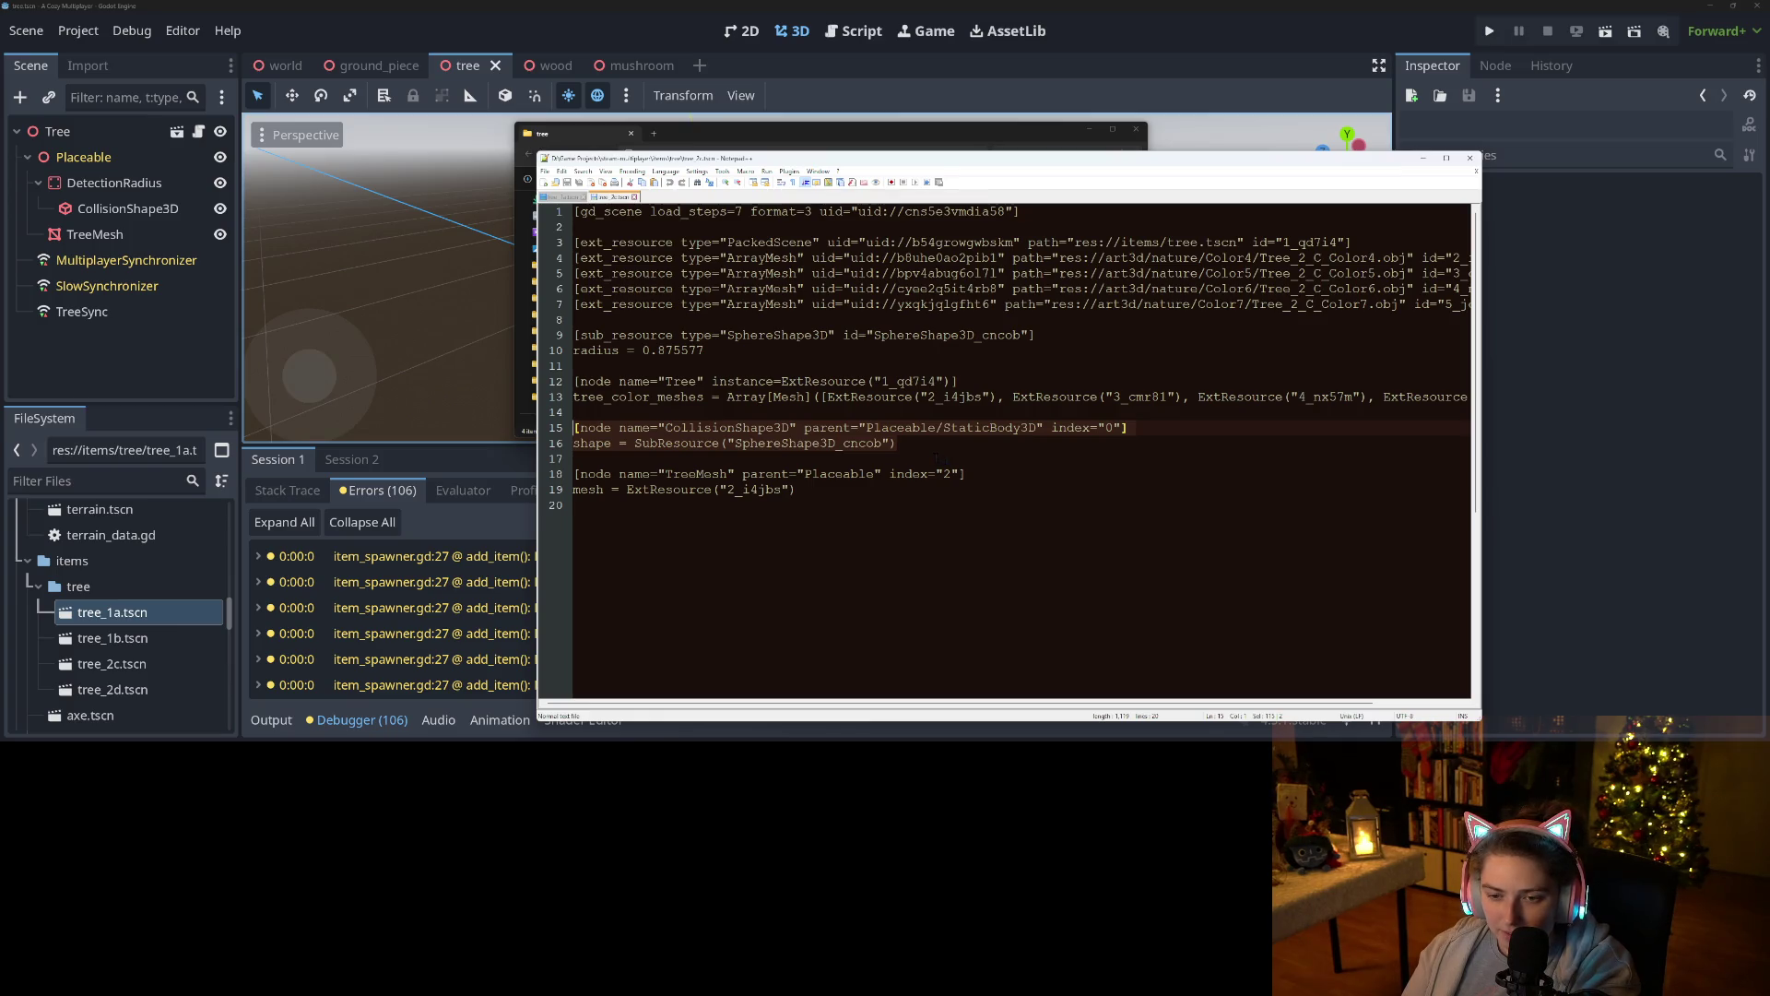
pyautogui.press('BackSpace')
pyautogui.press('BackSpace')
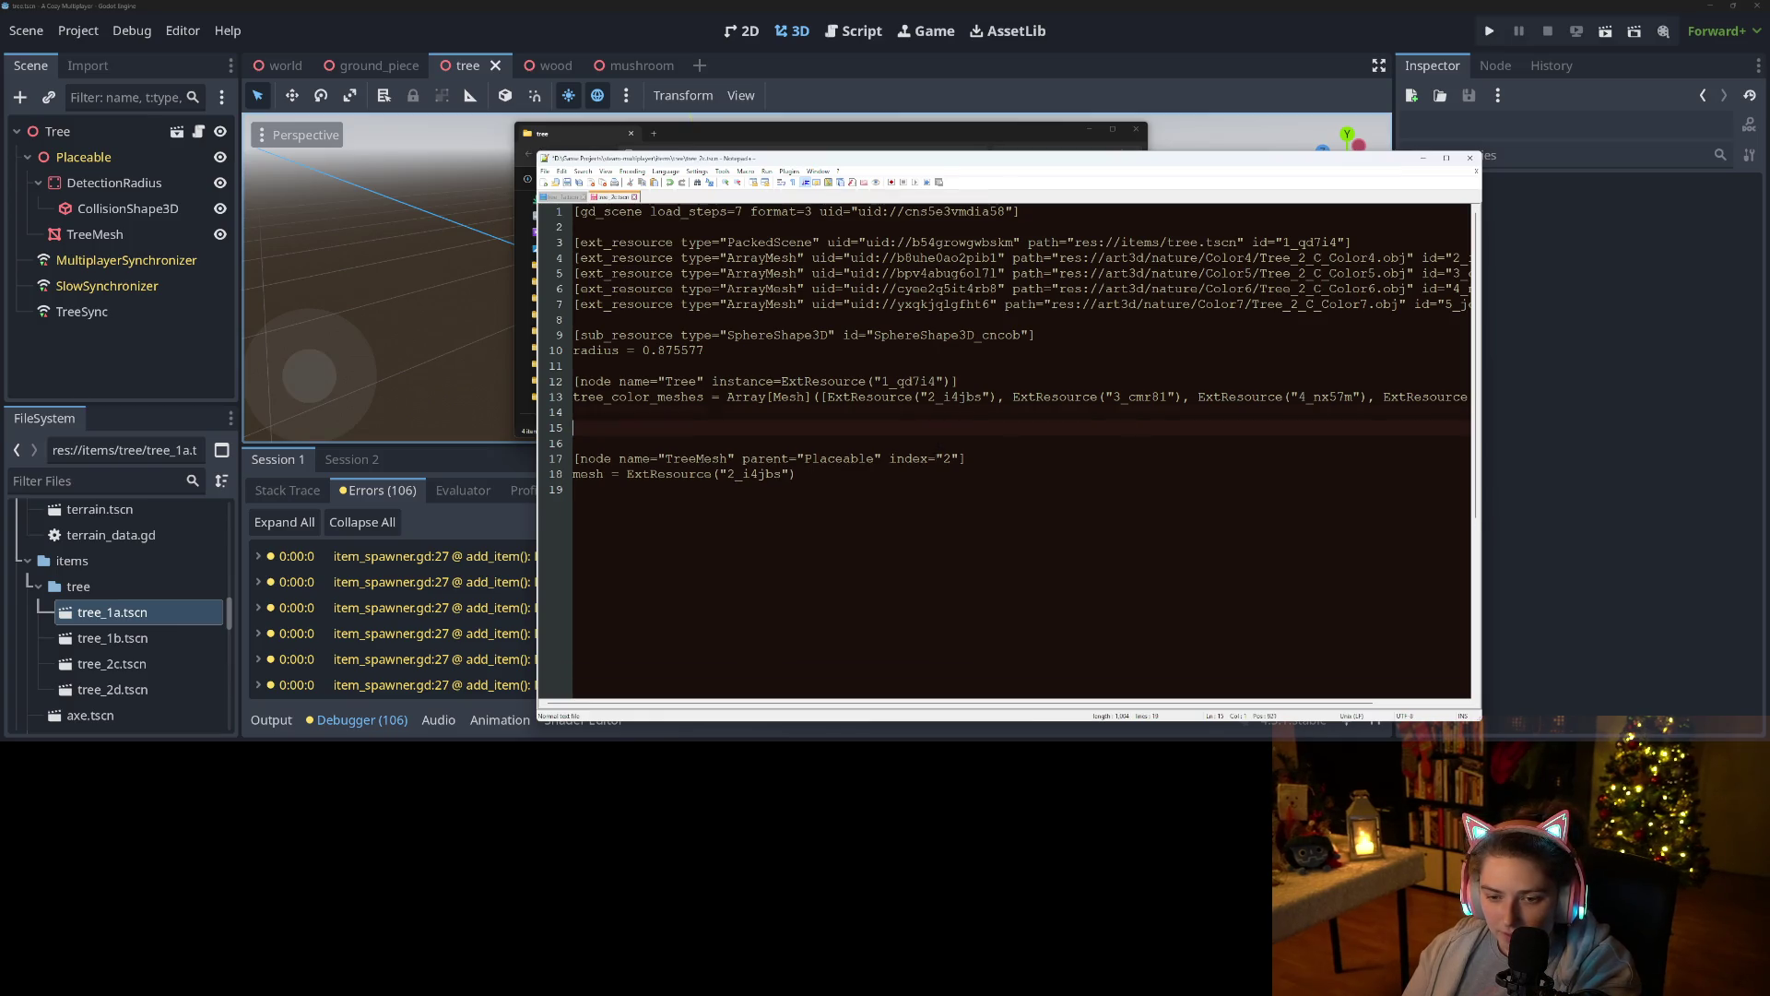
pyautogui.press('BackSpace')
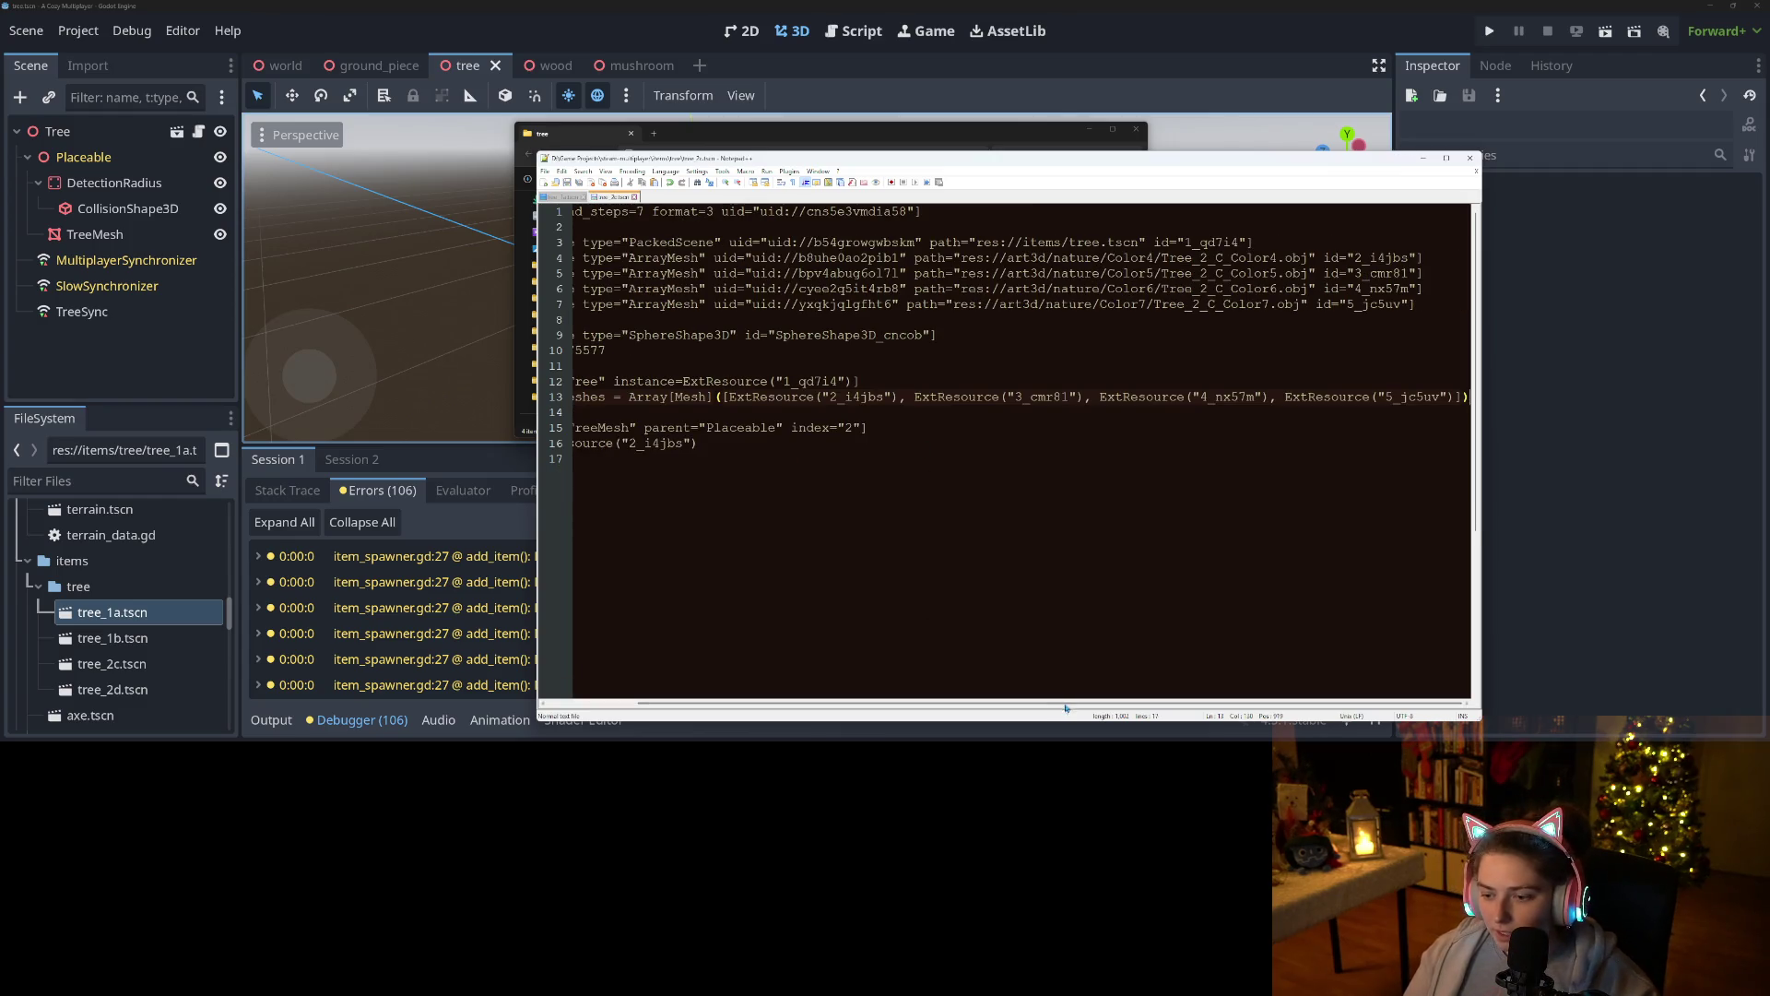
# Delete the SphereShape3D sub-resource and its radius line from tree_2c.tscn.
pyautogui.hscroll(-3, 688, 695)
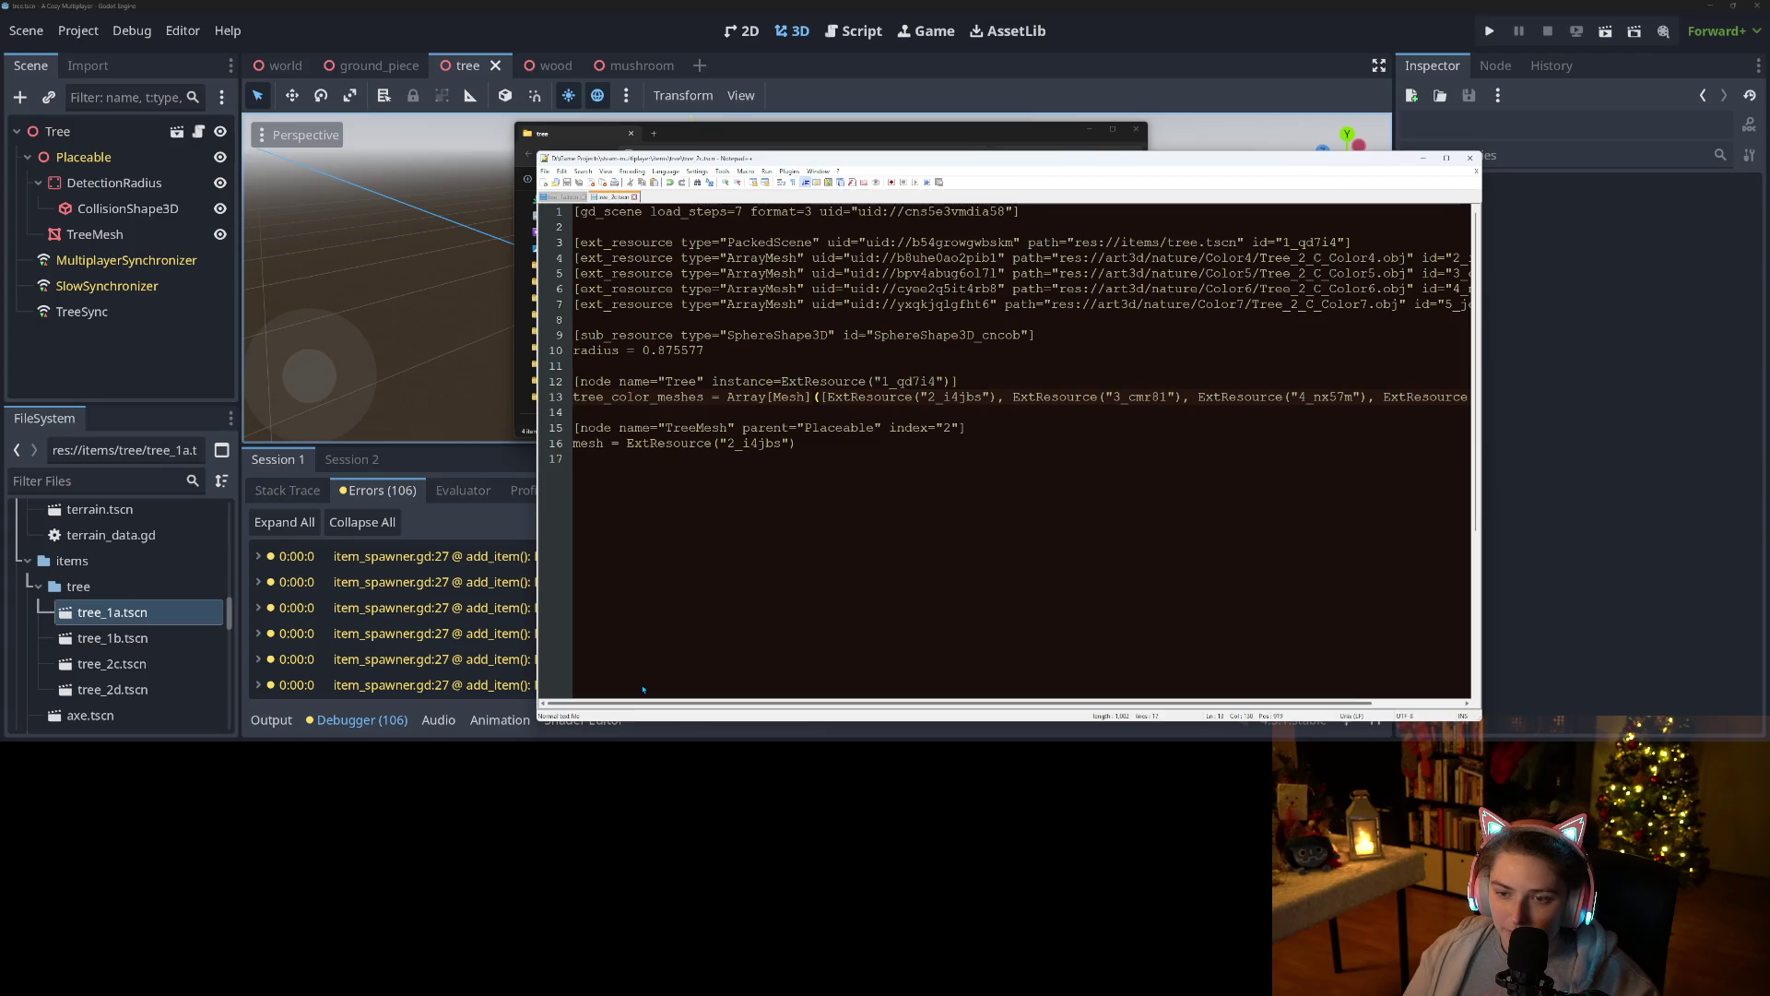
pyautogui.doubleClick(680, 350)
pyautogui.doubleClick(779, 336)
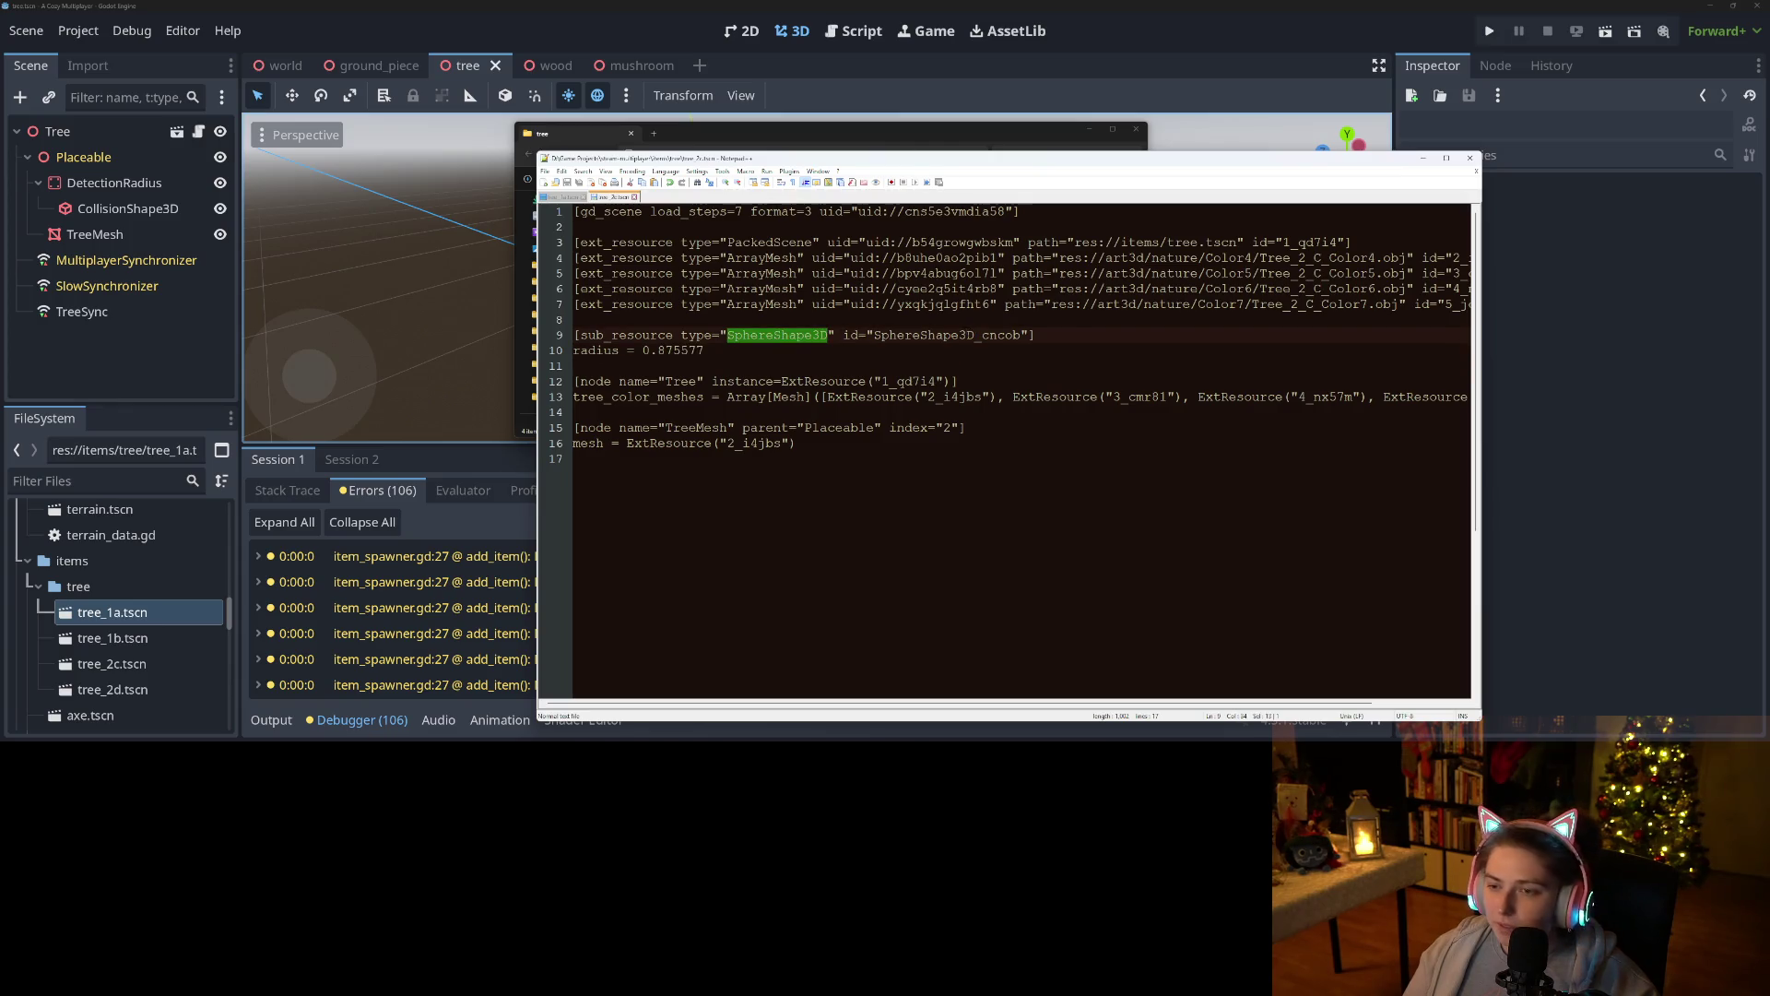
pyautogui.doubleClick(969, 336)
pyautogui.doubleClick(680, 351)
pyautogui.doubleClick(779, 336)
pyautogui.click(706, 350)
pyautogui.hotkey('shift', 'Up')
pyautogui.hotkey('shift', 'Home')
pyautogui.press('BackSpace')
pyautogui.press('BackSpace')
pyautogui.press('BackSpace')
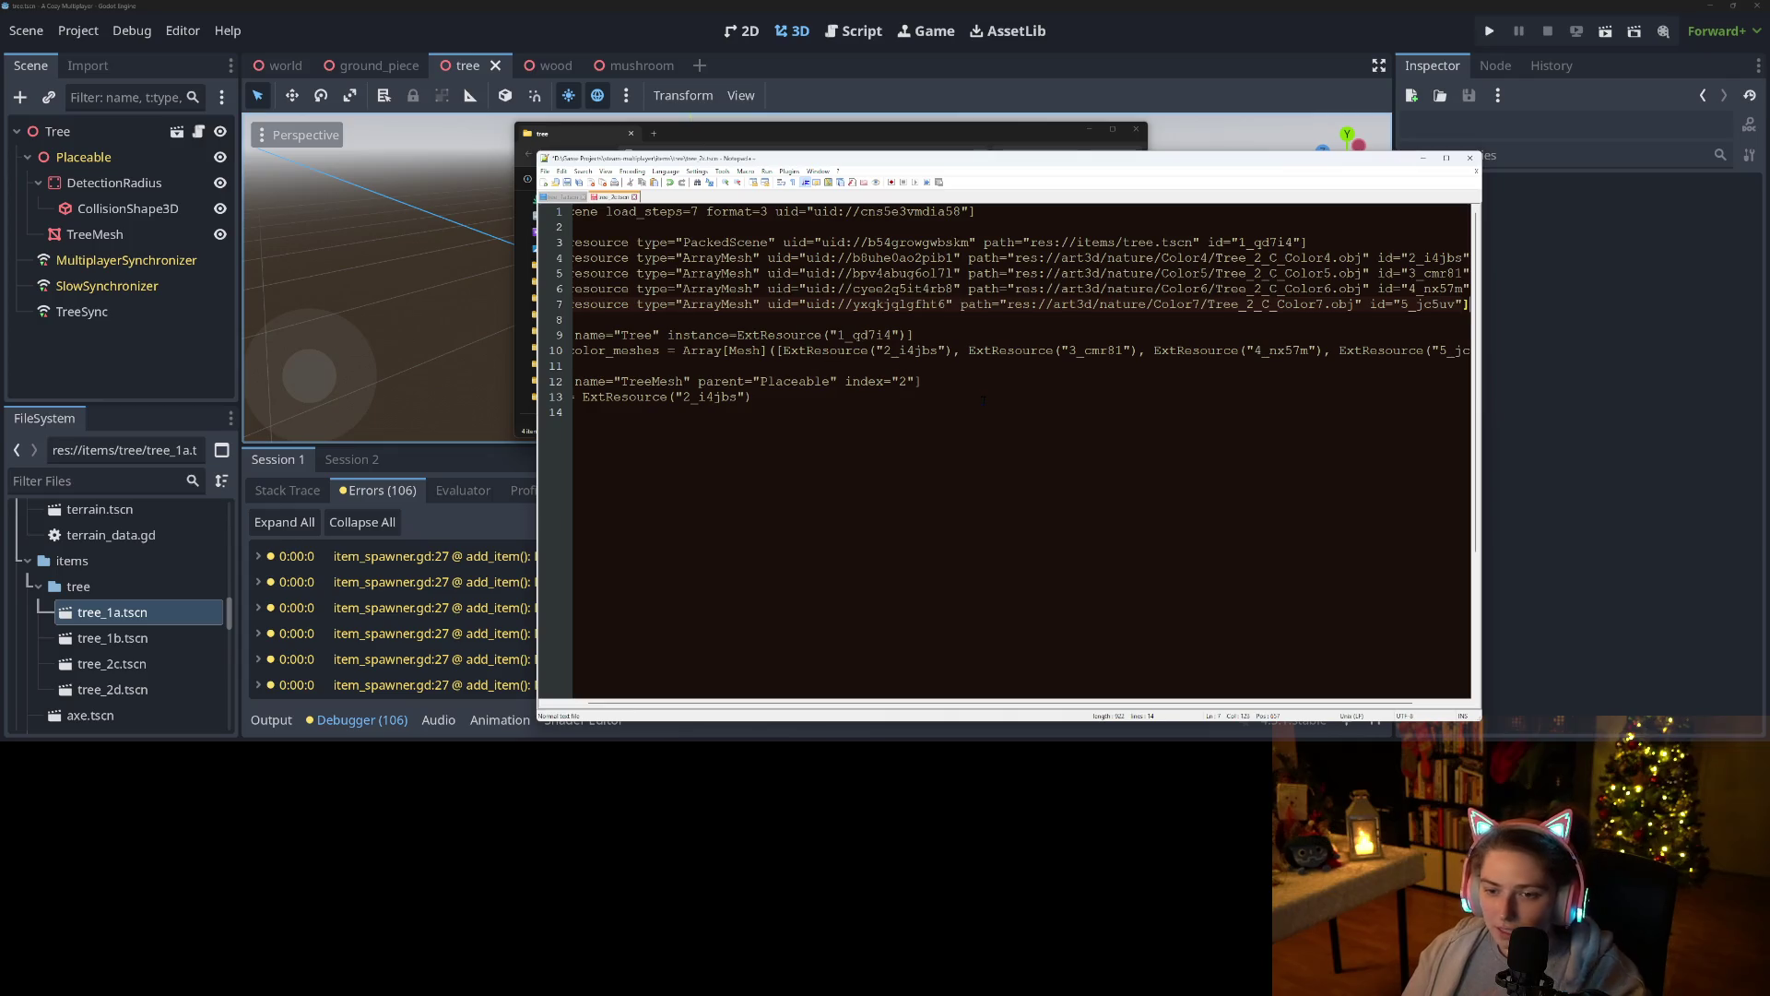
# Scroll through the edited tree_2c.tscn and bring the tree scenes folder back up.
pyautogui.moveTo(862, 704); pyautogui.dragTo(690, 698)
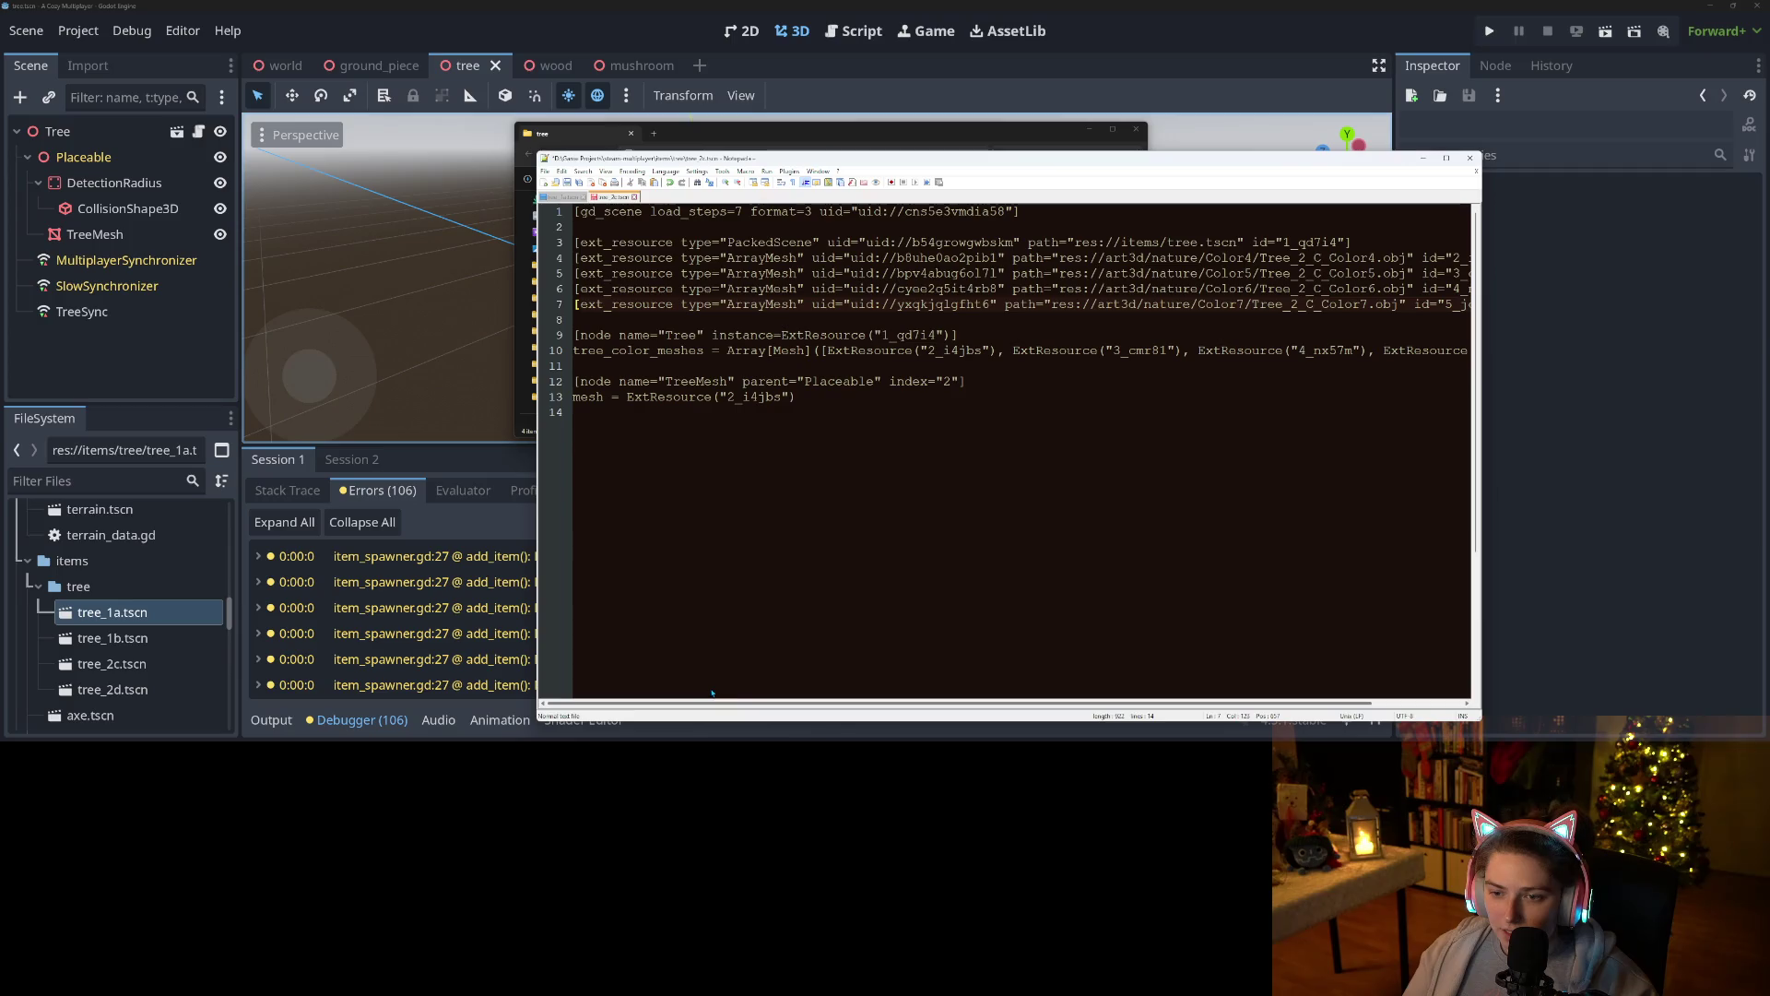
pyautogui.hscroll(3, 898, 687)
pyautogui.hscroll(1, 1011, 684)
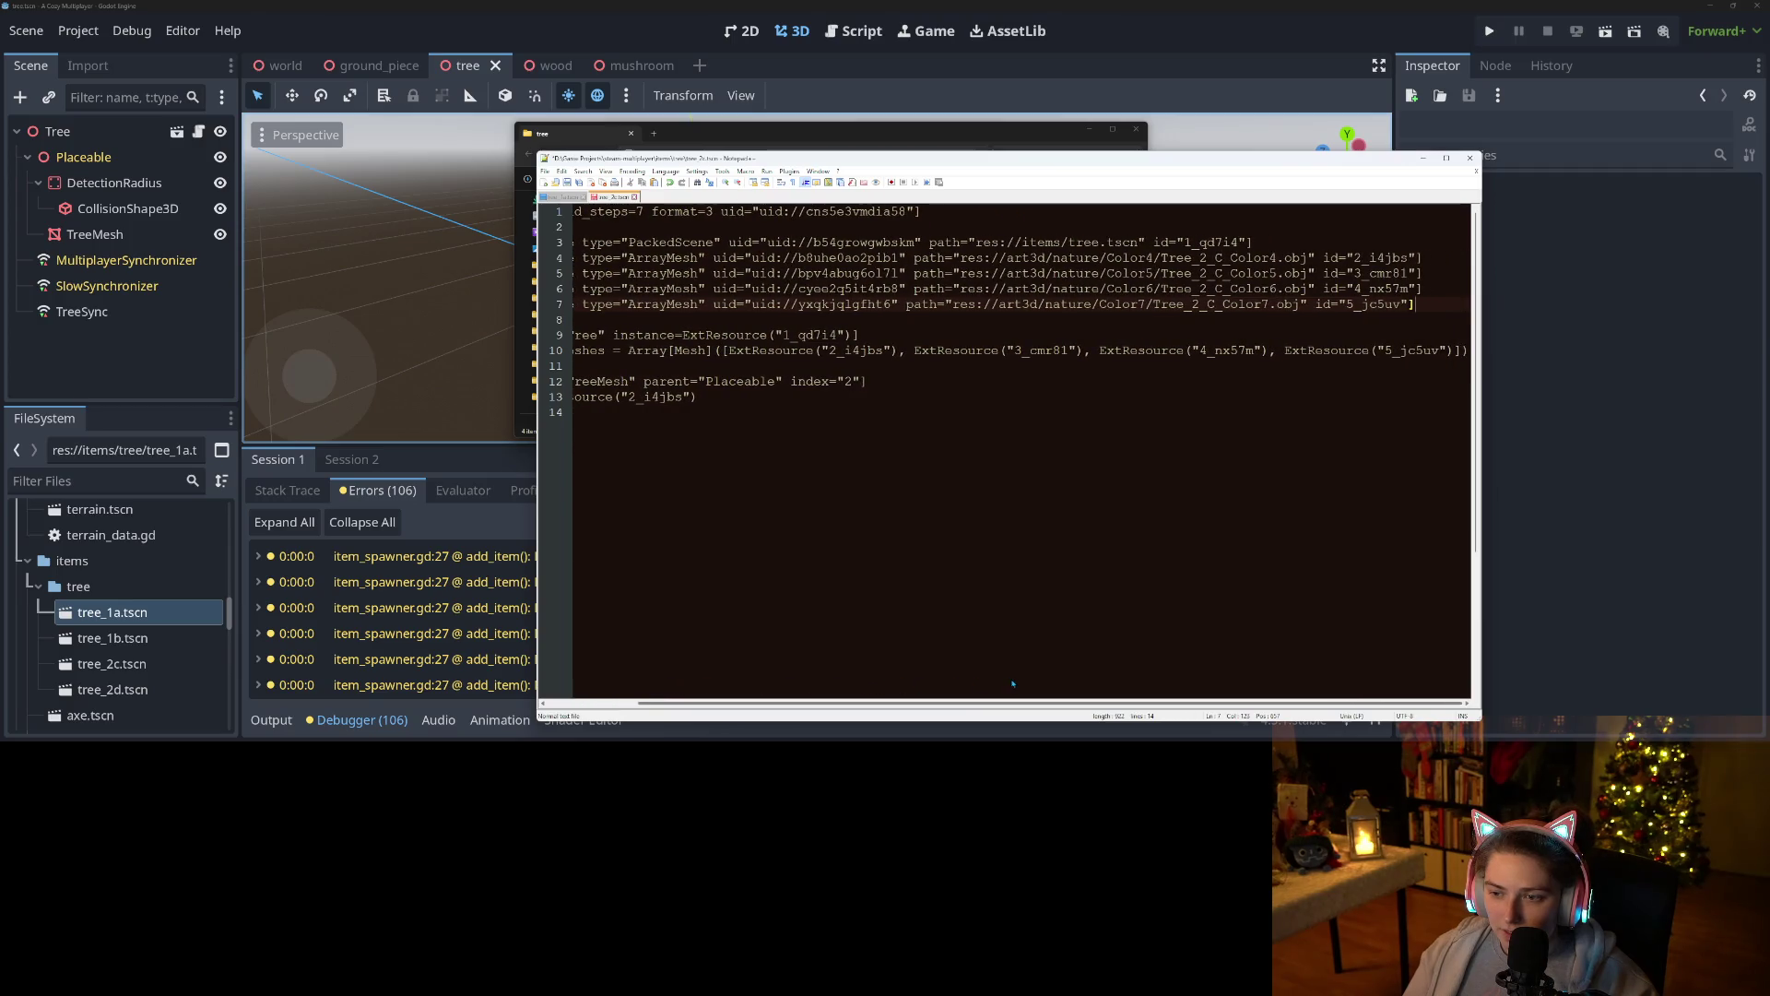
pyautogui.hscroll(-4, 949, 675)
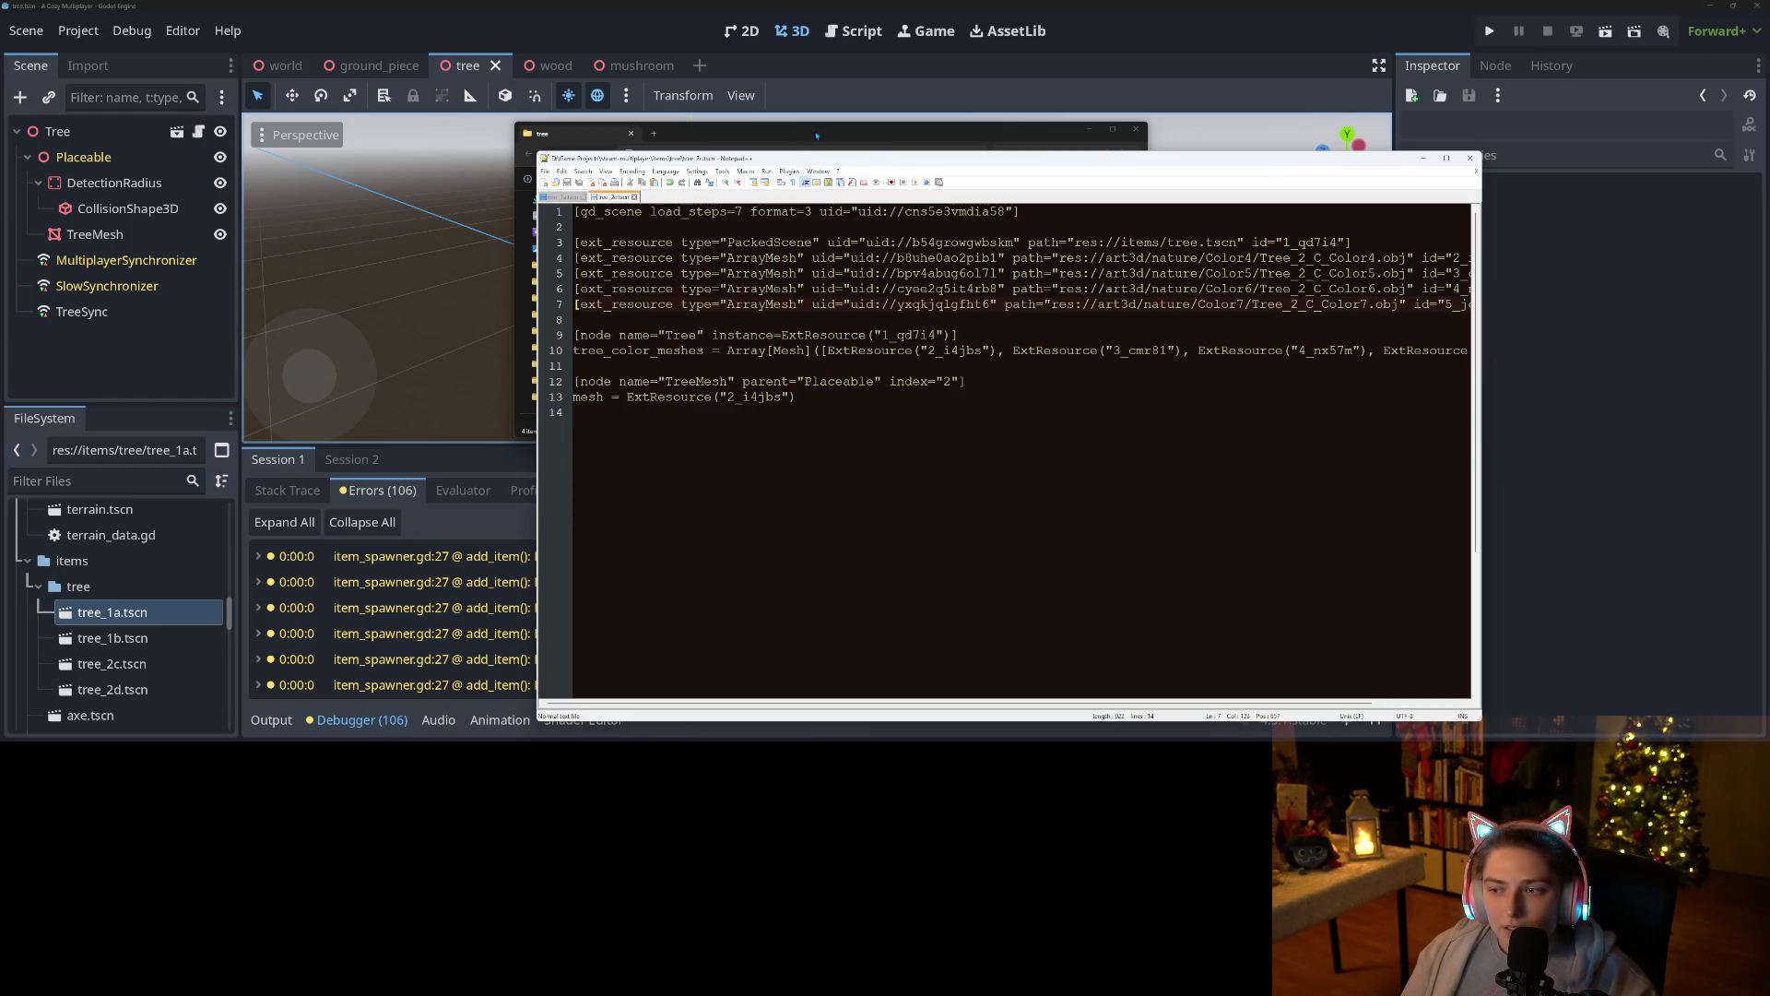
pyautogui.click(816, 136)
# Open tree_2d.tscn and delete its BoxShape3D sub-resource block.
pyautogui.doubleClick(683, 254)
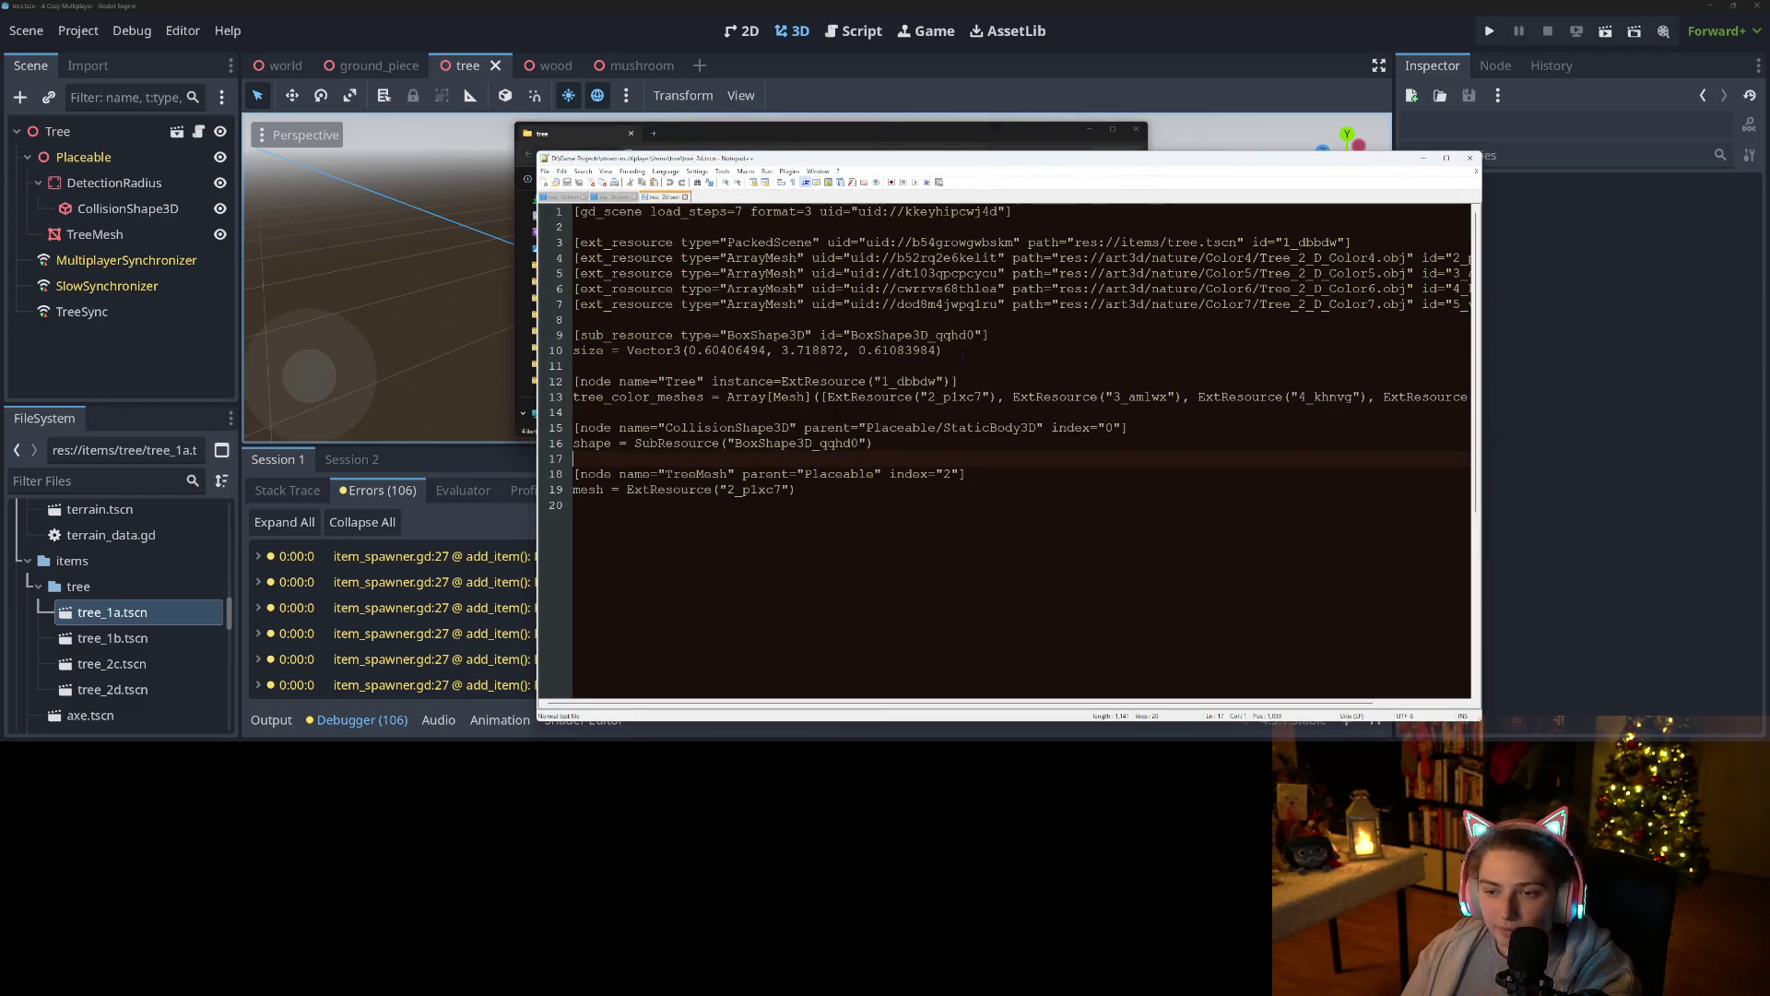
pyautogui.moveTo(942, 350); pyautogui.dragTo(574, 350)
pyautogui.hotkey('shift', 'Up')
pyautogui.hotkey('shift', 'Up')
pyautogui.press('Delete')
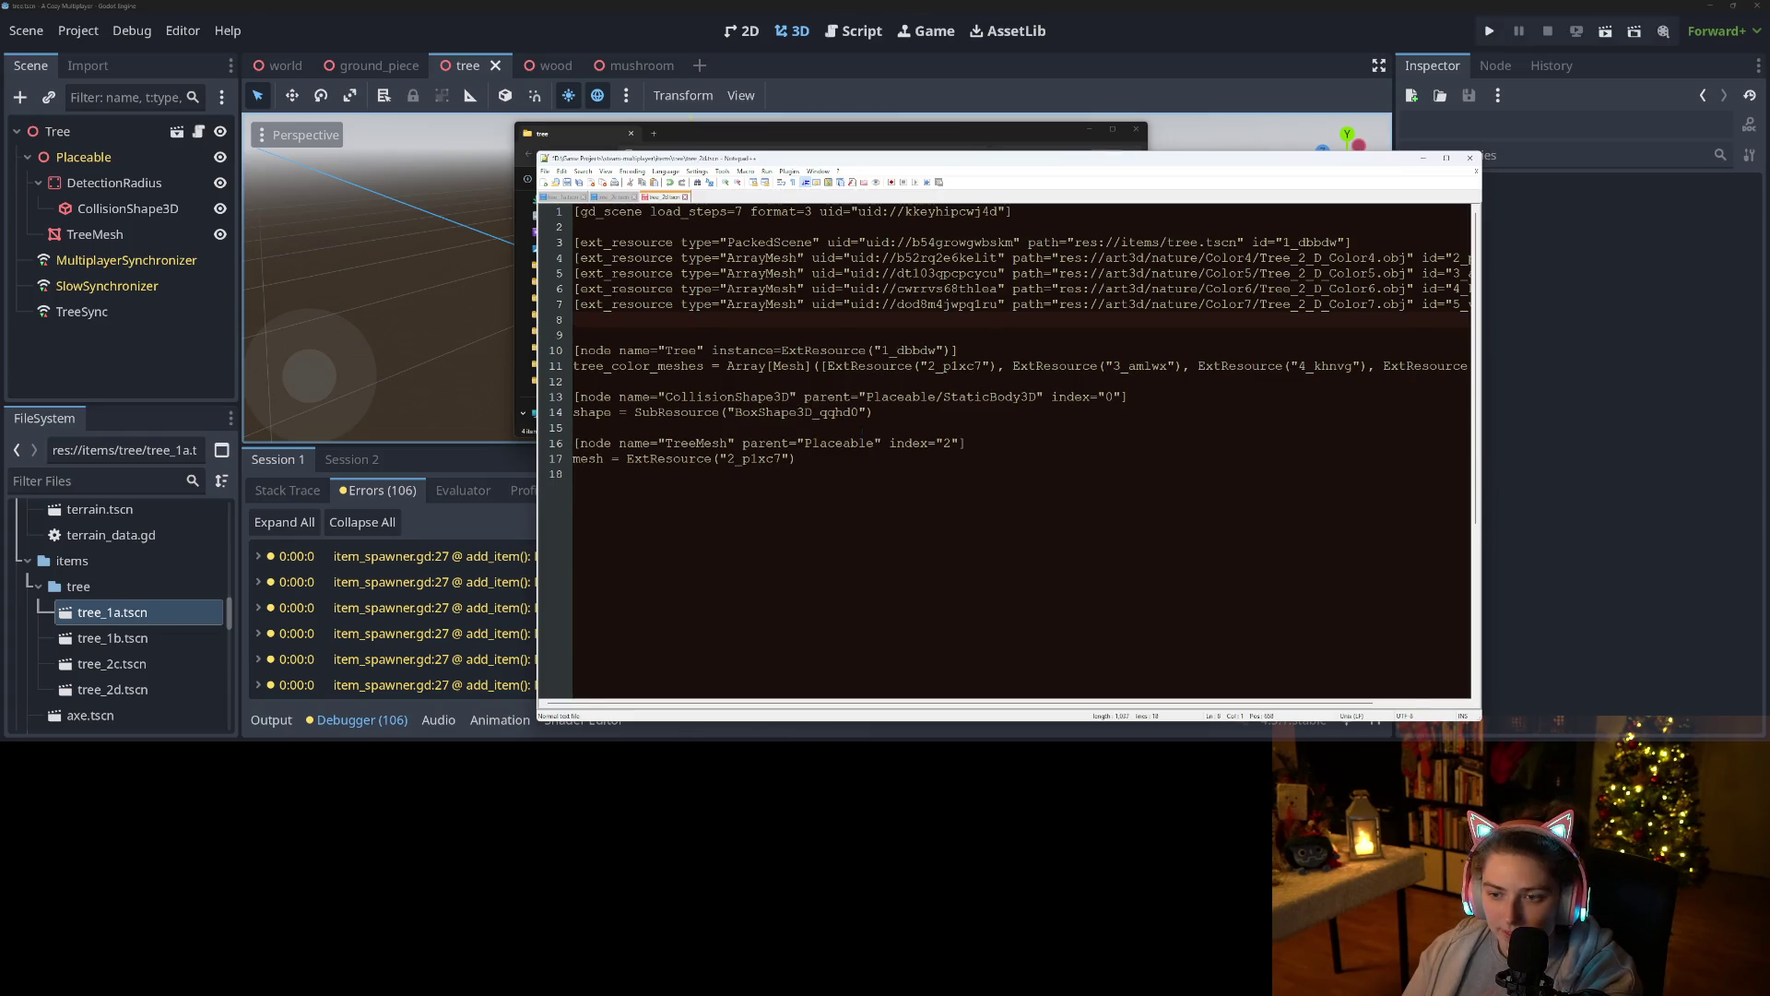
pyautogui.press('BackSpace')
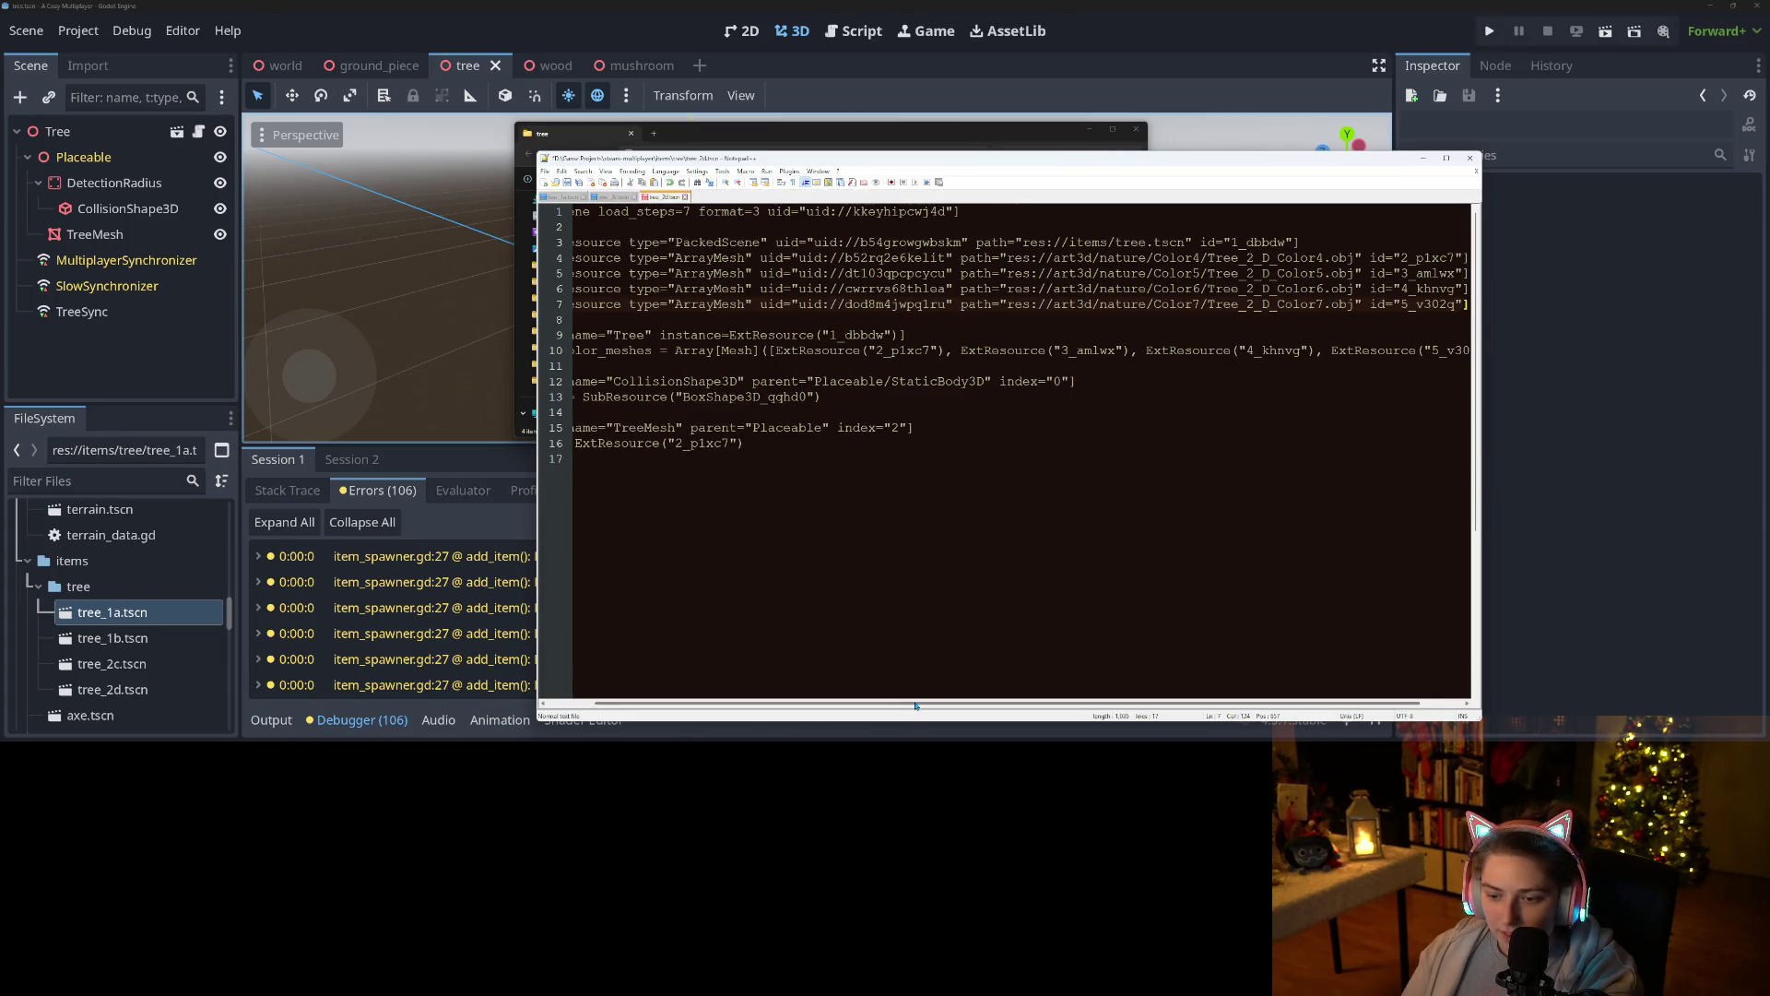
pyautogui.moveTo(915, 705); pyautogui.dragTo(868, 705)
# Delete the CollisionShape3D node and its shape line from tree_2d.tscn, then close Notepad++.
pyautogui.click(858, 428)
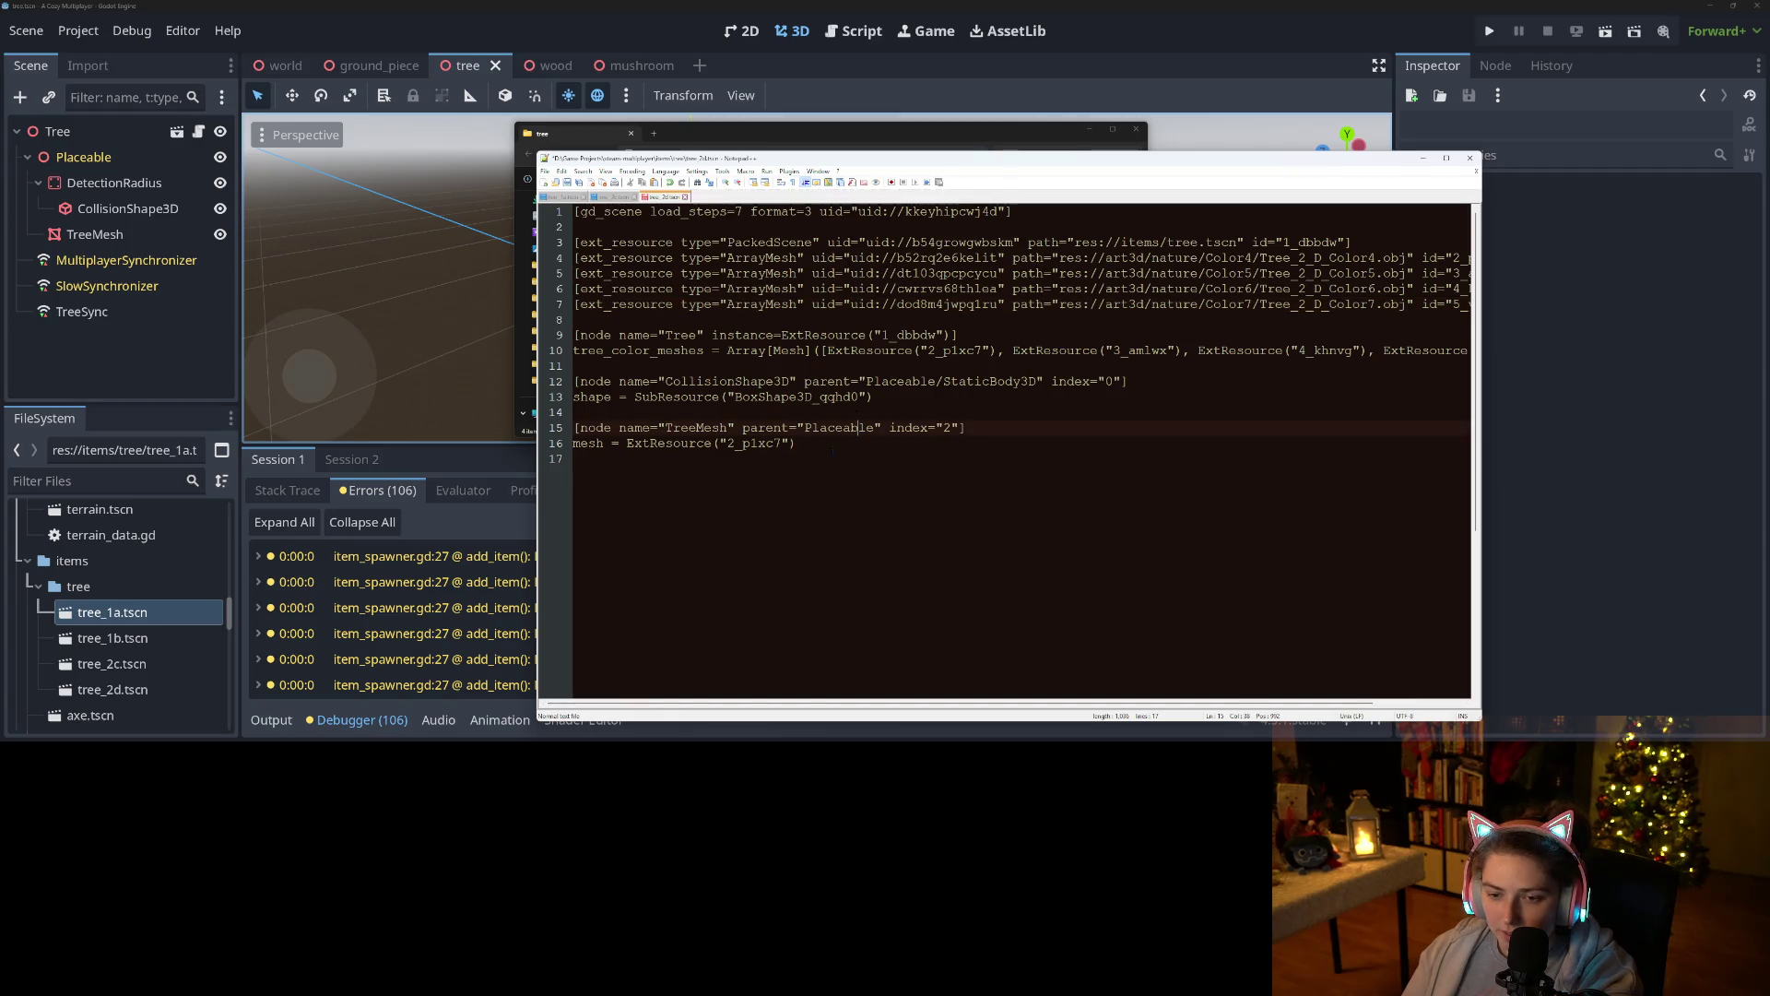
pyautogui.click(835, 447)
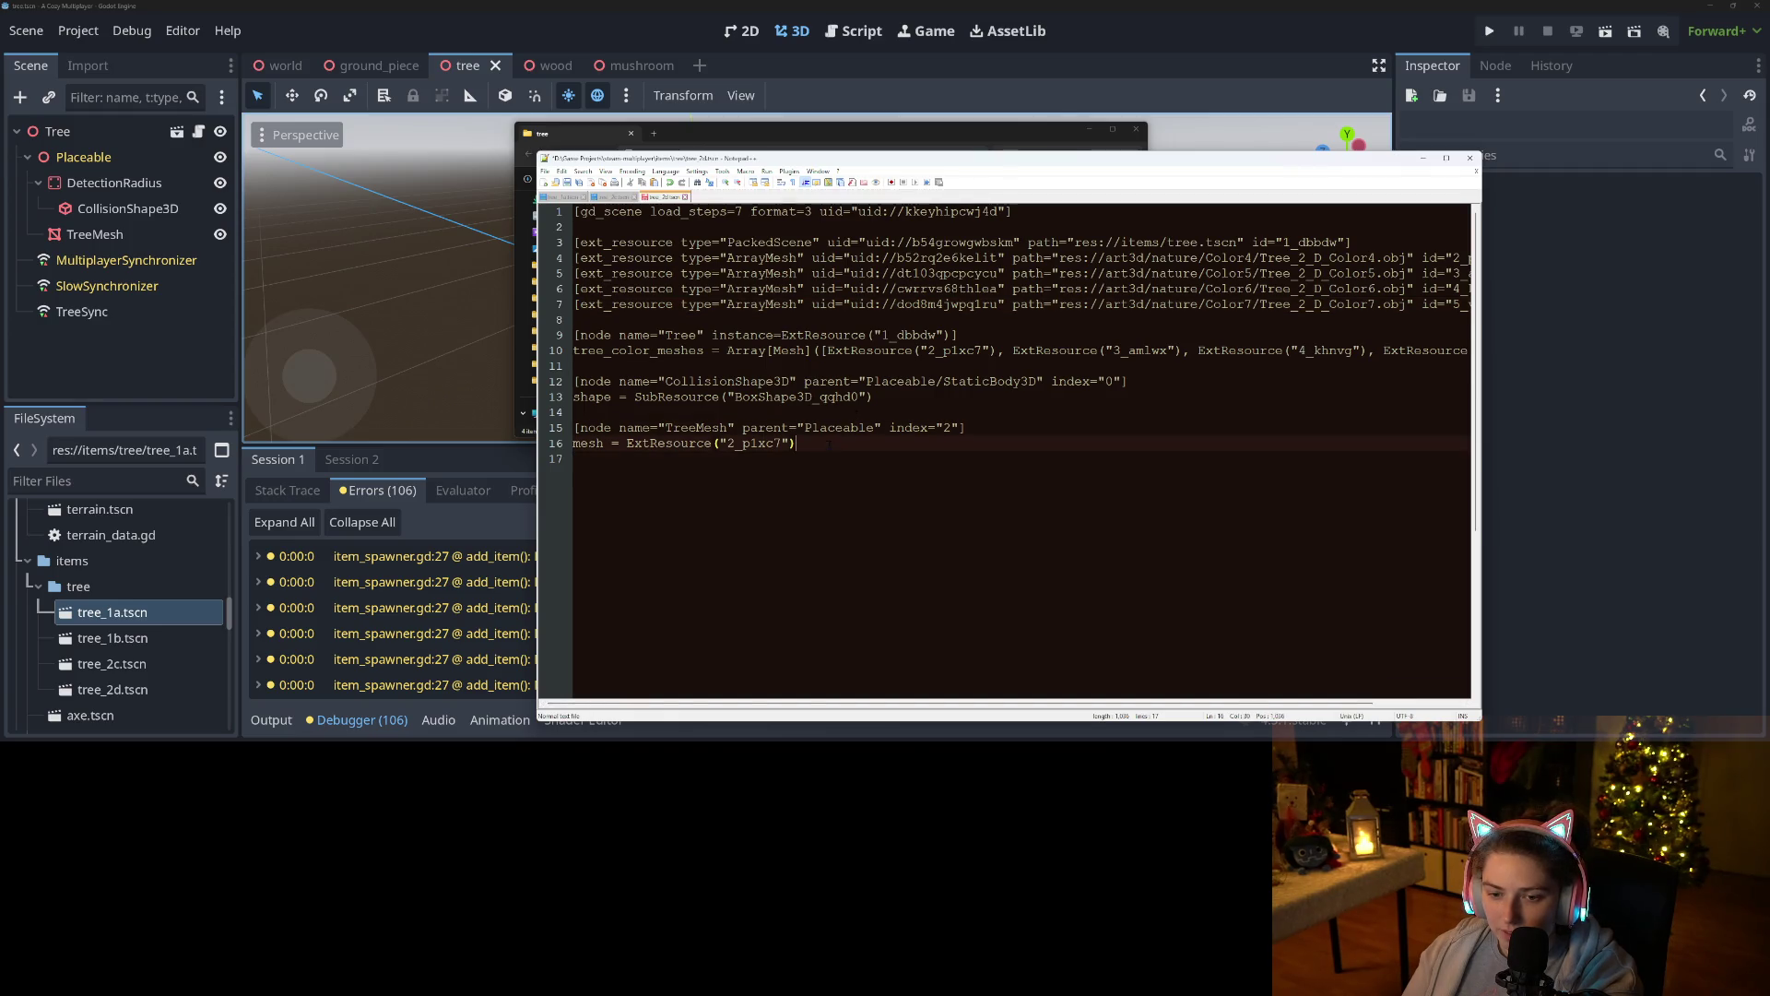
pyautogui.doubleClick(841, 429)
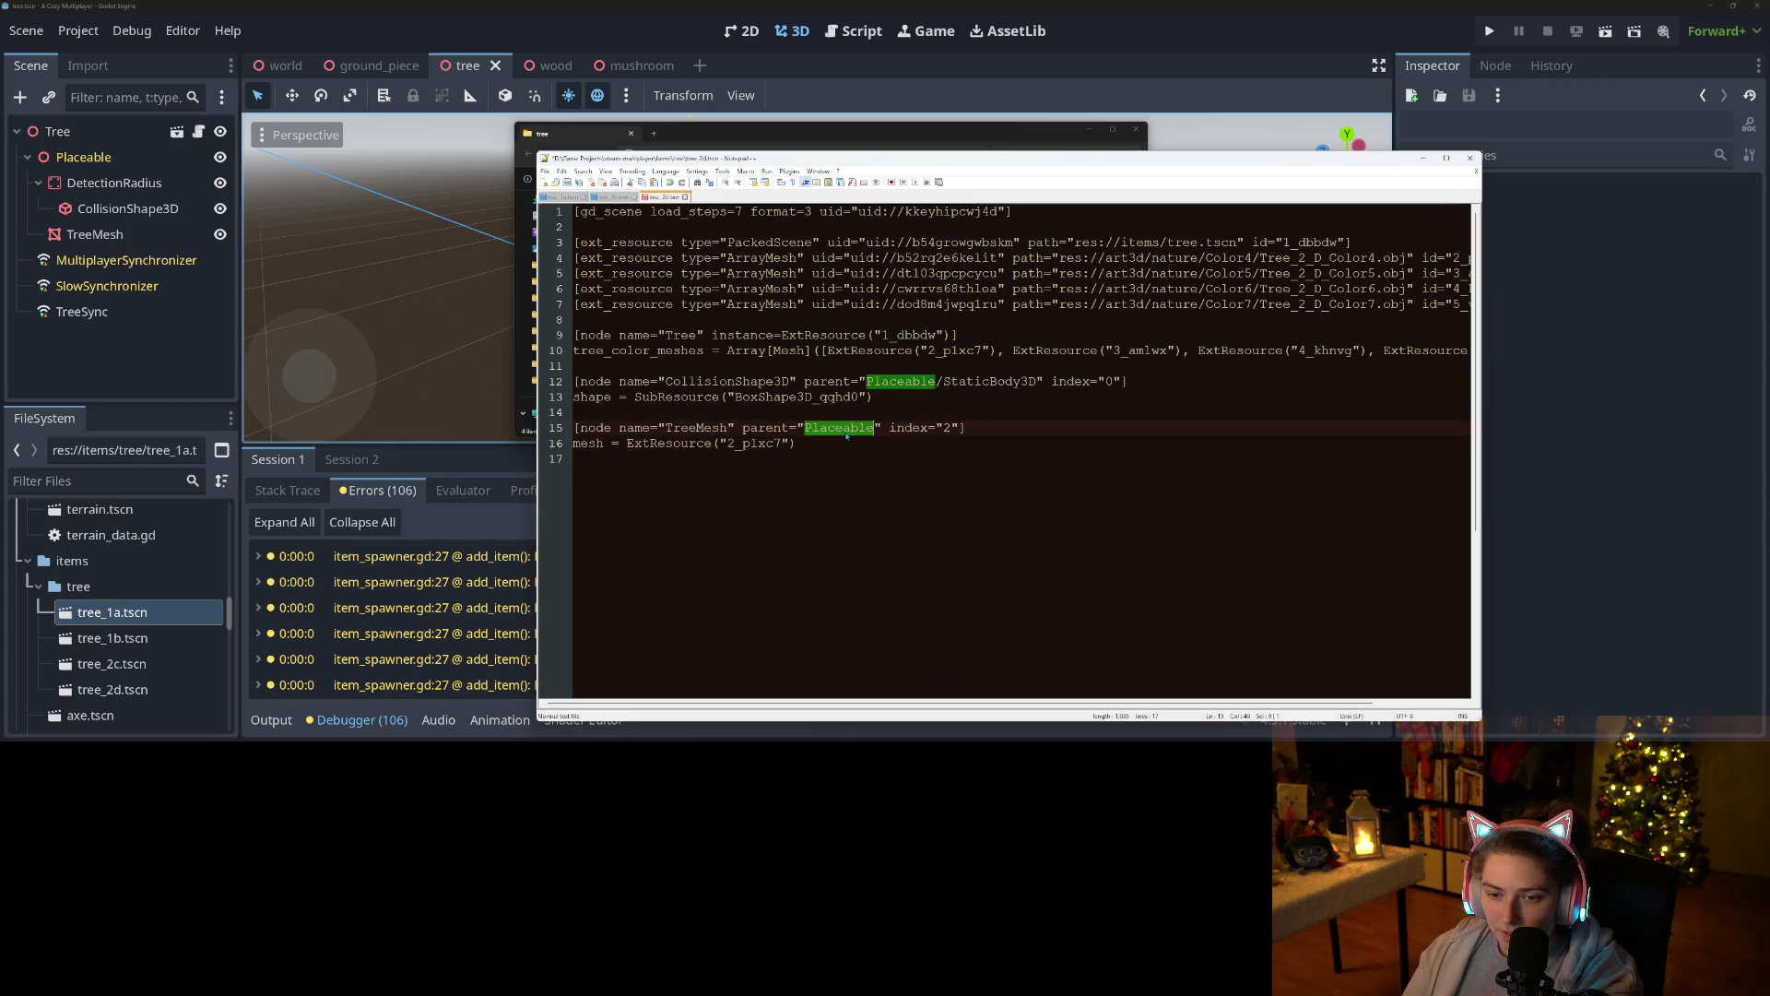
pyautogui.click(845, 431)
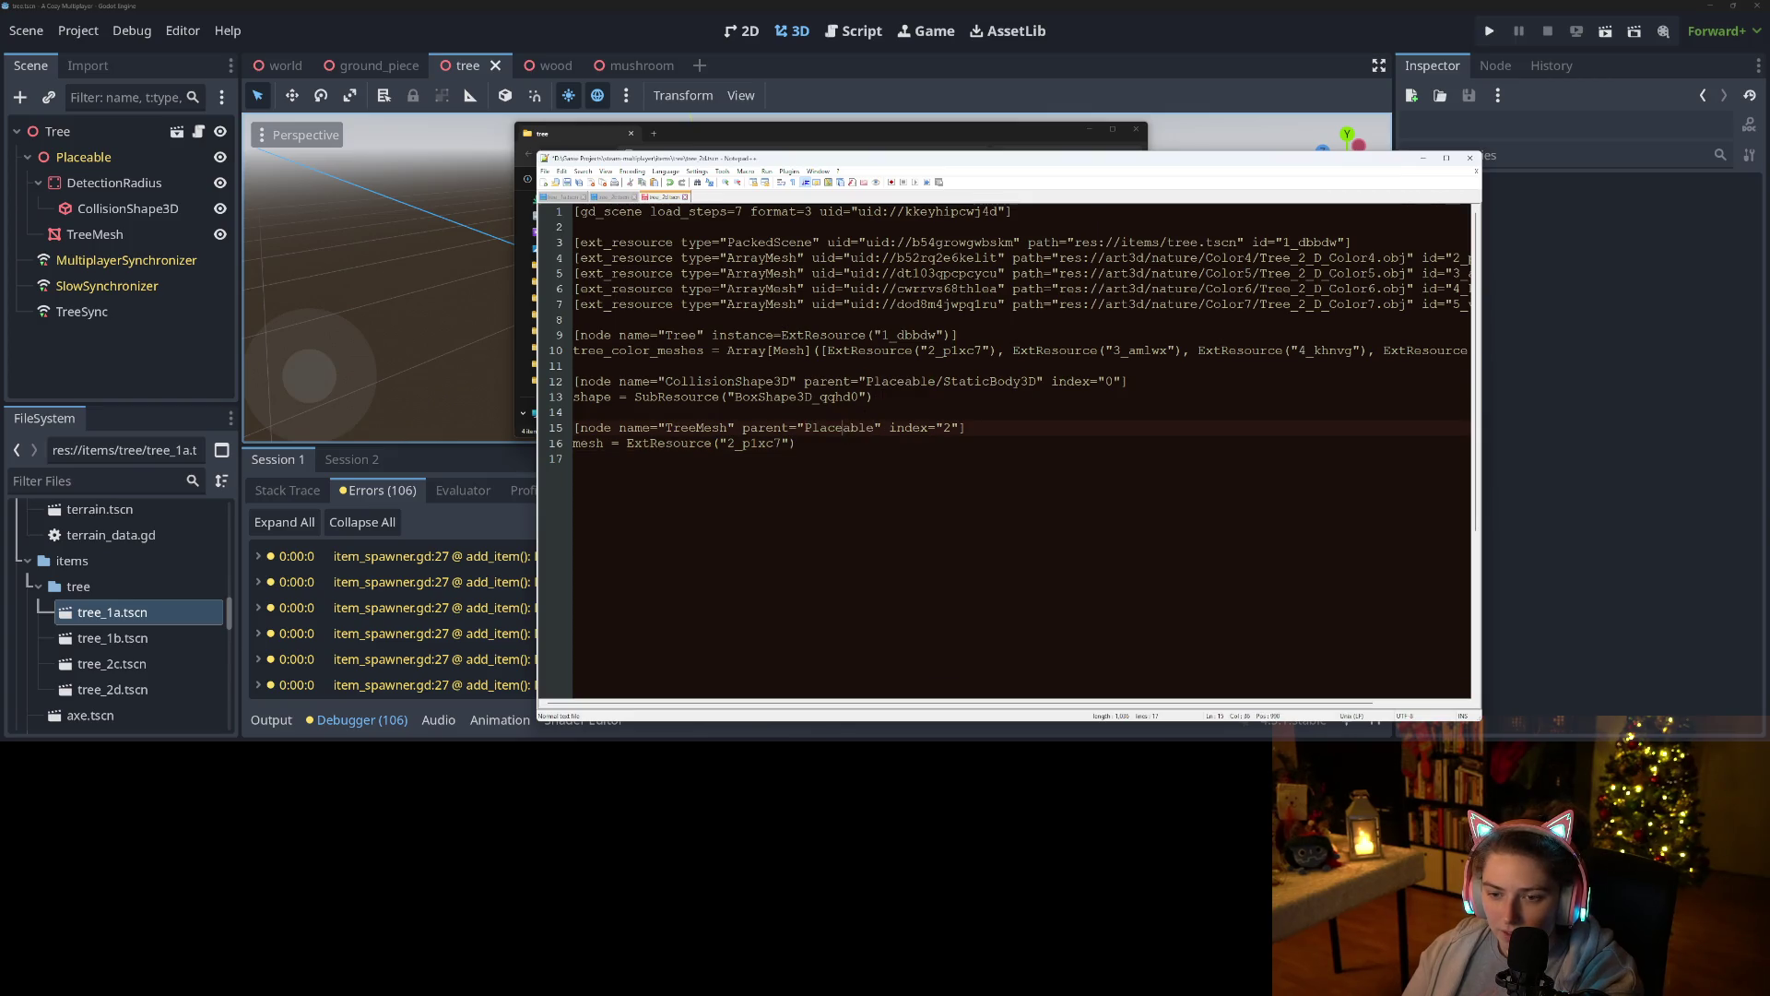
pyautogui.moveTo(893, 396); pyautogui.dragTo(506, 378)
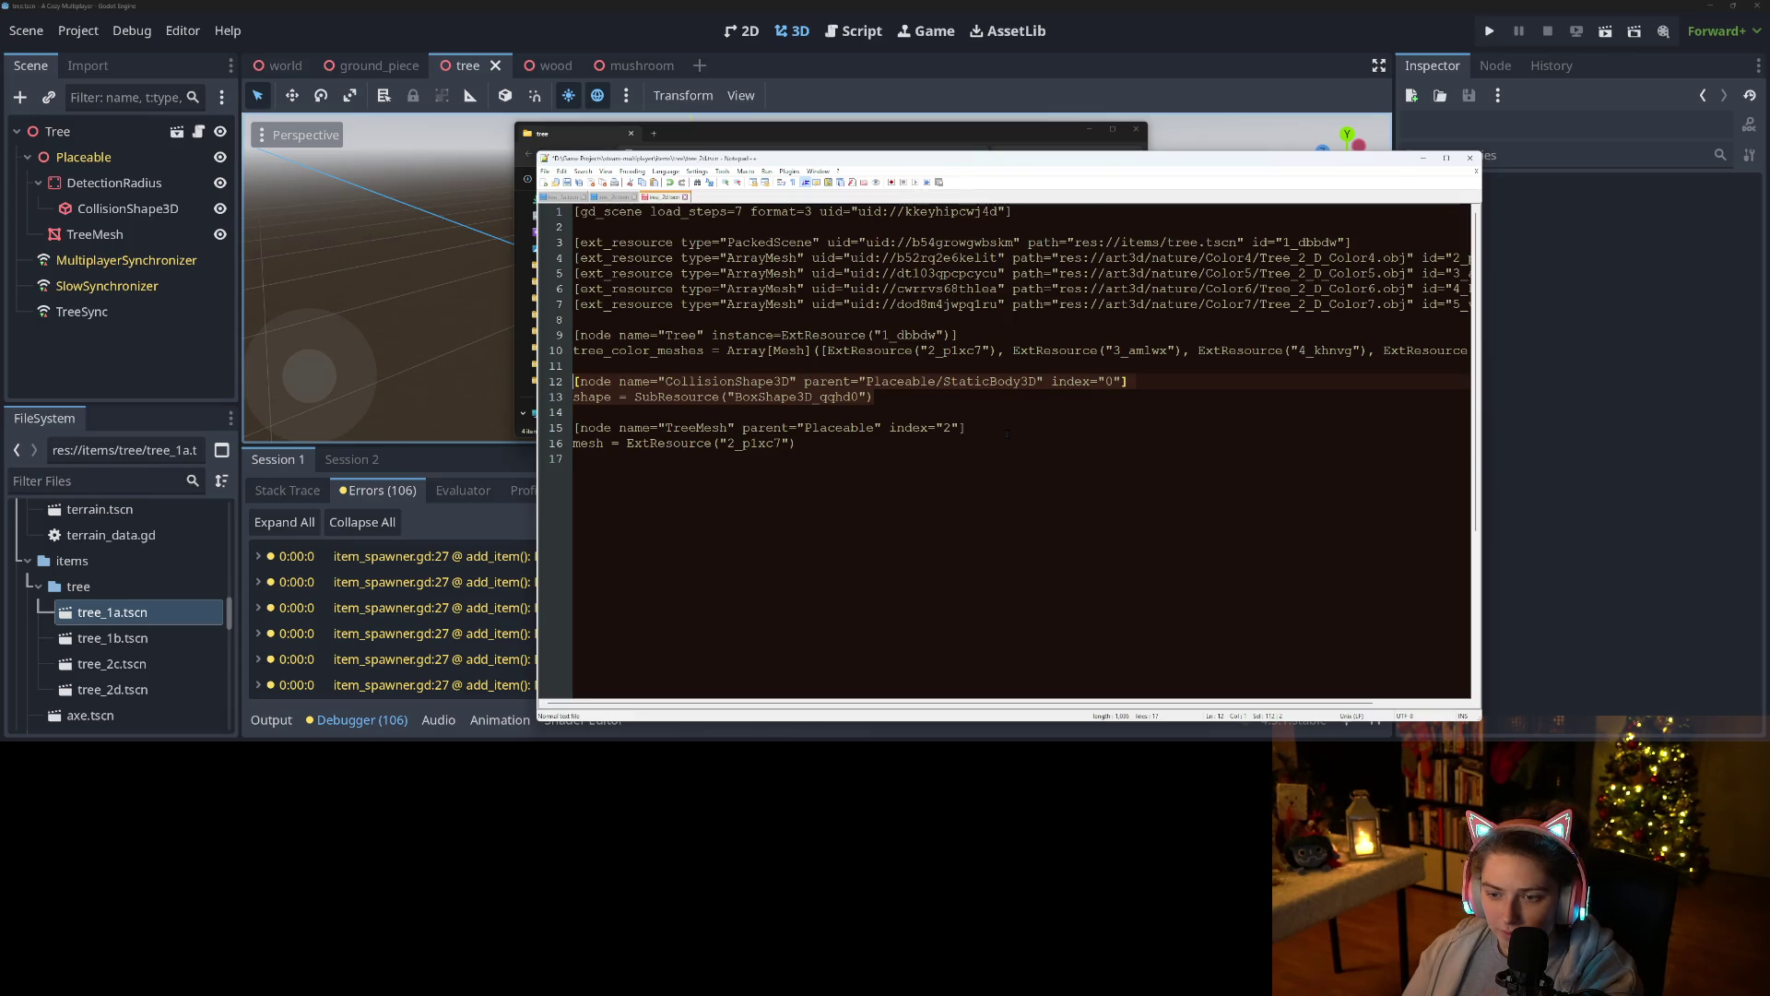
pyautogui.press('BackSpace')
pyautogui.press('BackSpace')
pyautogui.press('BackSpace')
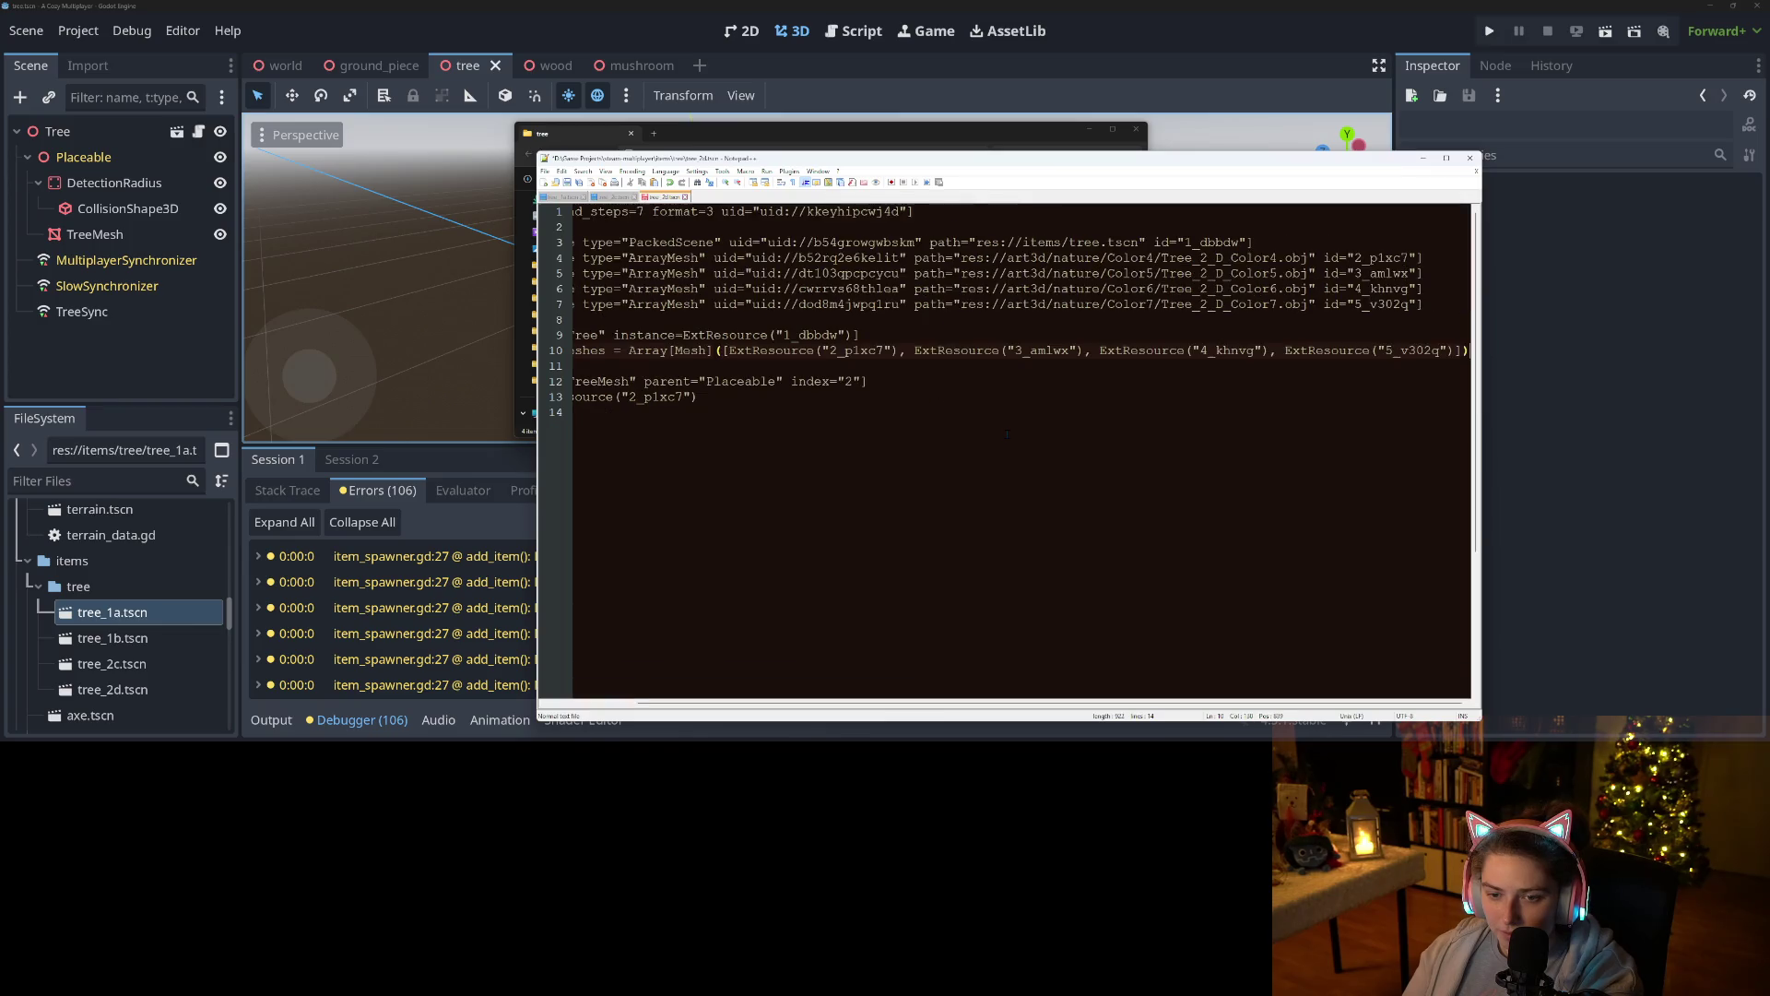
pyautogui.hscroll(-2, 704, 612)
pyautogui.click(749, 444)
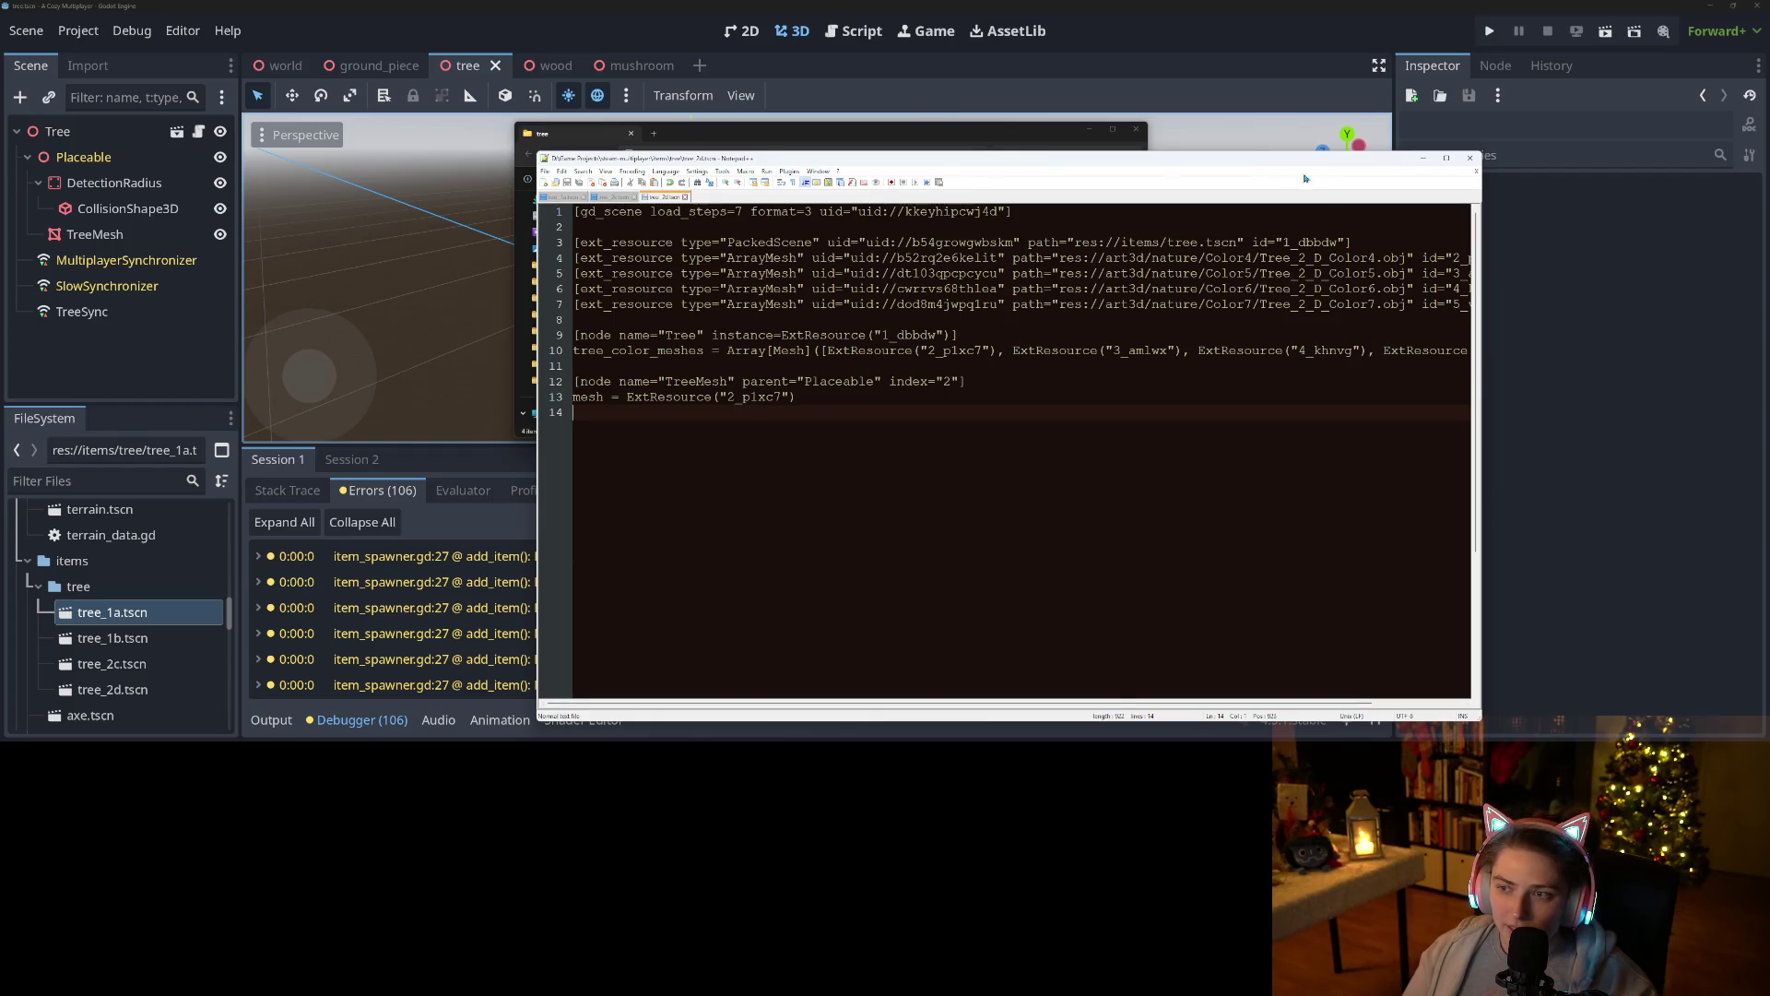
pyautogui.click(1470, 157)
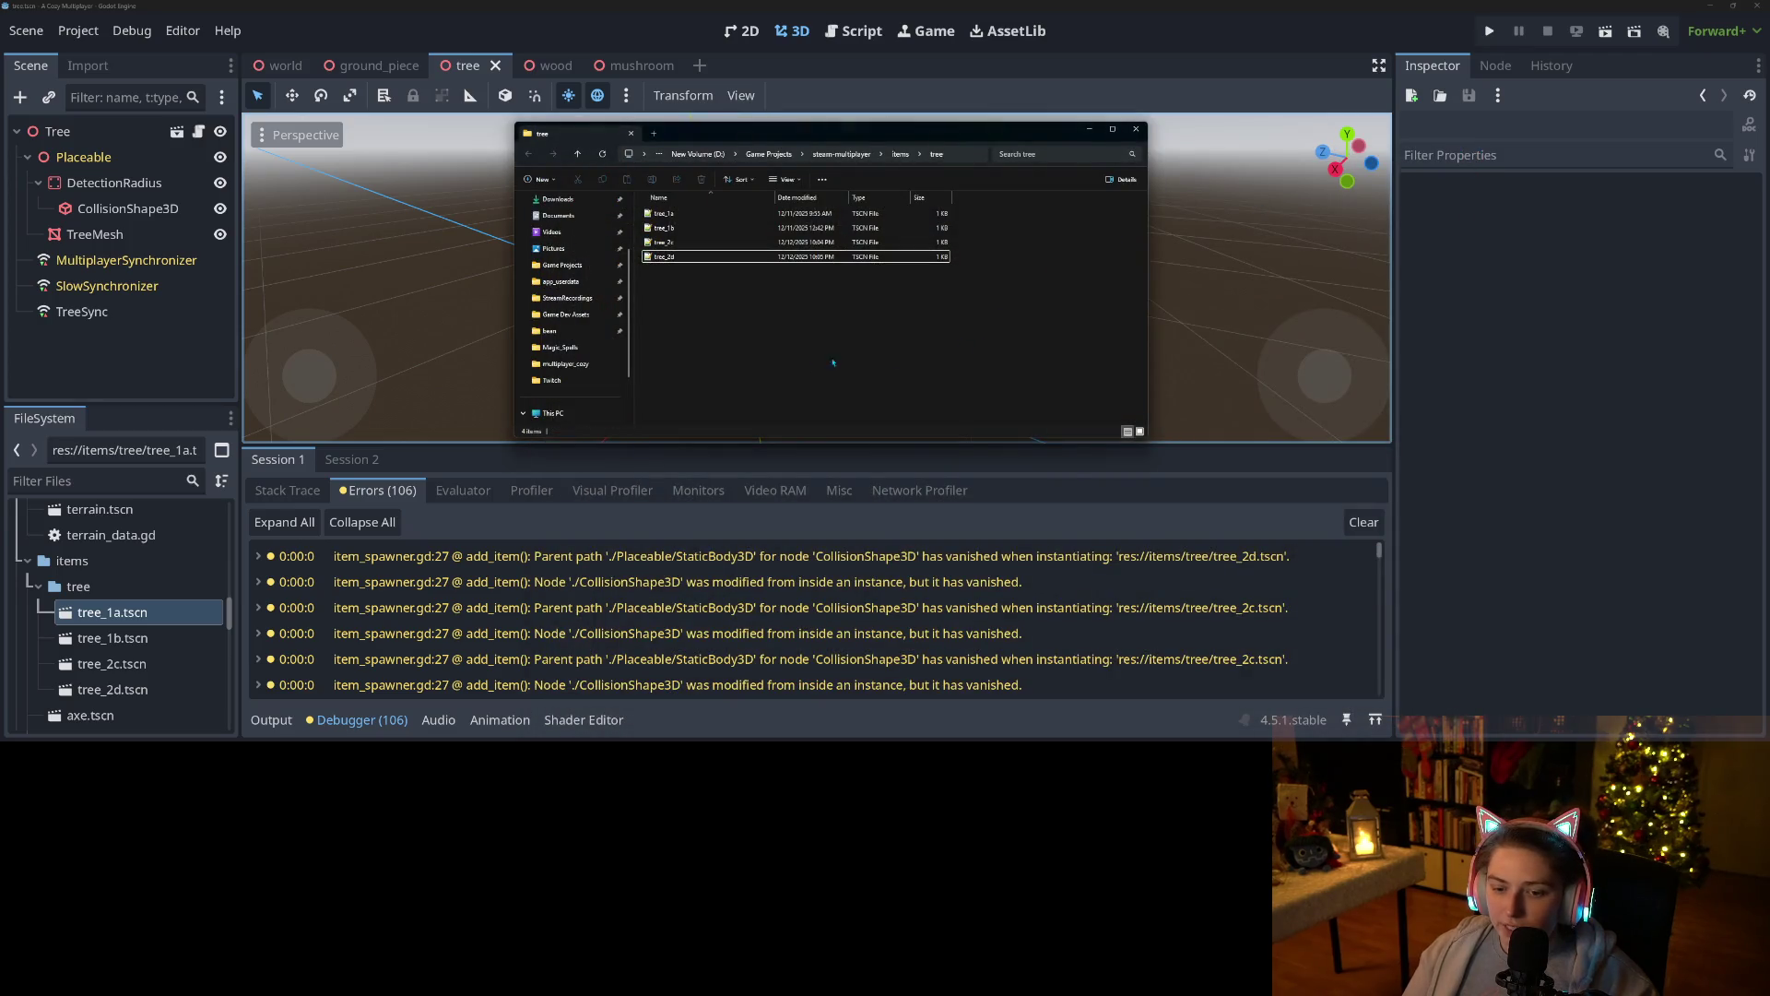
# Focus Godot, then minimize it to bring up GitHub Desktop's changed-files list.
pyautogui.click(1491, 33)
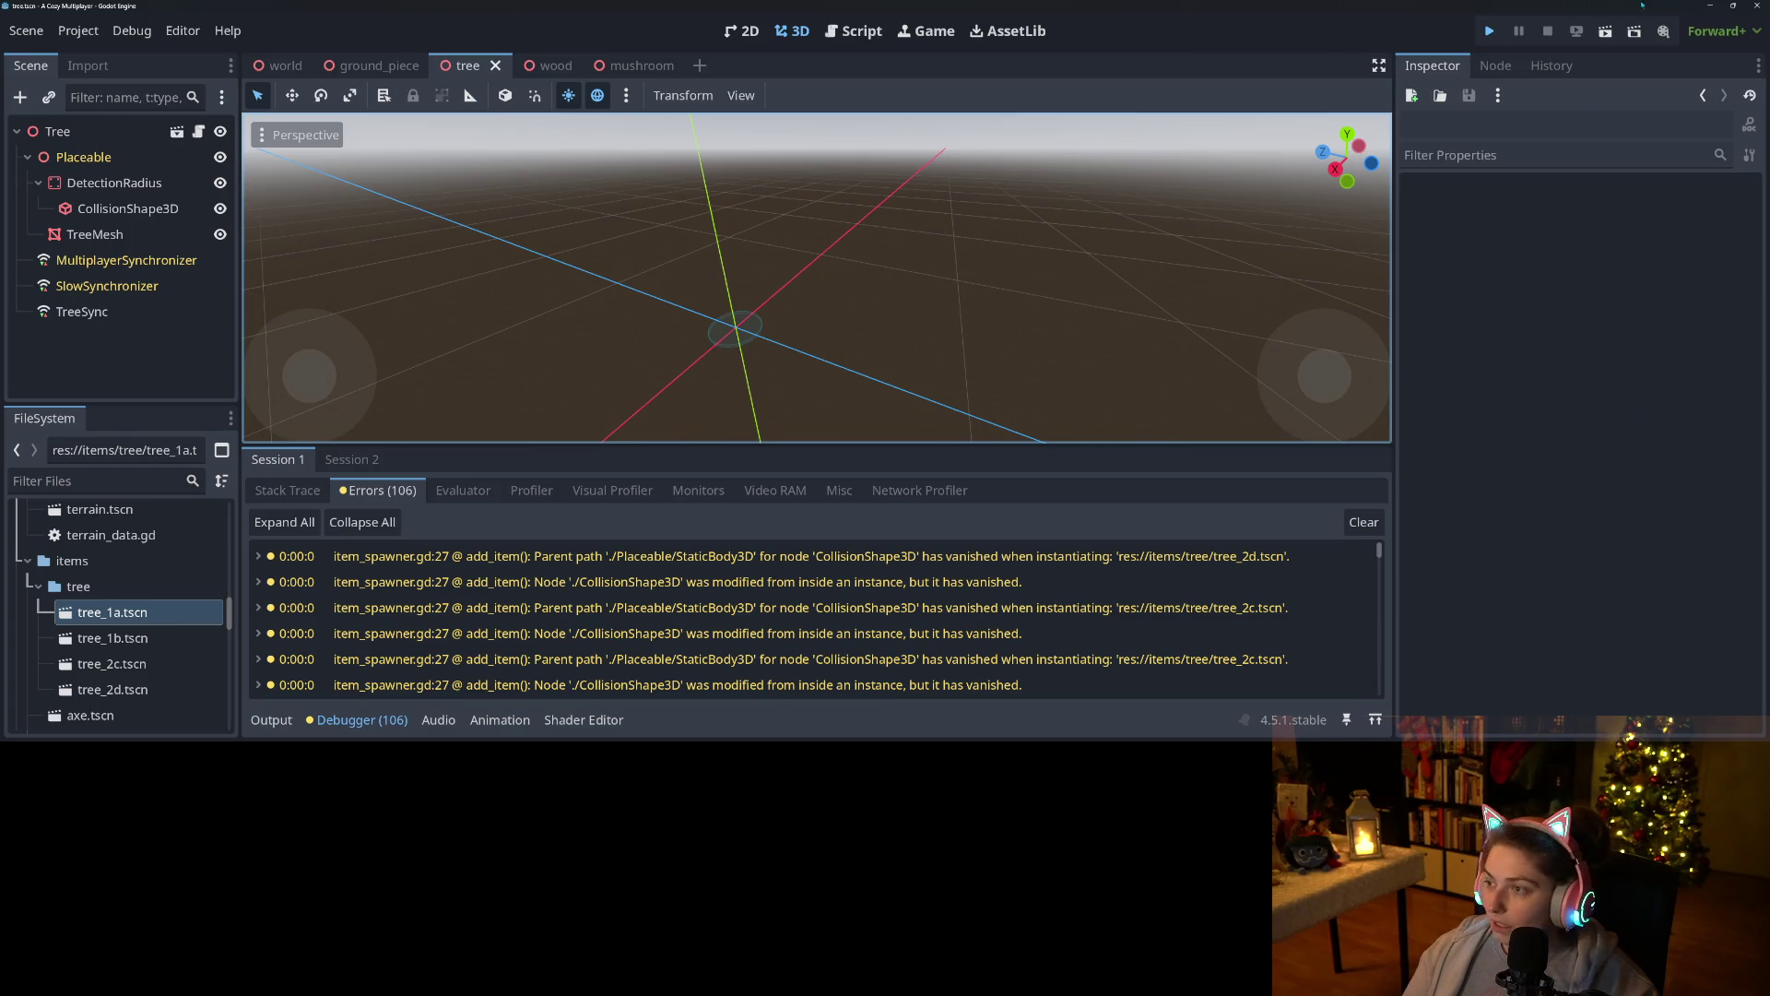
pyautogui.click(1757, 6)
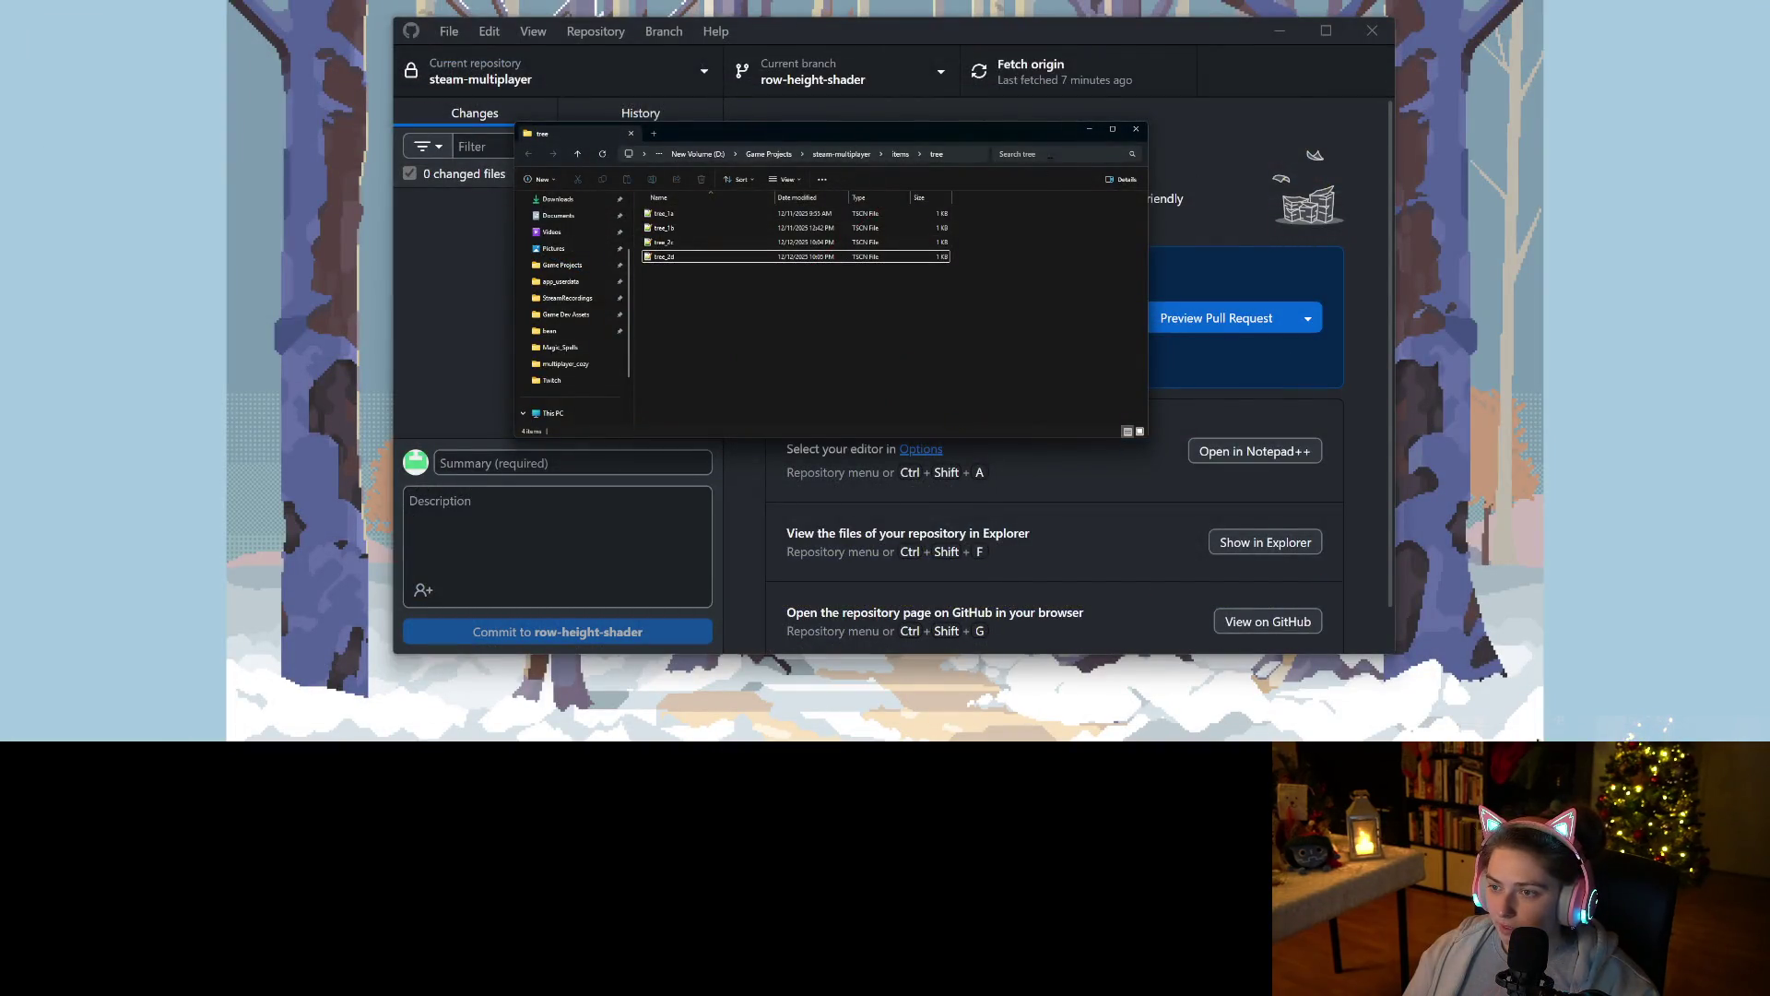
pyautogui.click(1095, 131)
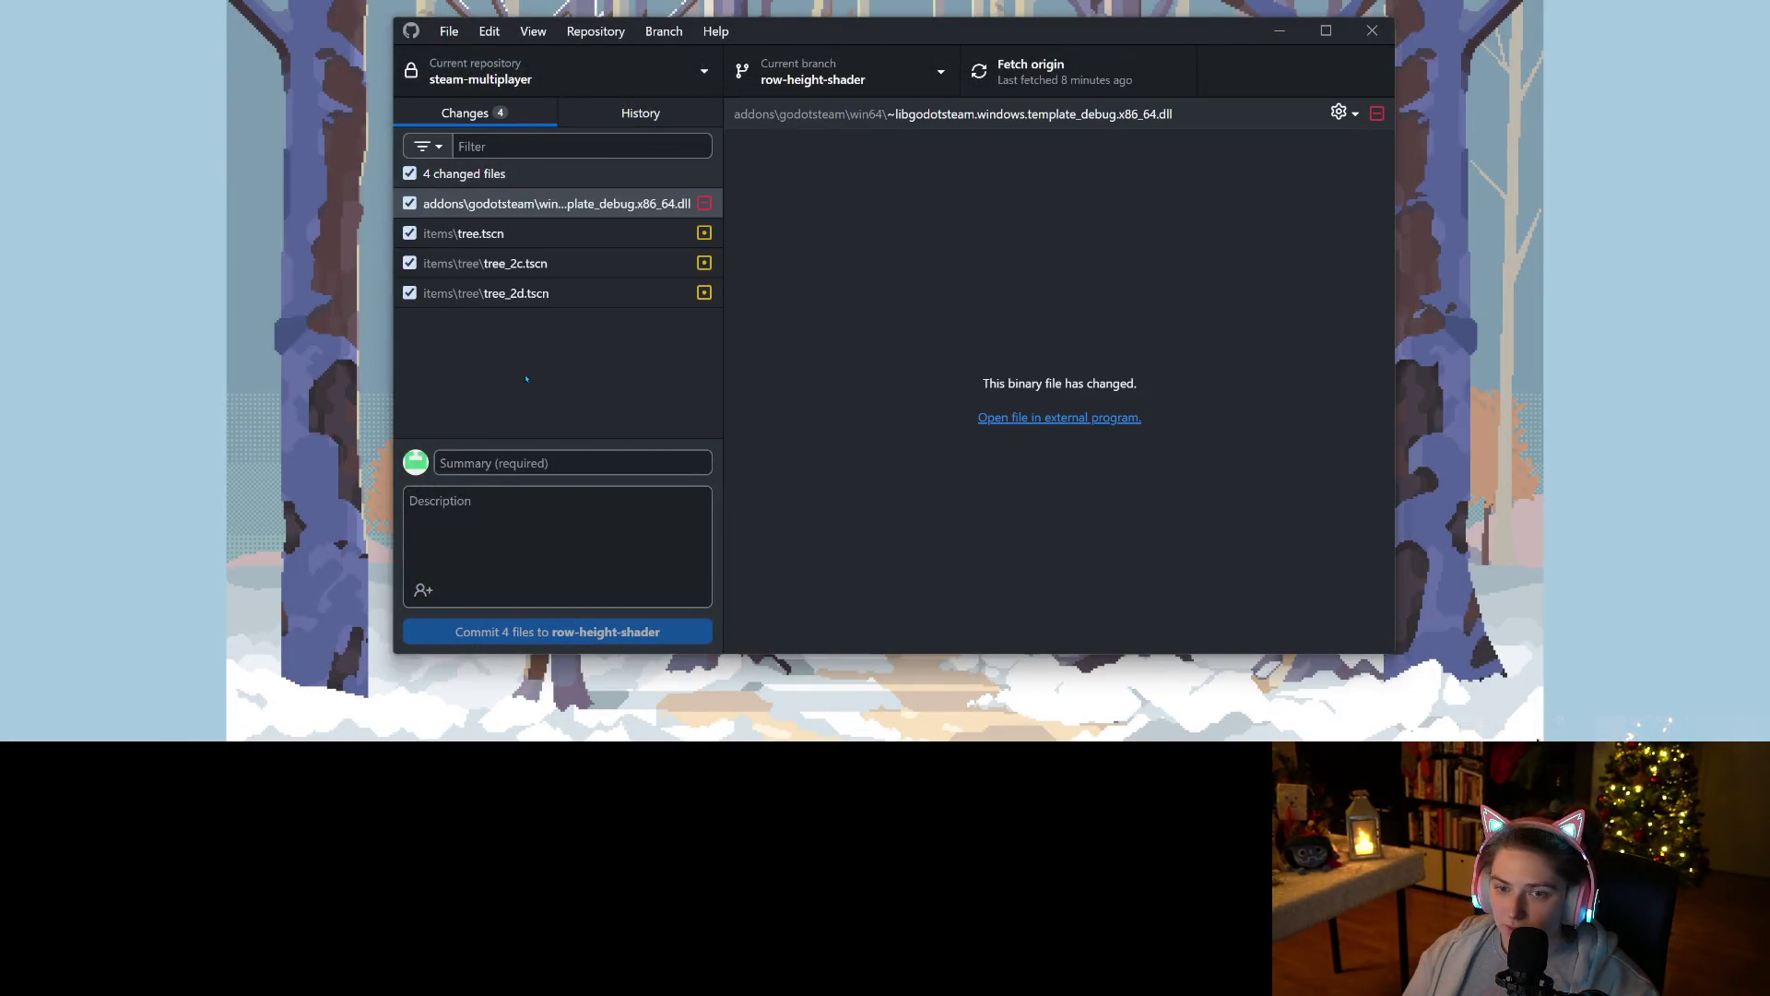
# Uncheck the libgodotsteam debug DLL so only the three tree scenes are committed.
pyautogui.click(410, 203)
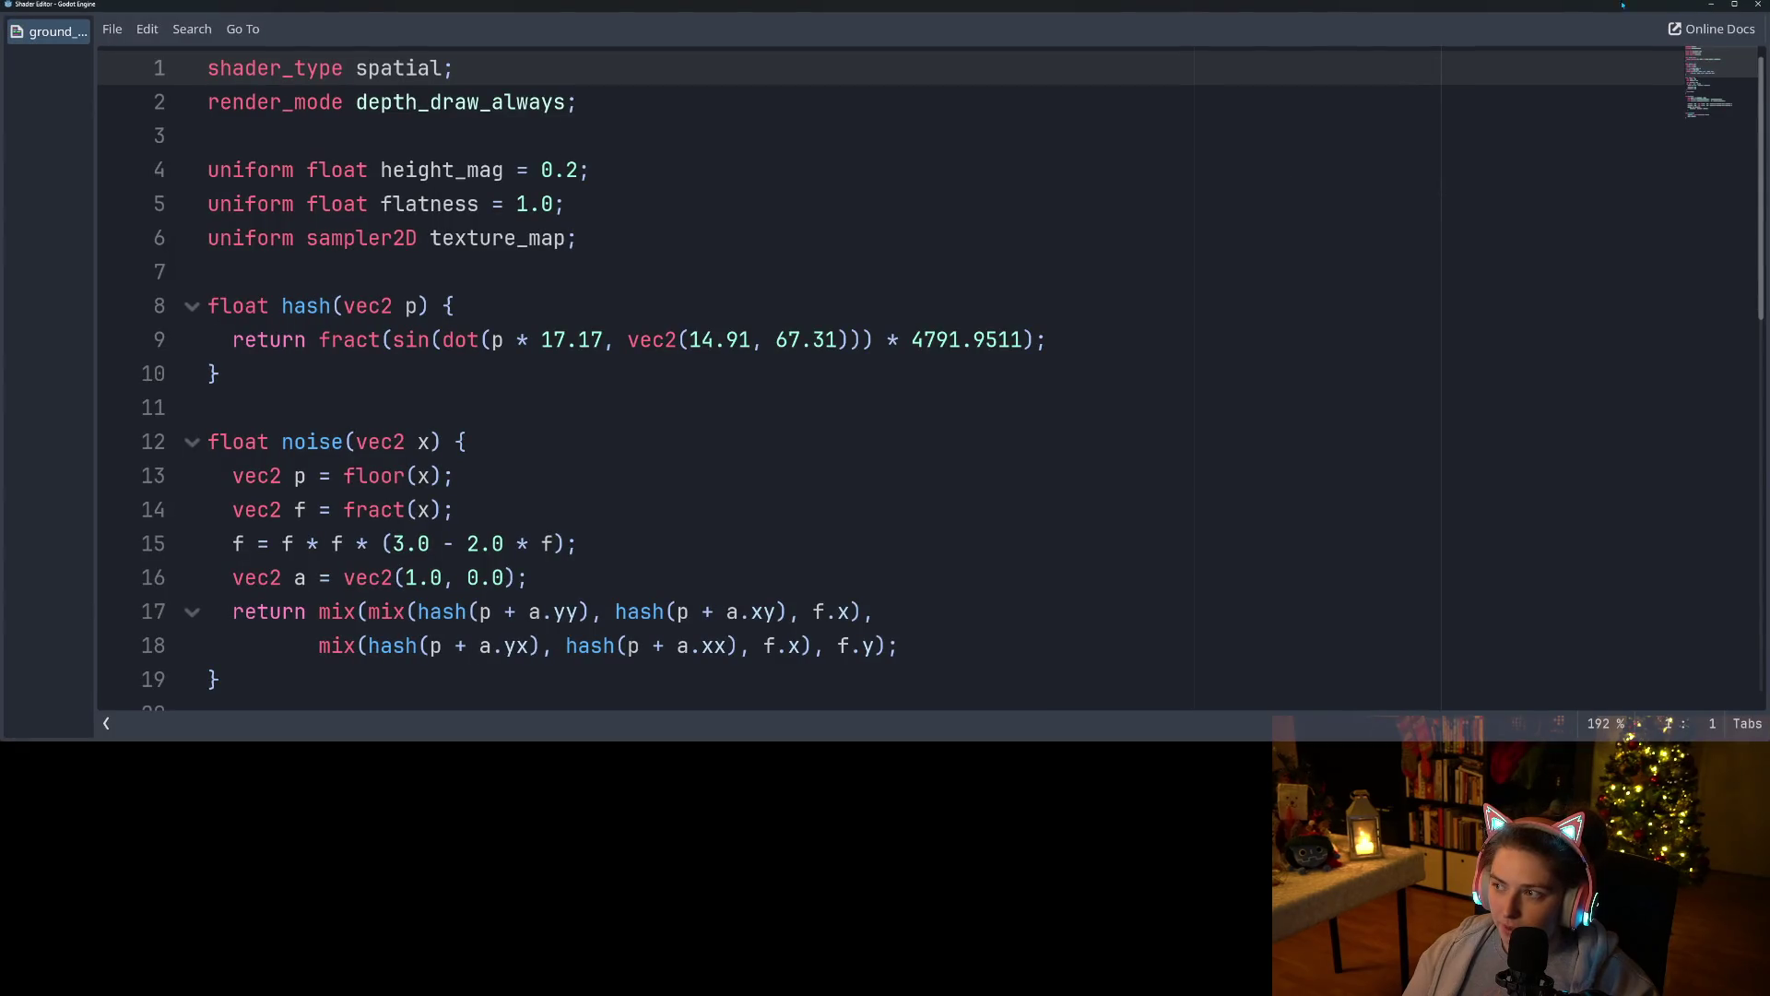
# Close the floating Shader Editor, run the project, and load the saved game slot.
pyautogui.click(1758, 4)
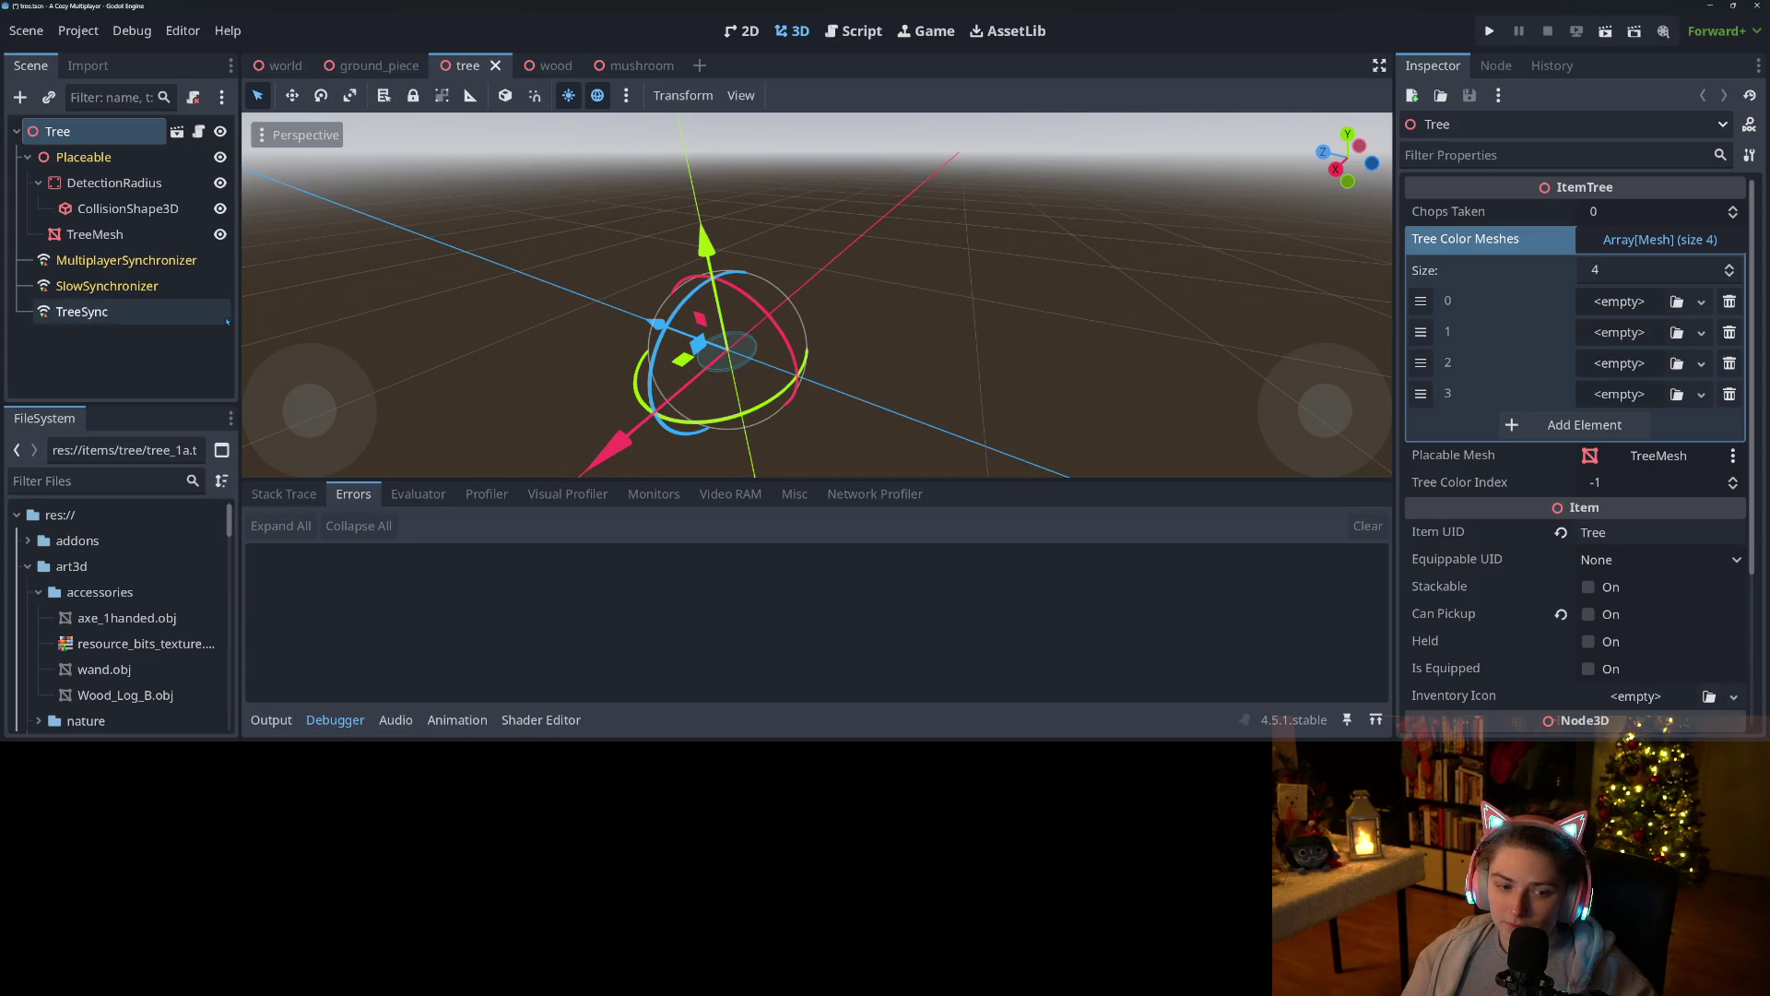
pyautogui.click(1489, 30)
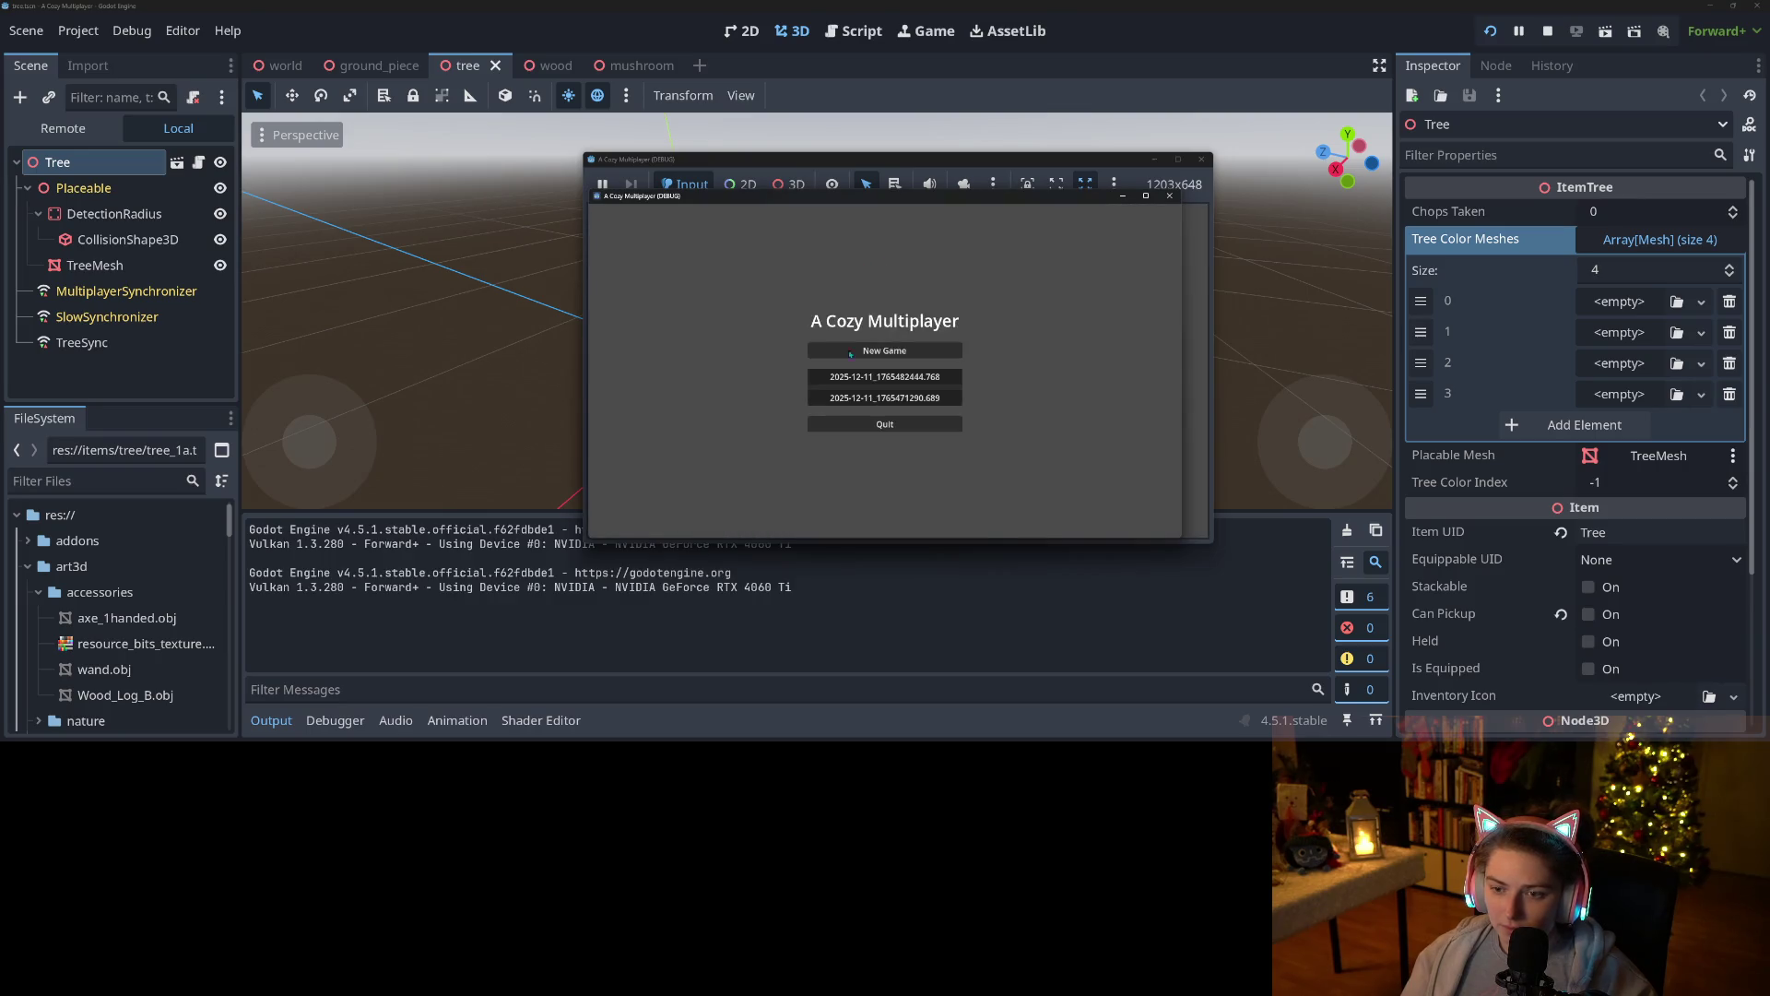
pyautogui.click(868, 380)
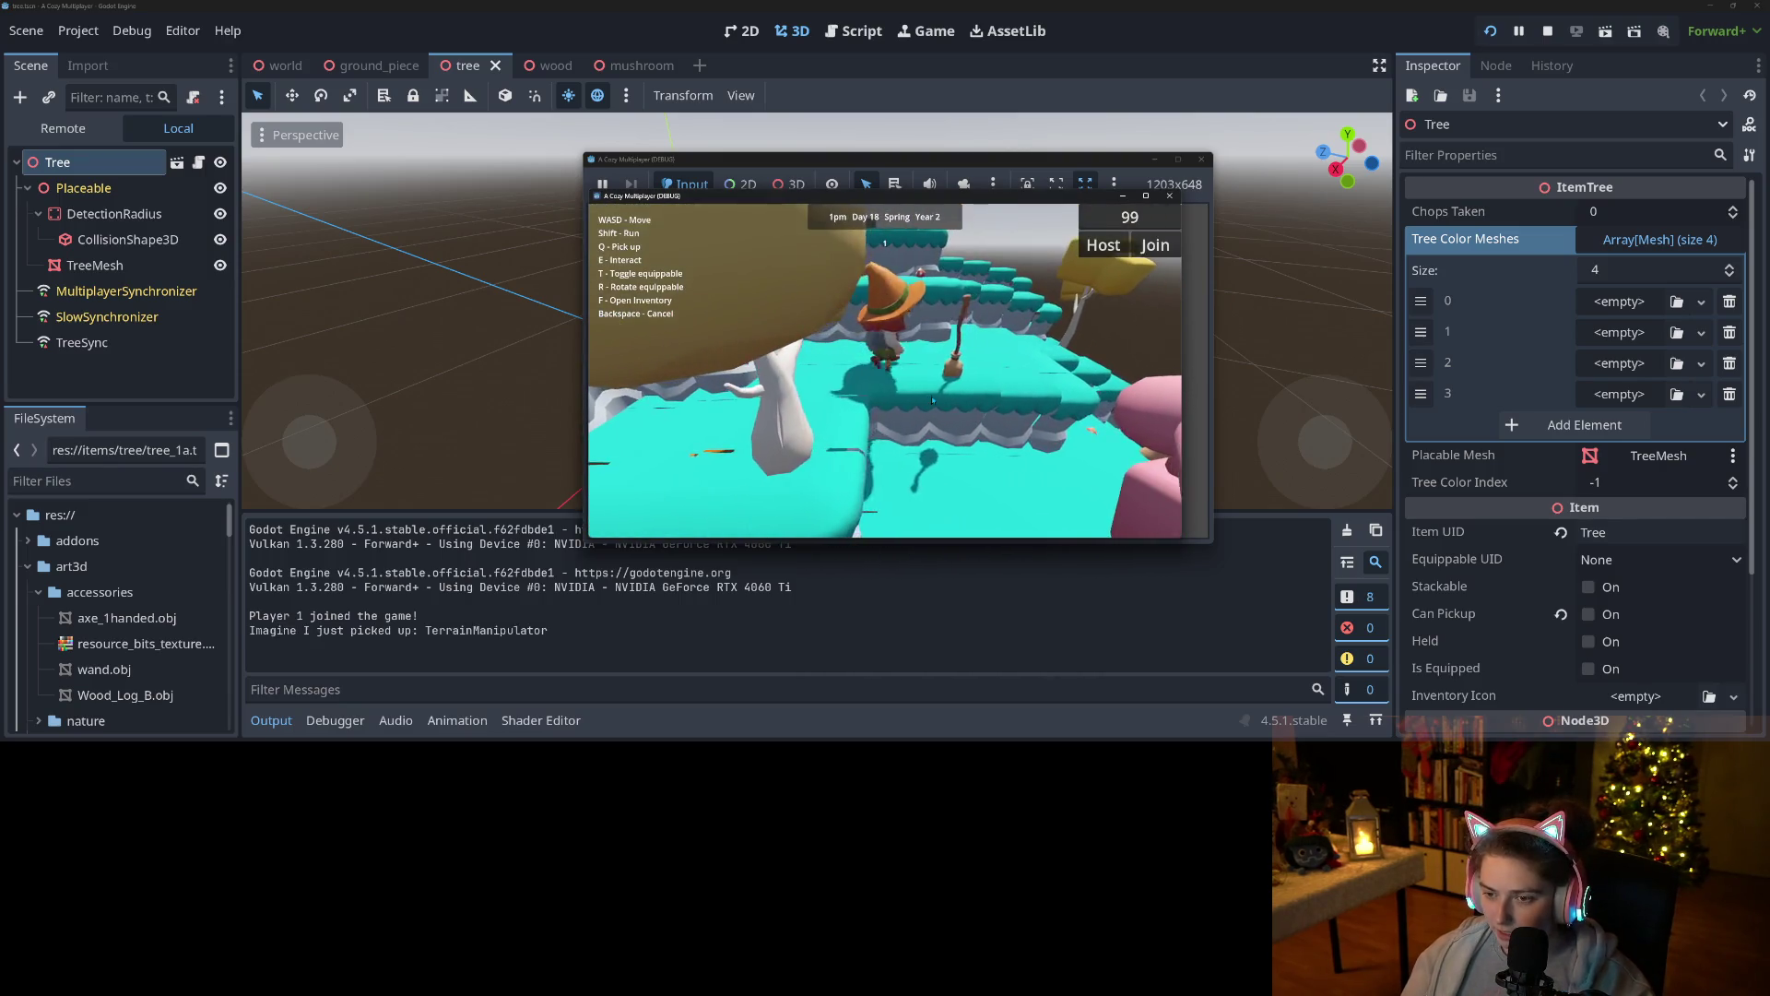
# Pick up and equip the axe, then walk to the trees and chop them.
pyautogui.press('q')
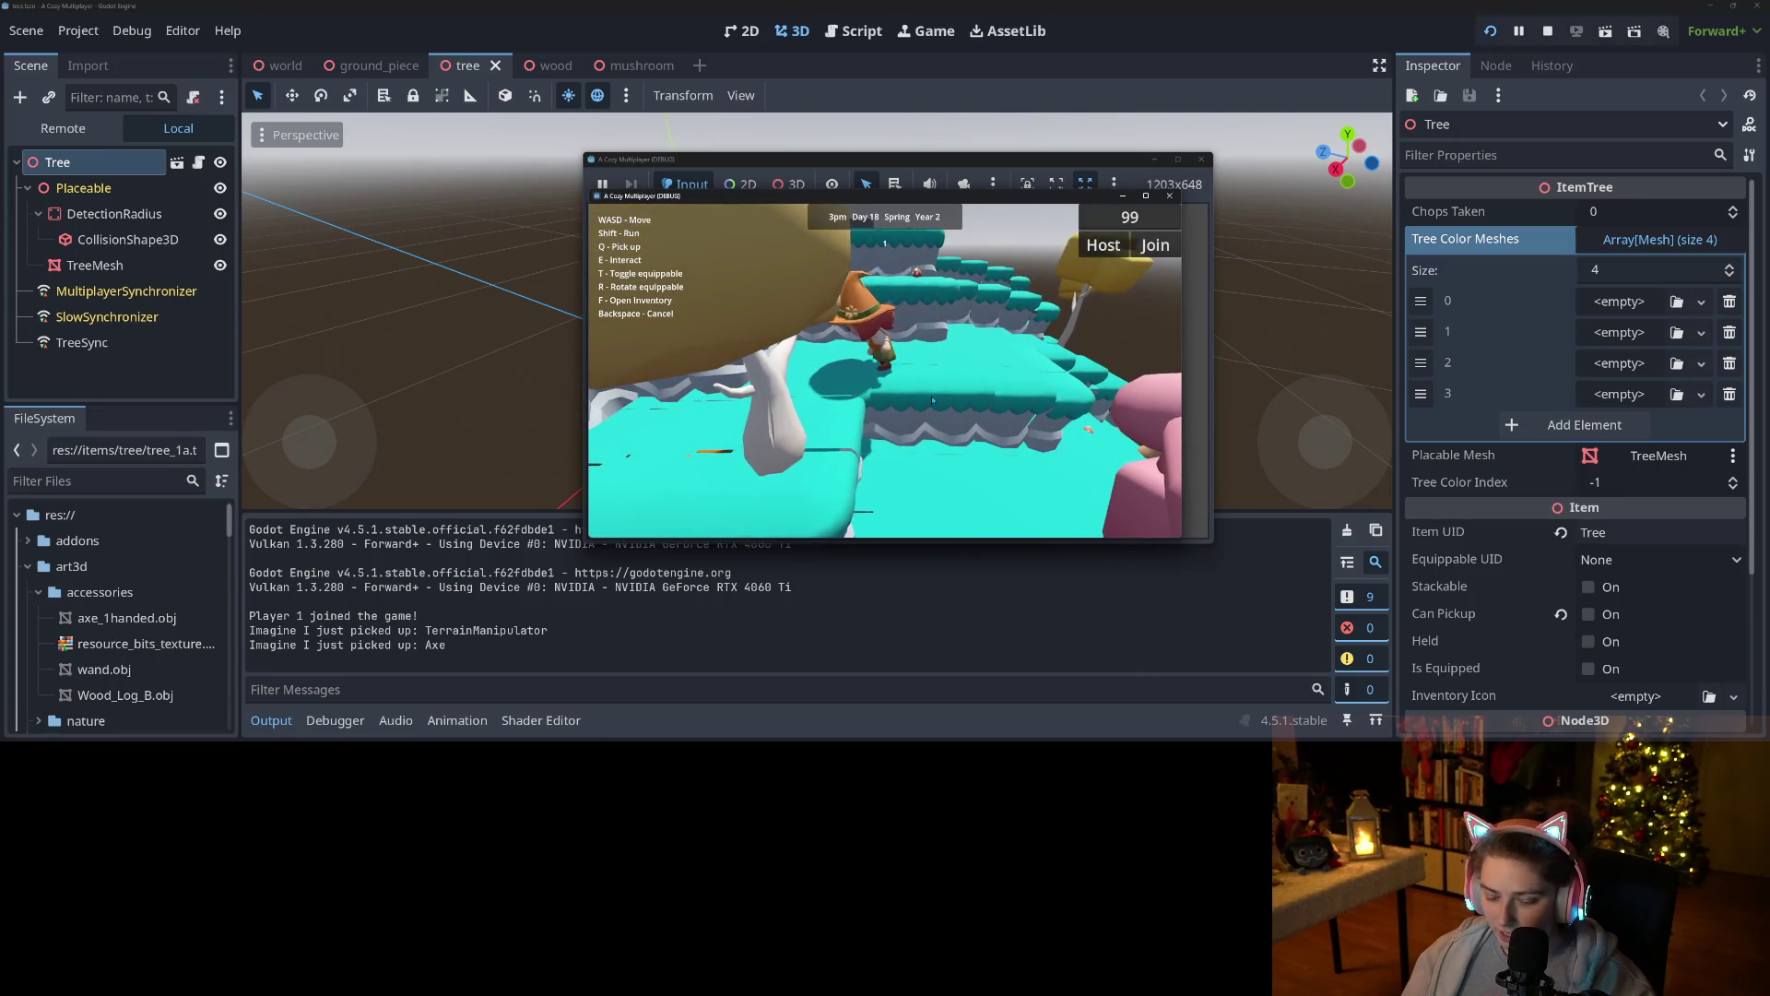
pyautogui.press('t')
pyautogui.press('w')
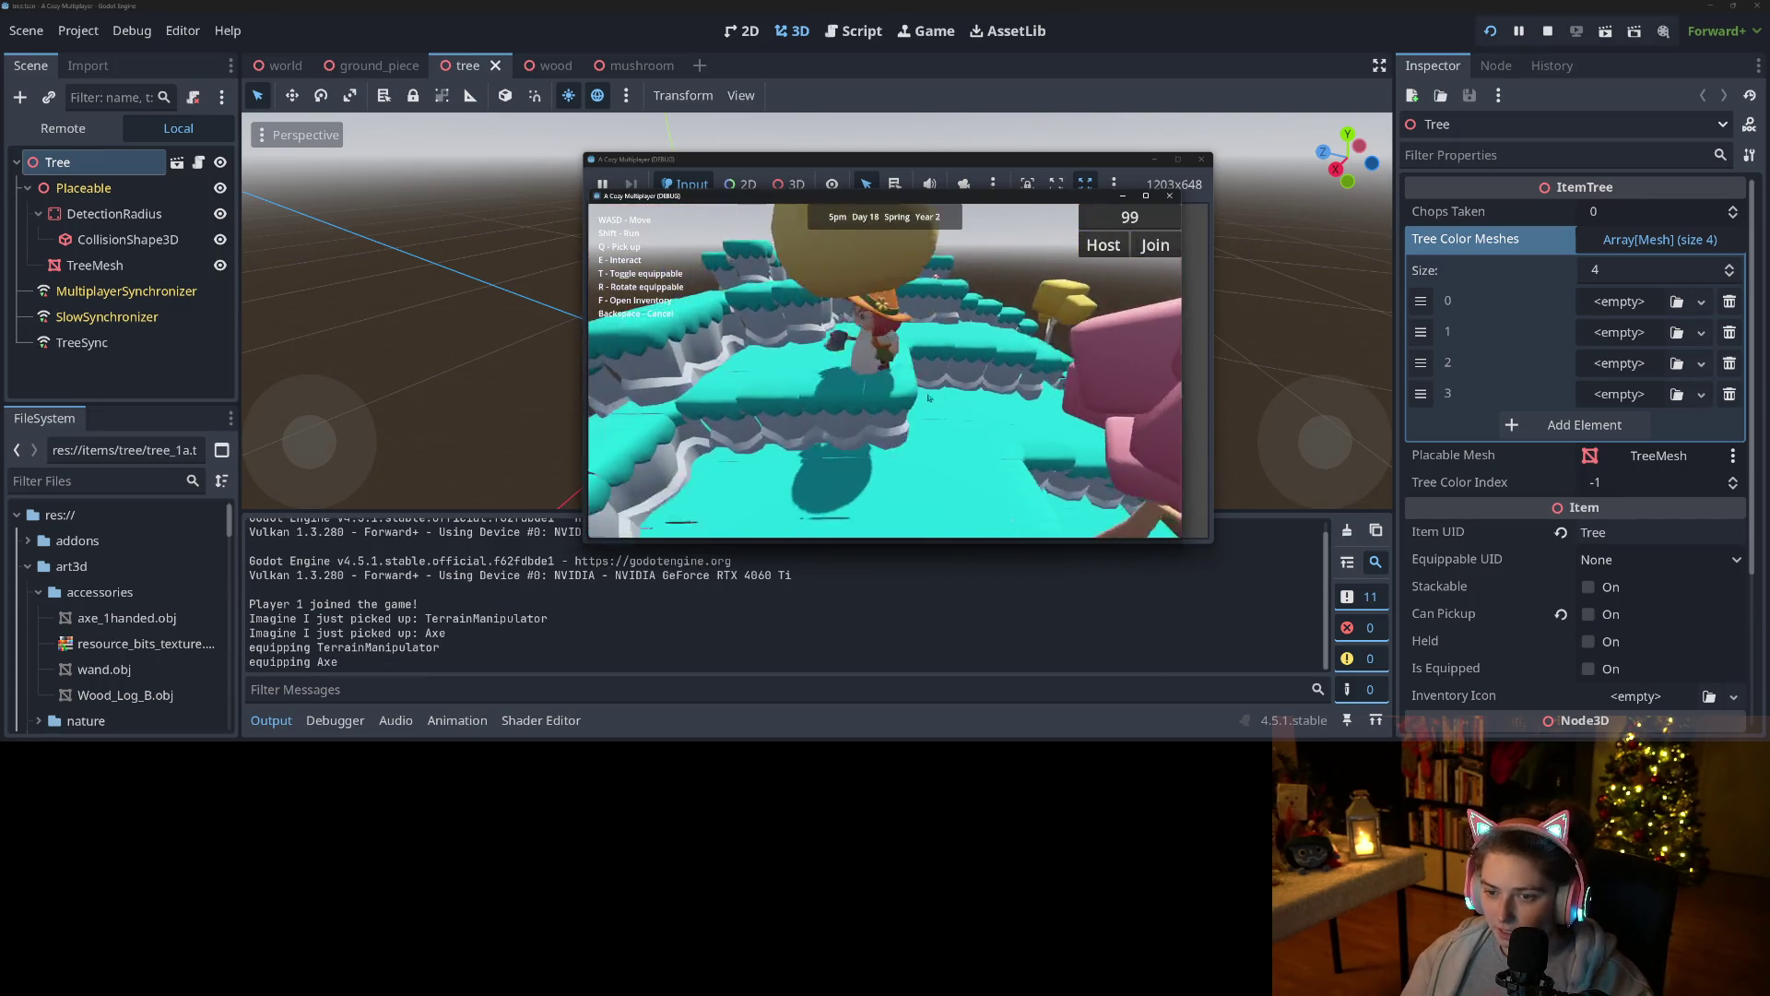
pyautogui.press('w')
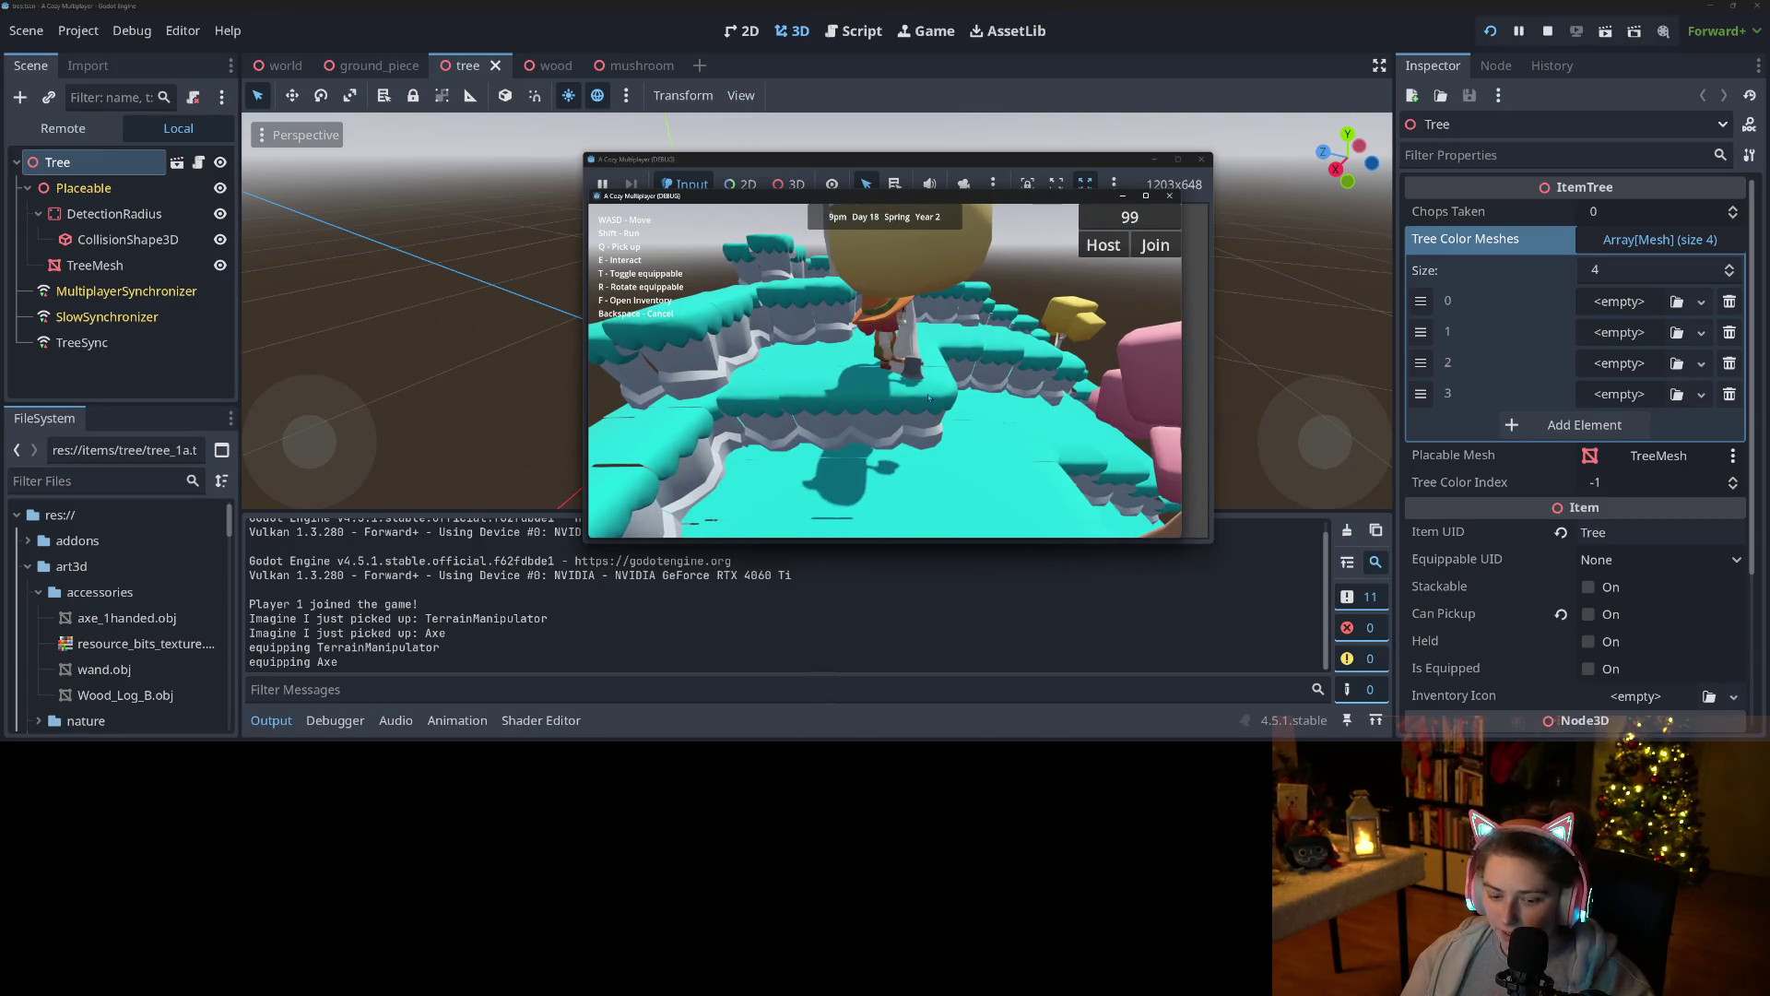
pyautogui.press('e')
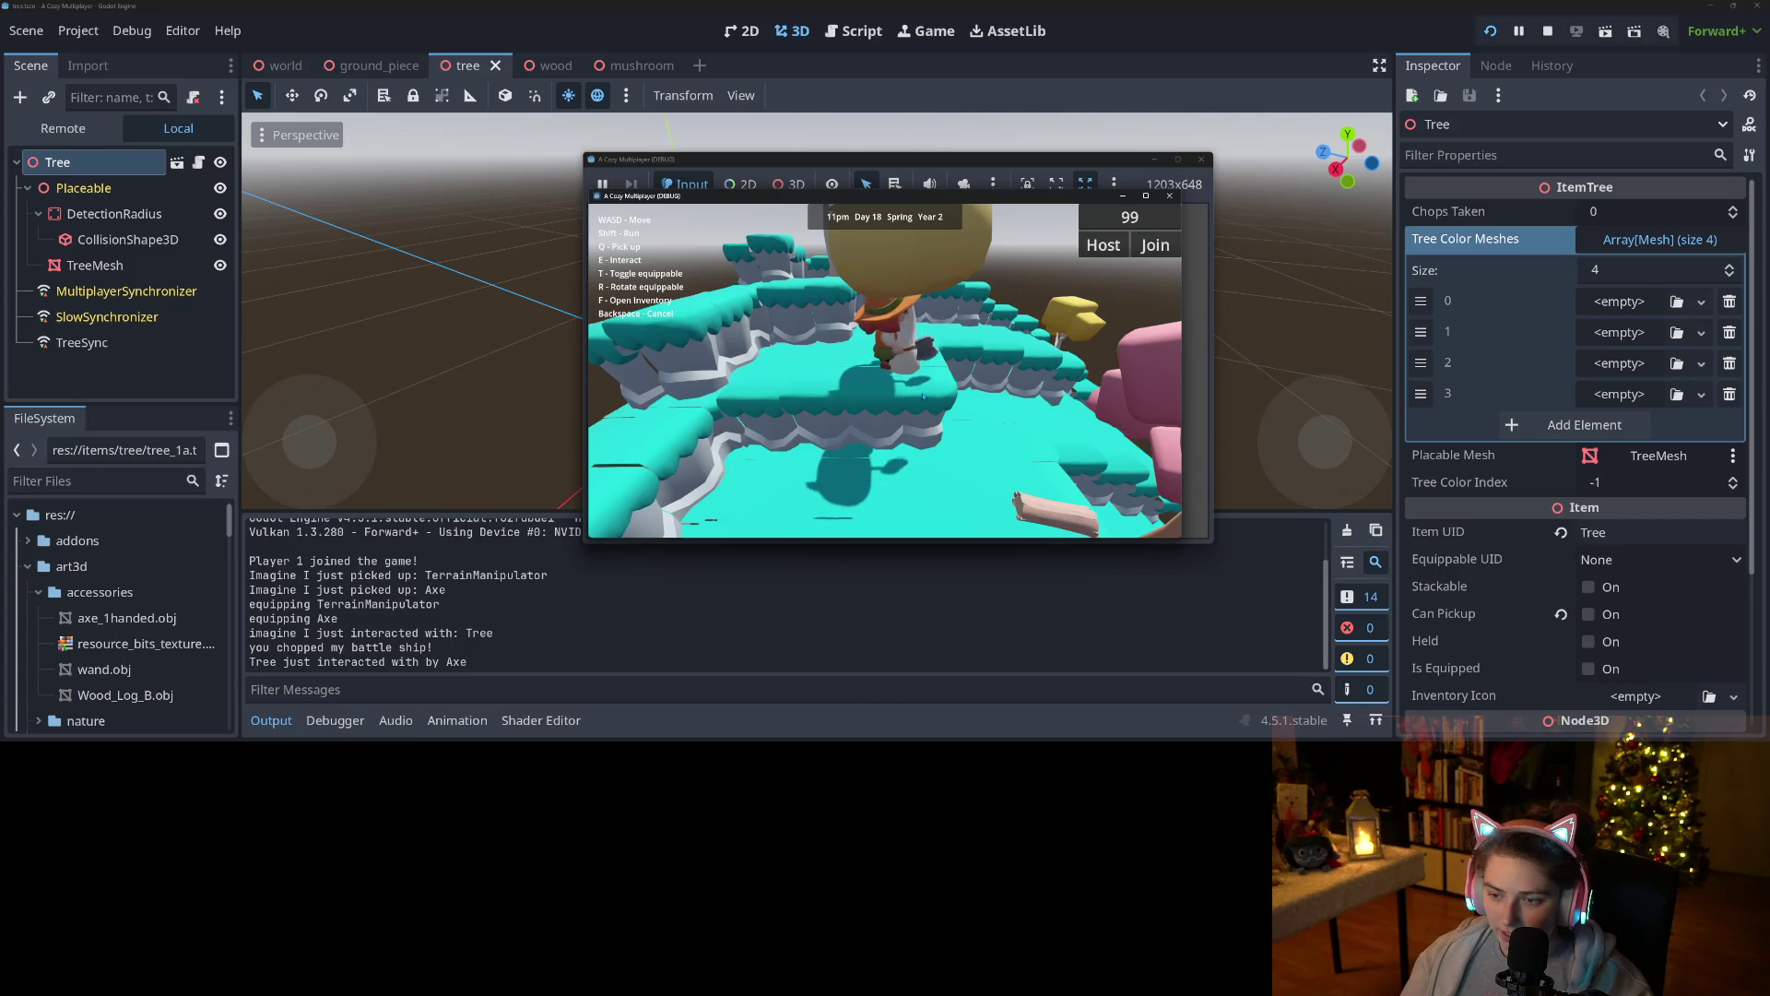
pyautogui.press('e')
pyautogui.press('e')
pyautogui.press('s')
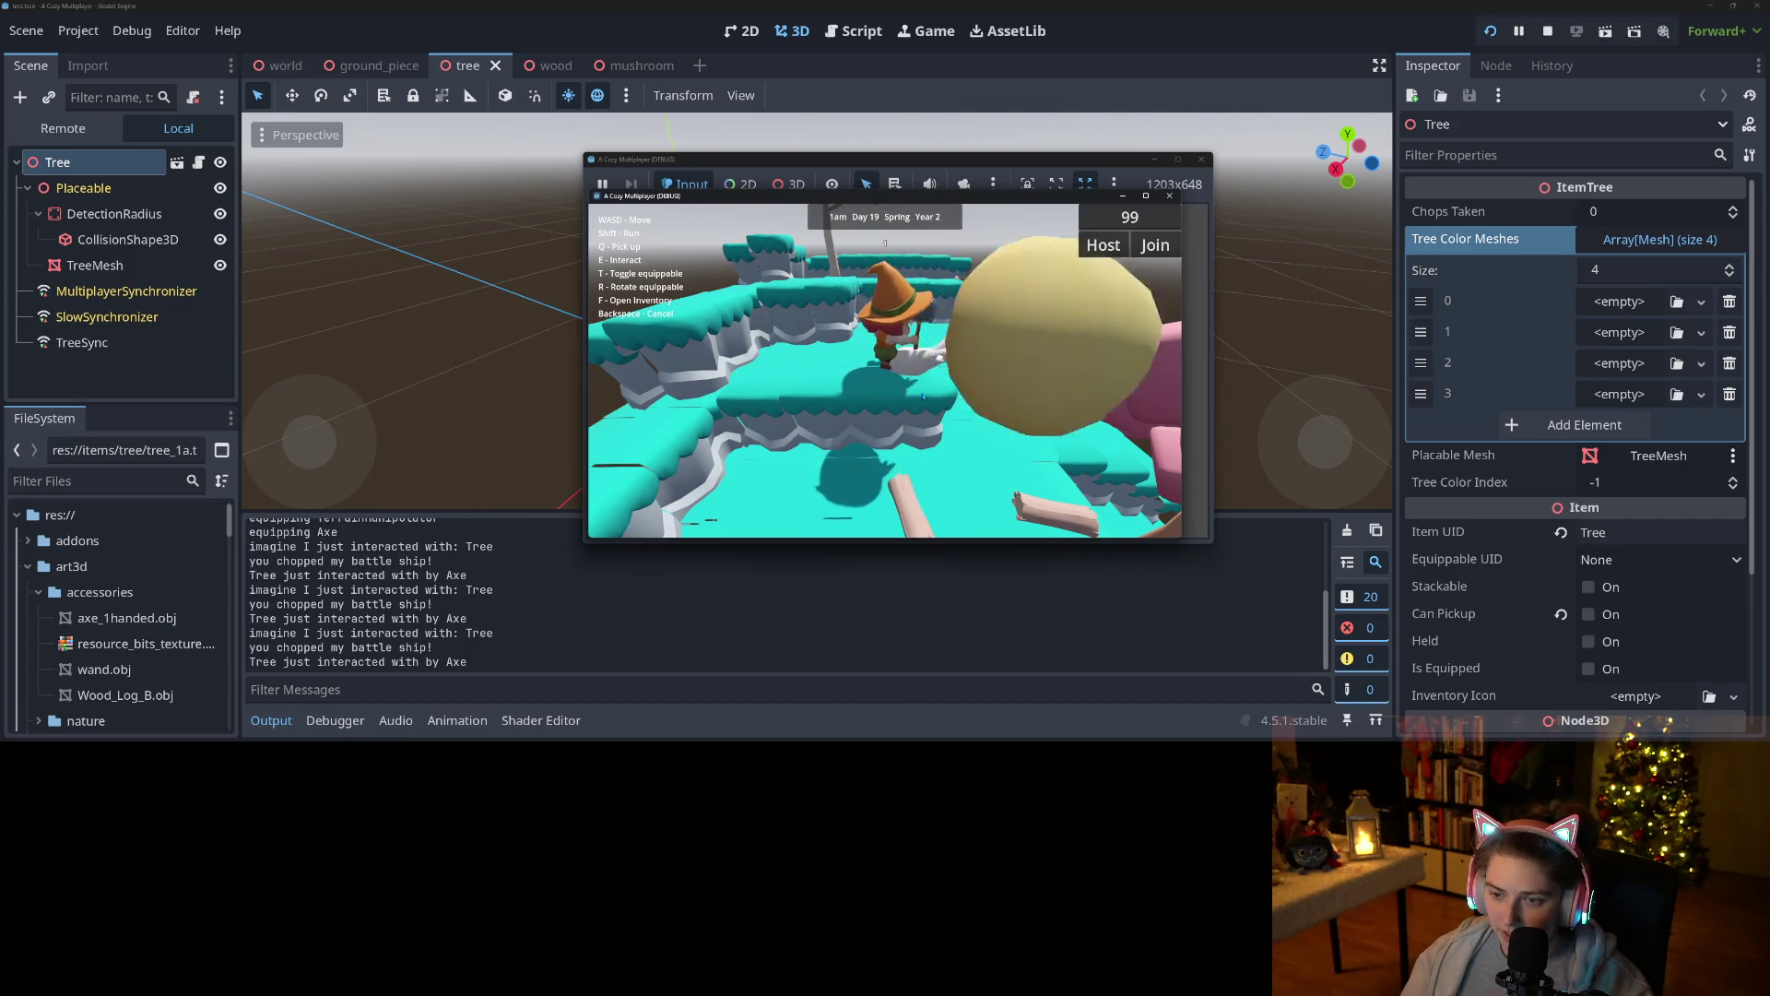
pyautogui.press('w')
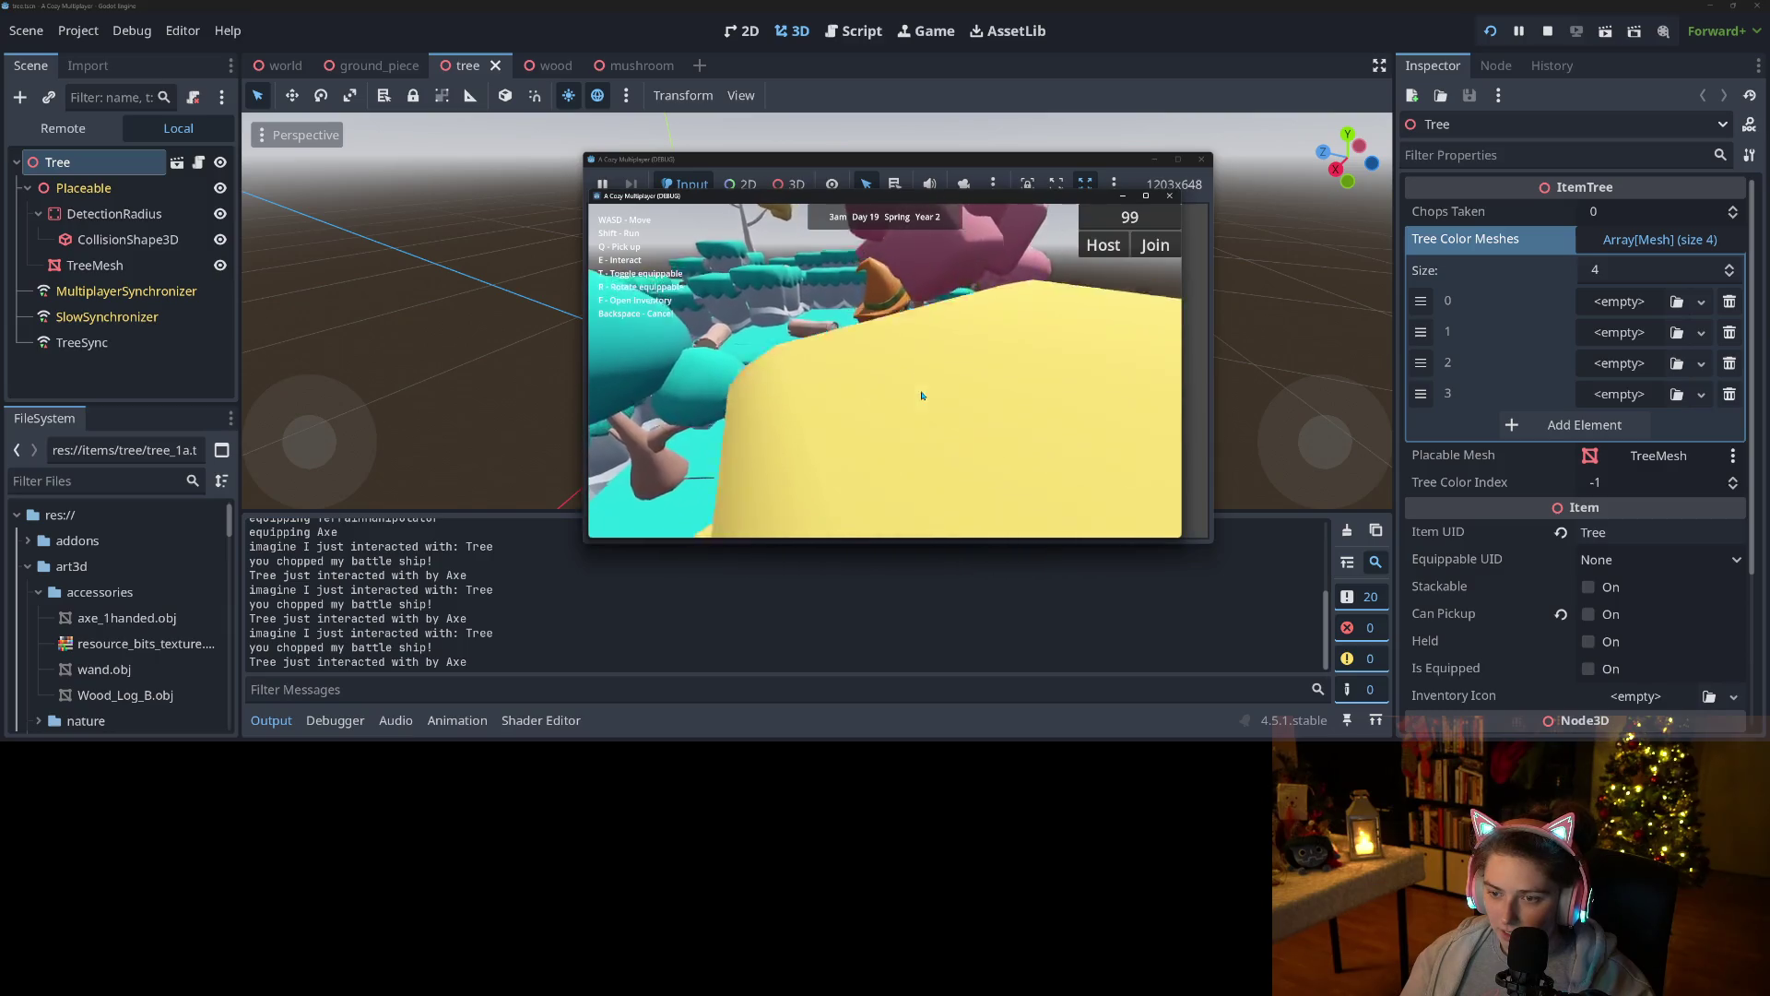
pyautogui.press('e')
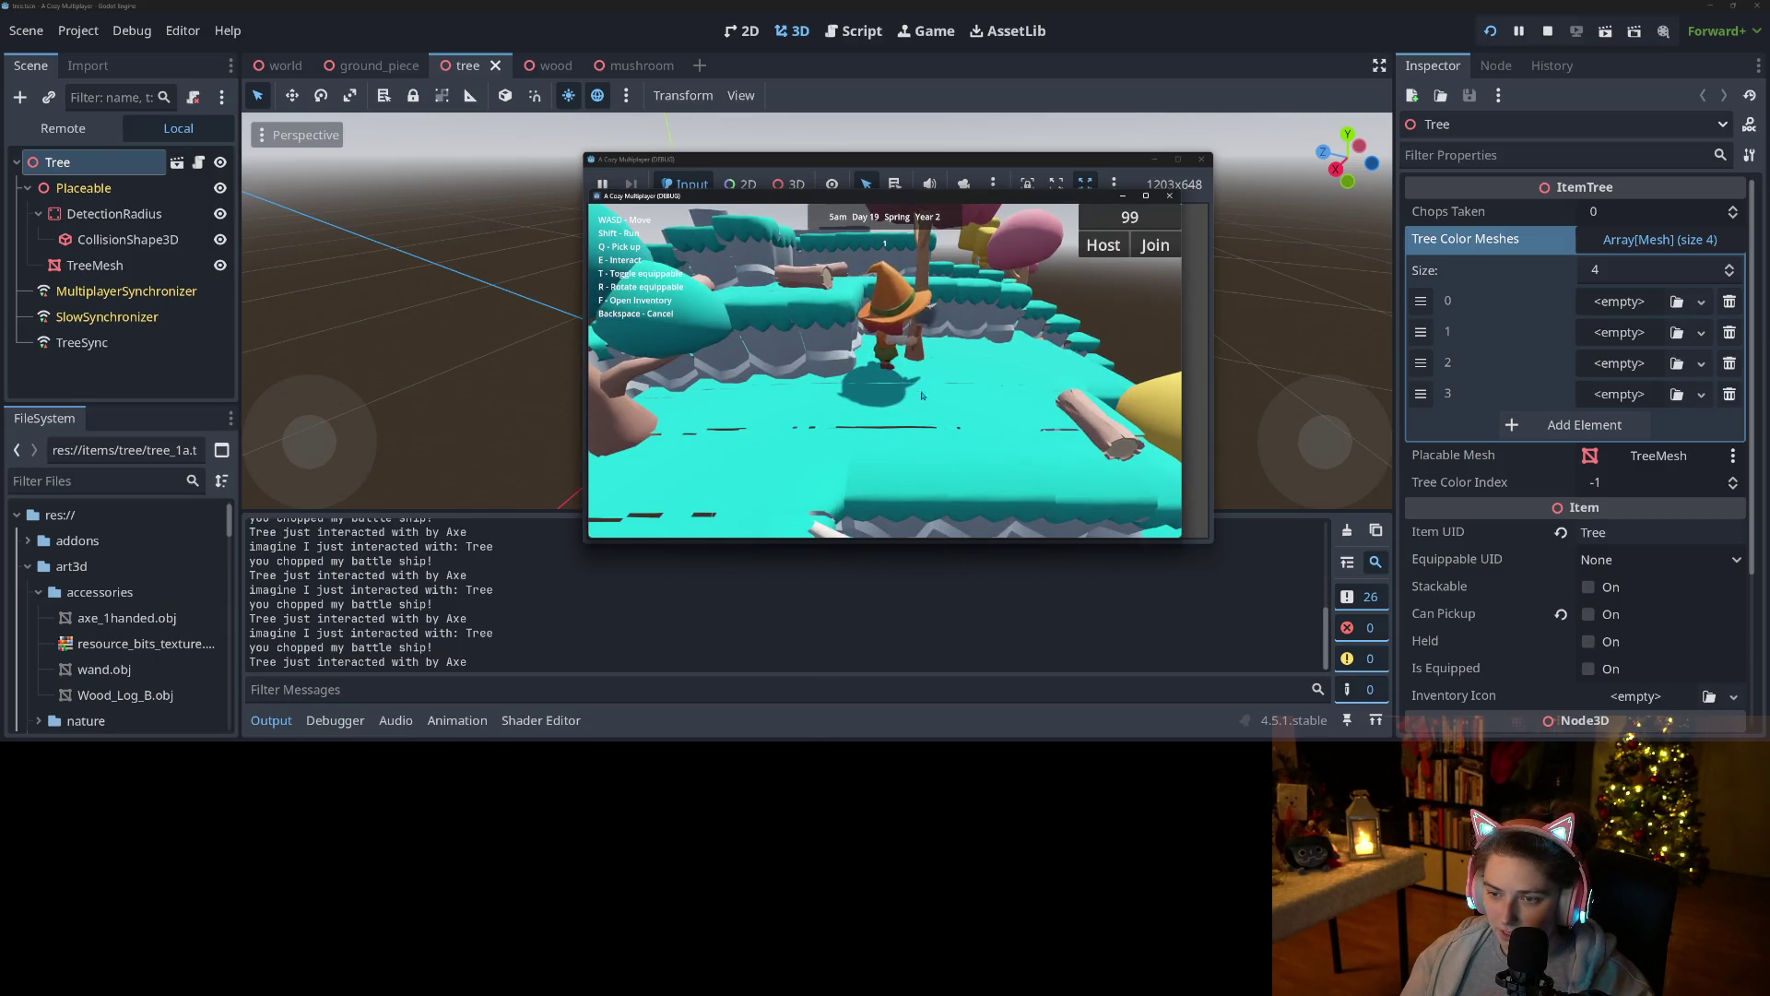
pyautogui.press('e')
pyautogui.press('s')
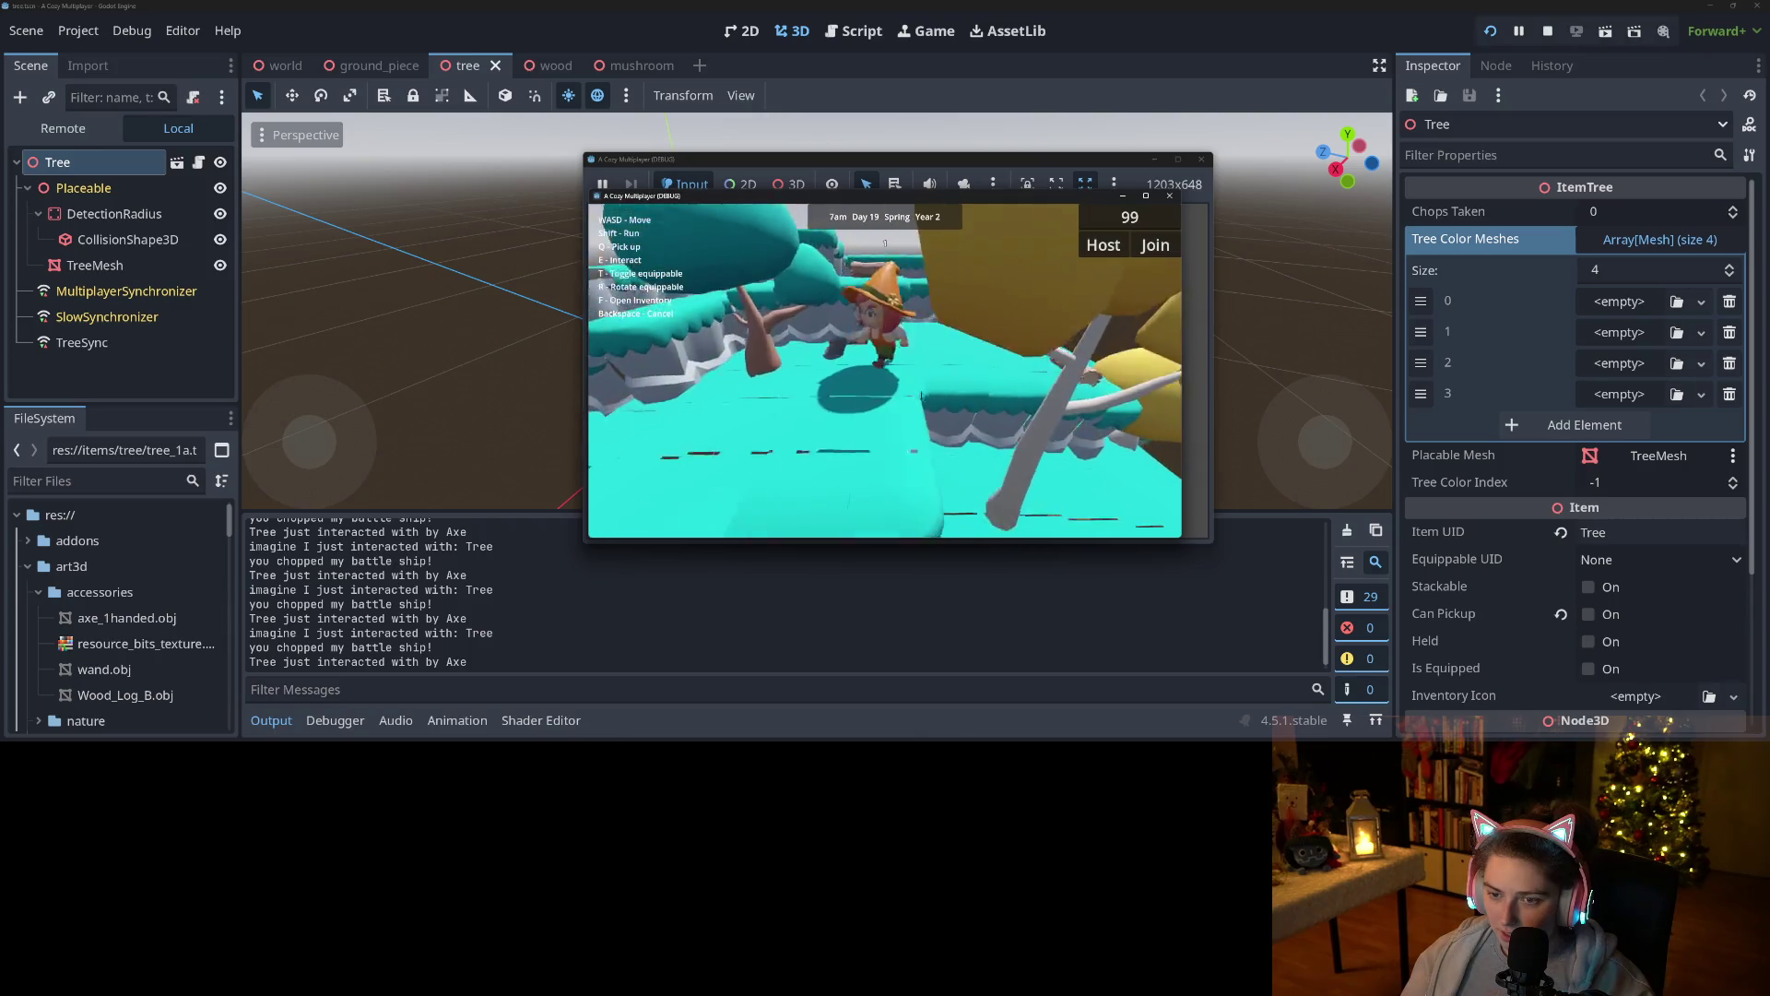
pyautogui.press('w')
pyautogui.press('e')
pyautogui.press('e')
pyautogui.press('e')
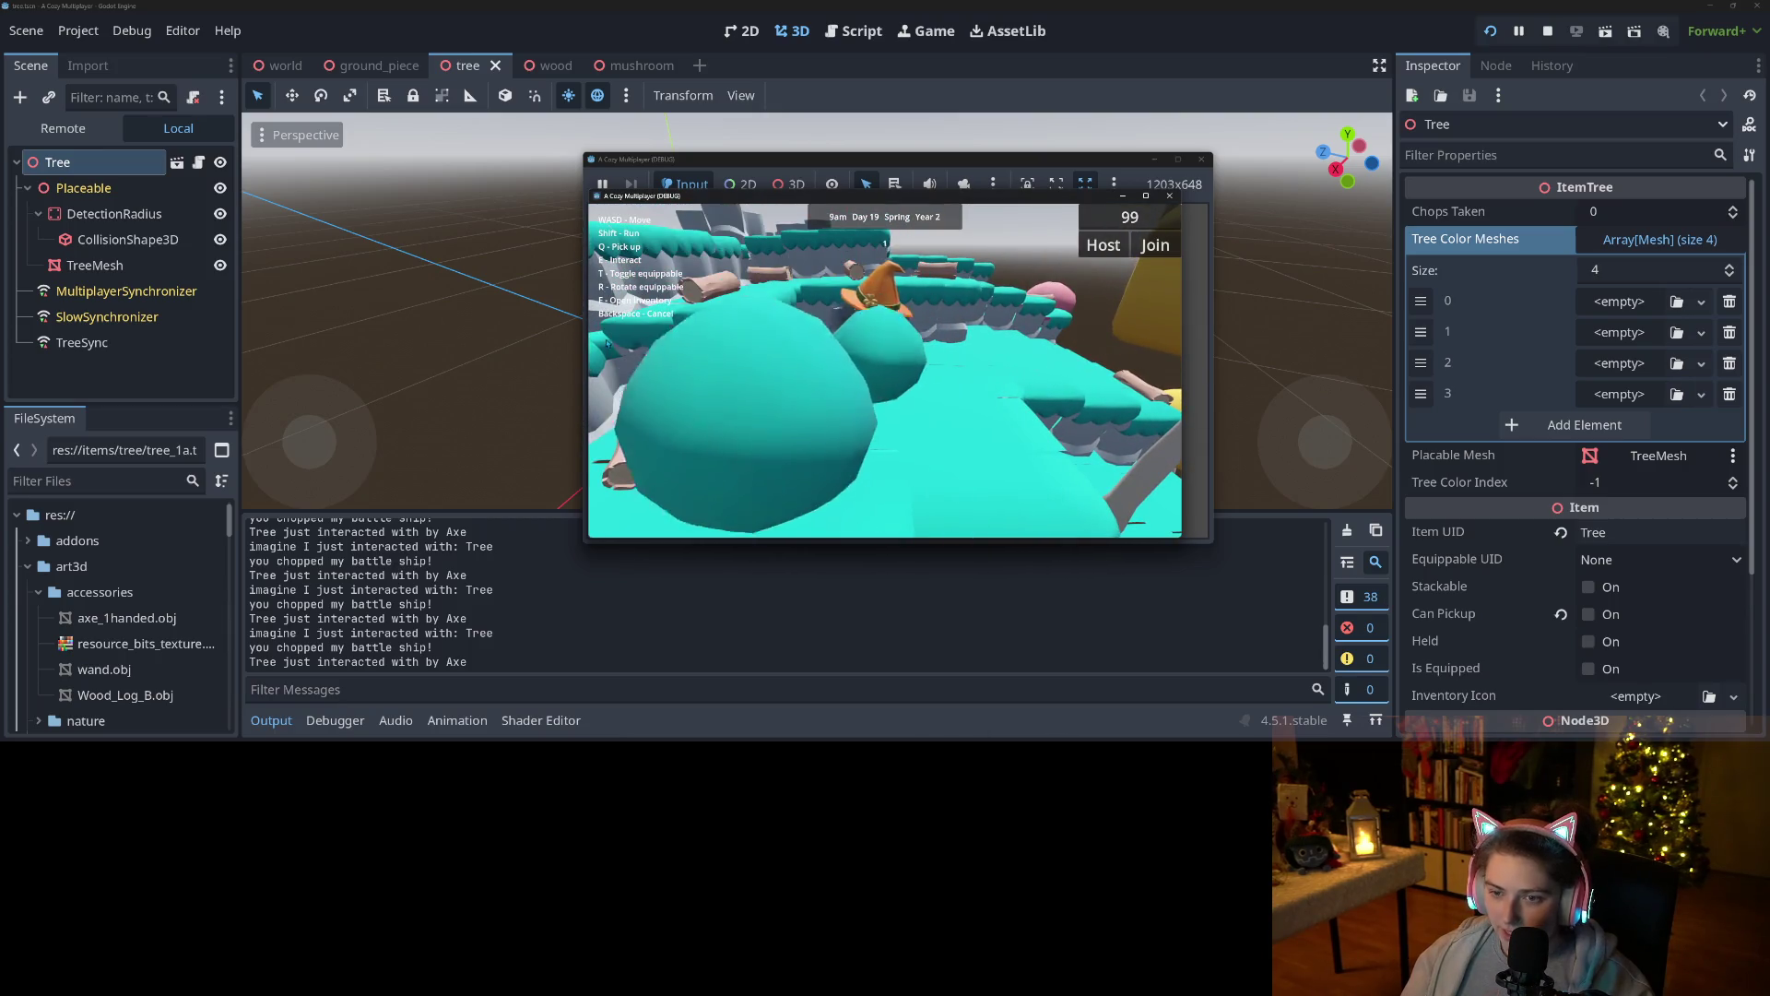
# Chop the teal tree until a log drops, chop the next tree, then head toward the pink trees.
pyautogui.press('w')
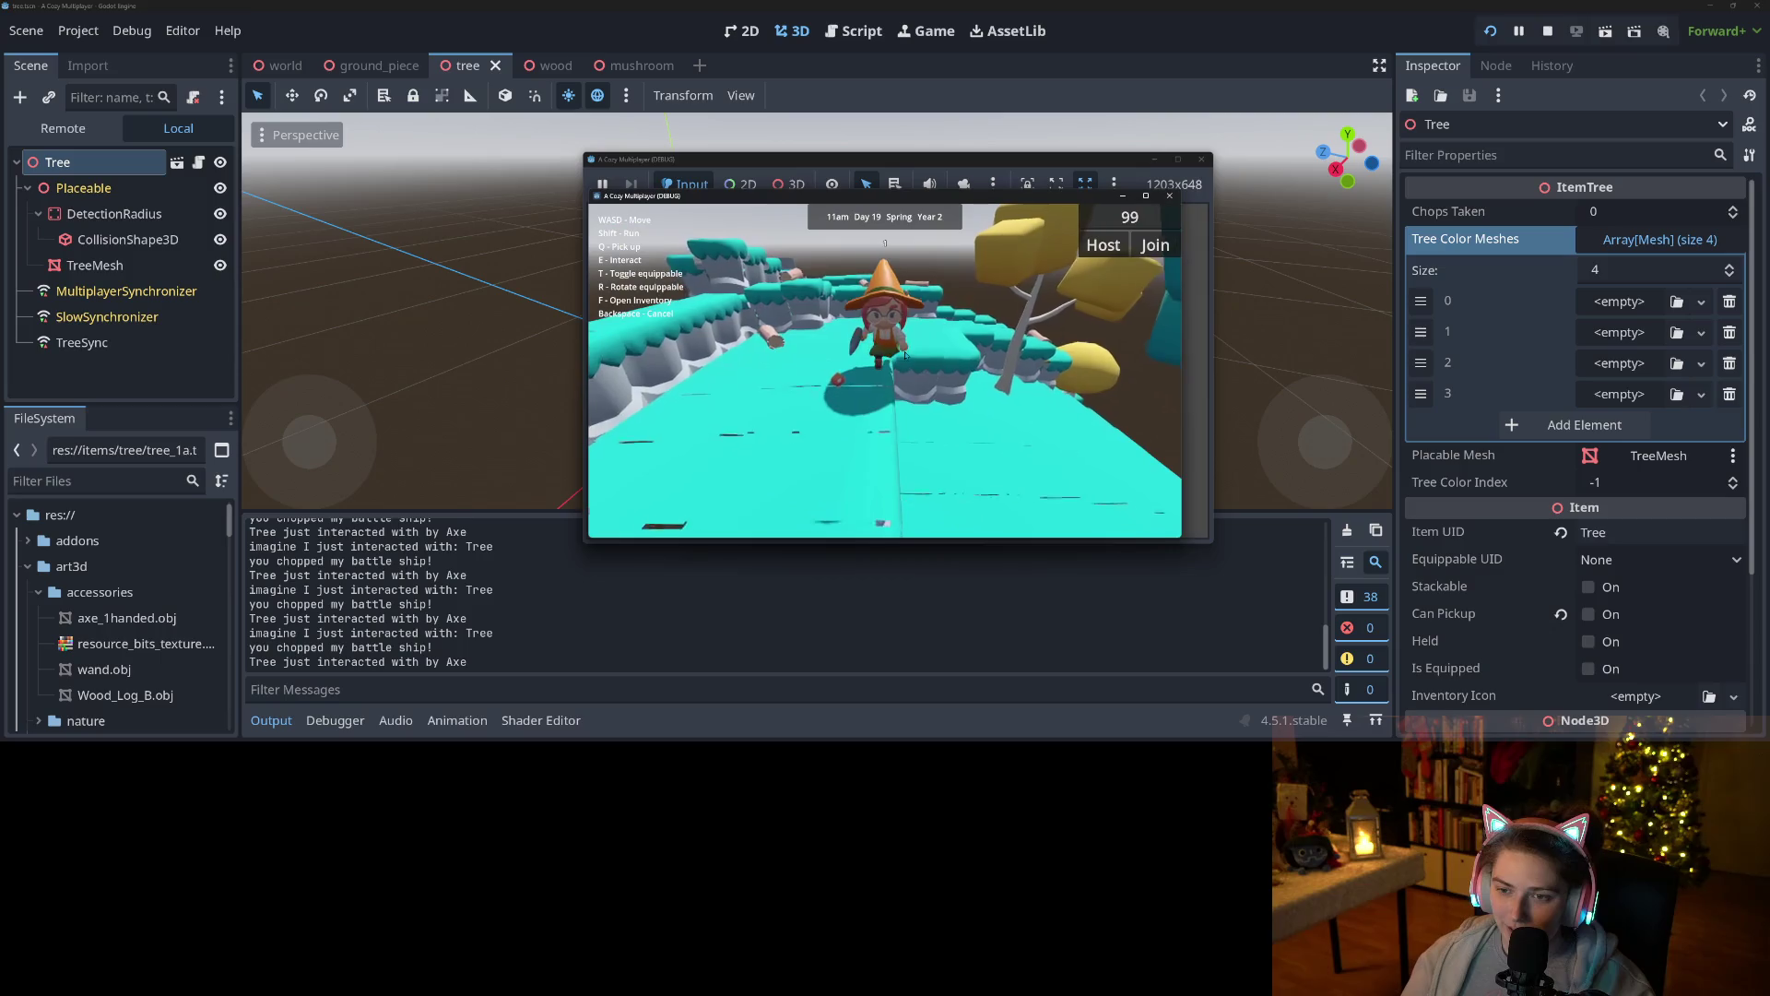
pyautogui.press('e')
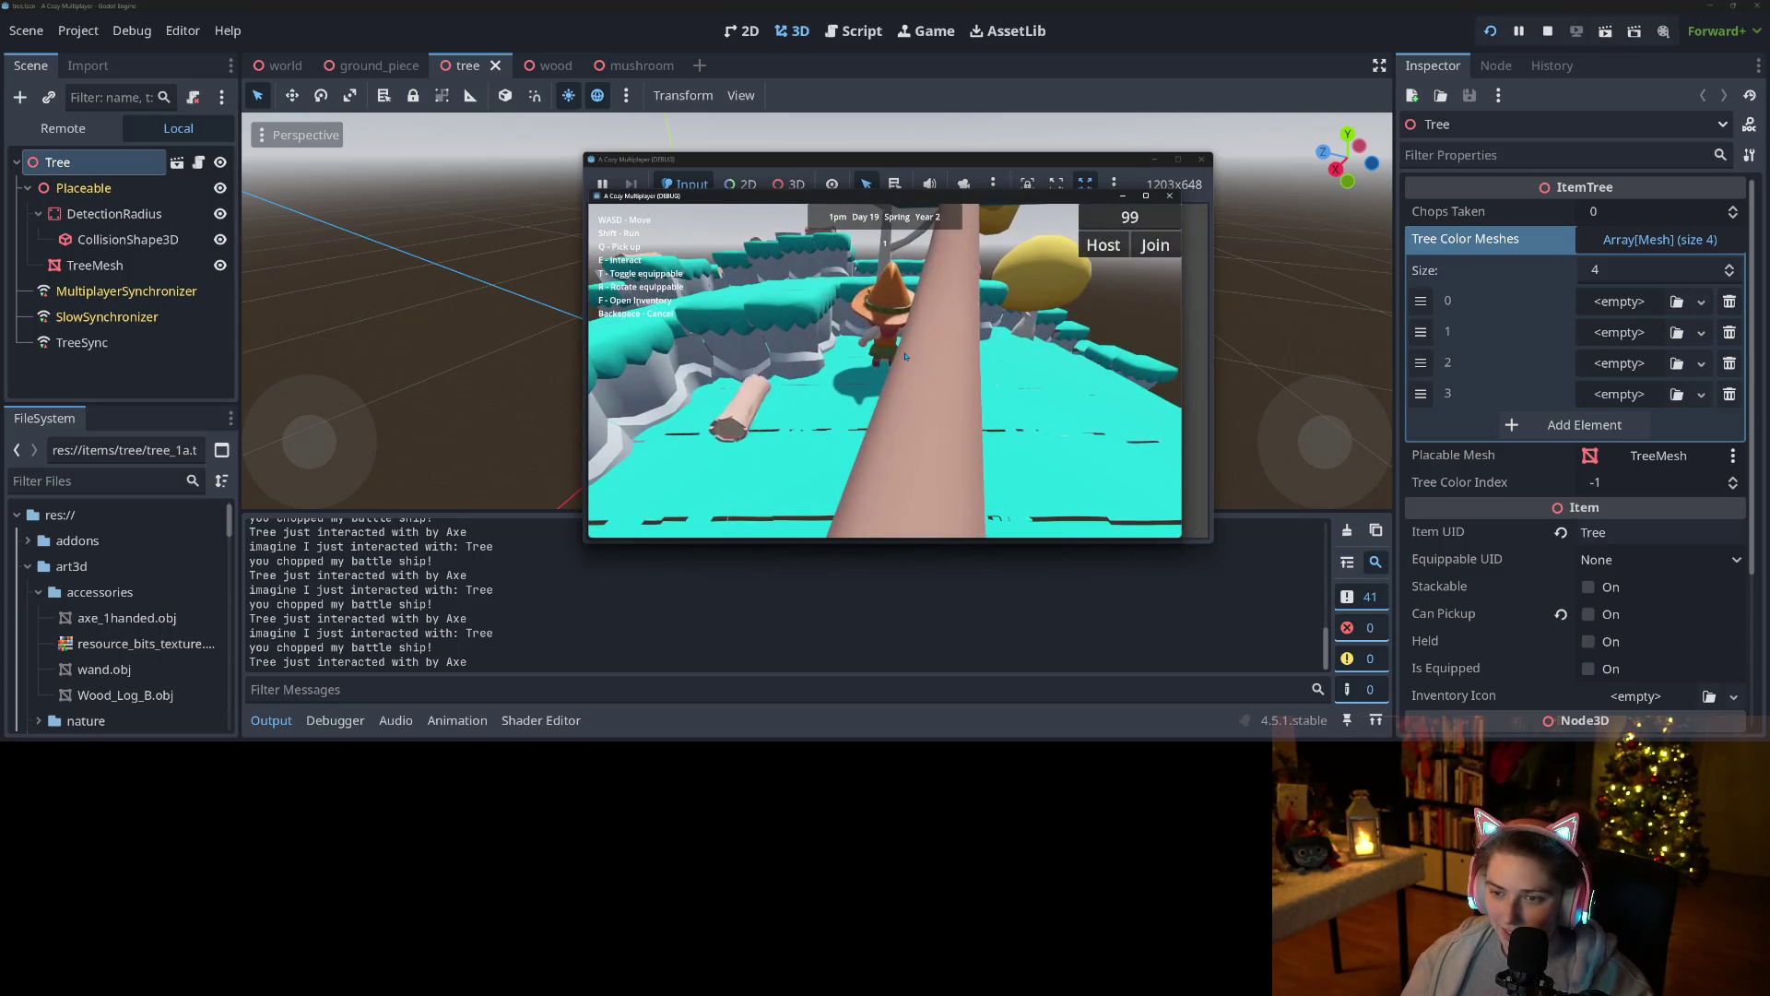
pyautogui.press('e')
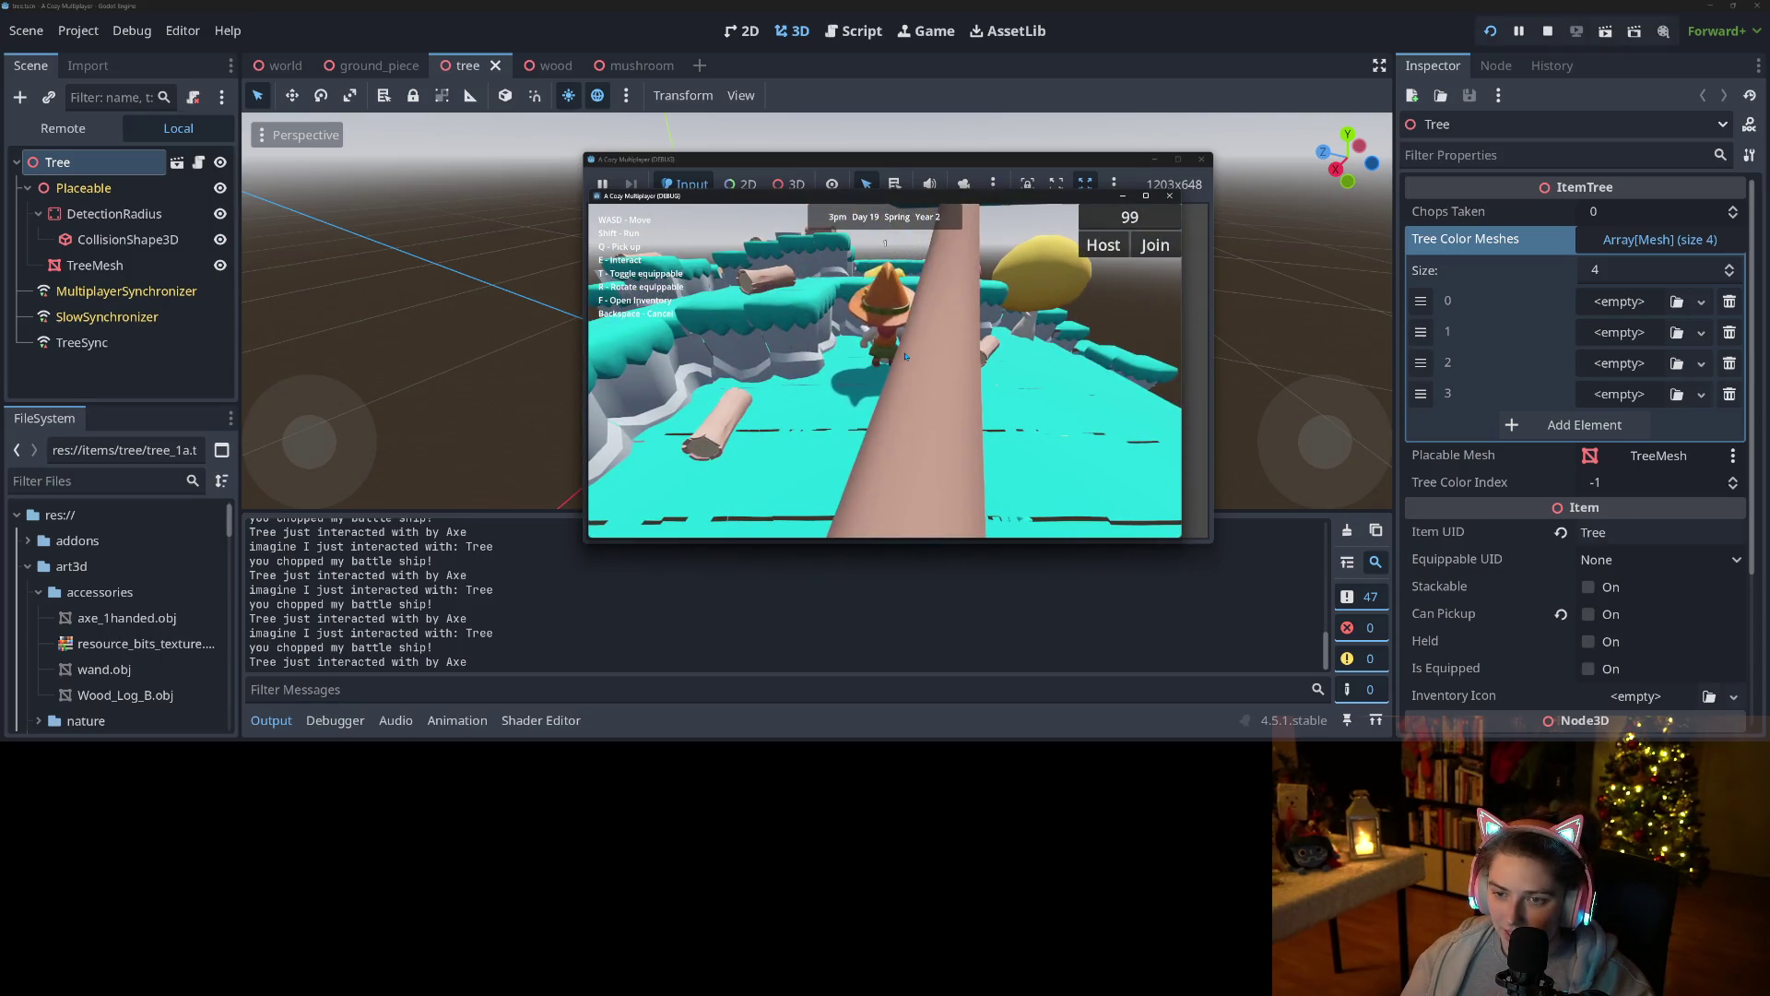
pyautogui.press('d')
pyautogui.press('e')
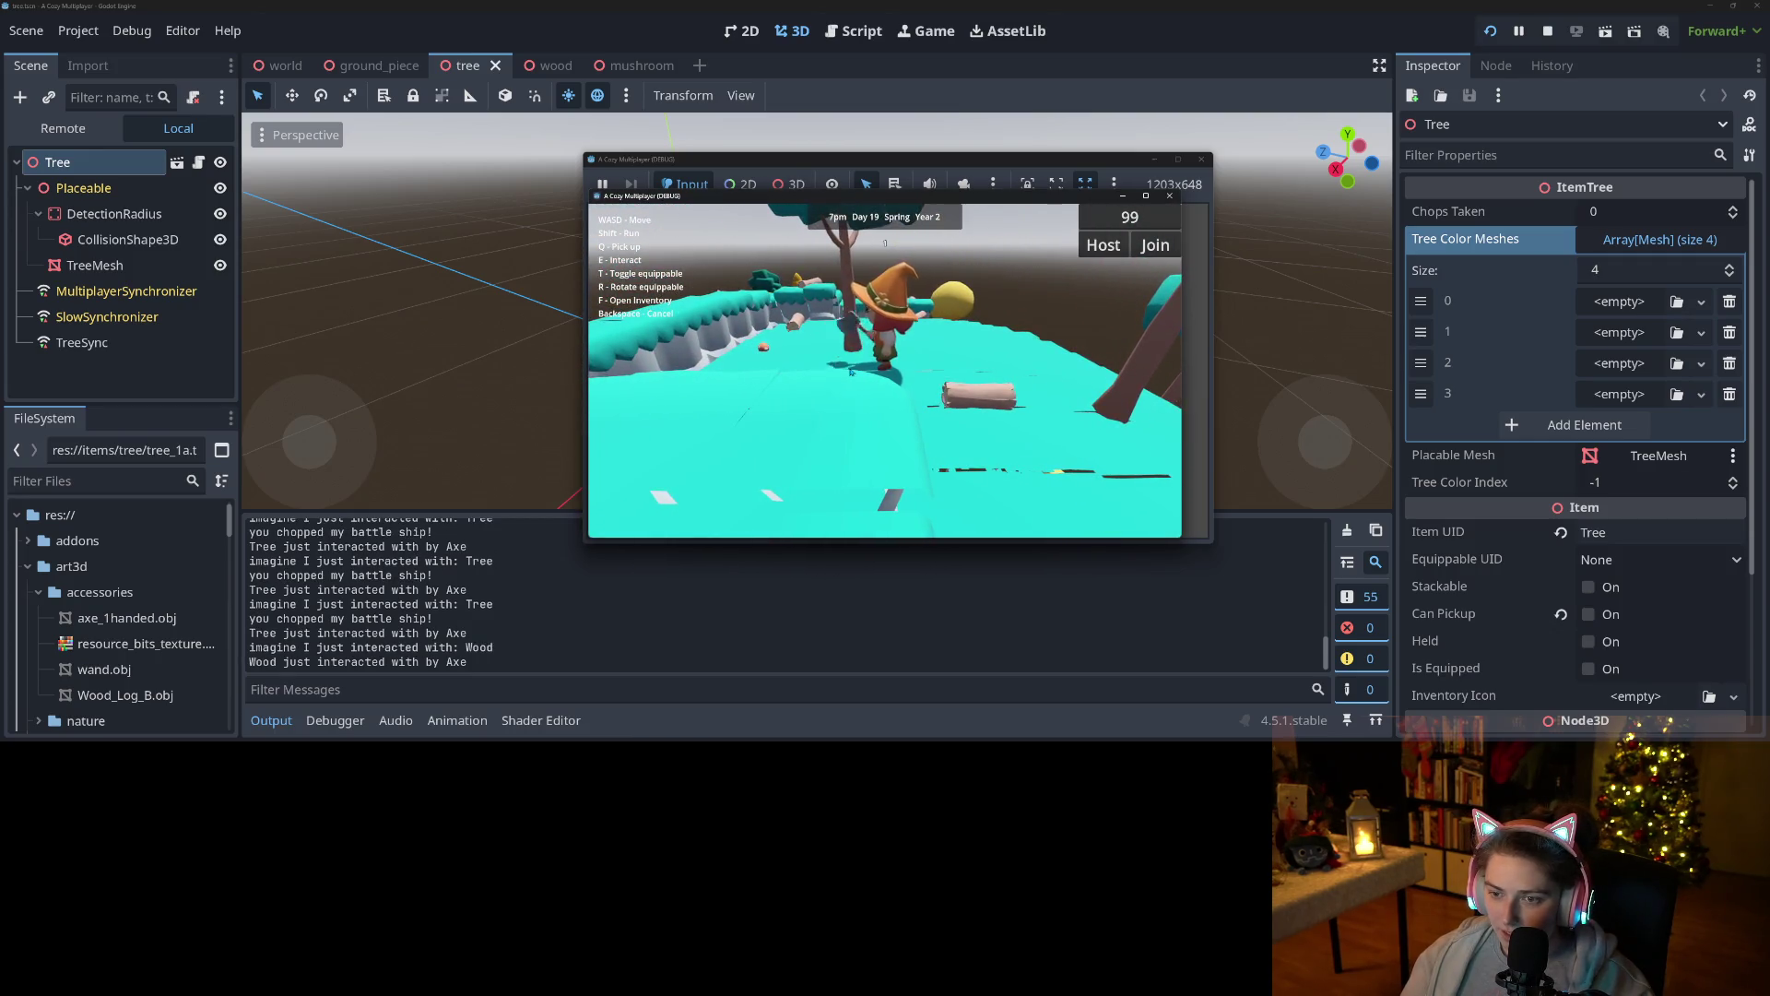
pyautogui.press('e')
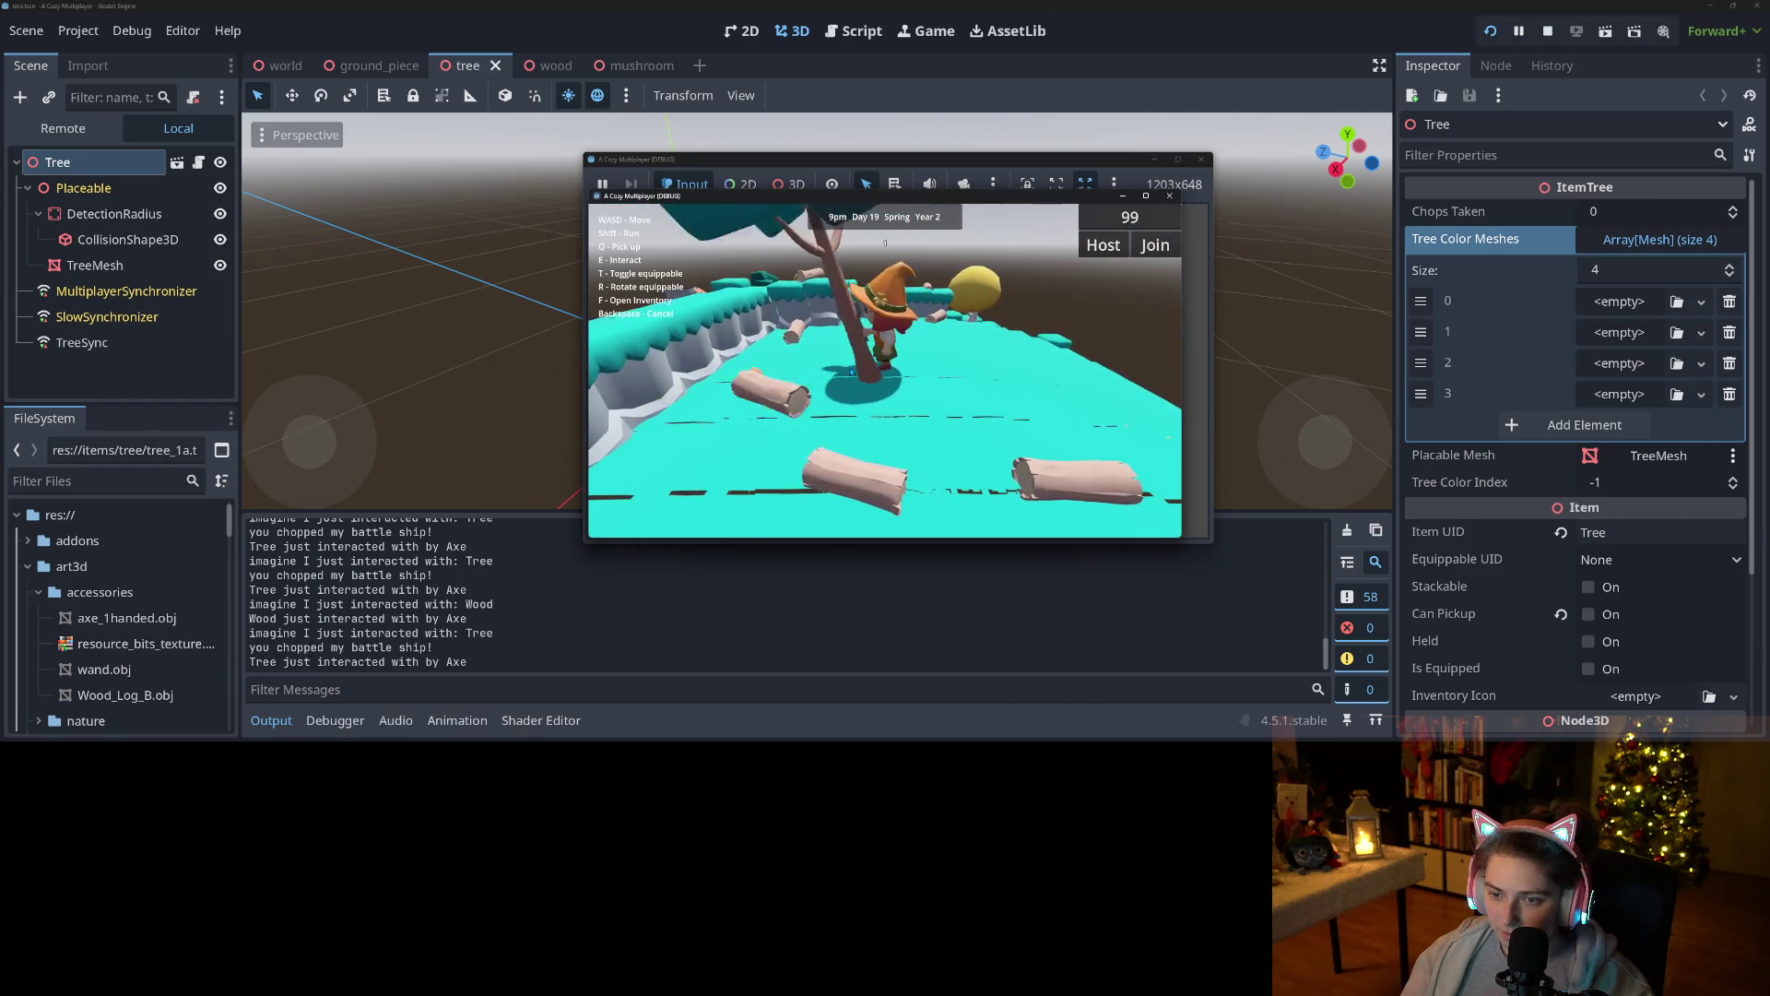
pyautogui.press('s')
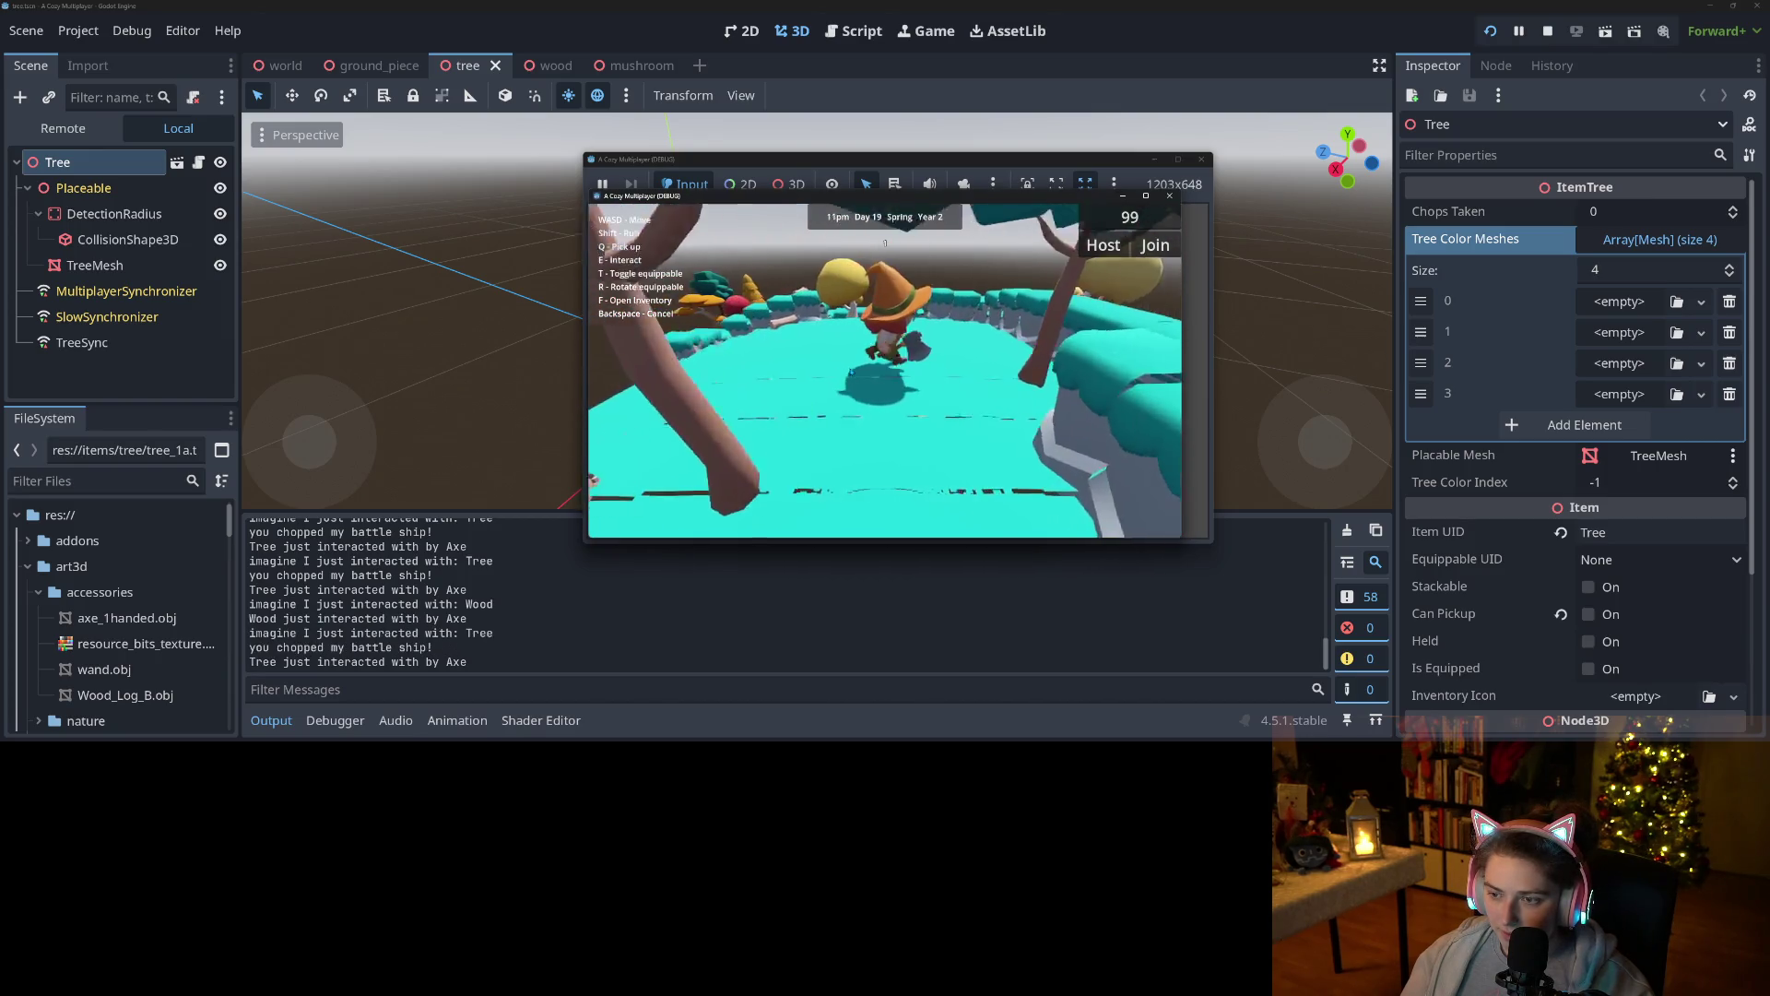
pyautogui.press('e')
pyautogui.press('e')
pyautogui.press('e')
pyautogui.press('s')
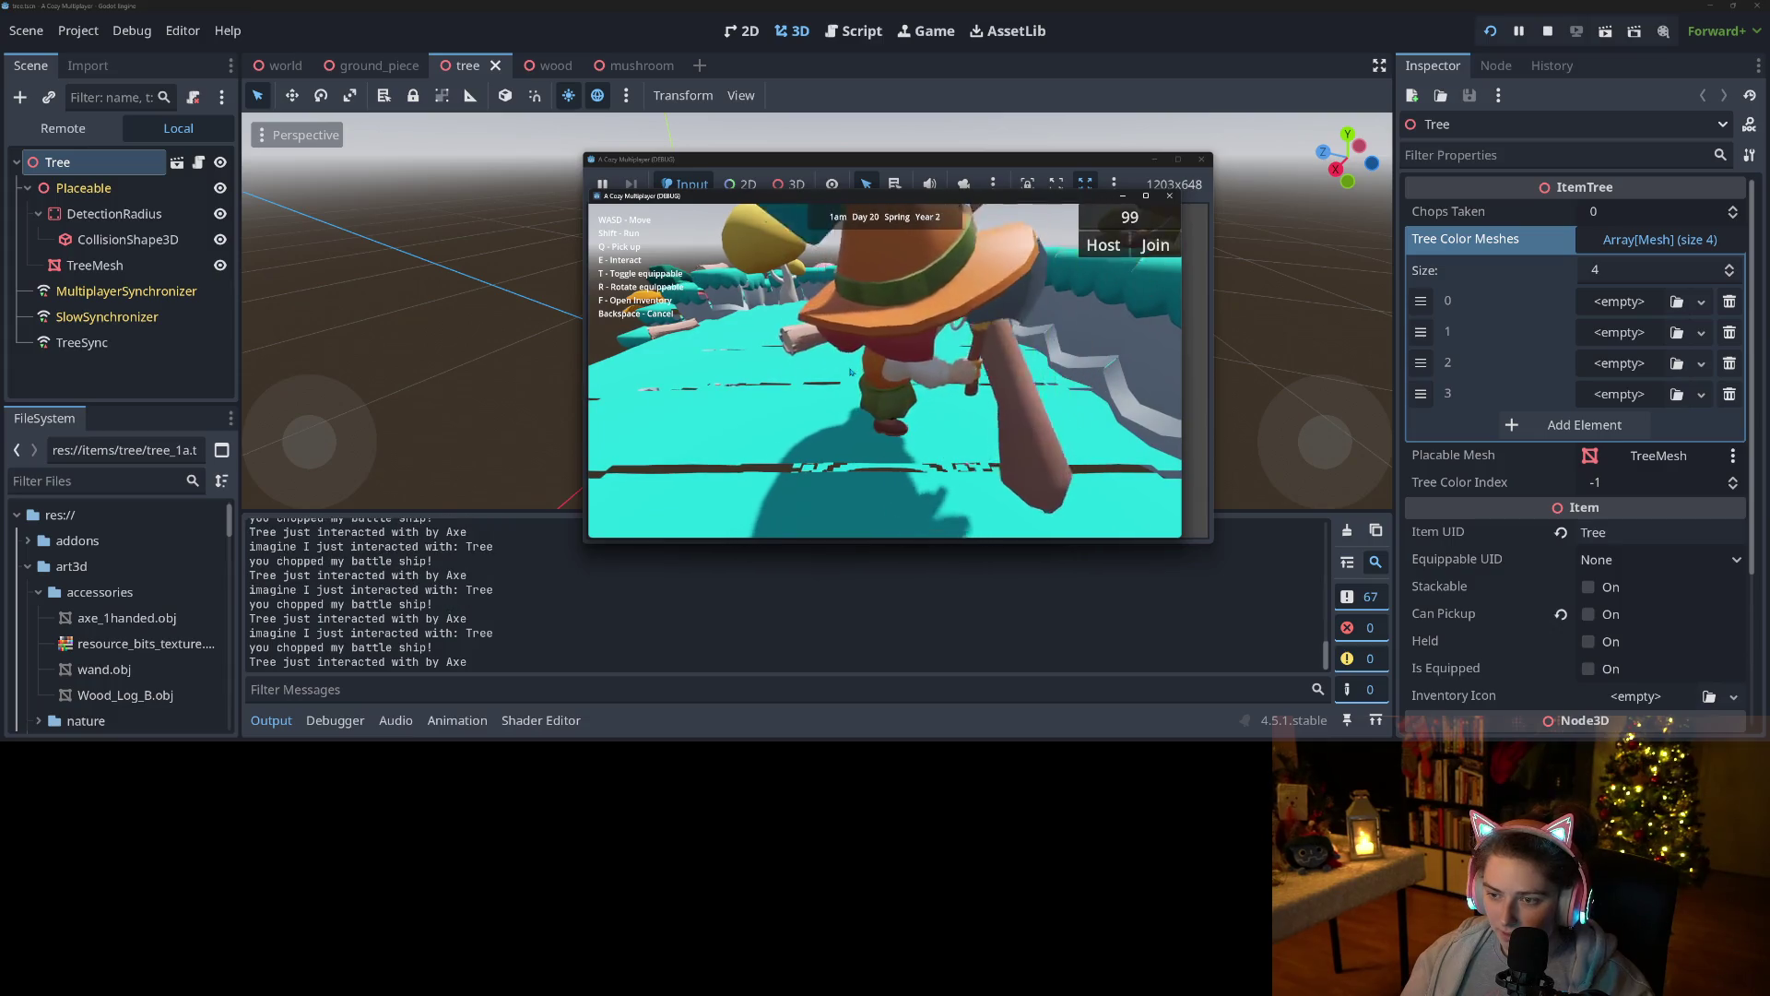
pyautogui.press('s')
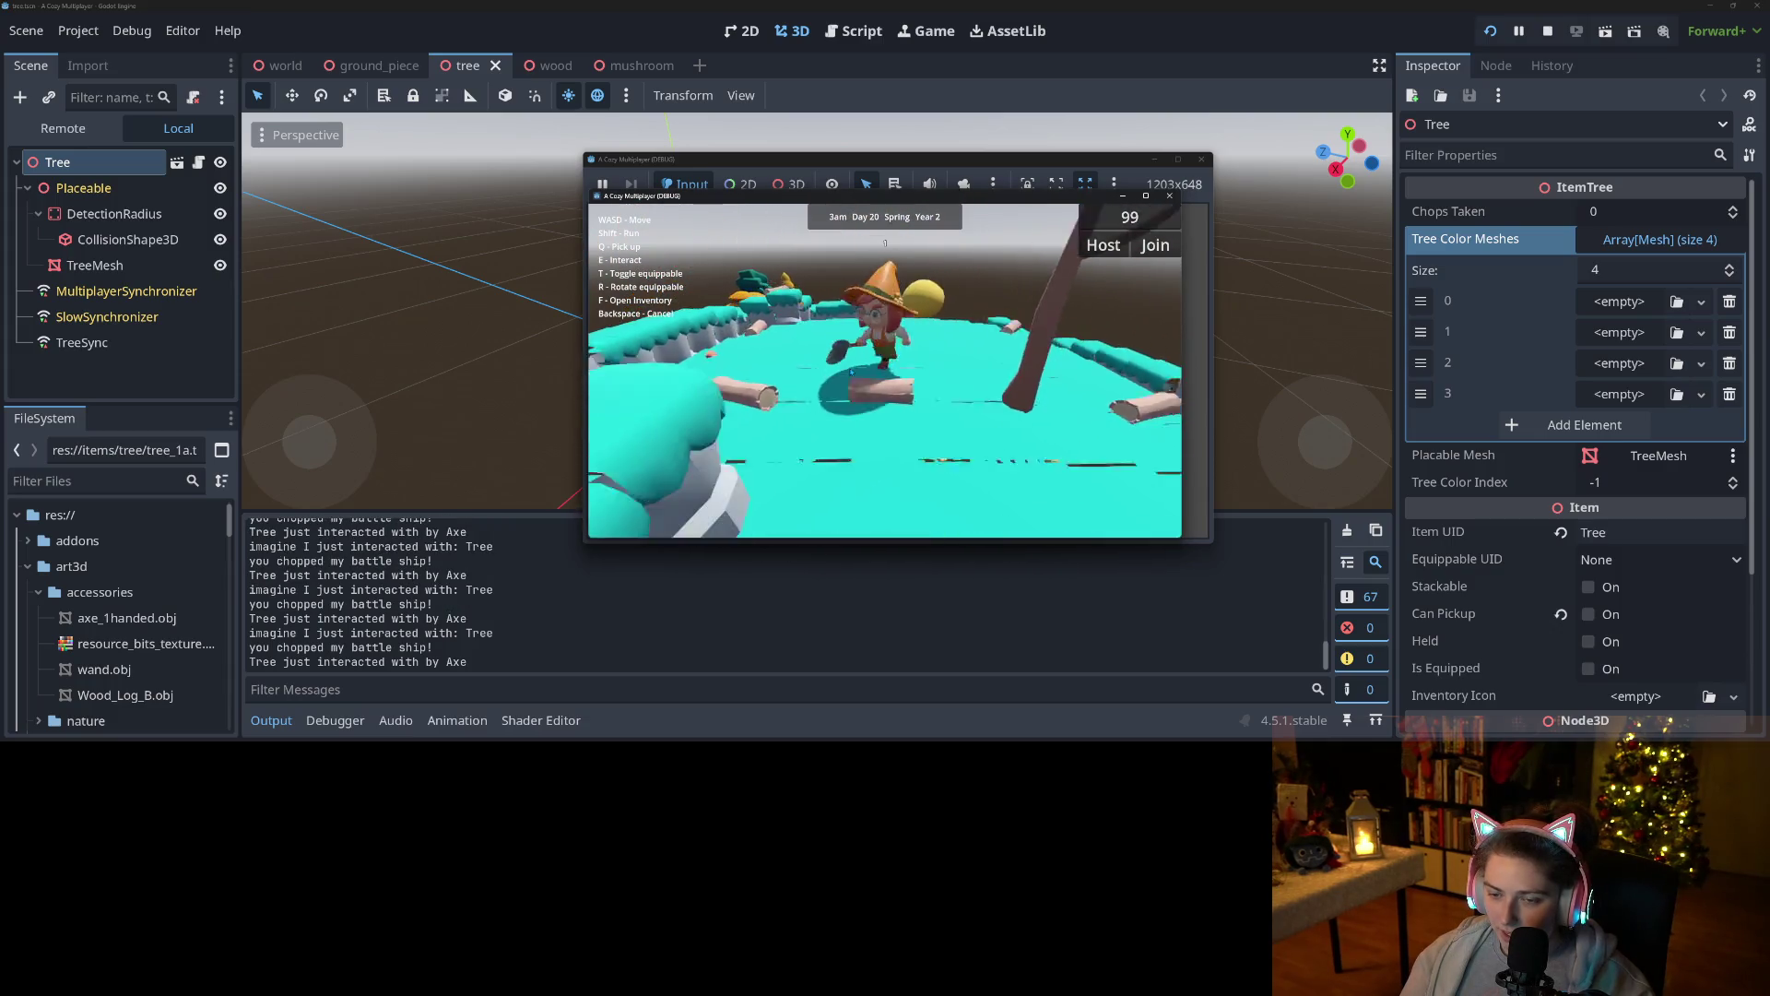
pyautogui.press('a')
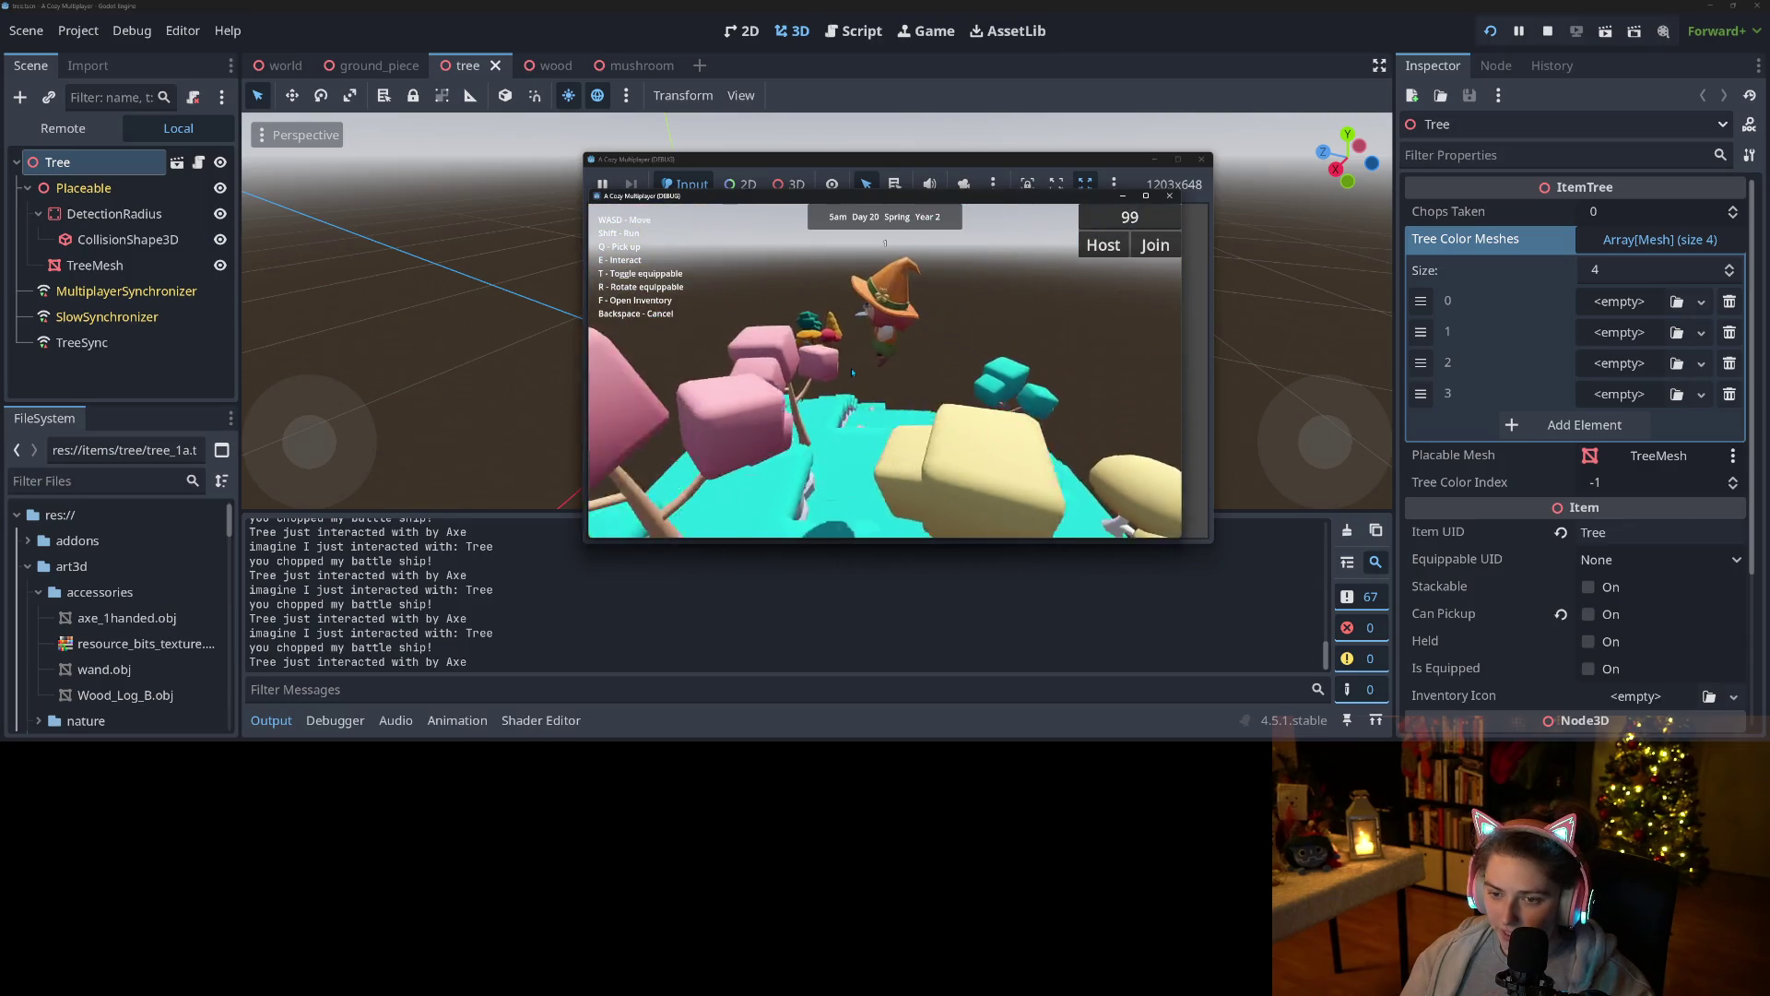
pyautogui.press('w')
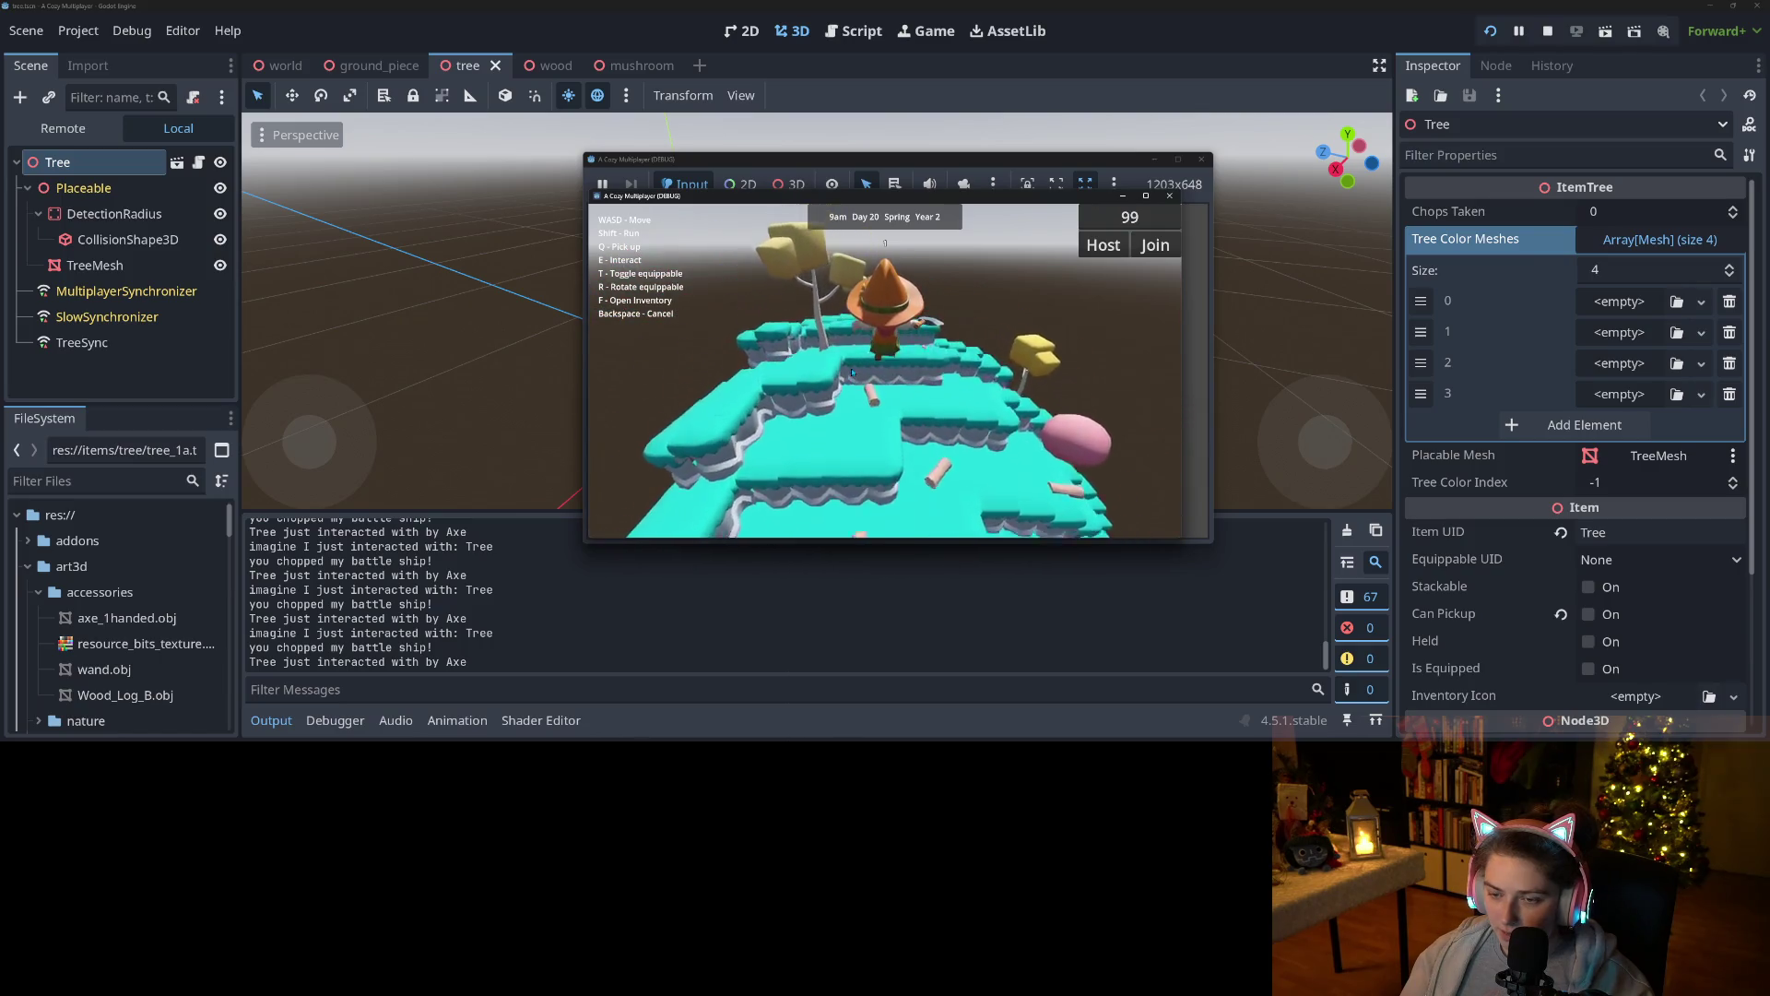
# Pick up two wood logs and equip the TerrainManipulator.
pyautogui.press('w')
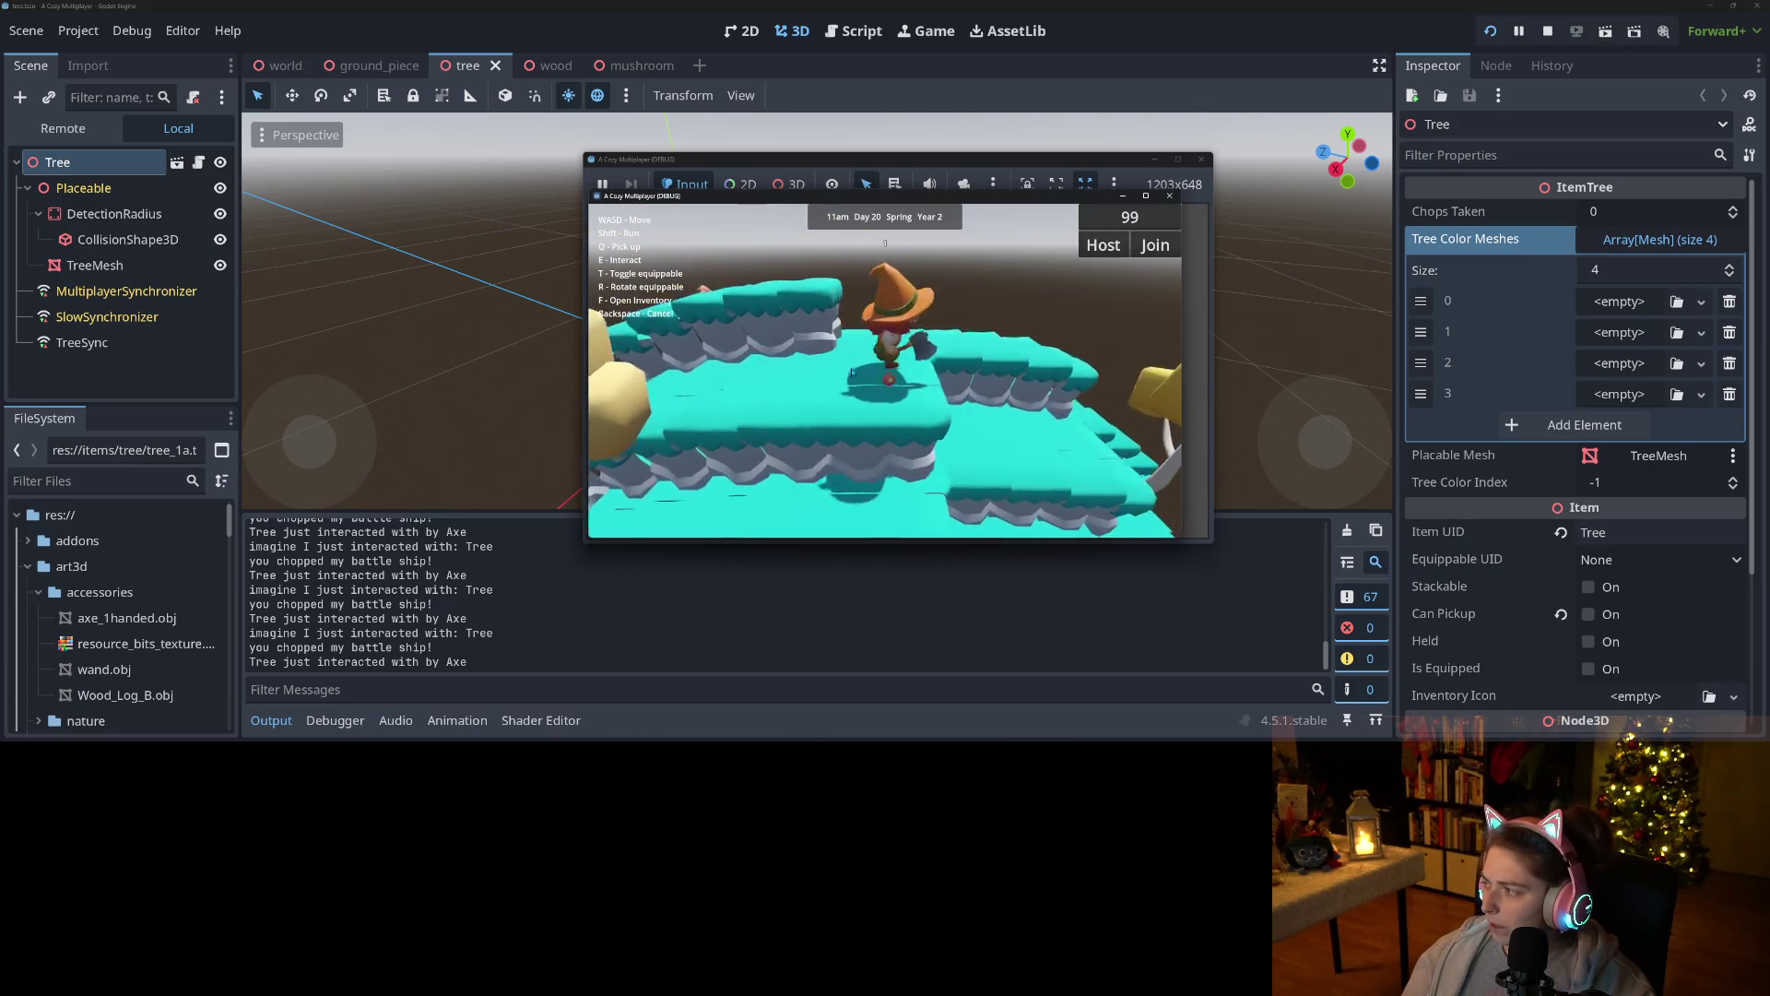
pyautogui.press('s')
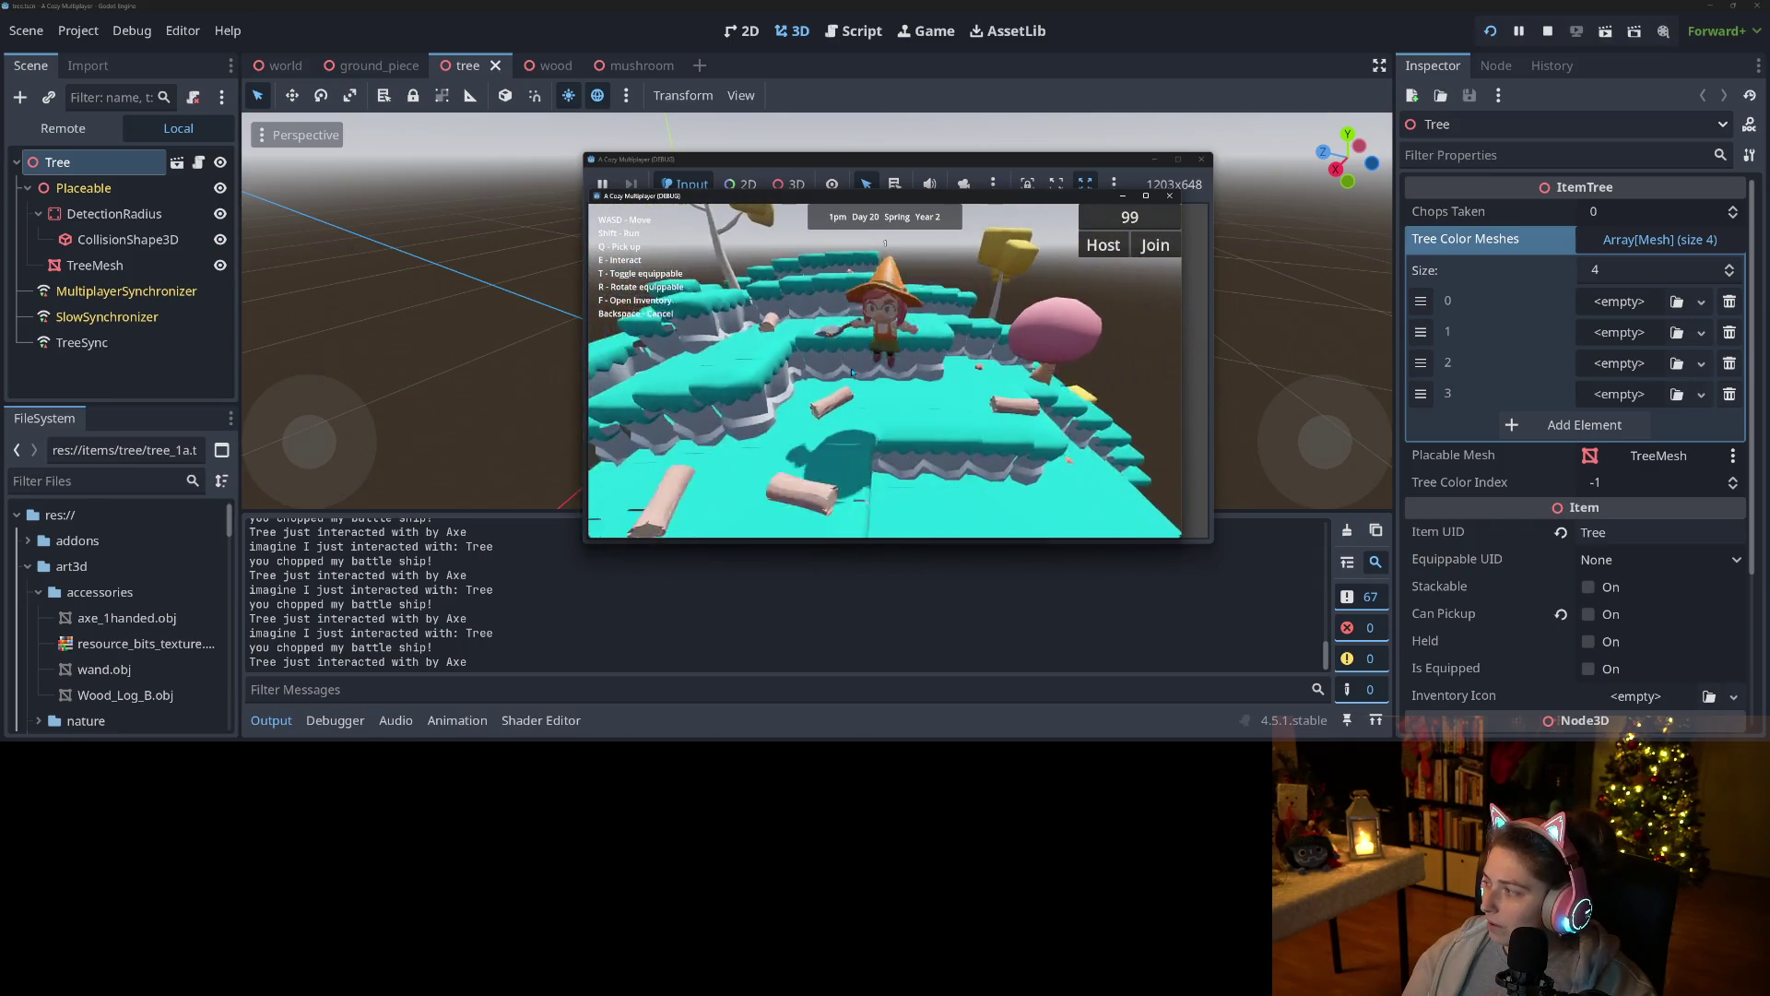
pyautogui.press('s')
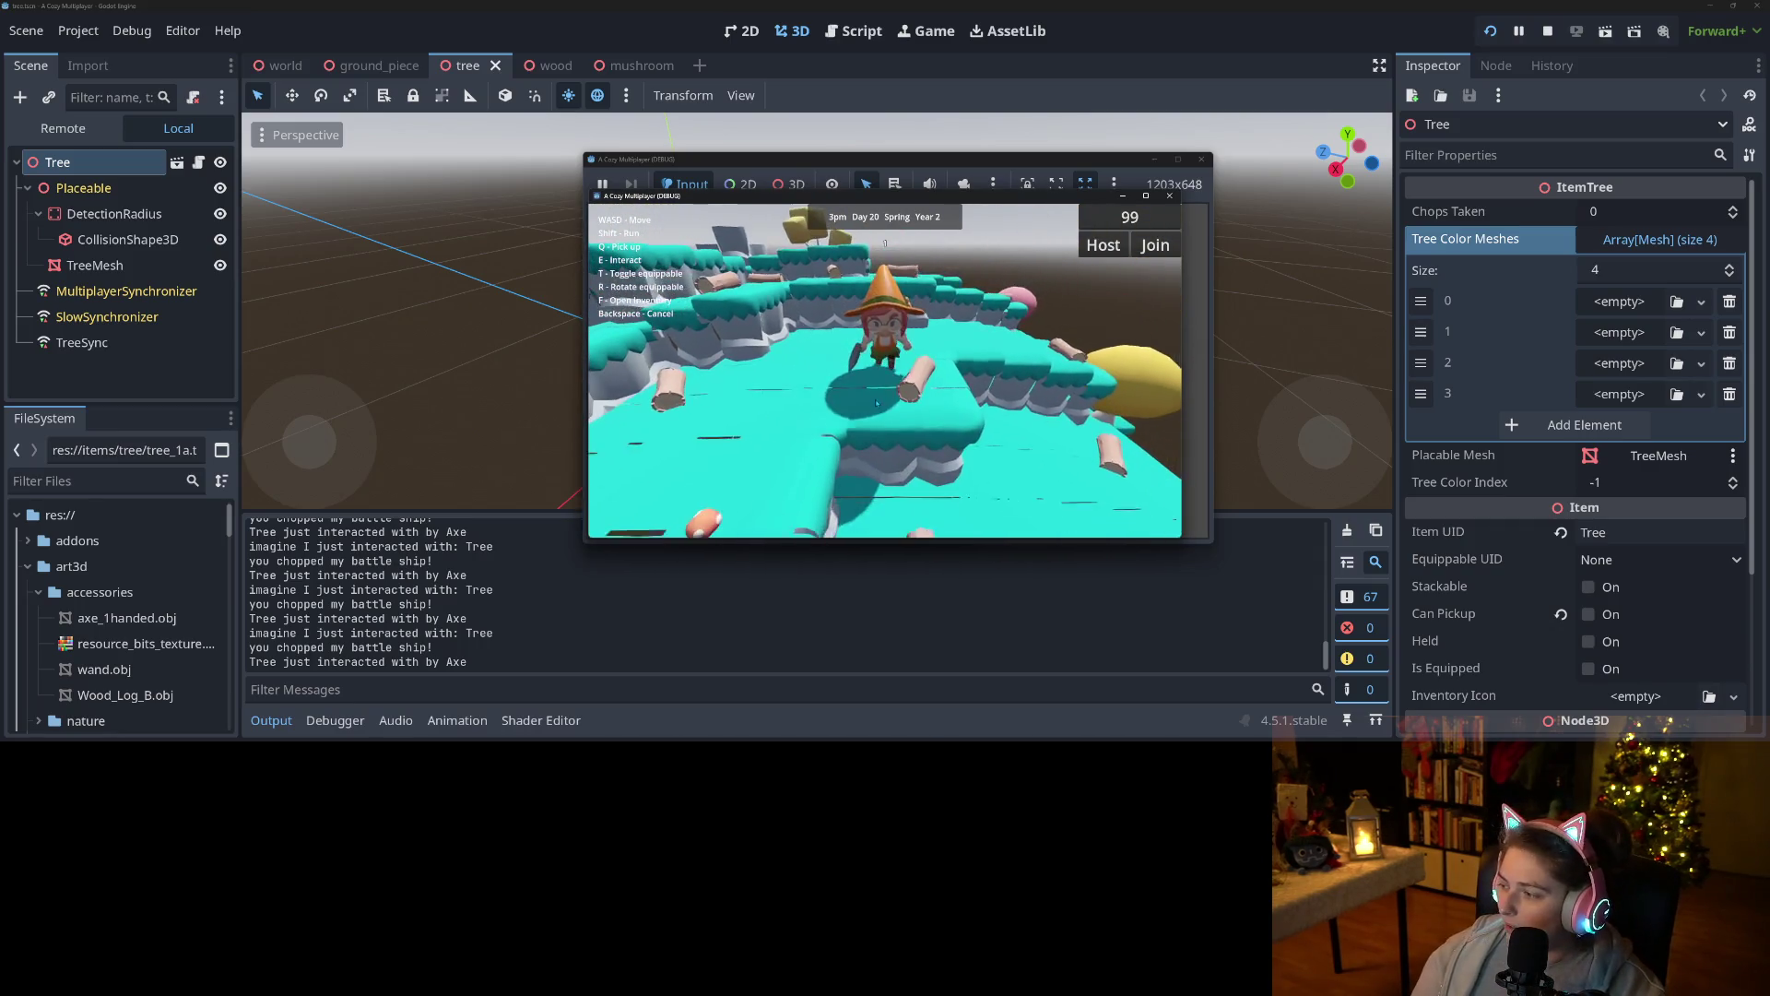
pyautogui.press('w')
pyautogui.press('s')
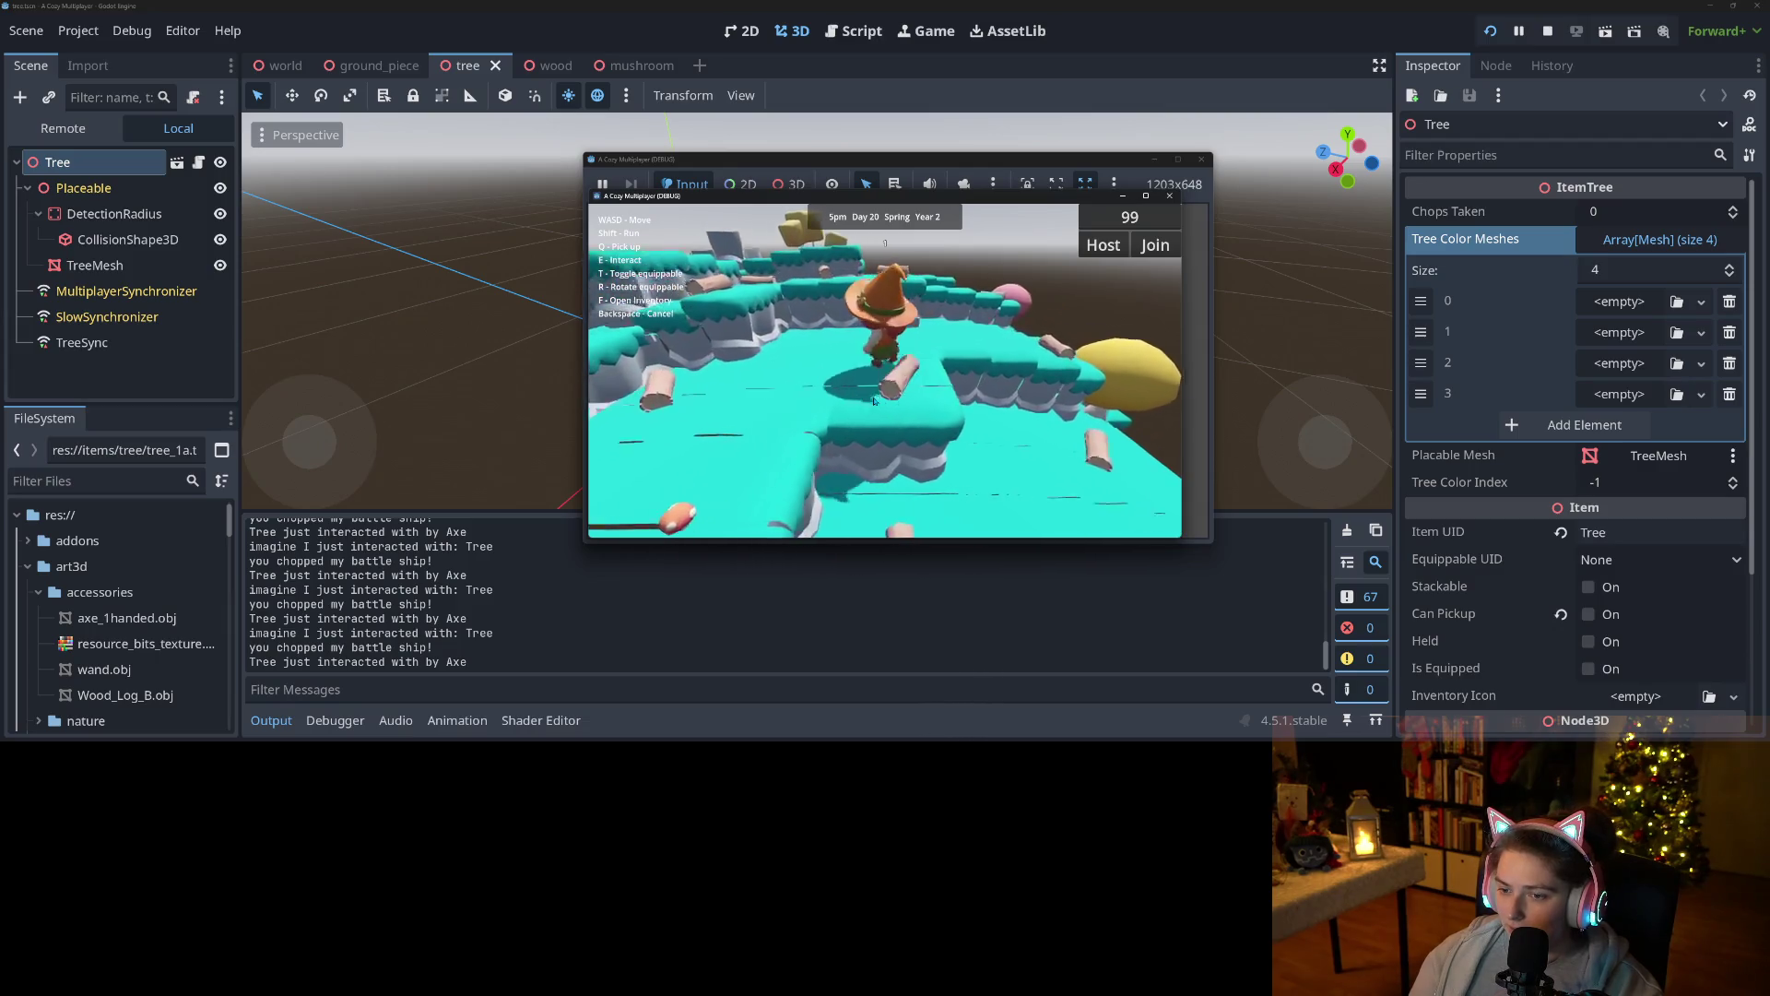
pyautogui.press('q')
pyautogui.press('w')
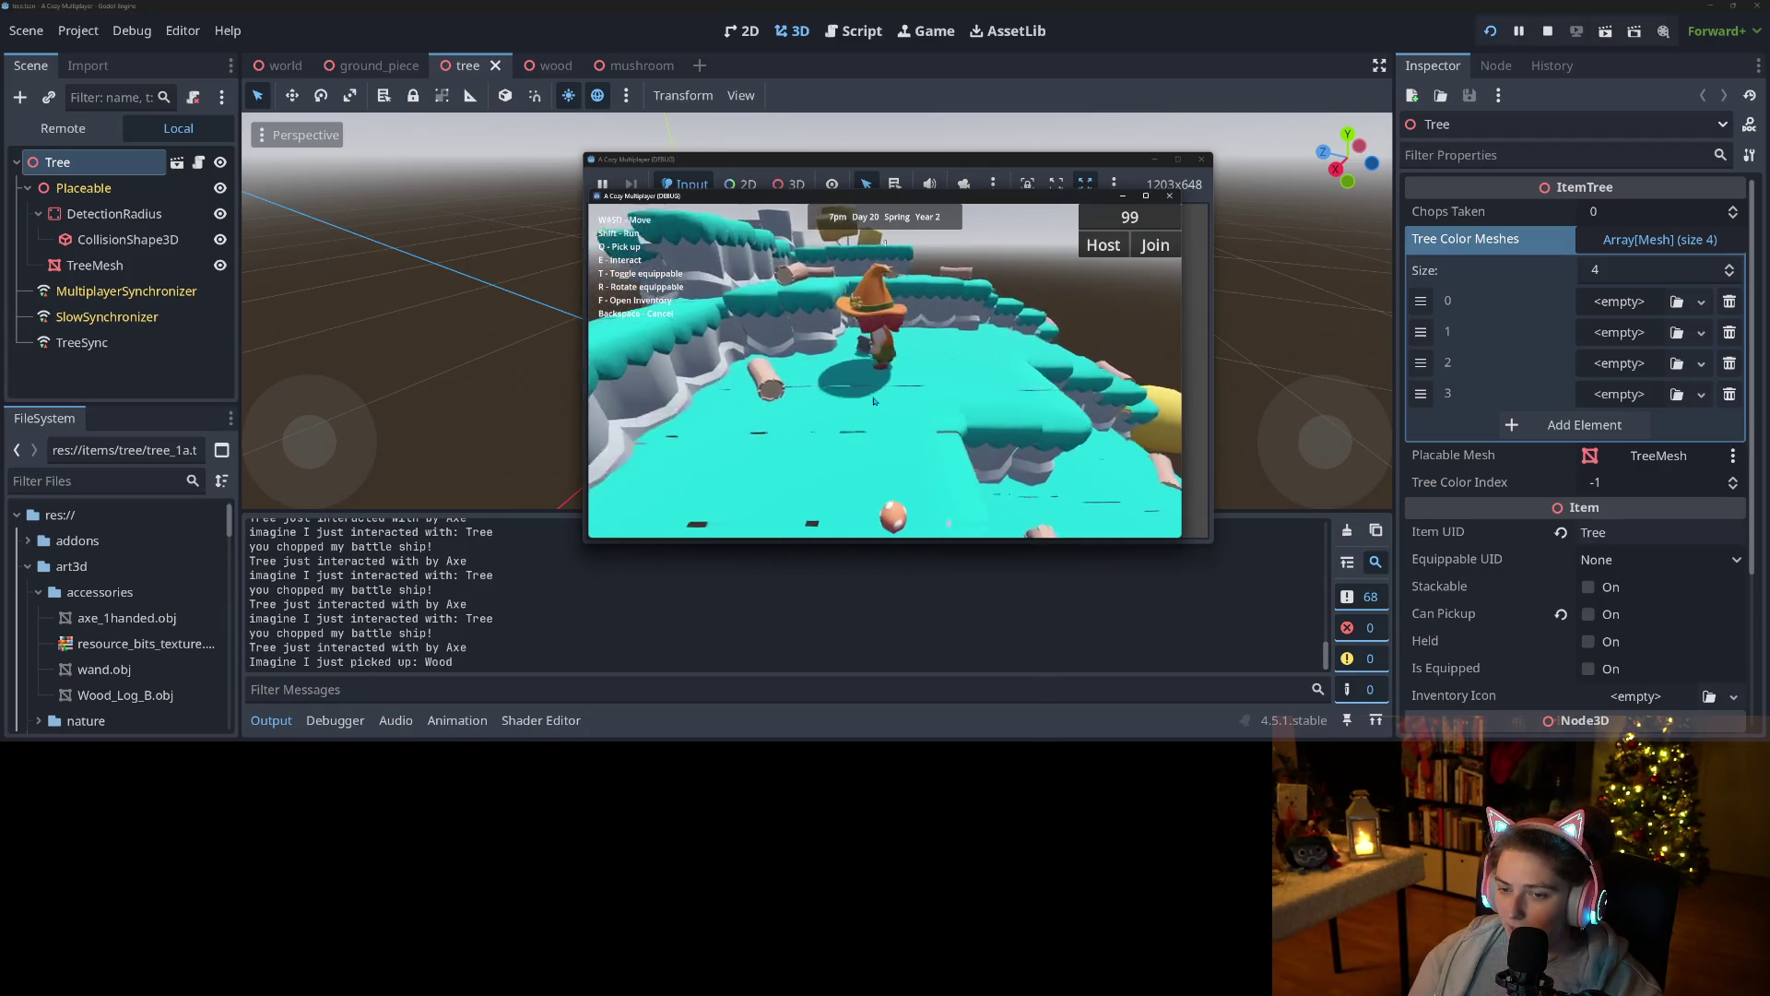
pyautogui.press('q')
pyautogui.press('t')
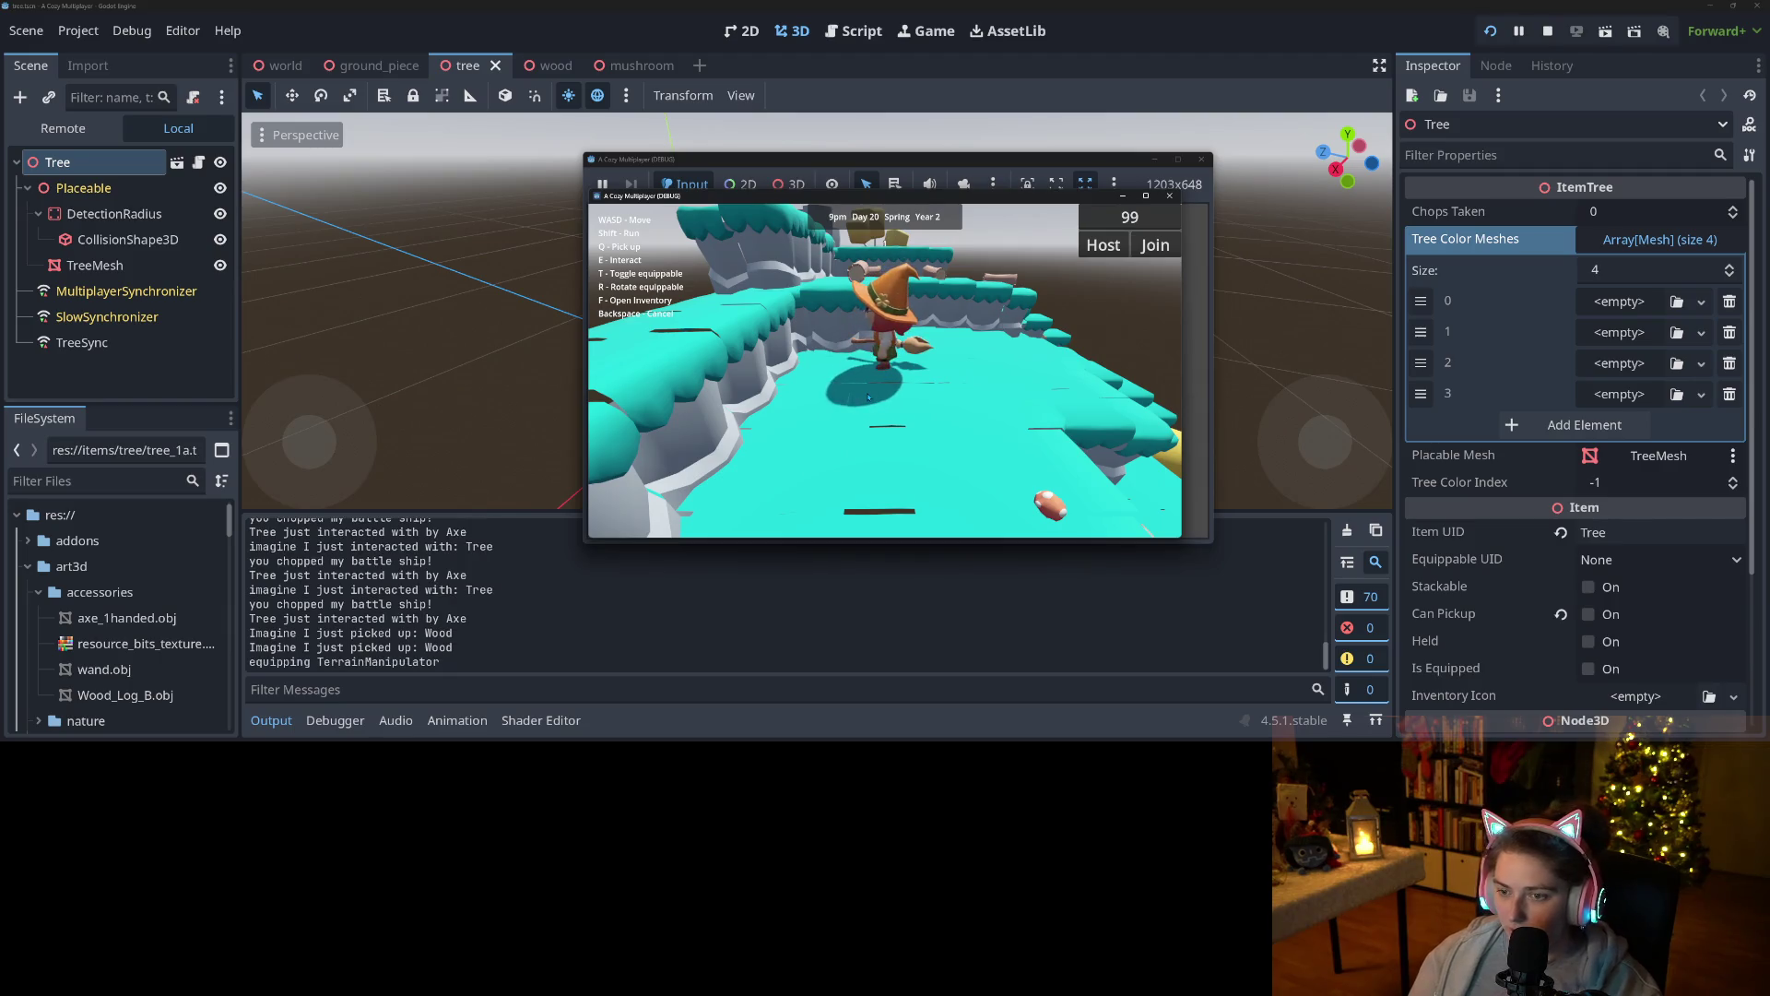
# Carve grooves into the ground and raise a terrain block in front of the witch.
pyautogui.press('e')
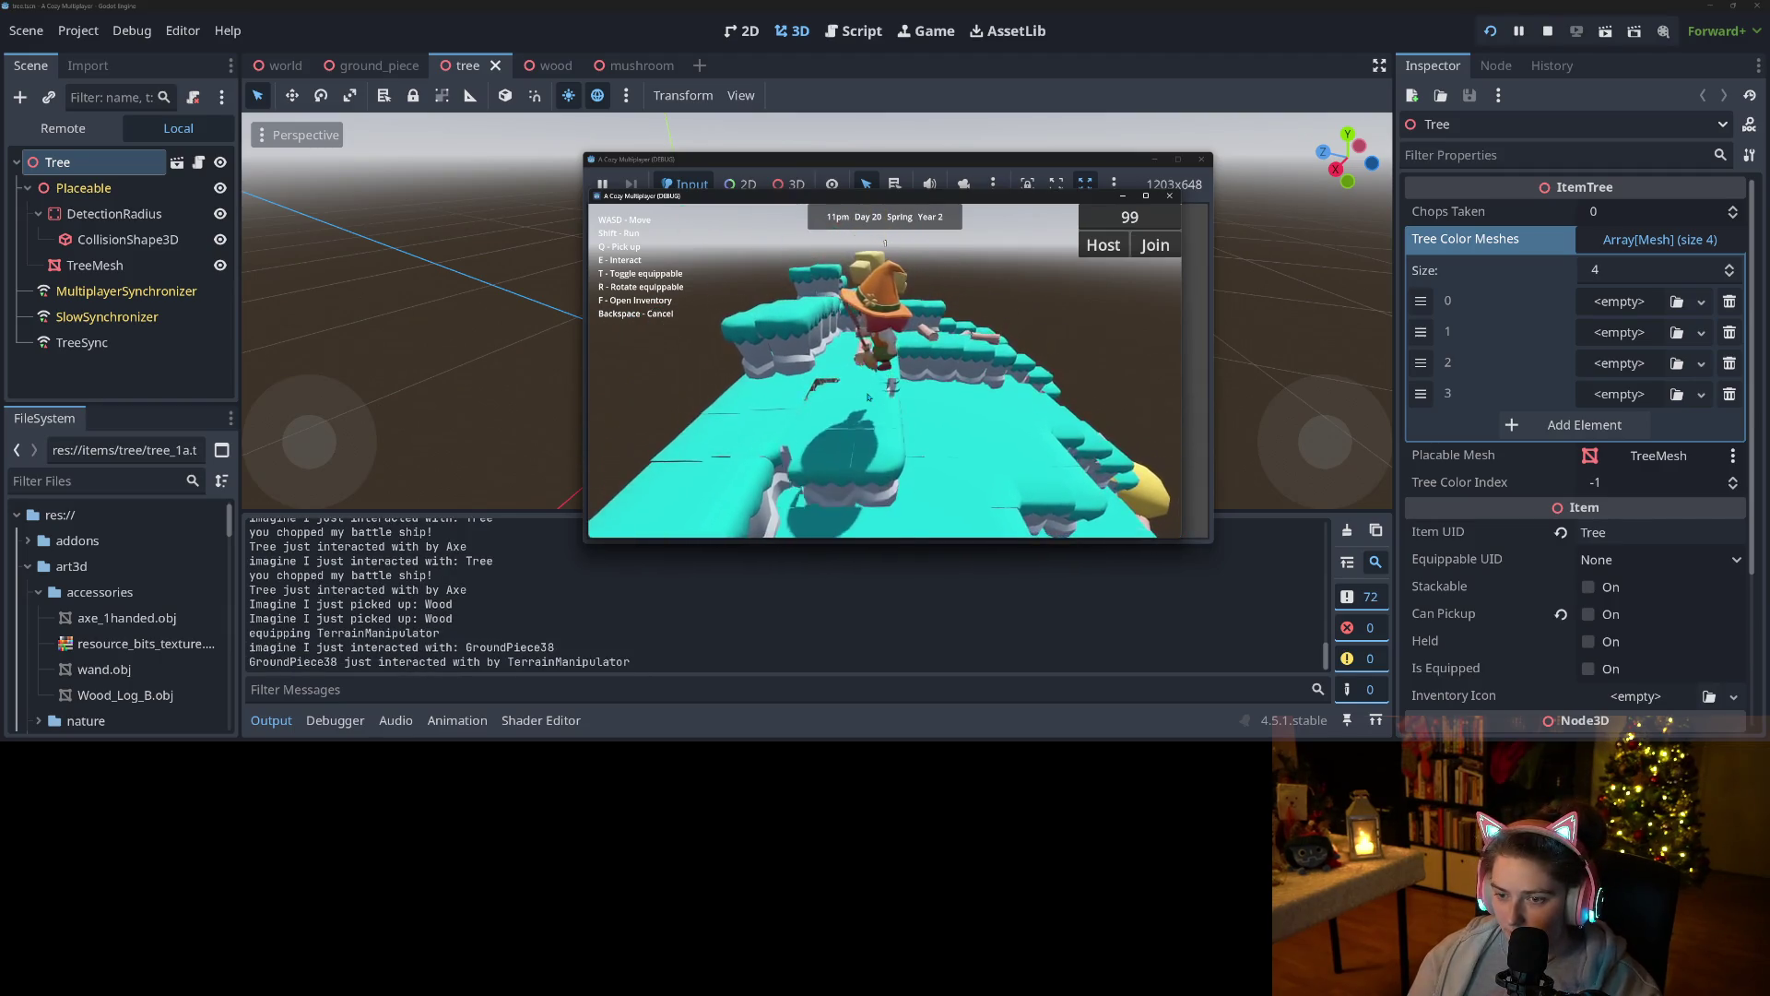
pyautogui.press('e')
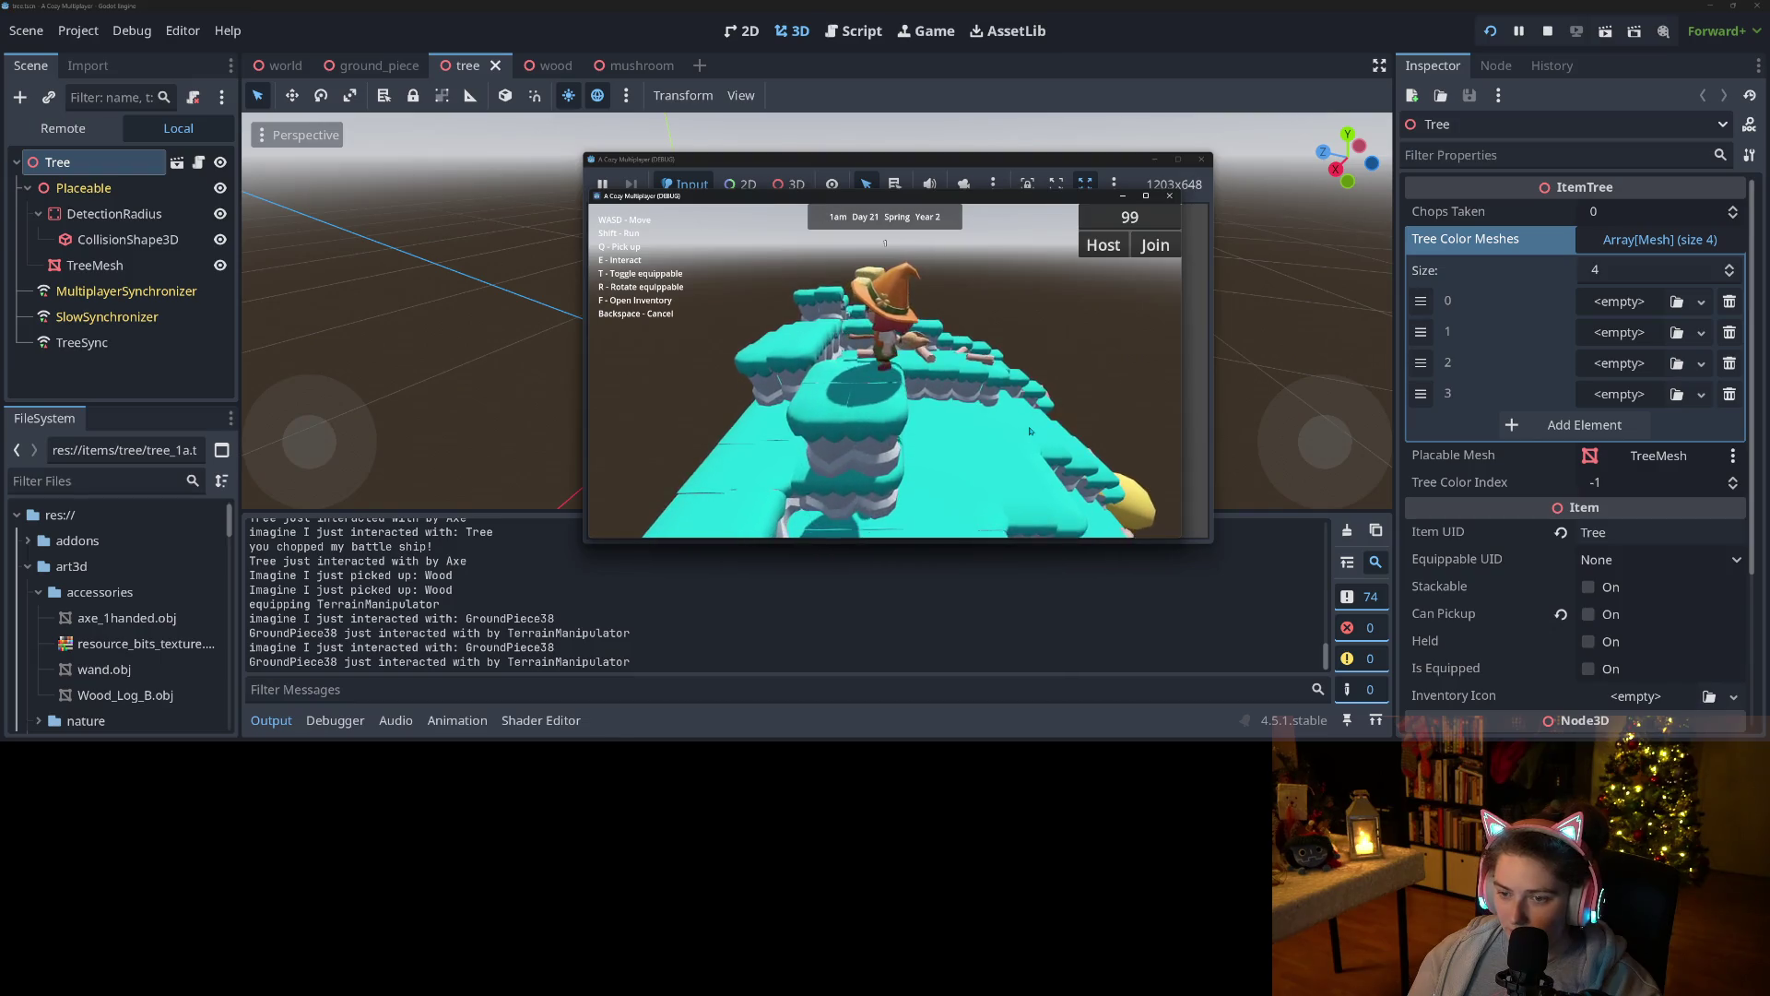
pyautogui.press('e')
pyautogui.press('e')
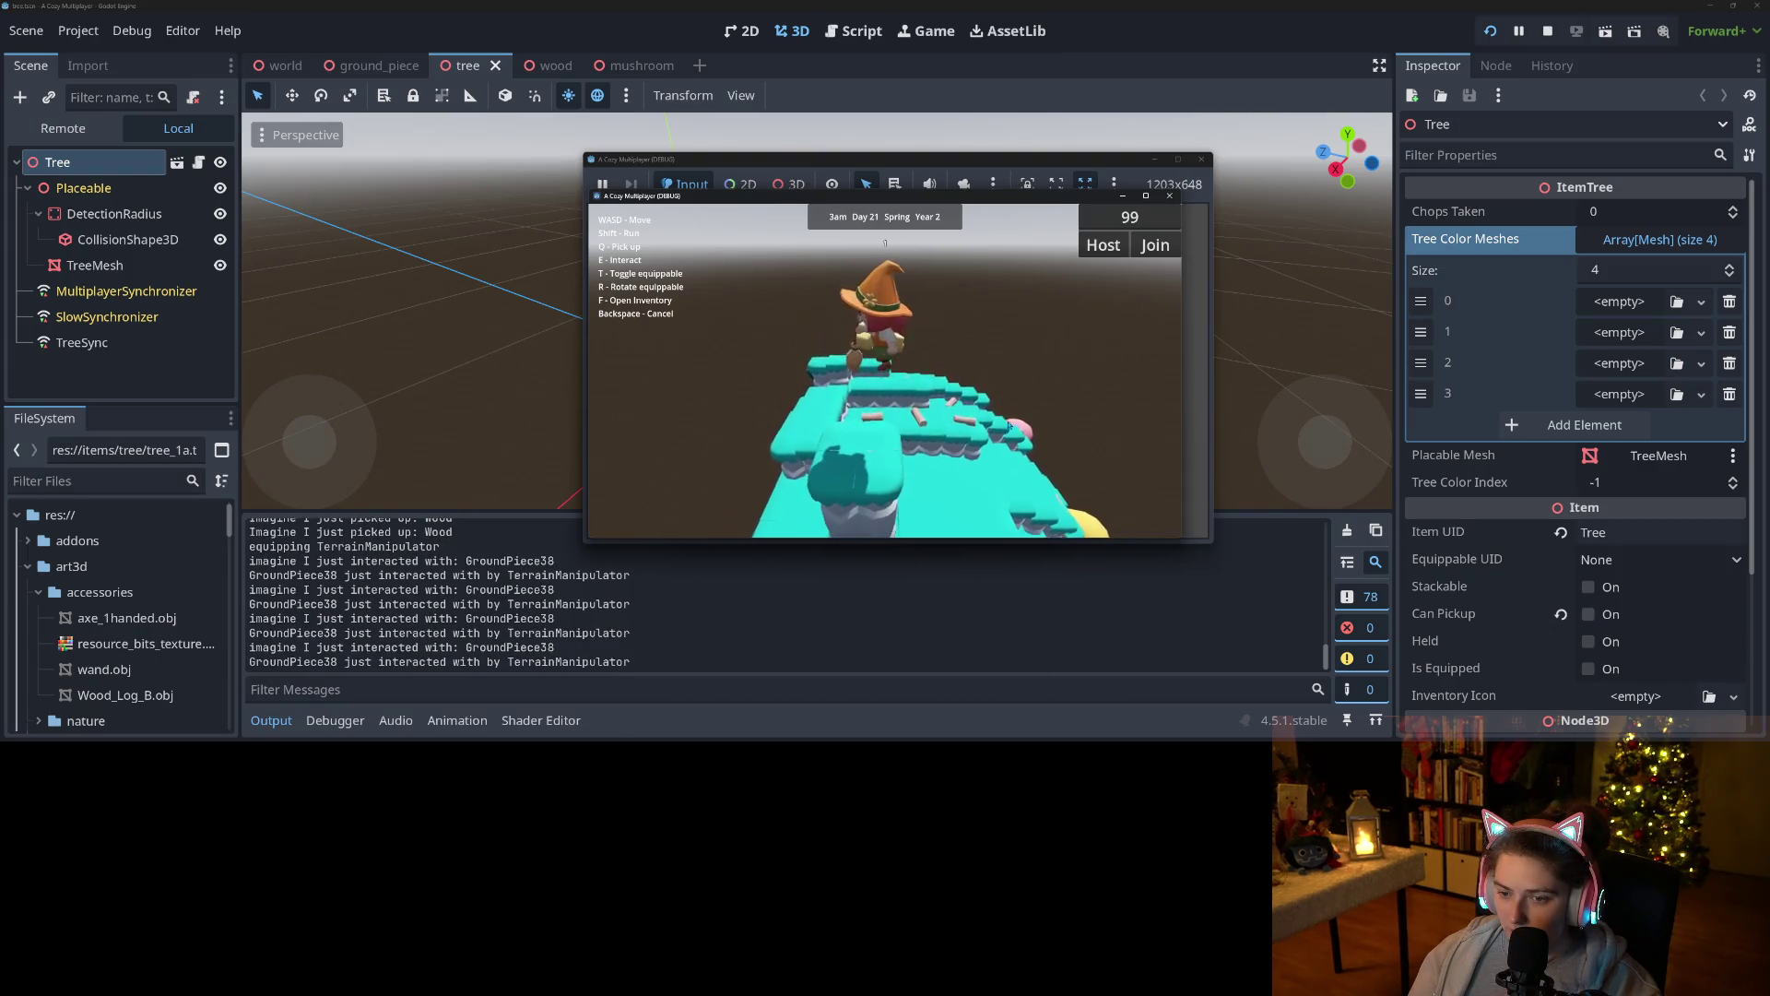
pyautogui.press('e')
pyautogui.press('e')
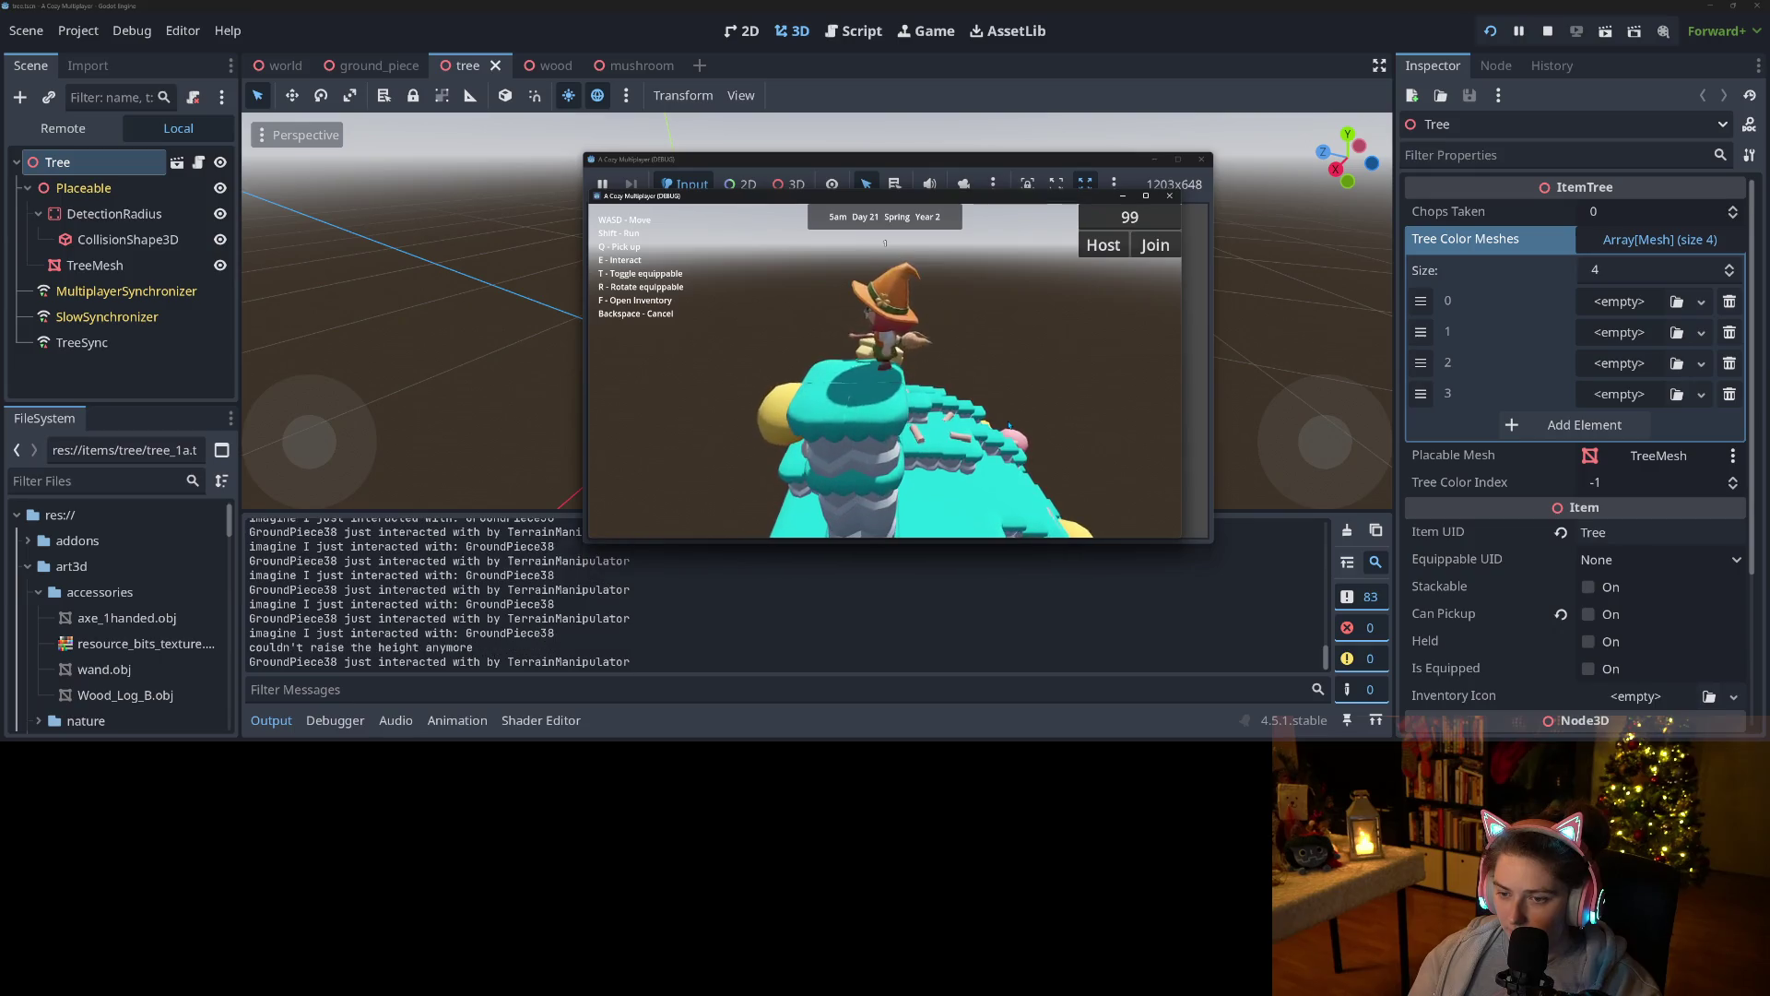
pyautogui.press('e')
# Walk the witch around the tall tree and across the terrain to test collisions.
pyautogui.press('s')
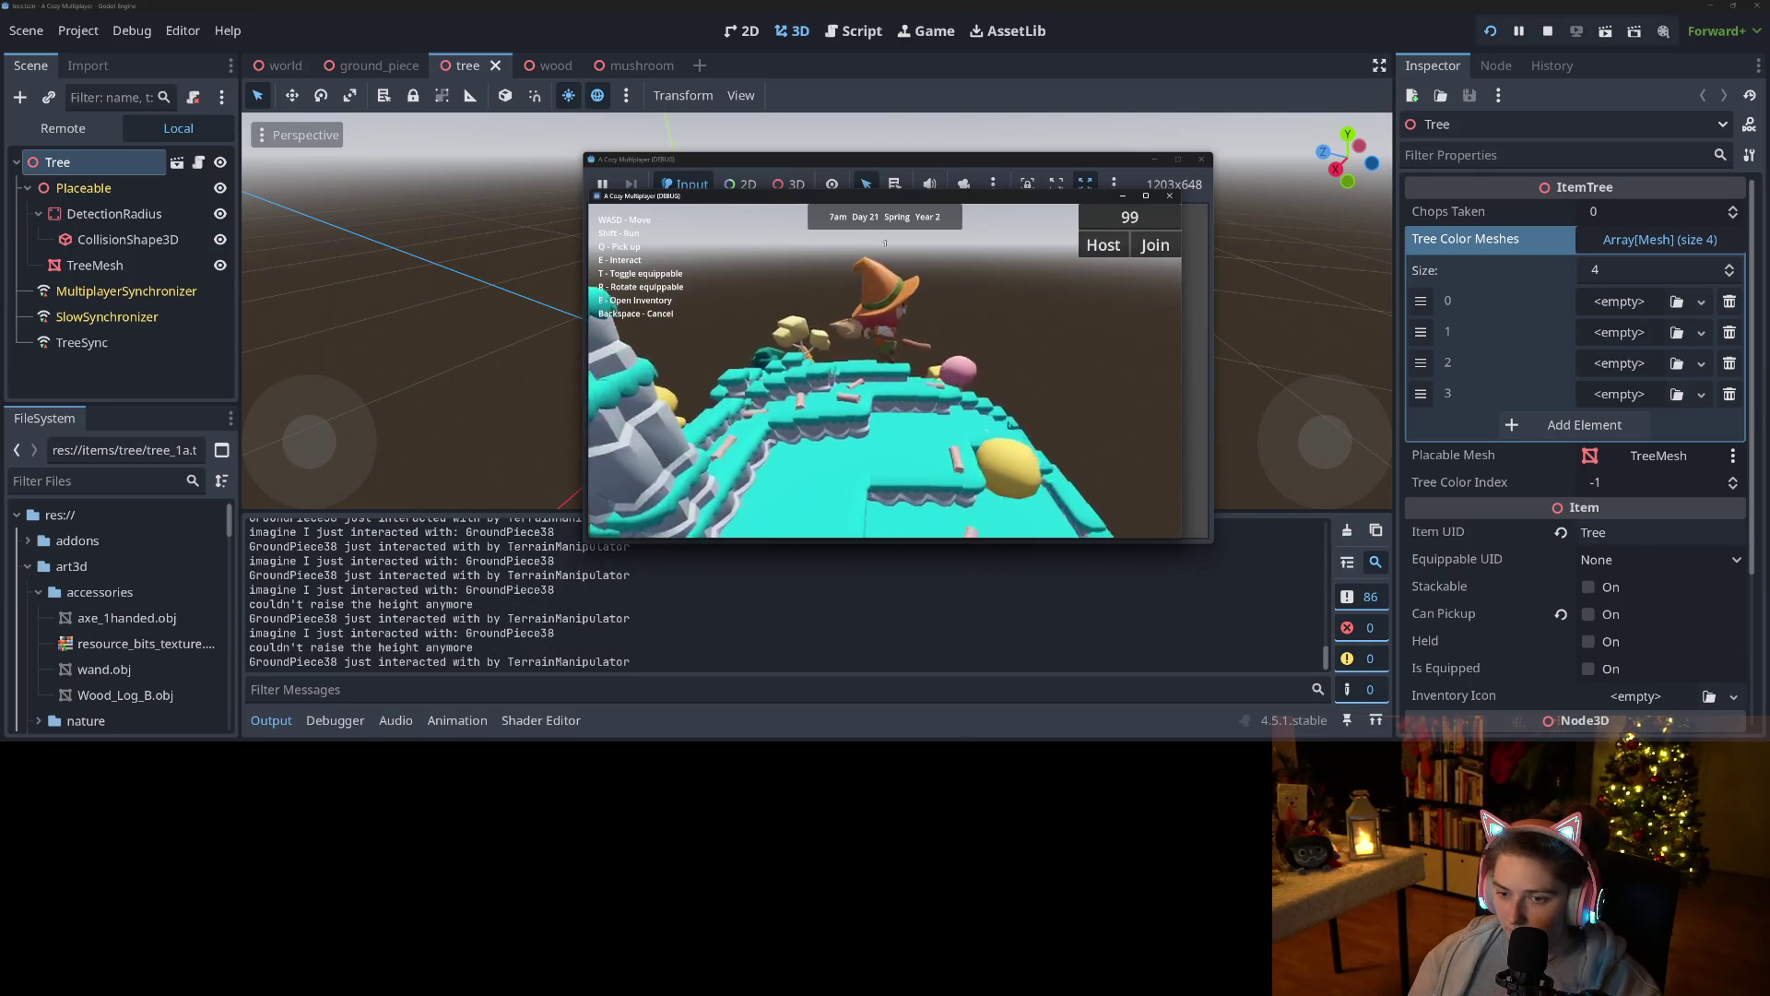
pyautogui.press('a')
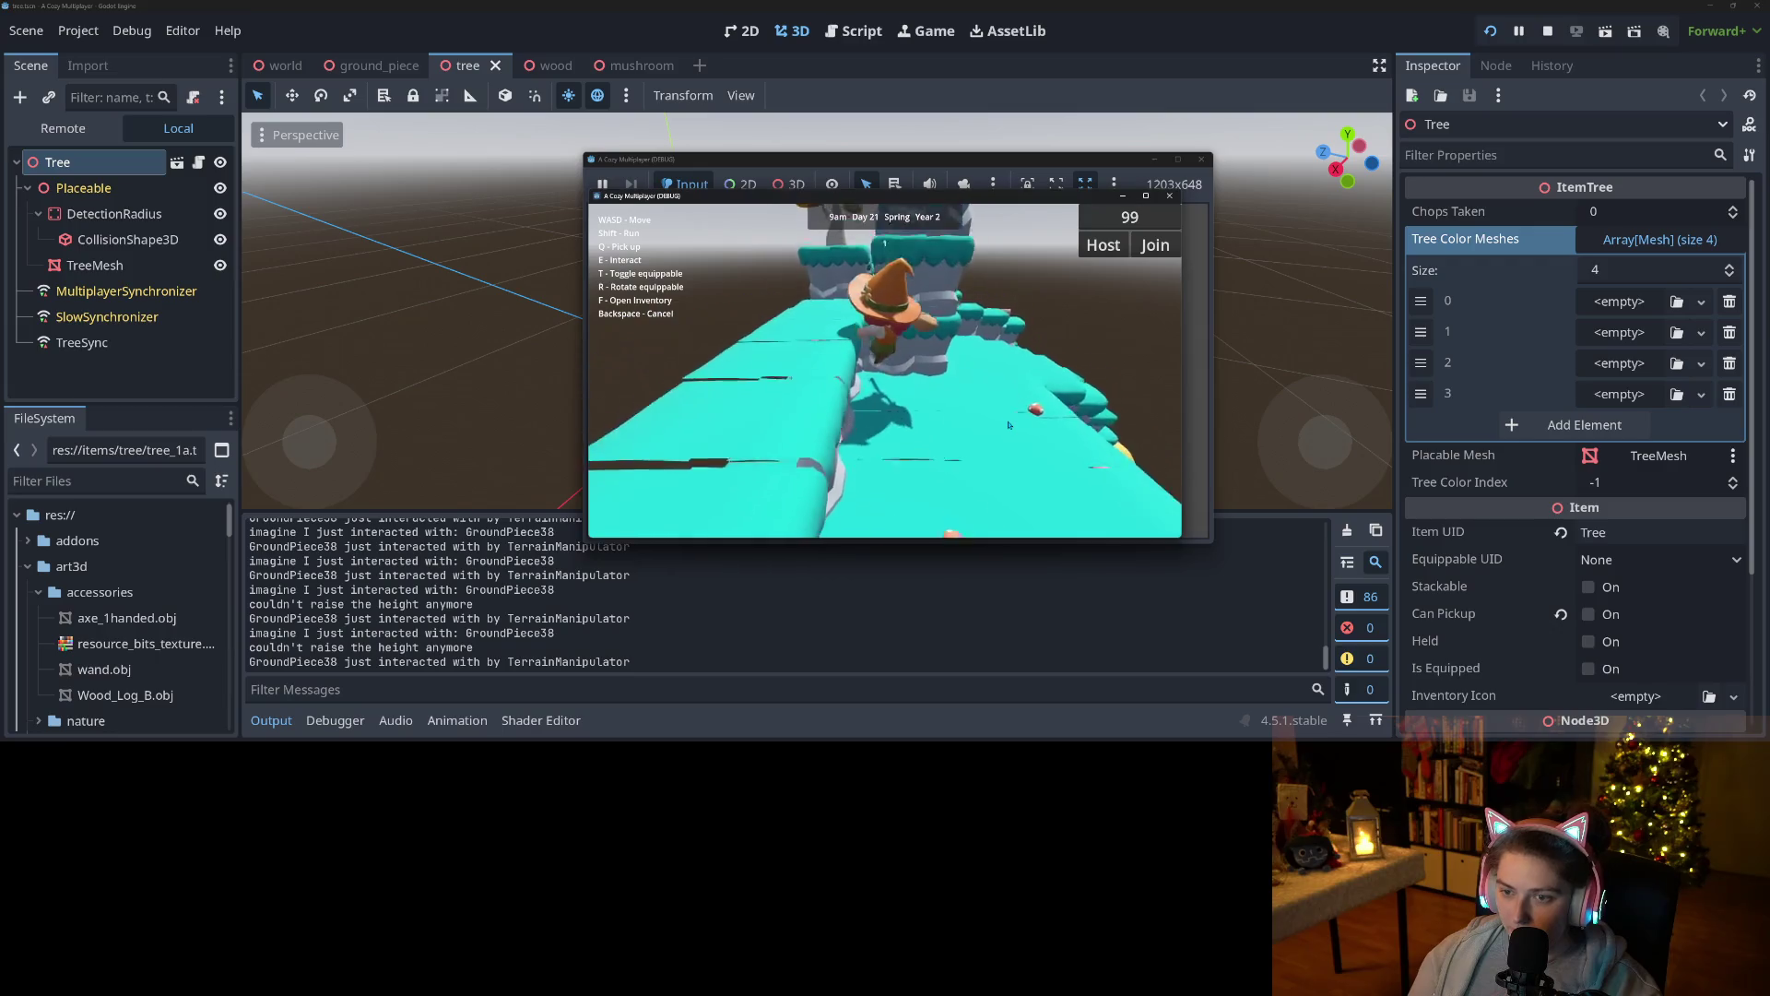
pyautogui.press('a')
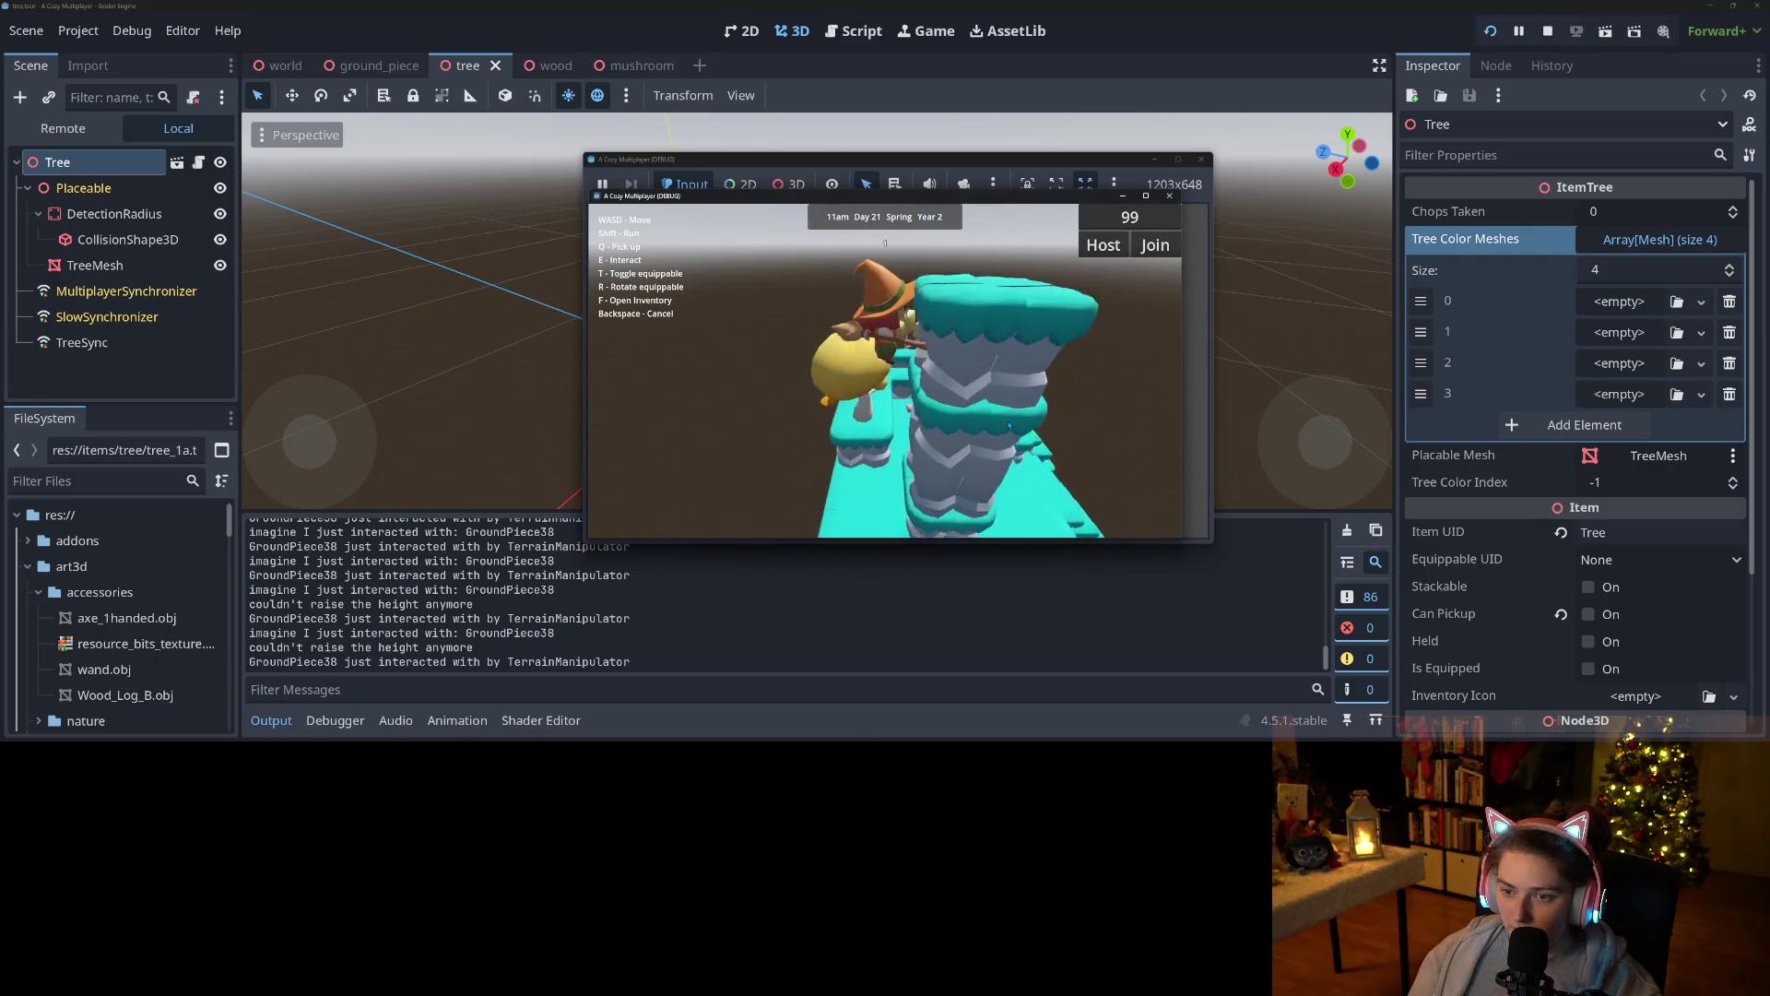
pyautogui.press('a')
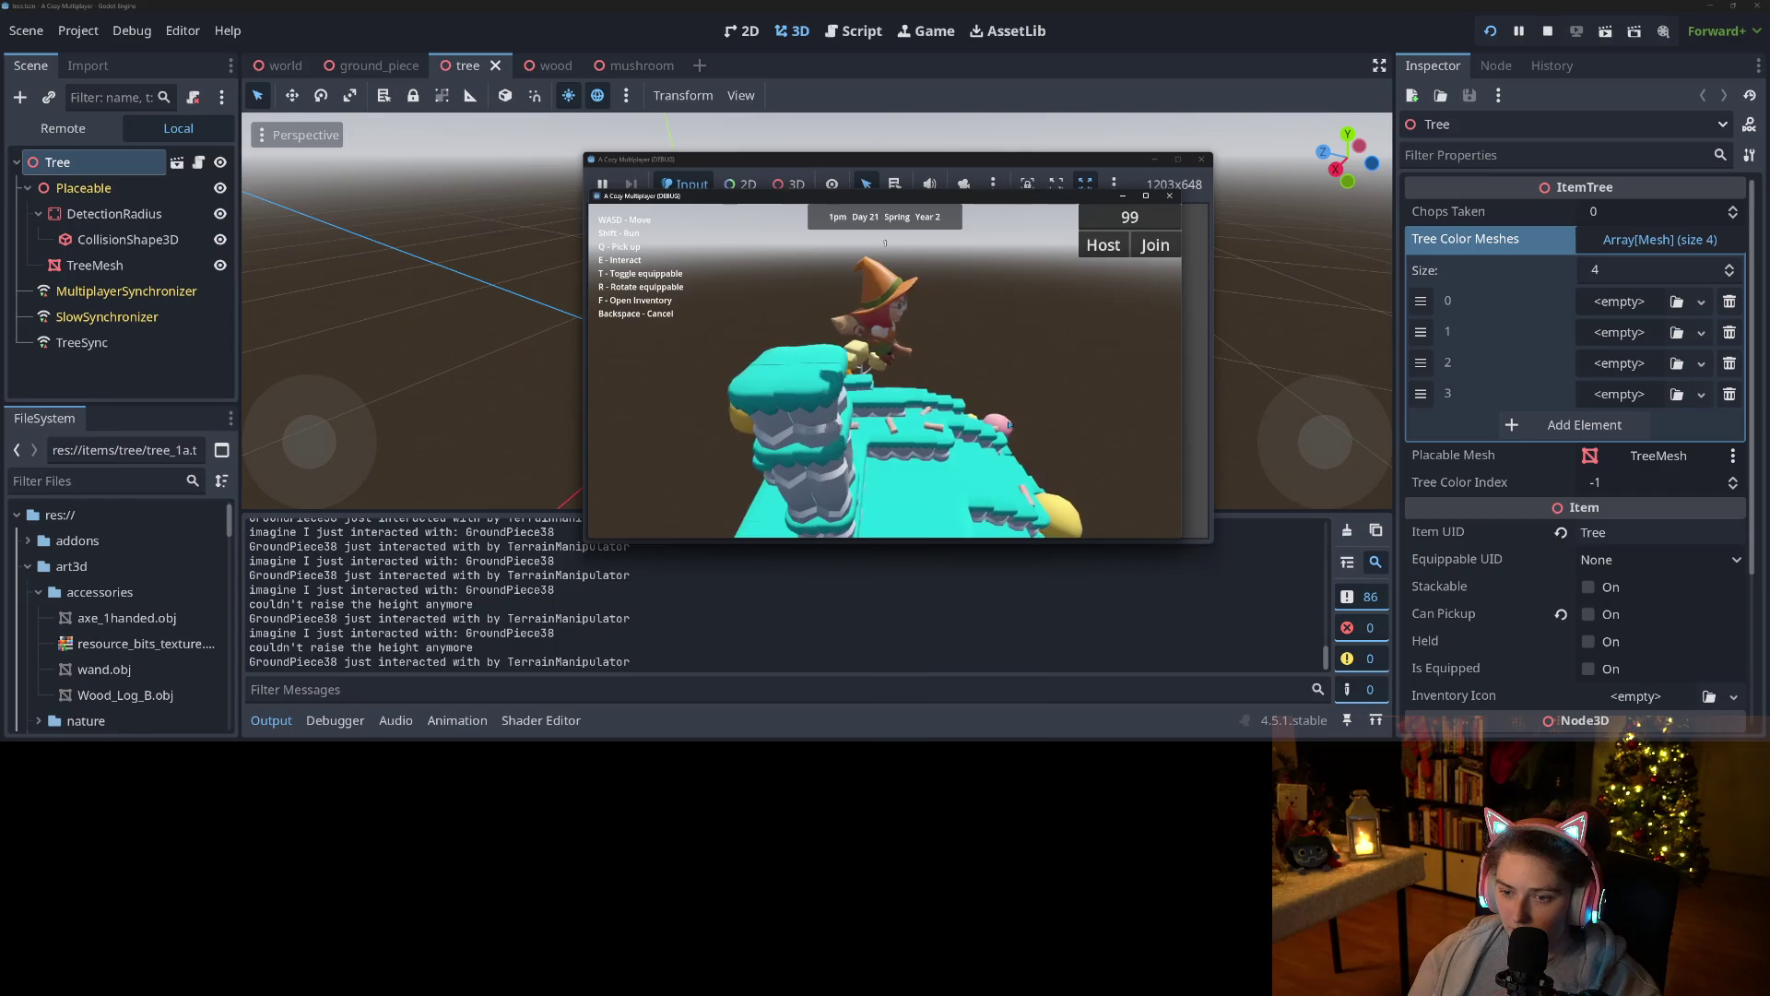
pyautogui.press('a')
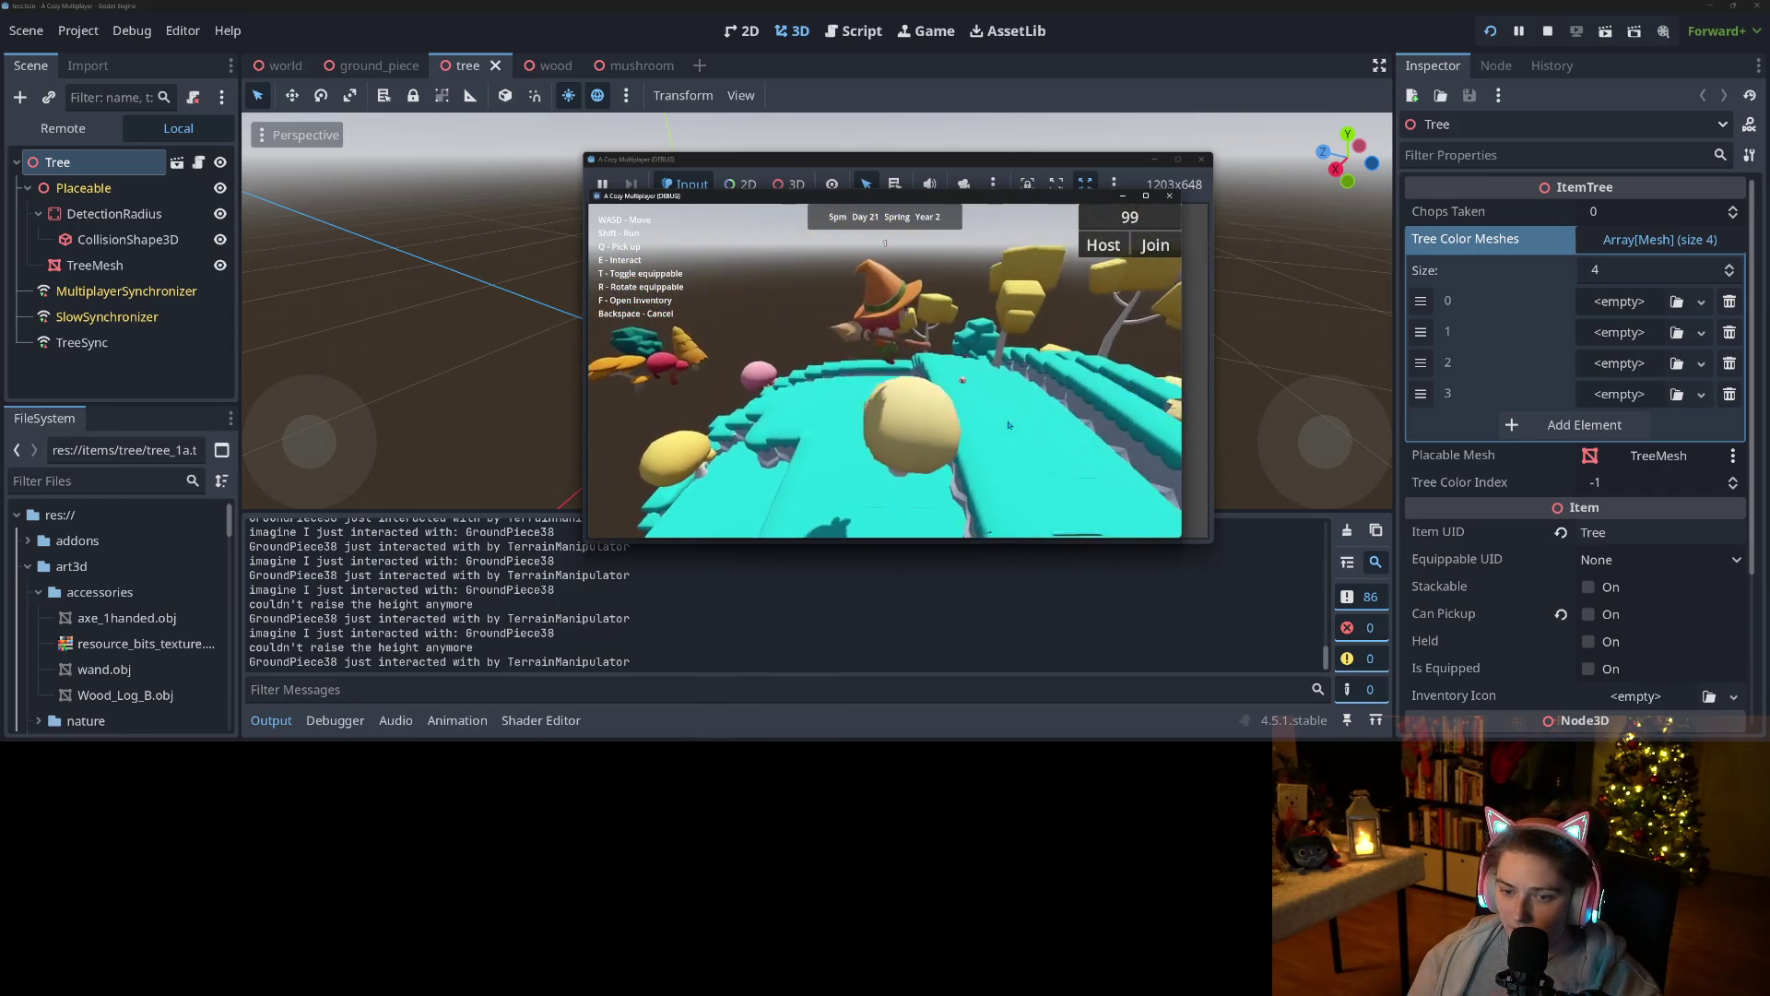
pyautogui.press('a')
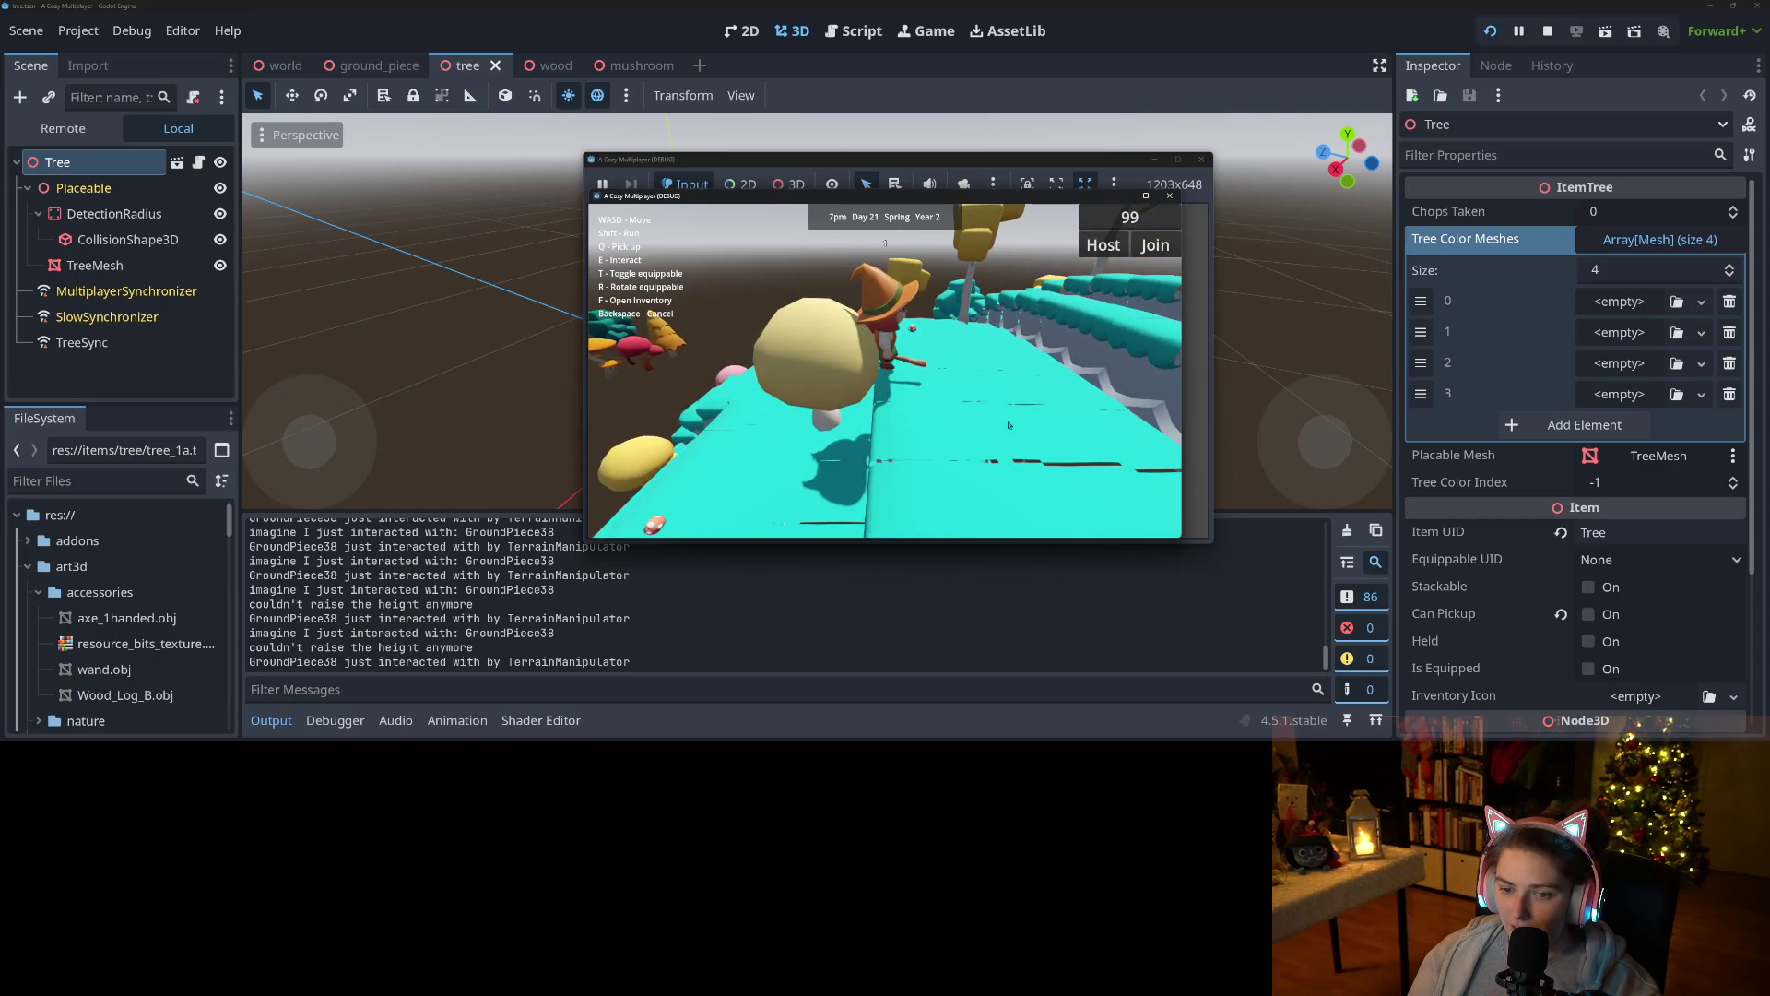
pyautogui.press('a')
pyautogui.press('a')
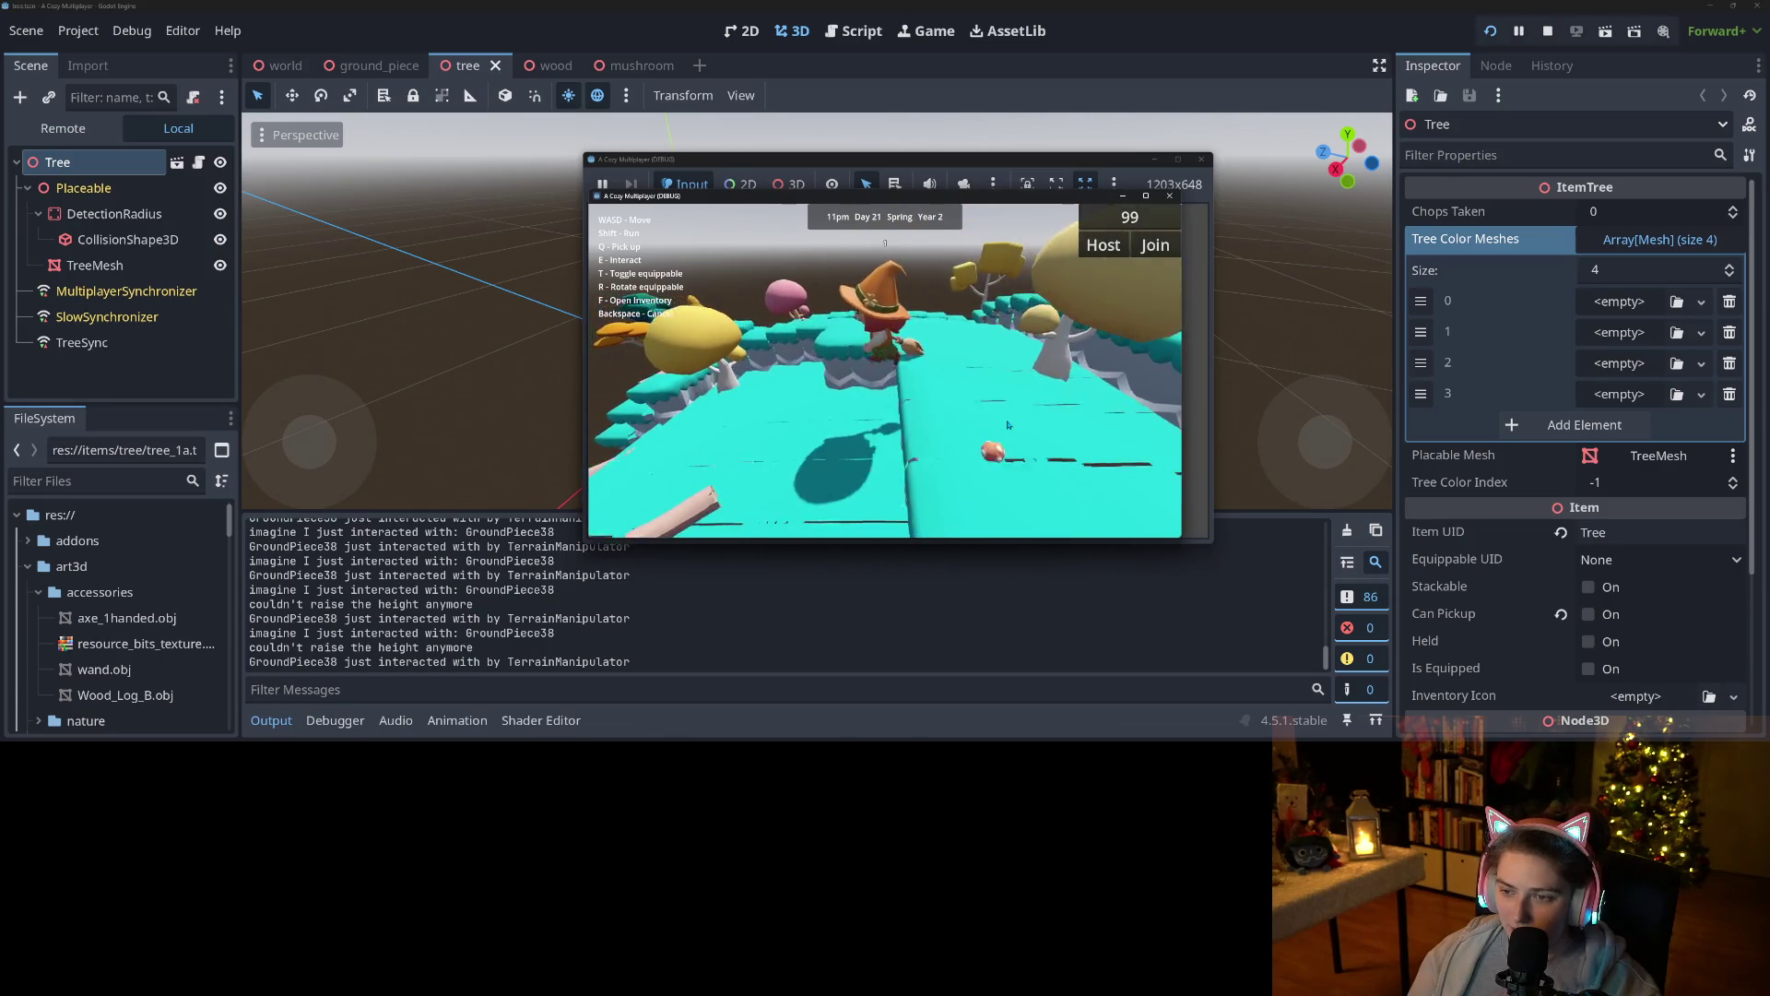
pyautogui.press('a')
pyautogui.press('a')
pyautogui.press('a')
pyautogui.press('a')
pyautogui.press('a')
pyautogui.press('a')
pyautogui.press('a')
pyautogui.press('a')
pyautogui.press('a')
# Fly and walk the witch through the tree area toward the mushroom.
pyautogui.press('w')
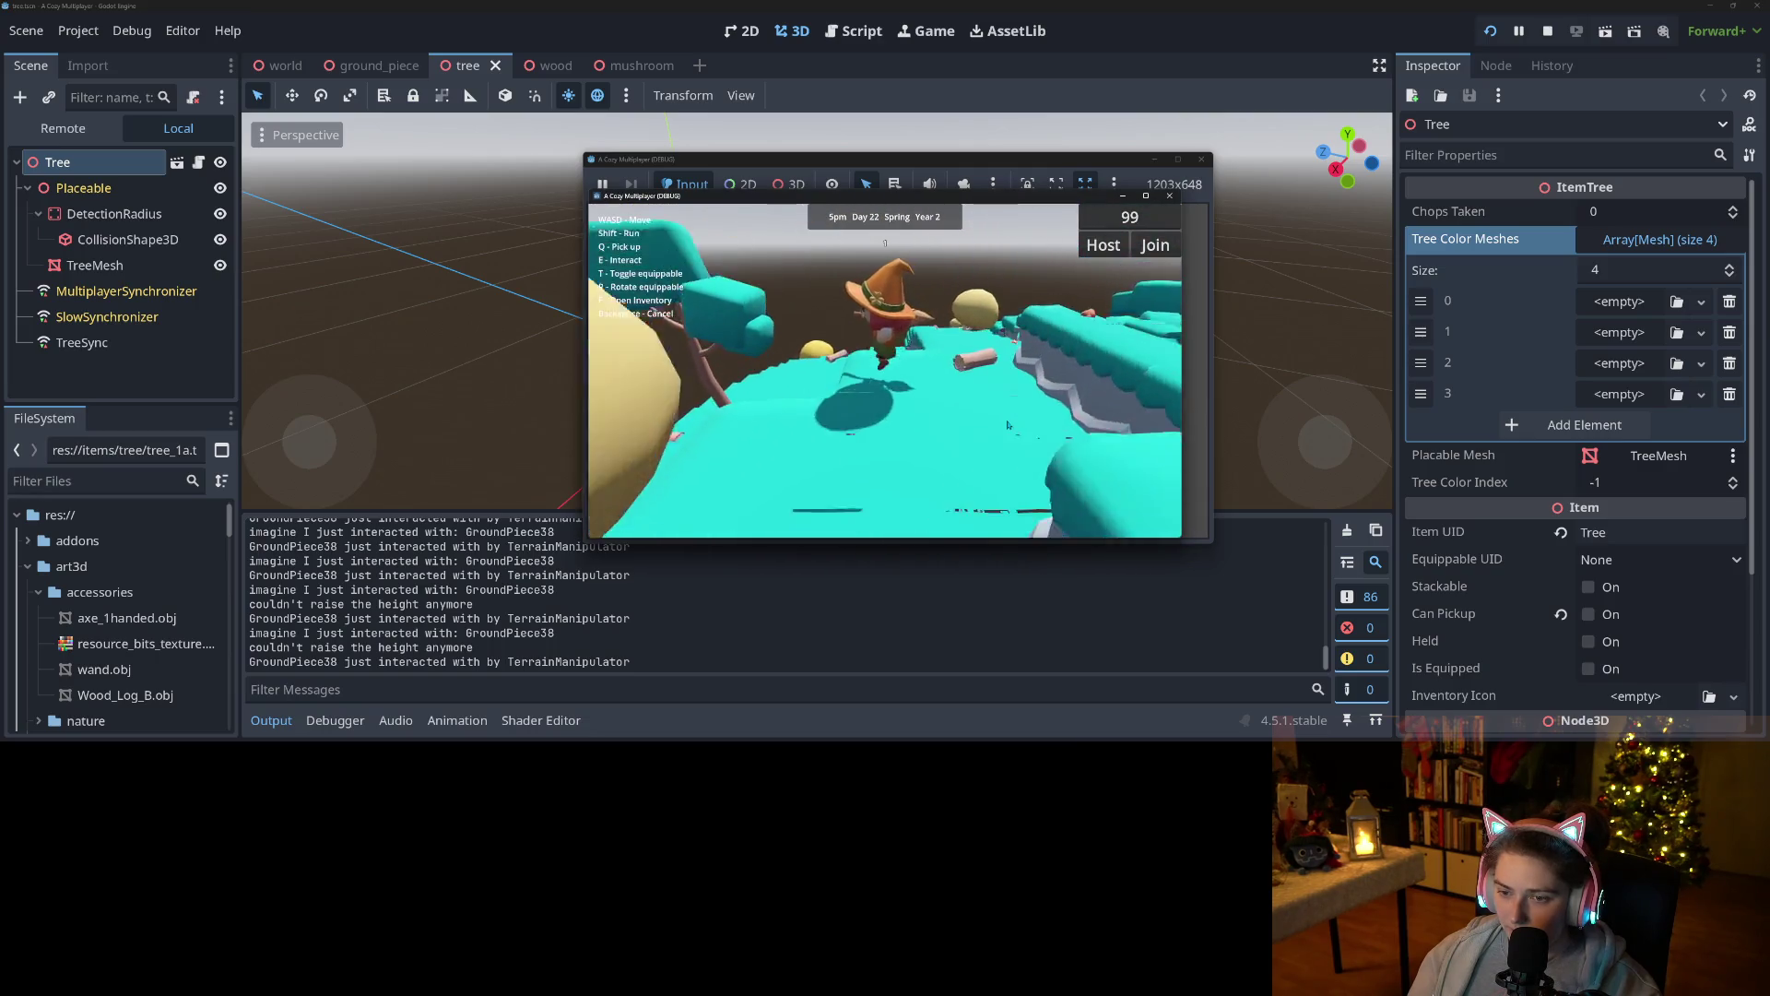
pyautogui.press('s')
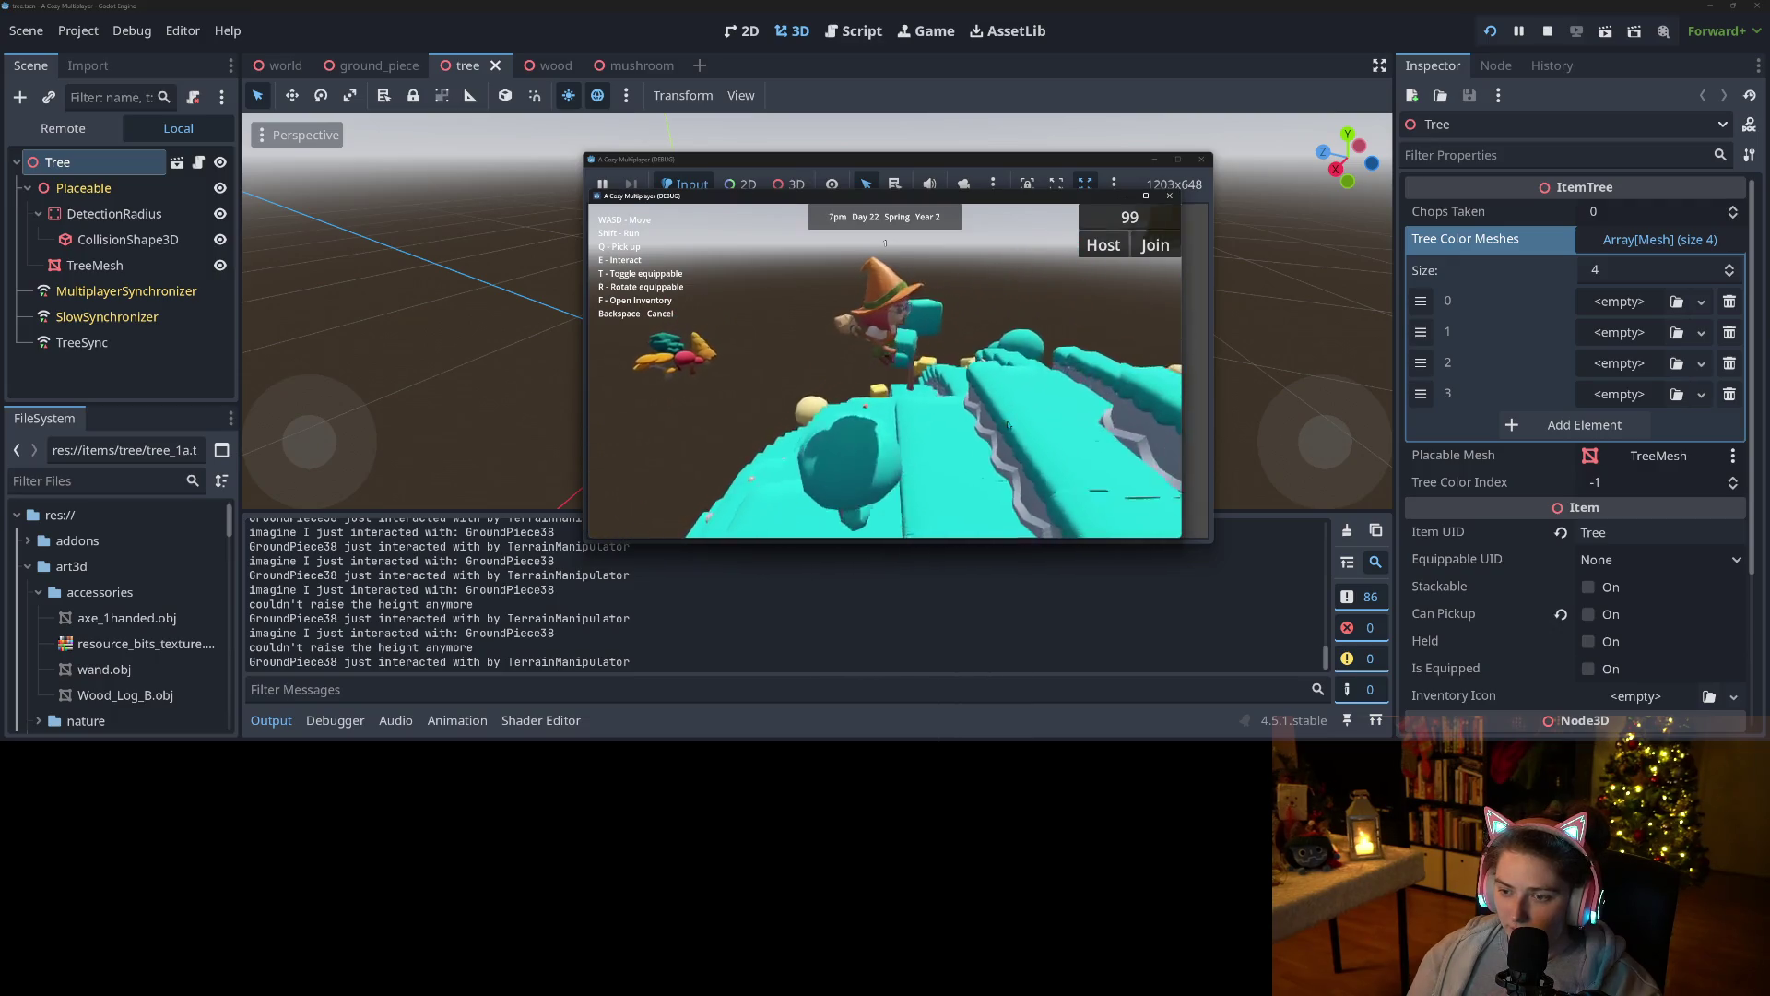
pyautogui.press('s')
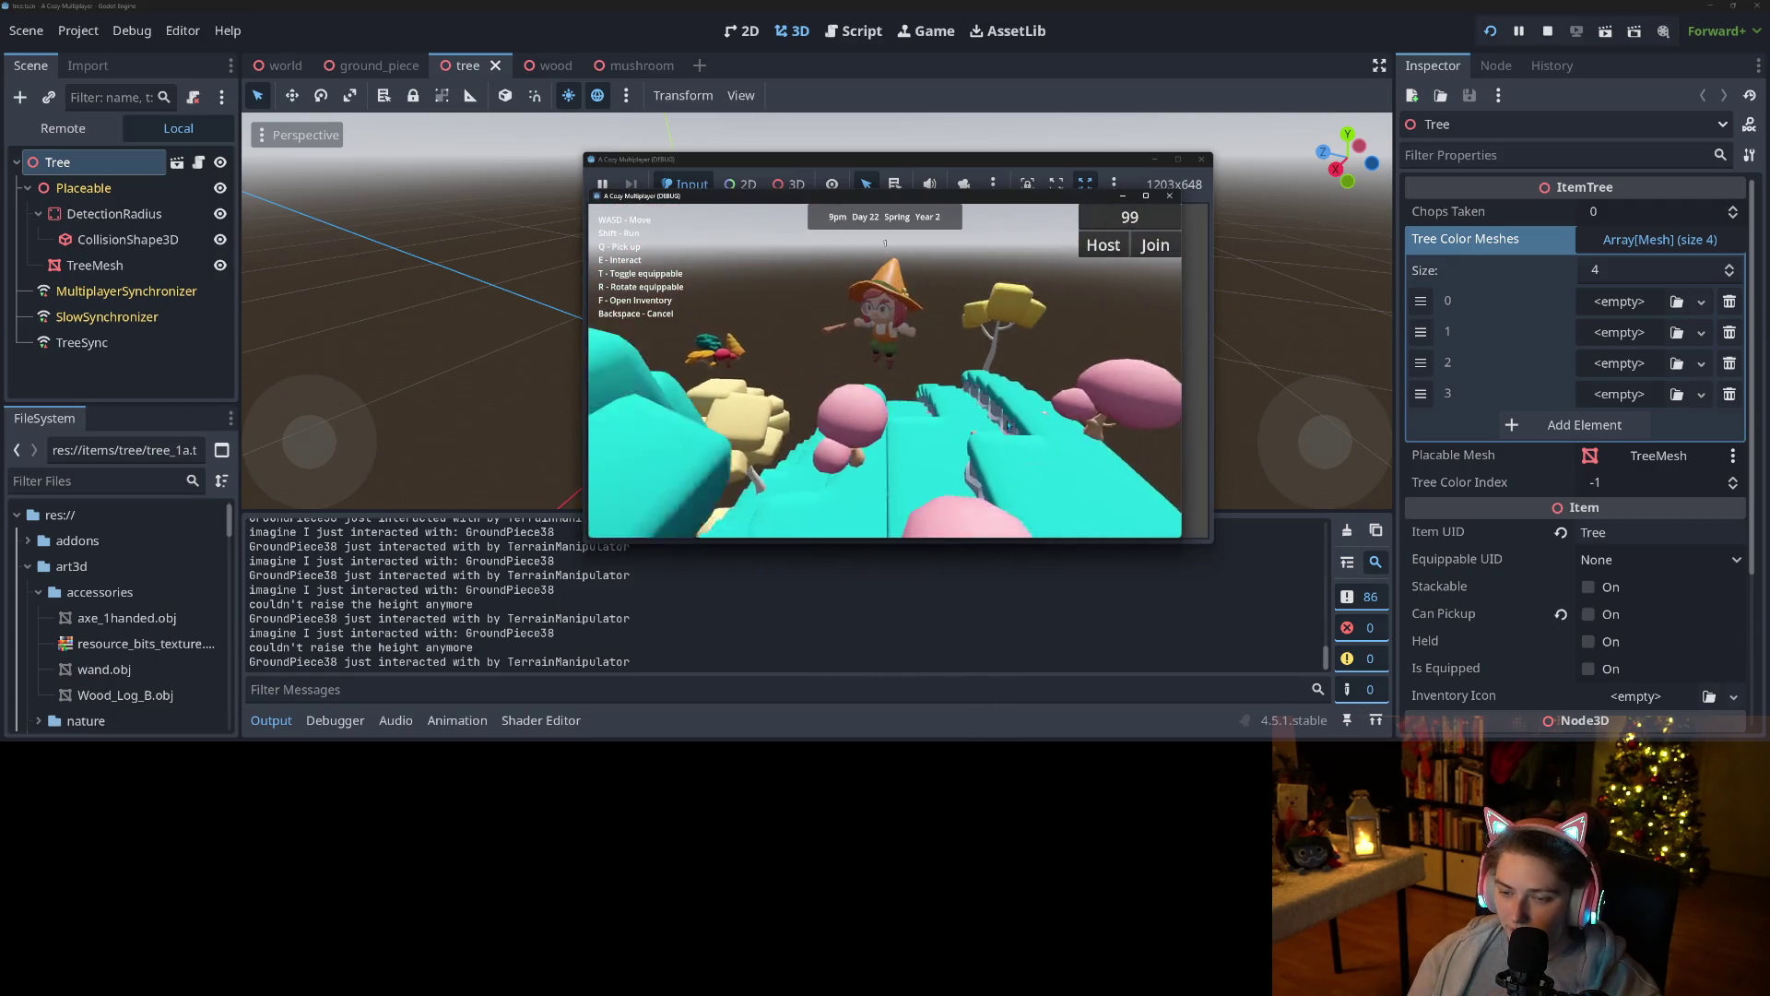
pyautogui.press('w')
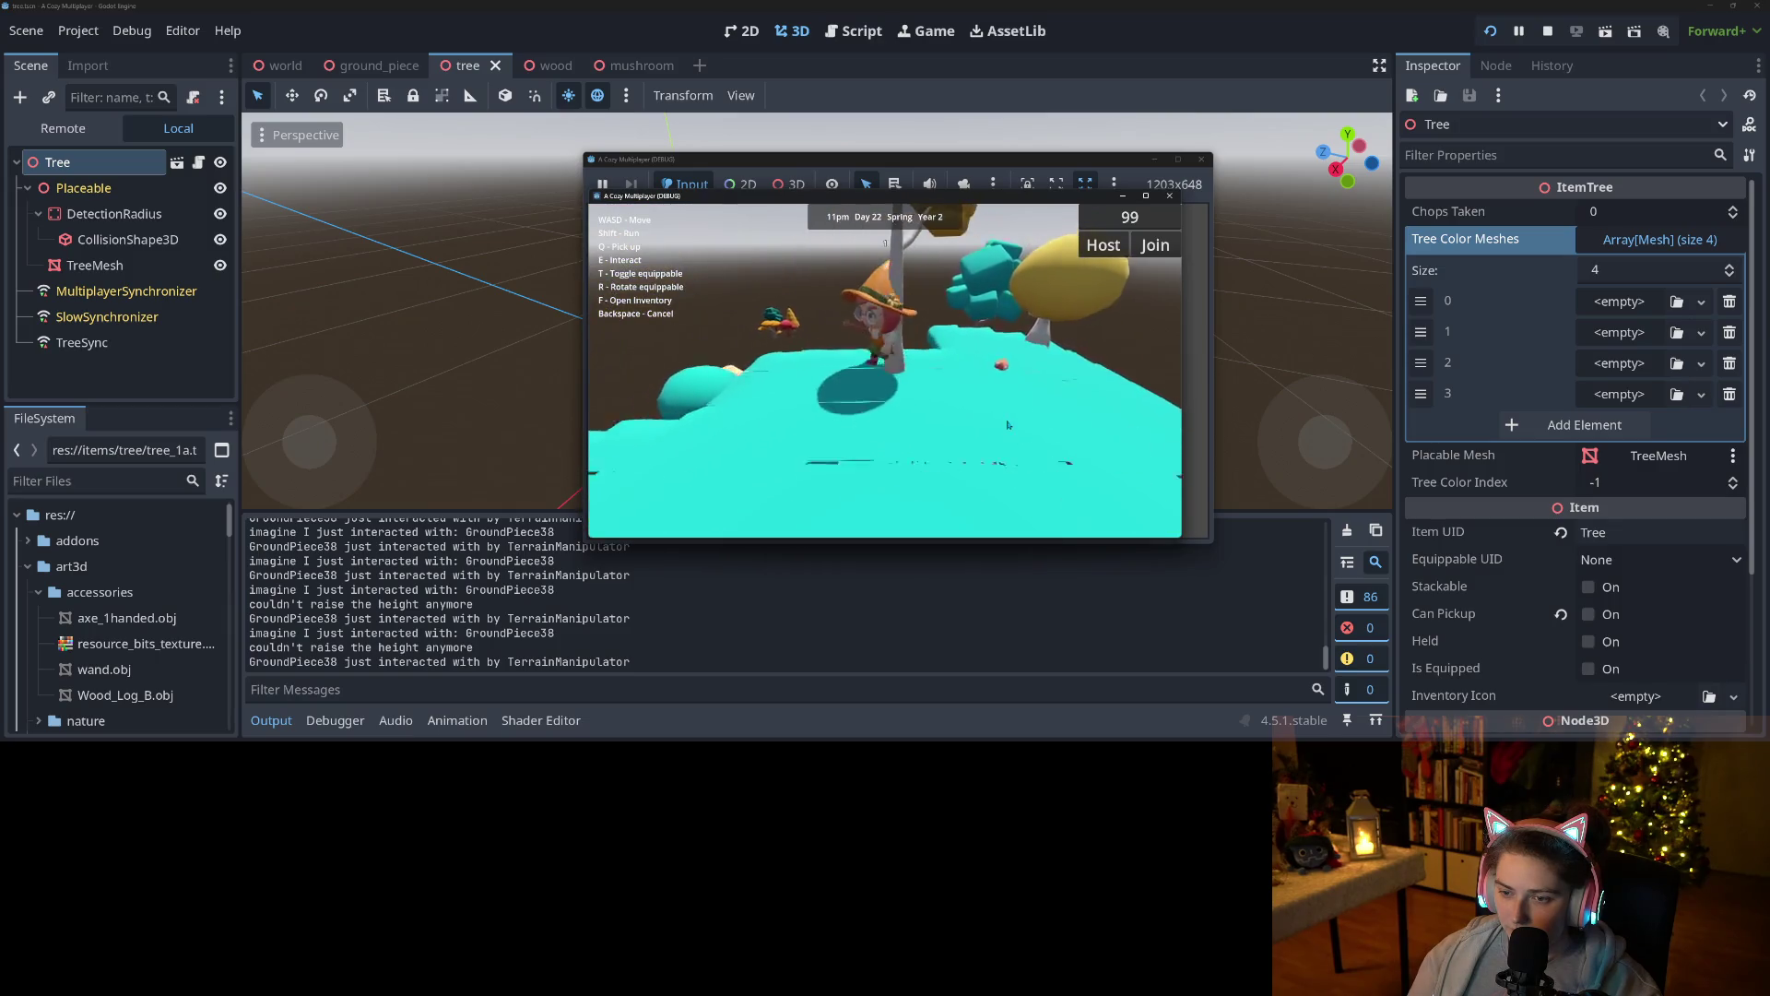
pyautogui.press('s')
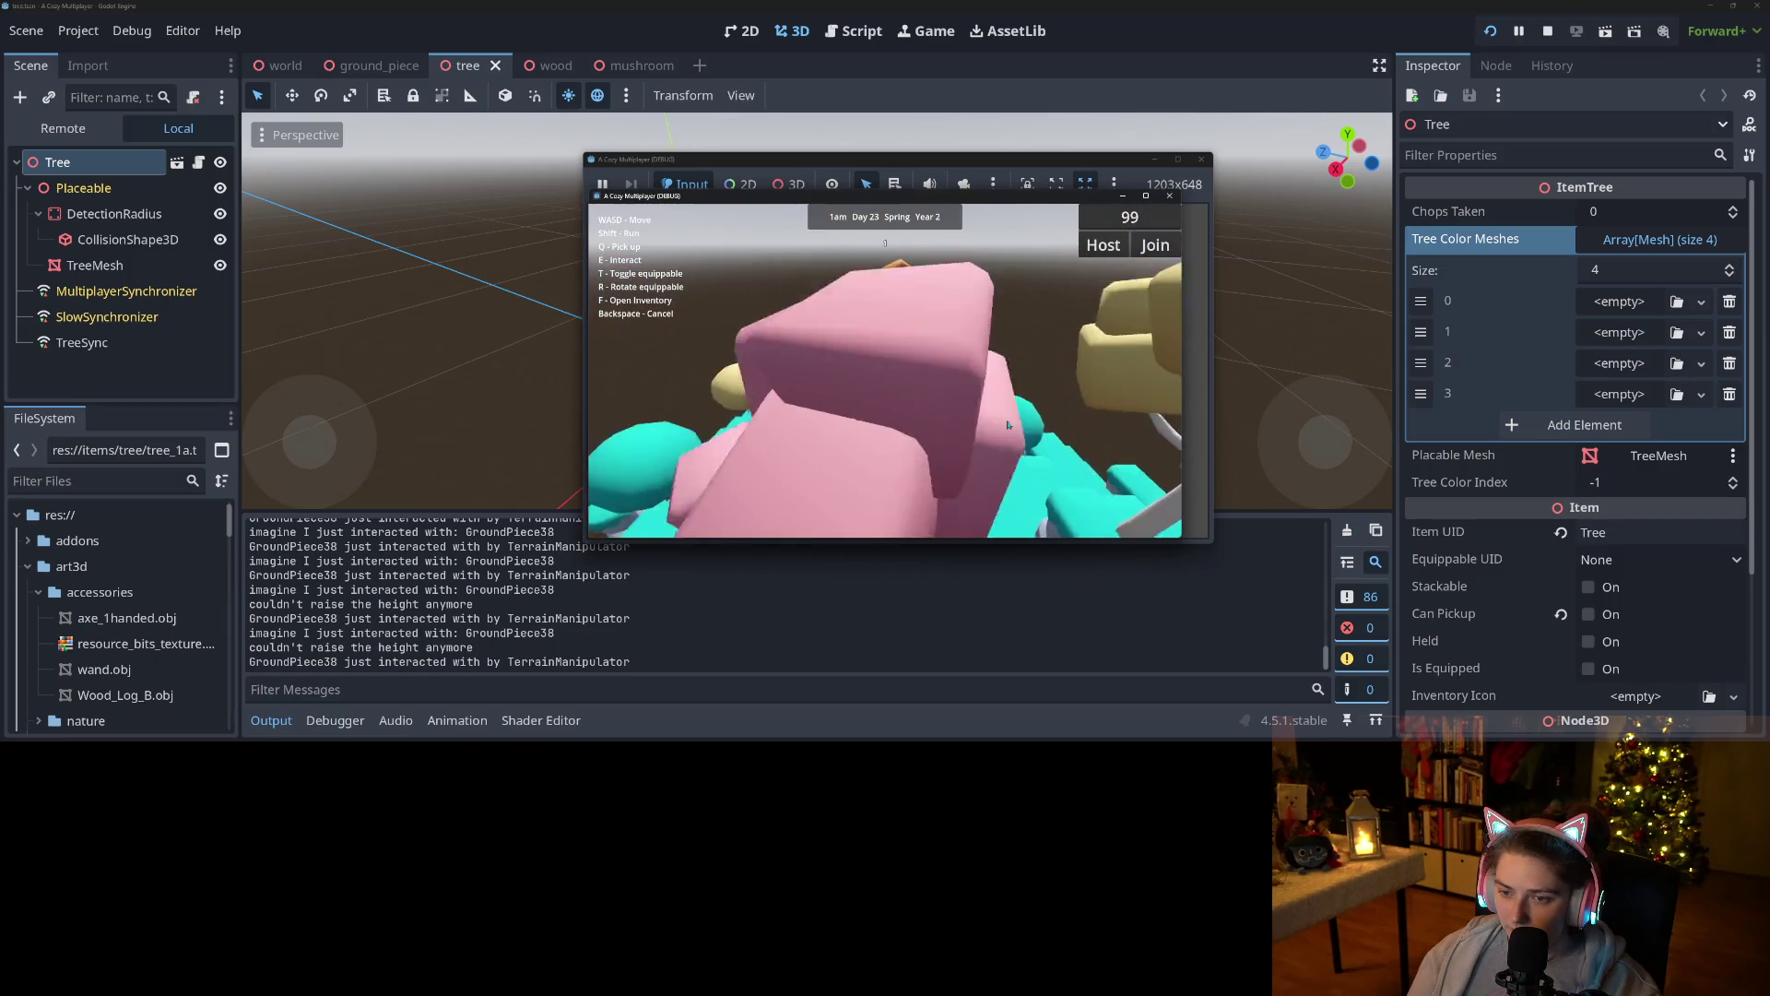
pyautogui.press('w')
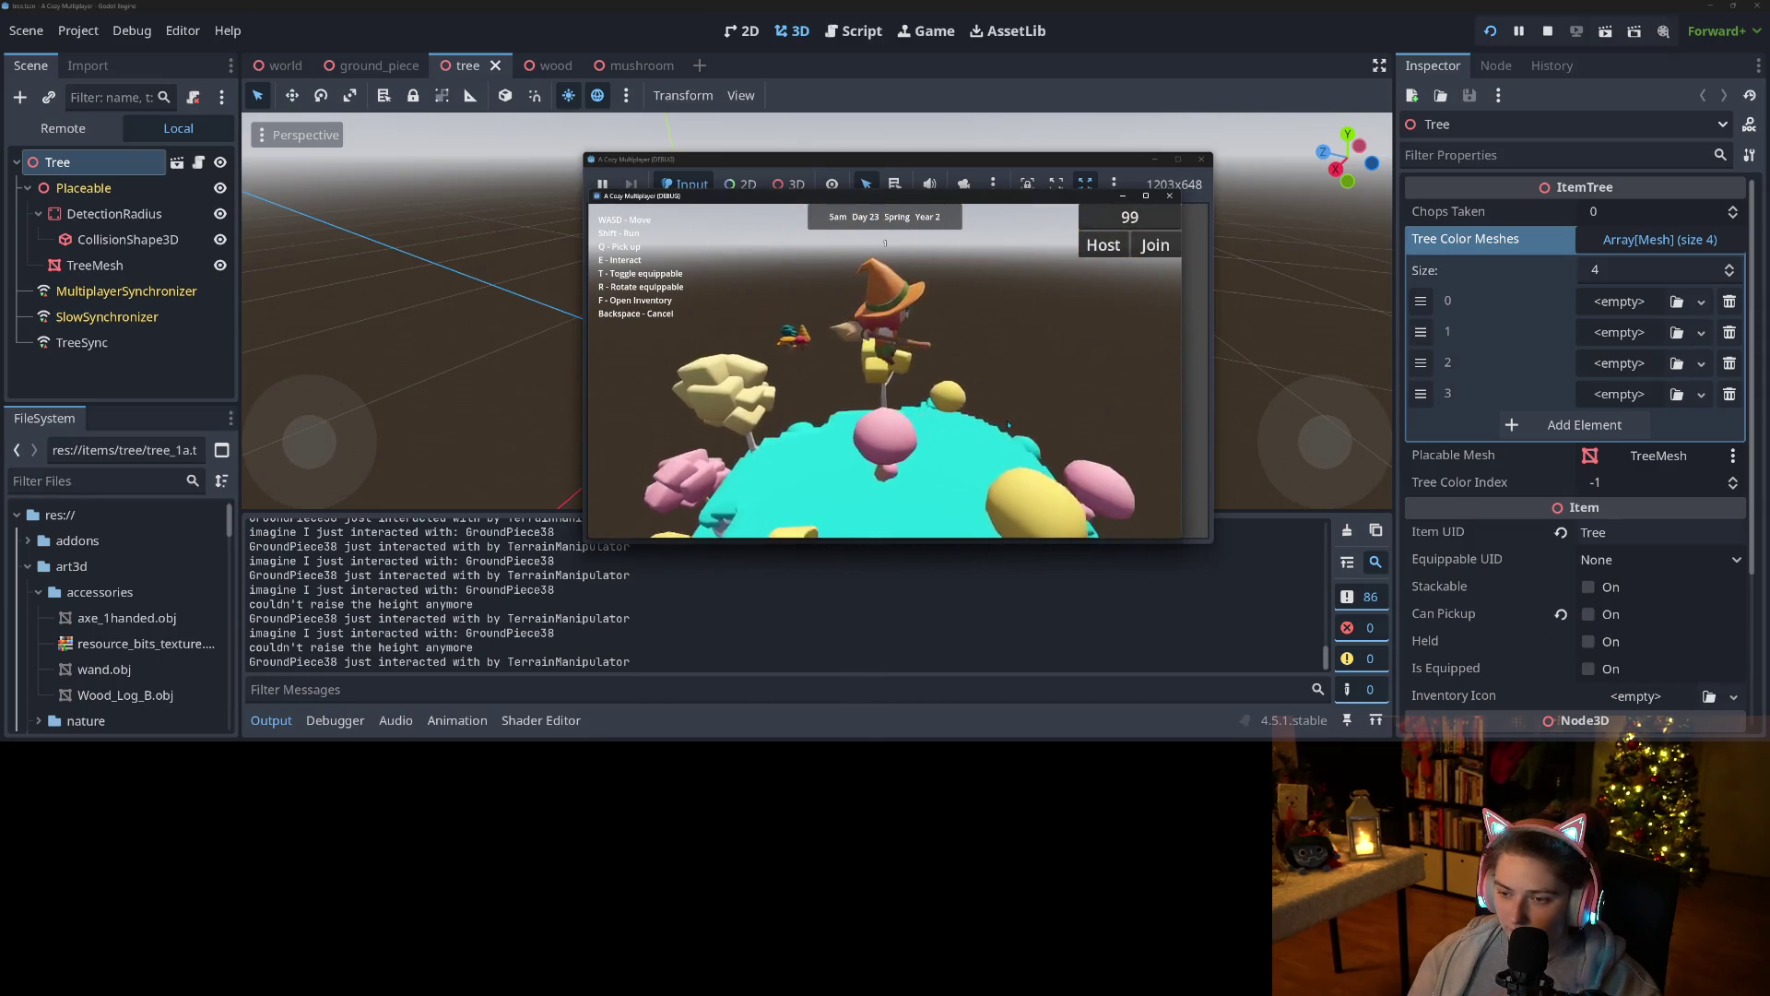
pyautogui.press('w')
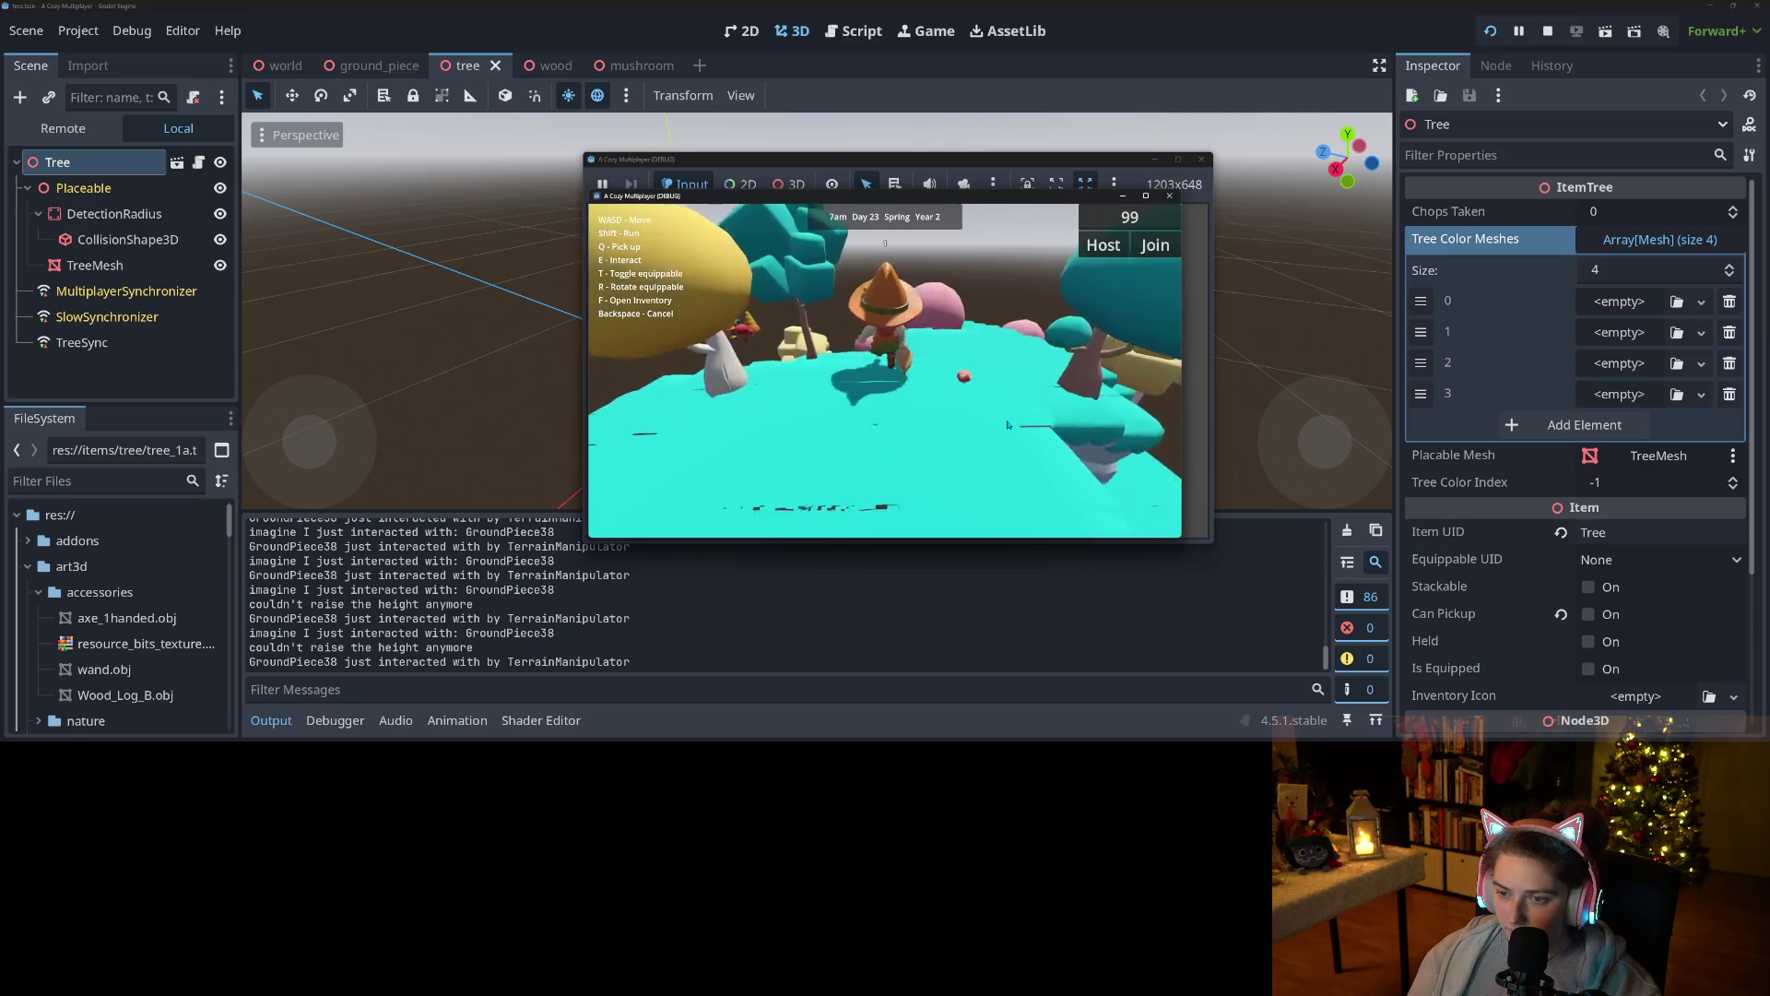
pyautogui.press('w')
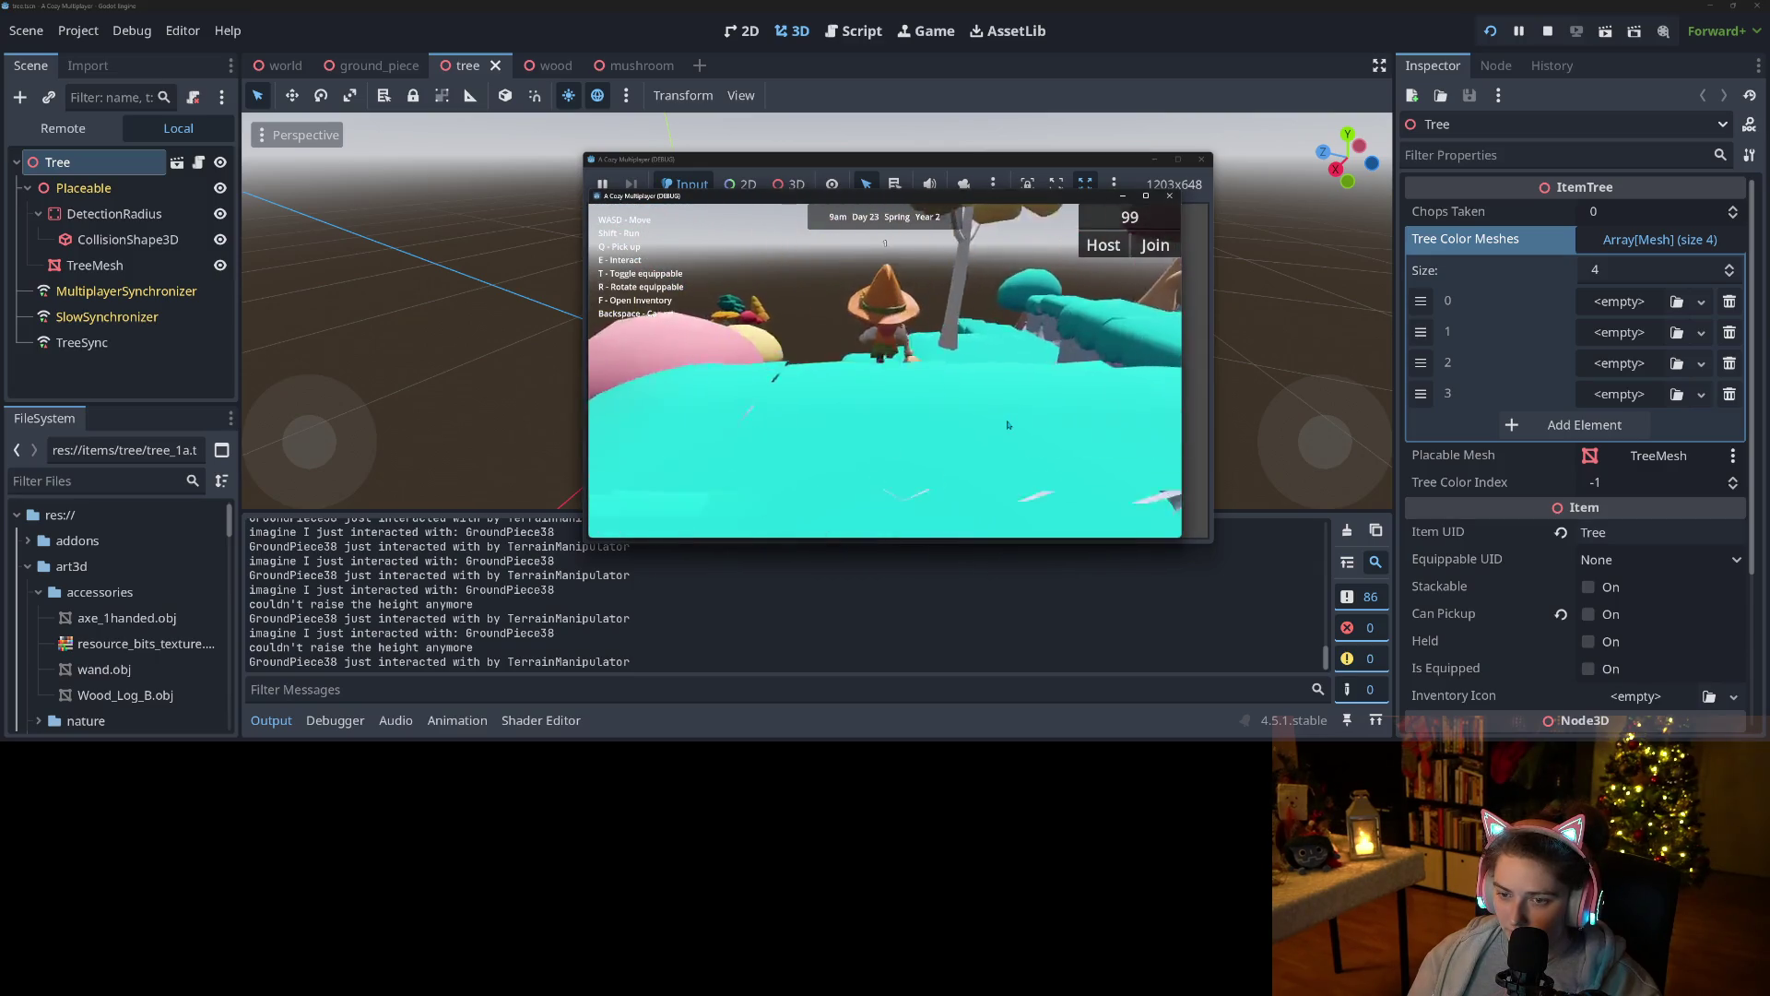
pyautogui.press('w')
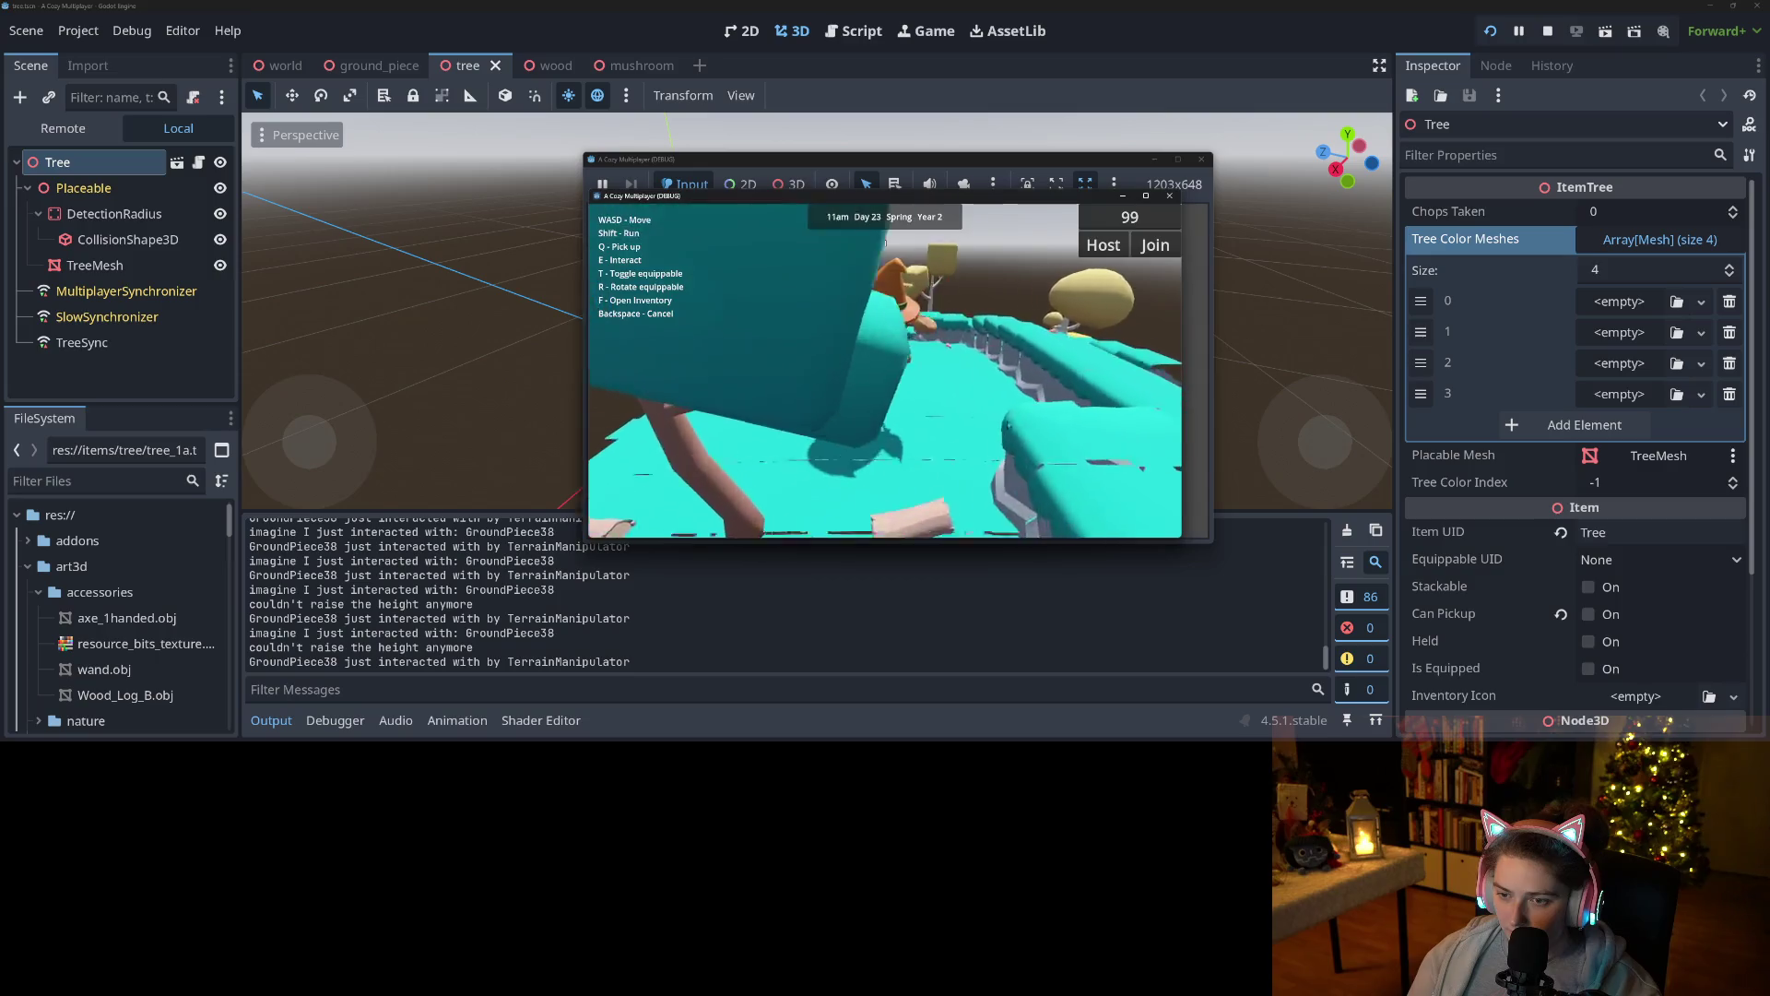
pyautogui.press('w')
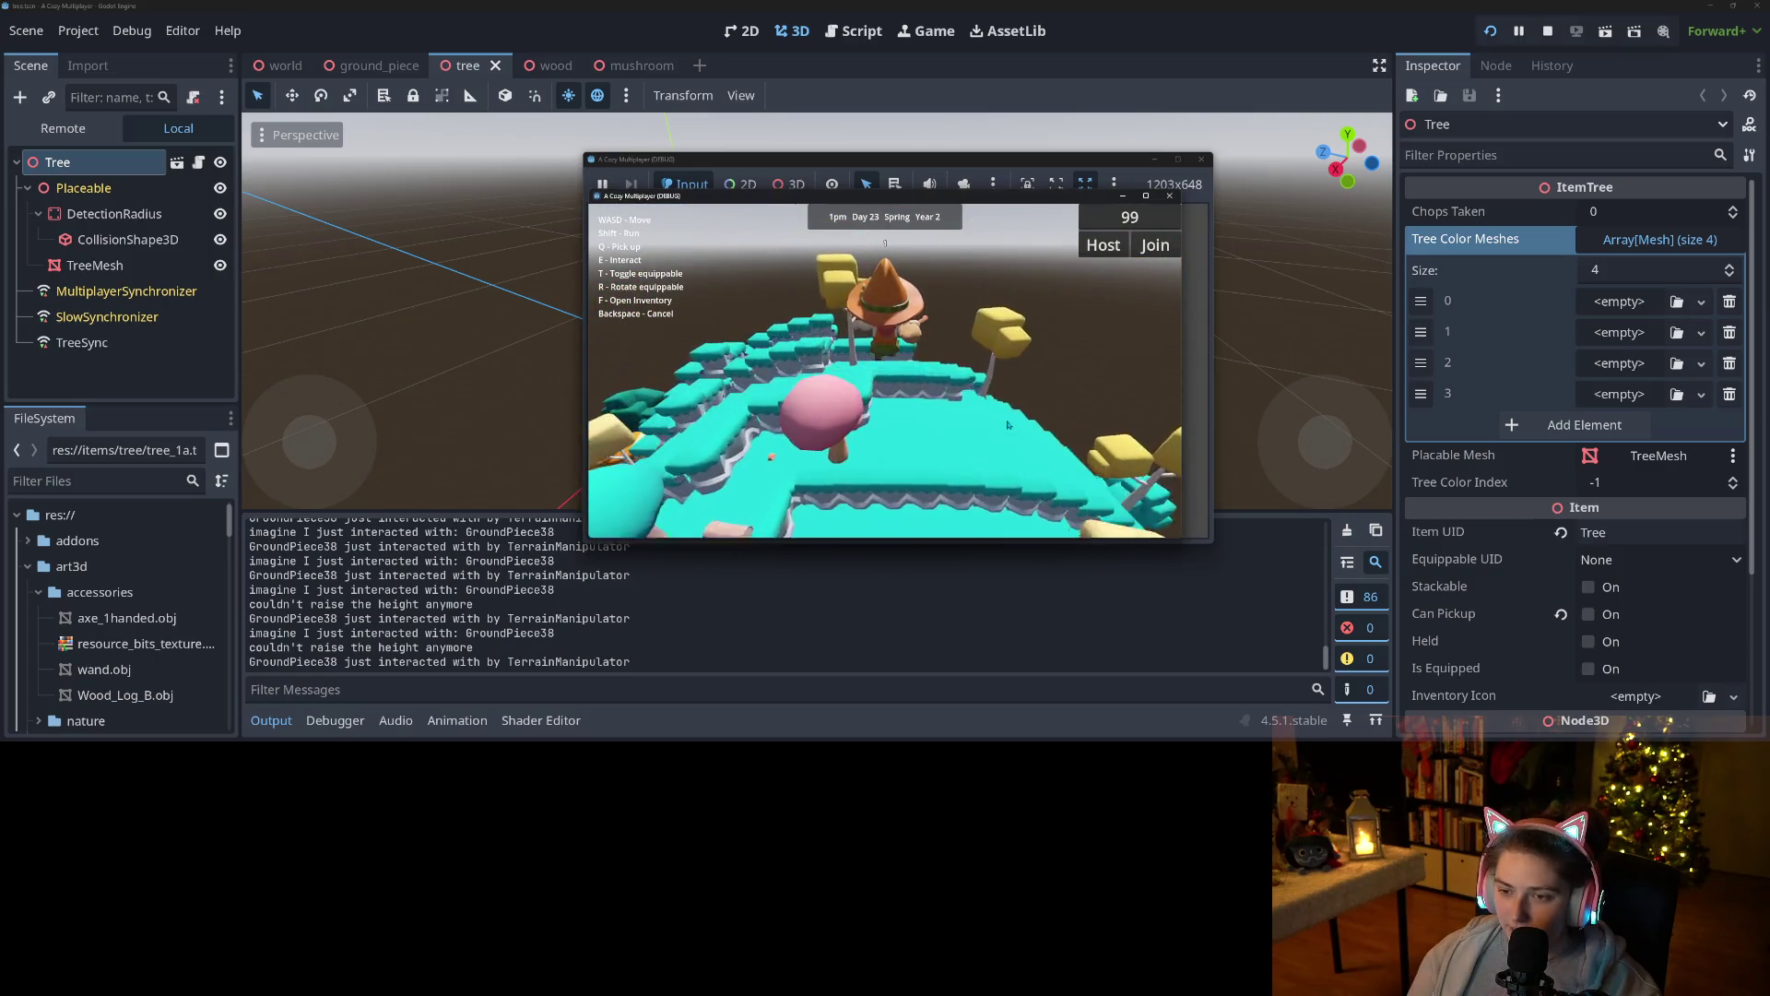
pyautogui.press('w')
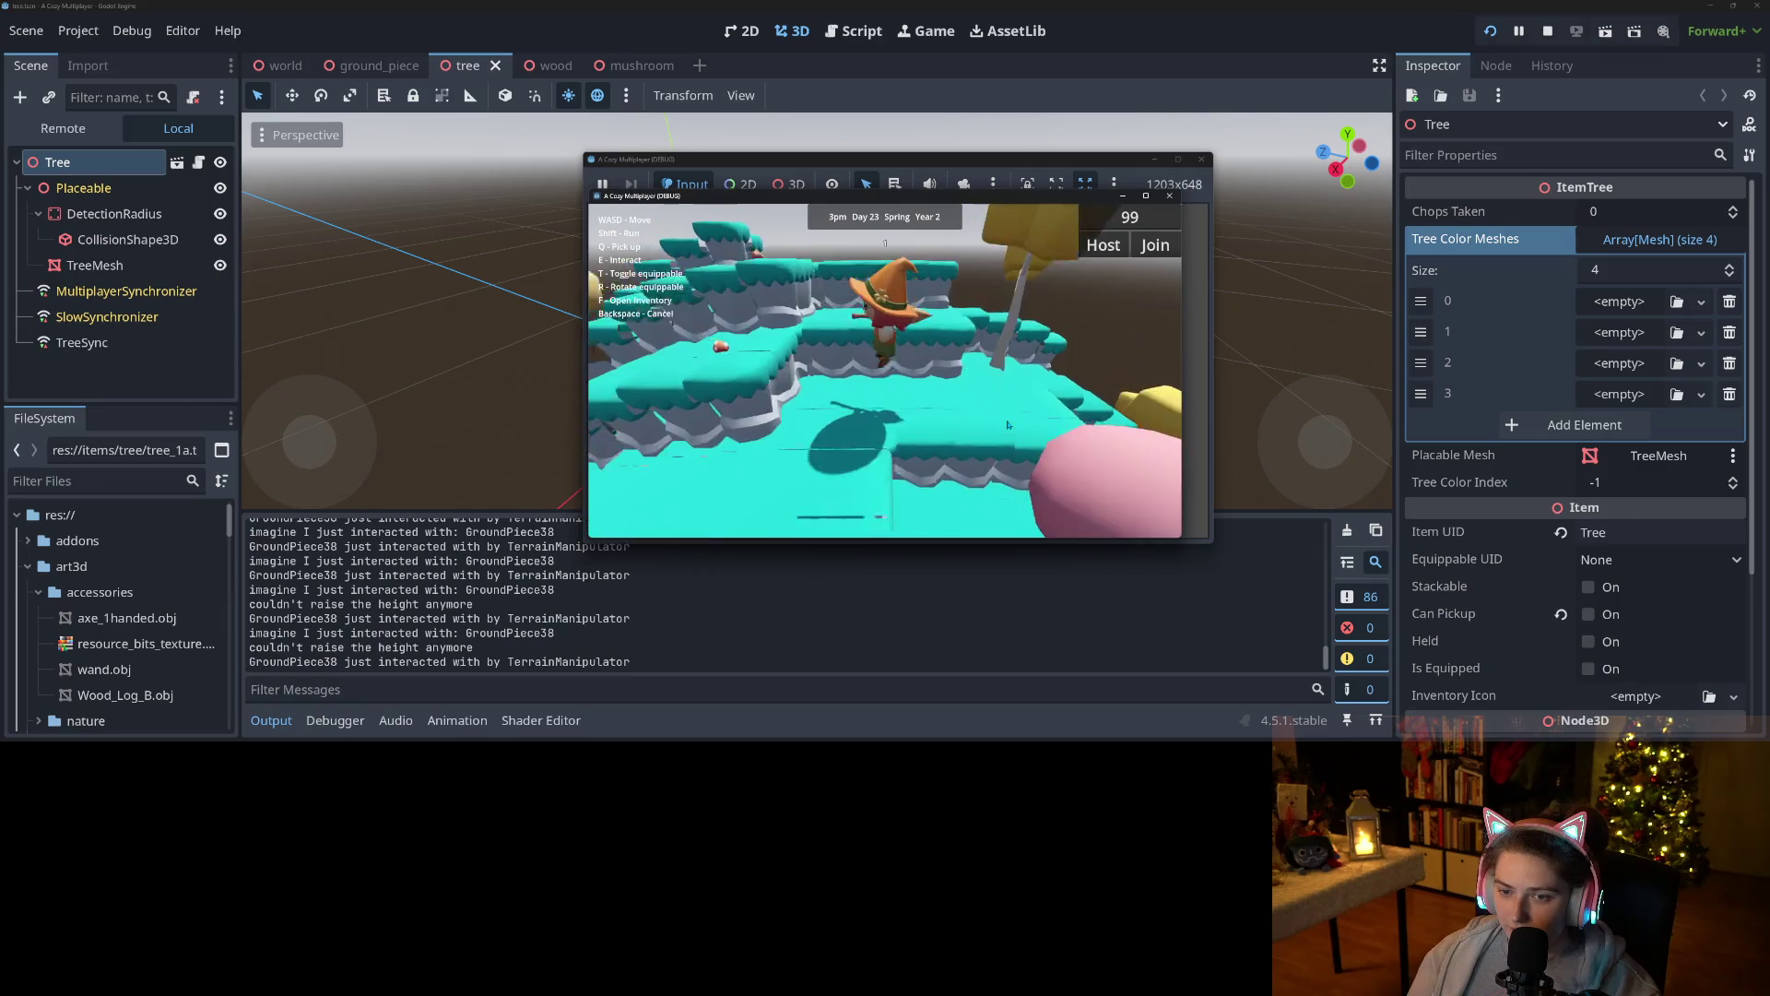
pyautogui.press('w')
pyautogui.press('w')
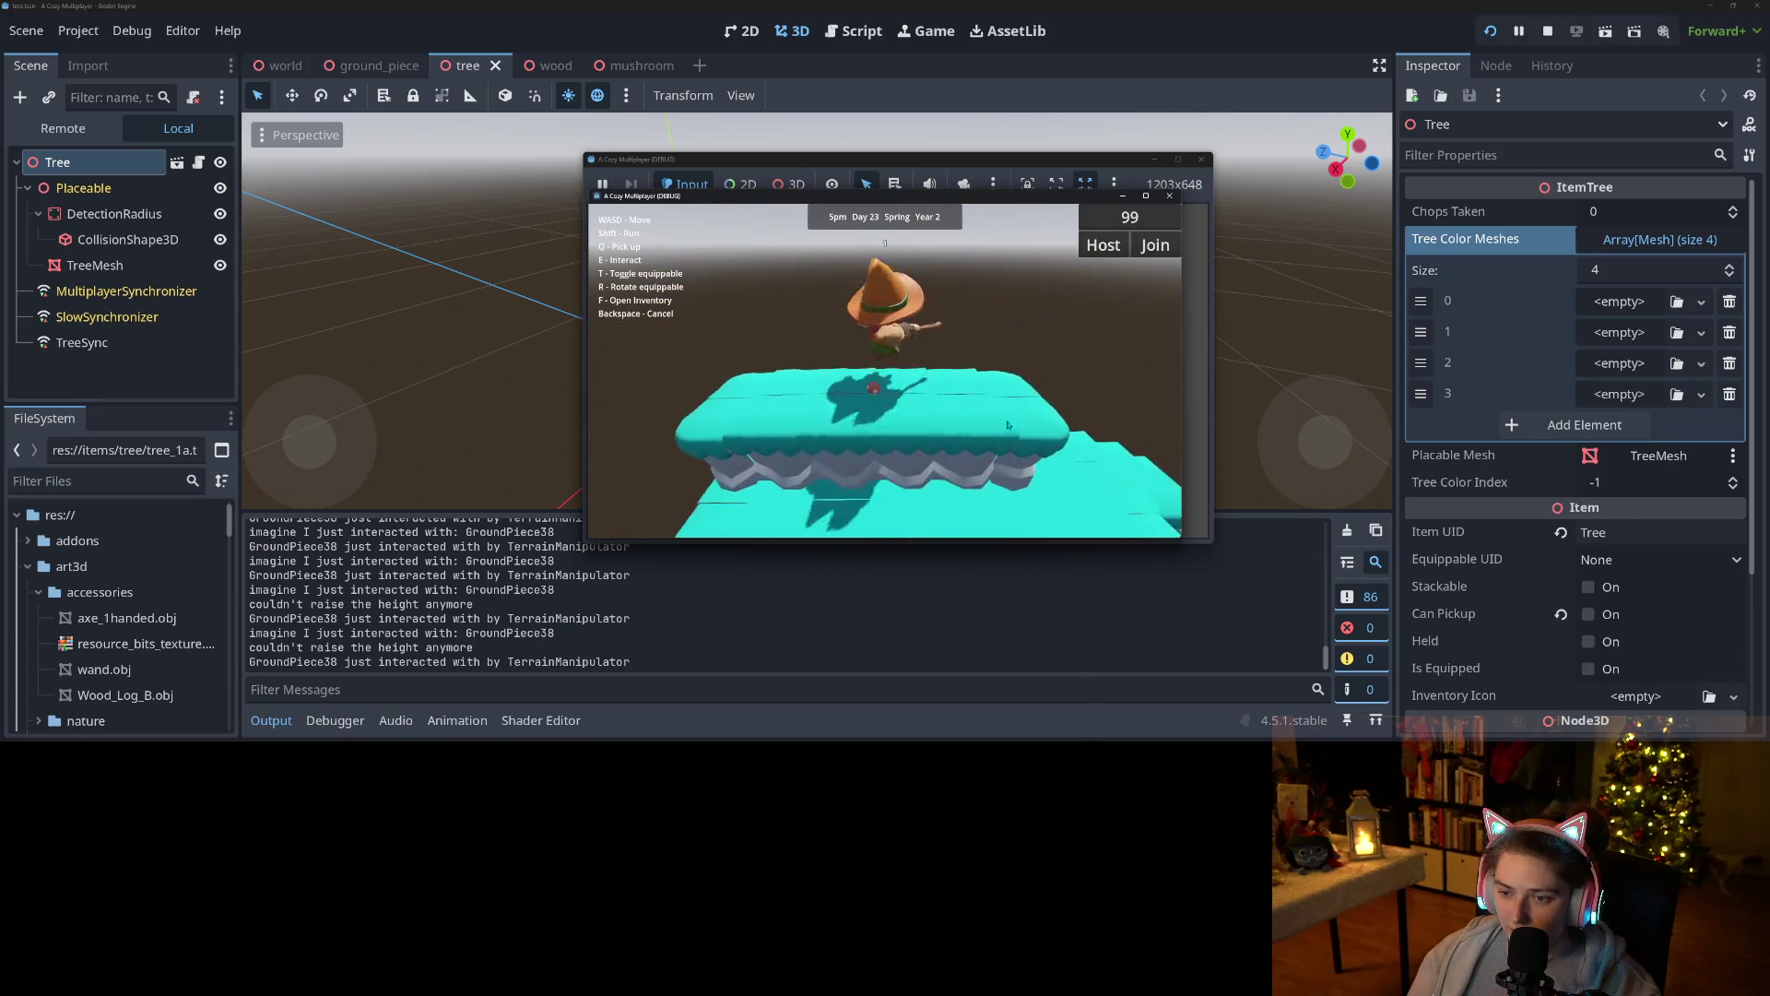
# Pick up the Mushroom, check it in the inventory, then stop the game.
pyautogui.press('q')
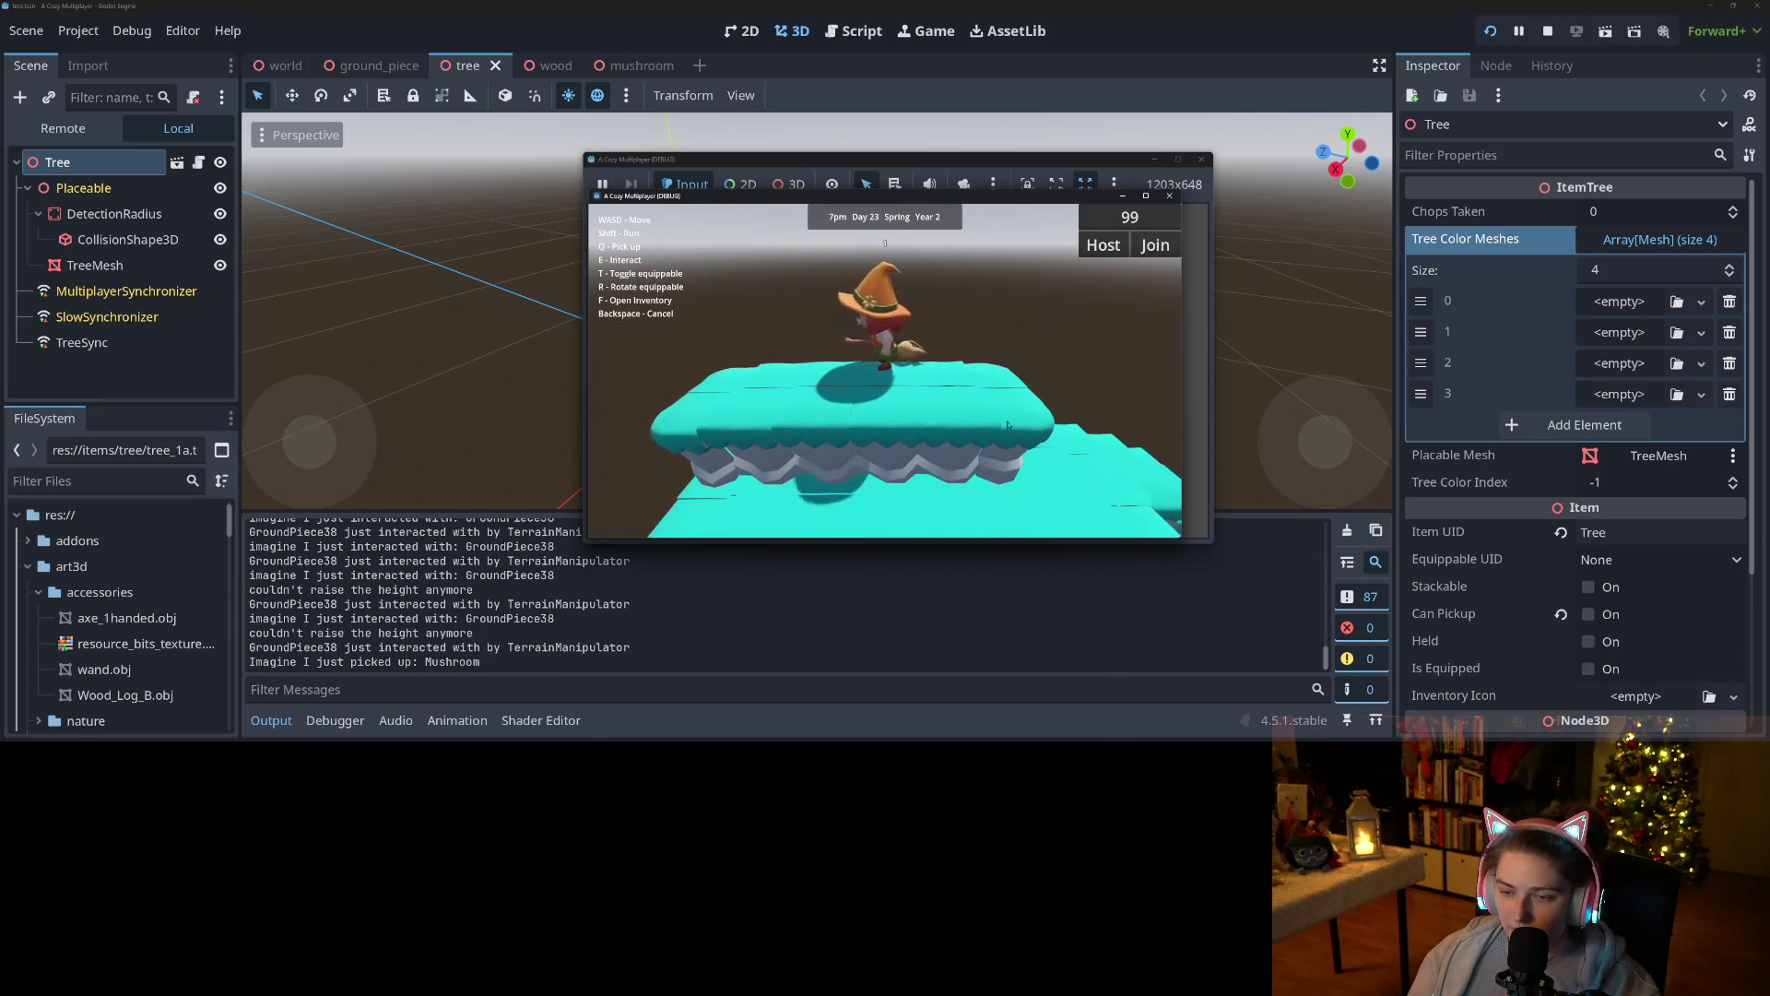
pyautogui.press('f')
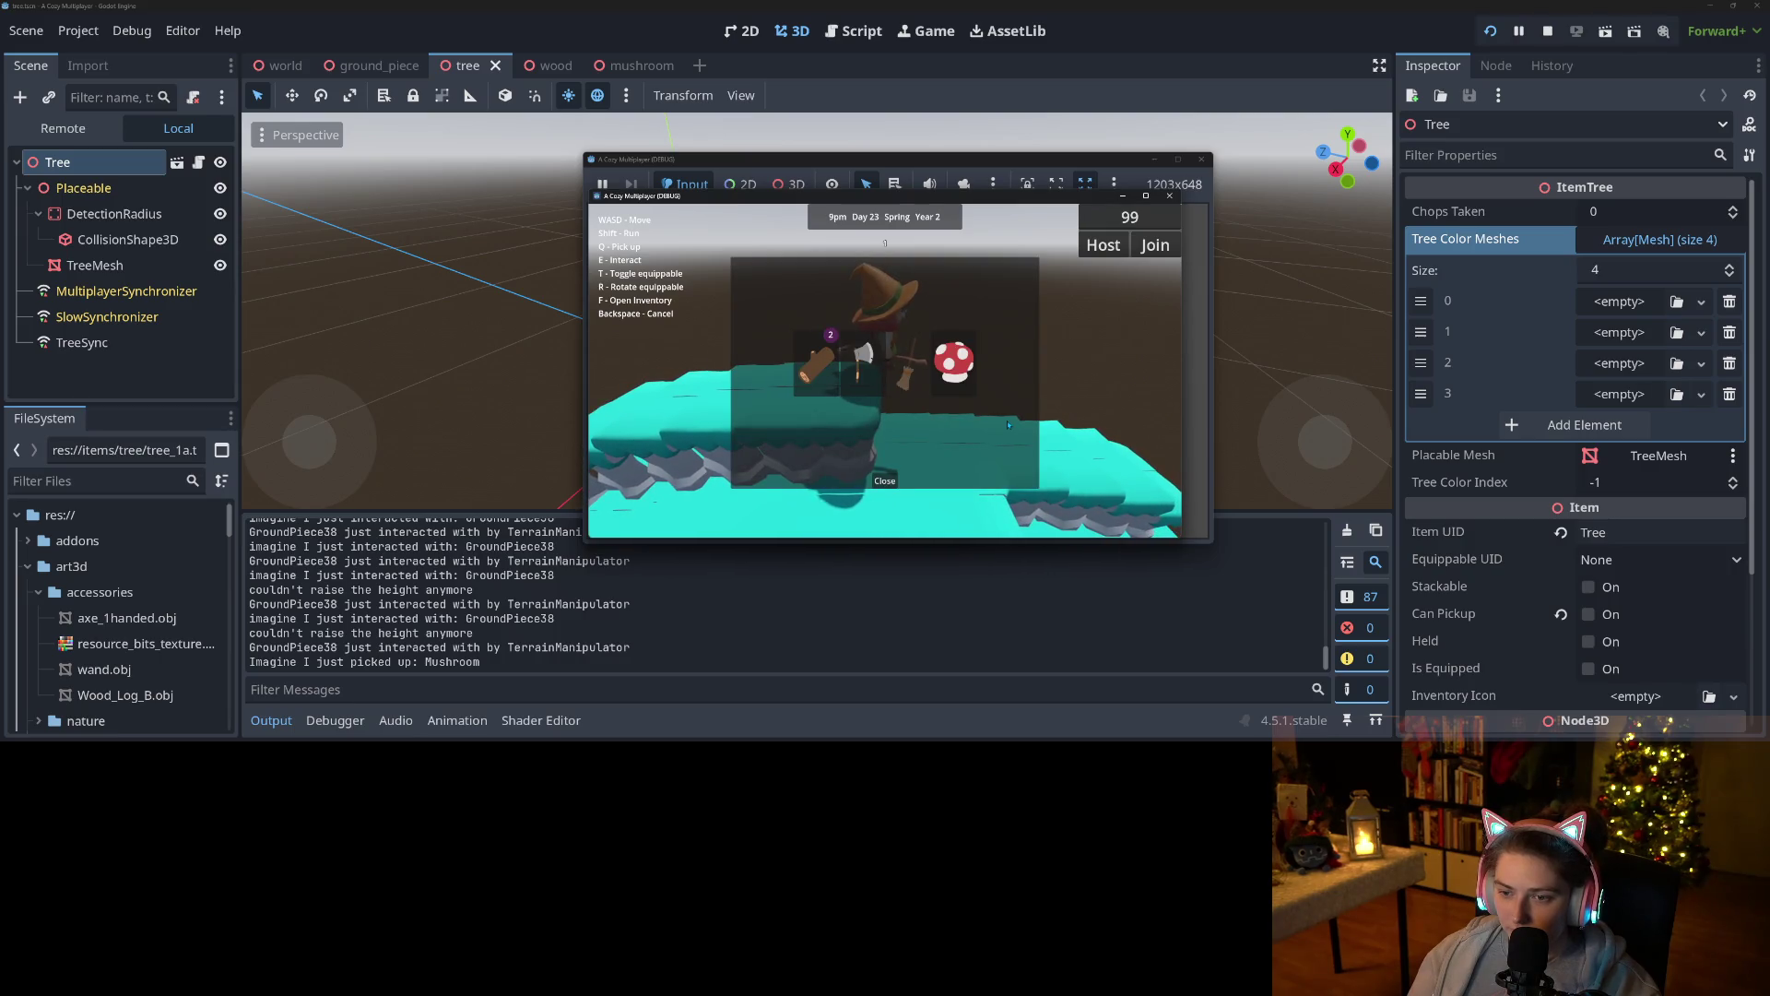
pyautogui.press('f')
pyautogui.press('s')
pyautogui.press('s')
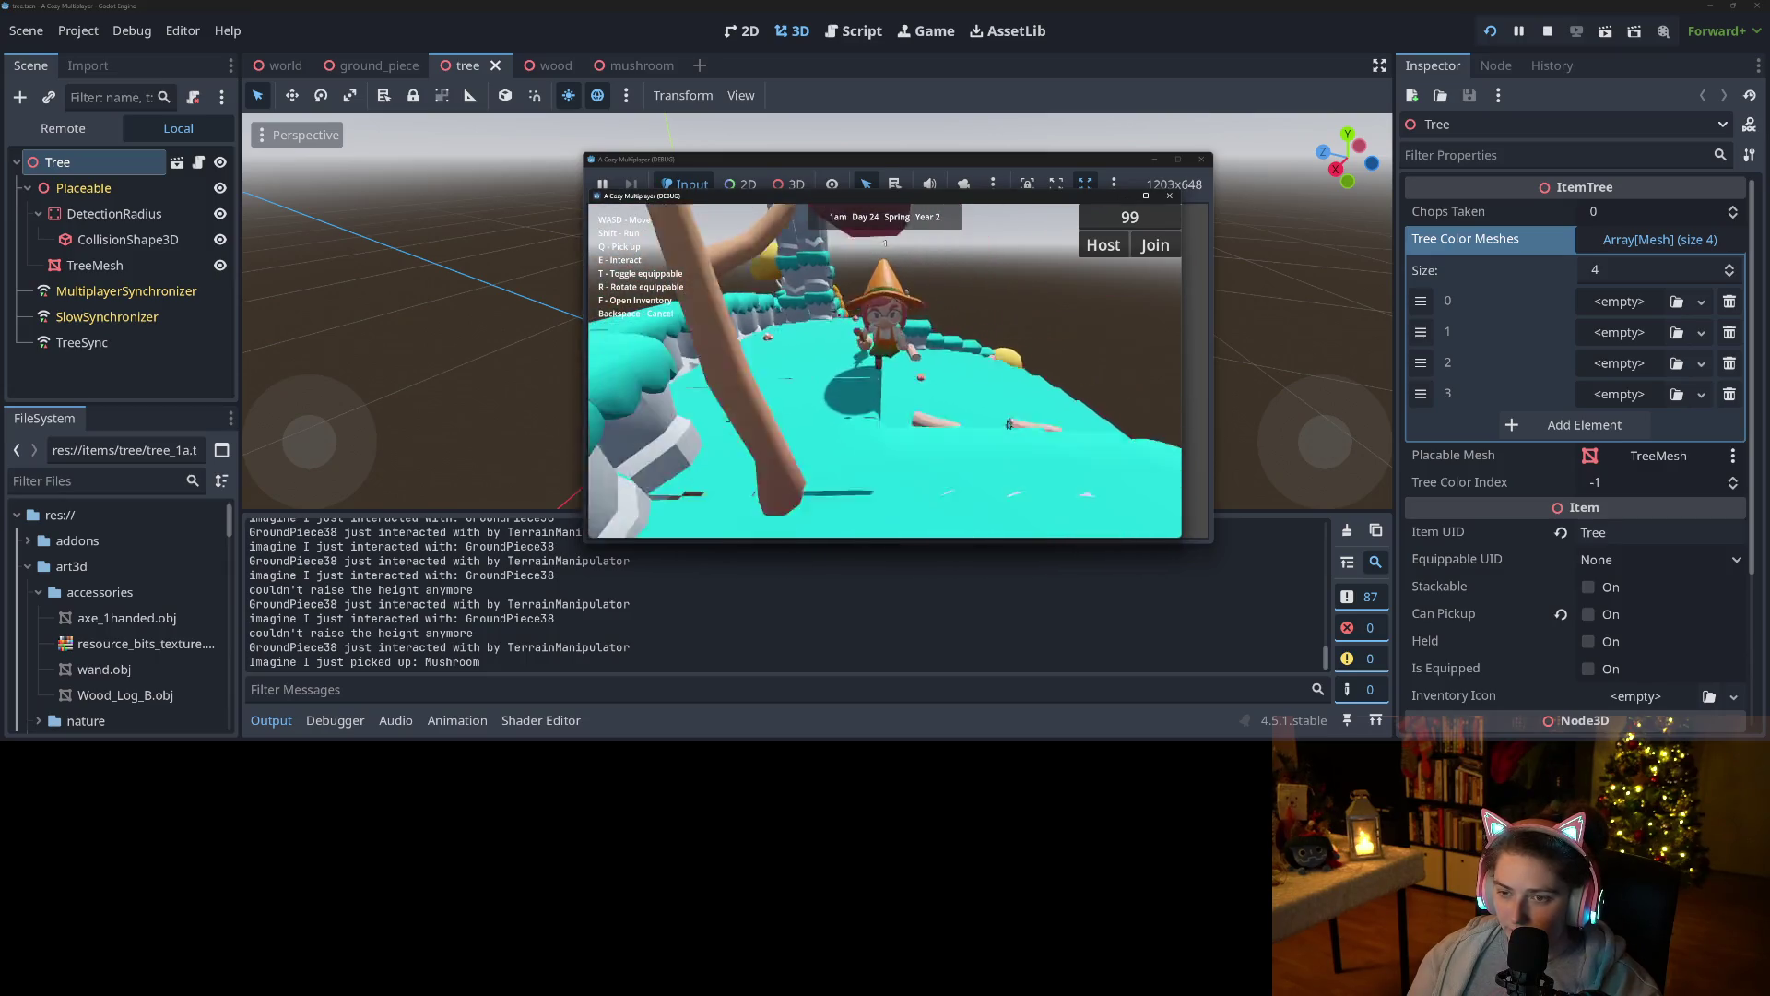
pyautogui.click(1555, 36)
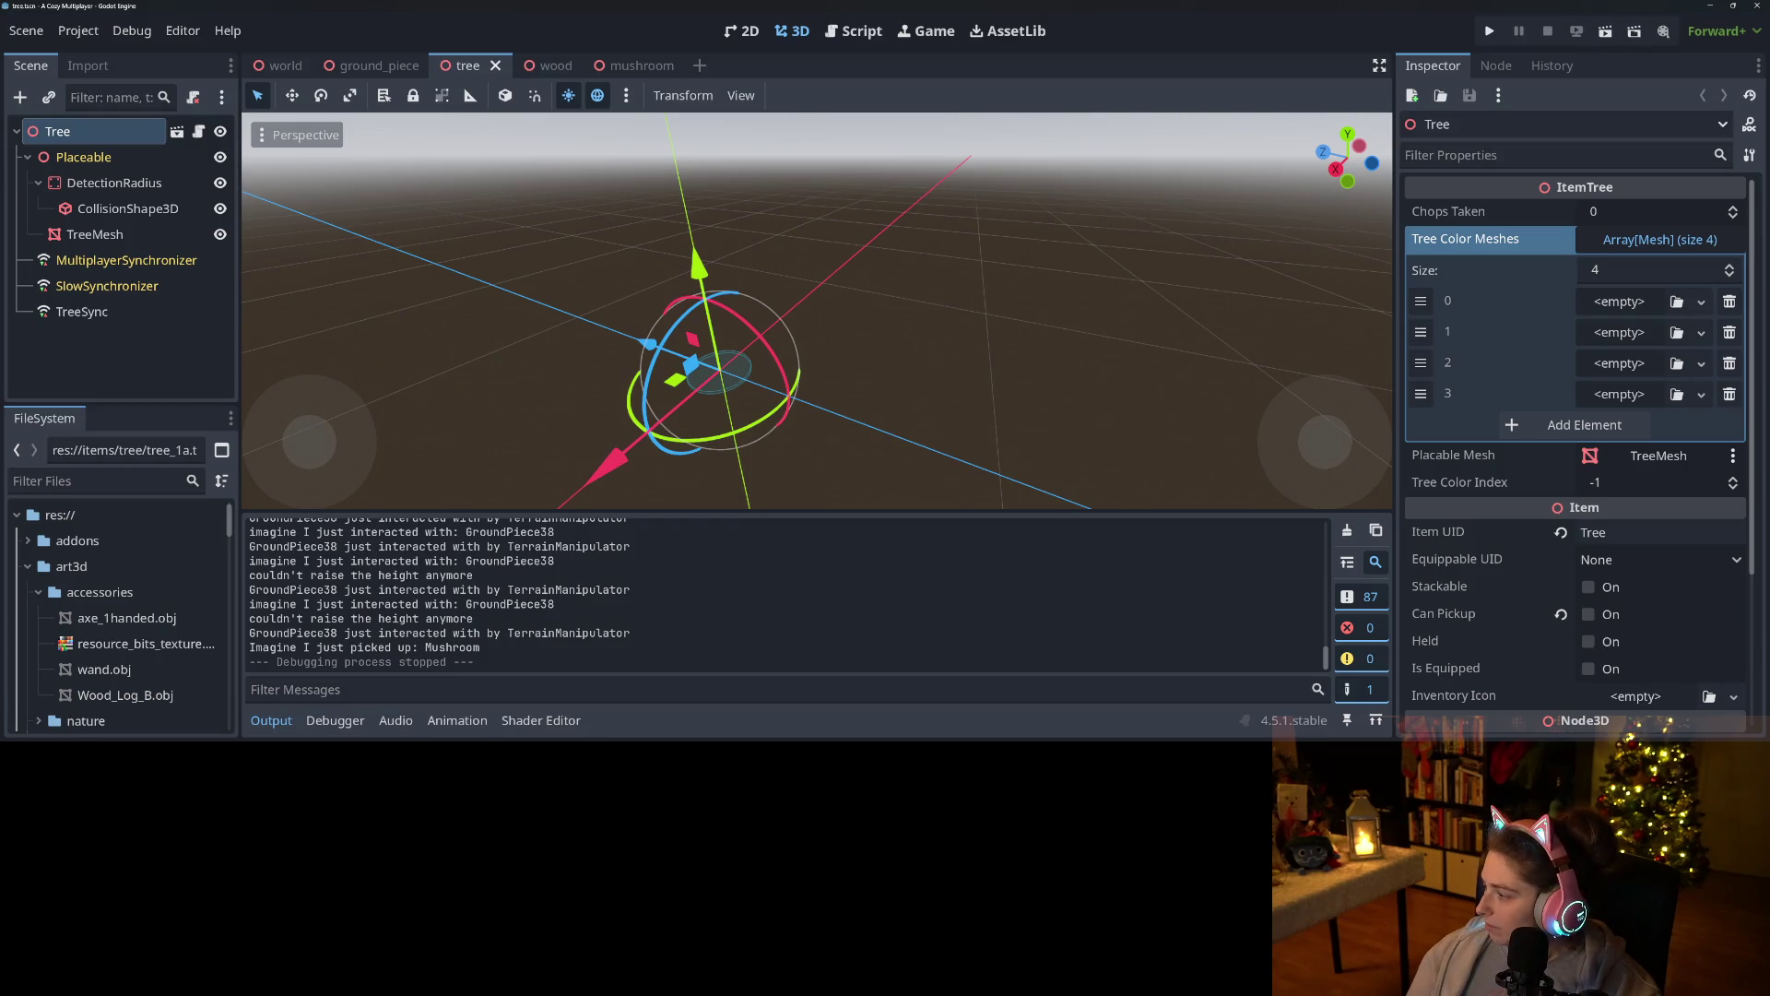
# Switch to GitHub Desktop and inspect the tree_2c.tscn and tree_2d.tscn diffs.
pyautogui.hotkey('alt', 'Tab')
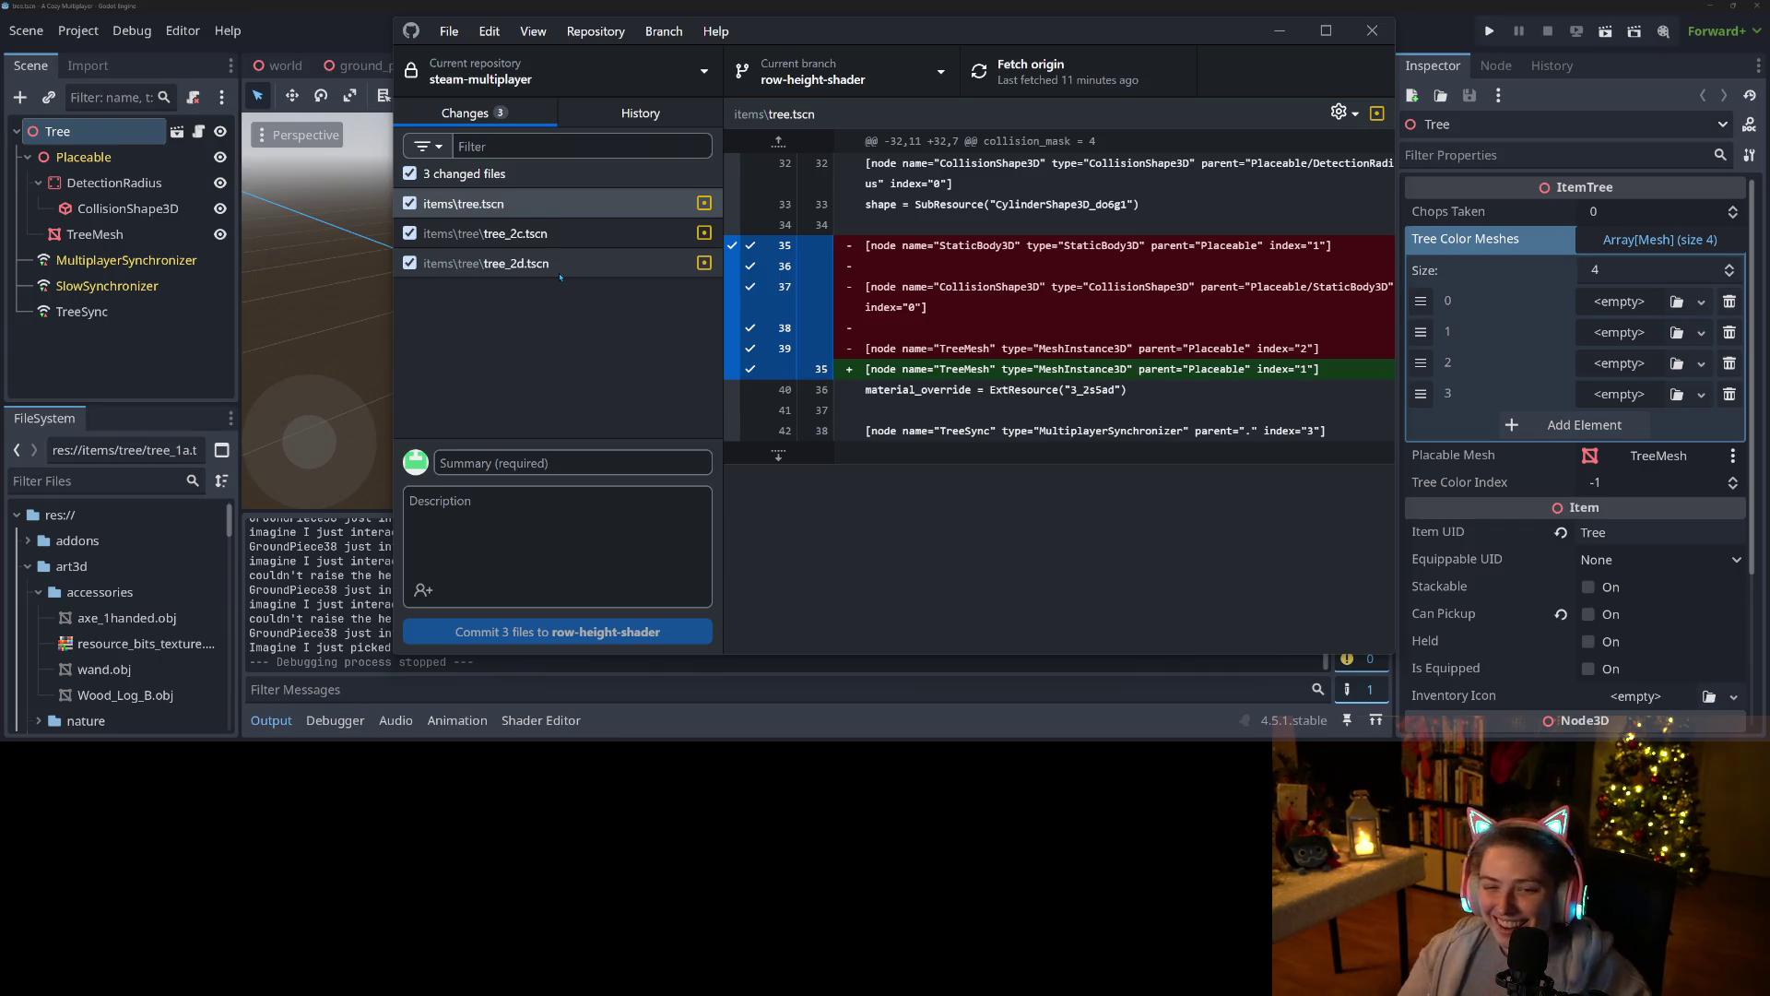
pyautogui.click(564, 238)
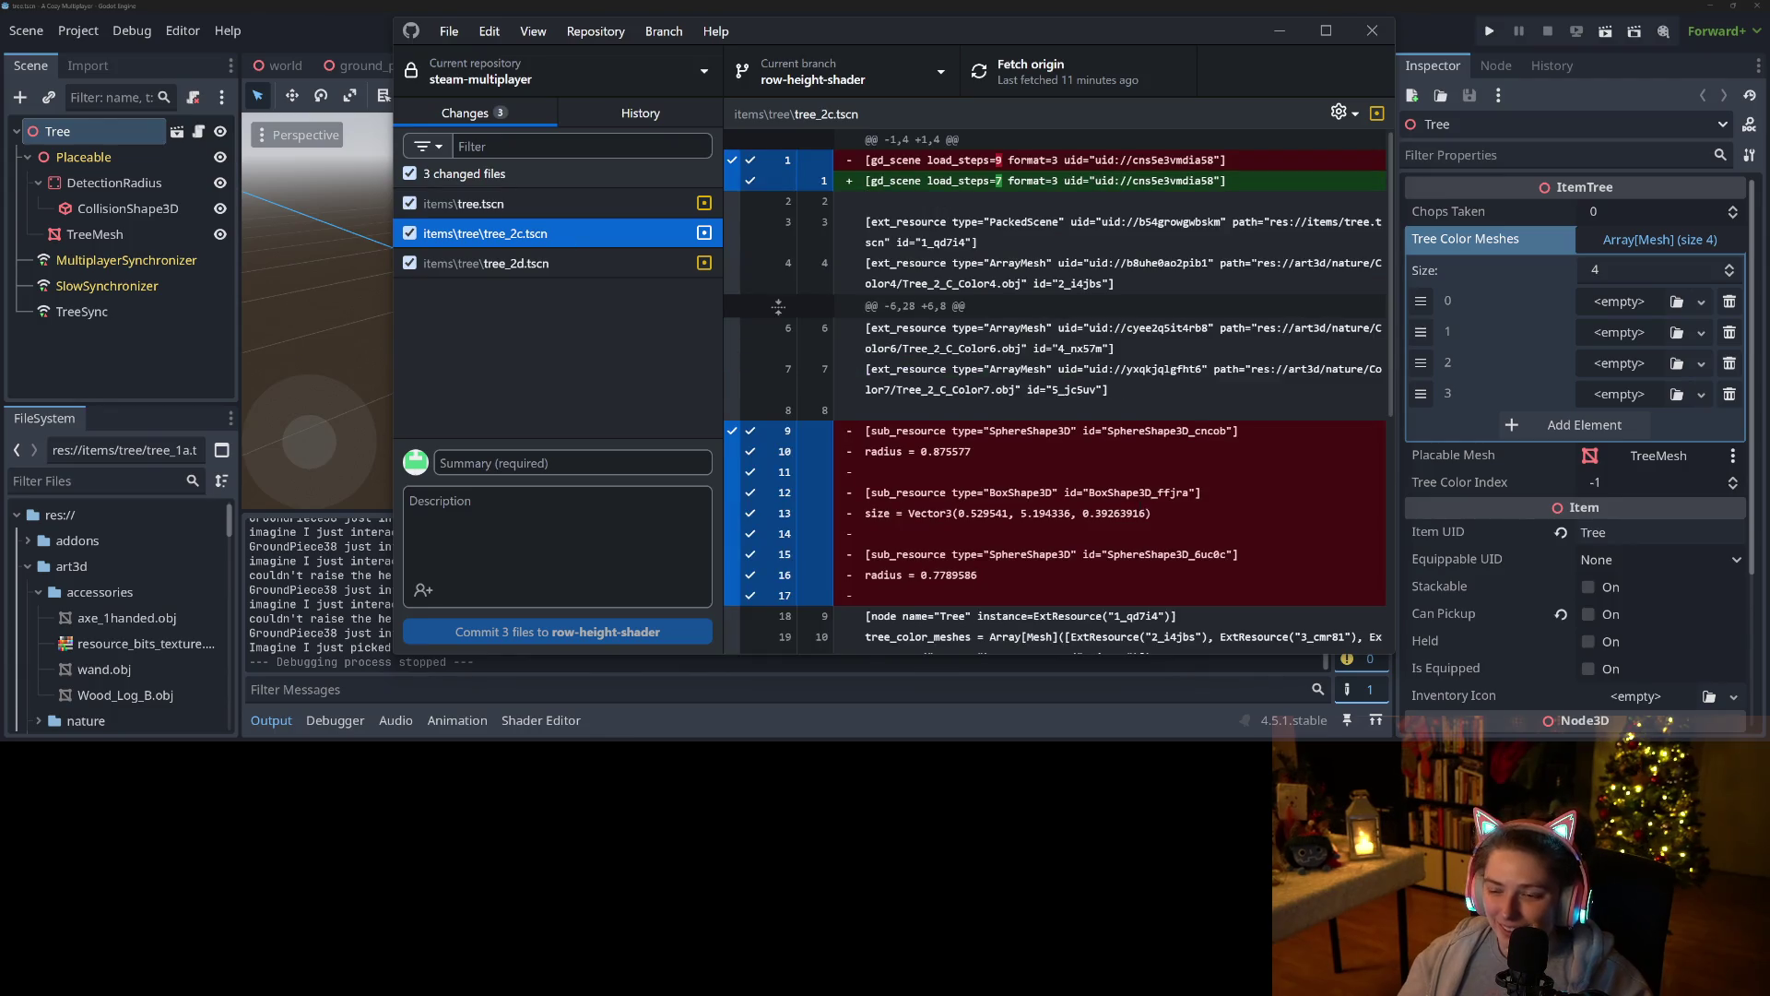
pyautogui.scroll(-2, 1056, 387)
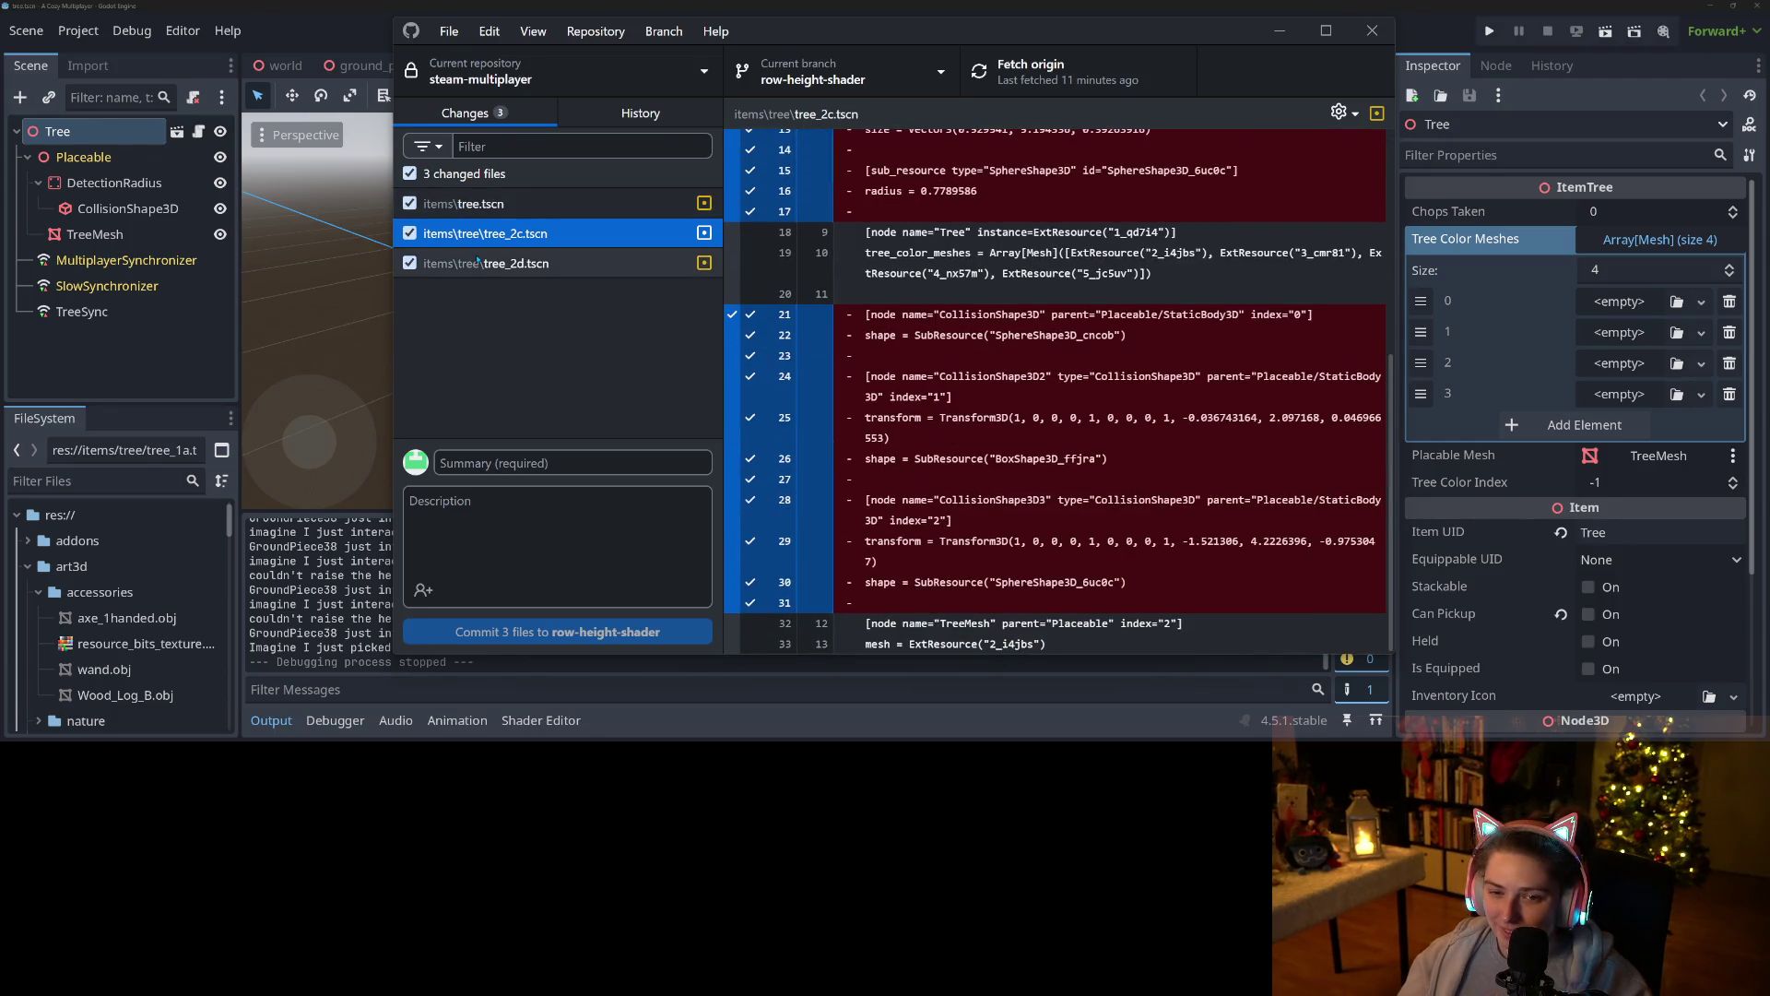
pyautogui.click(477, 263)
pyautogui.scroll(-3, 1056, 388)
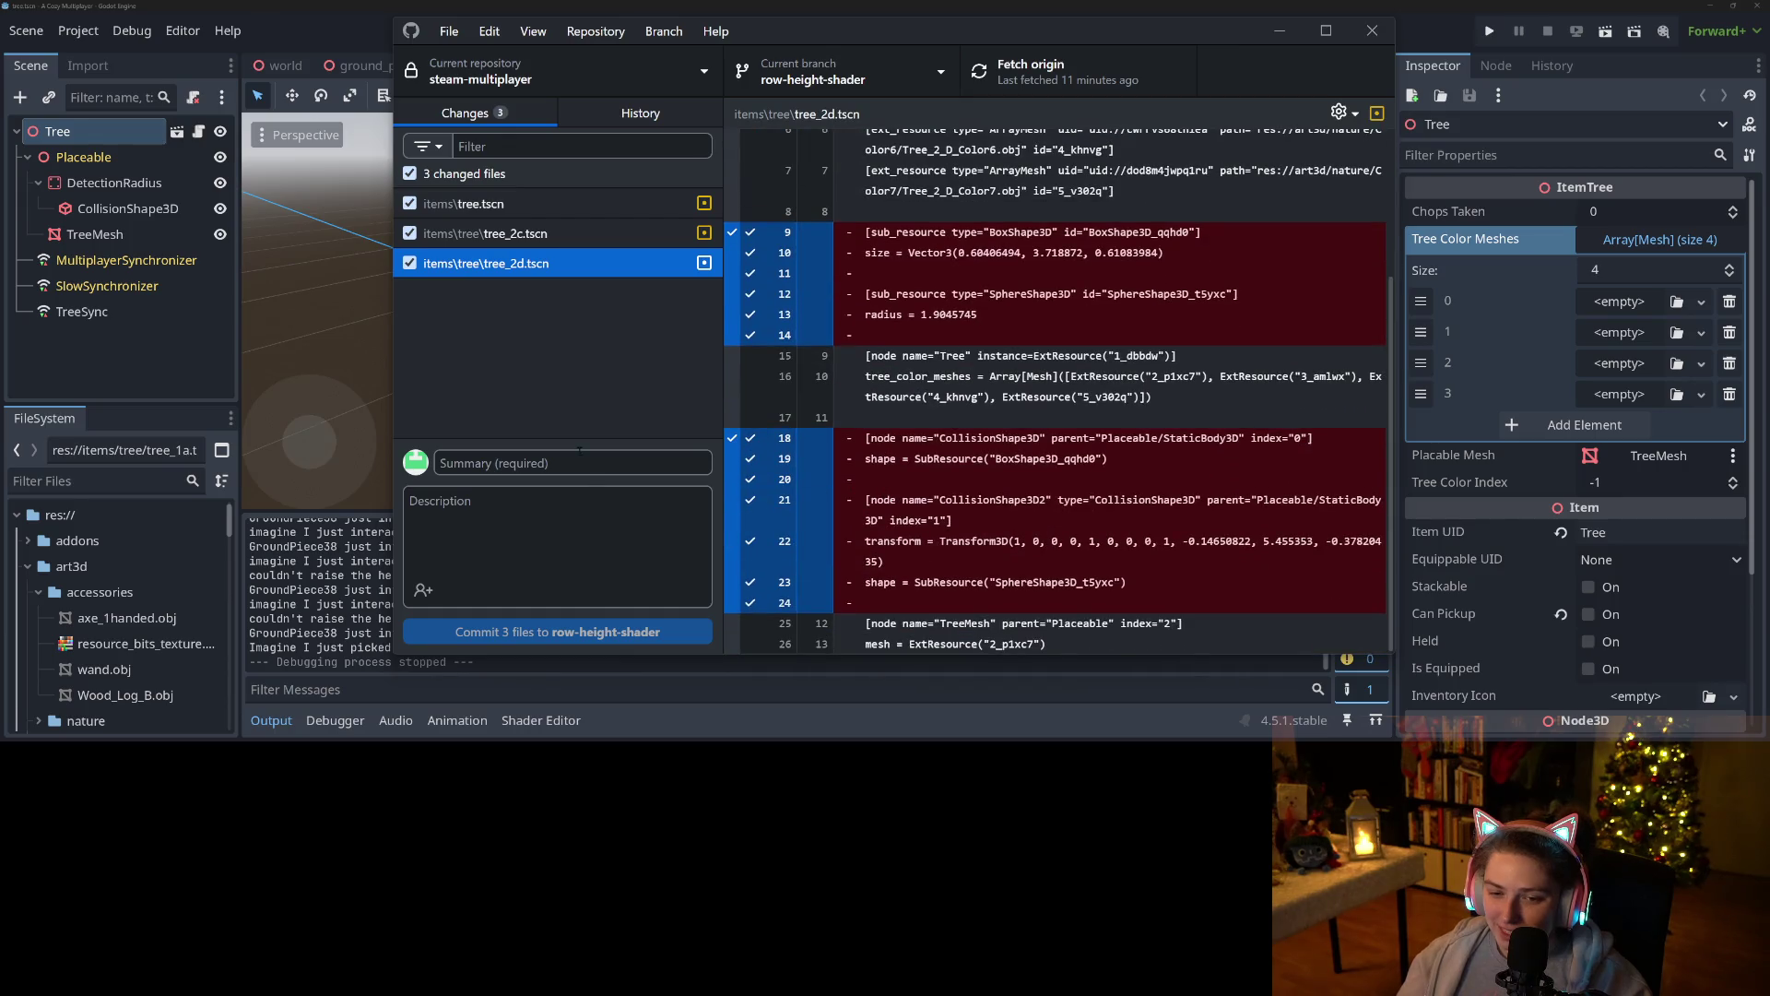
pyautogui.click(579, 452)
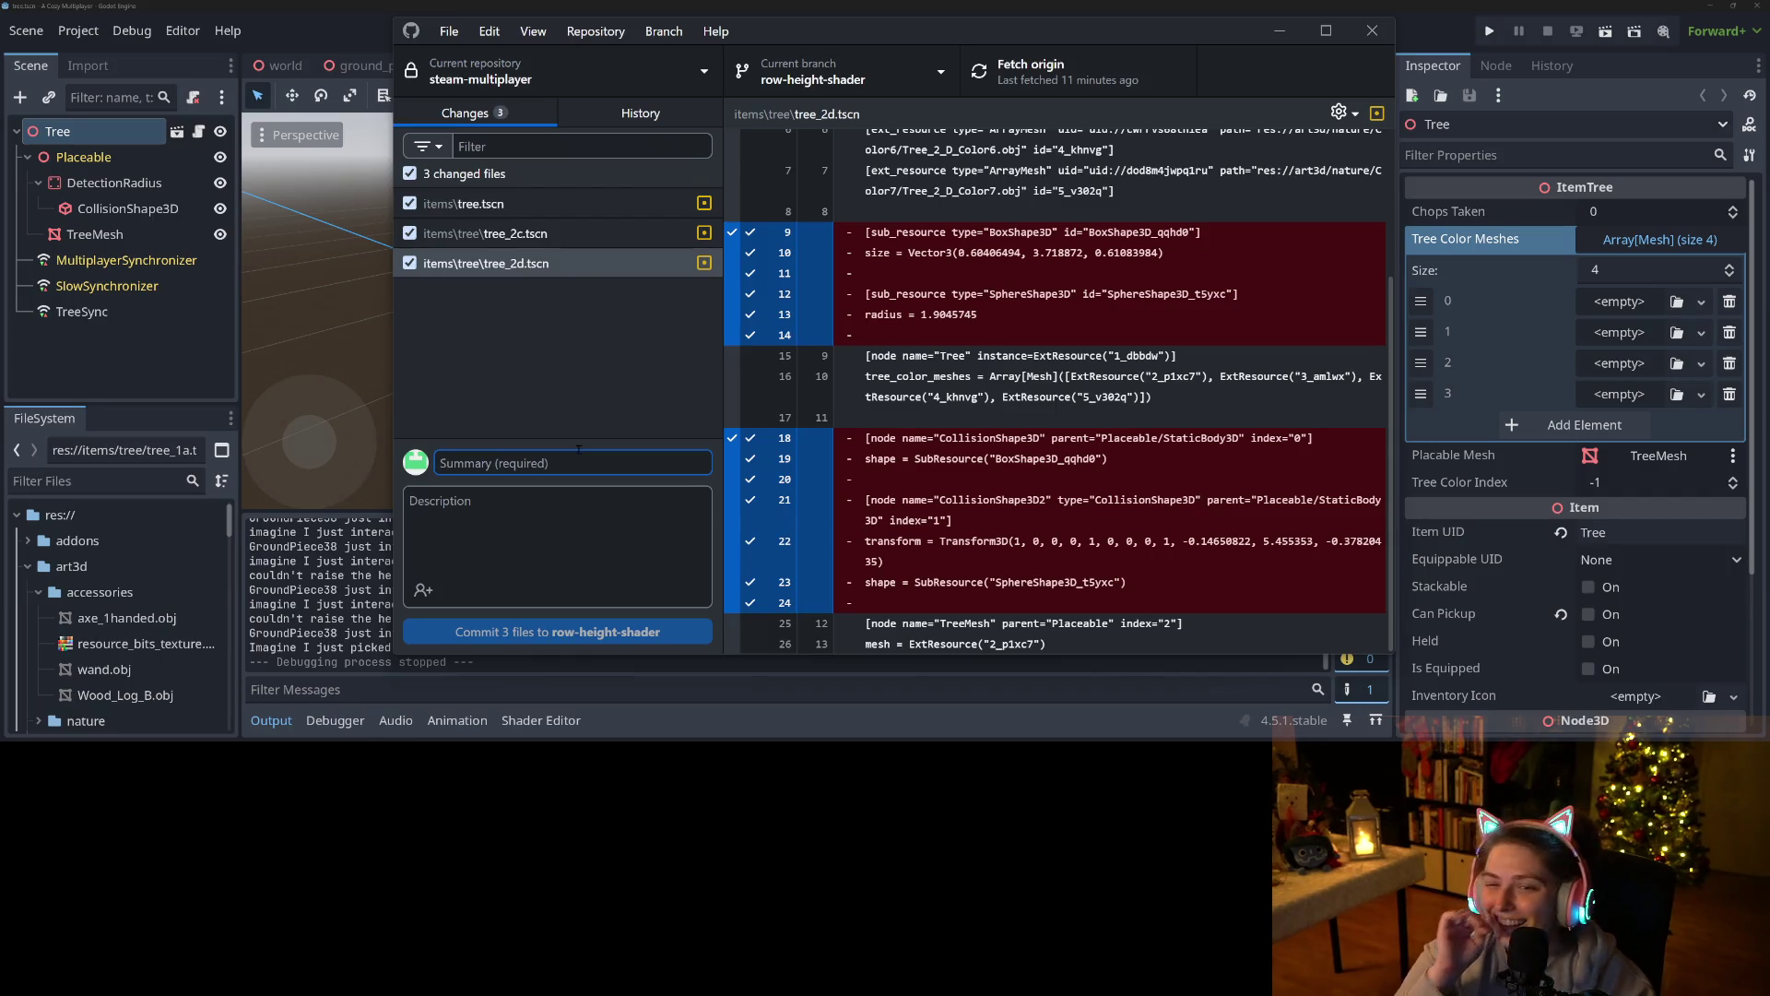
# Commit the three tree files with summary 'removes player collision from trees'.
pyautogui.write('remov')
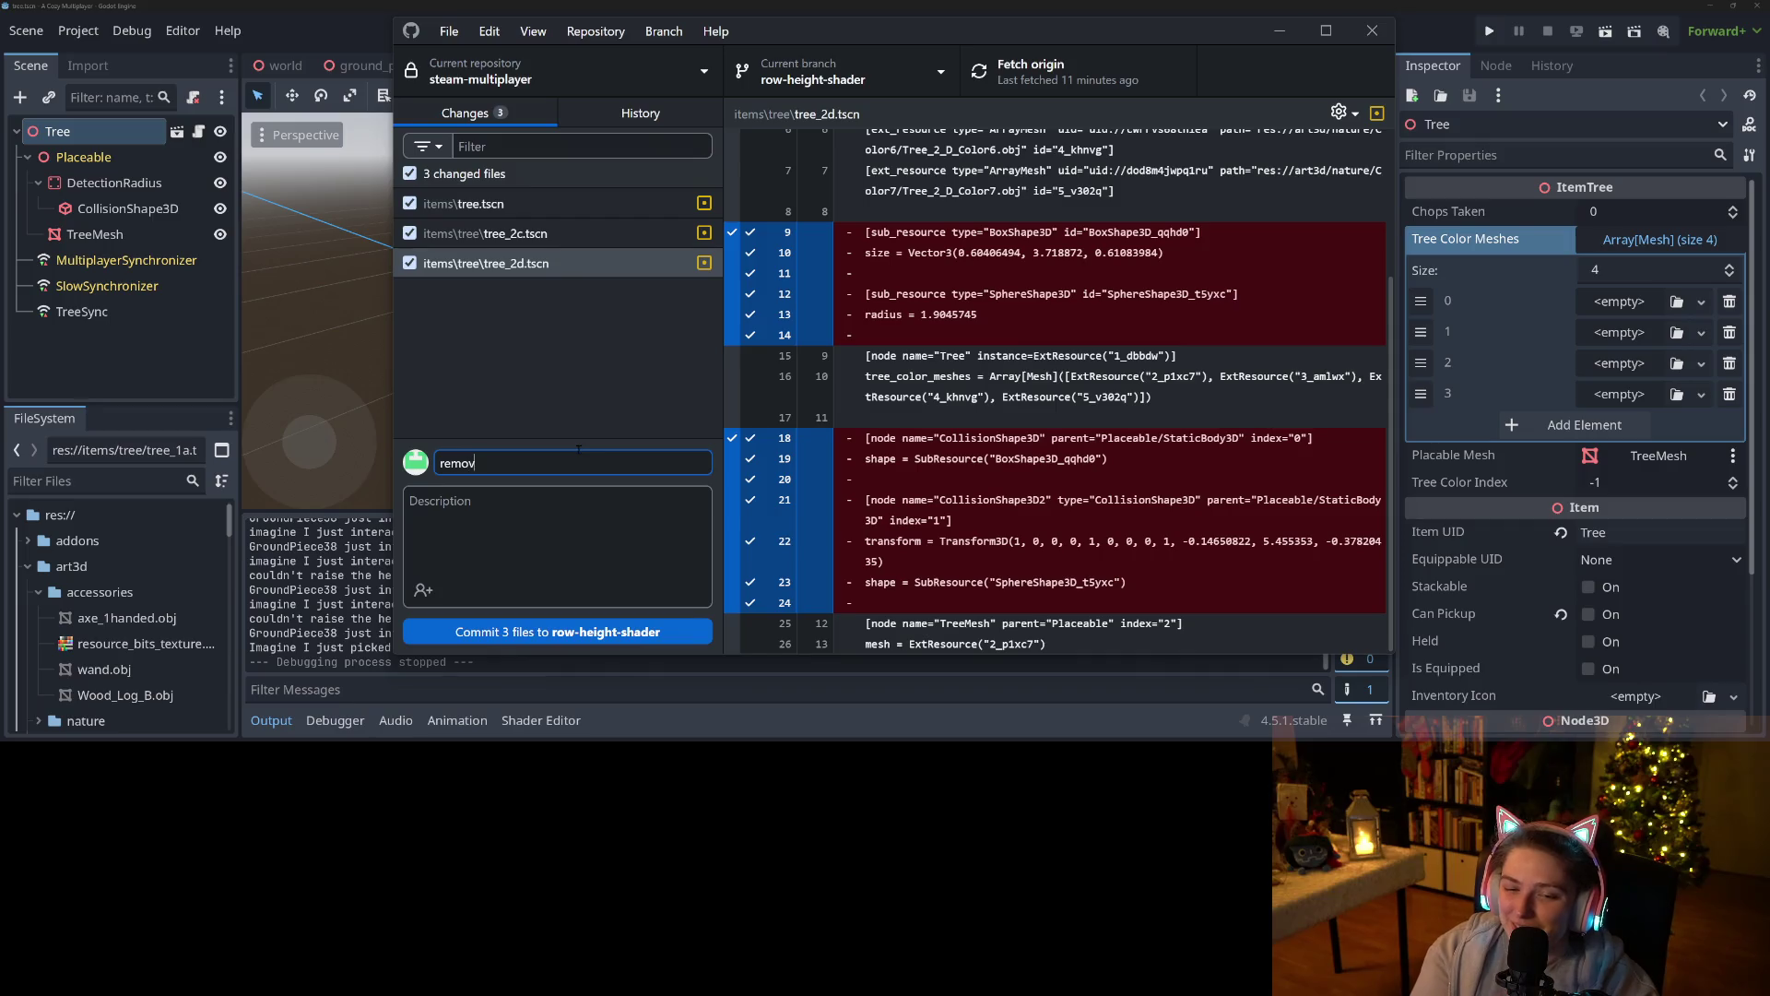
pyautogui.write('es collision')
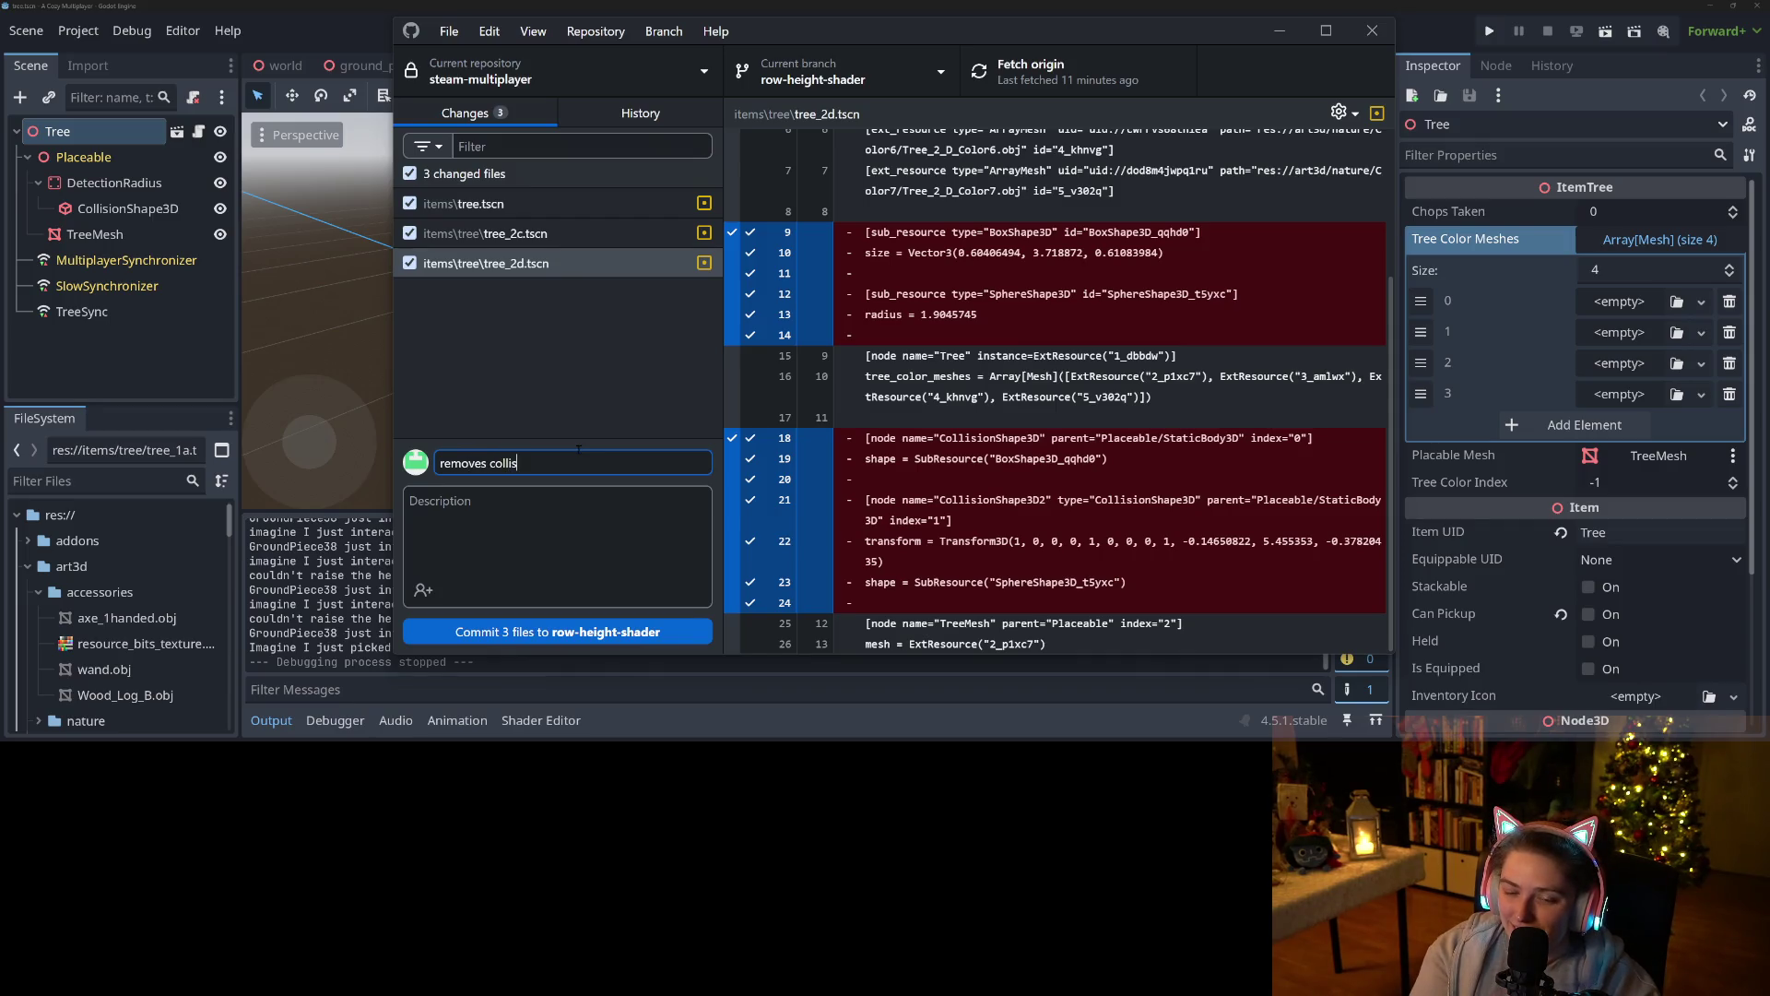
pyautogui.press('BackSpace')
pyautogui.press('BackSpace')
pyautogui.press('BackSpace')
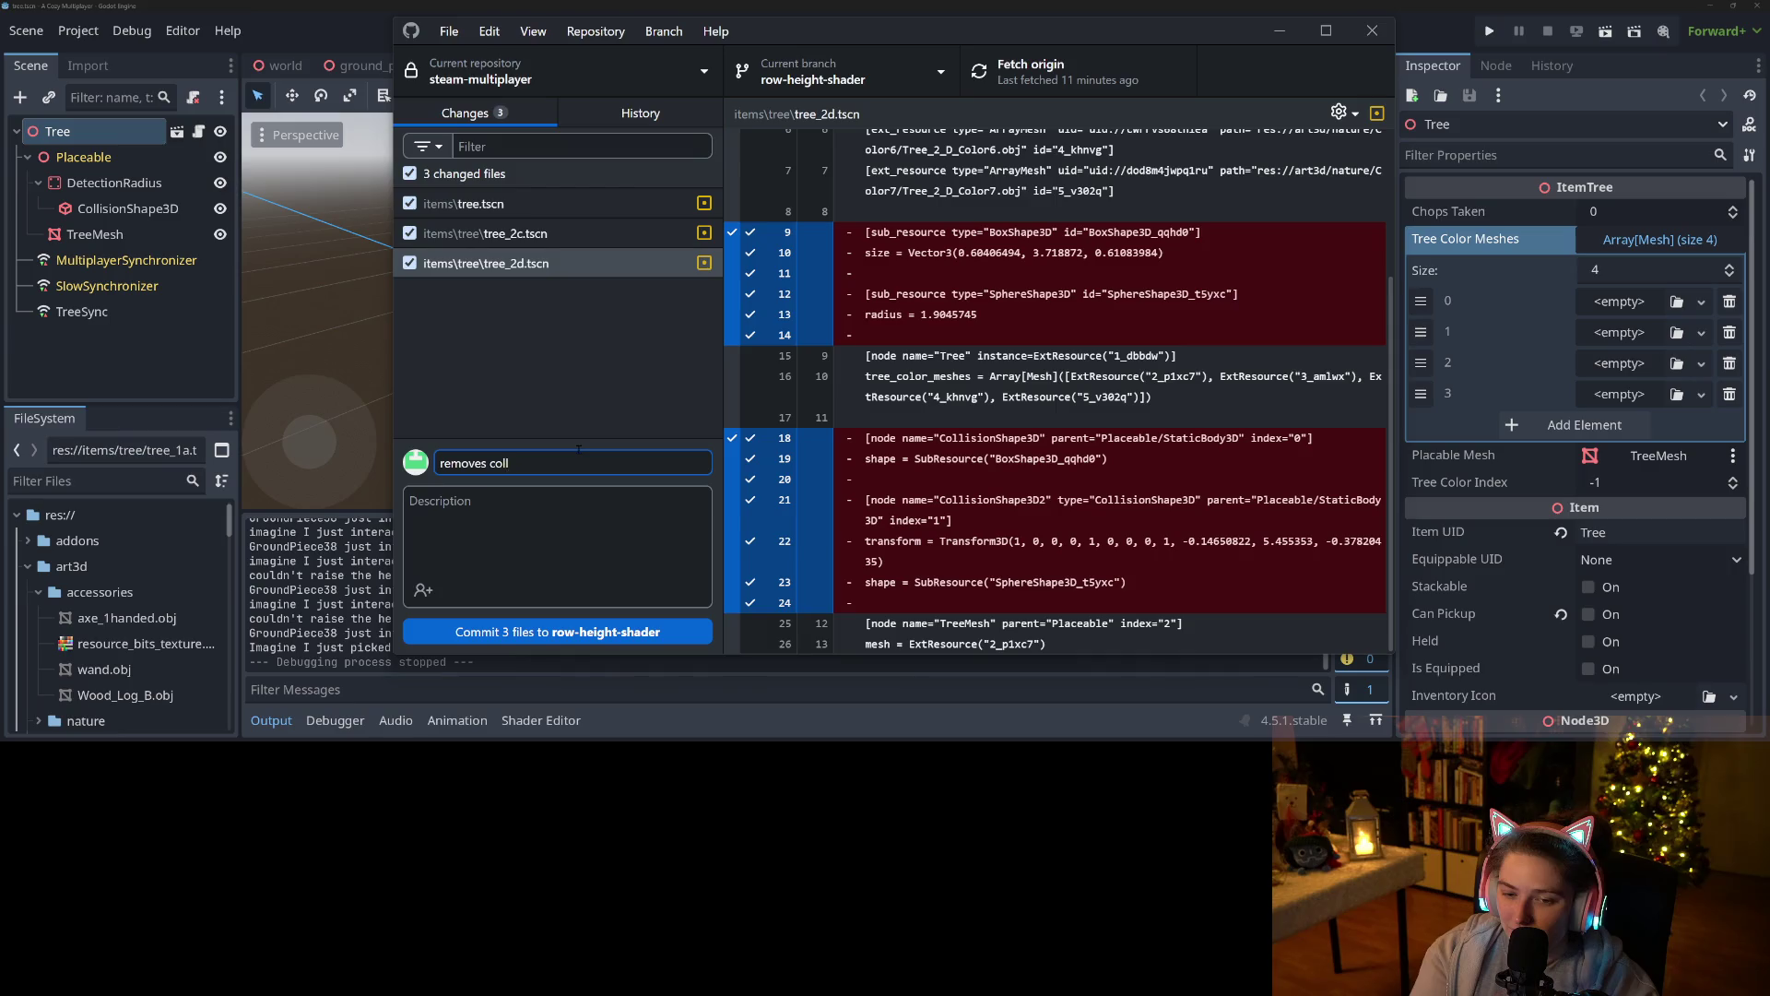
pyautogui.press('BackSpace')
pyautogui.write('player')
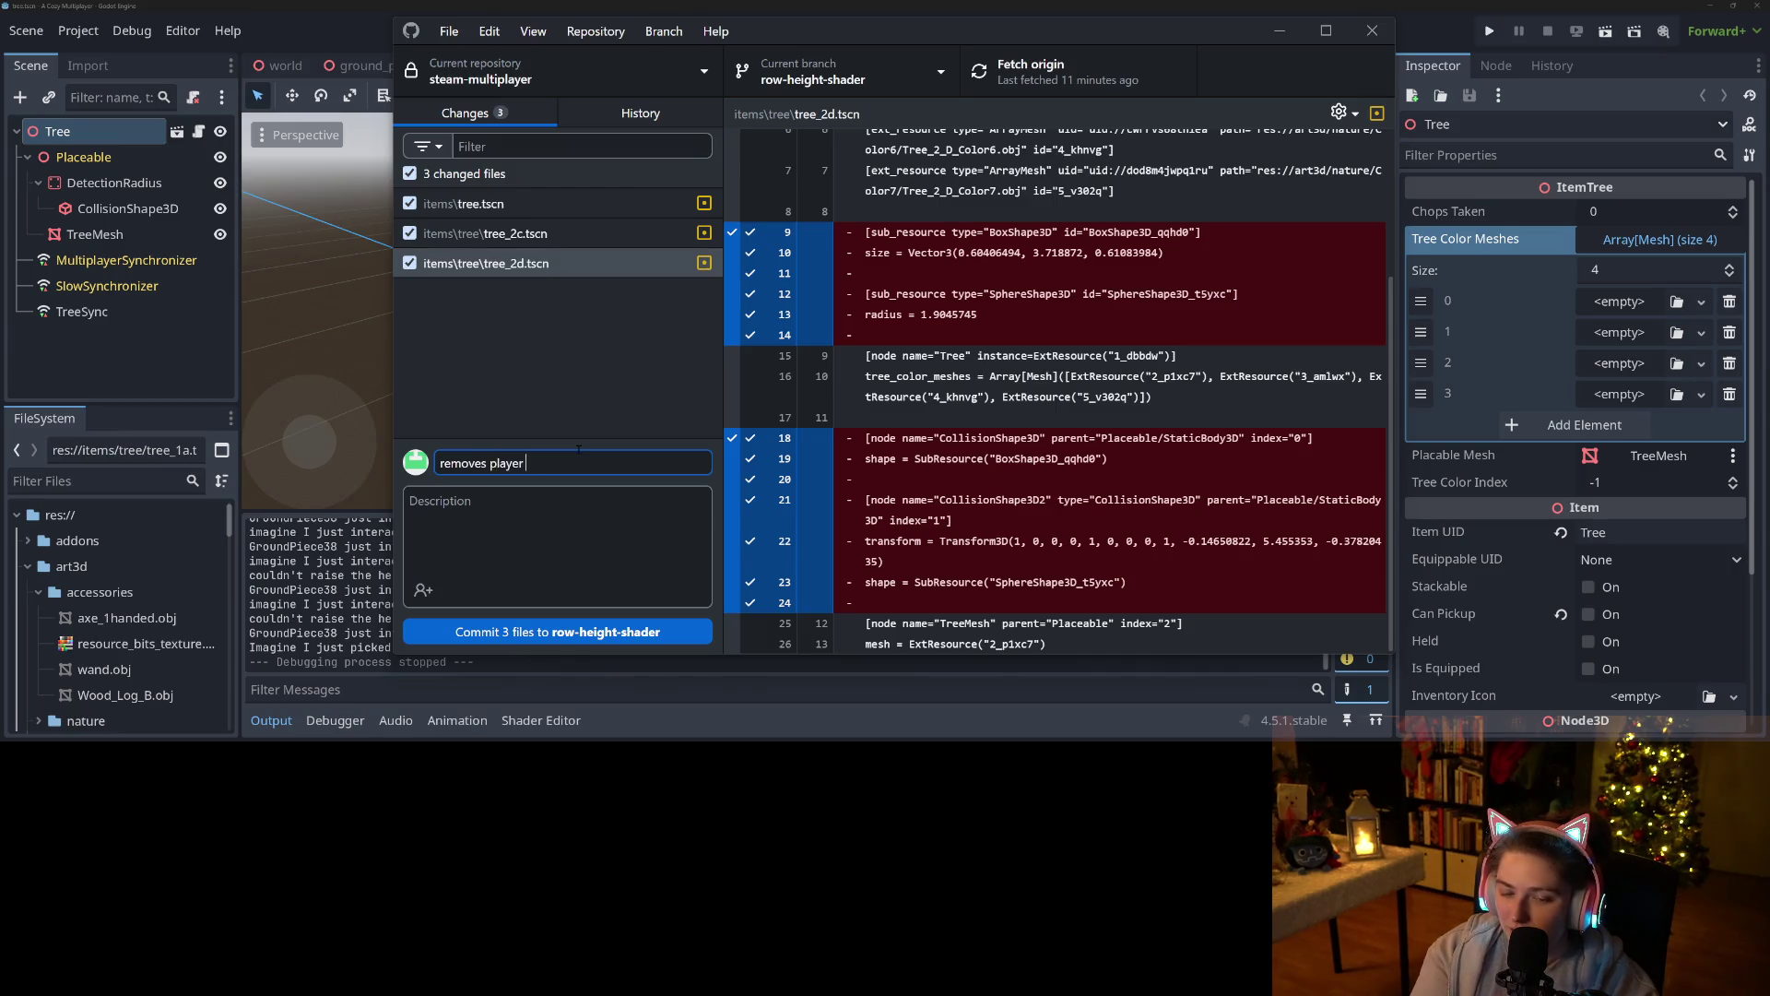
pyautogui.write(' collision from ')
pyautogui.write('trees')
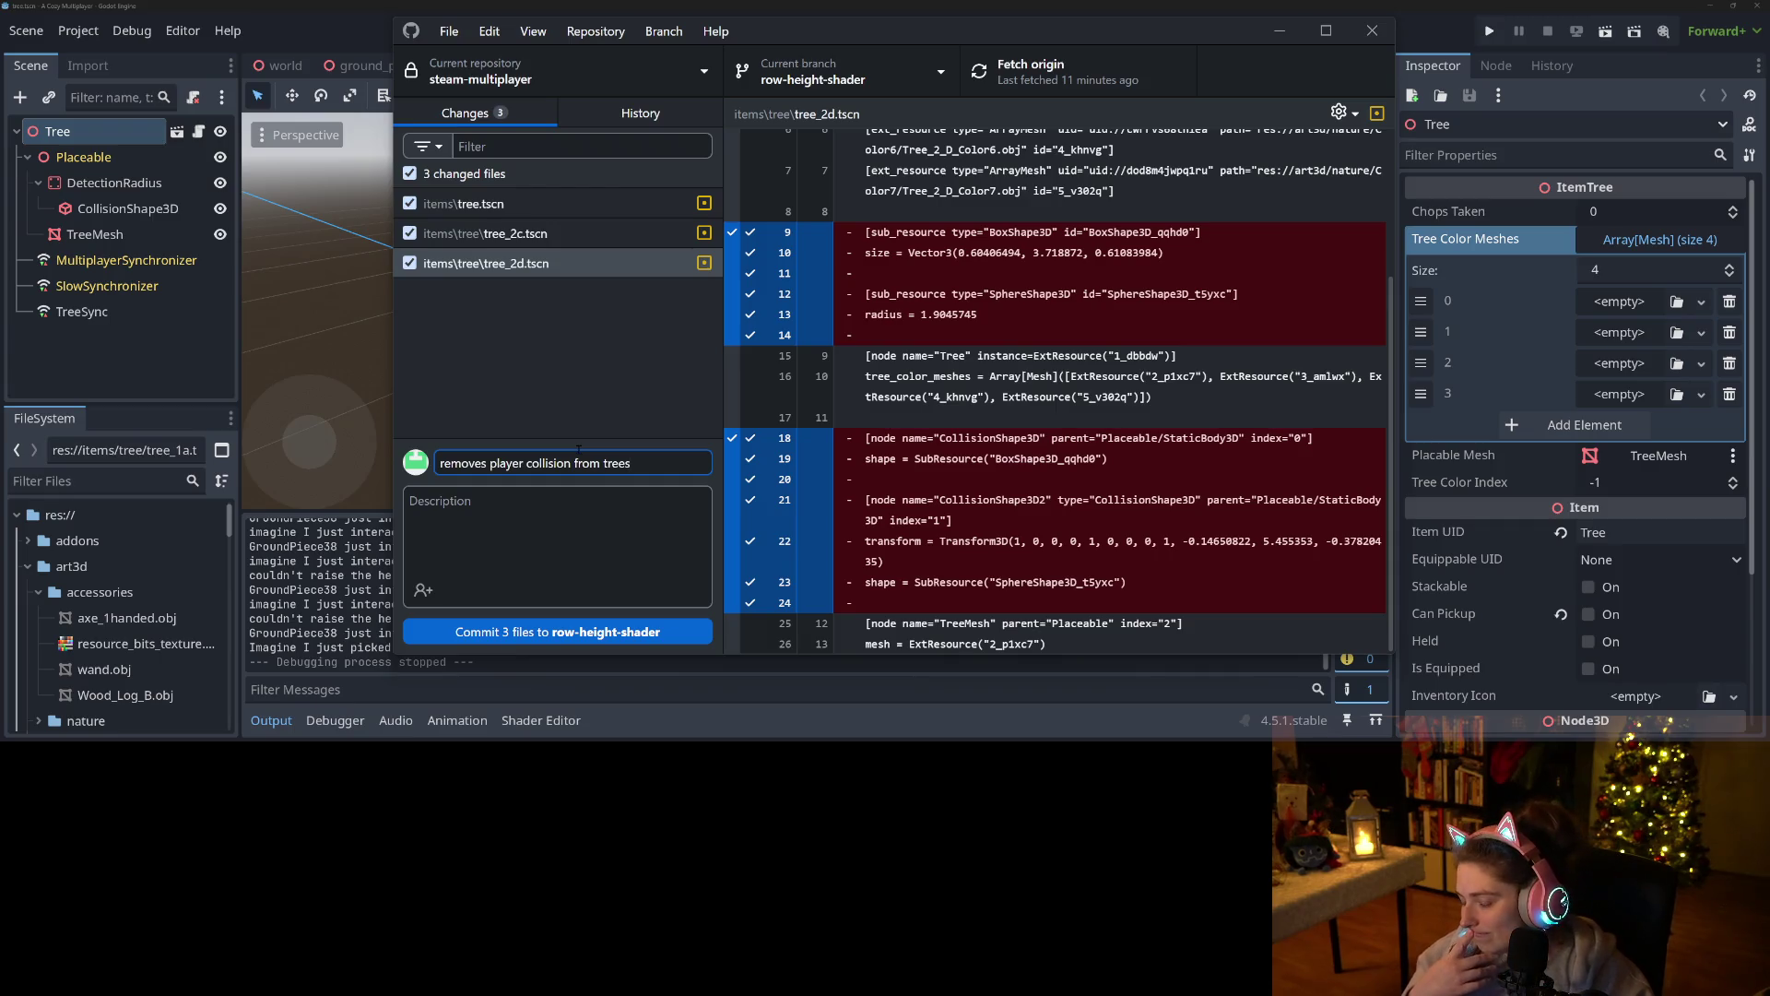
pyautogui.click(643, 627)
# Push the commit to origin and return to the Godot editor.
pyautogui.click(1280, 308)
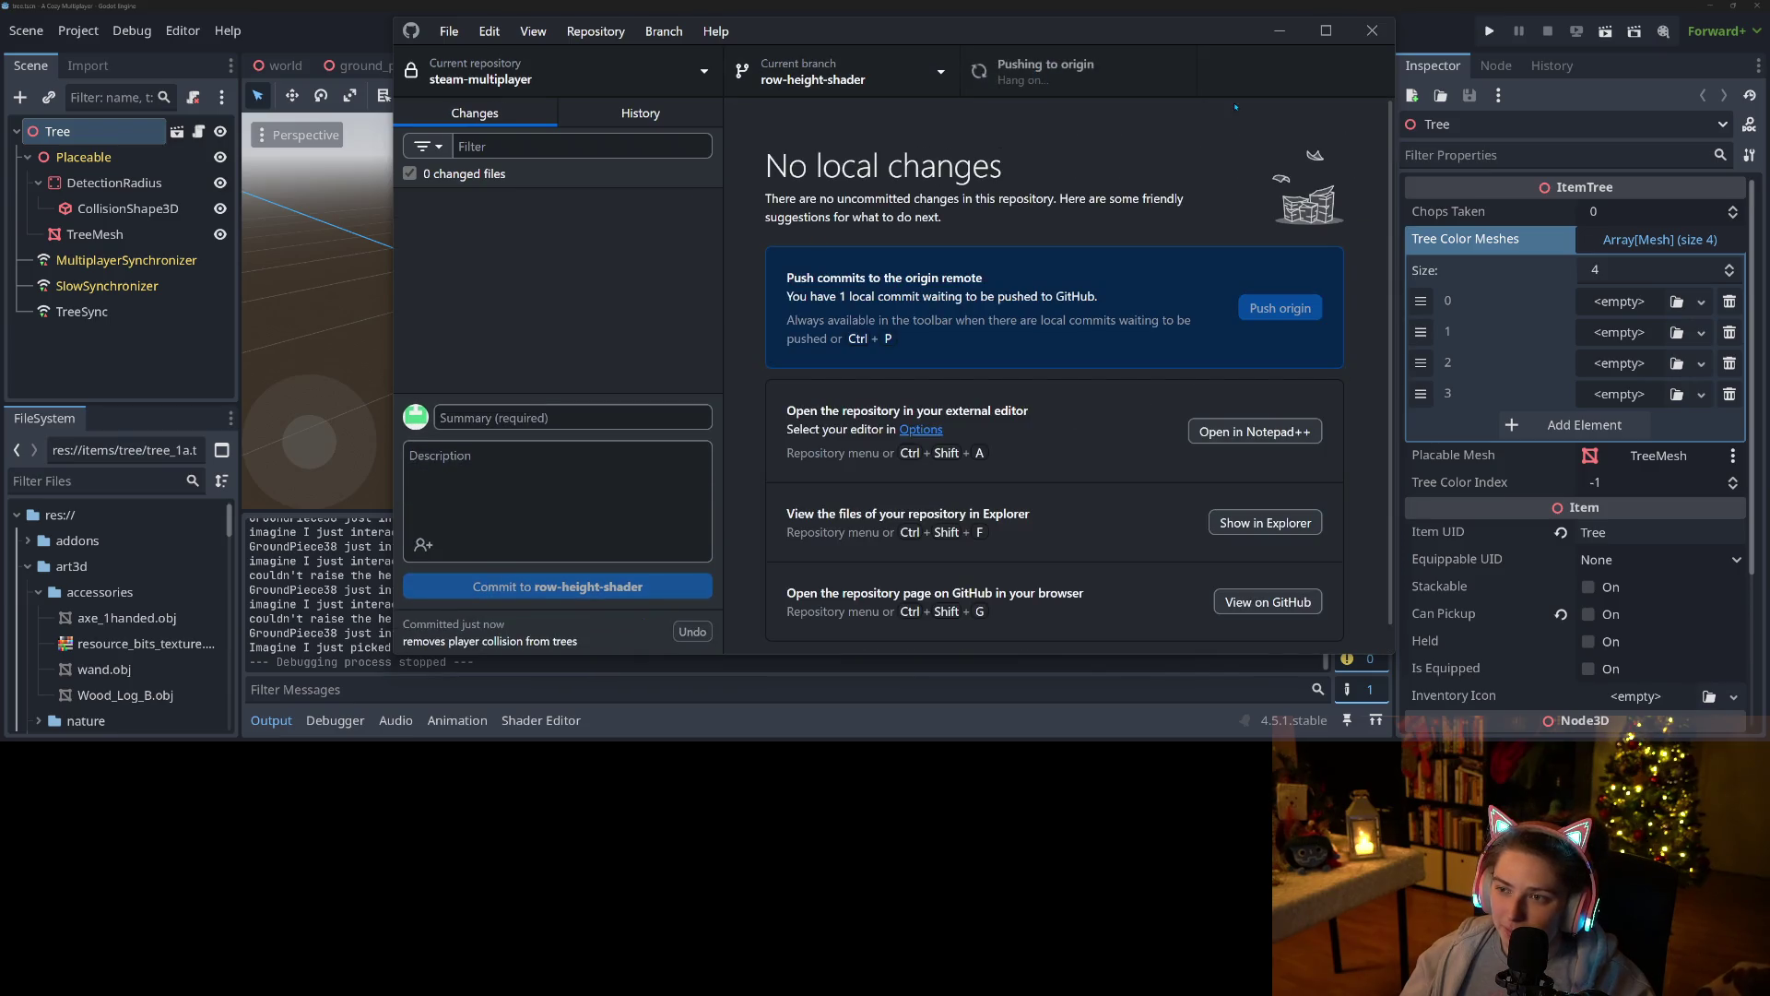
pyautogui.click(1279, 32)
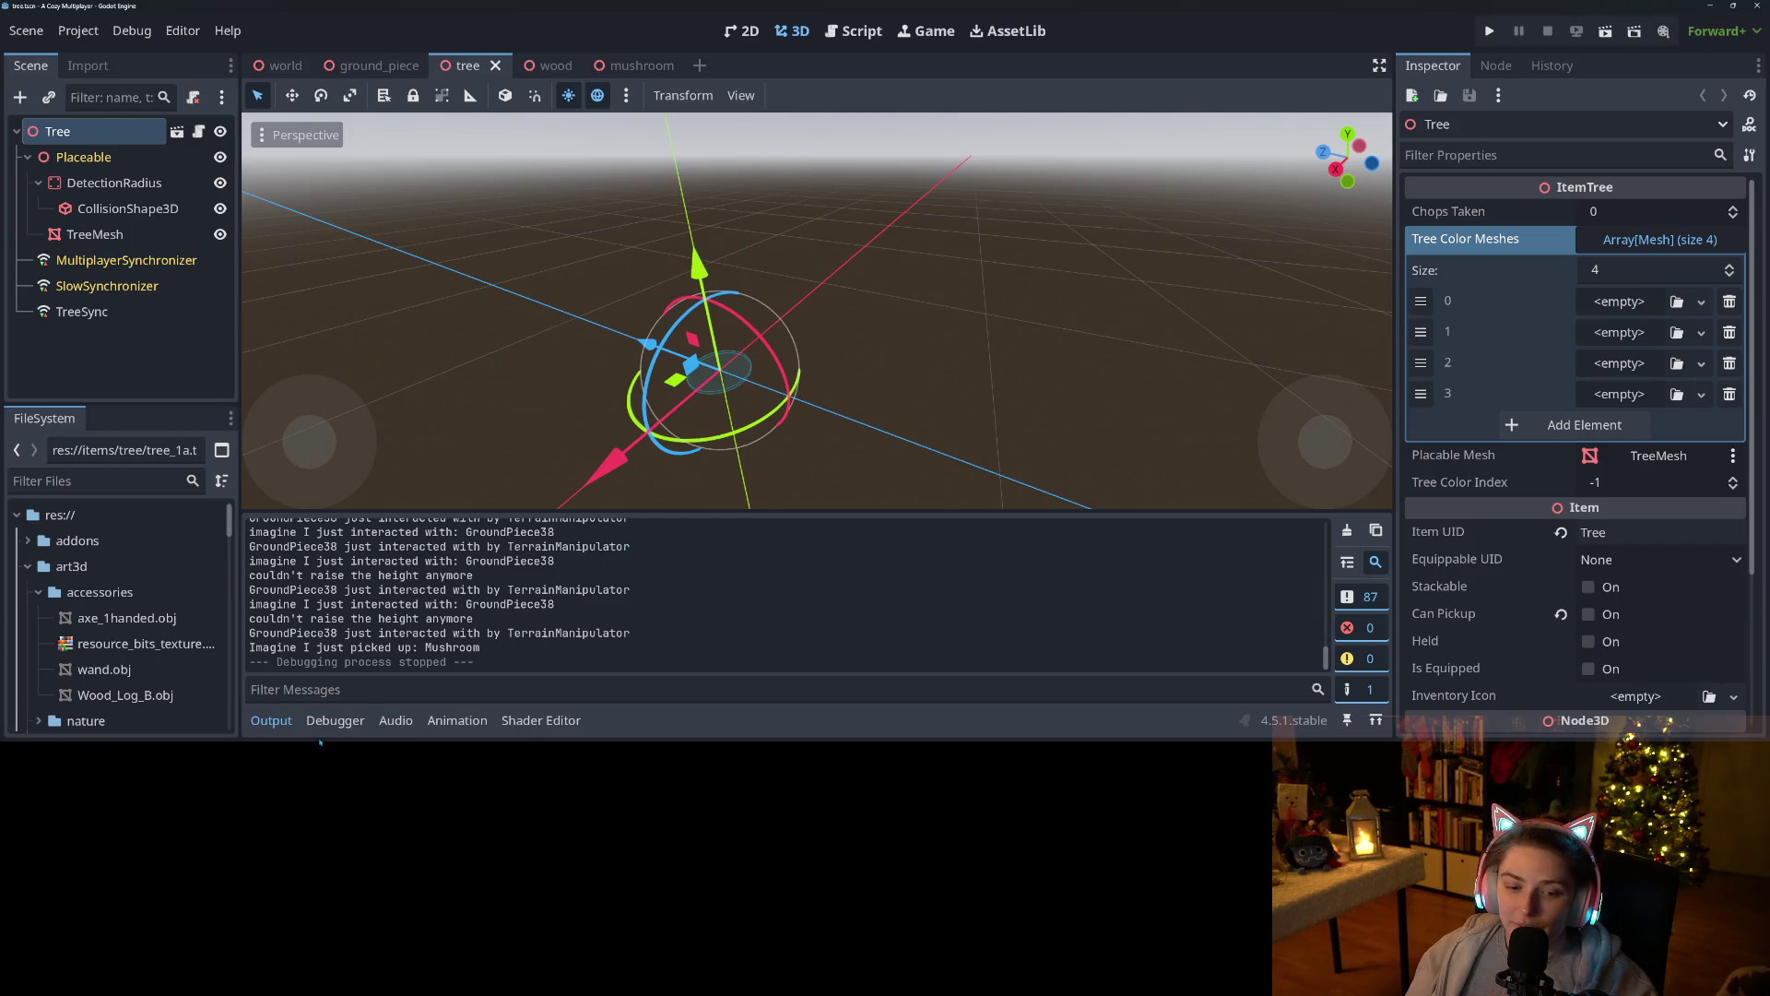
pyautogui.click(273, 722)
pyautogui.click(285, 728)
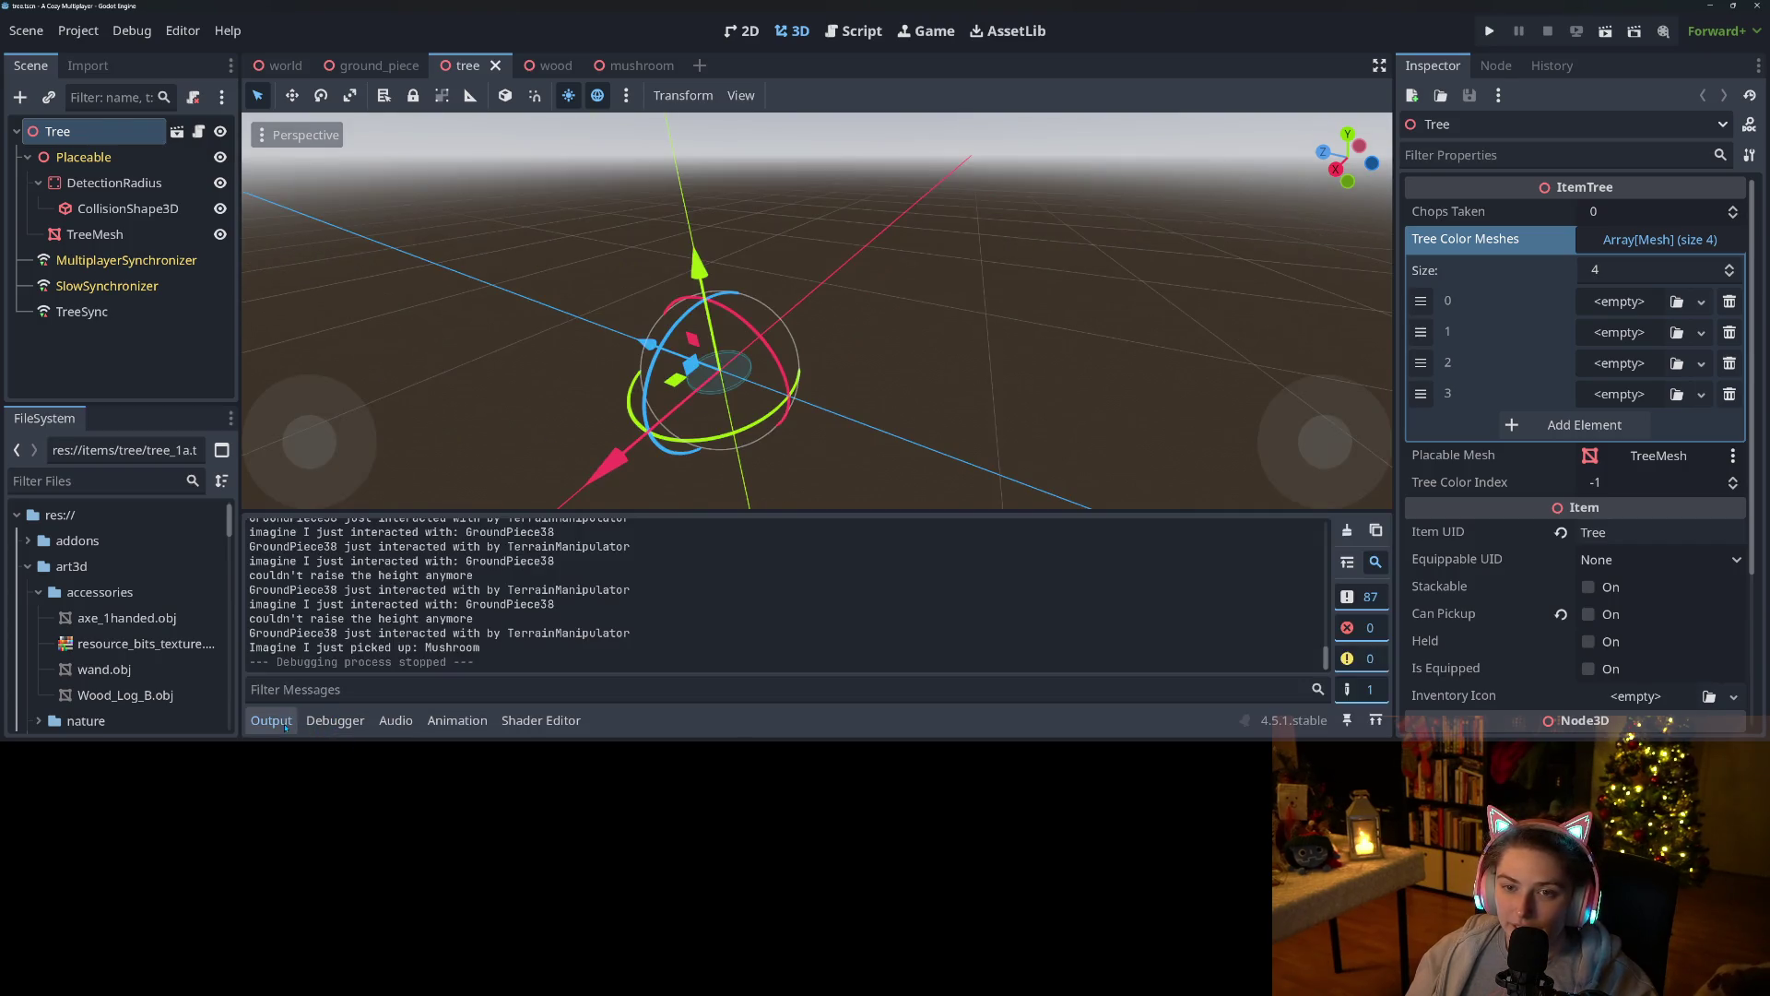
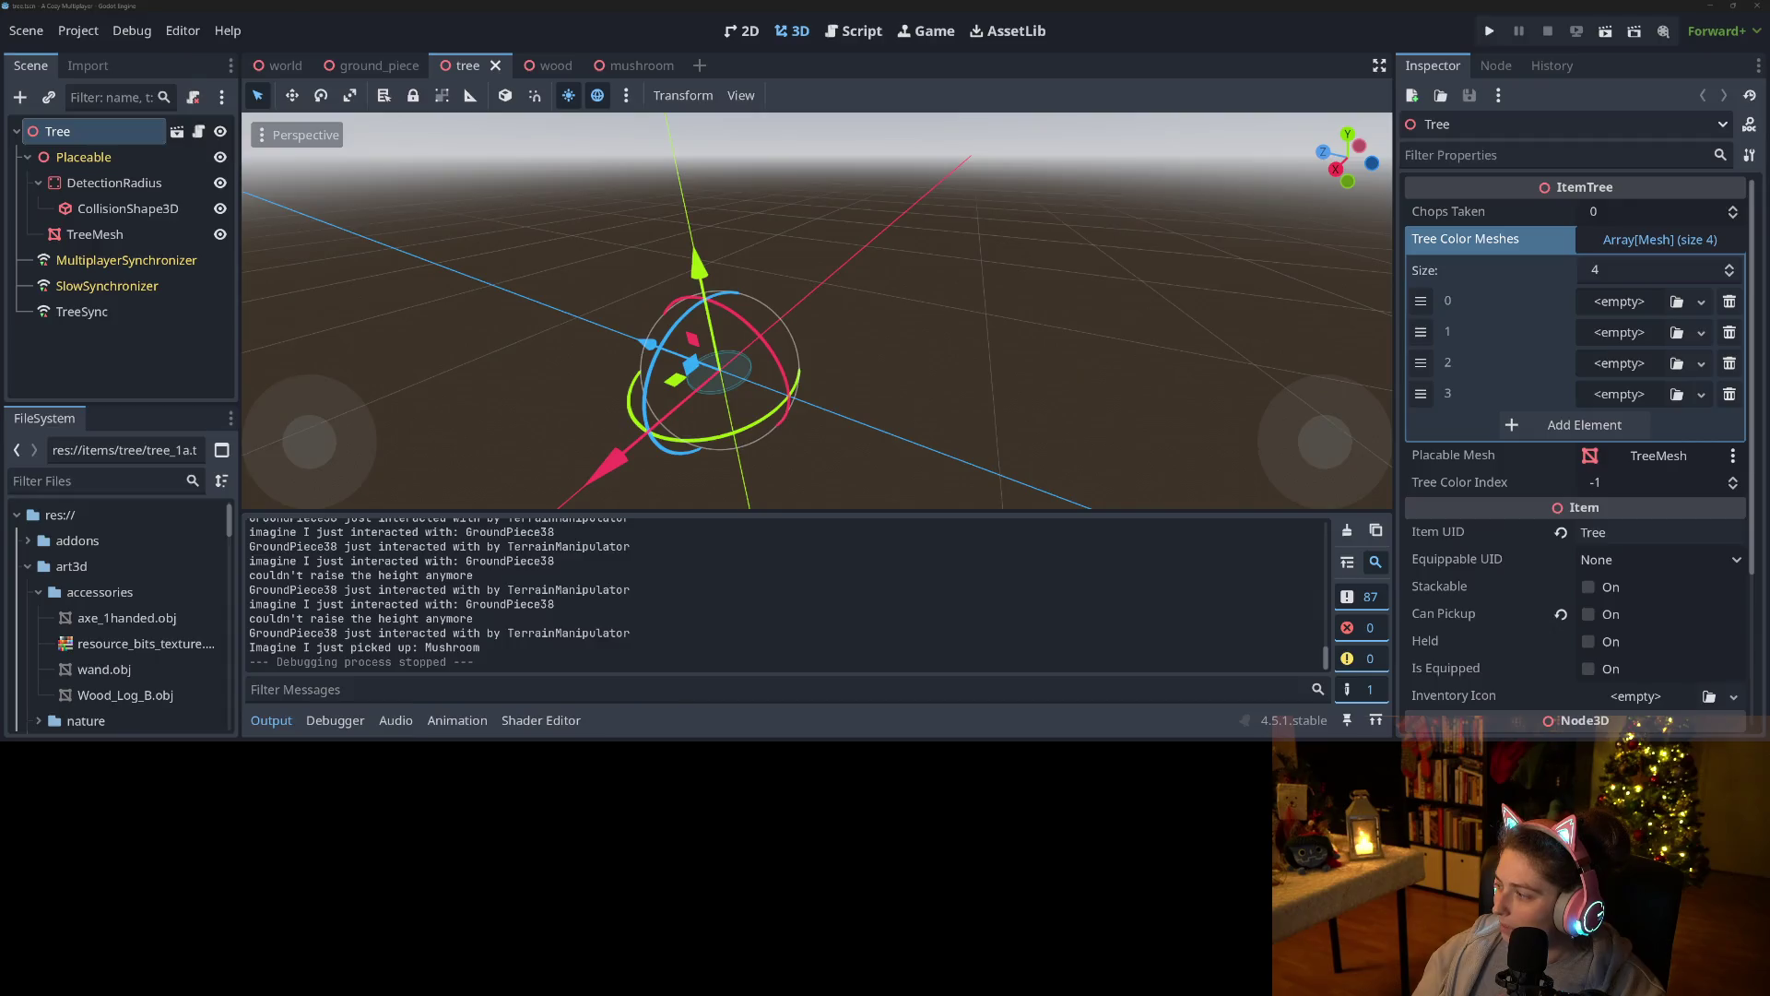
# Launch two debug instances of A Cozy Multiplayer, snap them left and right, and load a save in each.
pyautogui.hotkey('alt', 'Tab')
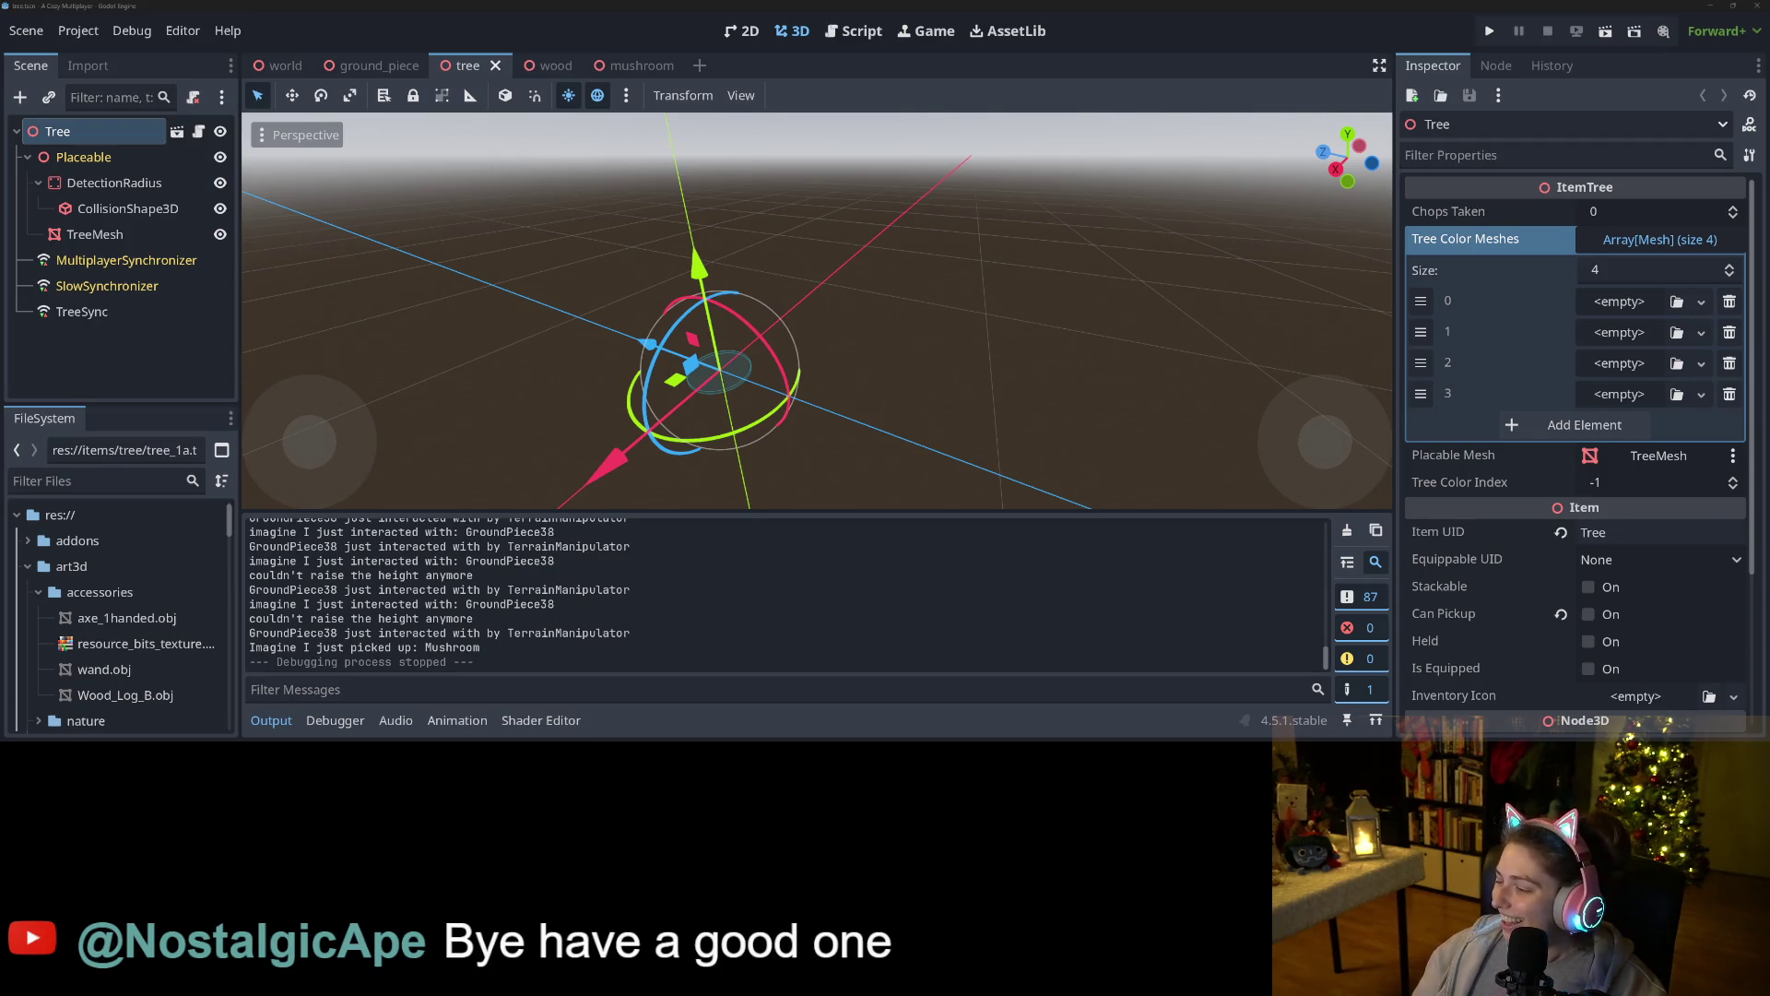
pyautogui.click(1489, 31)
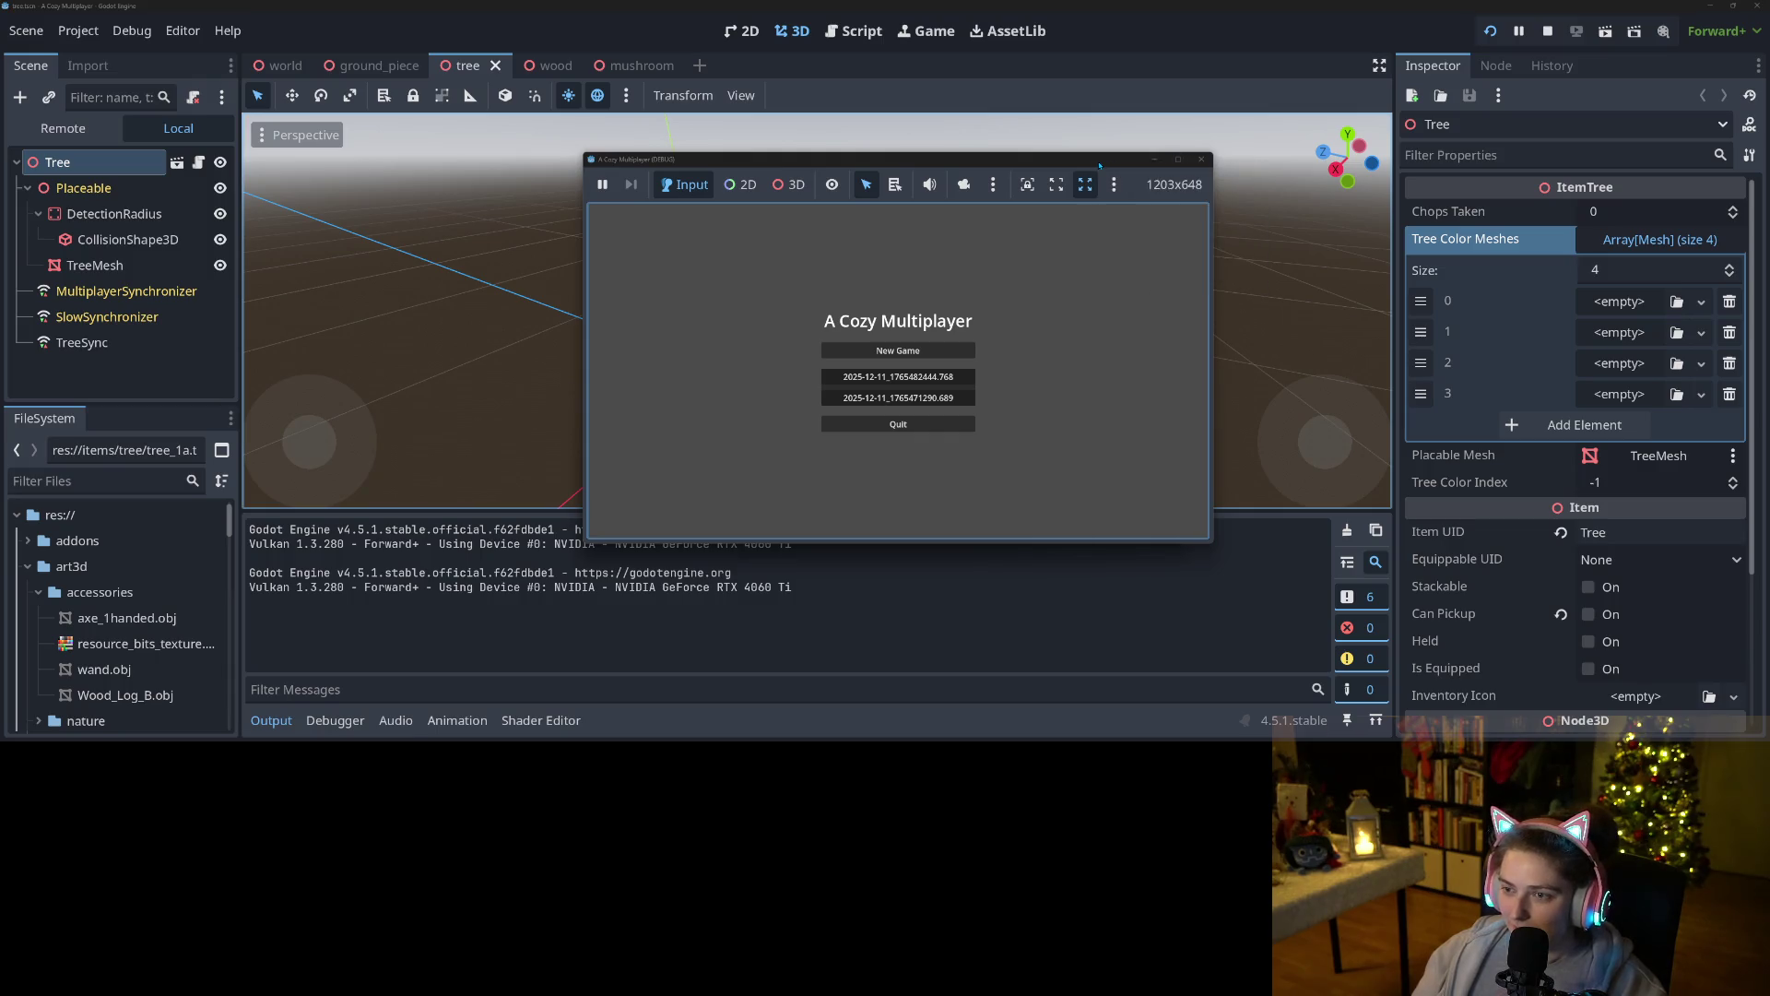
pyautogui.press('super+Left')
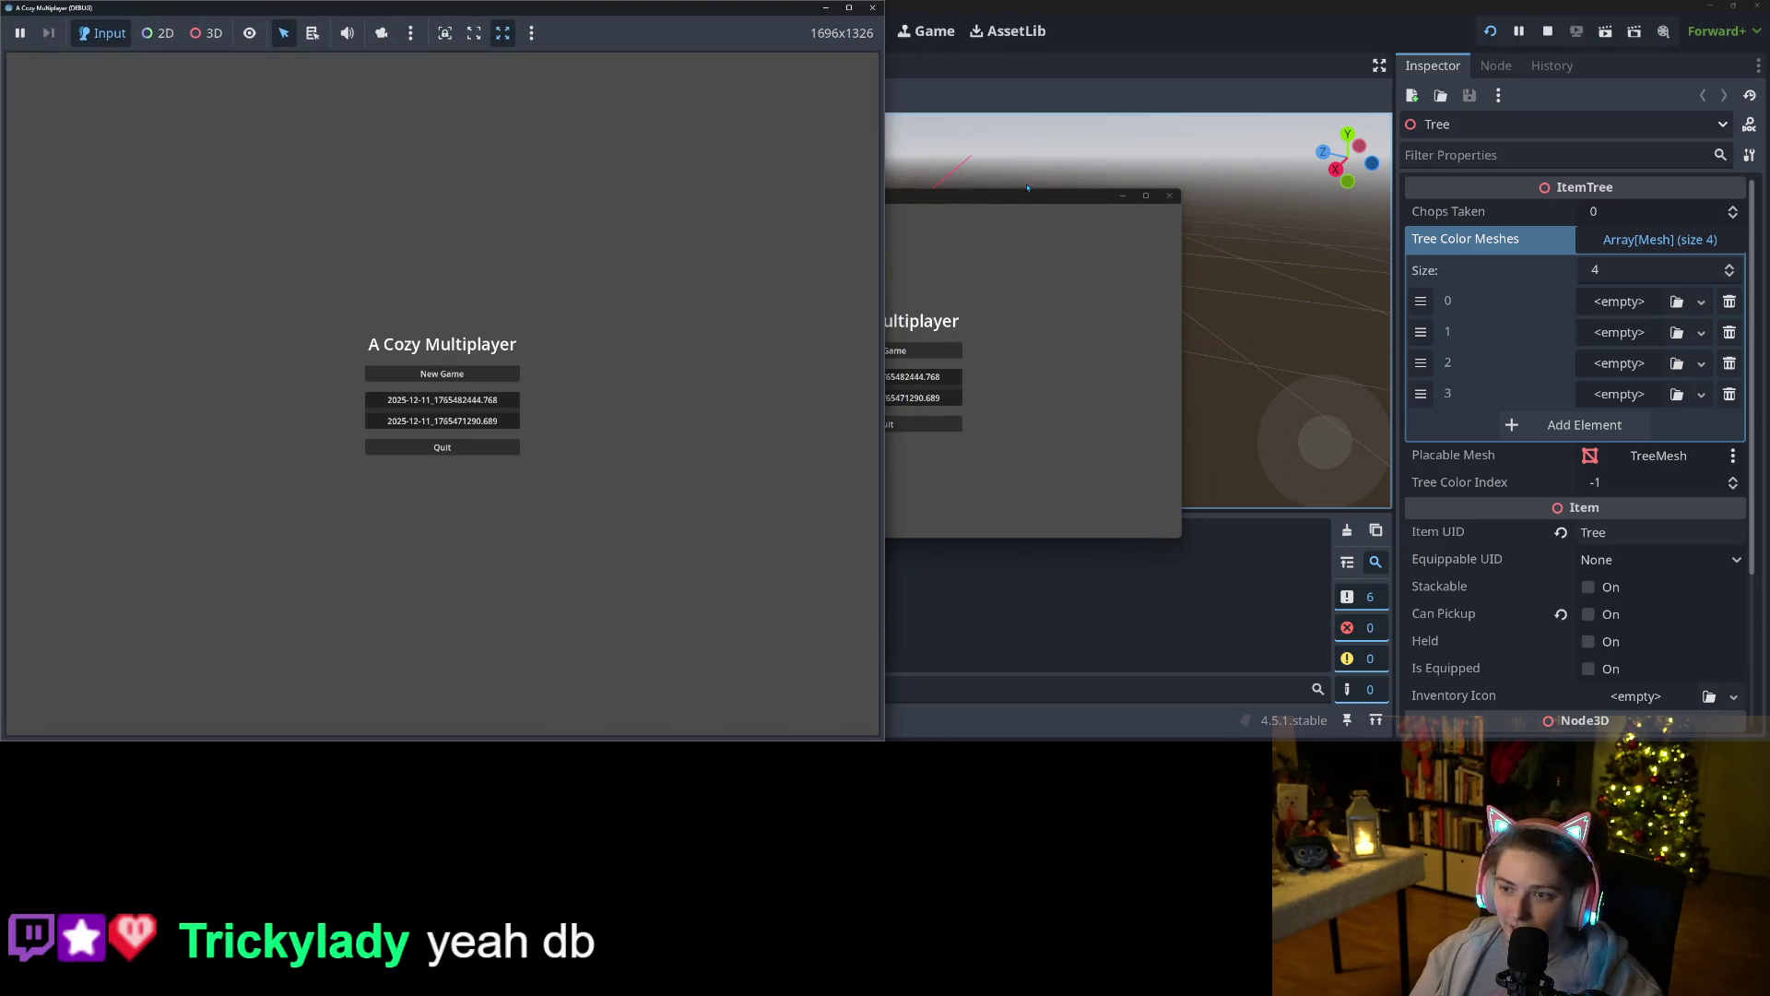
pyautogui.click(1026, 194)
pyautogui.press('super+Right')
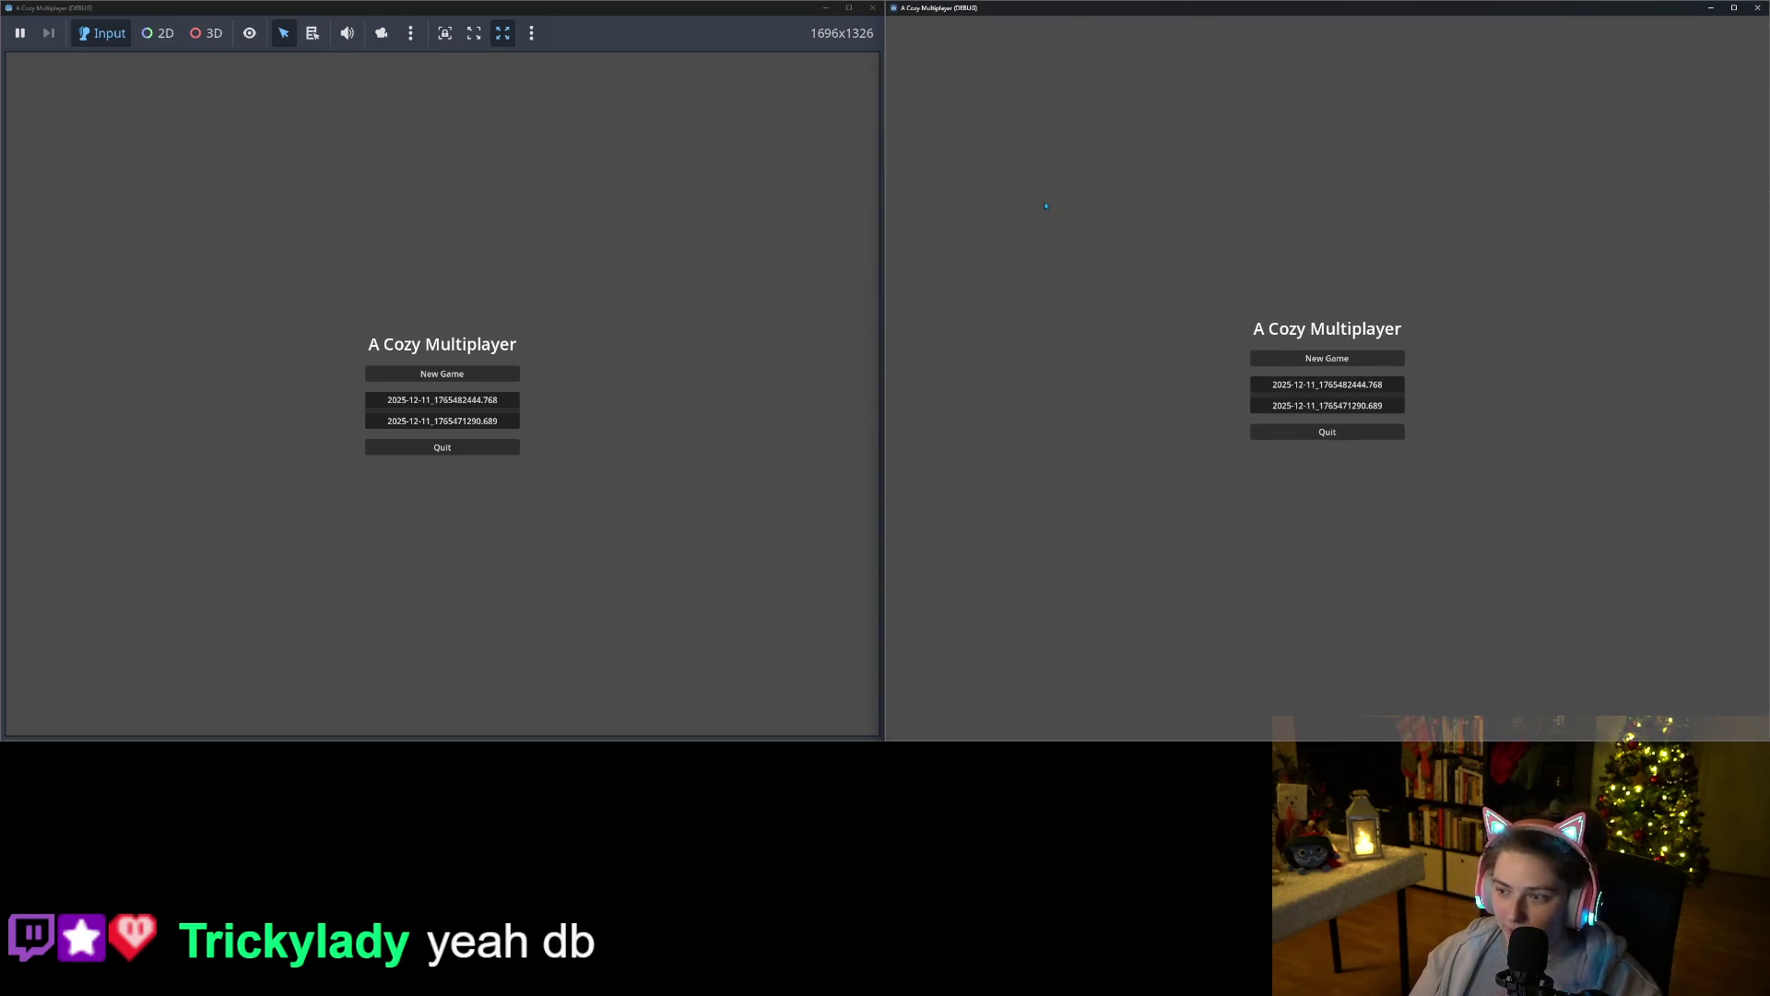
pyautogui.click(442, 399)
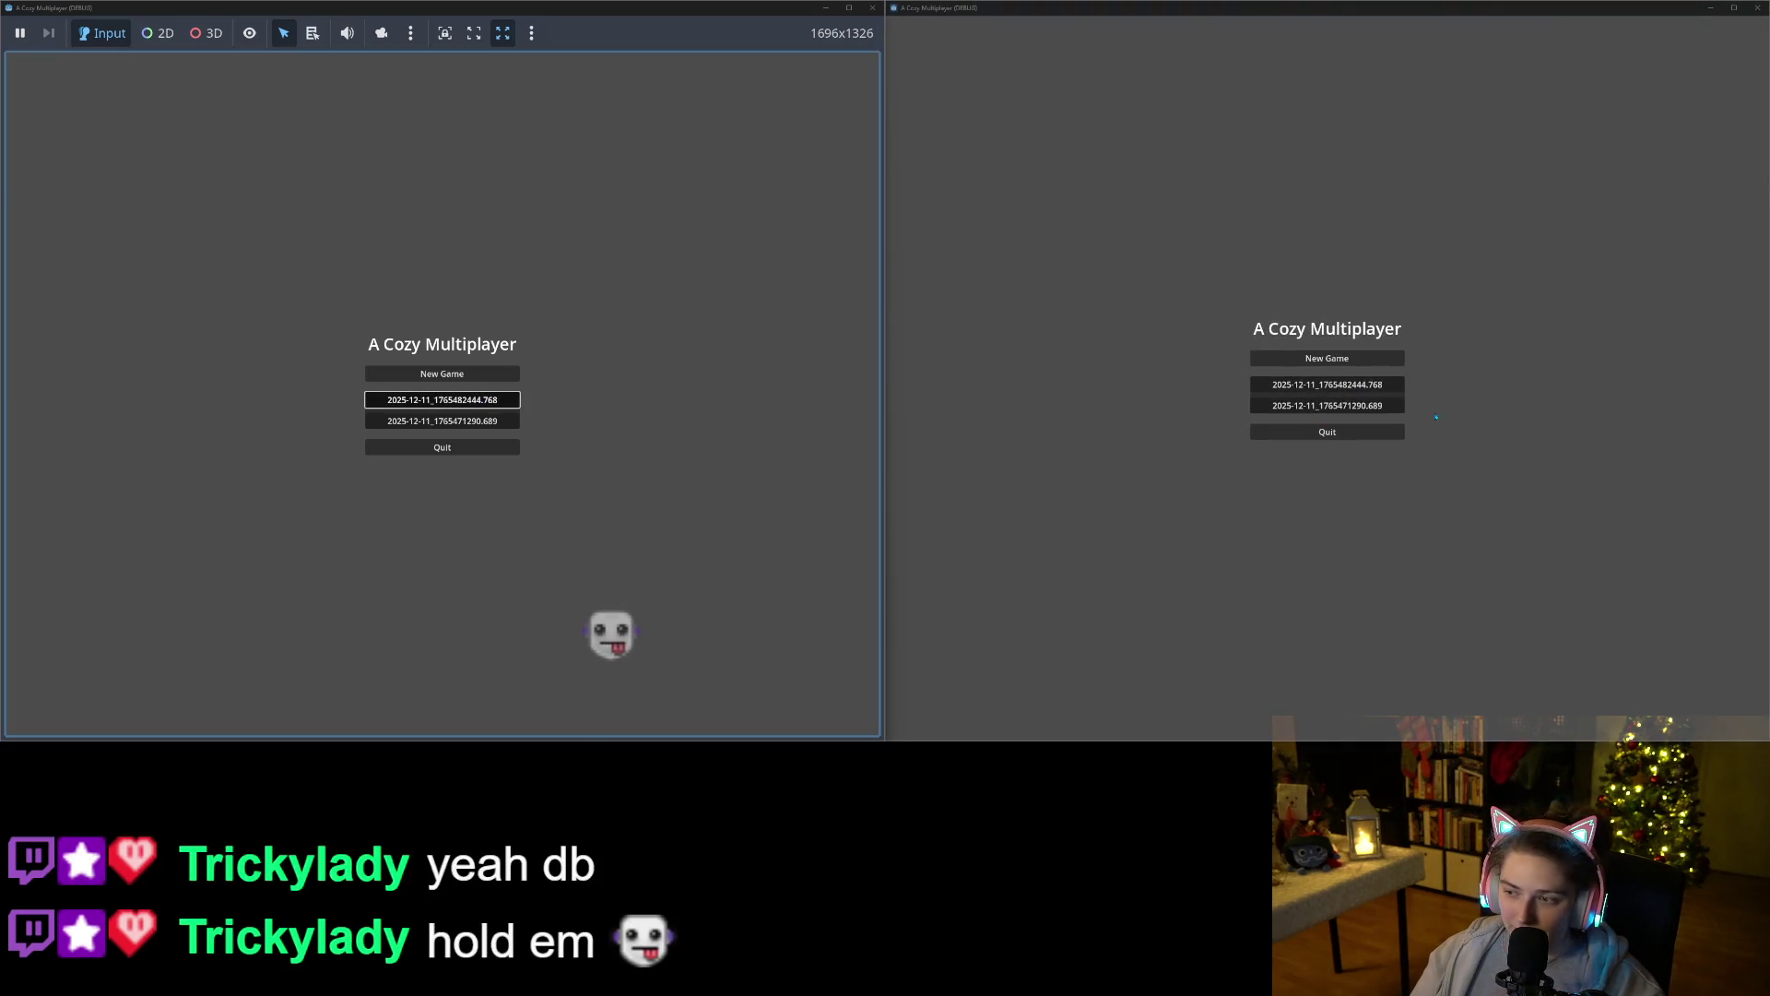
pyautogui.click(1339, 413)
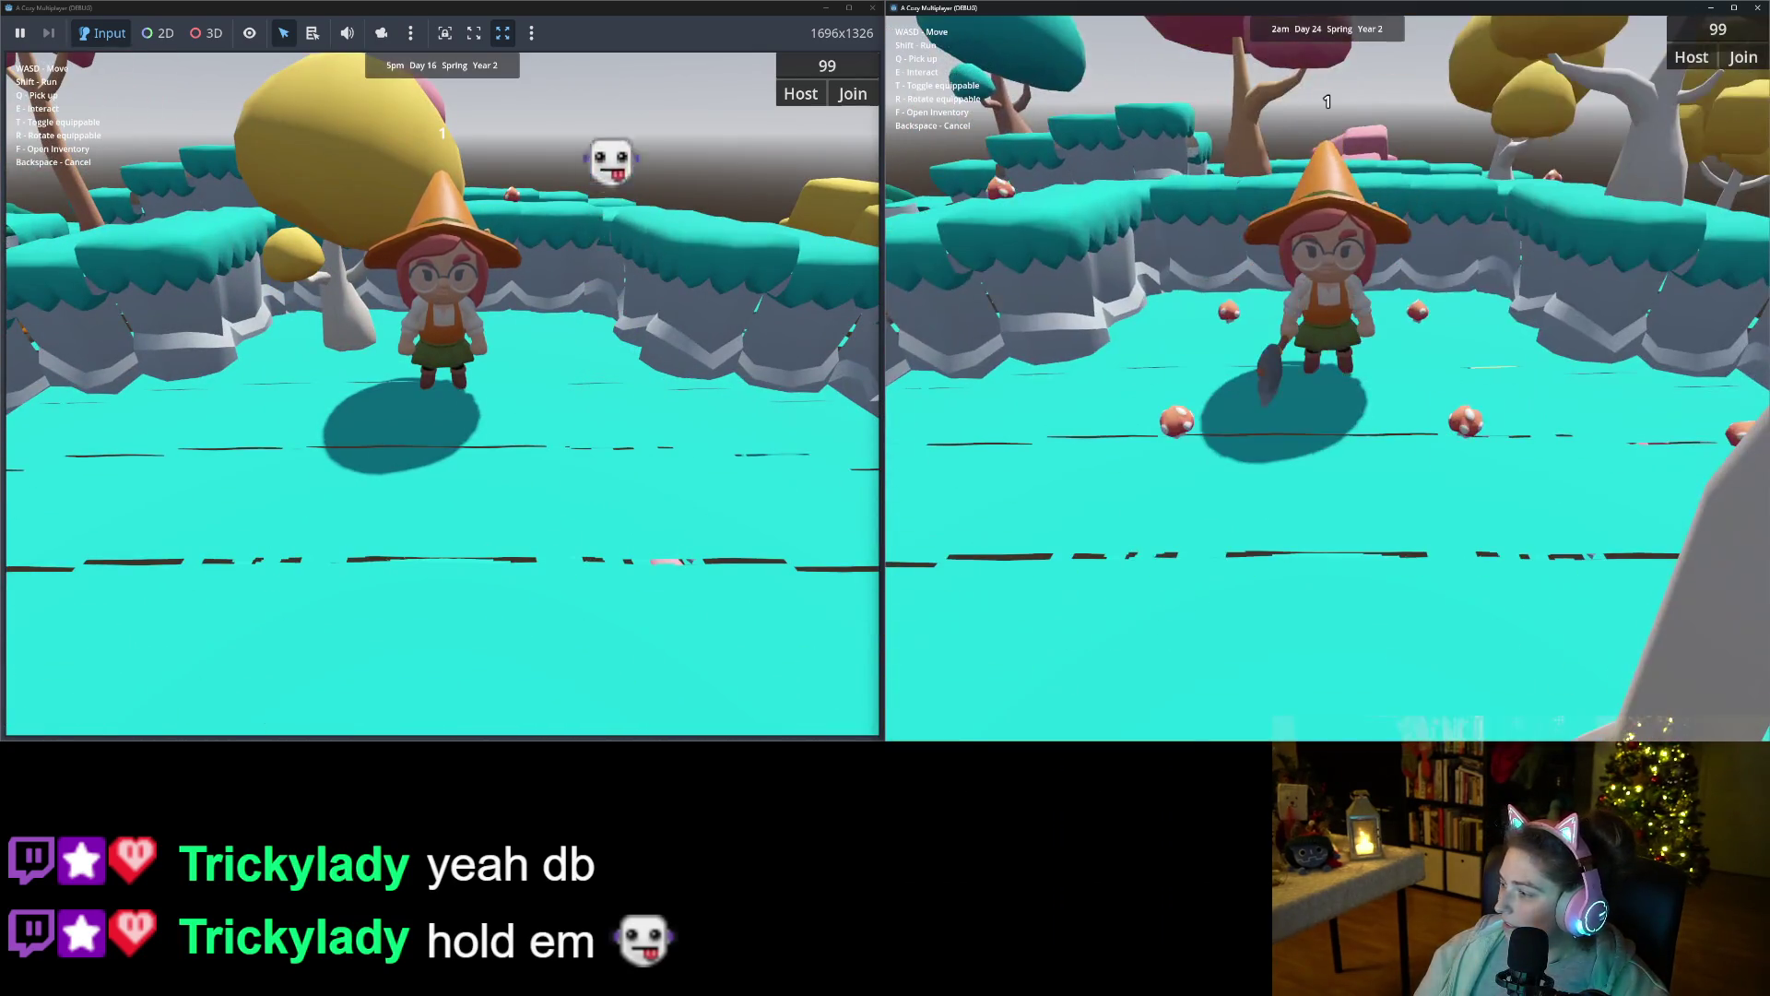
# Host from the left window, join from the right, walk the witch beside the other, and cancel a recording selection.
pyautogui.click(791, 99)
pyautogui.click(1738, 72)
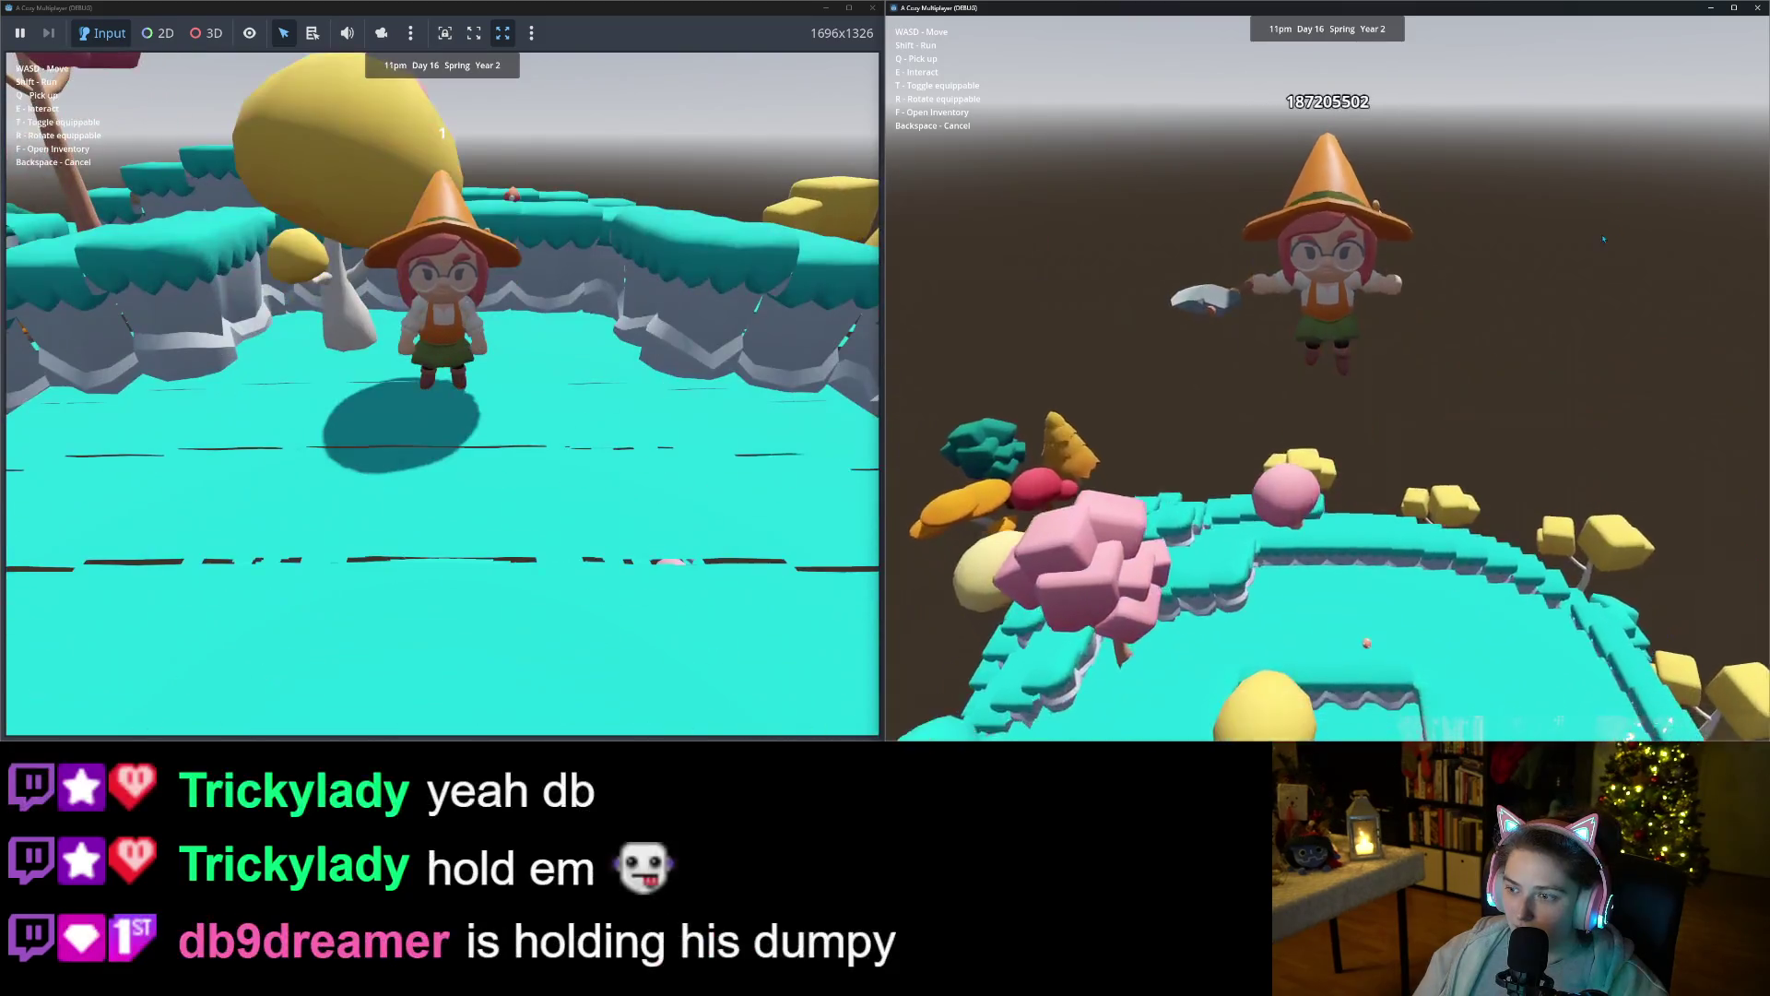
pyautogui.press('s')
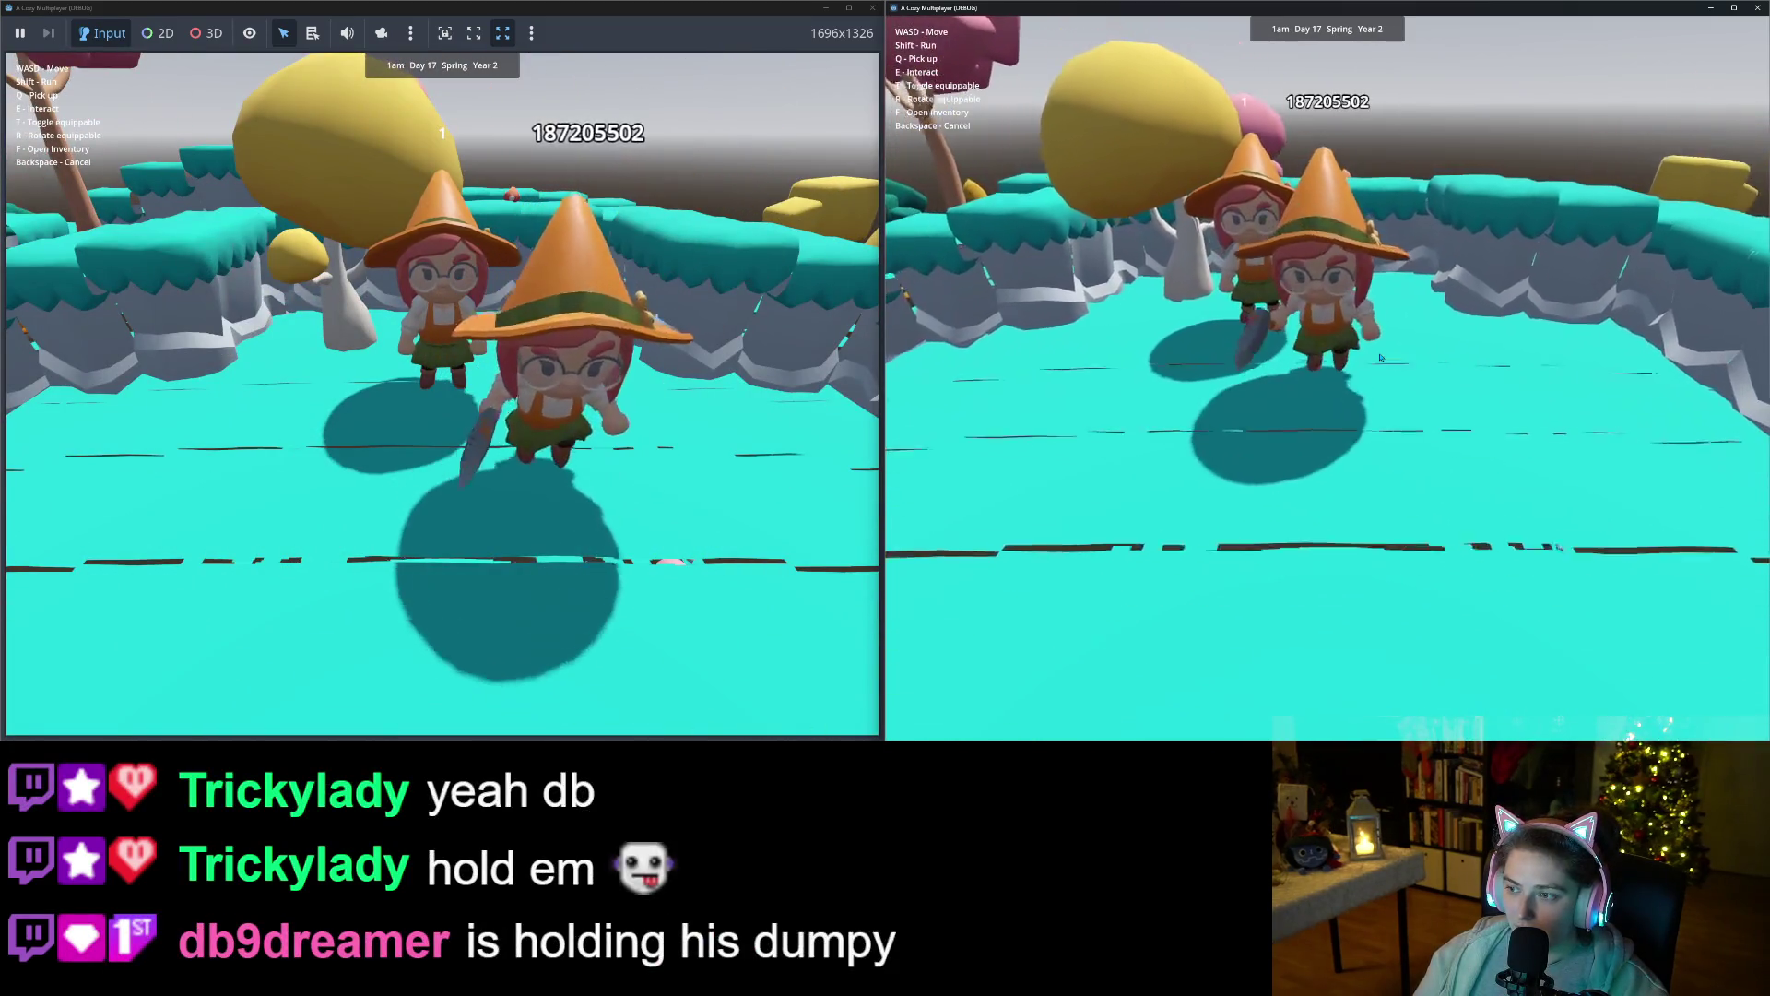
pyautogui.press('w')
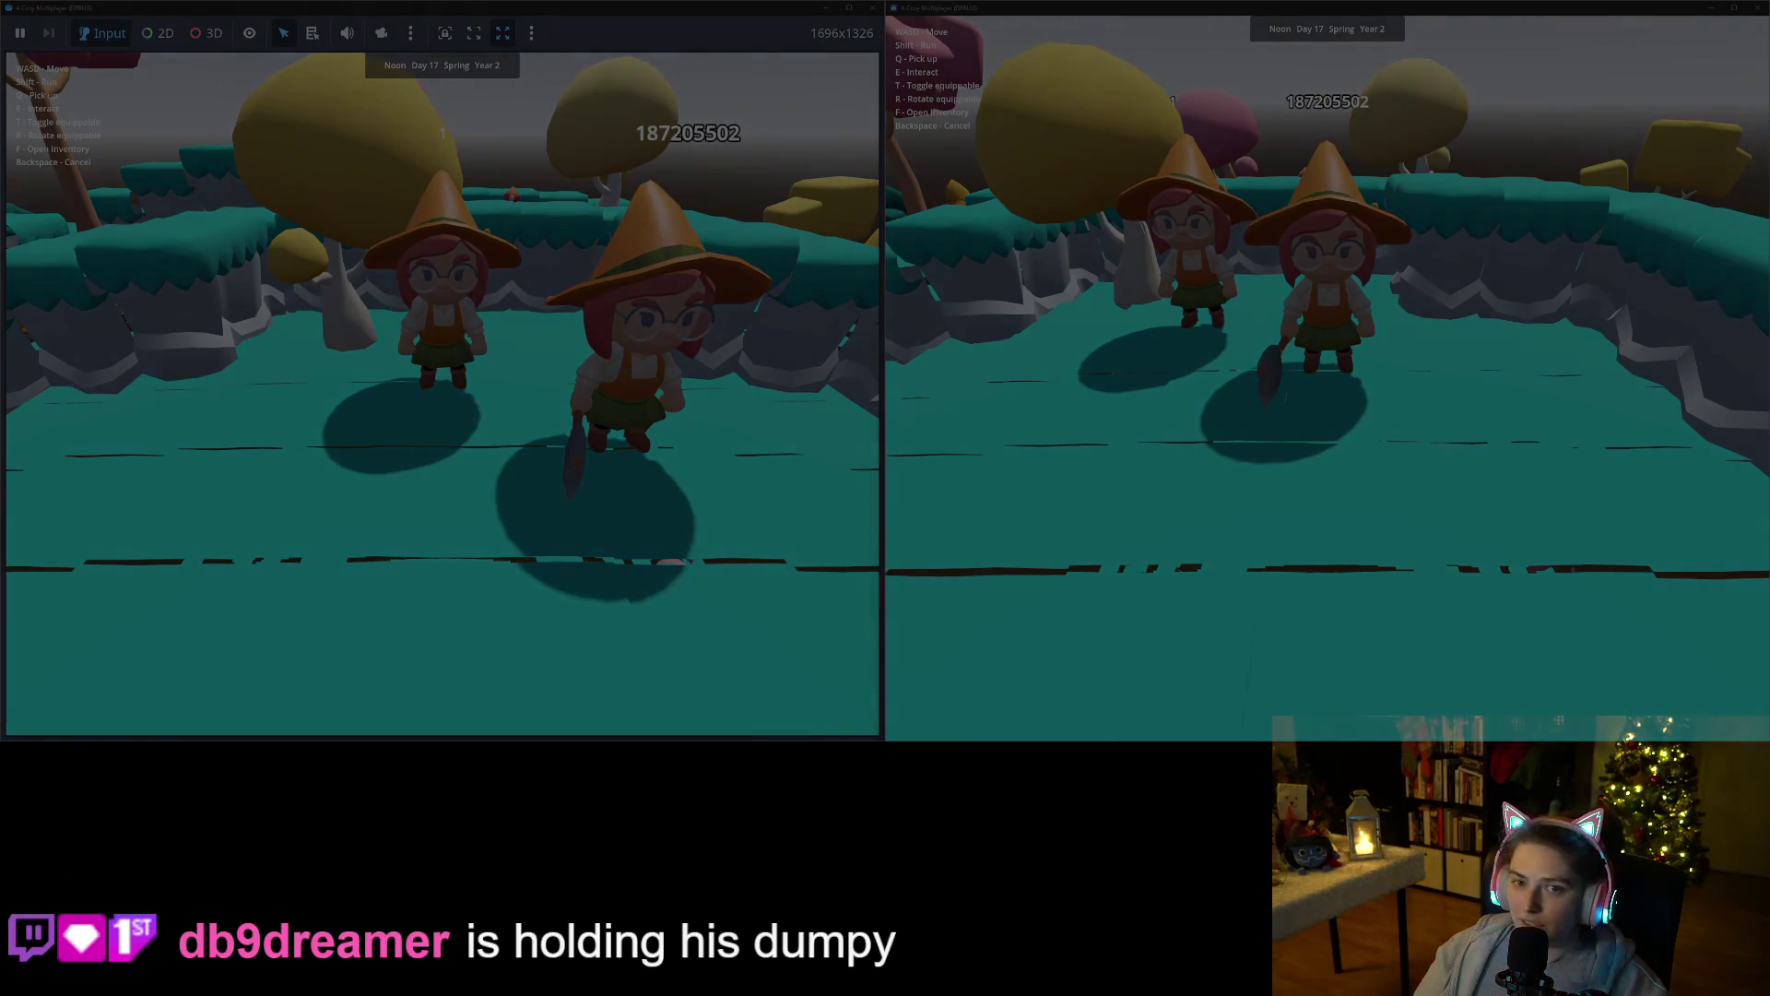
pyautogui.moveTo(0, 0); pyautogui.dragTo(1769, 741)
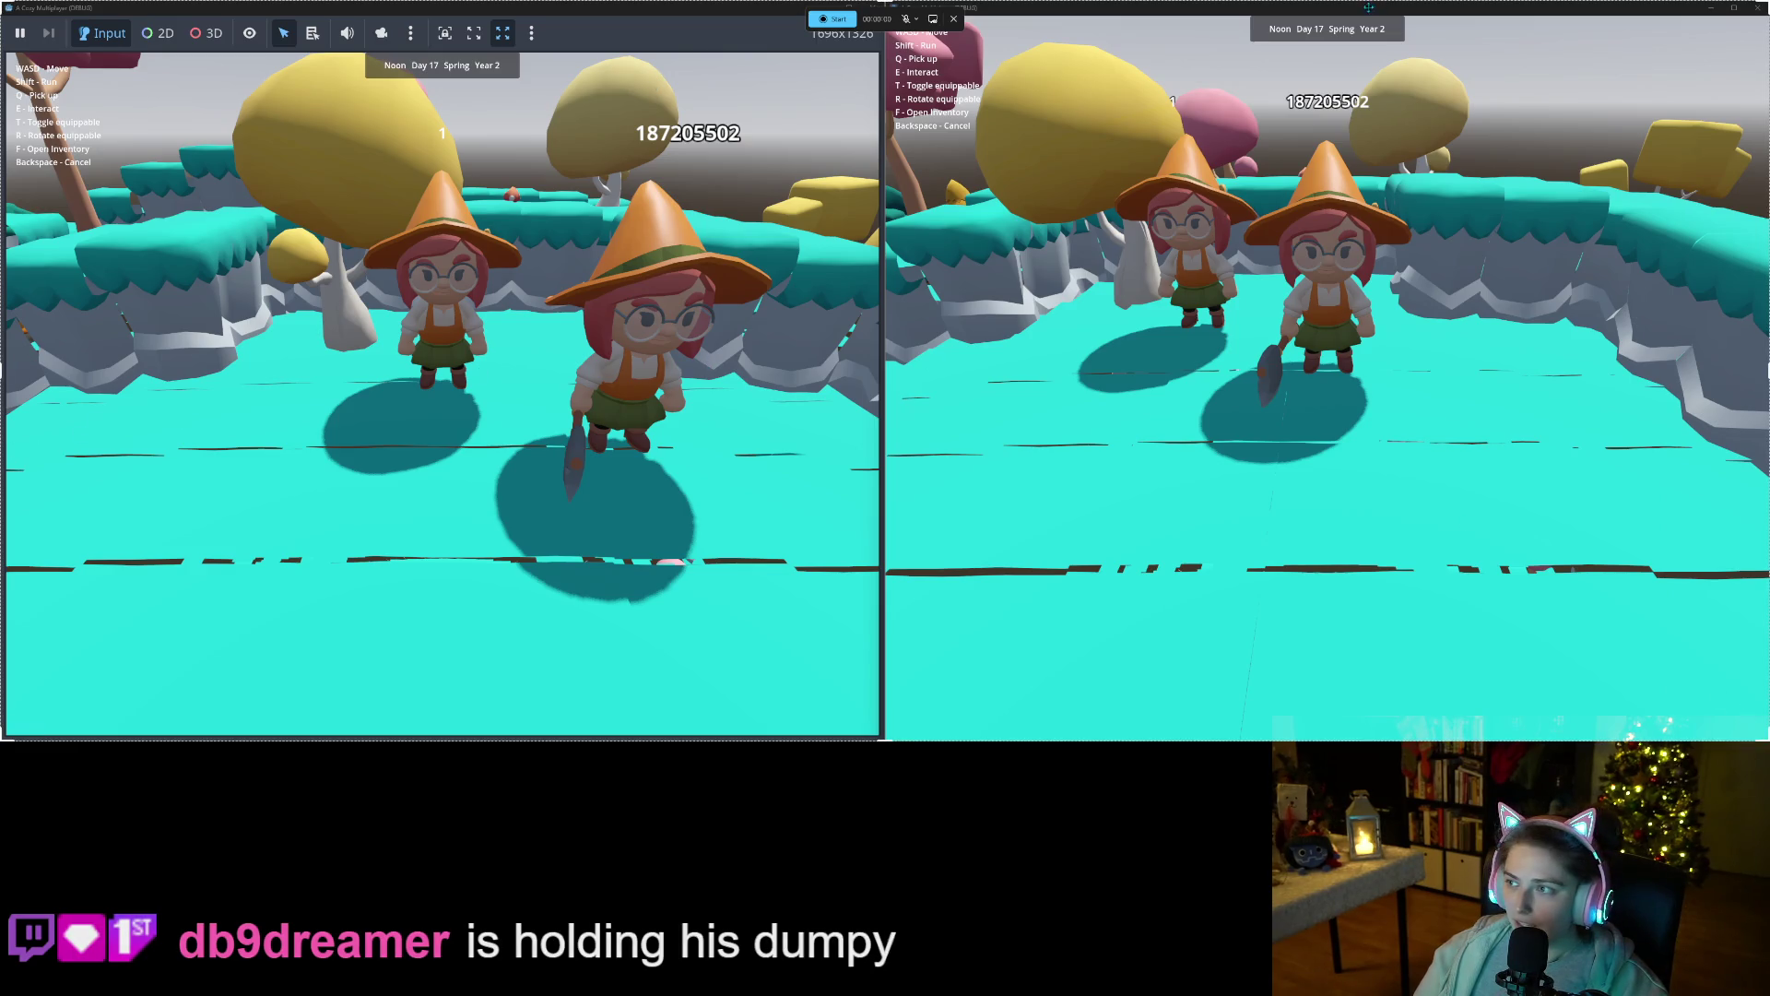
pyautogui.click(954, 18)
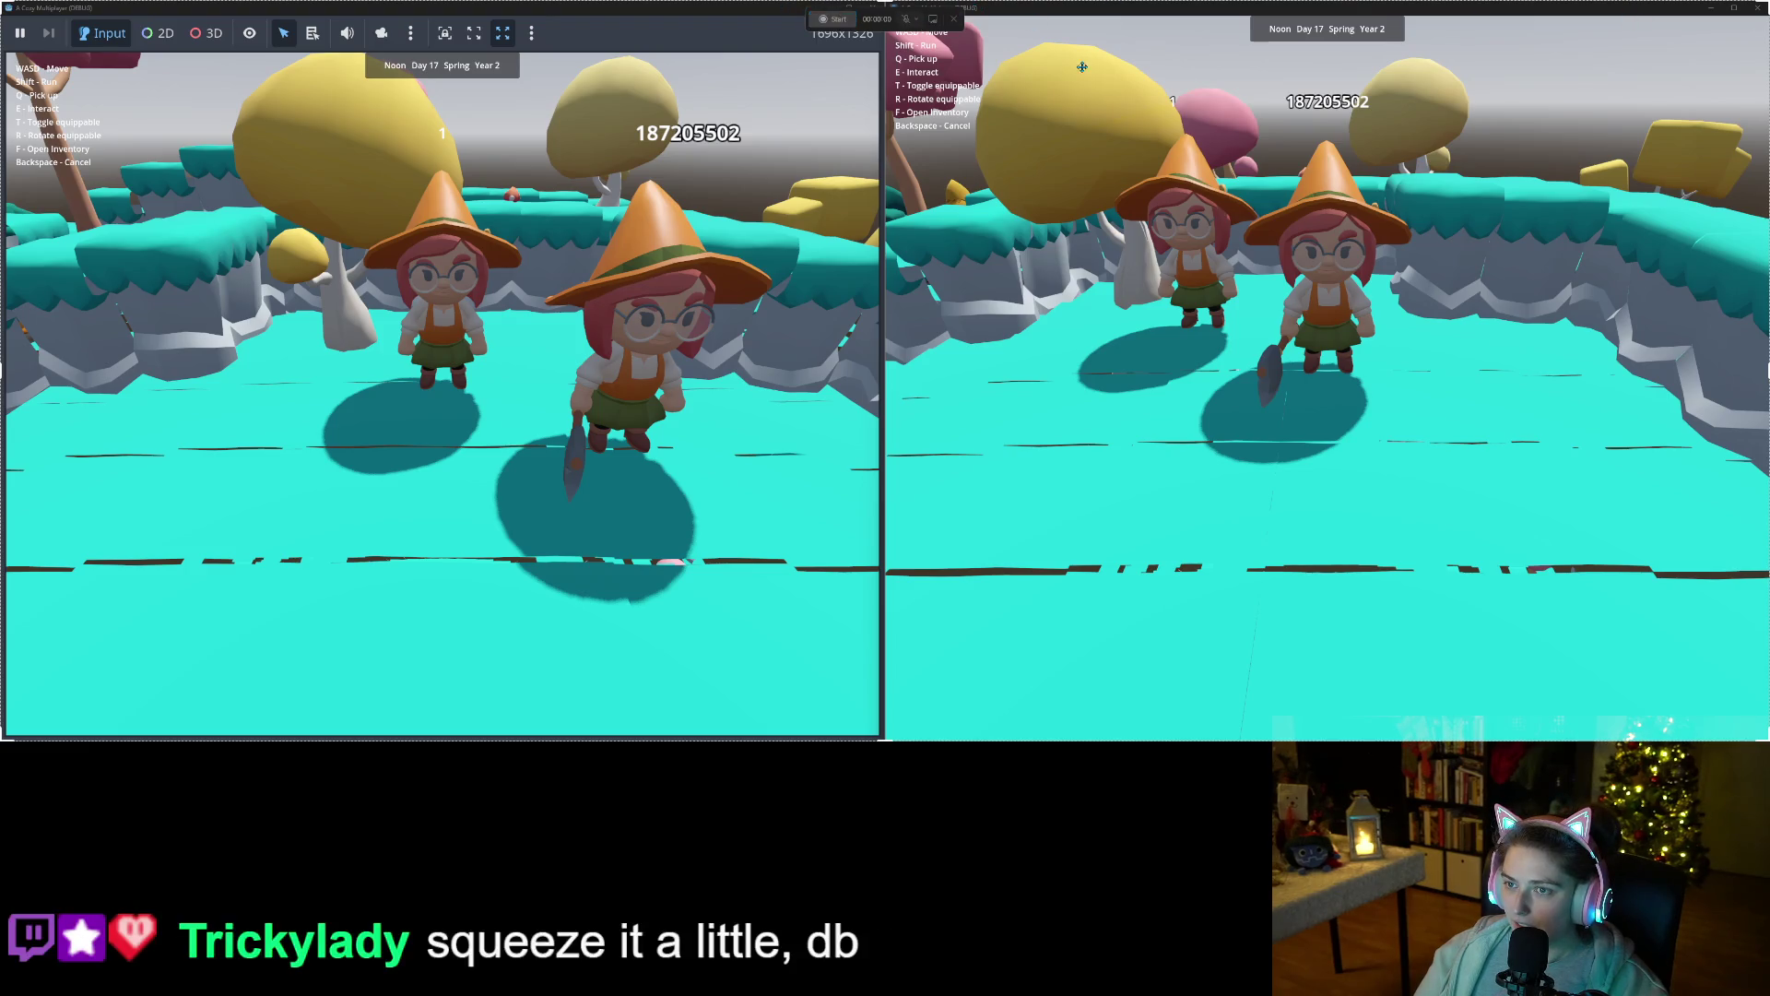
# Restore the right game window, then re-enlarge it so both windows sit side by side.
pyautogui.doubleClick(1484, 16)
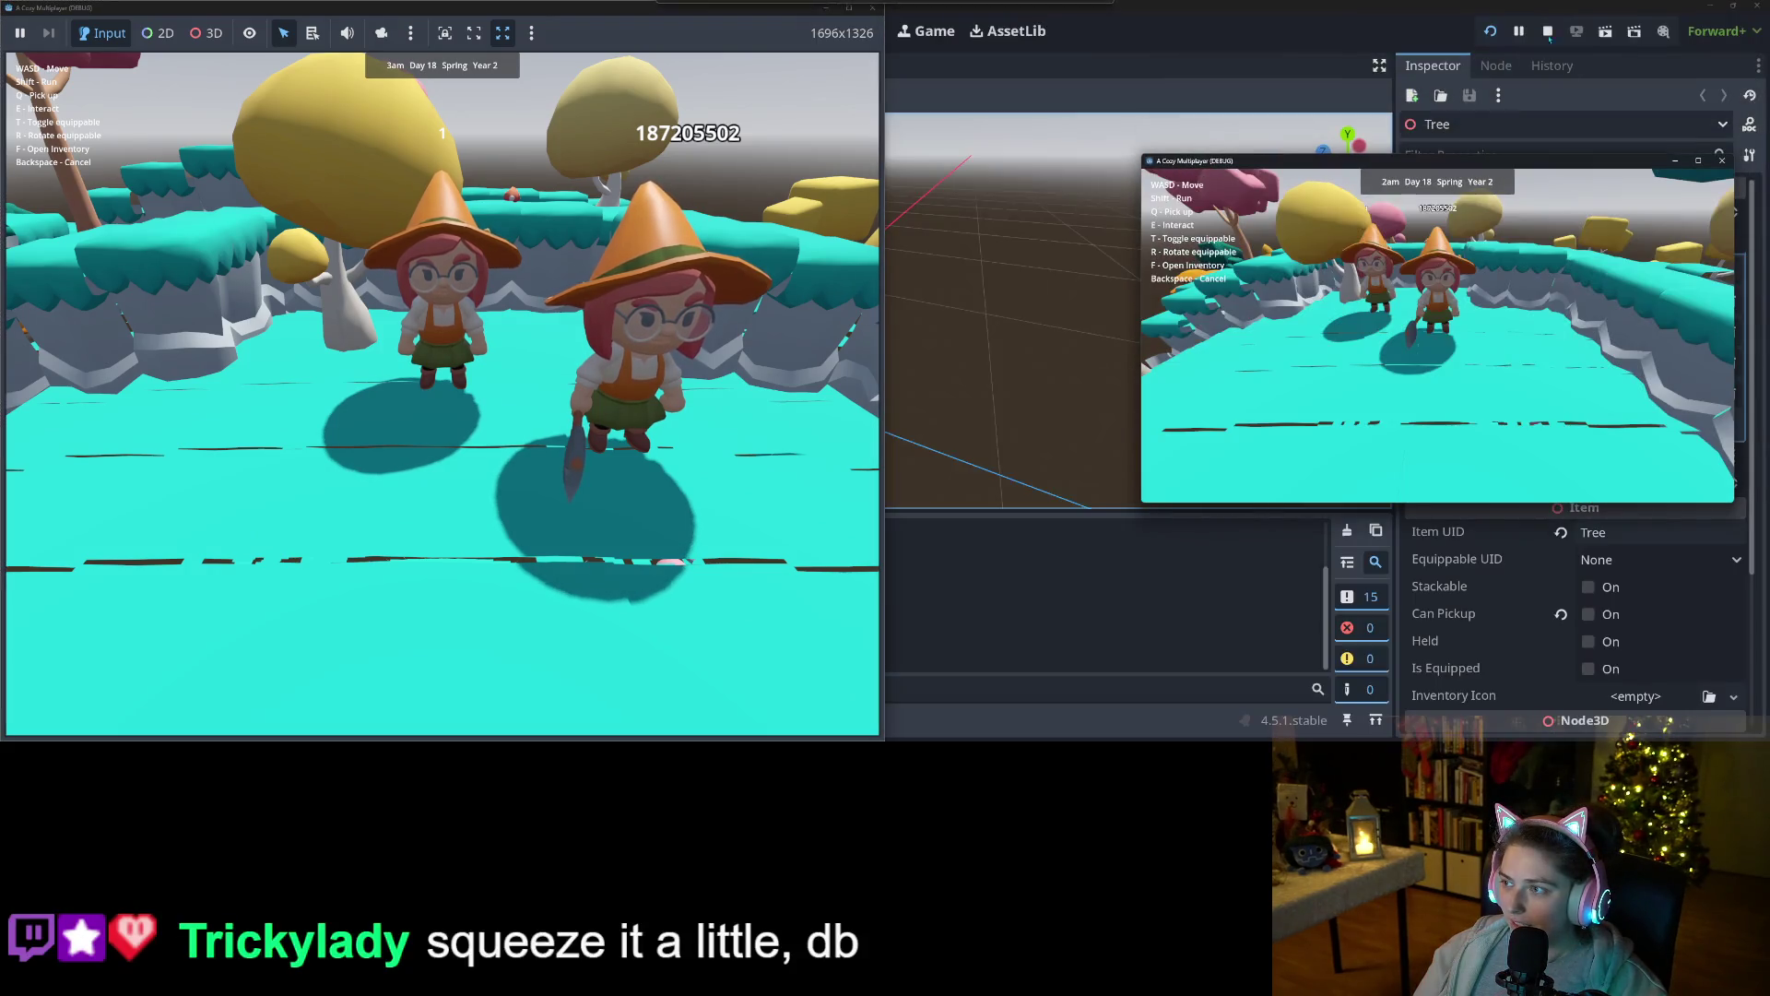
pyautogui.rightClick(1377, 79)
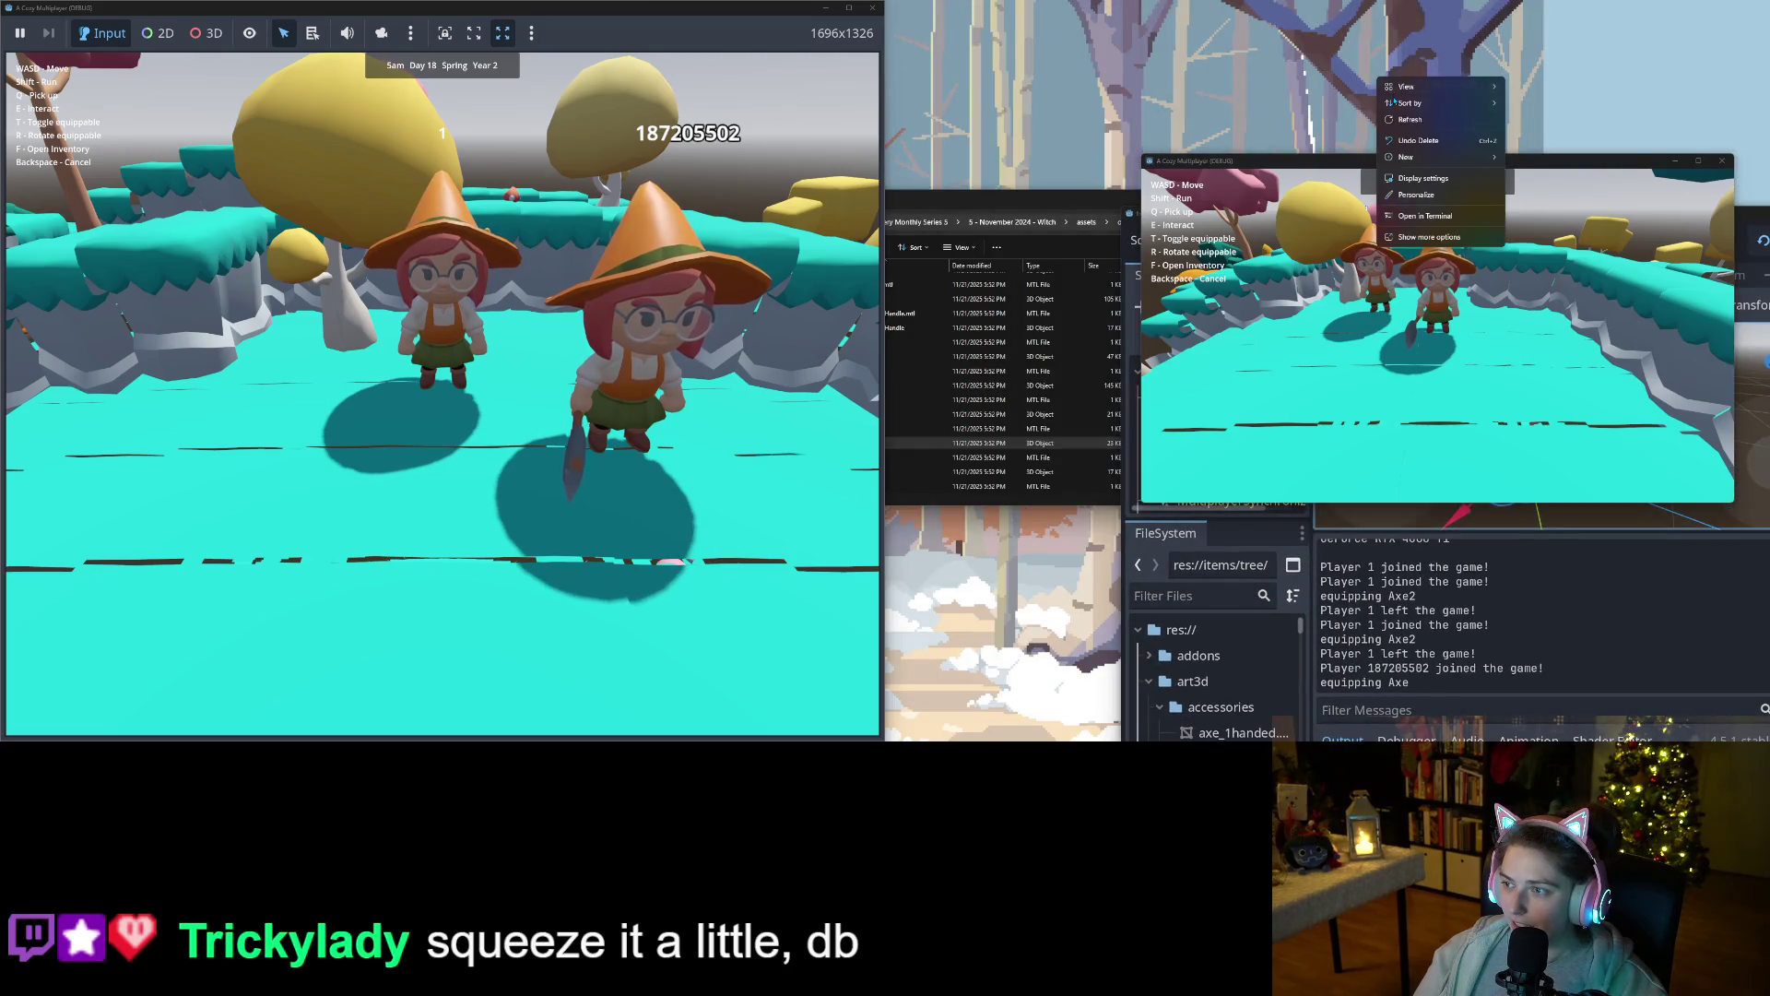
pyautogui.press('Escape')
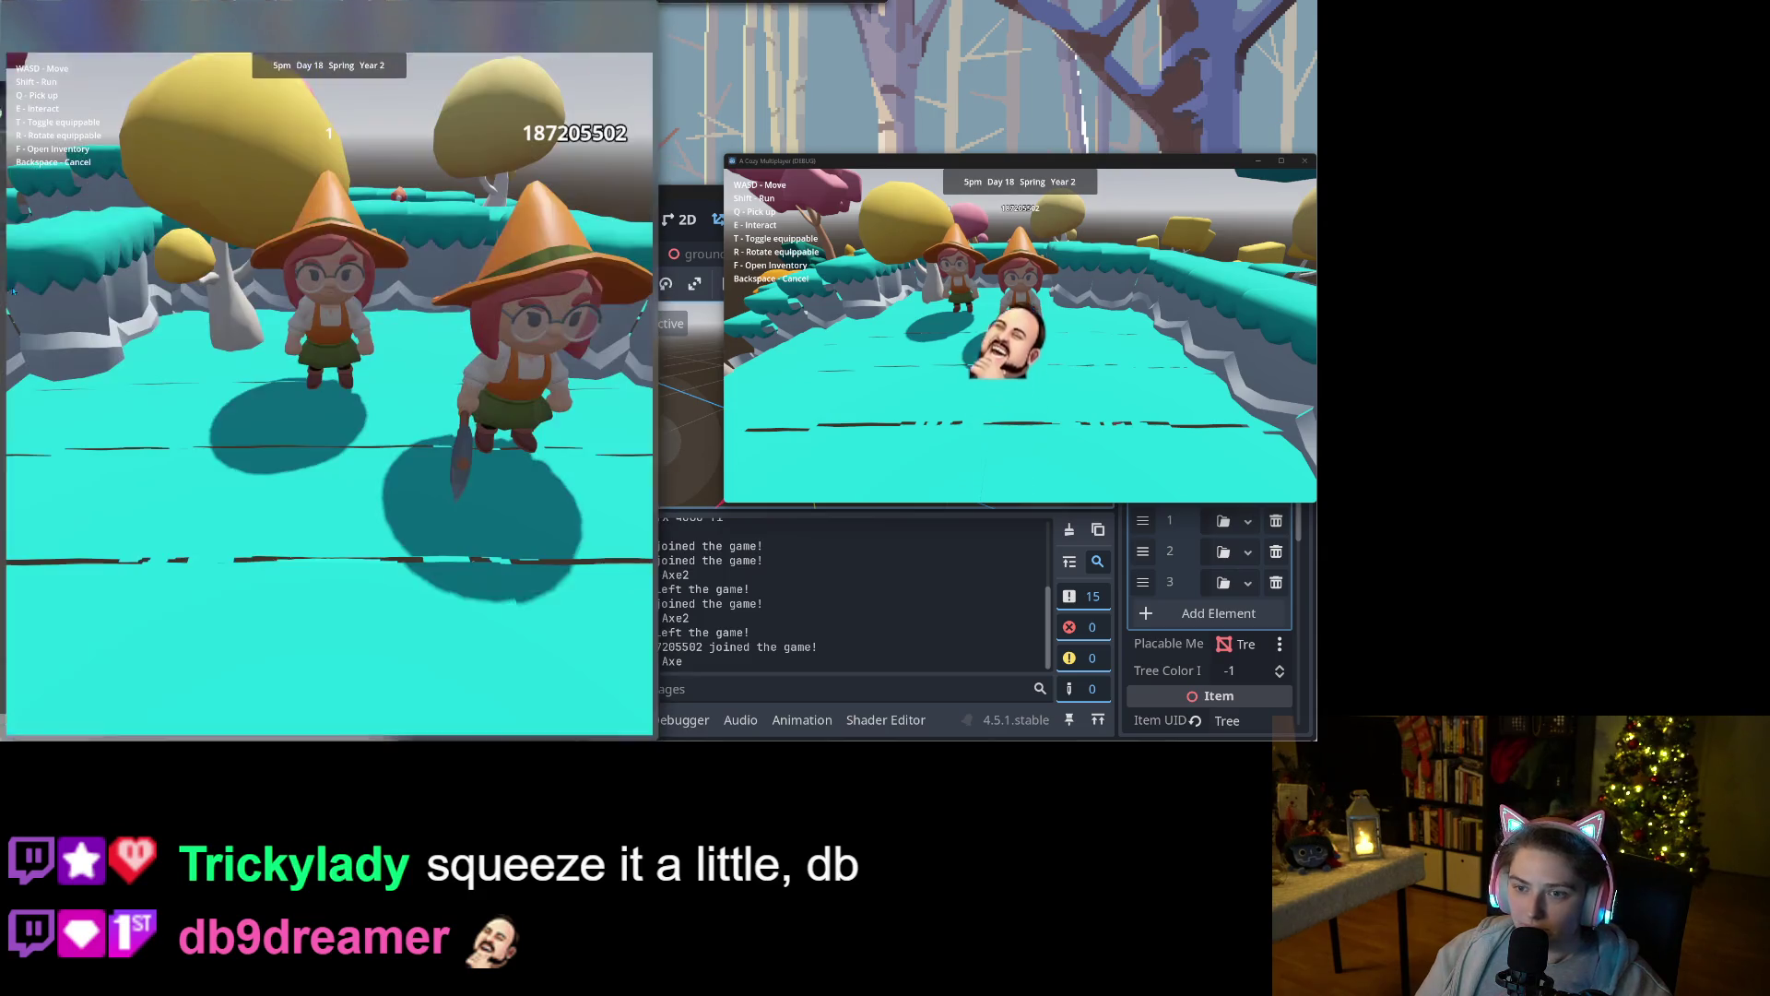
pyautogui.doubleClick(836, 164)
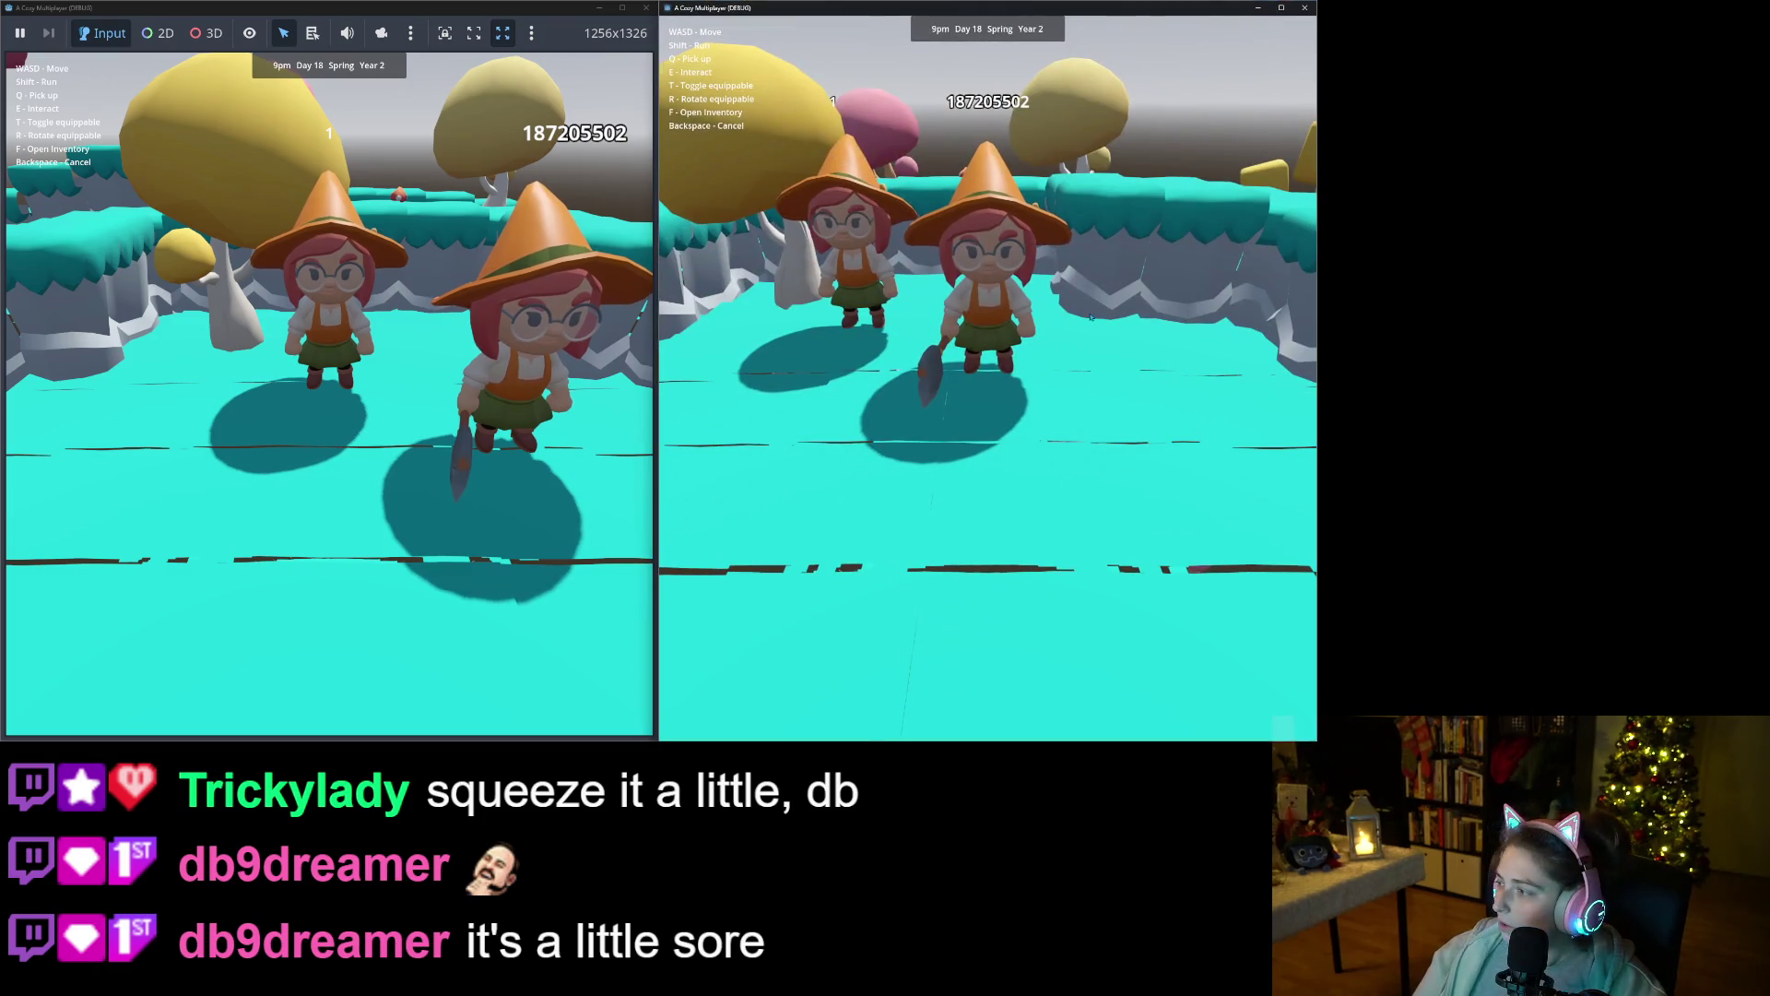
# Walk the shovel-holding witch around and stop her beside the other witch, facing the camera.
pyautogui.press('a')
pyautogui.press('w')
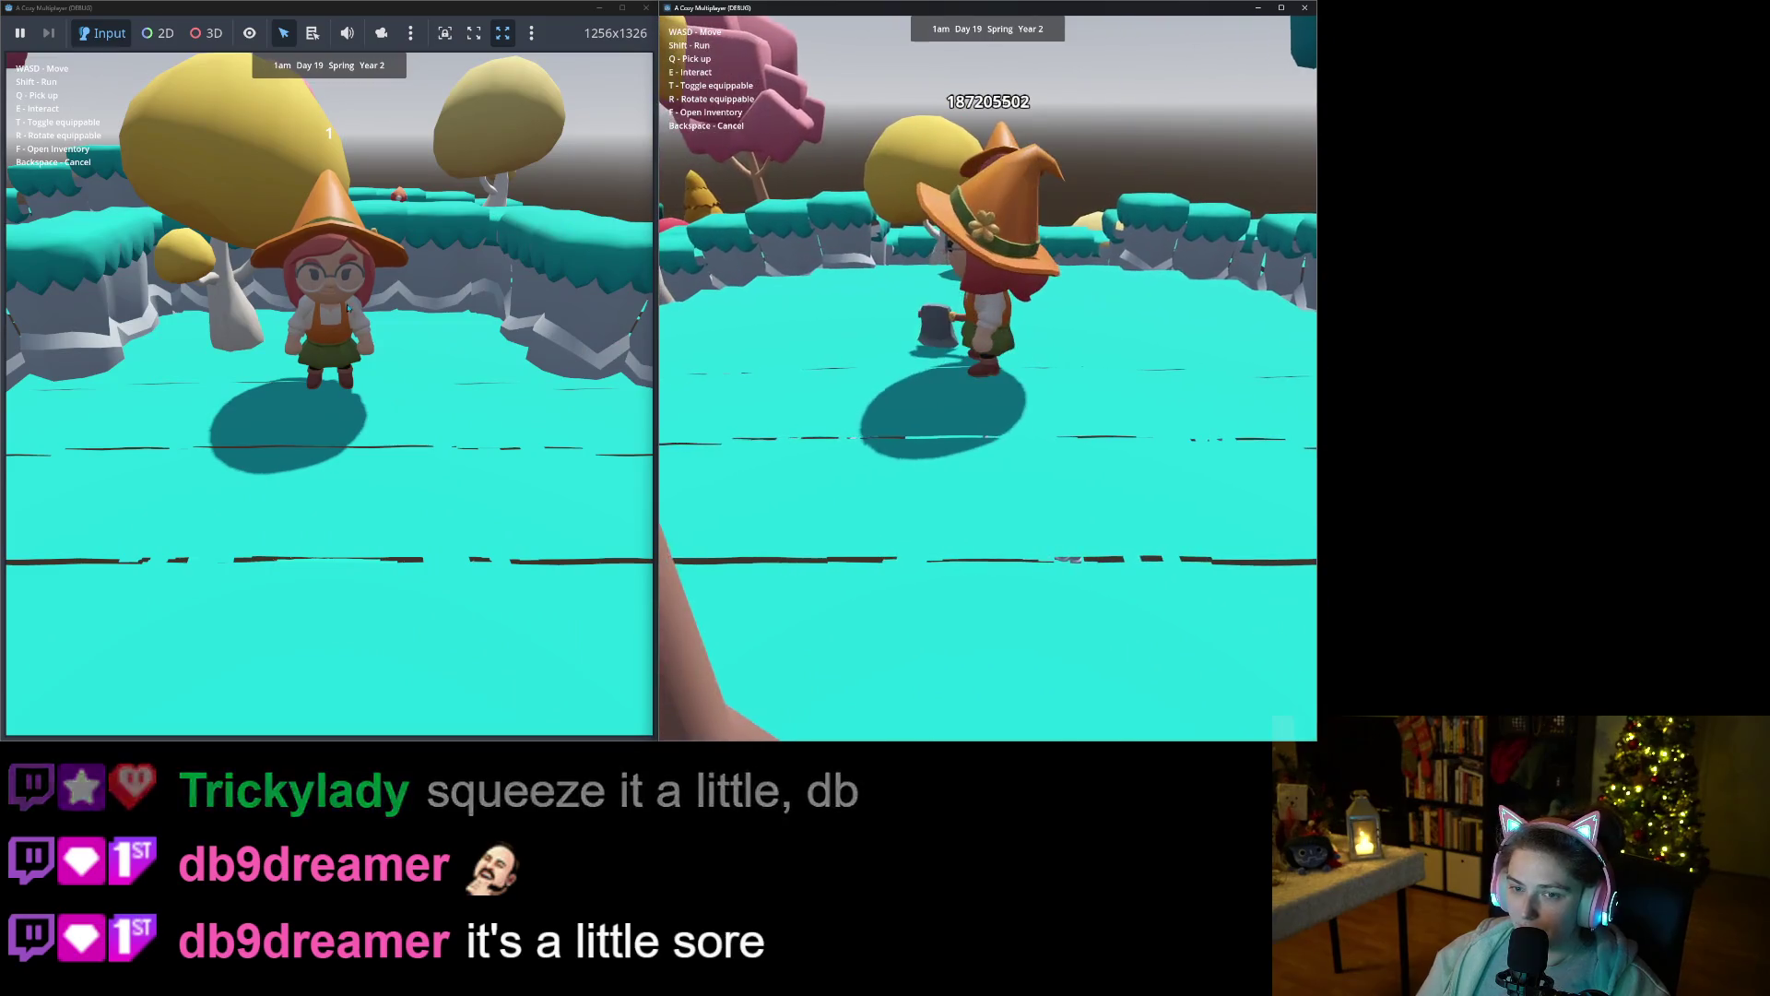
pyautogui.press('s')
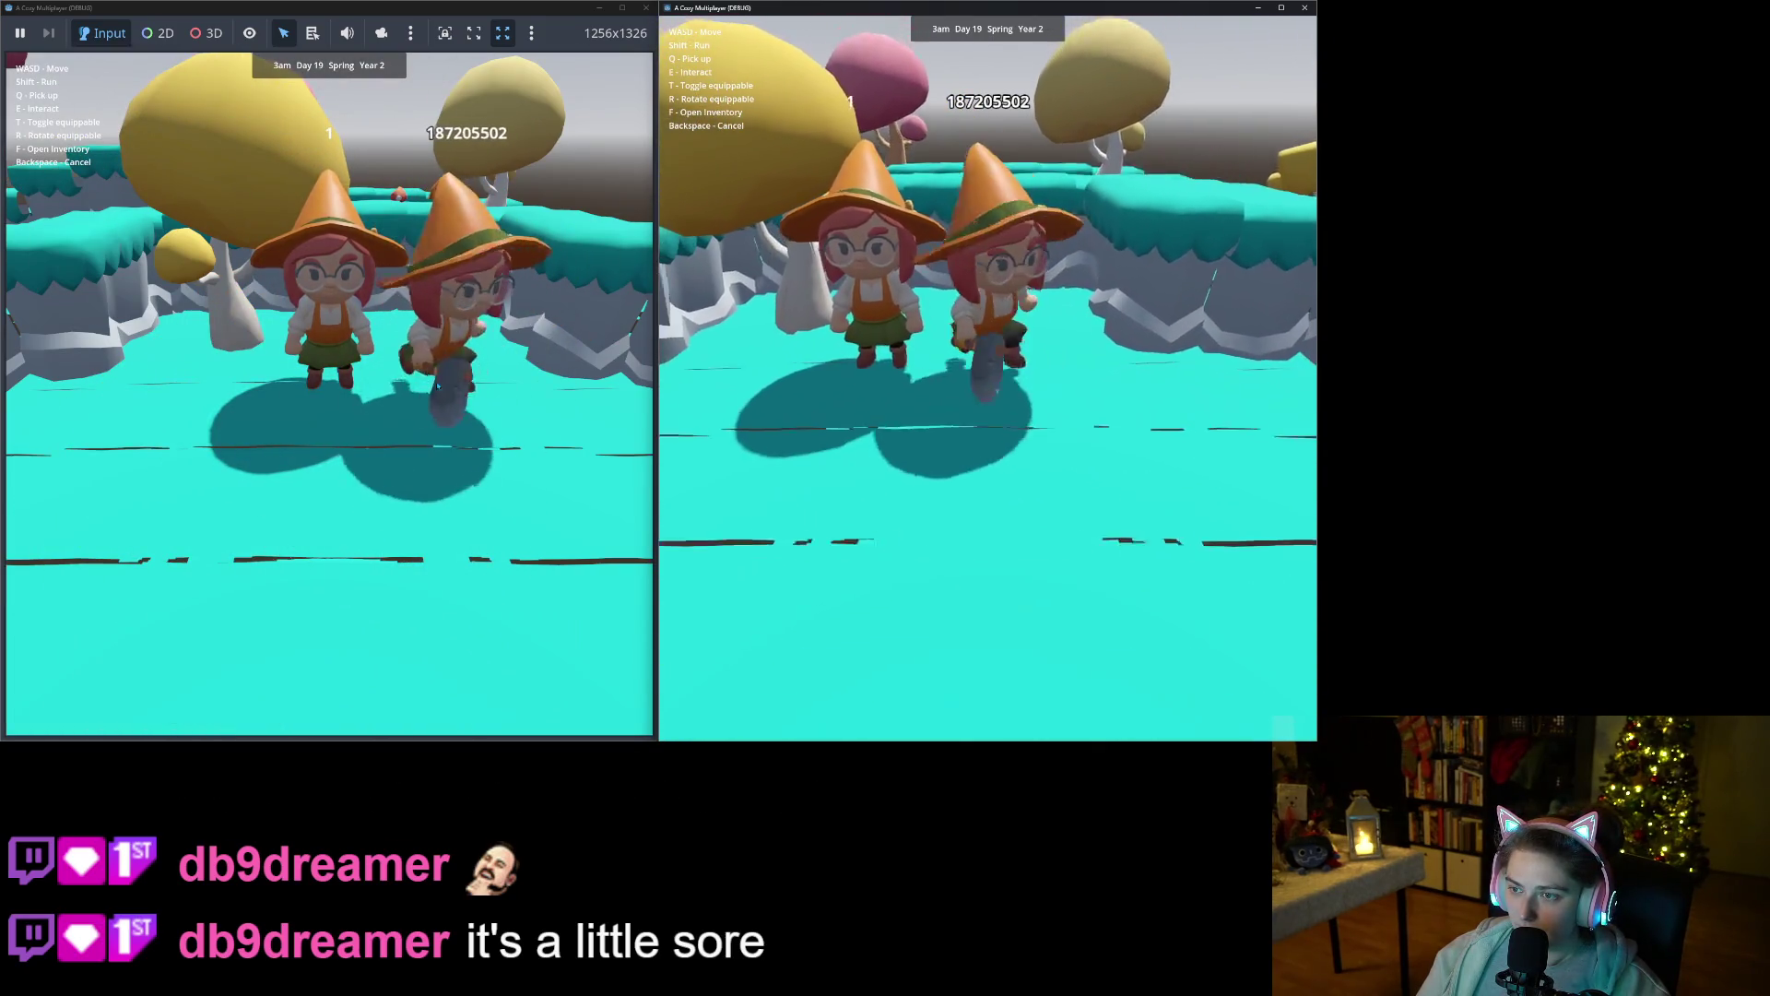
pyautogui.press('s')
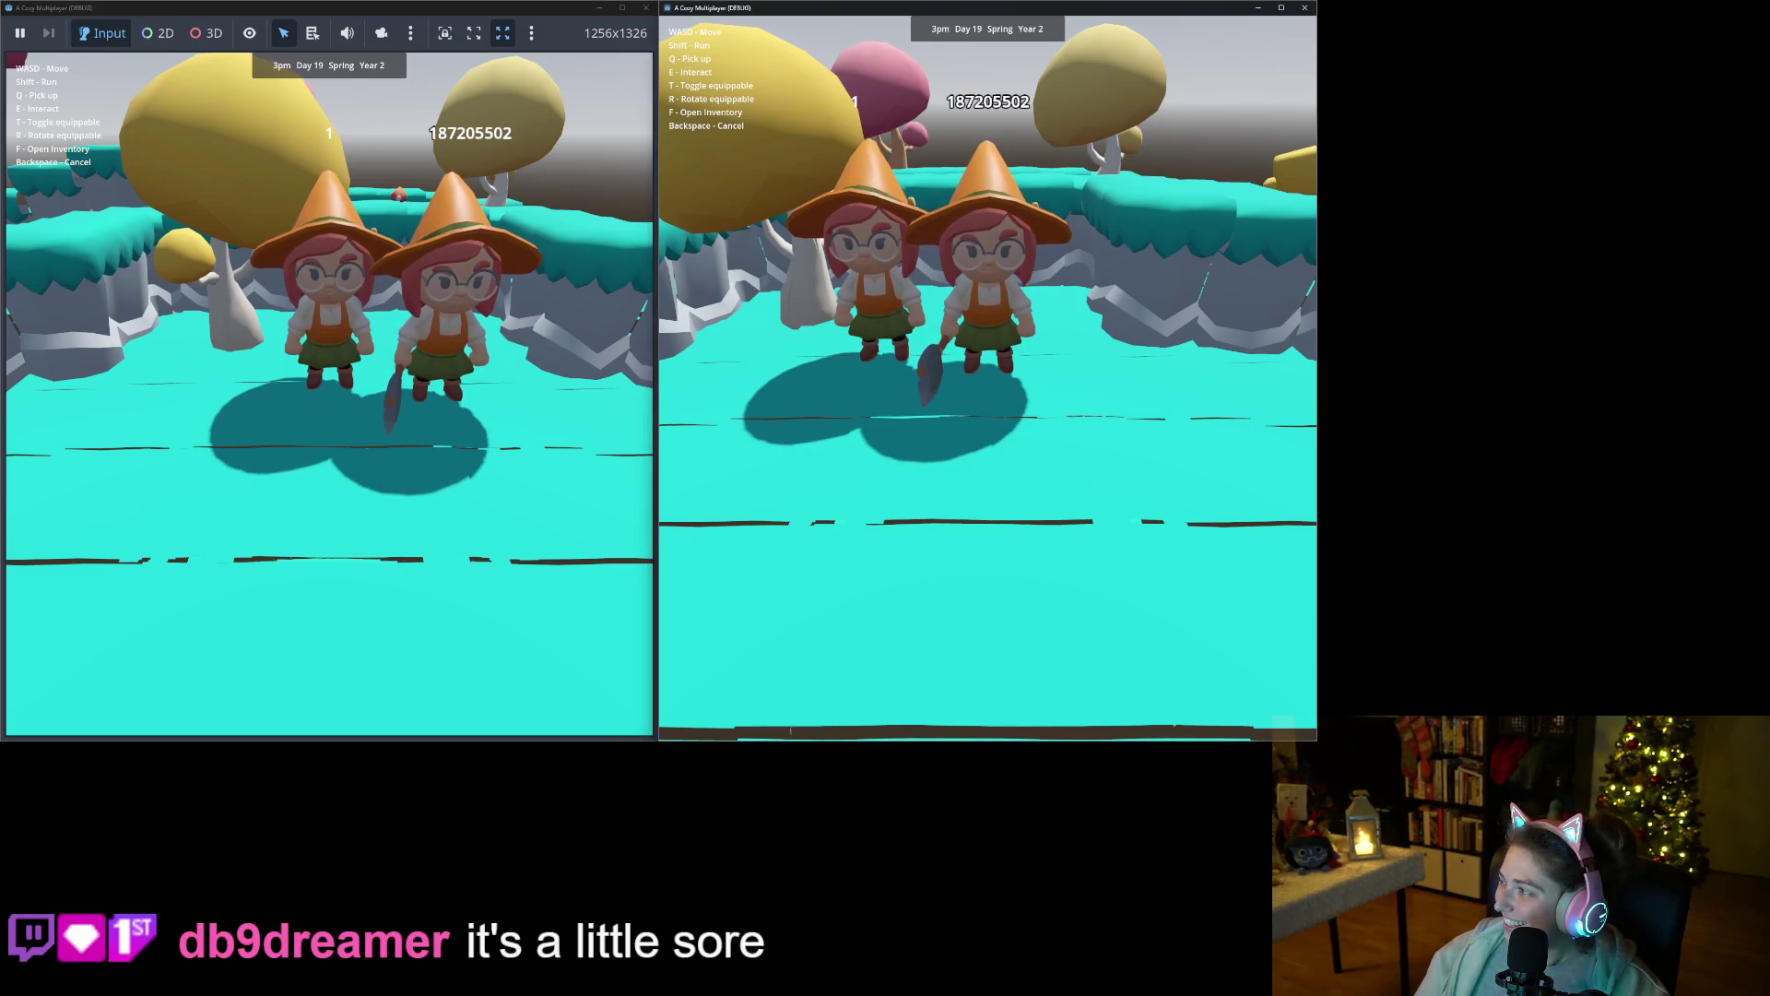
# Start a region screen recording around both game windows and run the character across the terrain.
pyautogui.press('super+shift+r')
pyautogui.moveTo(1, 1); pyautogui.dragTo(1319, 743)
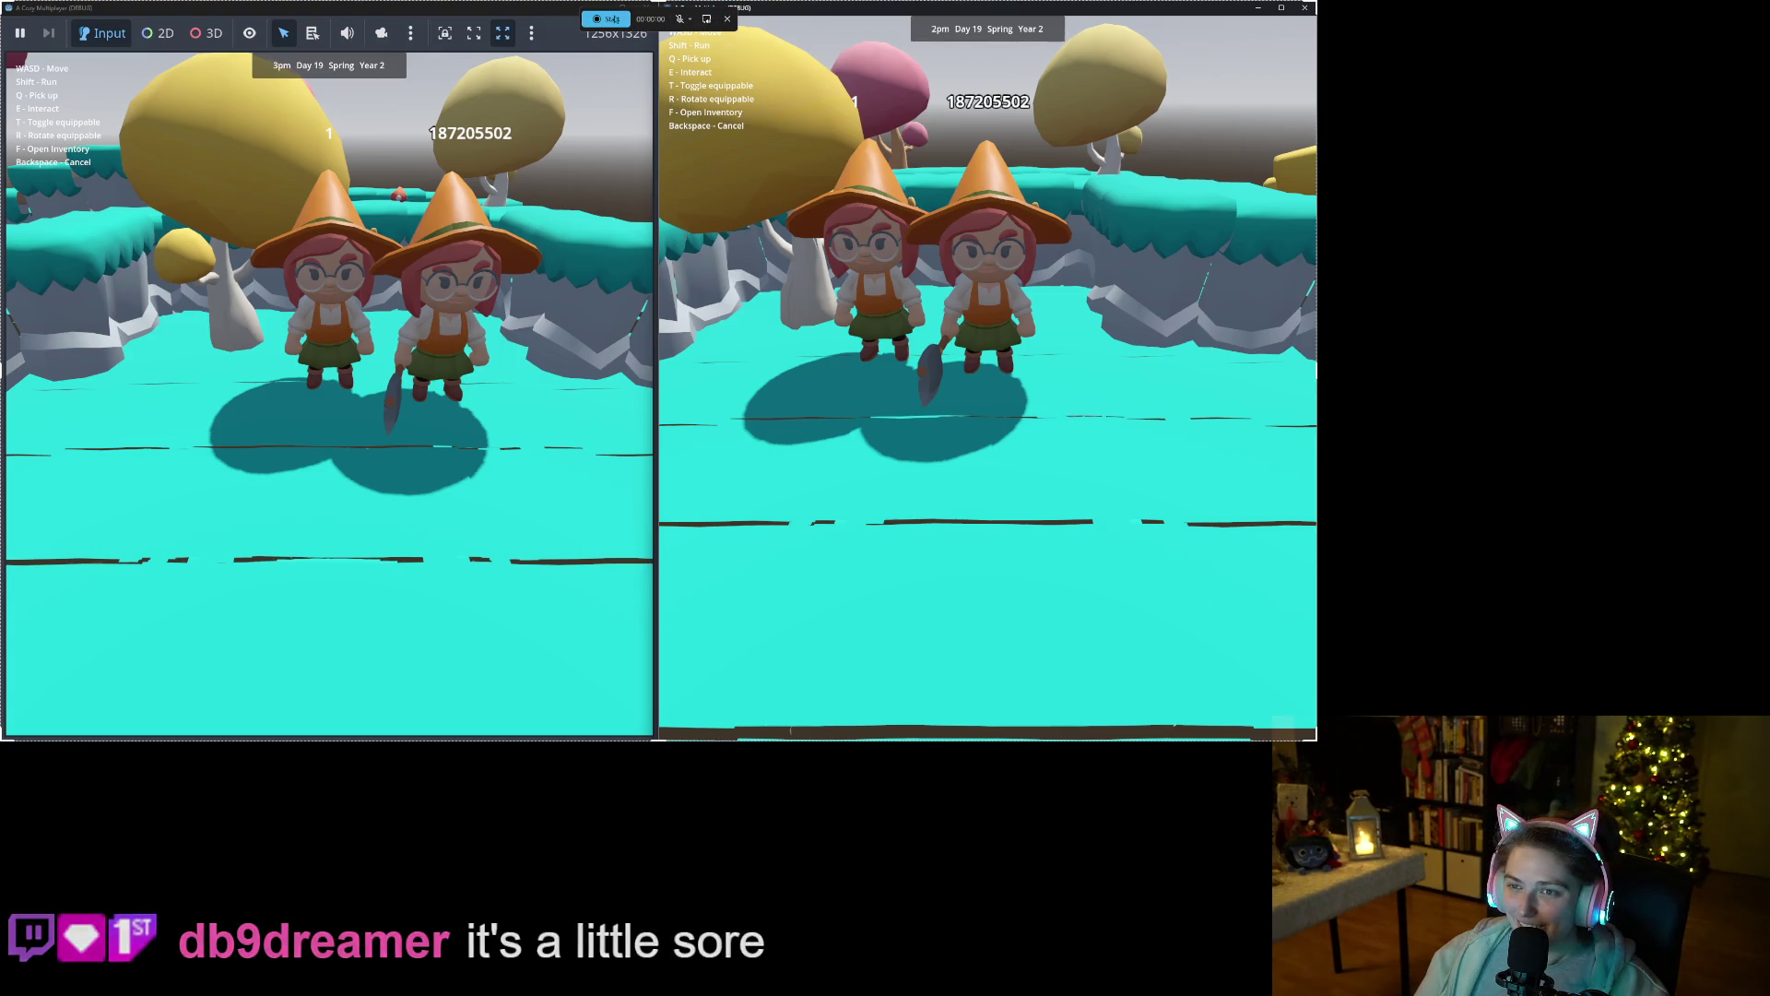
pyautogui.click(609, 20)
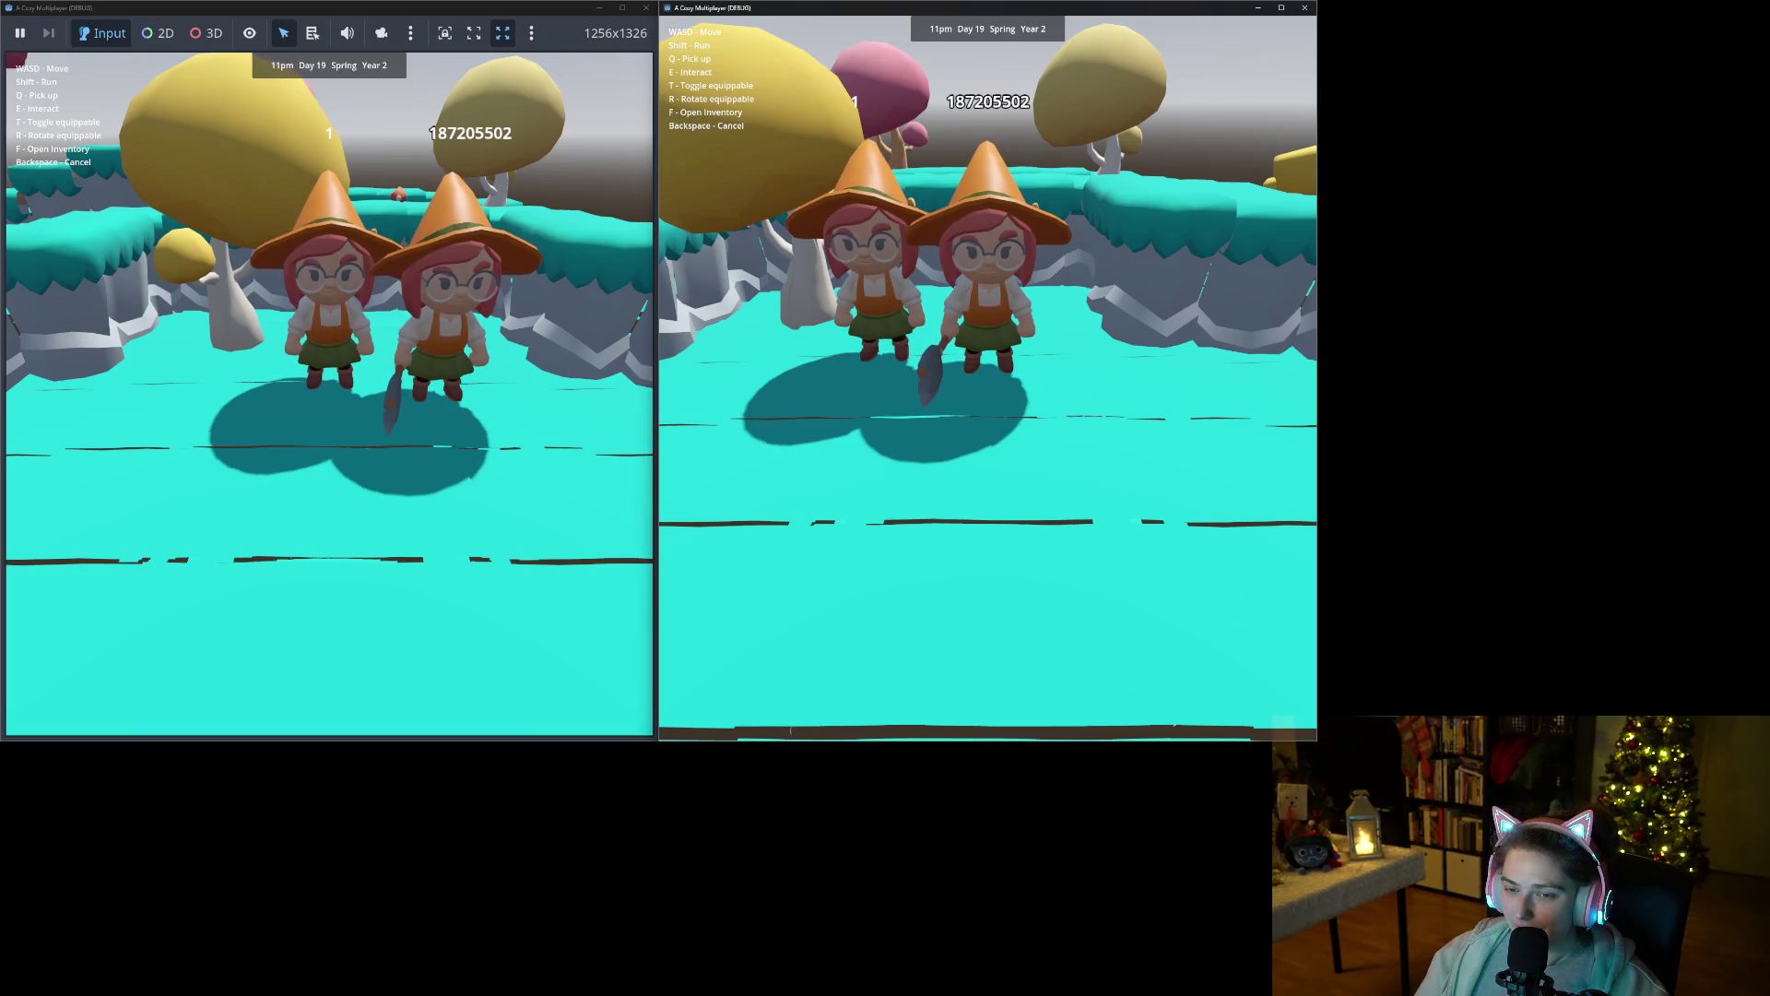
pyautogui.press('w')
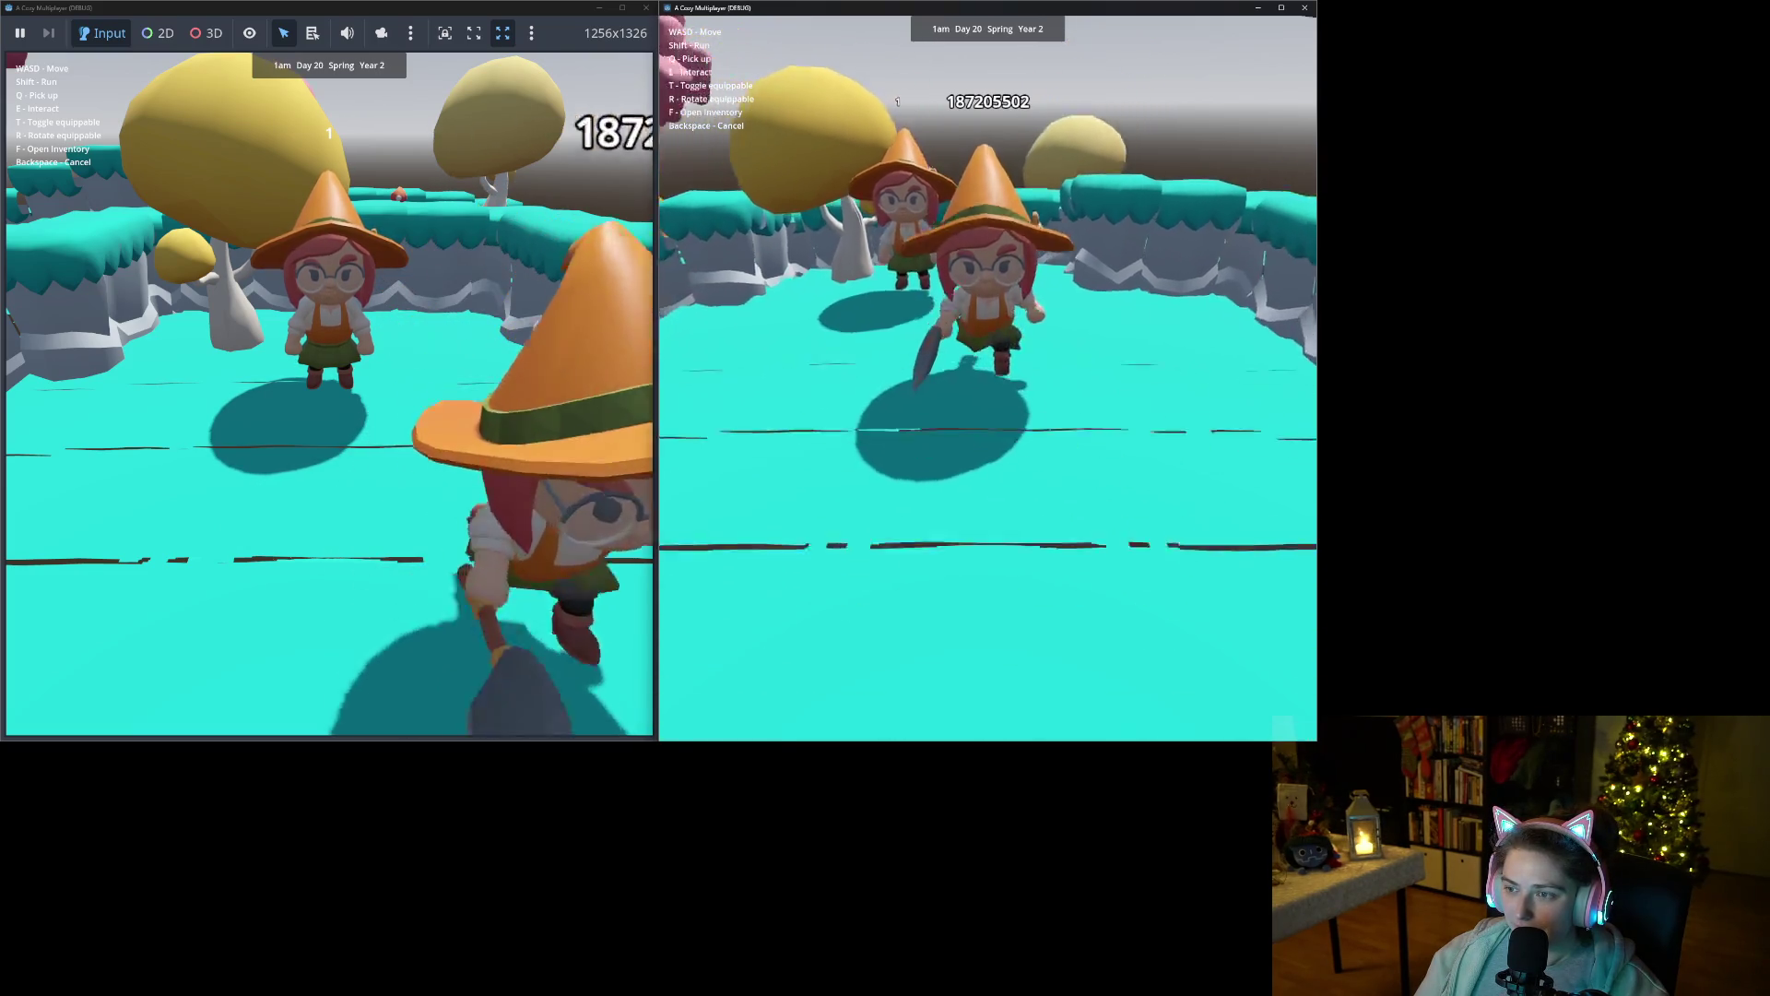
pyautogui.press('w')
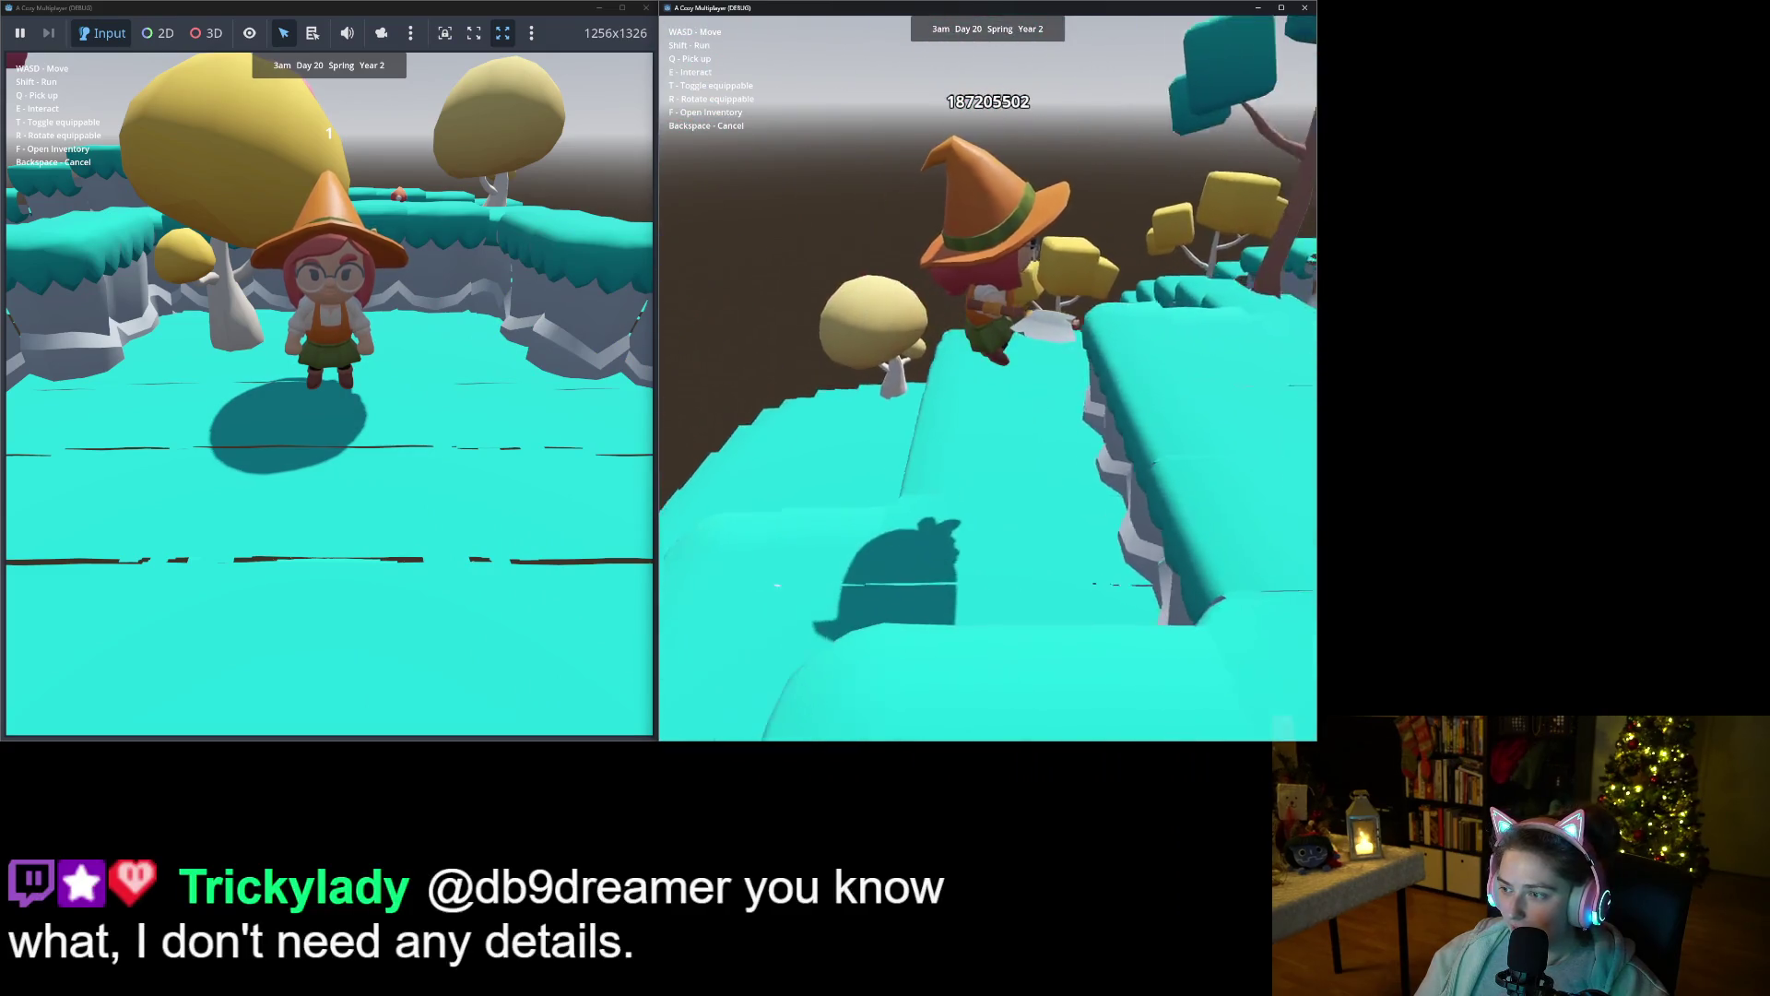
pyautogui.press('w')
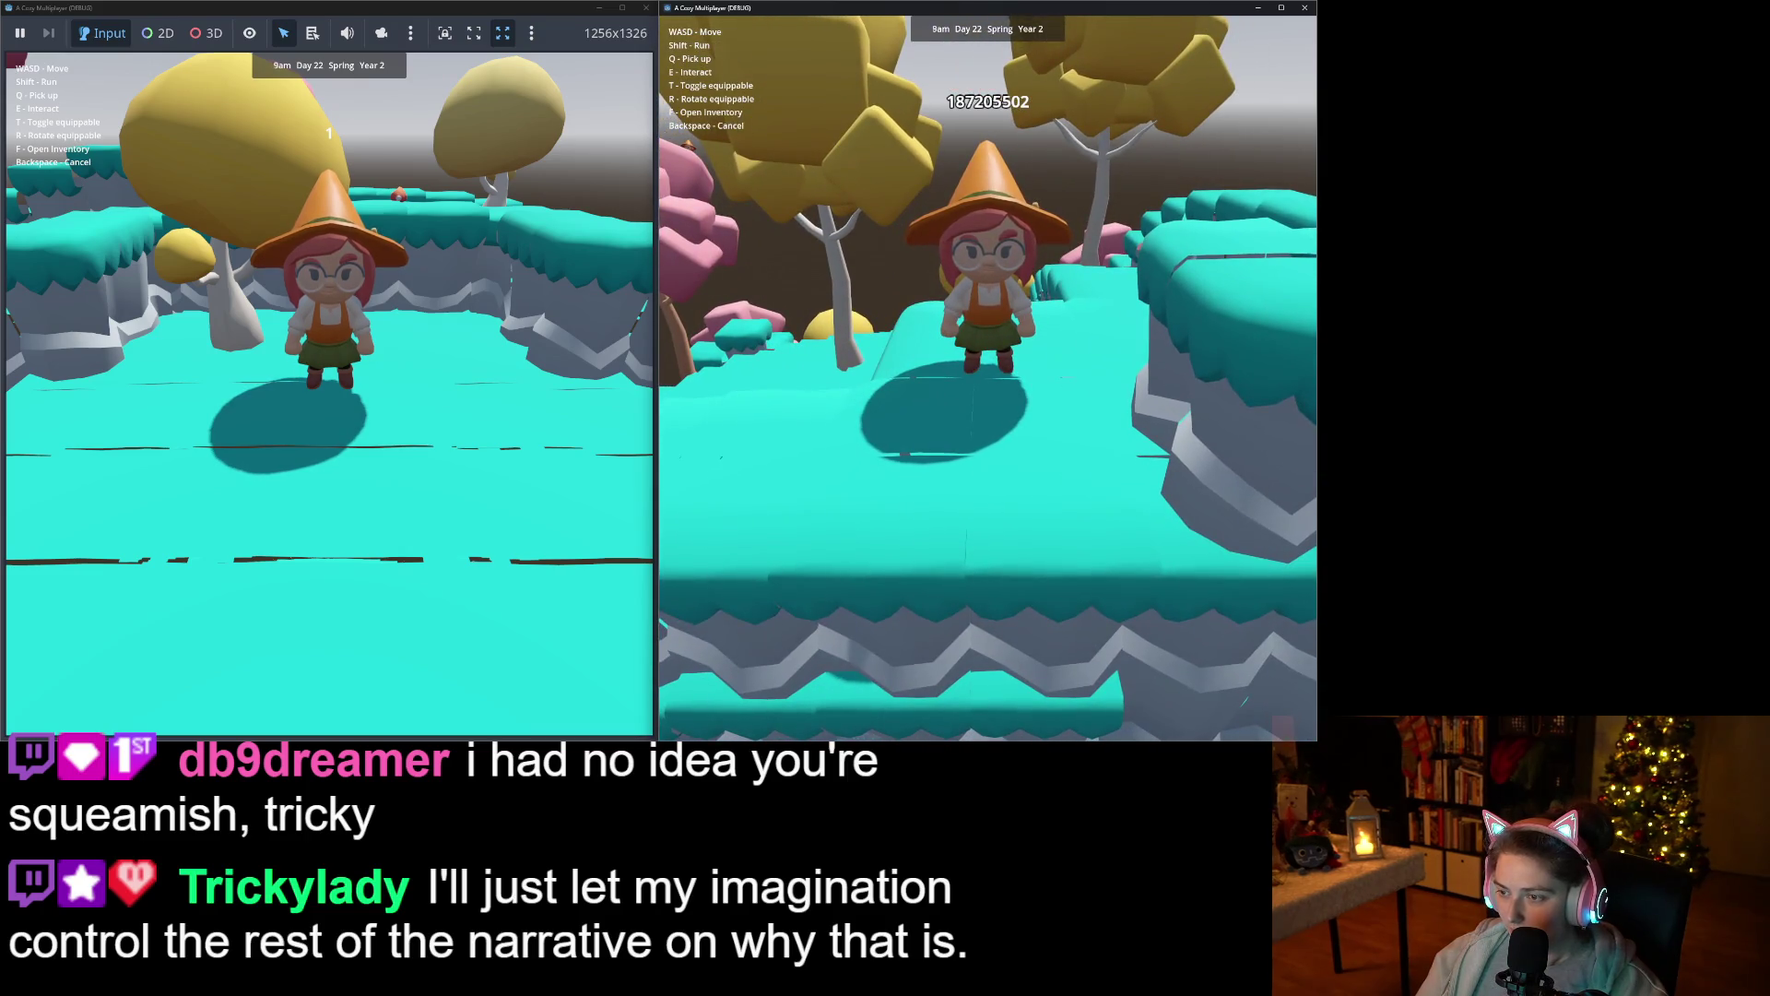
# Switch focus between the left and right game windows, then close the right one.
pyautogui.click(417, 512)
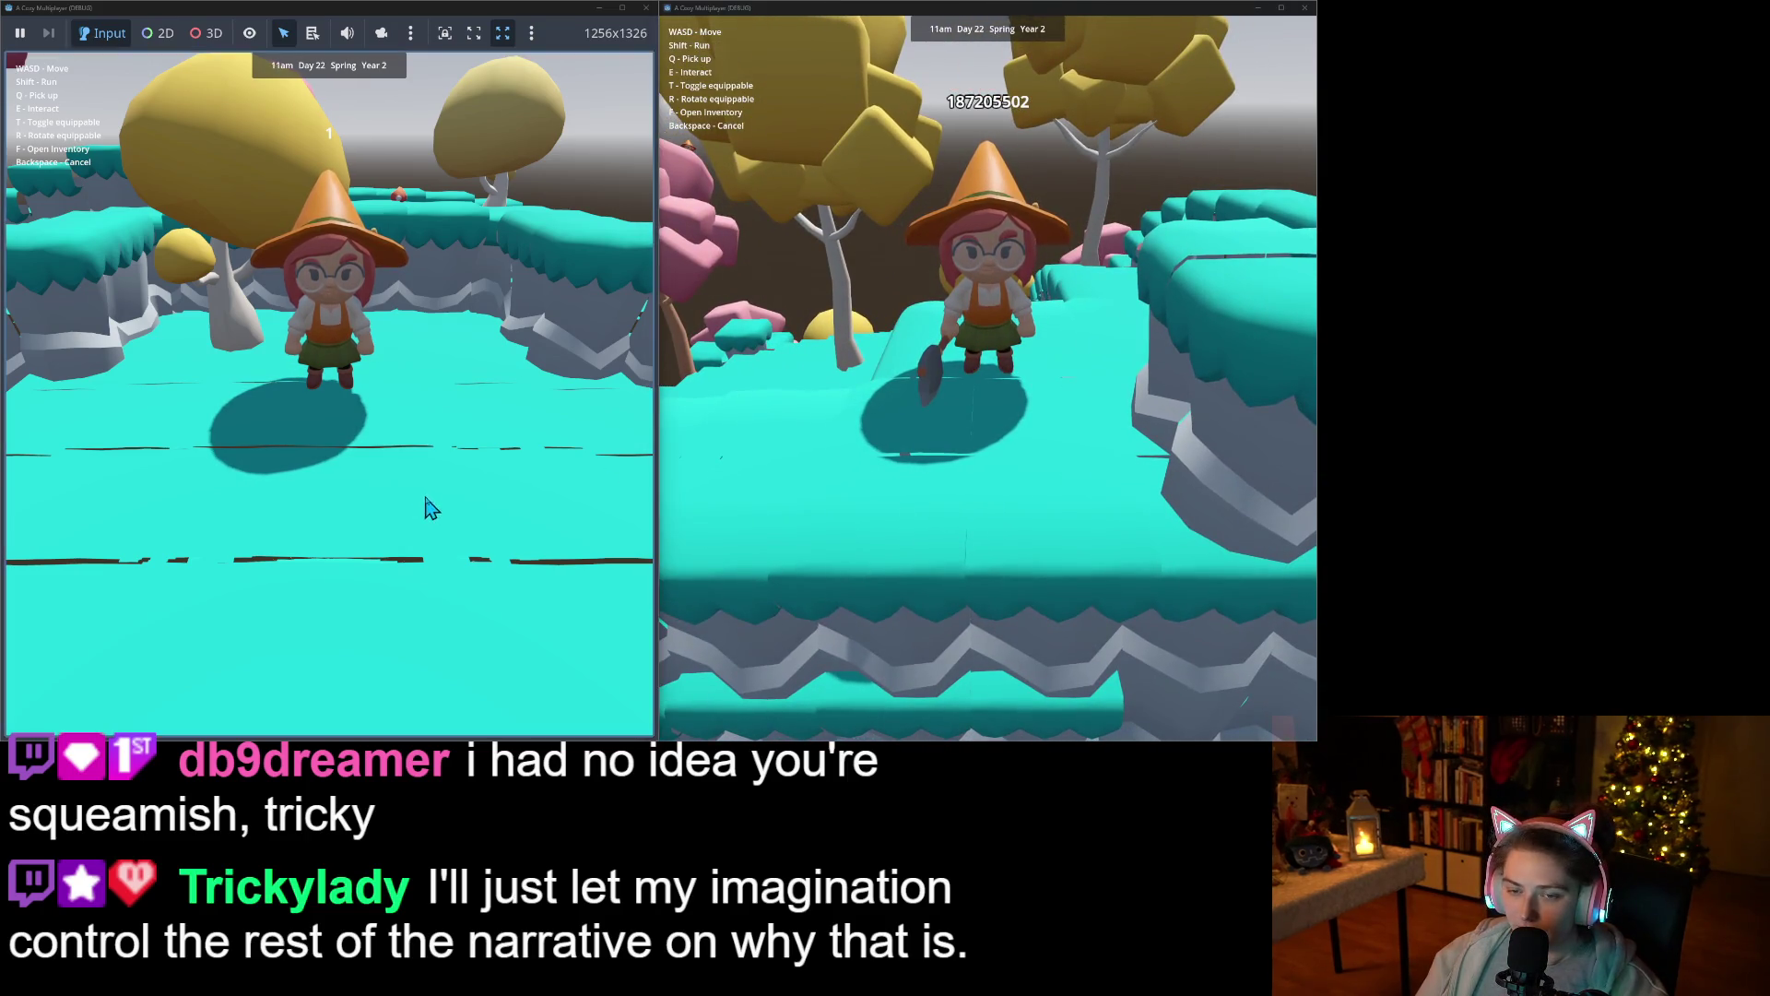
pyautogui.moveTo(175, 280); pyautogui.dragTo(478, 506)
pyautogui.click(1097, 431)
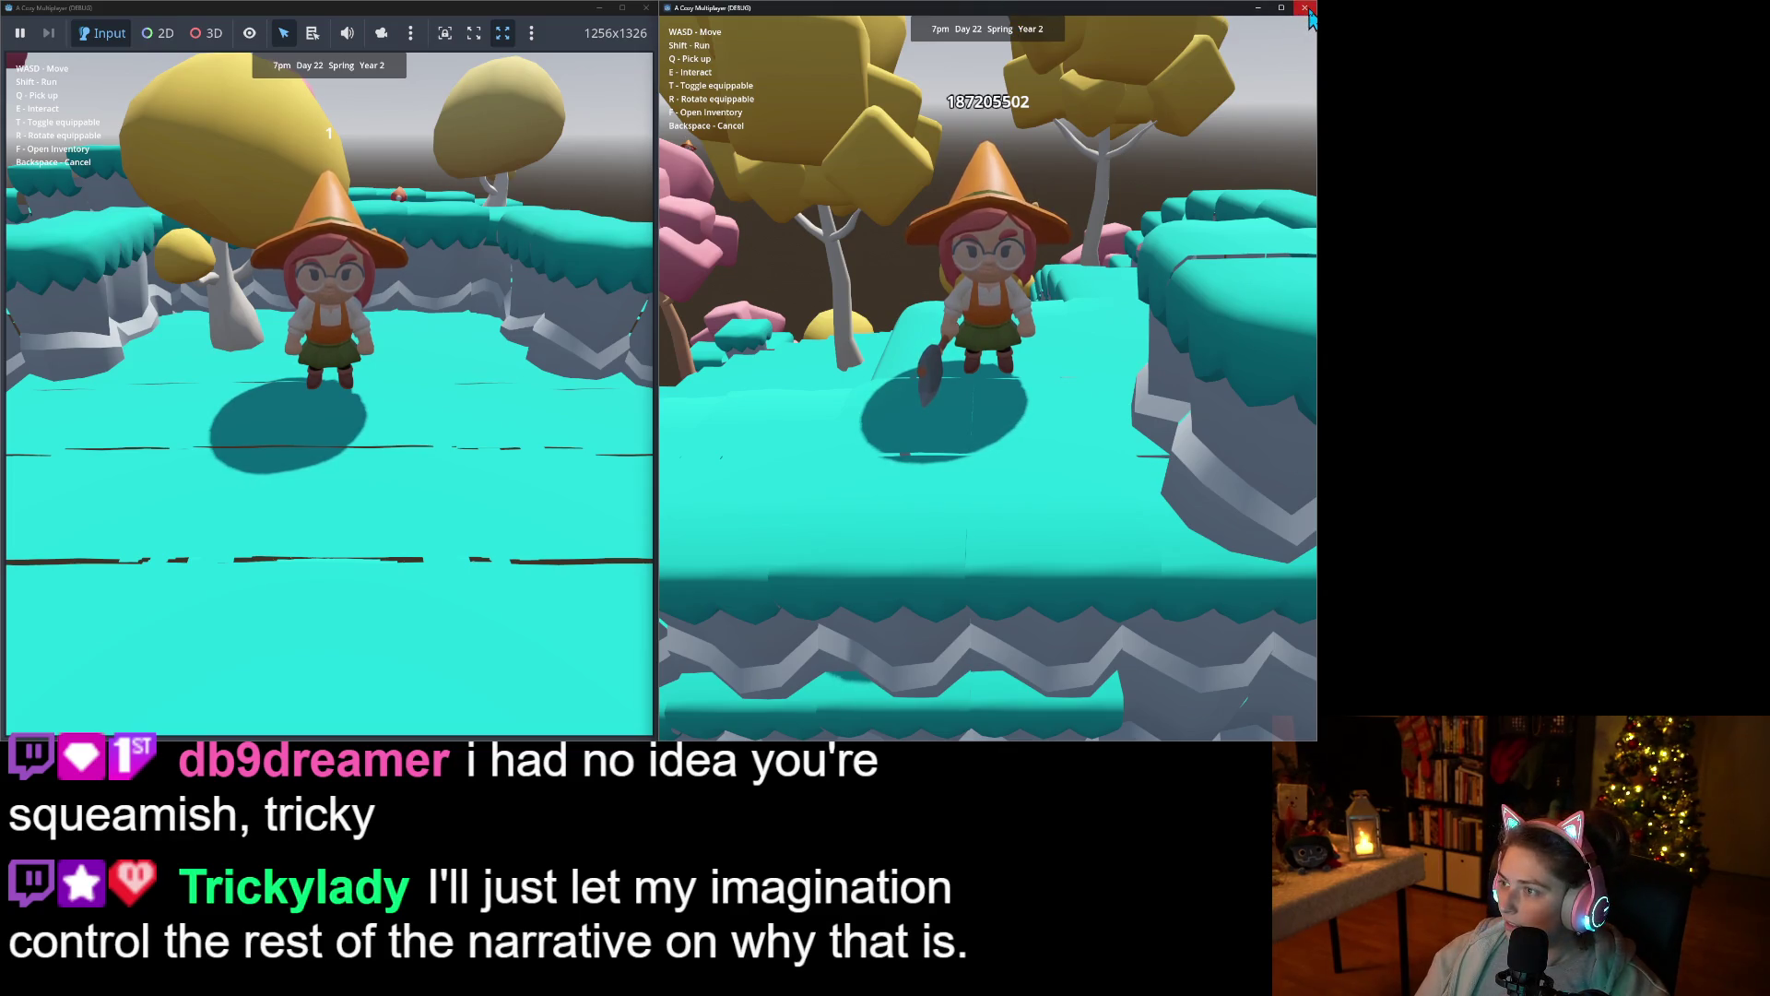
pyautogui.hotkey('alt', 'F4')
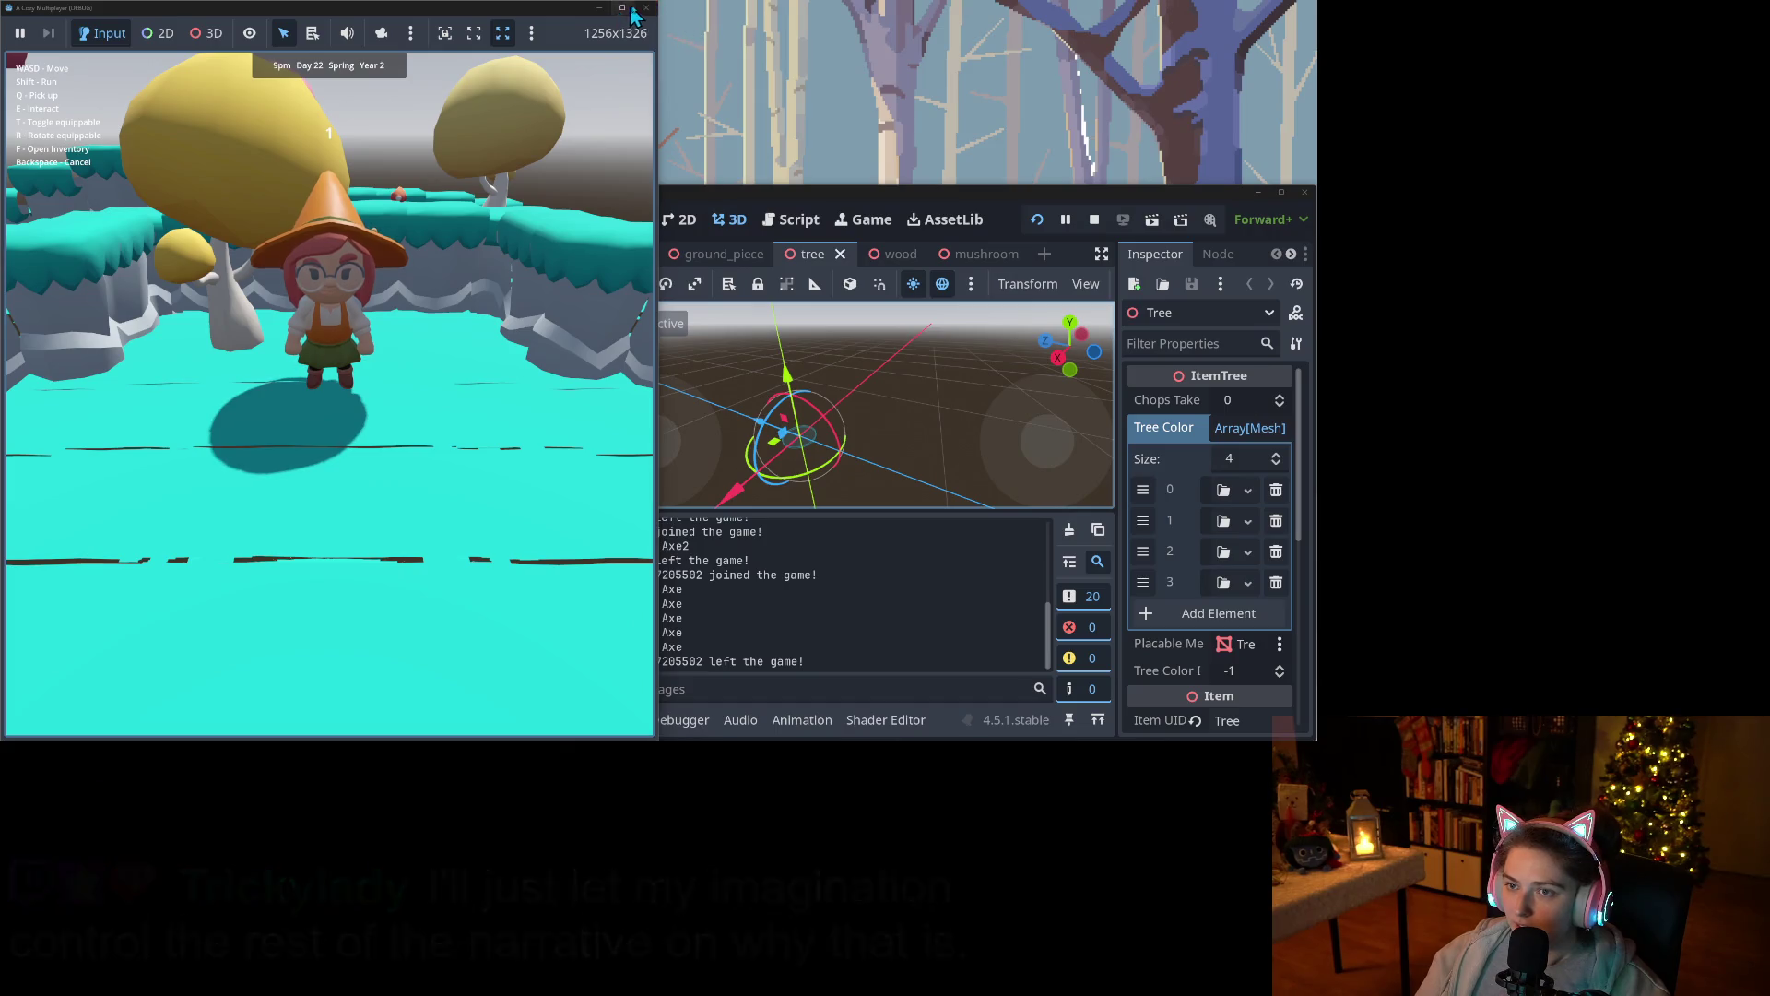
# Close the left game window, end the recording, close its preview, and maximize the Godot editor.
pyautogui.click(647, 9)
pyautogui.click(634, 33)
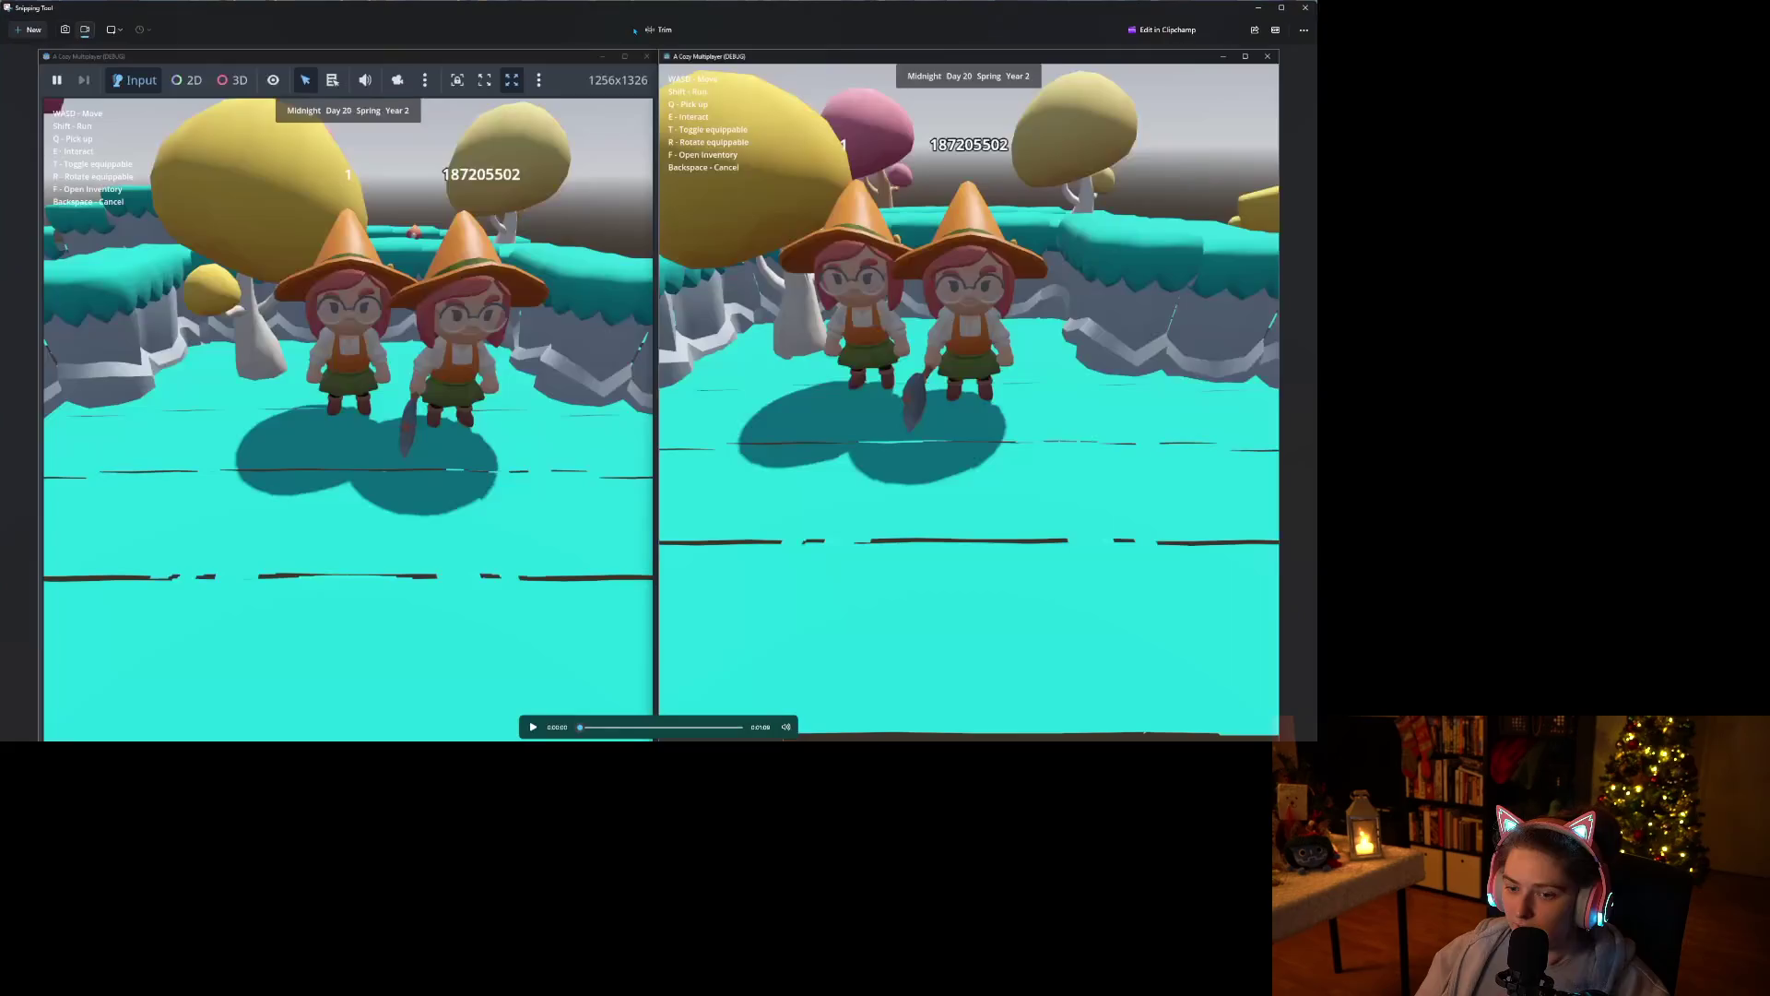
pyautogui.click(1305, 7)
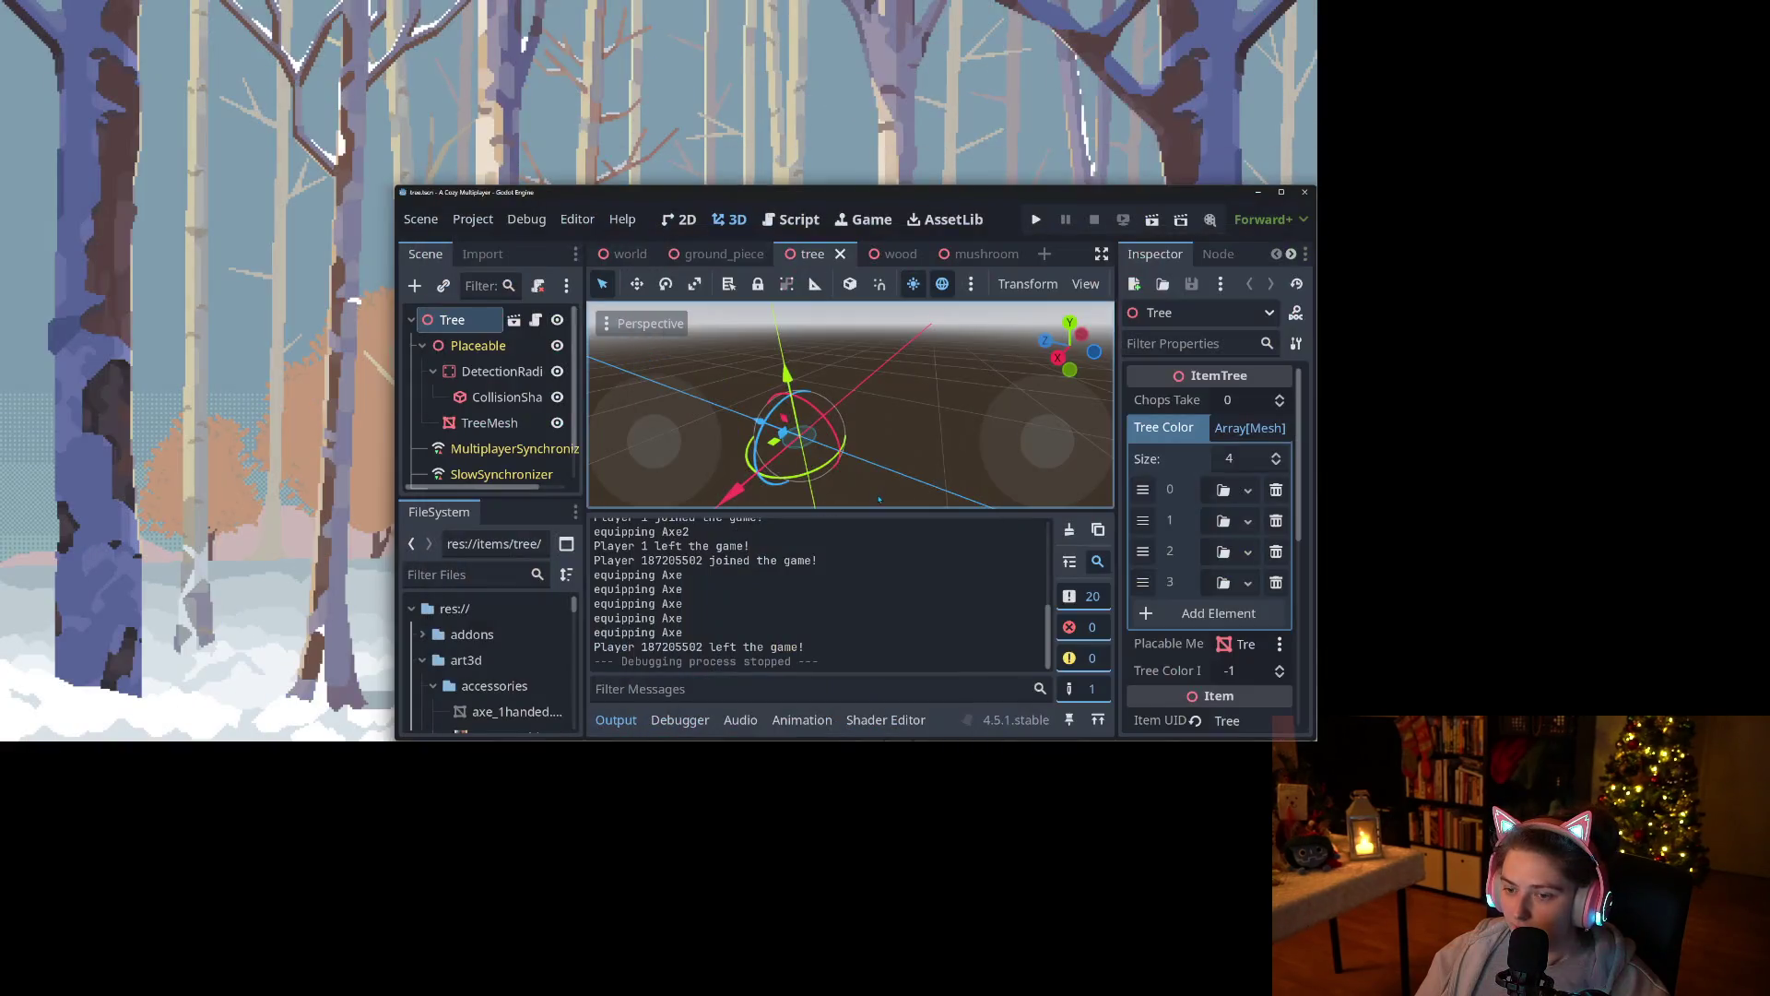
pyautogui.doubleClick(775, 196)
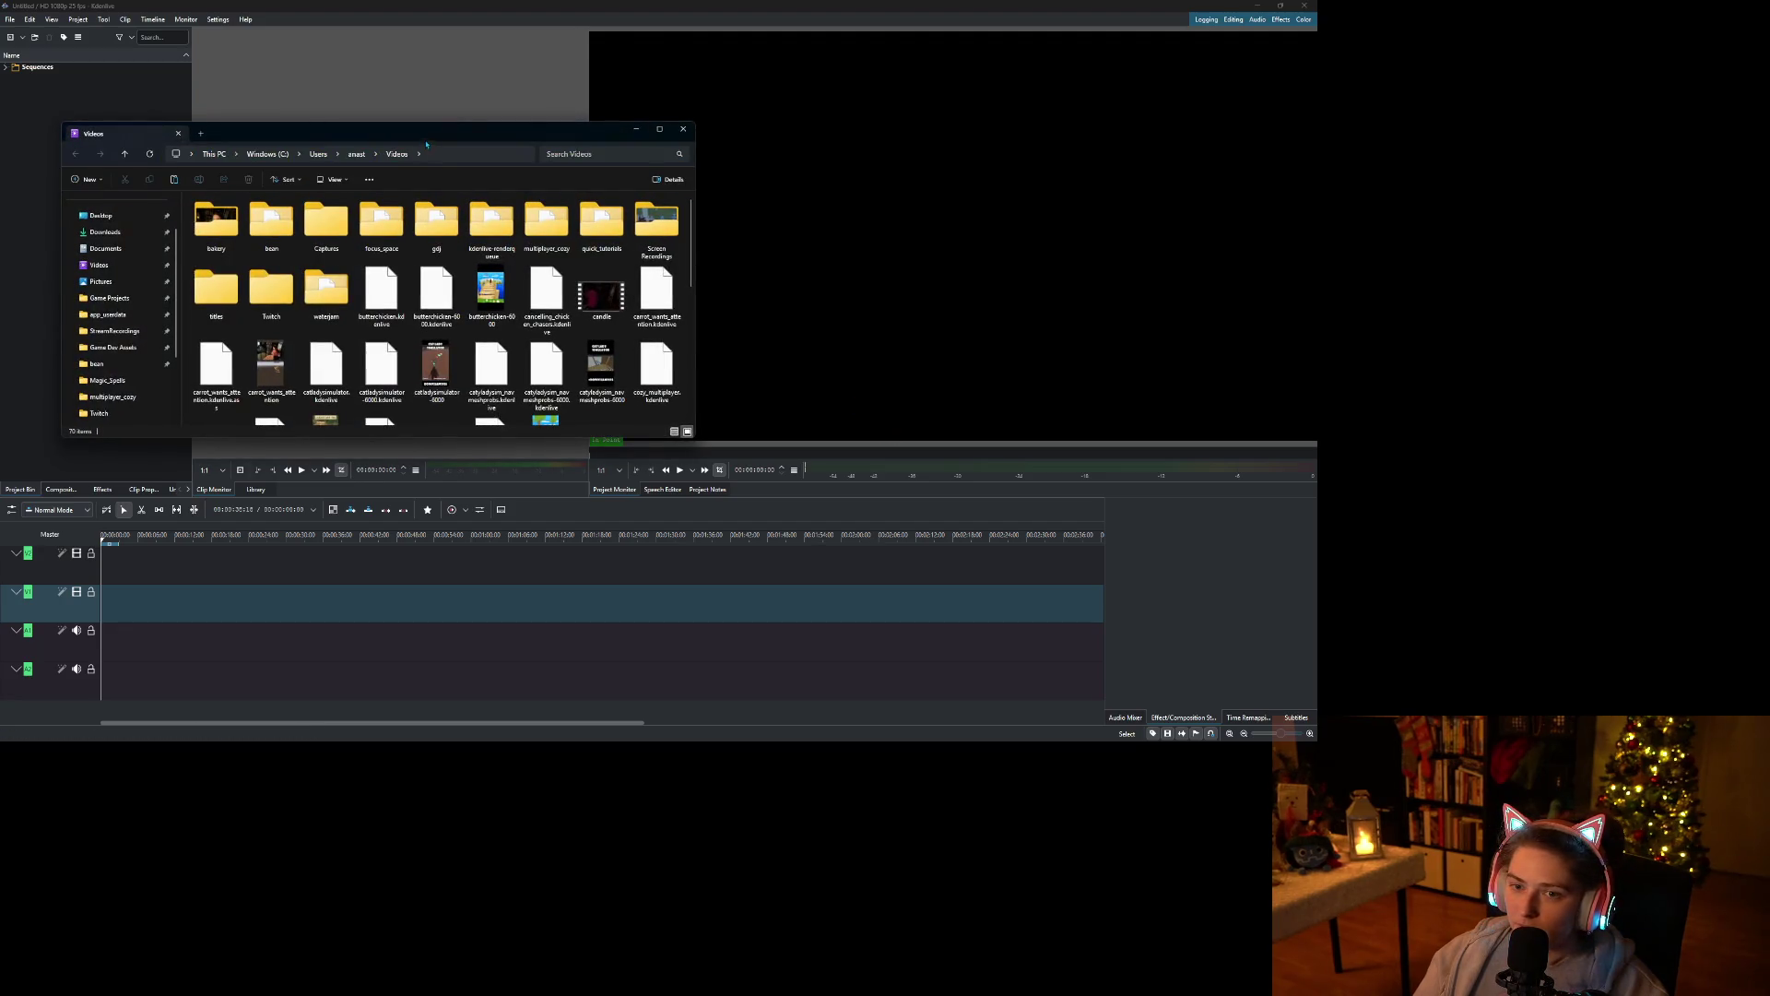
# Import the screen recording into the Project Bin, match the clip's profile, and add it to the timeline.
pyautogui.moveTo(426, 134); pyautogui.dragTo(952, 170)
pyautogui.hotkey('alt', 'Tab')
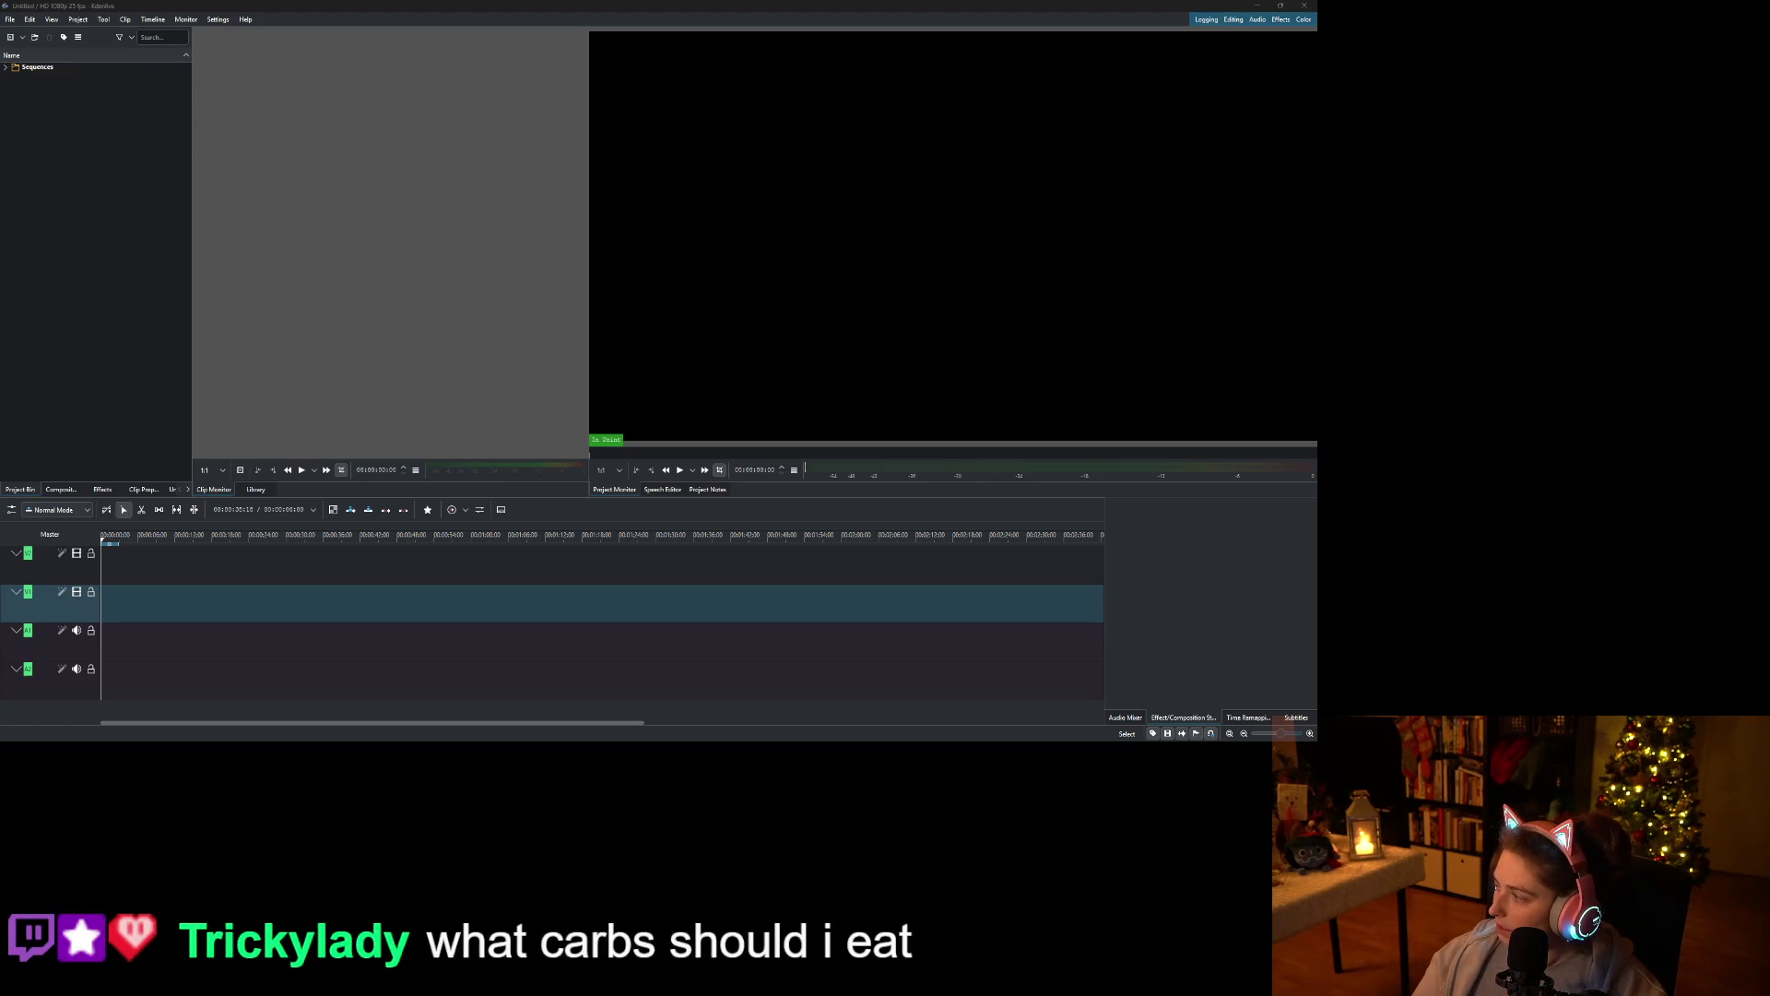
pyautogui.moveTo(1199, 276)
pyautogui.mouseDown()
pyautogui.moveTo(955, 305)
pyautogui.moveTo(18, 184)
pyautogui.mouseUp()
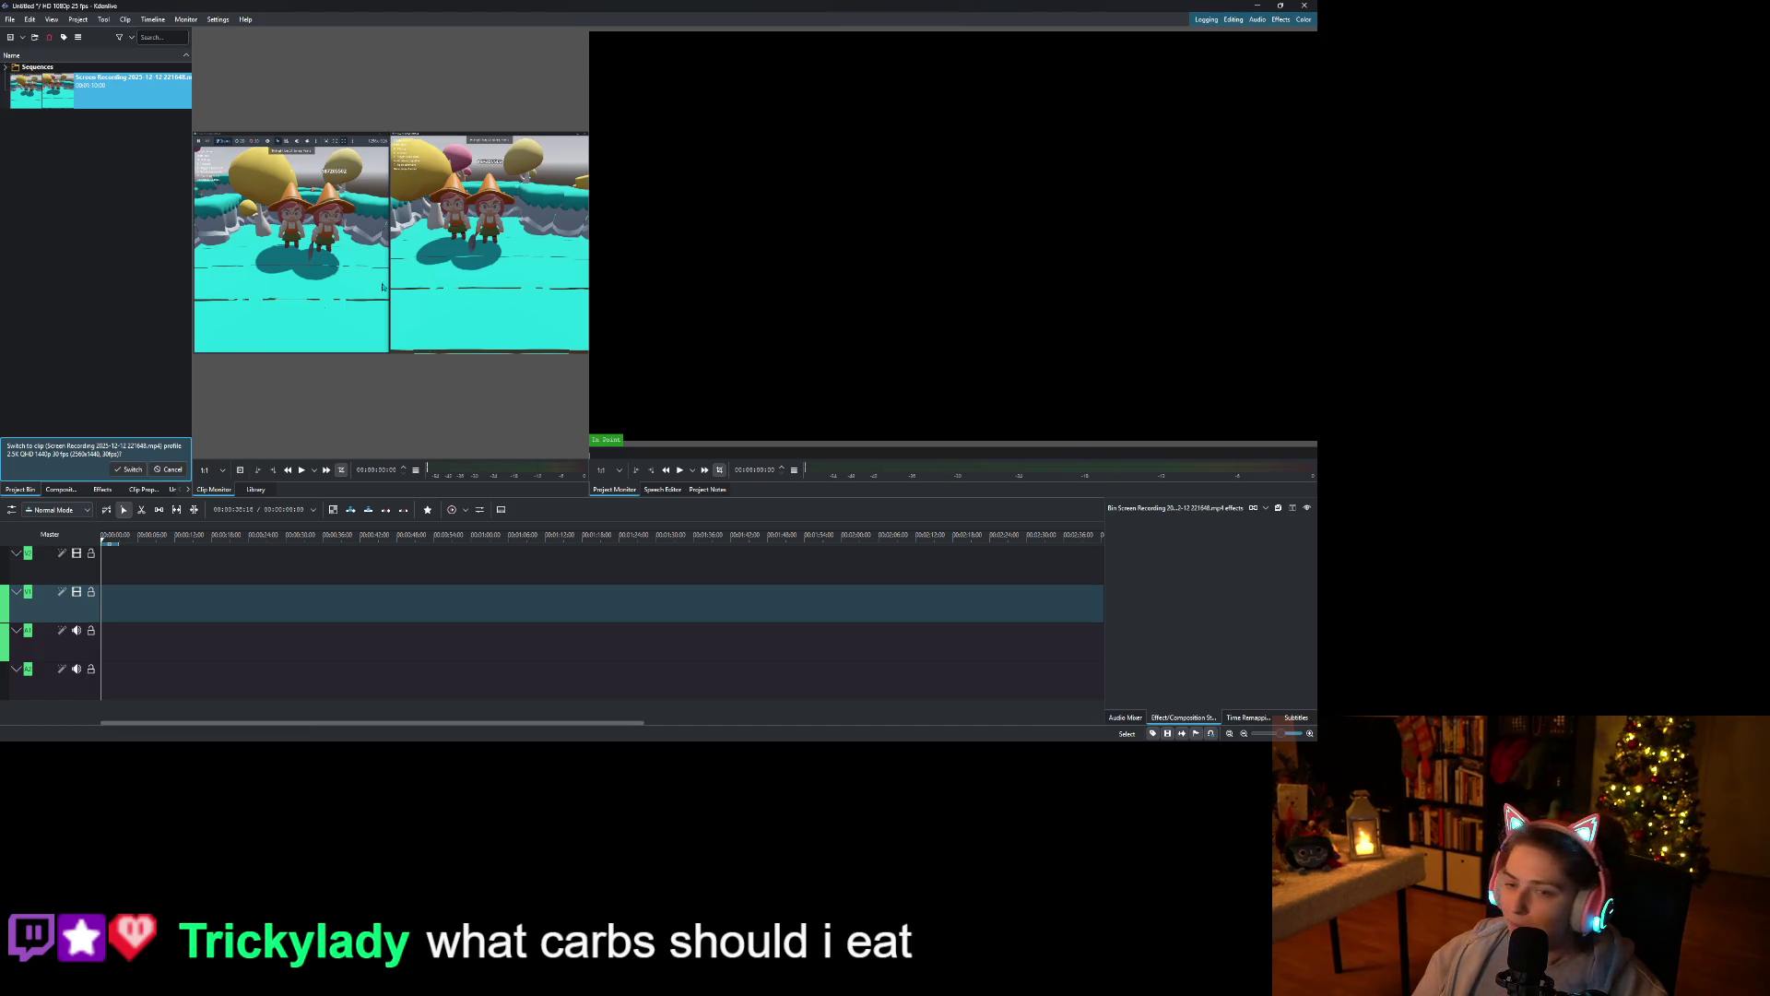
pyautogui.click(129, 470)
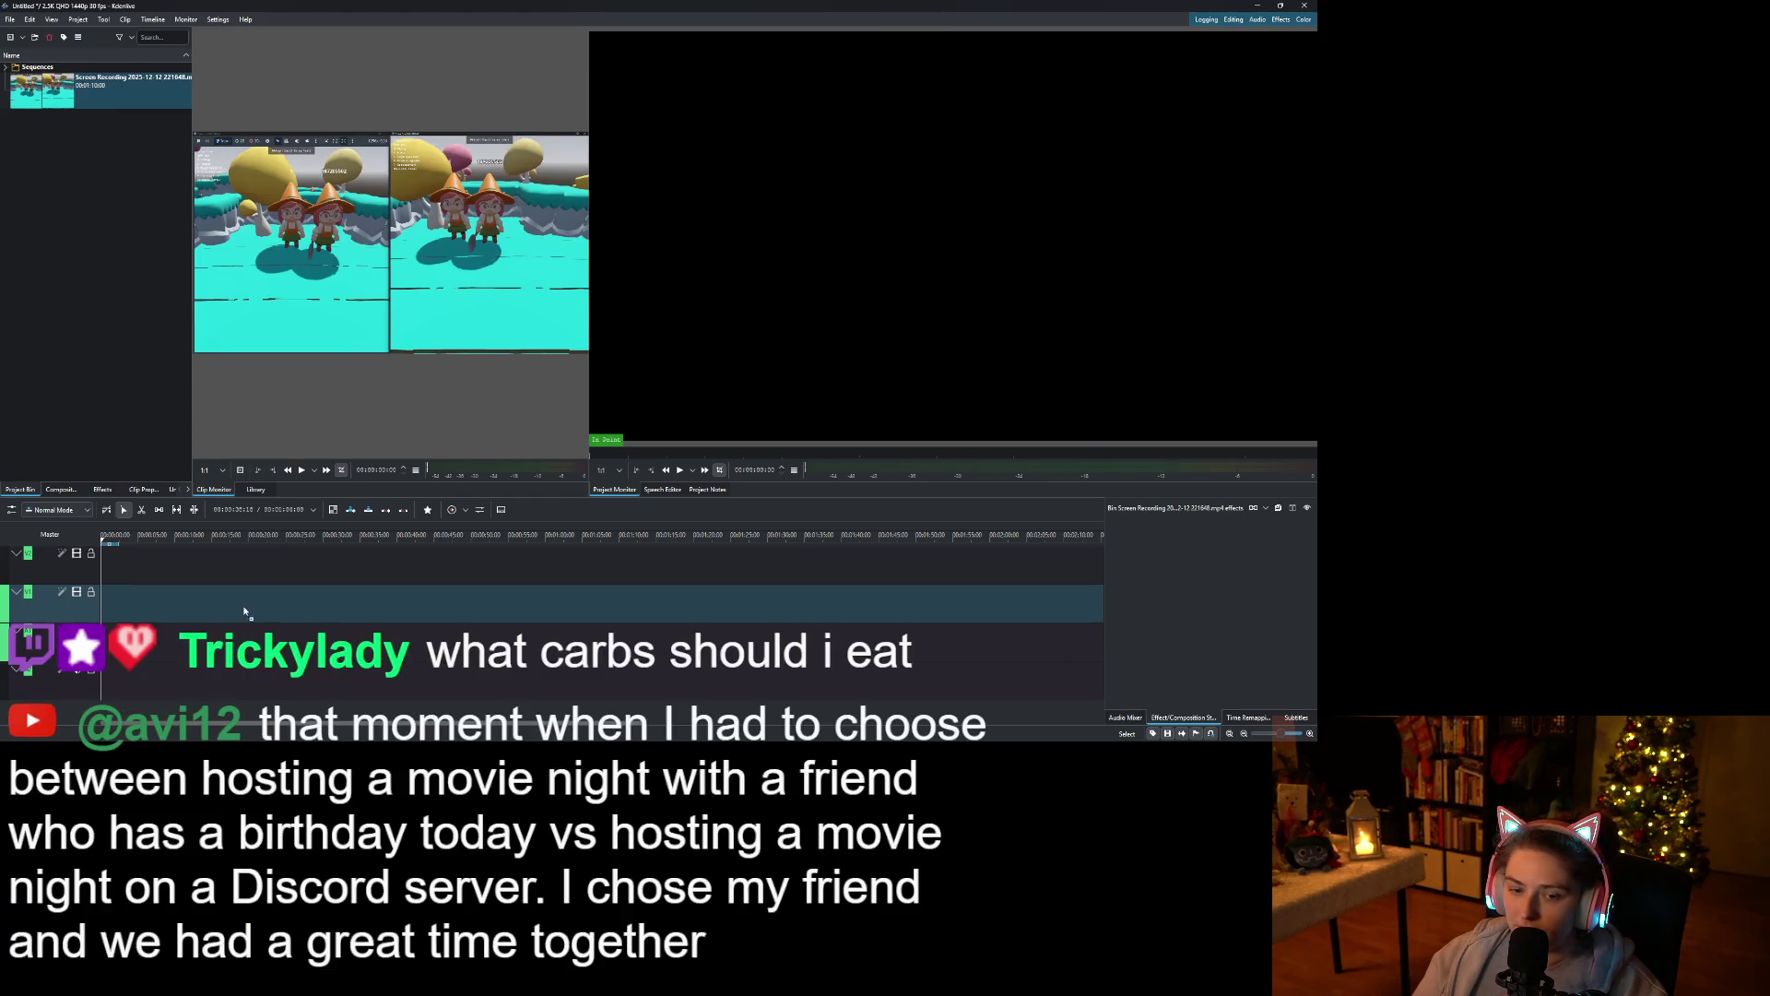
pyautogui.press('v')
# Cut the clip at 14 seconds and delete the first part, closing the gap.
pyautogui.moveTo(171, 539)
pyautogui.mouseDown()
pyautogui.moveTo(262, 560)
pyautogui.moveTo(245, 572)
pyautogui.mouseUp()
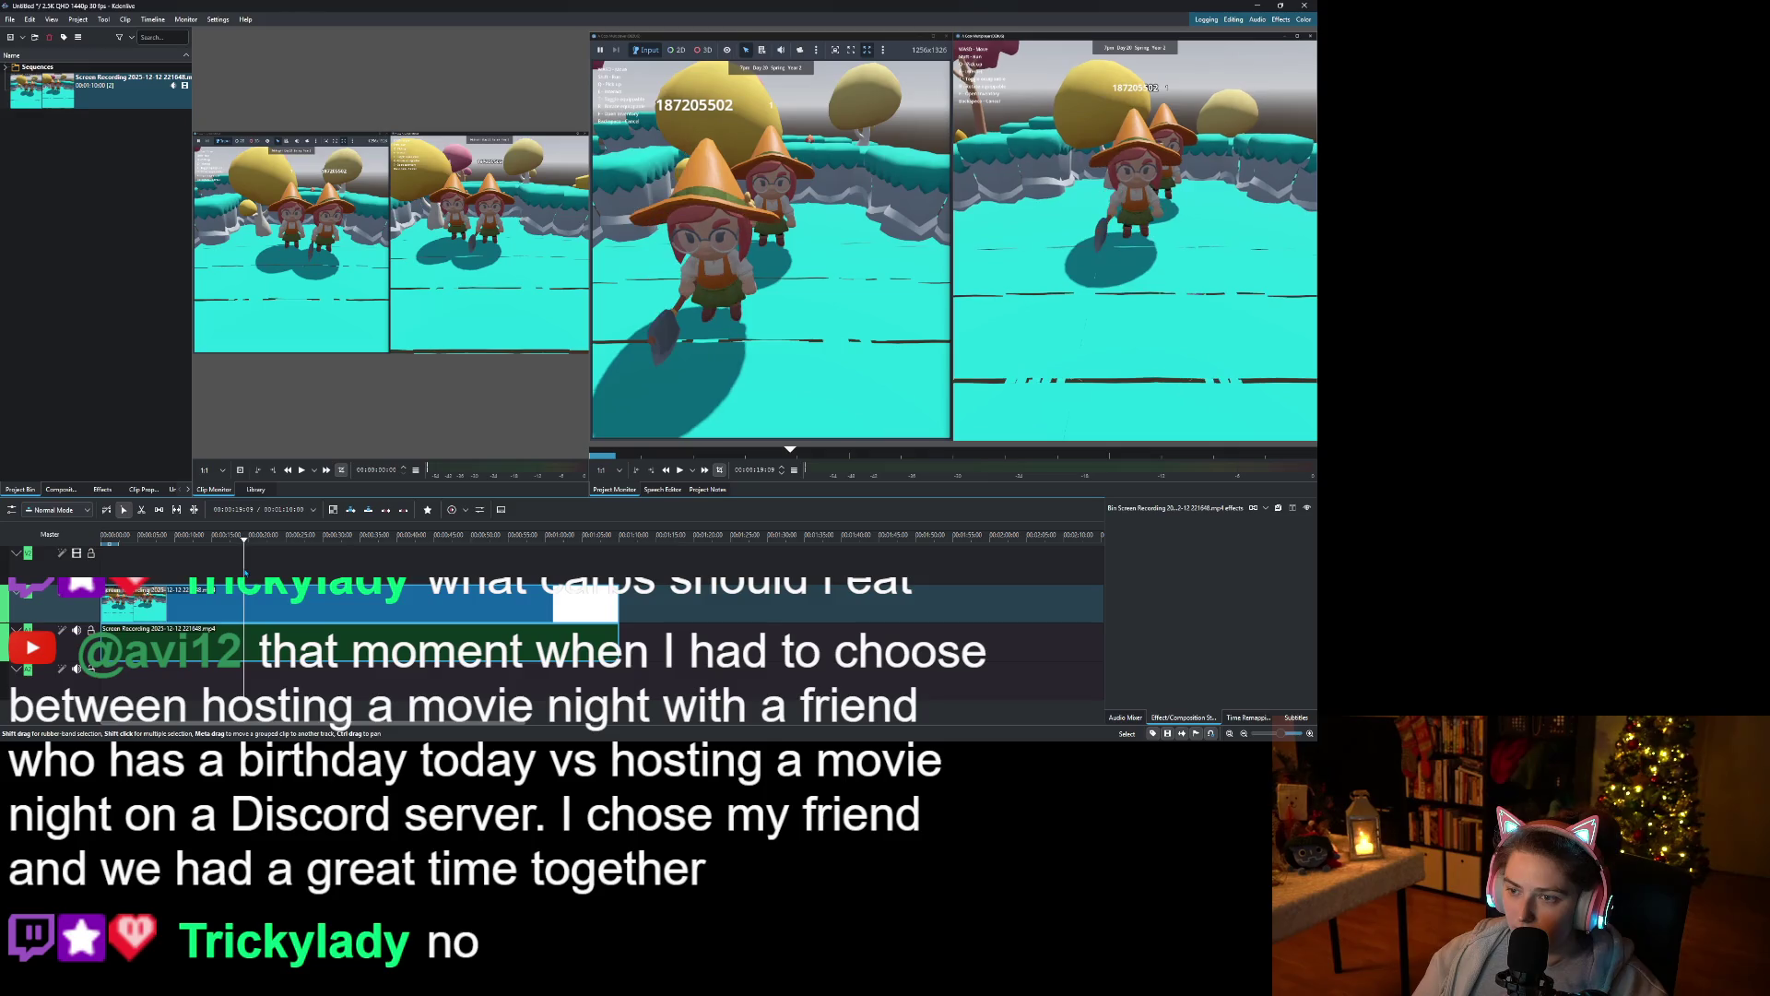
pyautogui.rightClick(261, 627)
pyautogui.click(304, 461)
pyautogui.click(205, 613)
pyautogui.press('Delete')
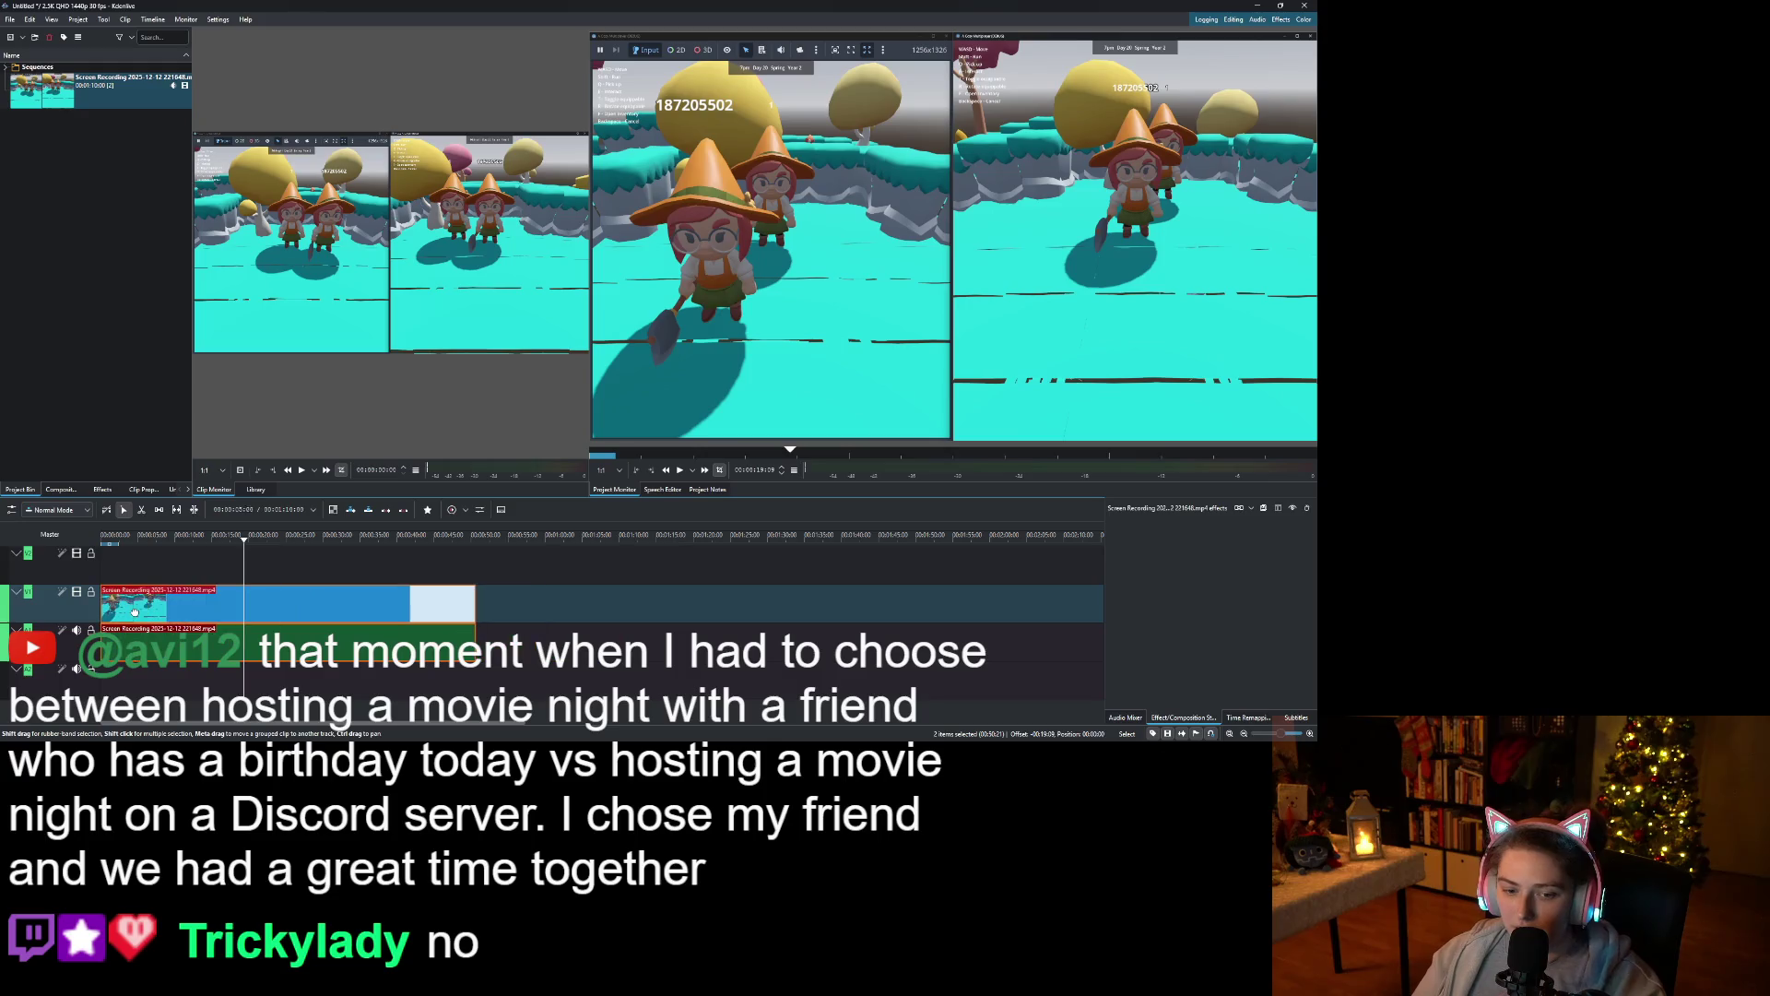
# Return to the timeline start and begin saving the project under a new name.
pyautogui.press('Home')
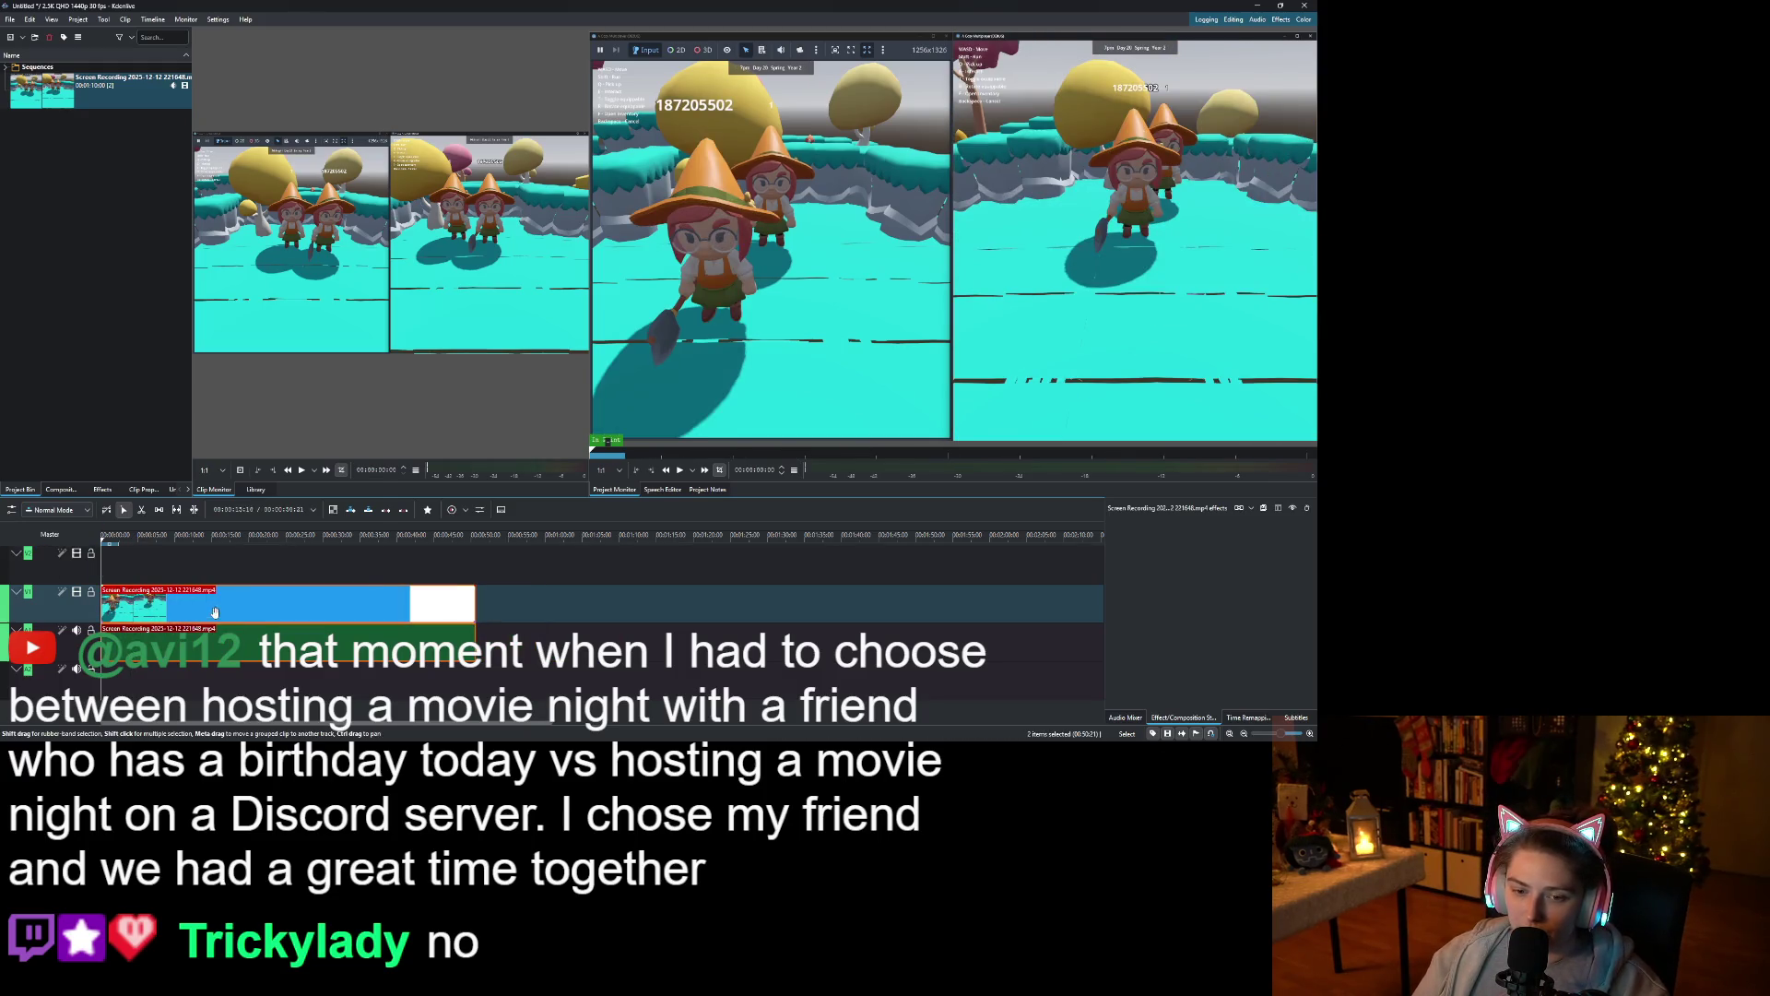
pyautogui.rightClick(218, 608)
pyautogui.click(107, 361)
pyautogui.hotkey('ctrl', 's')
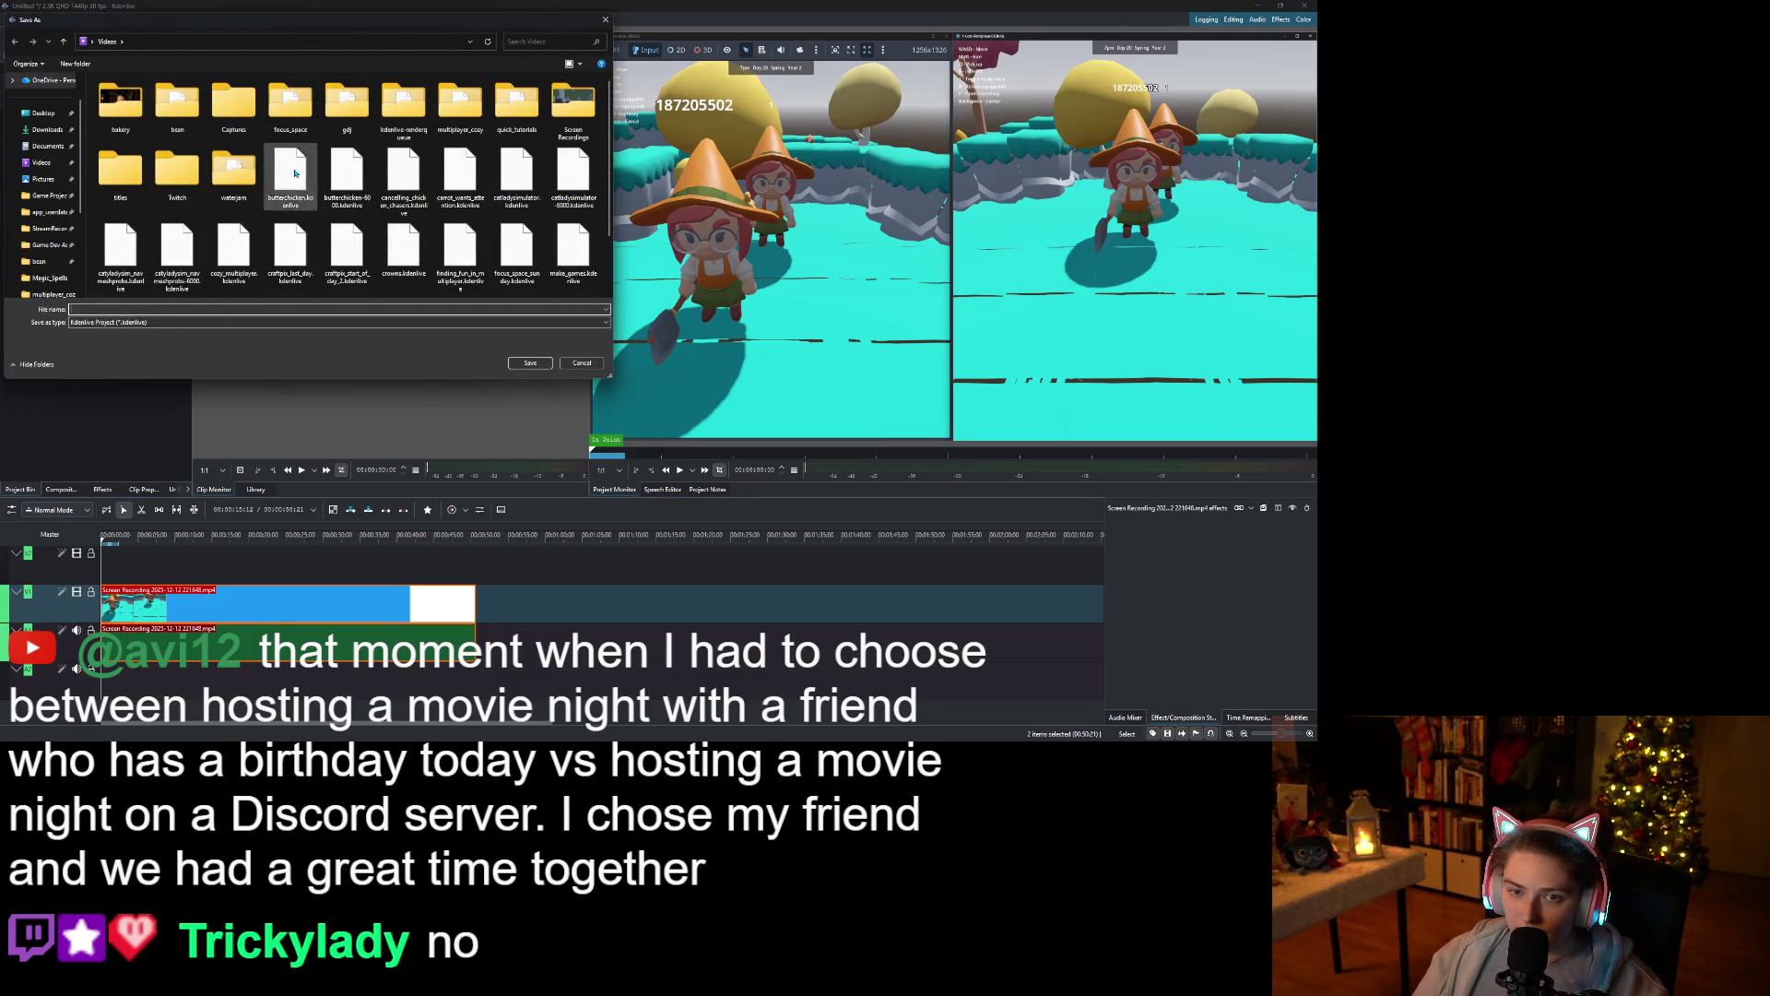
# Save the project in the multiplayer_cozy folder under the typed name 'curved_weapo'.
pyautogui.doubleClick(460, 103)
pyautogui.click(429, 310)
pyautogui.write('curved_weapo')
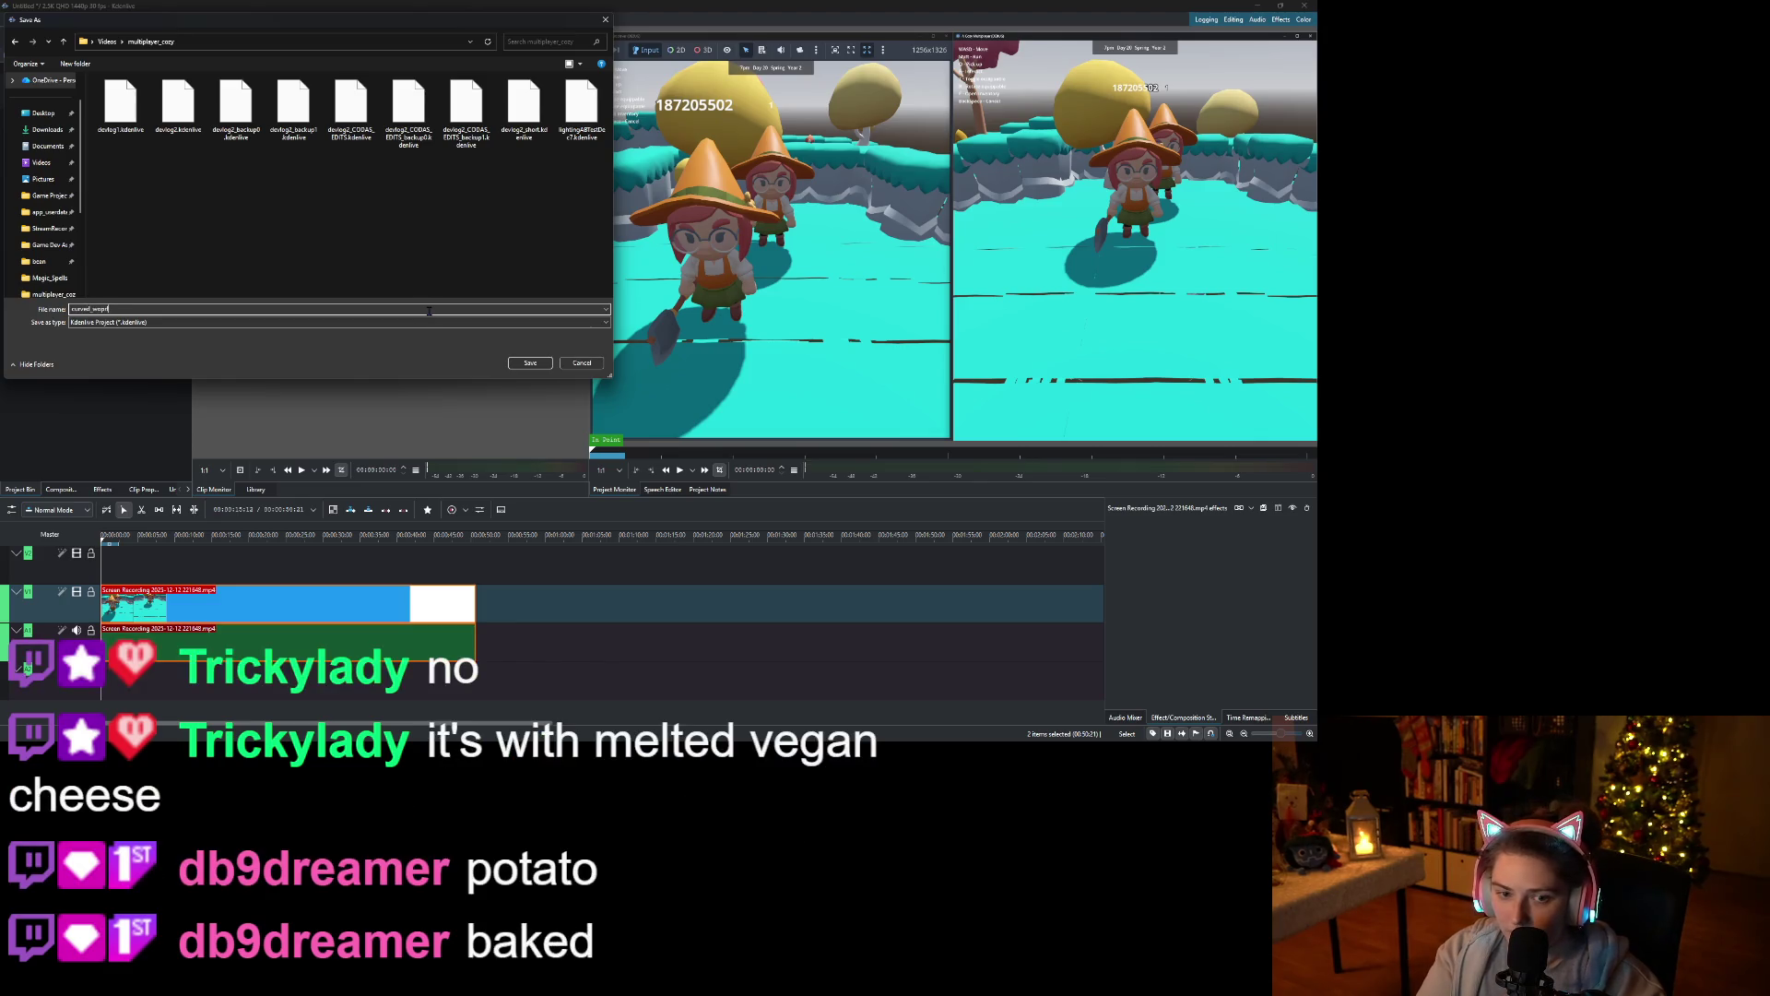
pyautogui.press('Return')
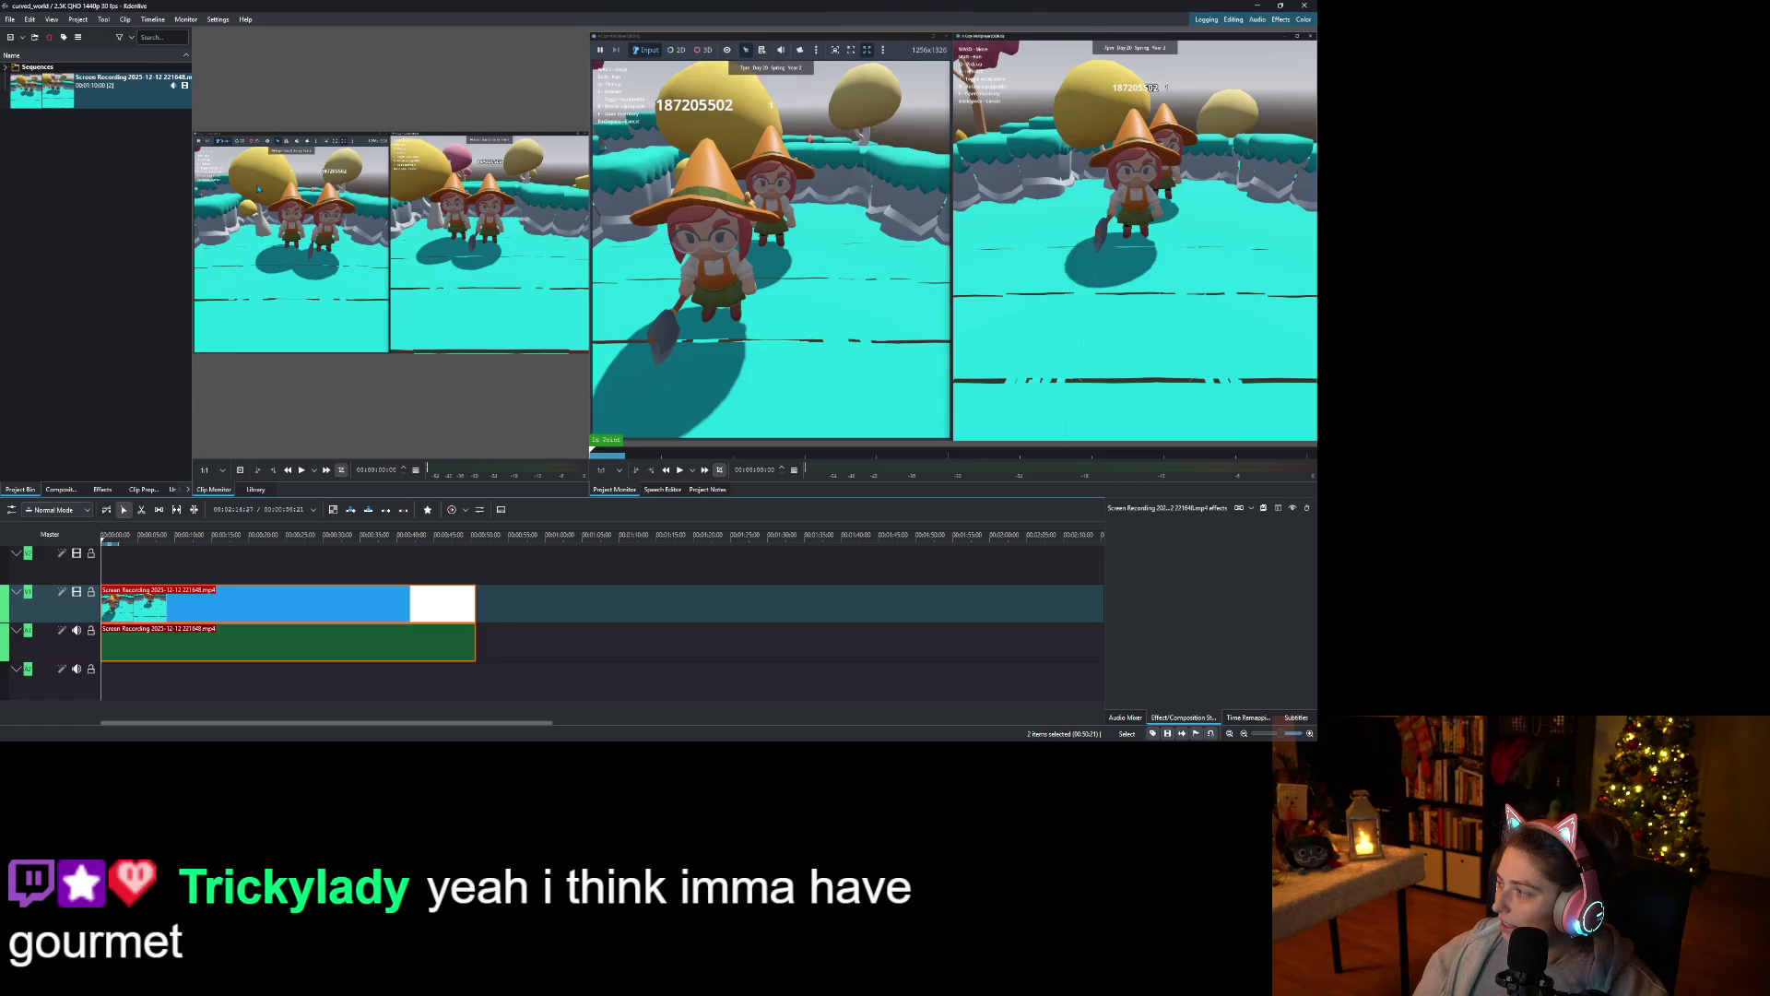
# Switch the project profile to Vertical HD in Project Settings and confirm the change.
pyautogui.click(80, 20)
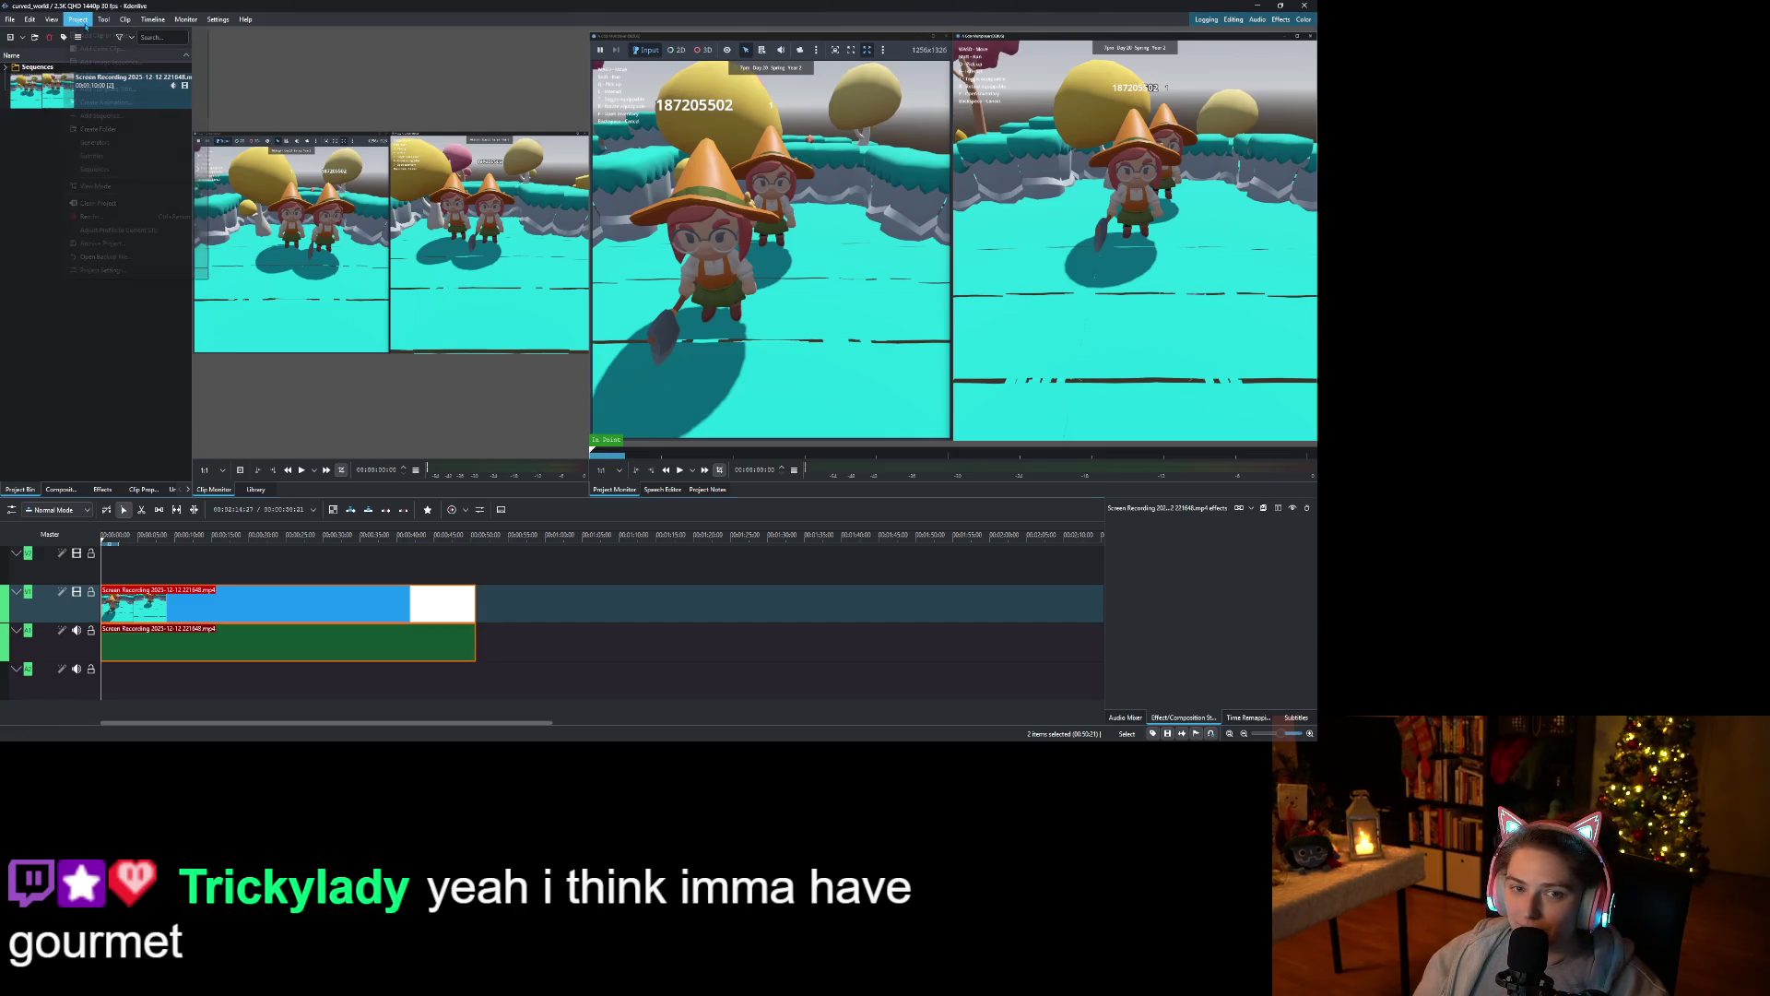
pyautogui.click(135, 272)
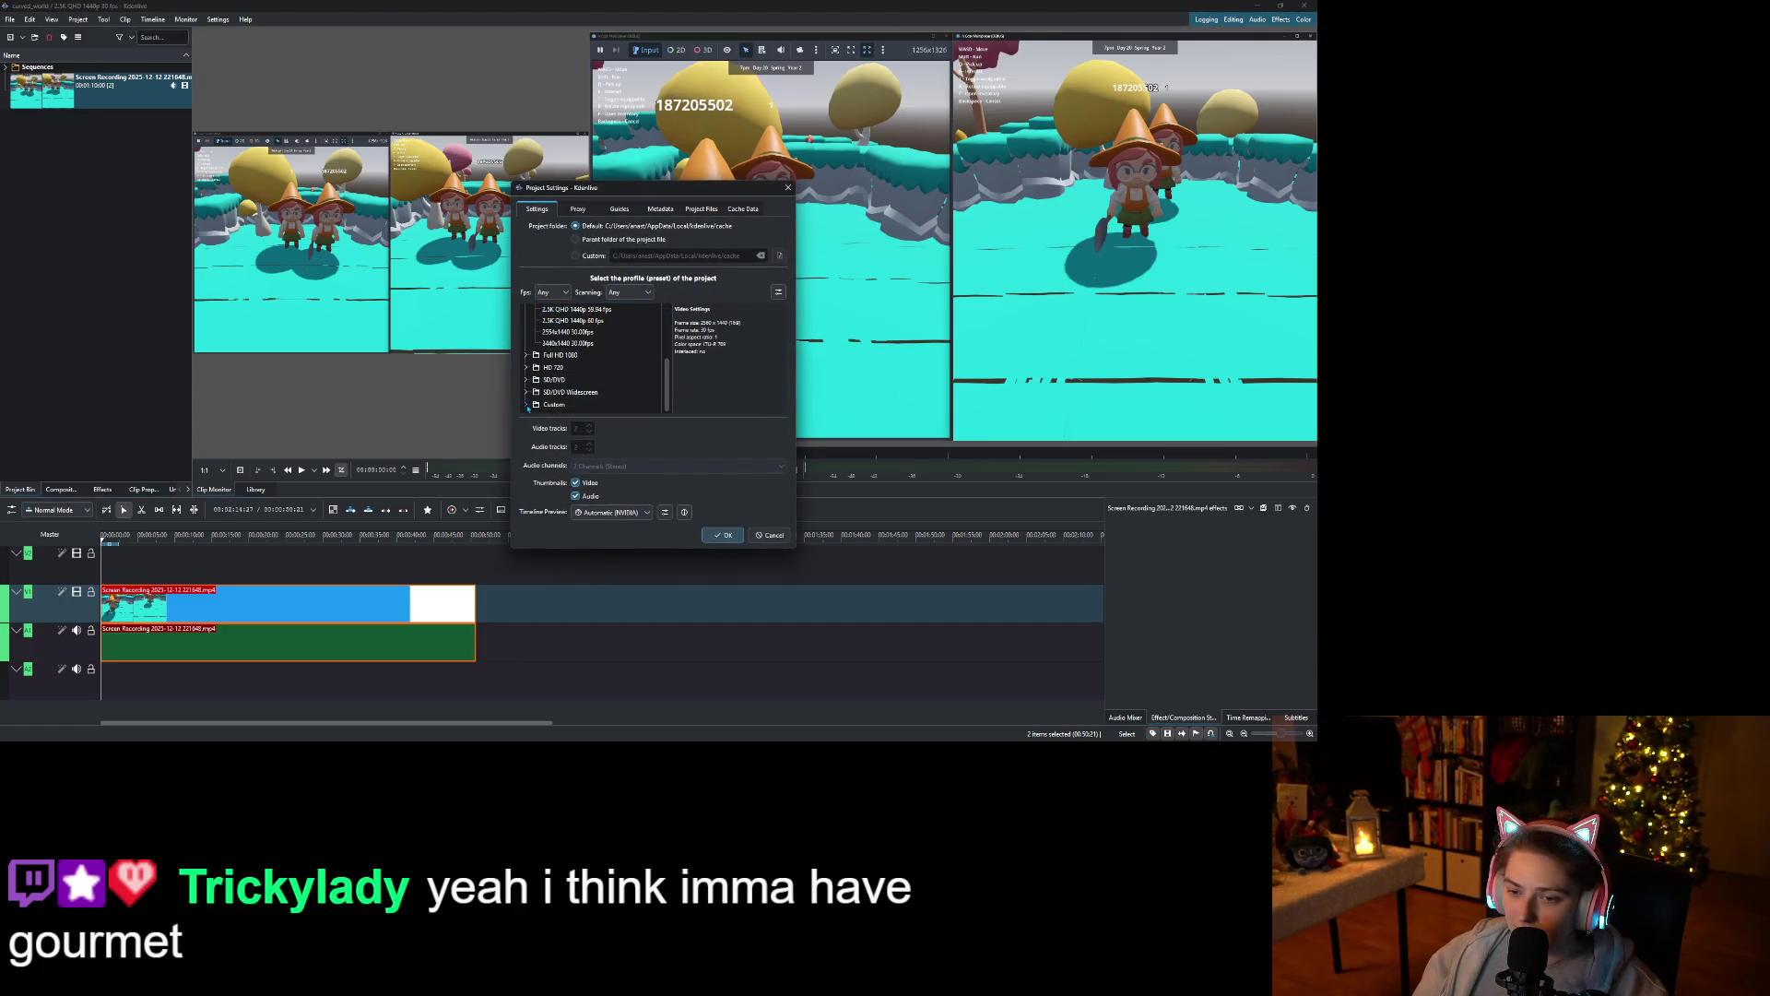
pyautogui.click(527, 405)
pyautogui.scroll(-5, 553, 394)
pyautogui.scroll(-5, 559, 391)
pyautogui.click(586, 388)
pyautogui.click(723, 535)
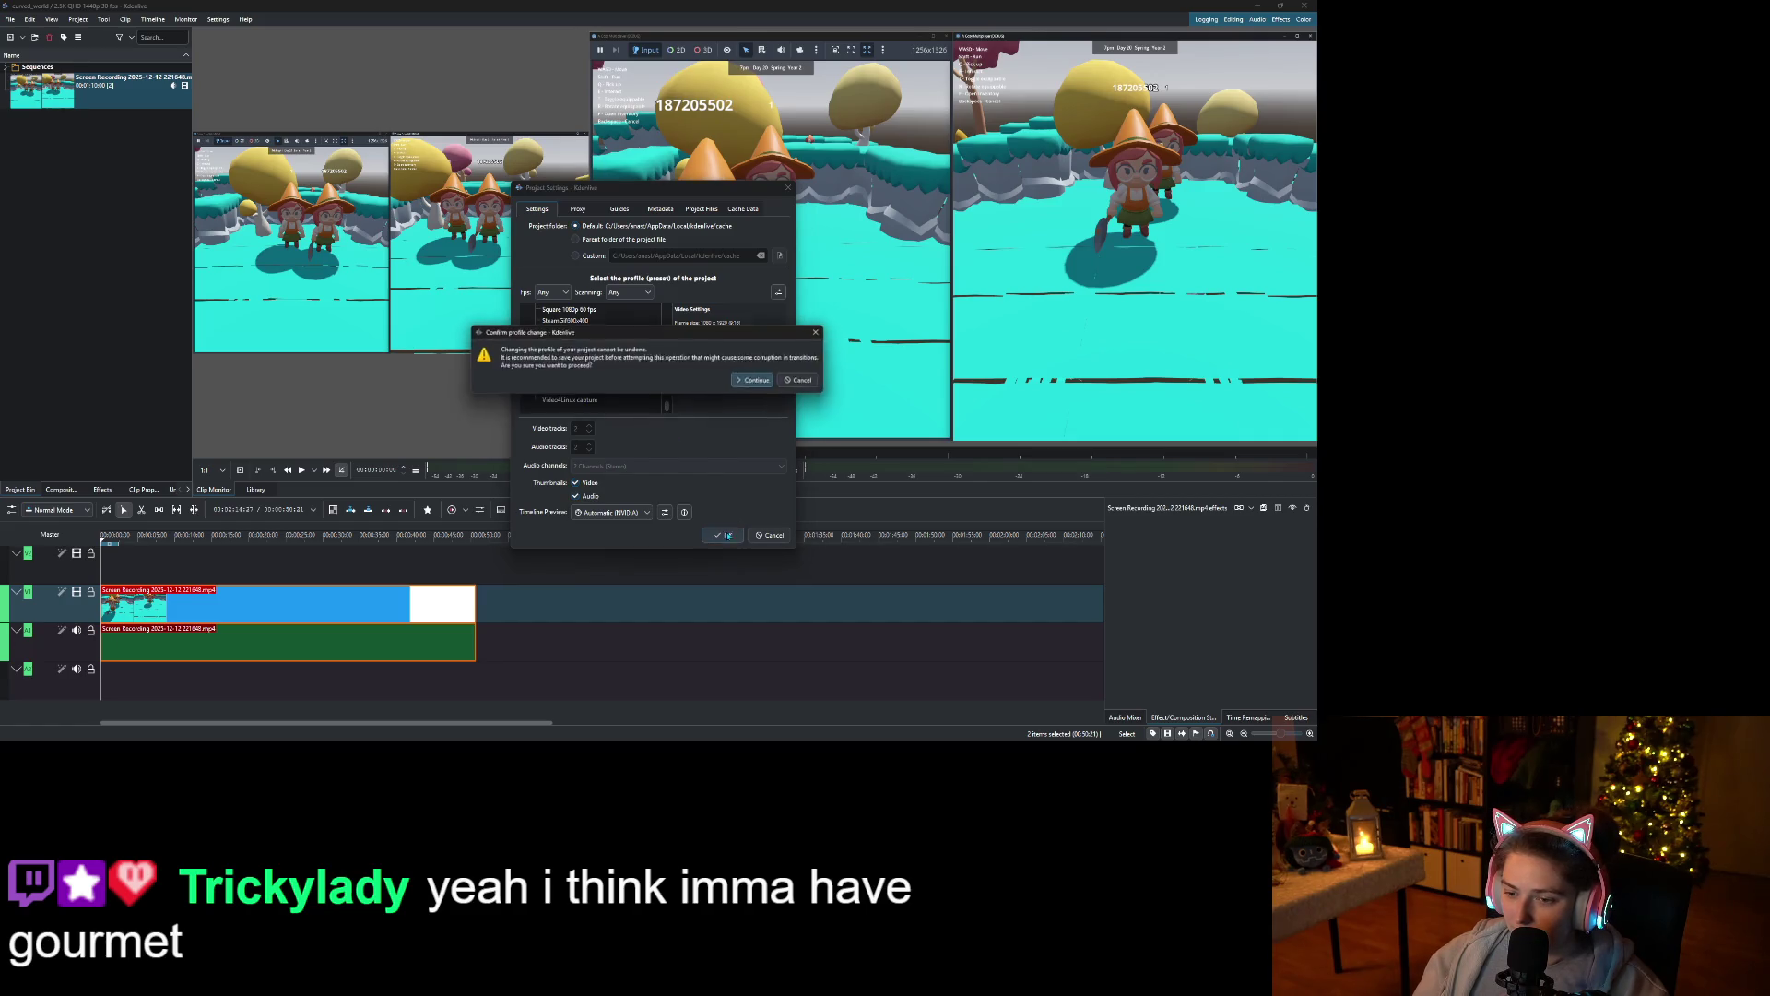
pyautogui.click(760, 382)
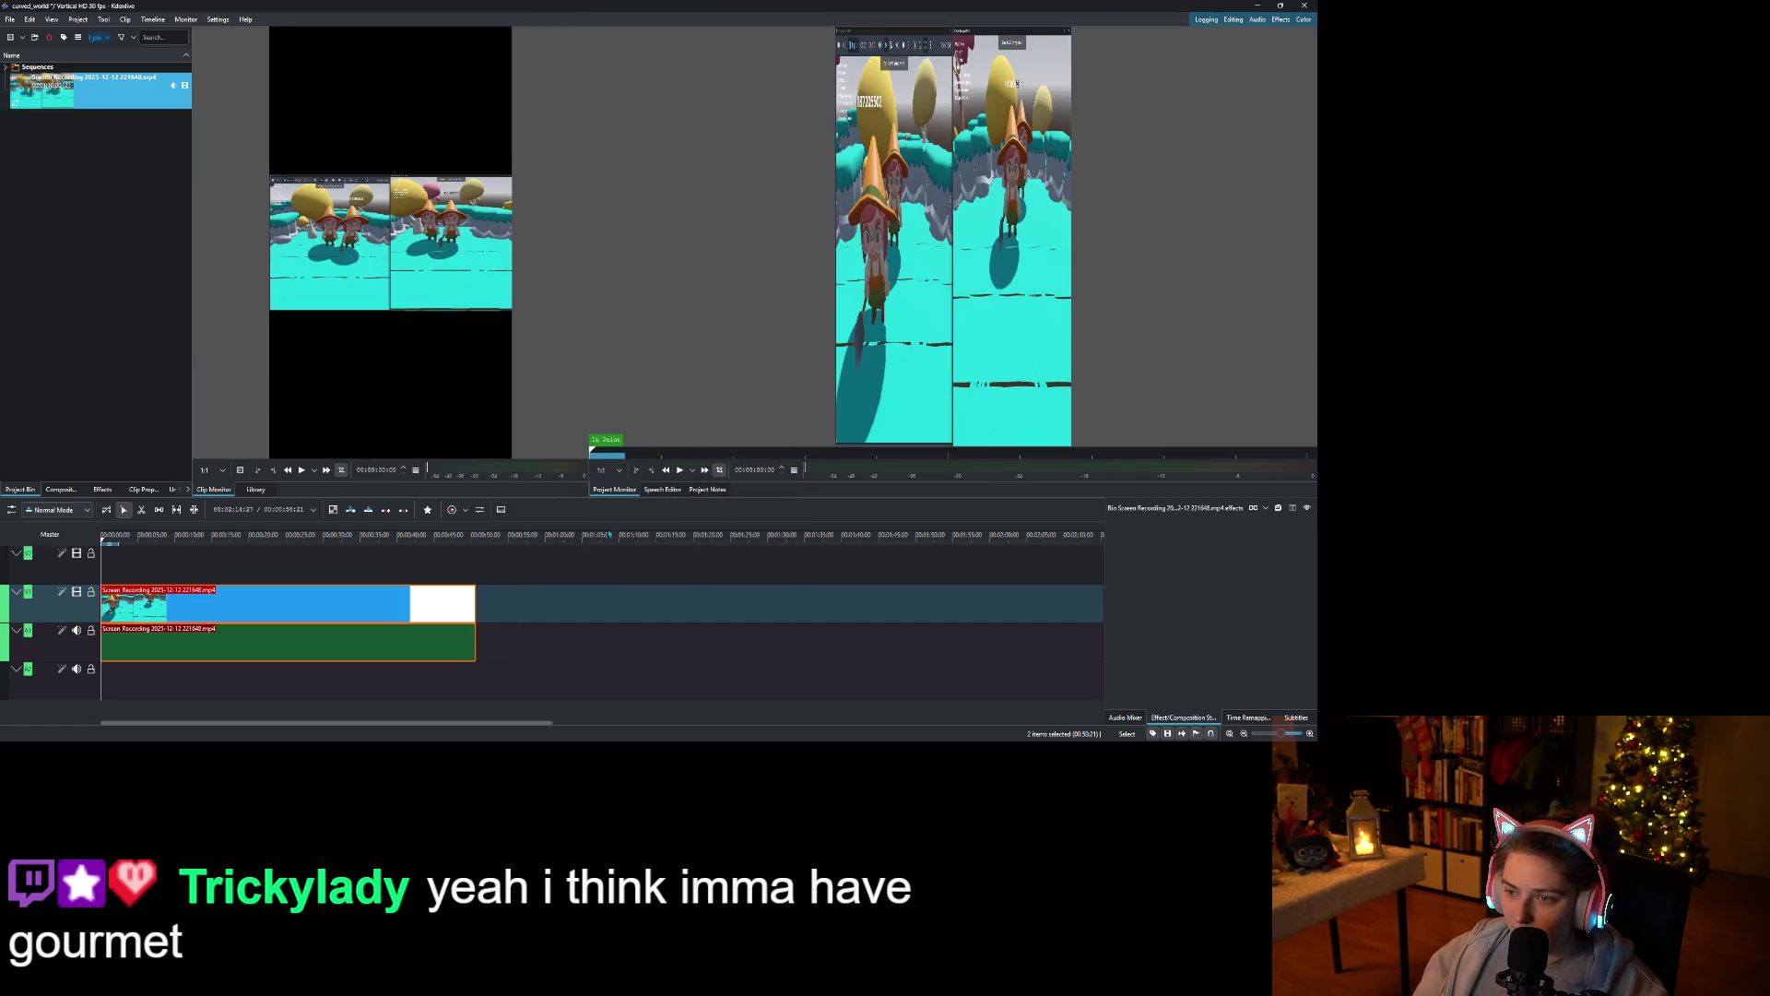
# Select the timeline clip at about 4 seconds and bring up its options.
pyautogui.click(267, 613)
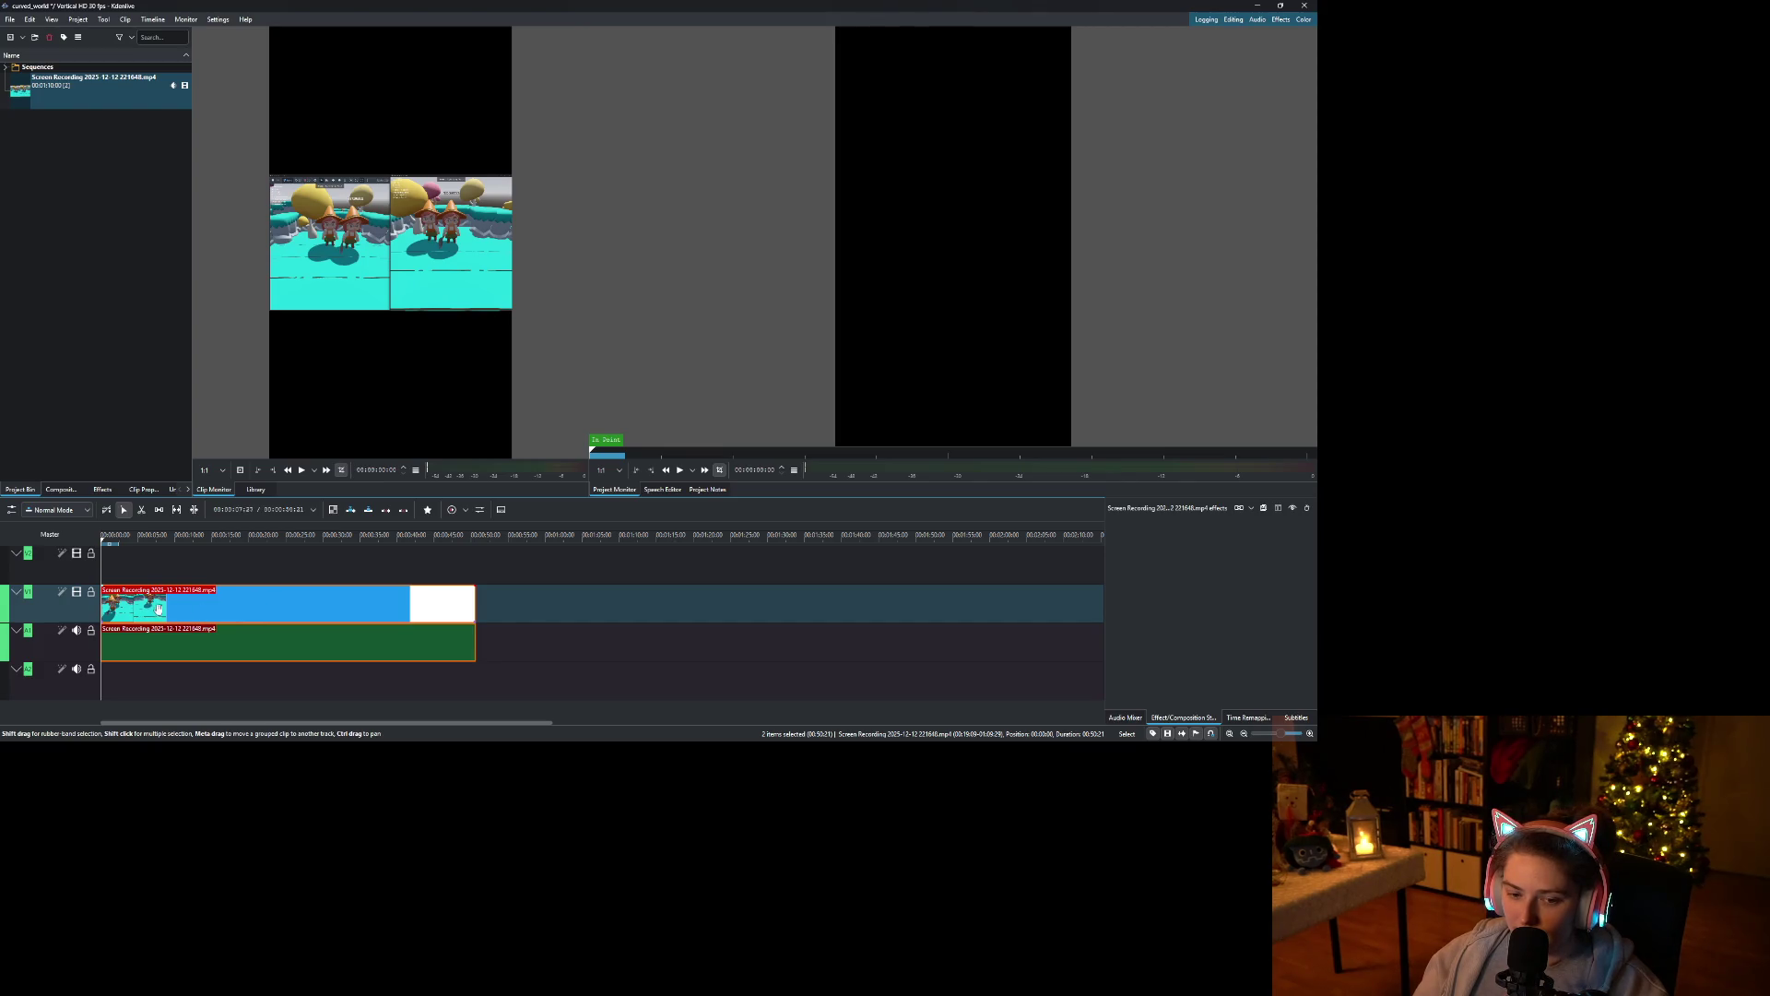
pyautogui.click(137, 535)
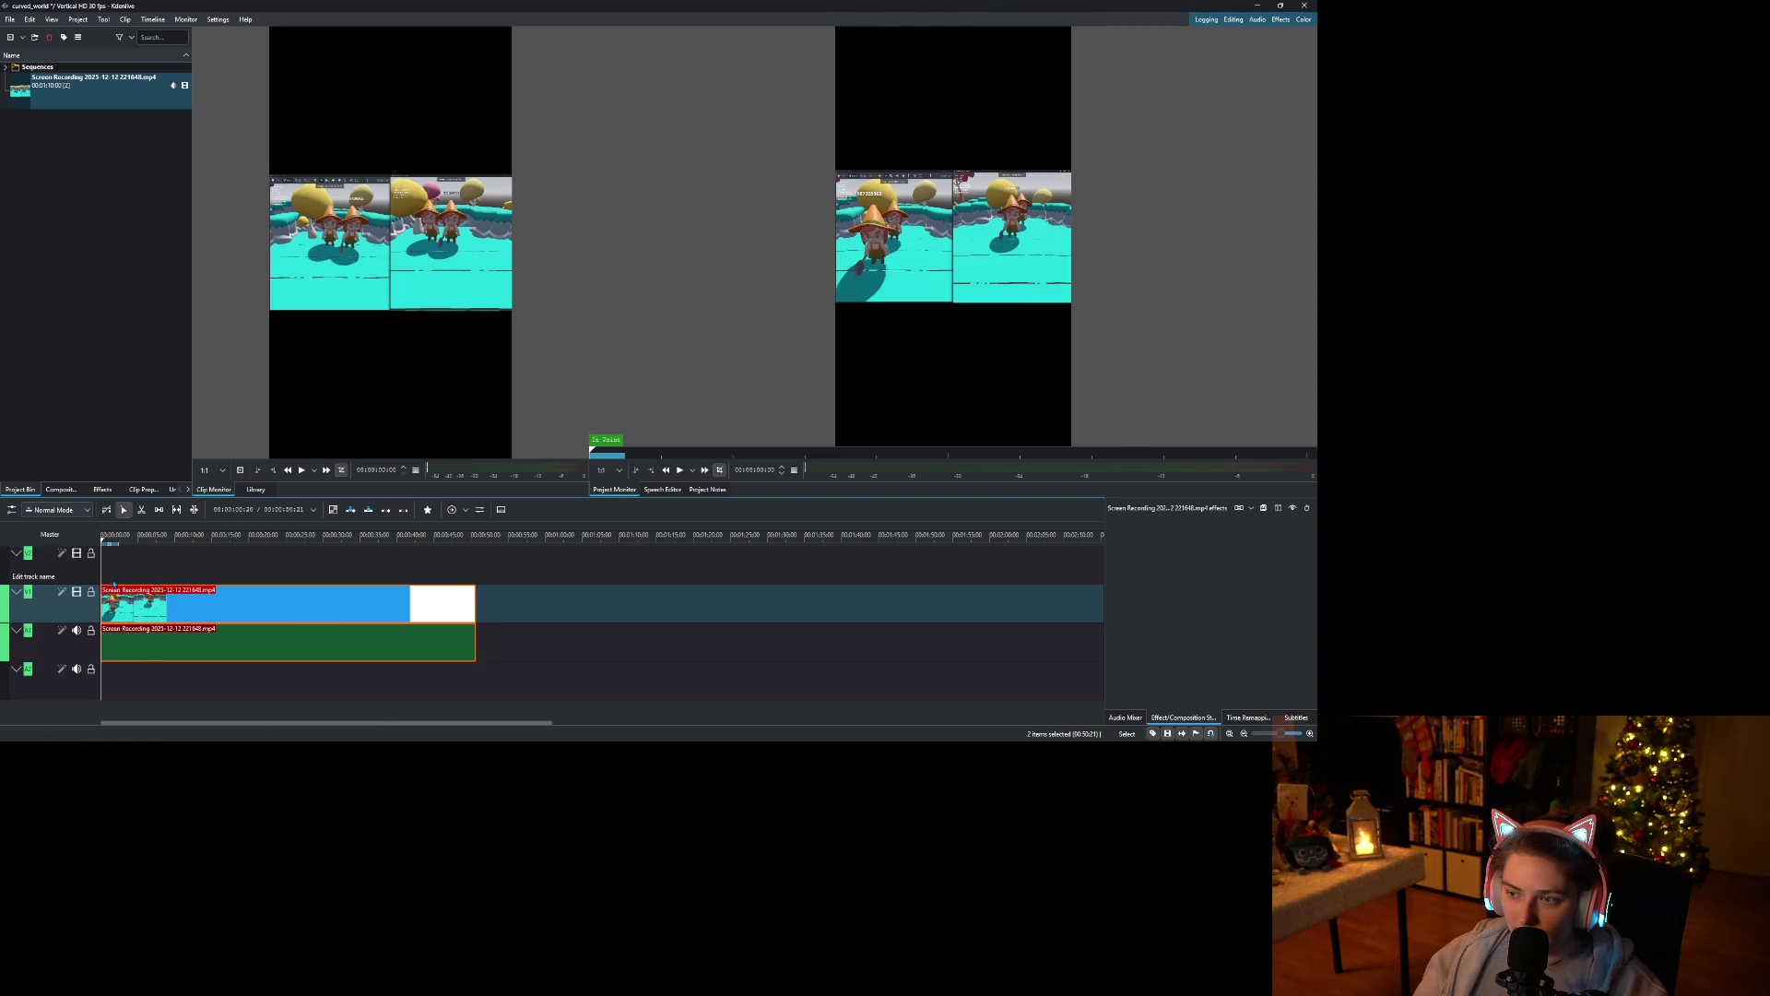
pyautogui.rightClick(163, 616)
# Add a Transform effect, scaling the clip to about 88% and shifting it left so one game view fills the width.
pyautogui.moveTo(278, 603)
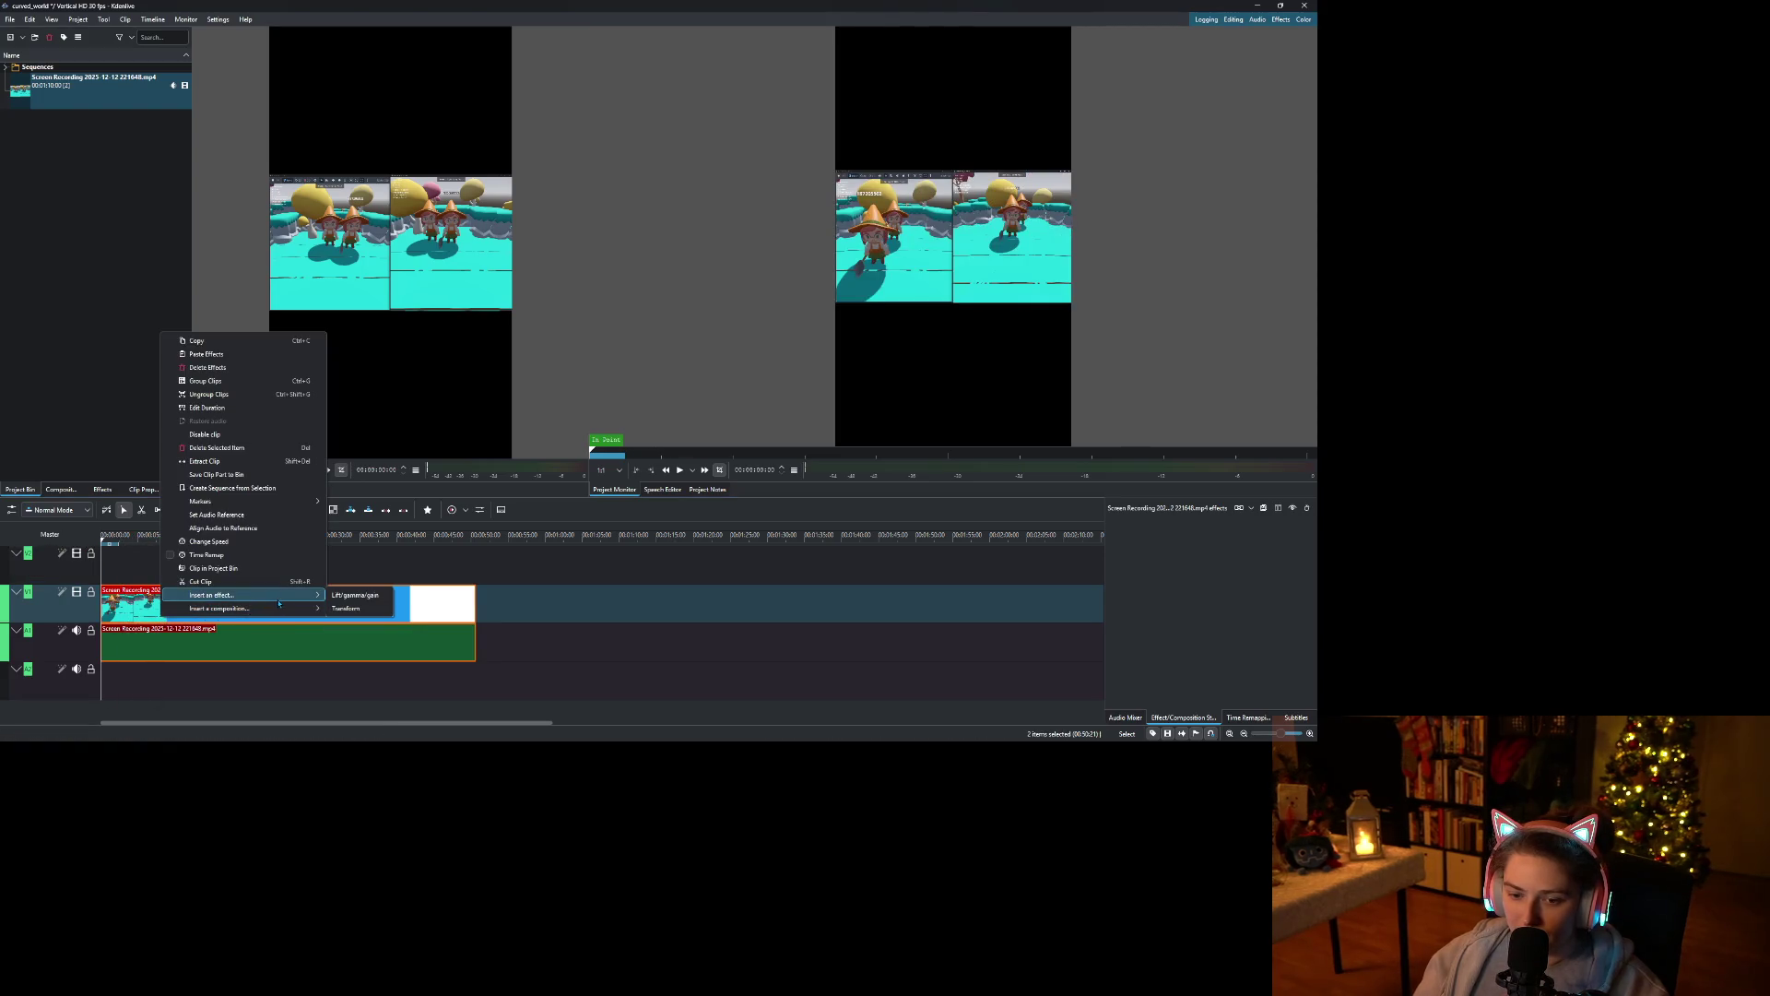
pyautogui.click(346, 608)
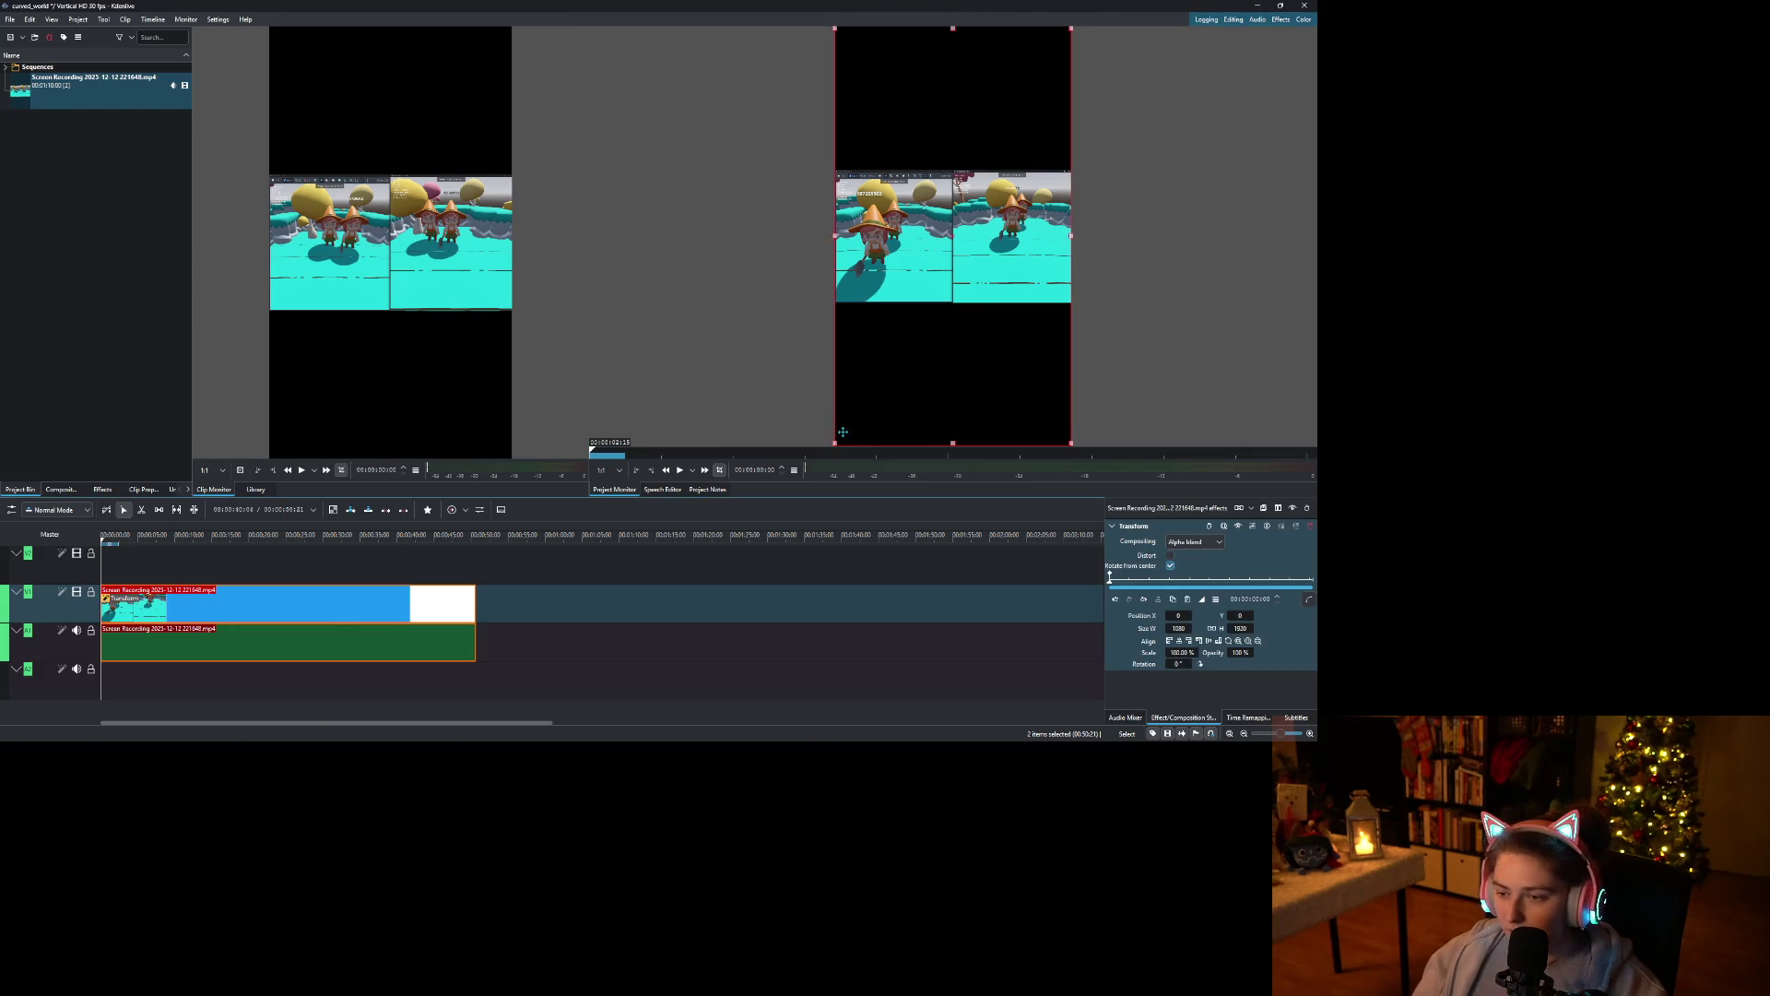
pyautogui.moveTo(834, 236); pyautogui.dragTo(593, 249)
pyautogui.scroll(-2, 702, 277)
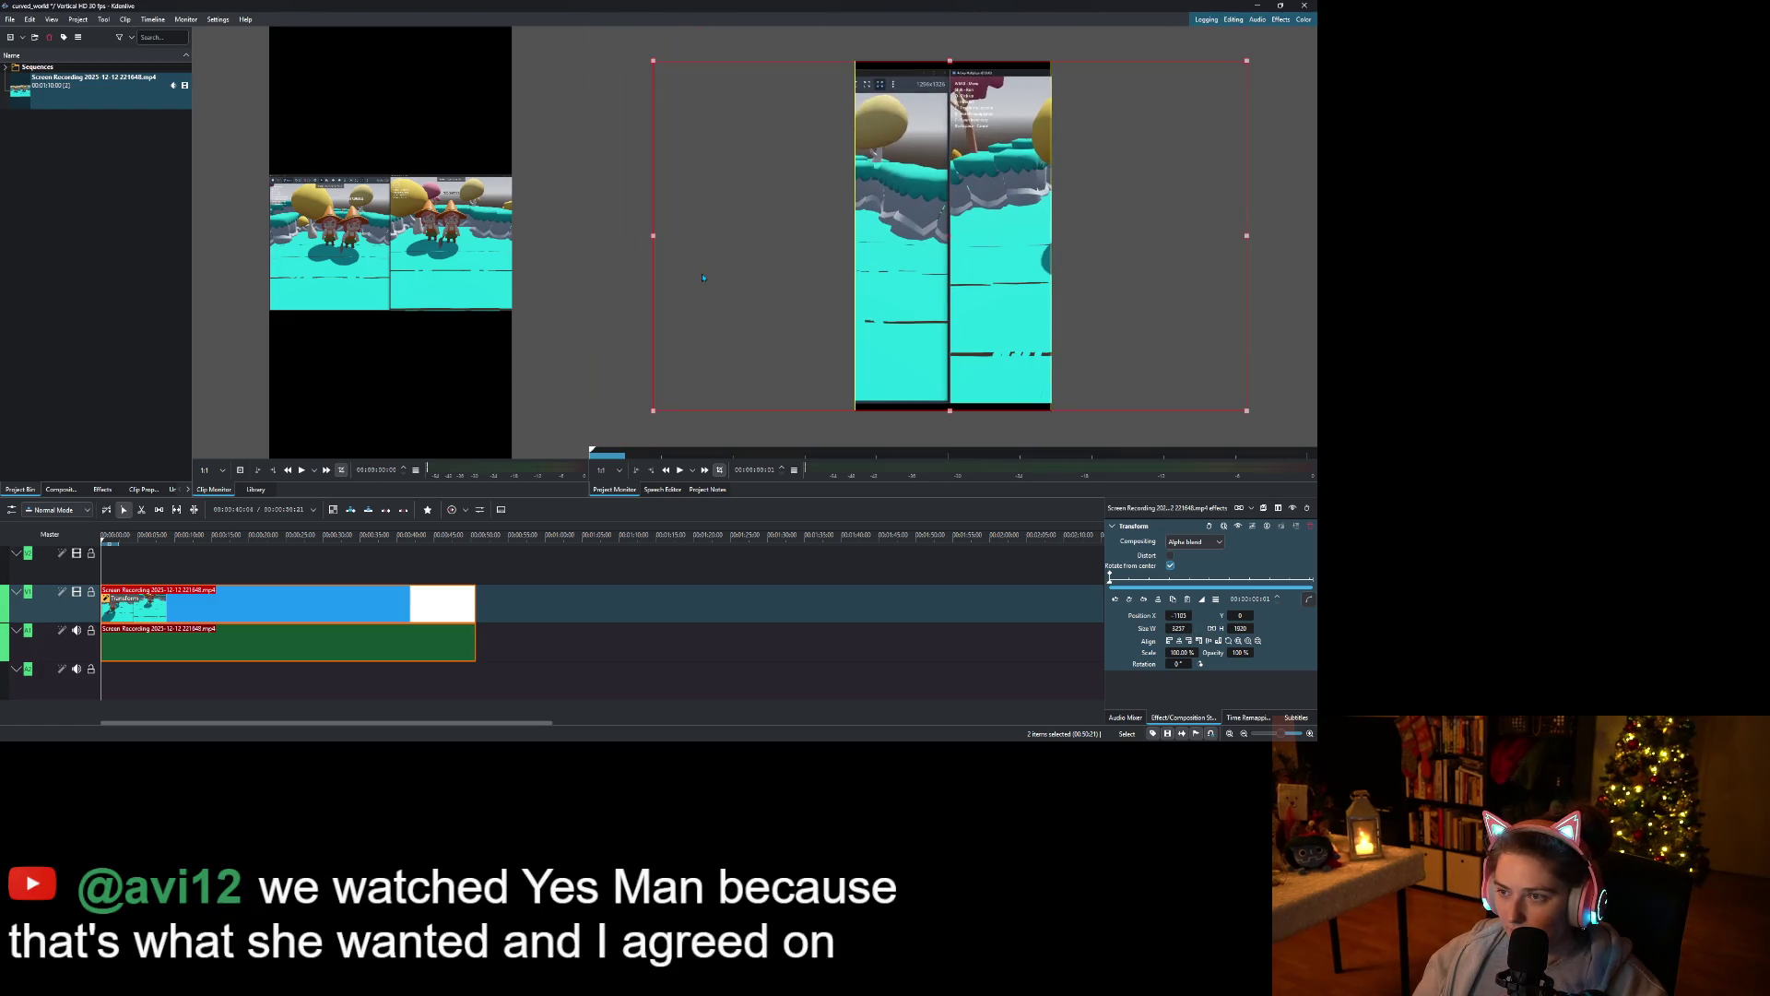
pyautogui.moveTo(833, 303); pyautogui.dragTo(811, 304)
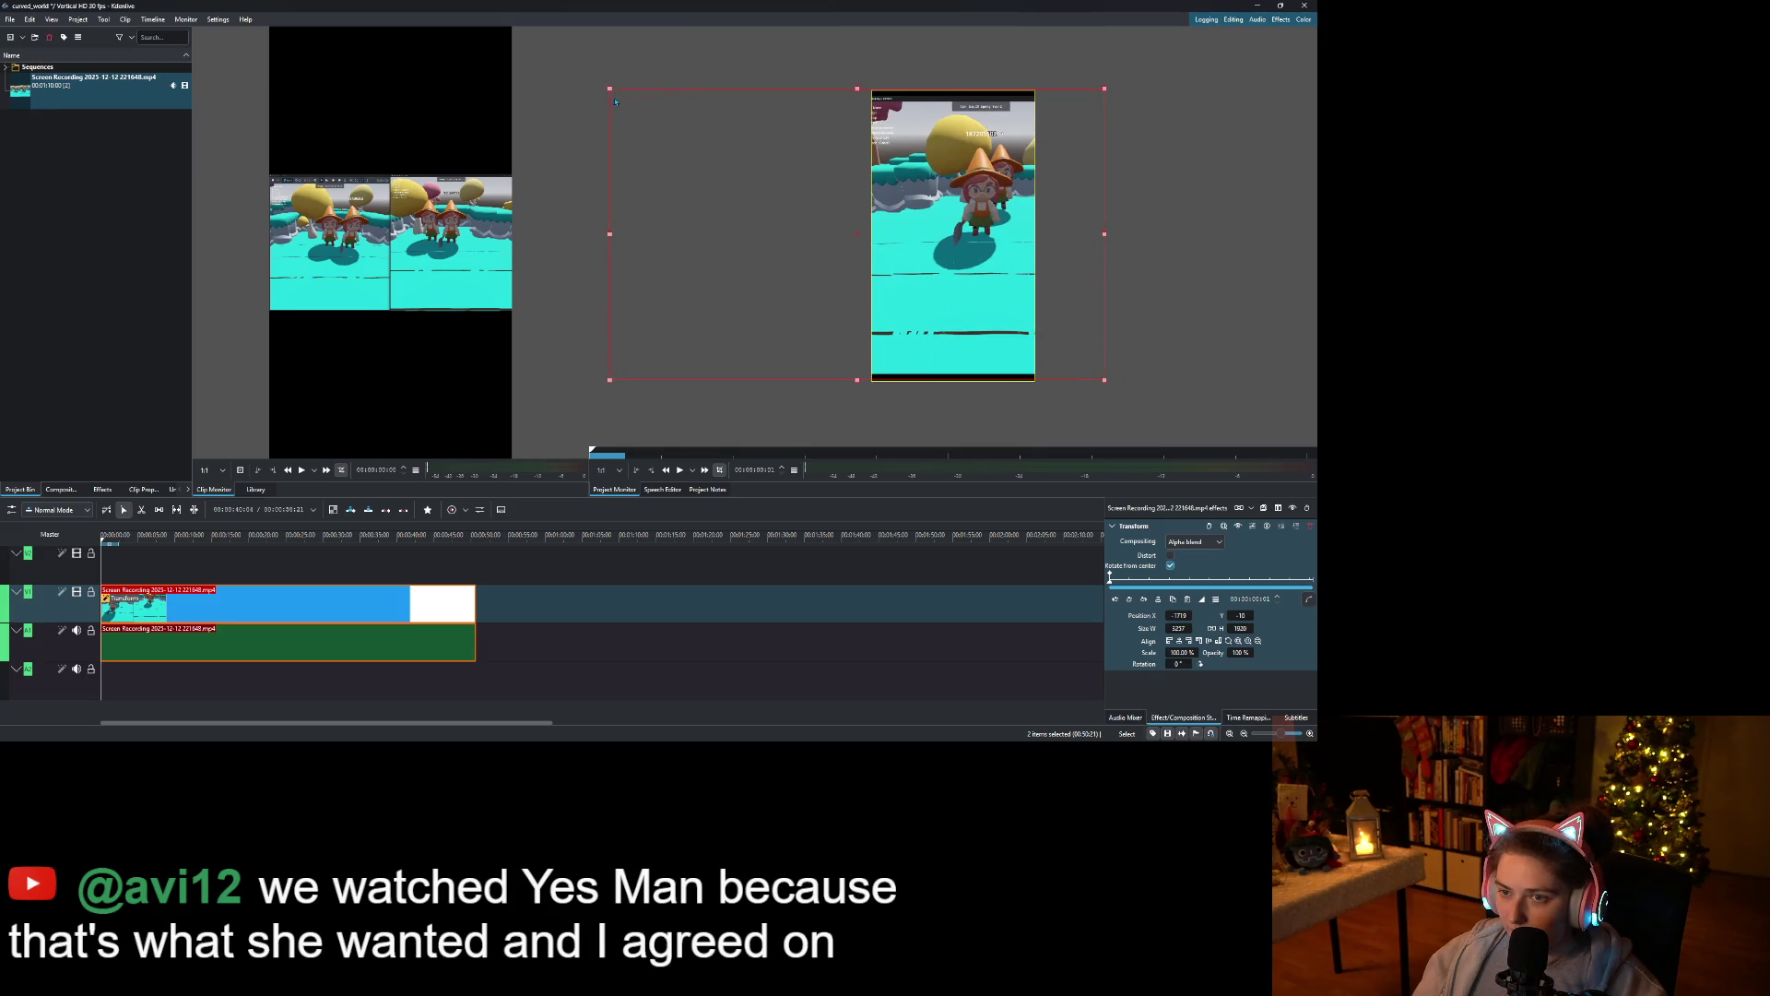
pyautogui.moveTo(611, 90); pyautogui.dragTo(657, 129)
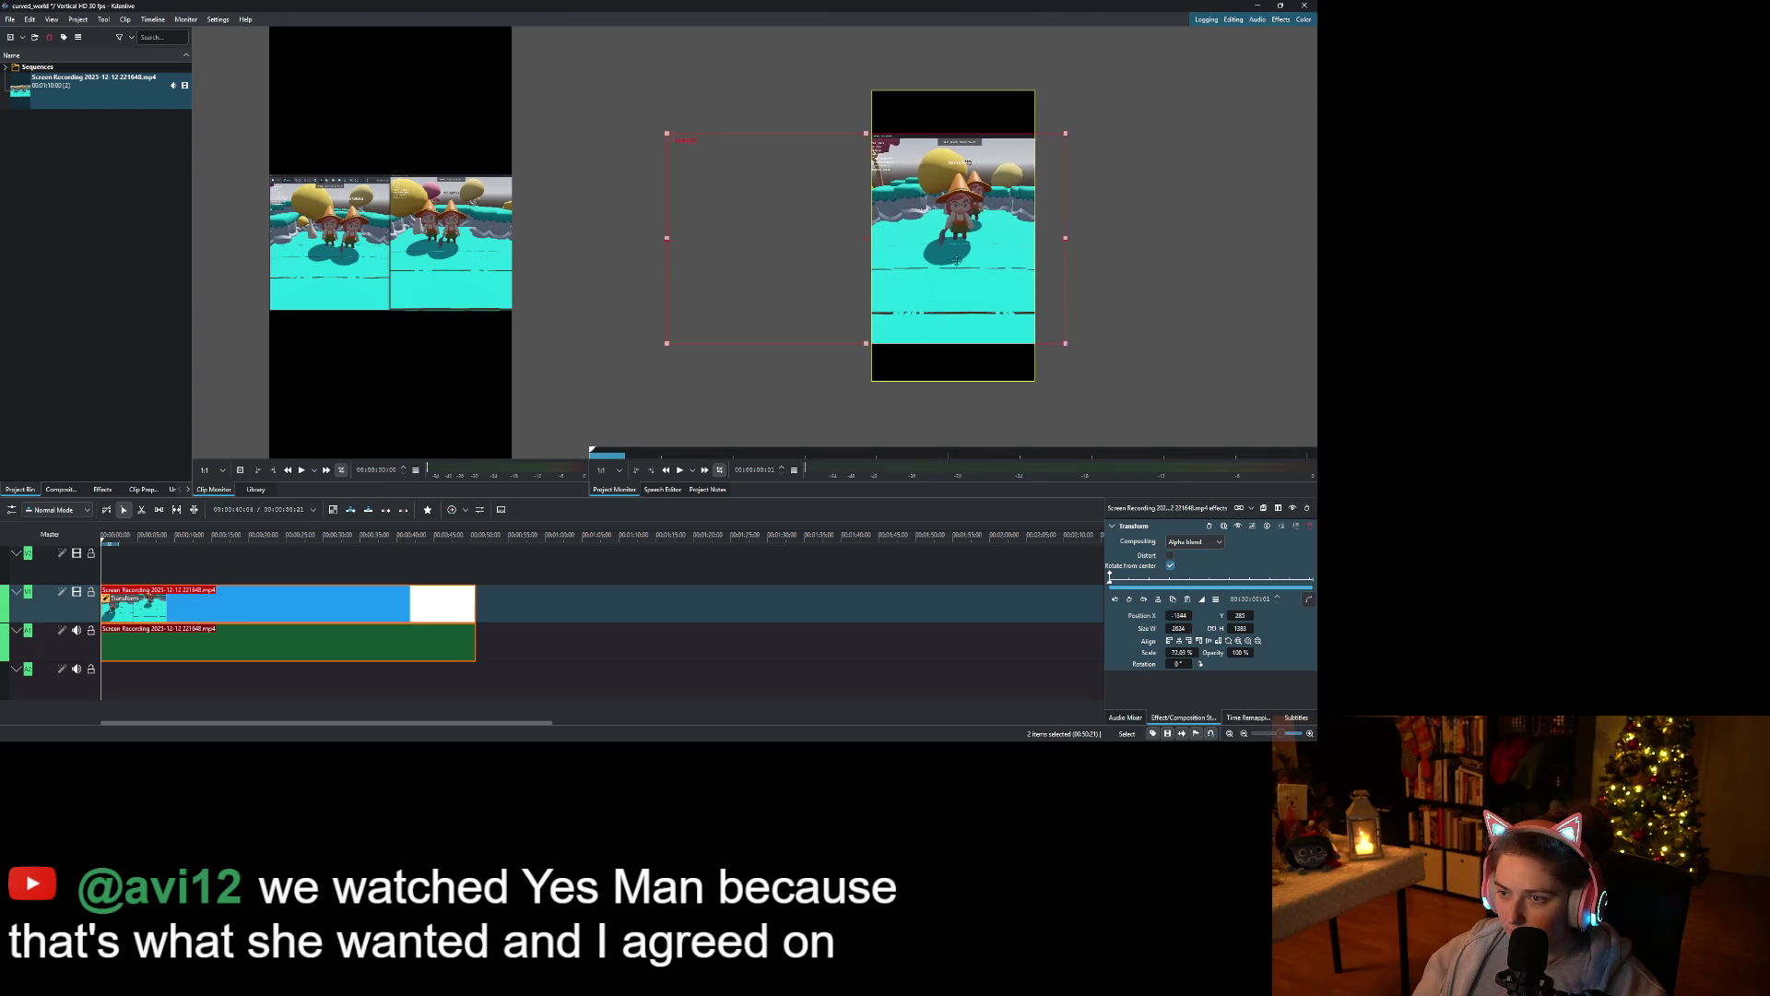
pyautogui.moveTo(1045, 240)
pyautogui.mouseDown()
pyautogui.moveTo(993, 224)
pyautogui.moveTo(995, 168)
pyautogui.moveTo(997, 215)
pyautogui.mouseUp()
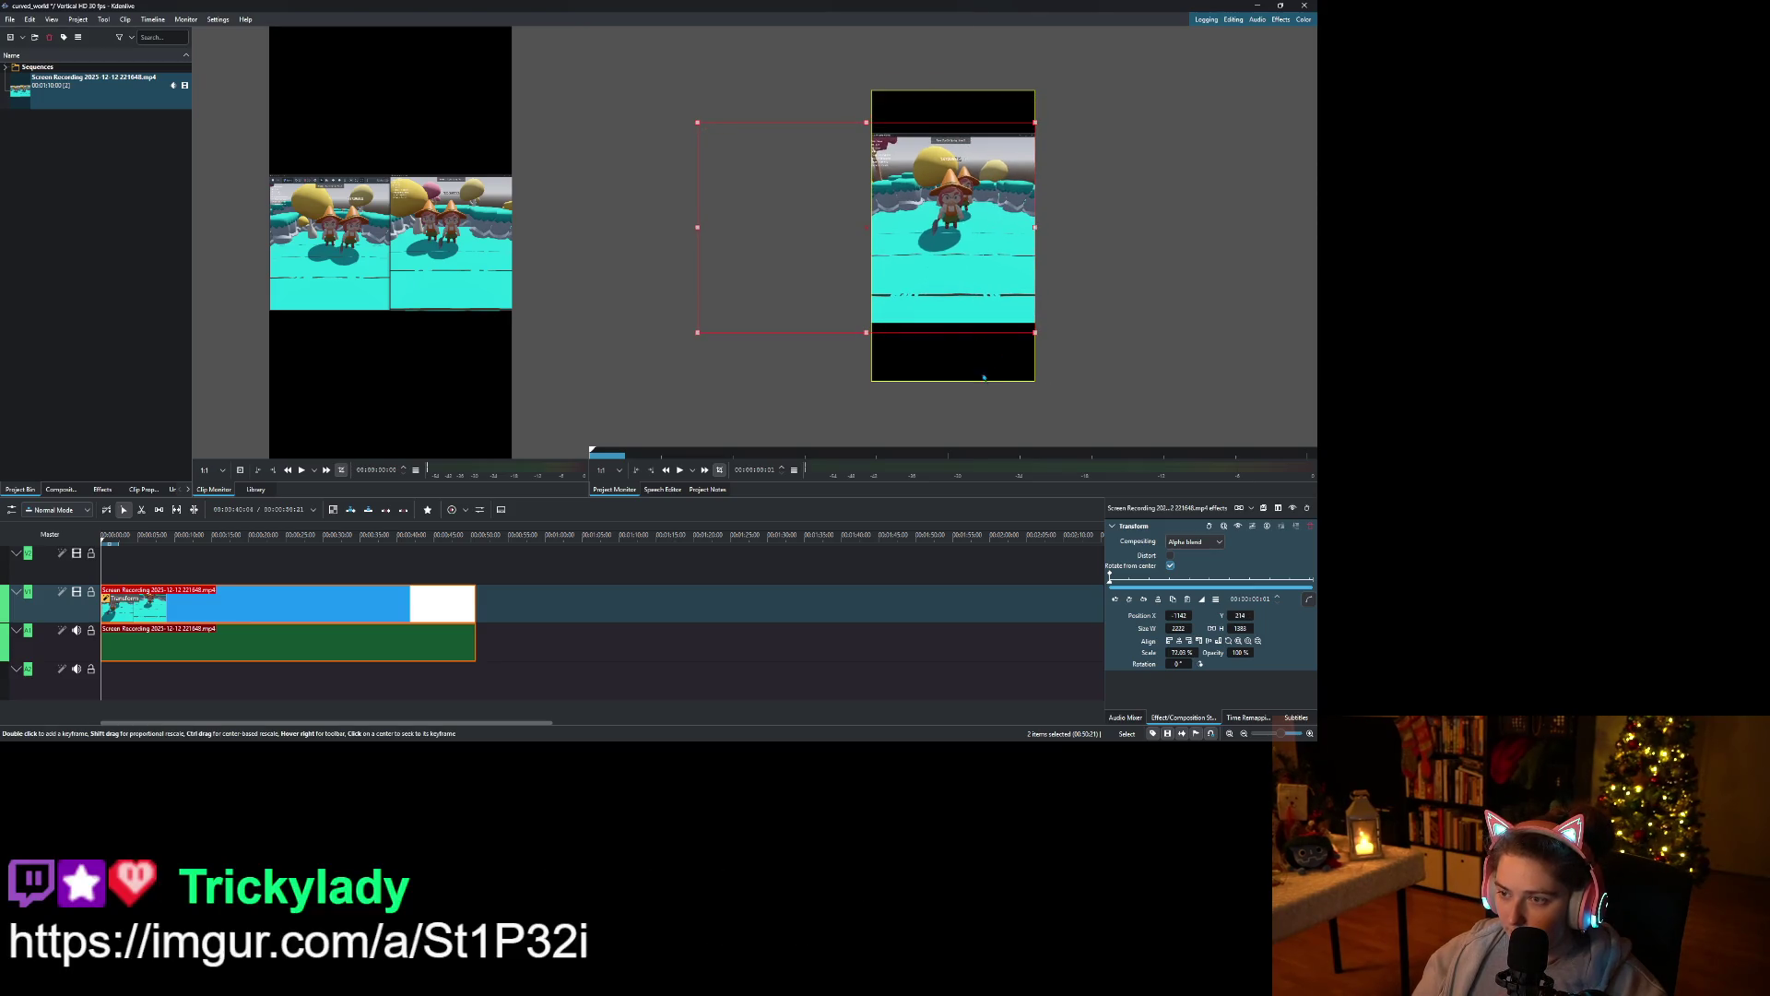
pyautogui.click(143, 324)
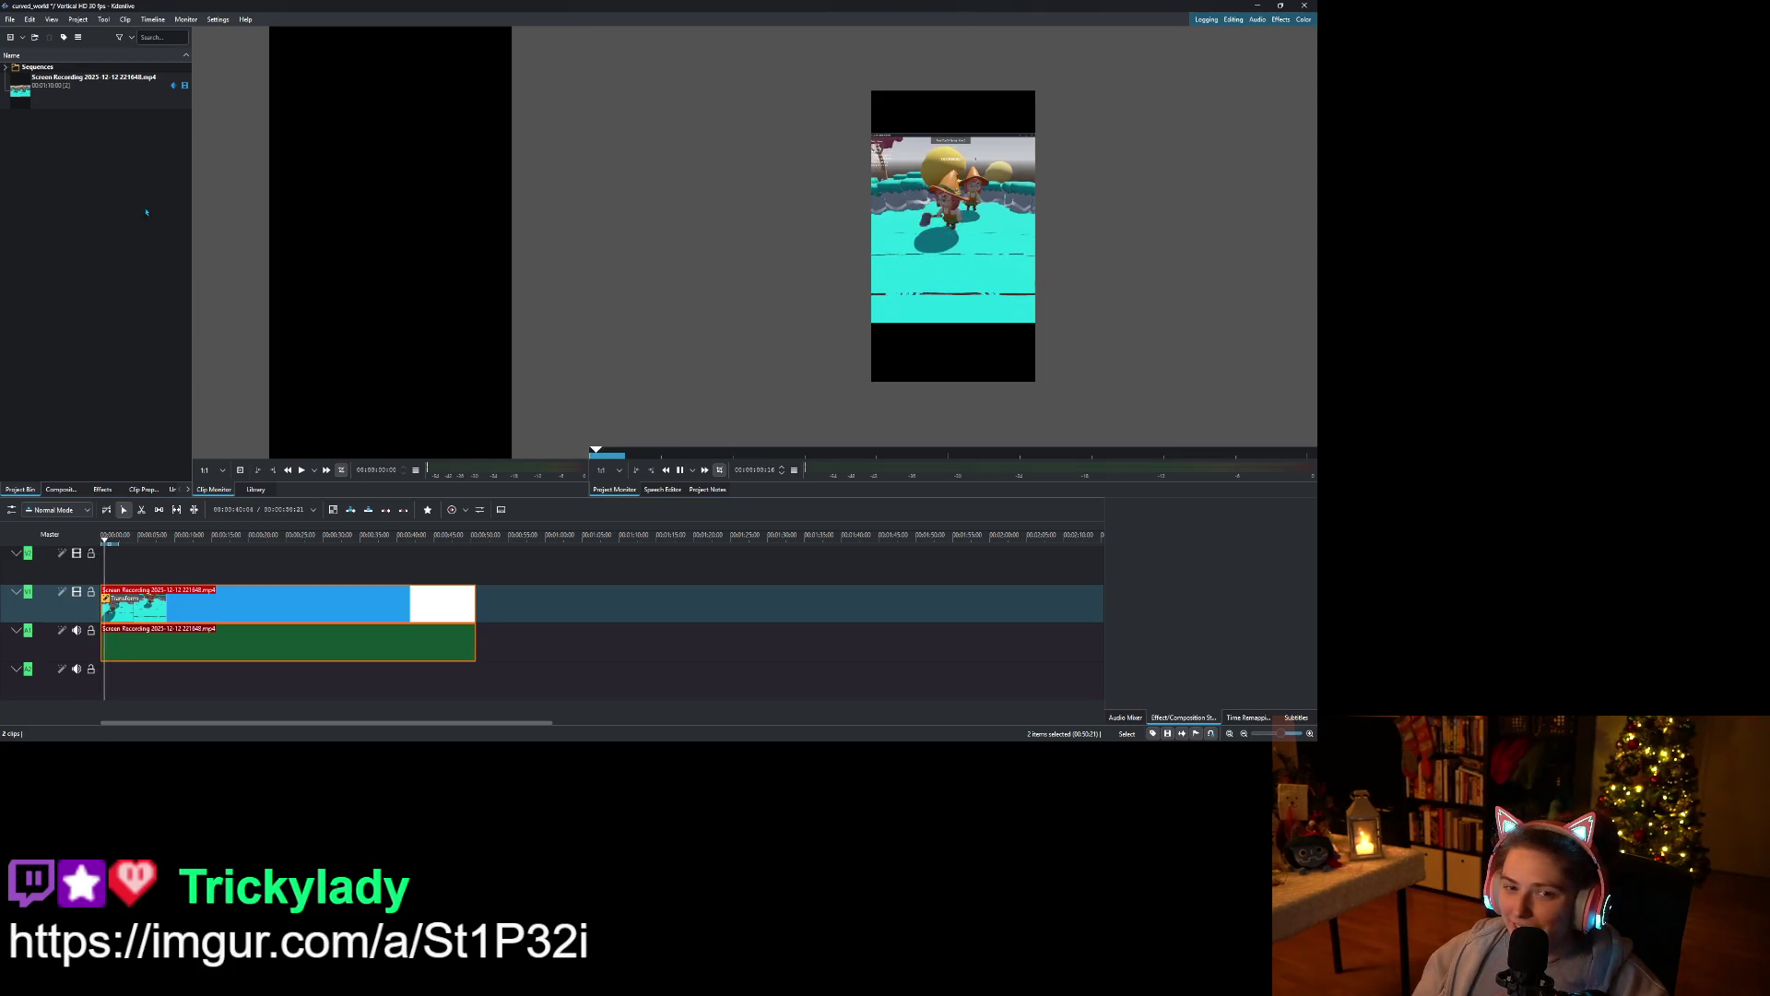
# Play the reframed vertical edit from the start of the timeline to review it.
pyautogui.click(865, 349)
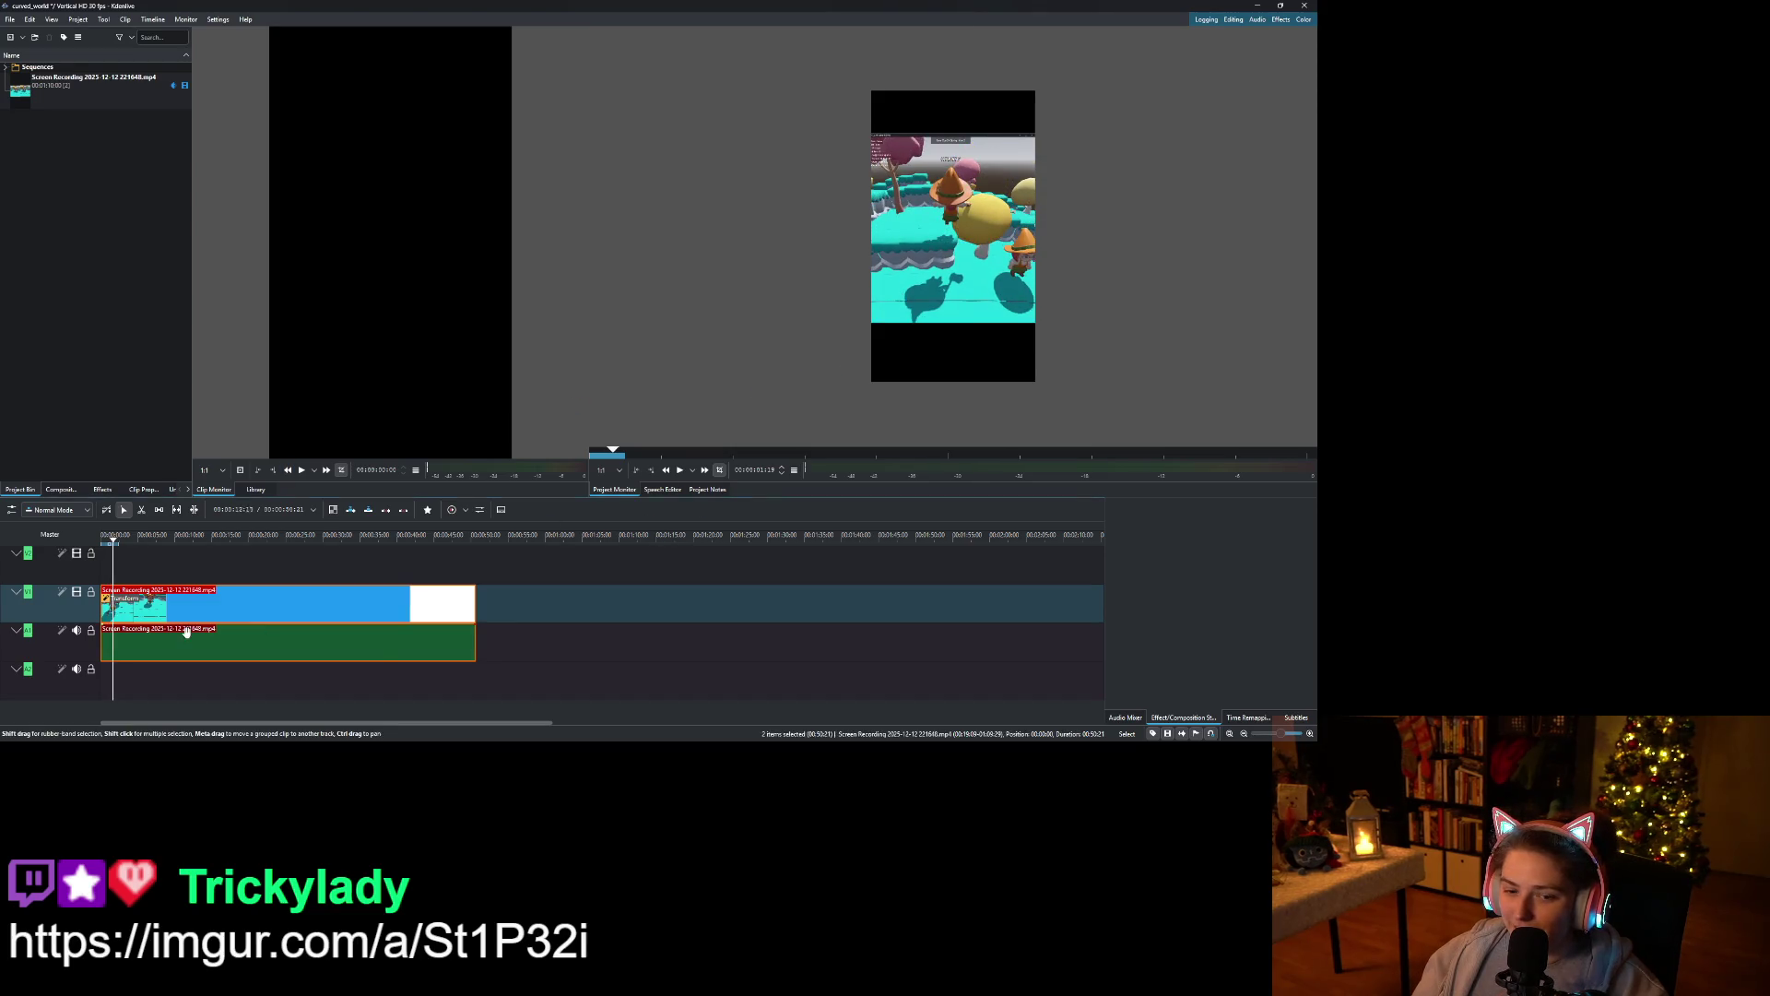
pyautogui.press('Home')
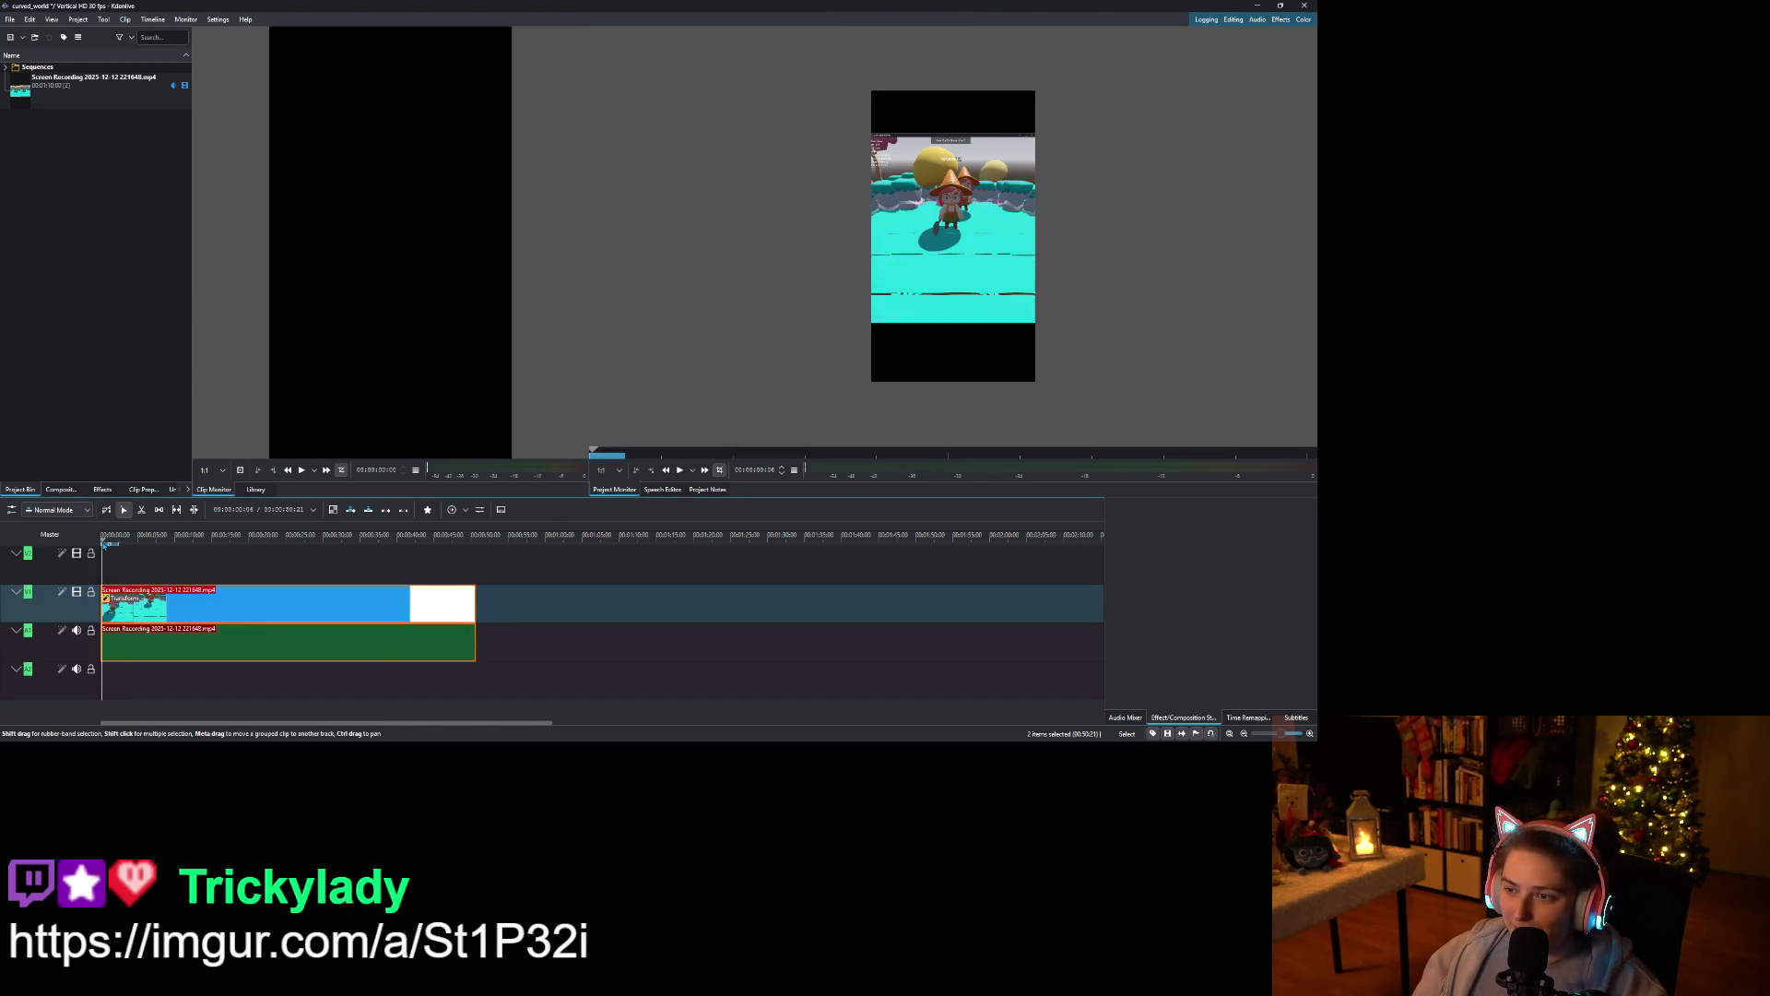
pyautogui.press('space')
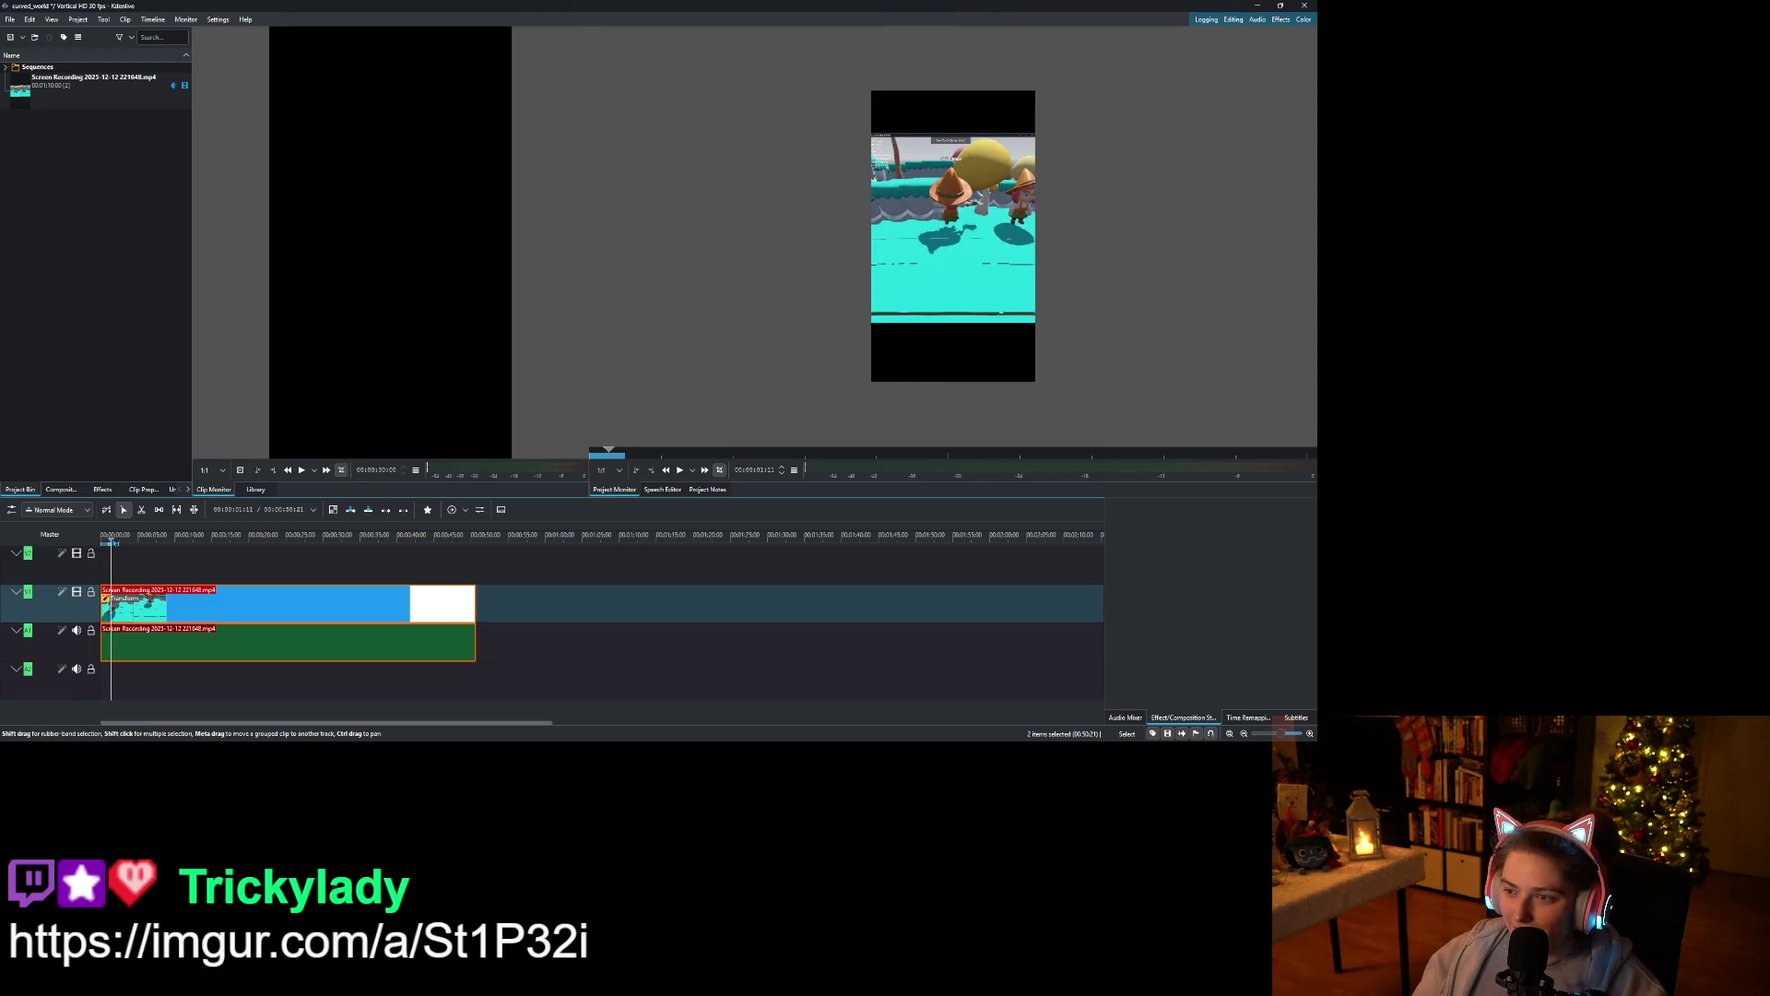
pyautogui.click(120, 544)
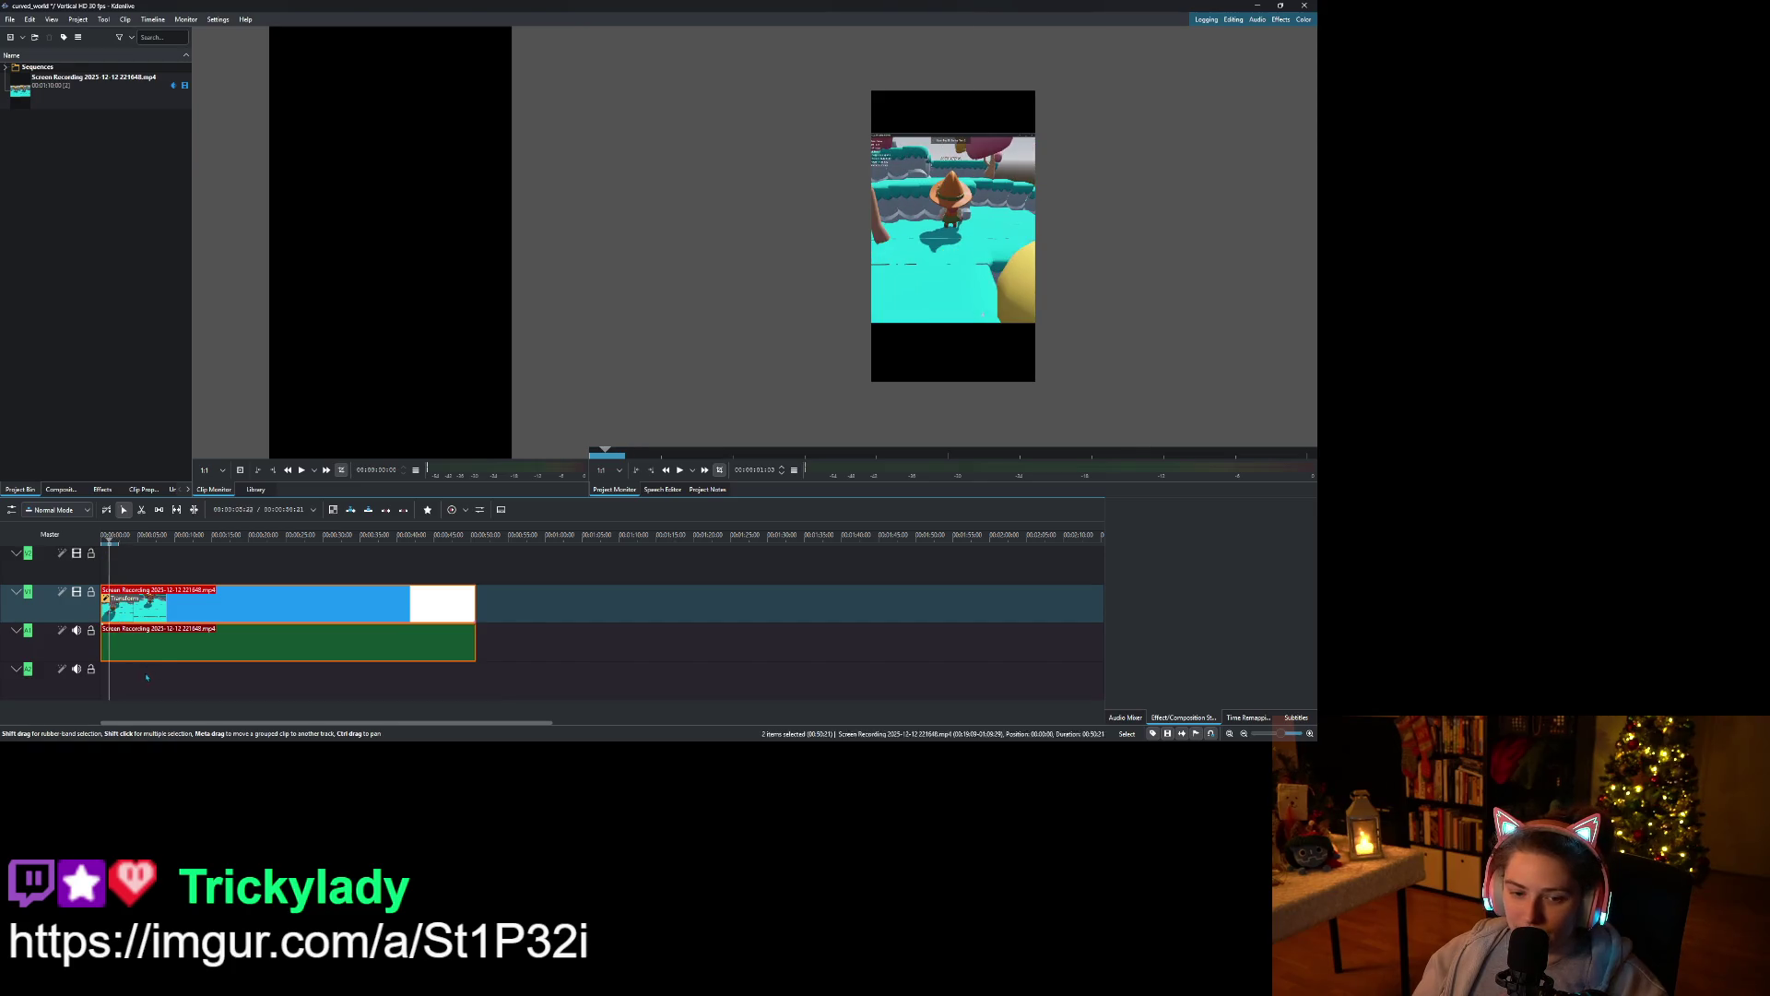
pyautogui.scroll(5, 143, 645)
pyautogui.press('Home')
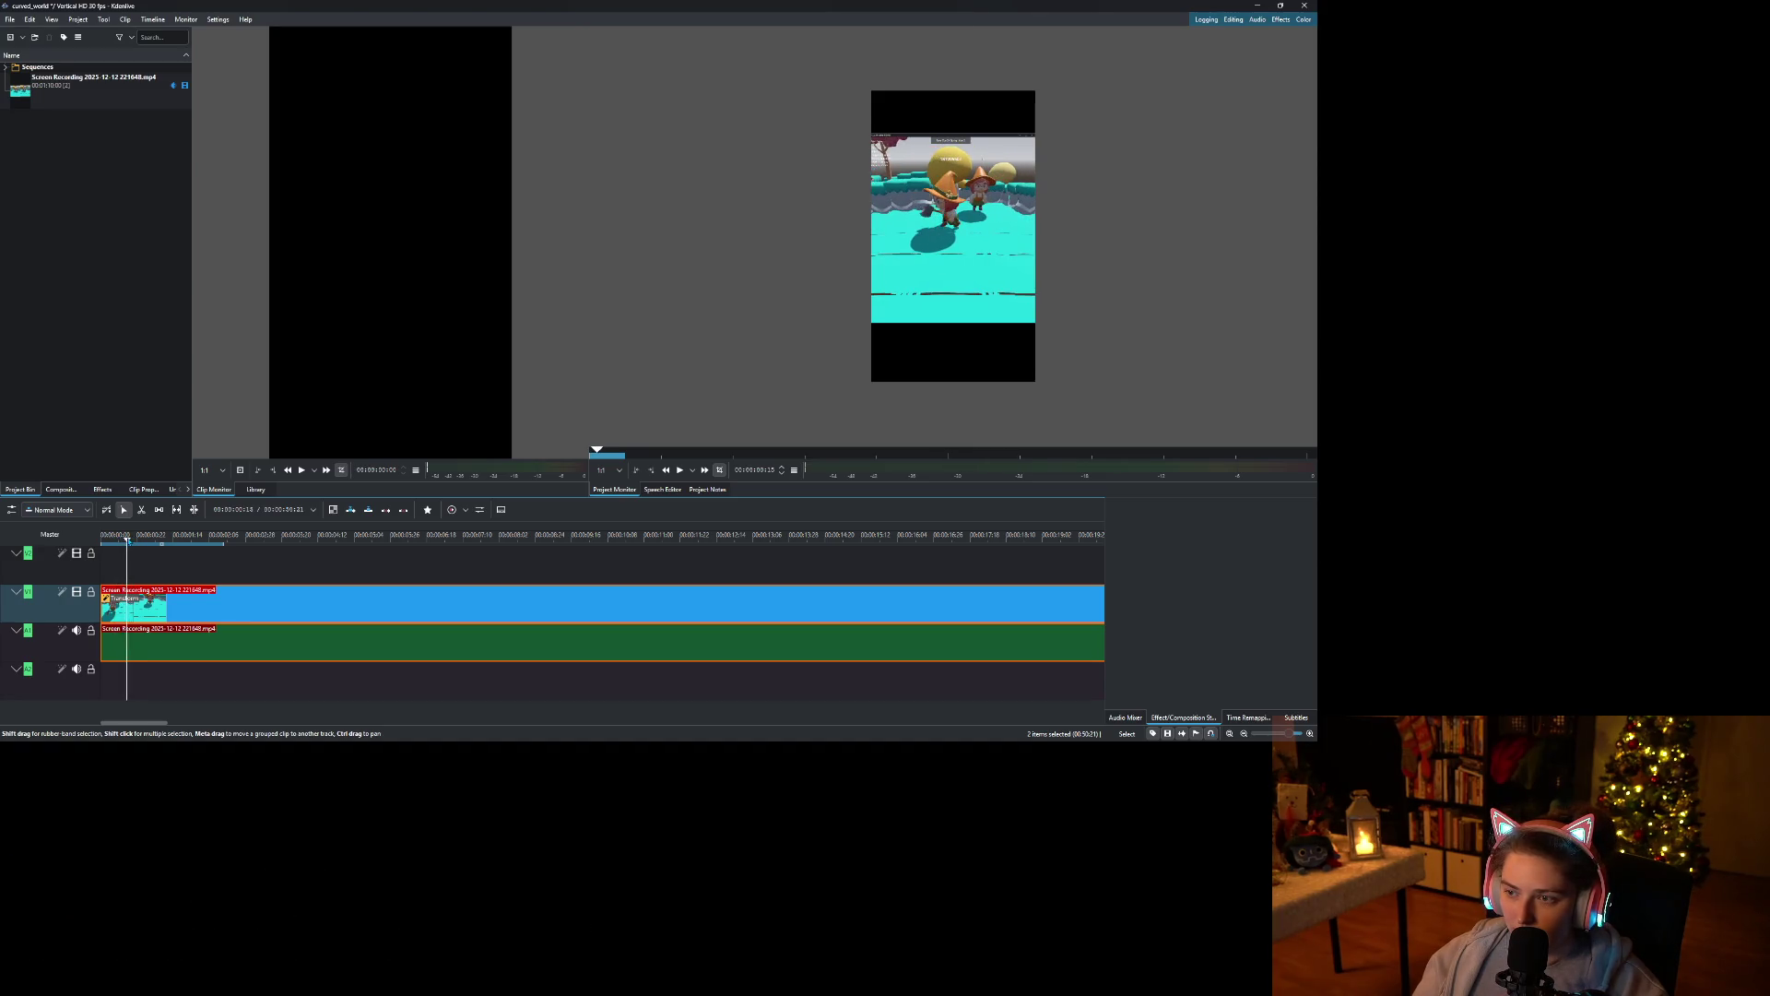
# Cut the recording clip at the playhead a few frames in from its start.
pyautogui.rightClick(147, 613)
pyautogui.click(194, 598)
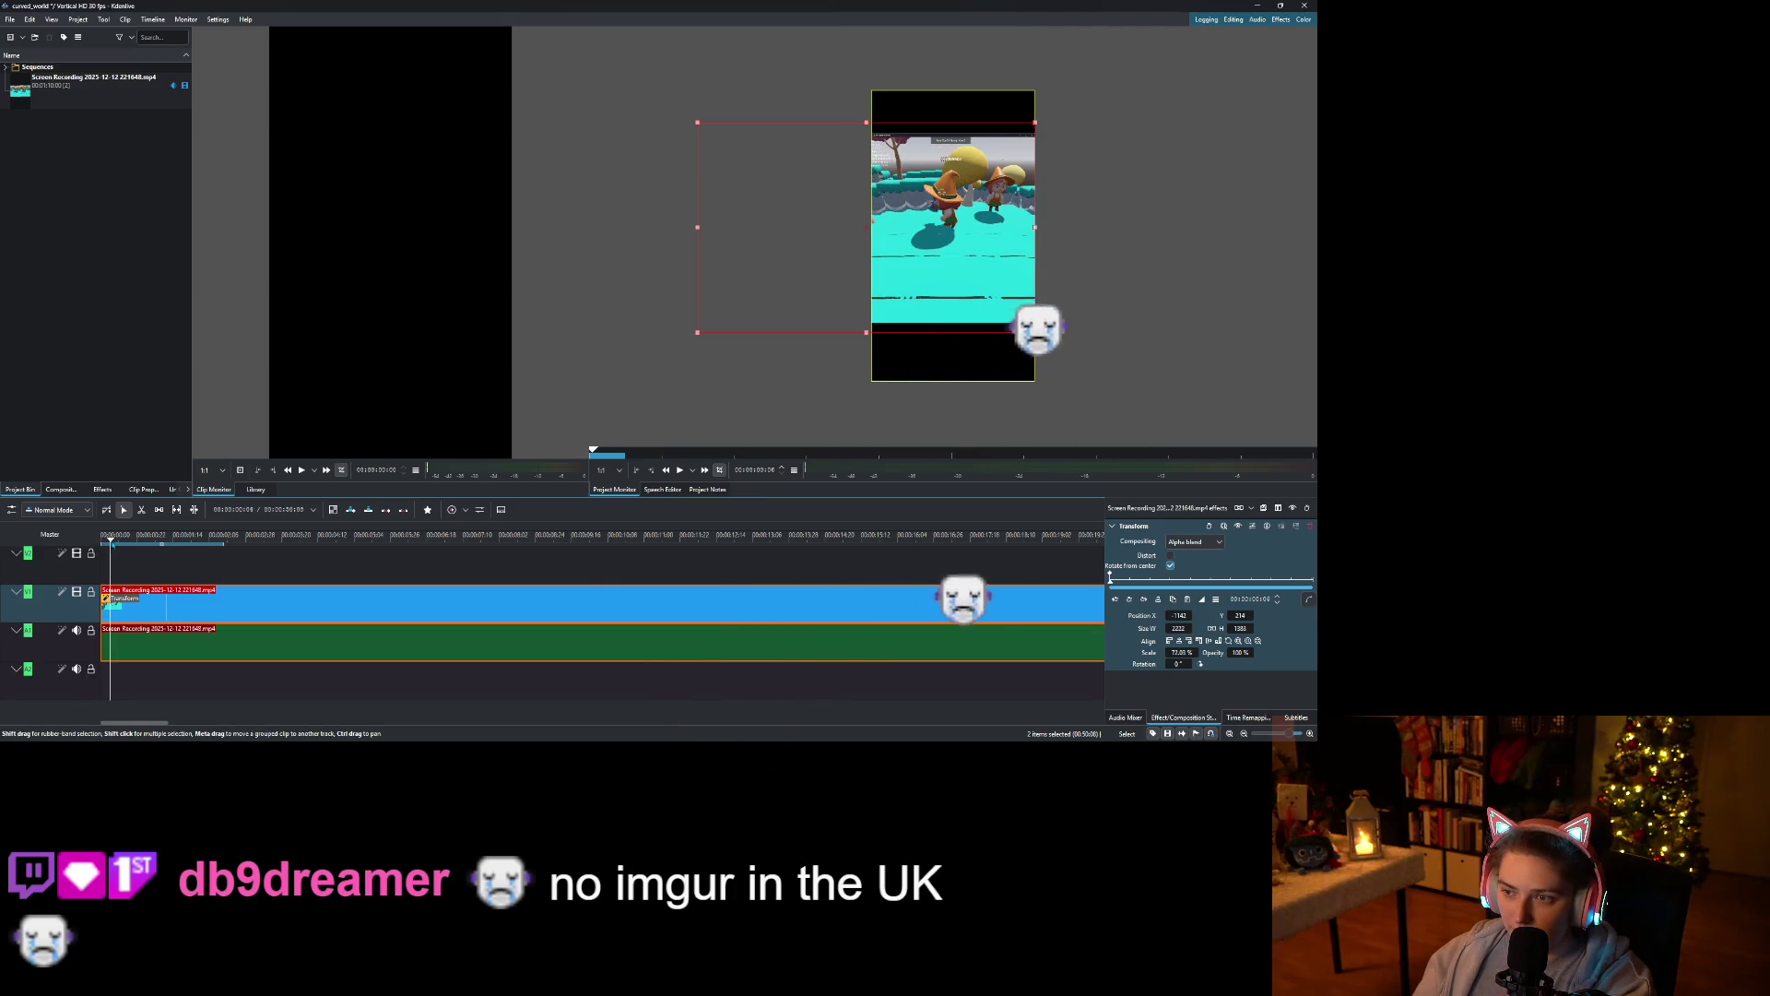
pyautogui.rightClick(129, 599)
pyautogui.press('Escape')
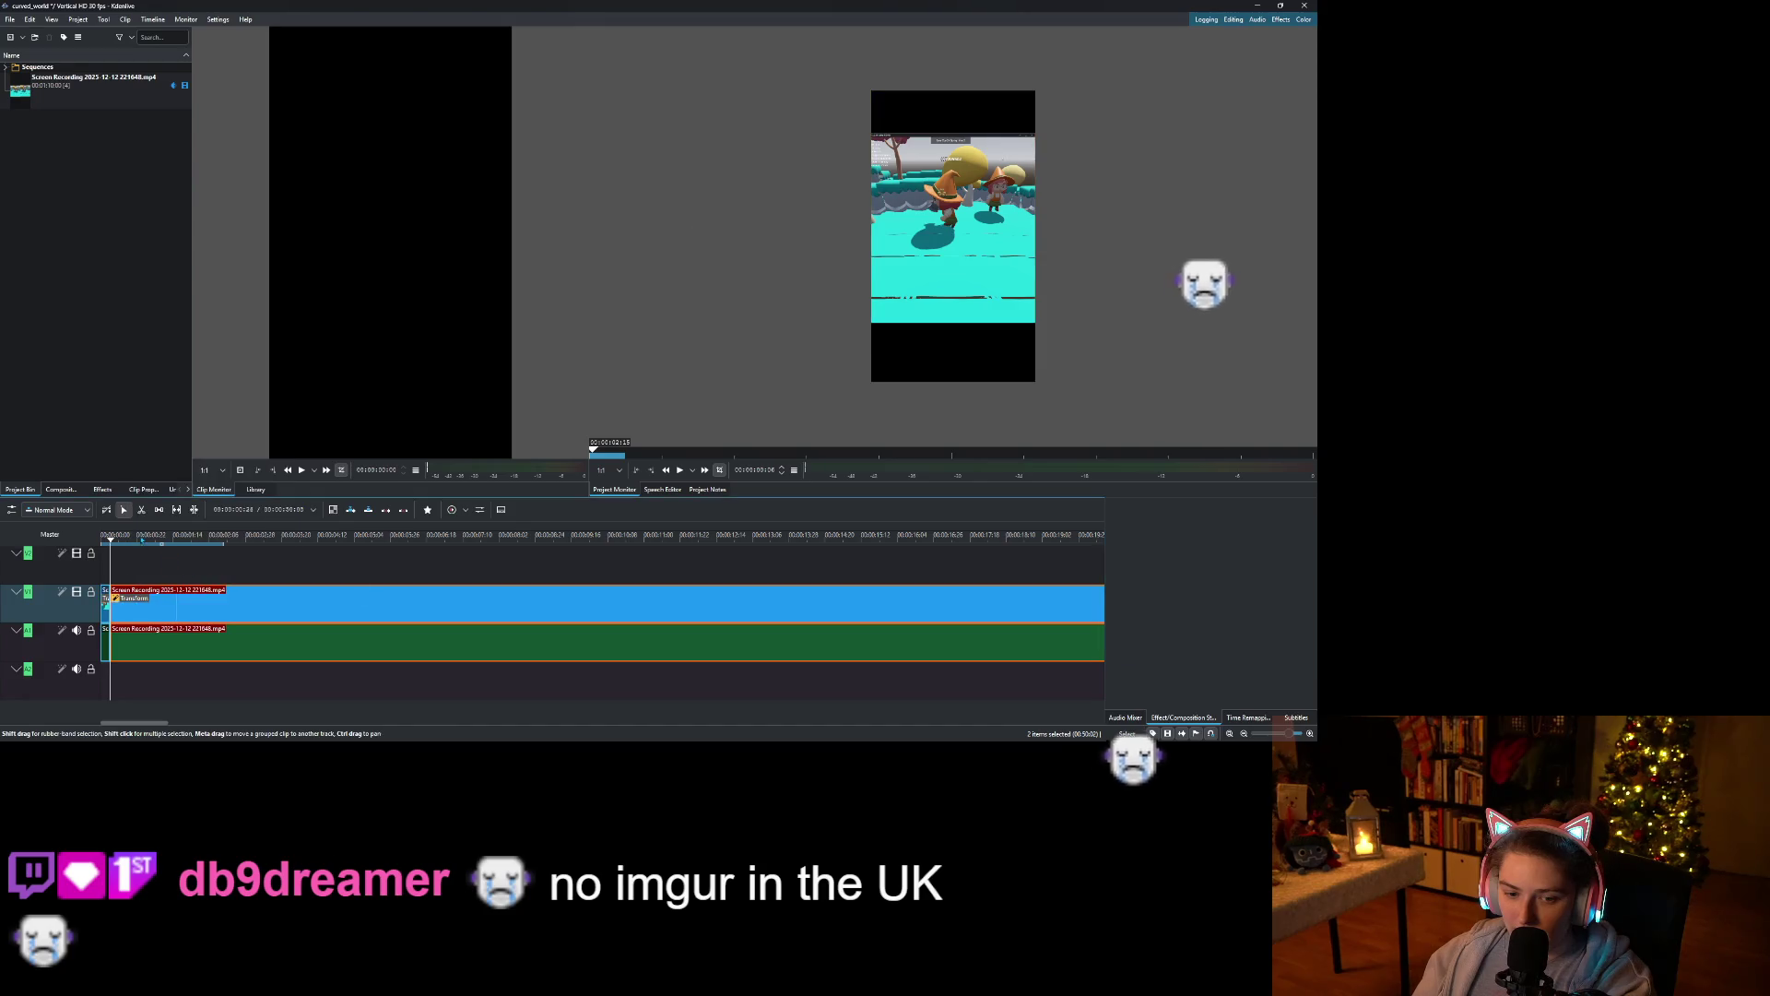
pyautogui.click(141, 544)
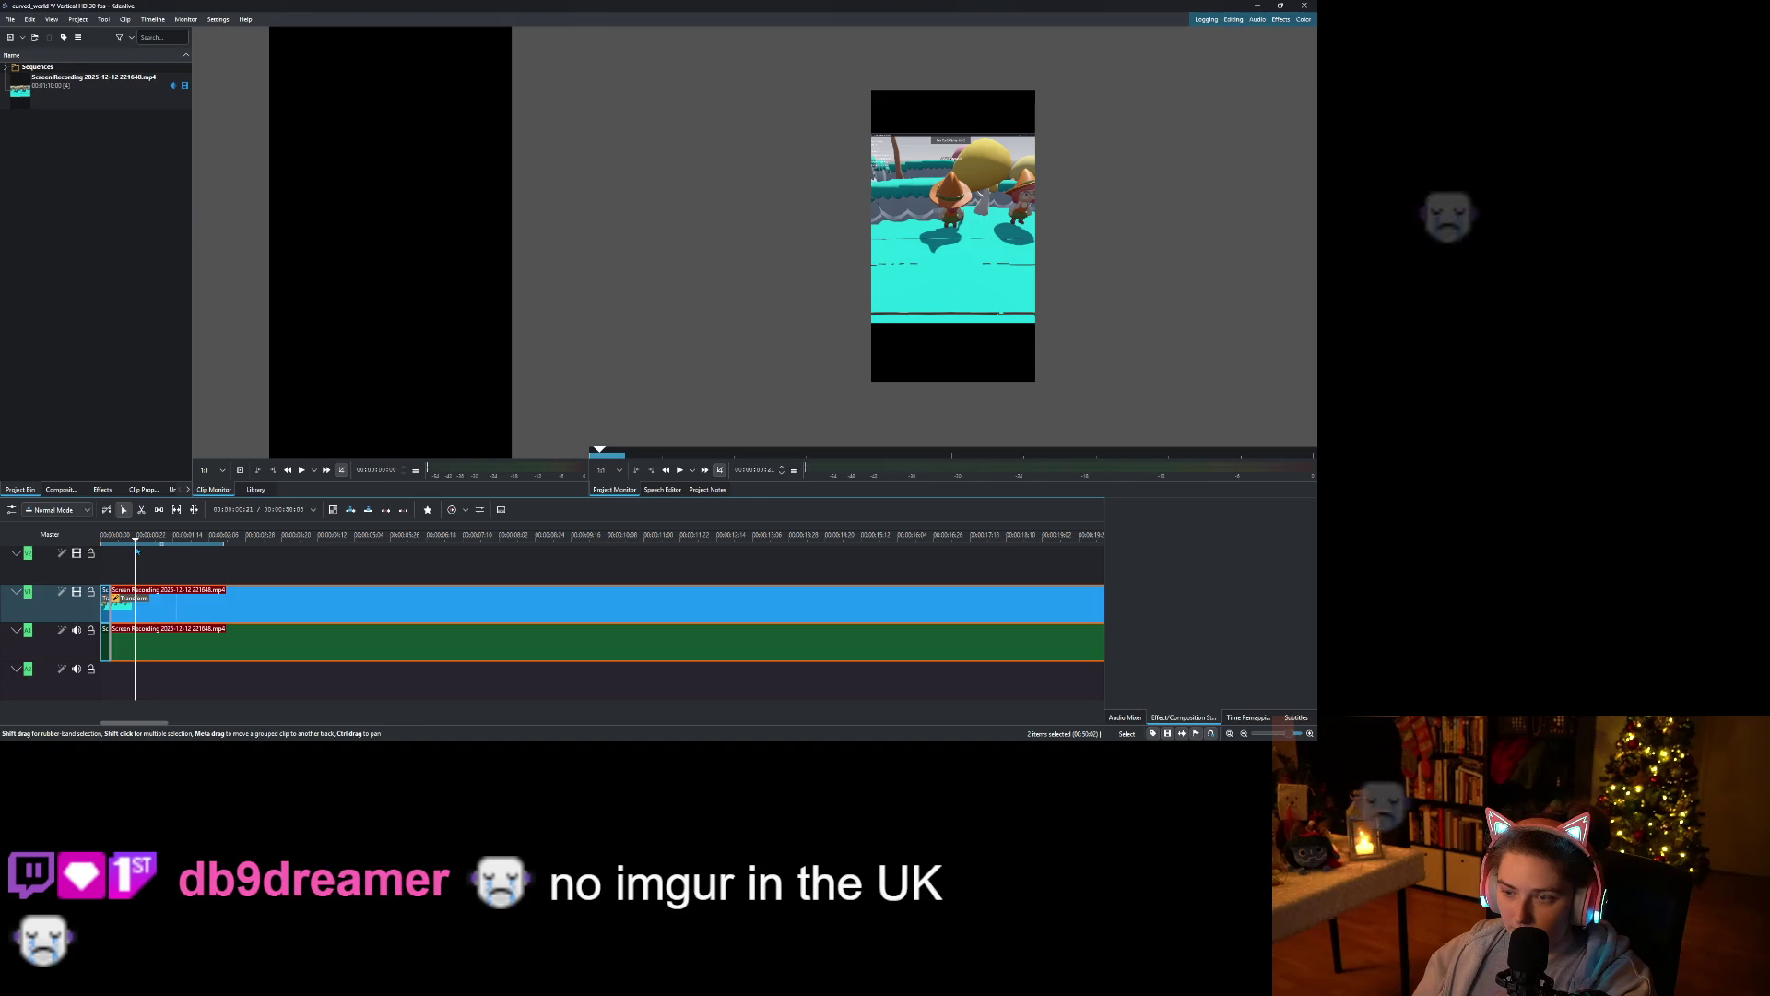
pyautogui.rightClick(153, 595)
pyautogui.click(189, 561)
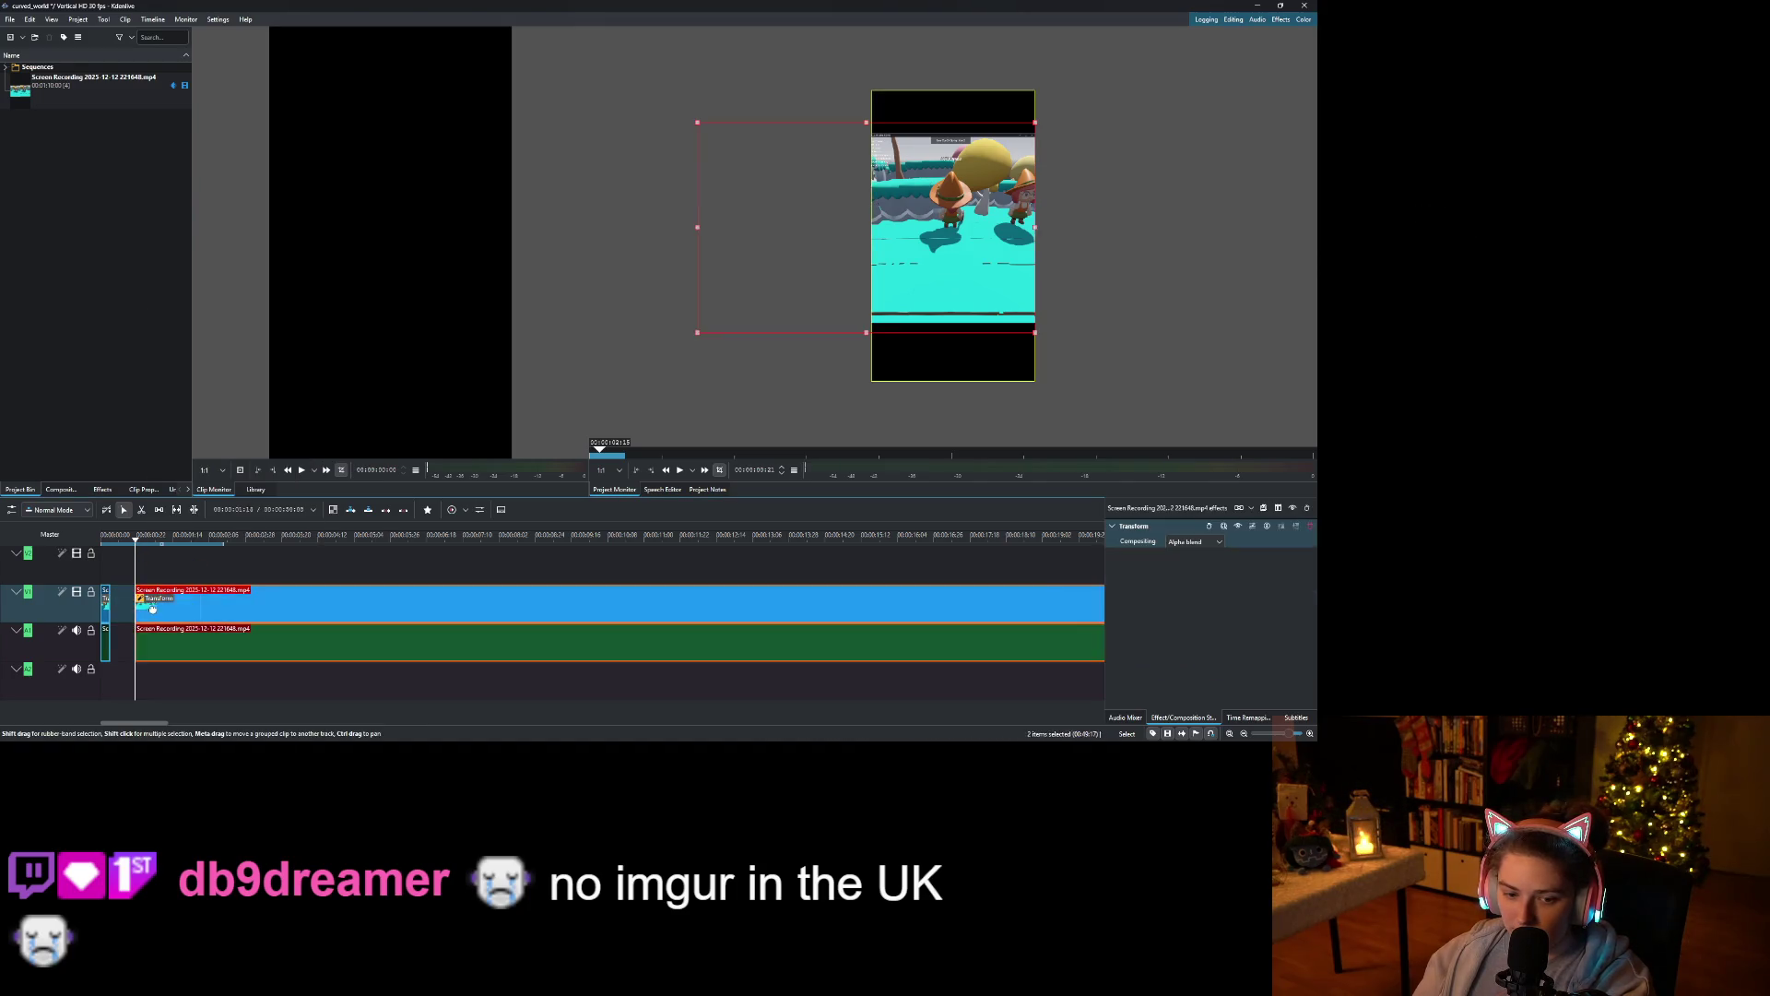
# Scrub the playhead ahead to about eight seconds for the next cut.
pyautogui.moveTo(114, 540); pyautogui.dragTo(217, 573)
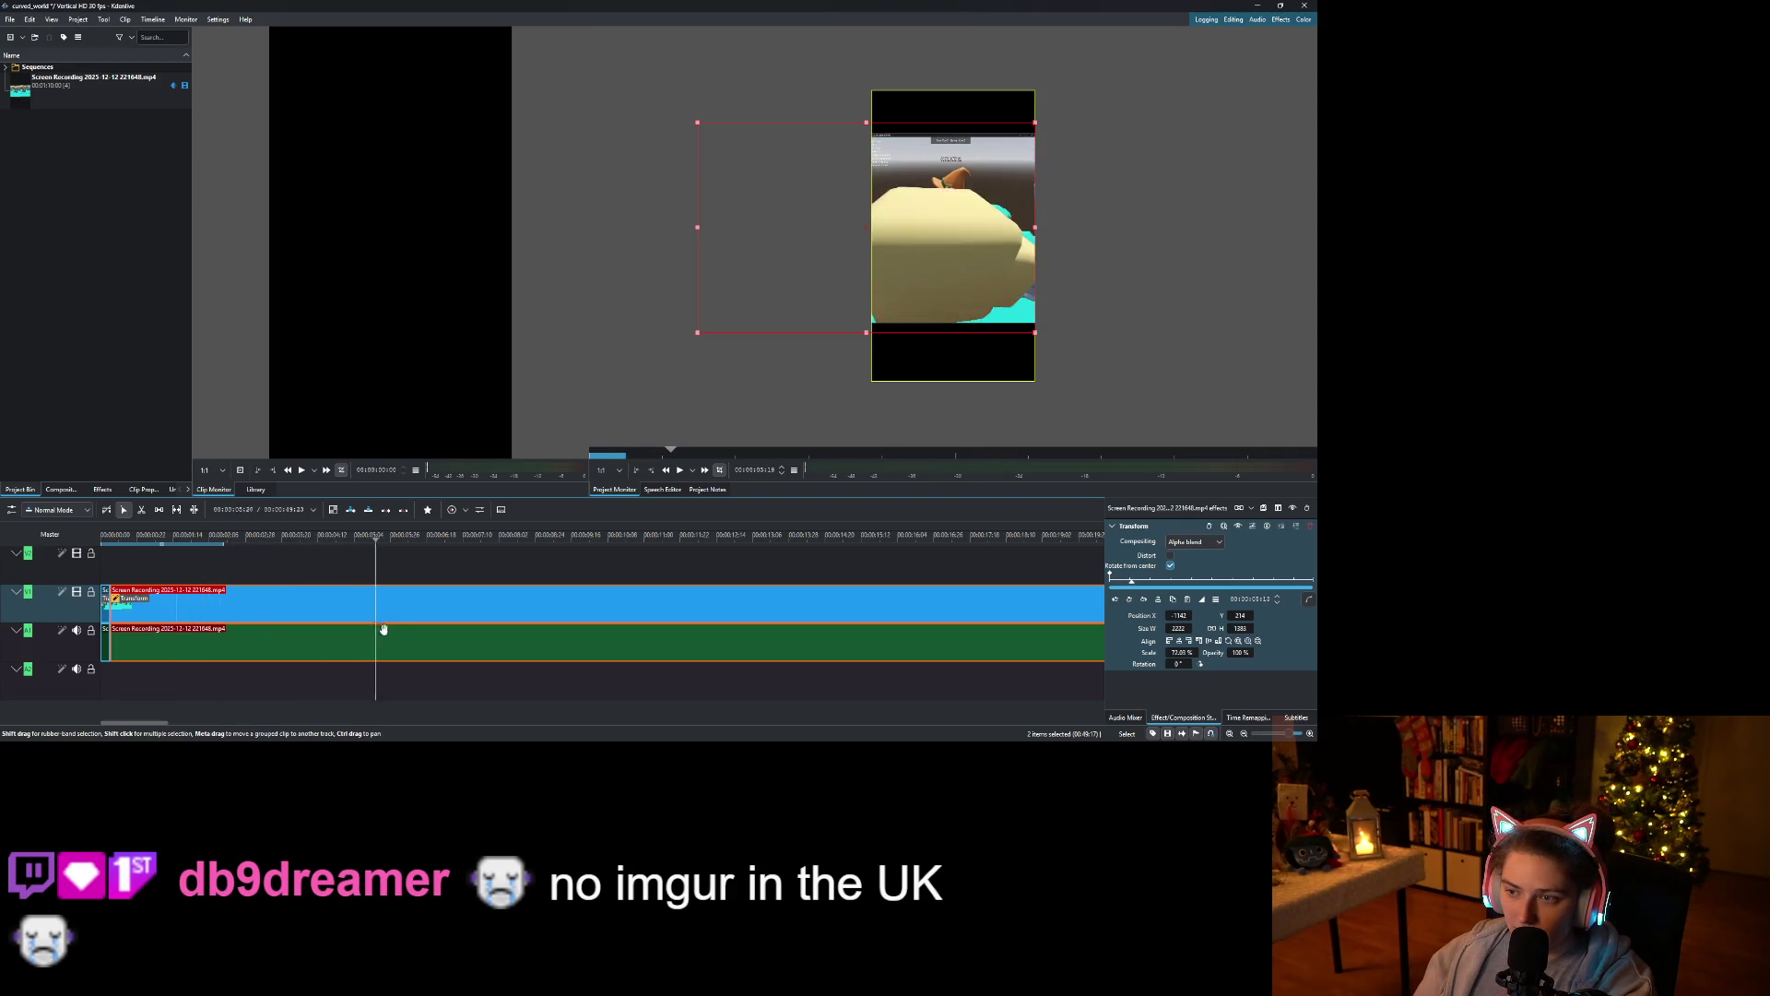
pyautogui.moveTo(411, 634); pyautogui.dragTo(499, 659)
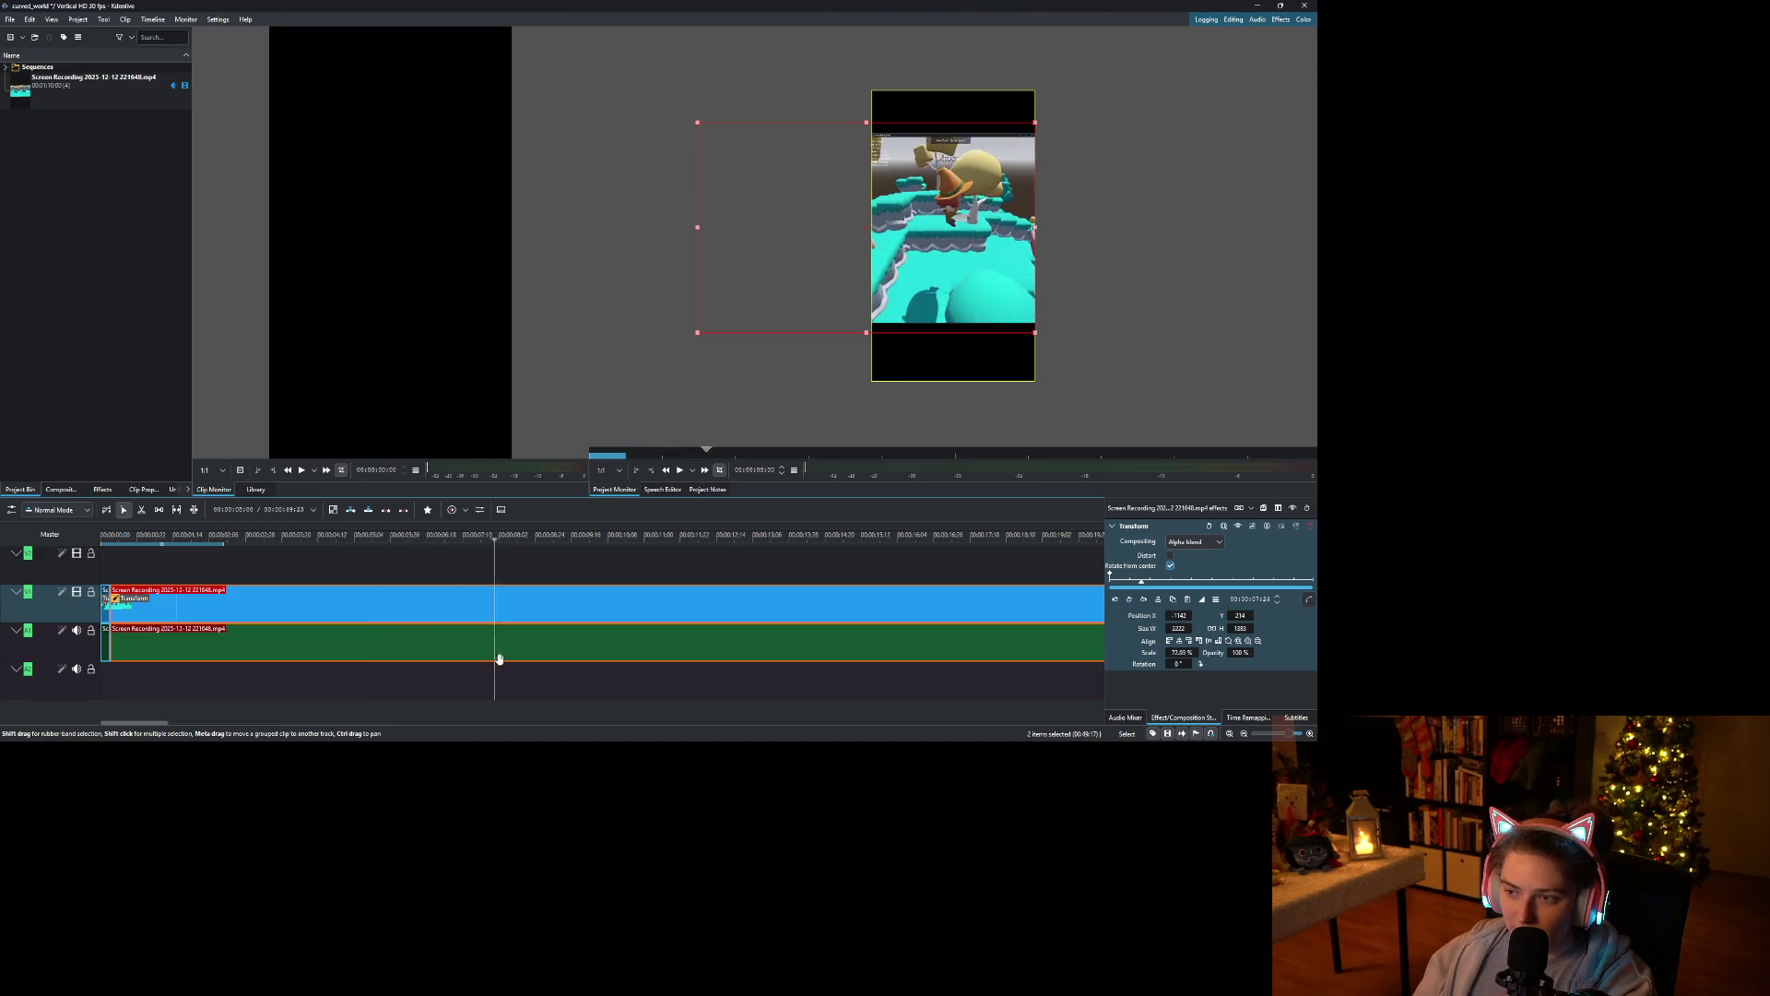
pyautogui.rightClick(589, 683)
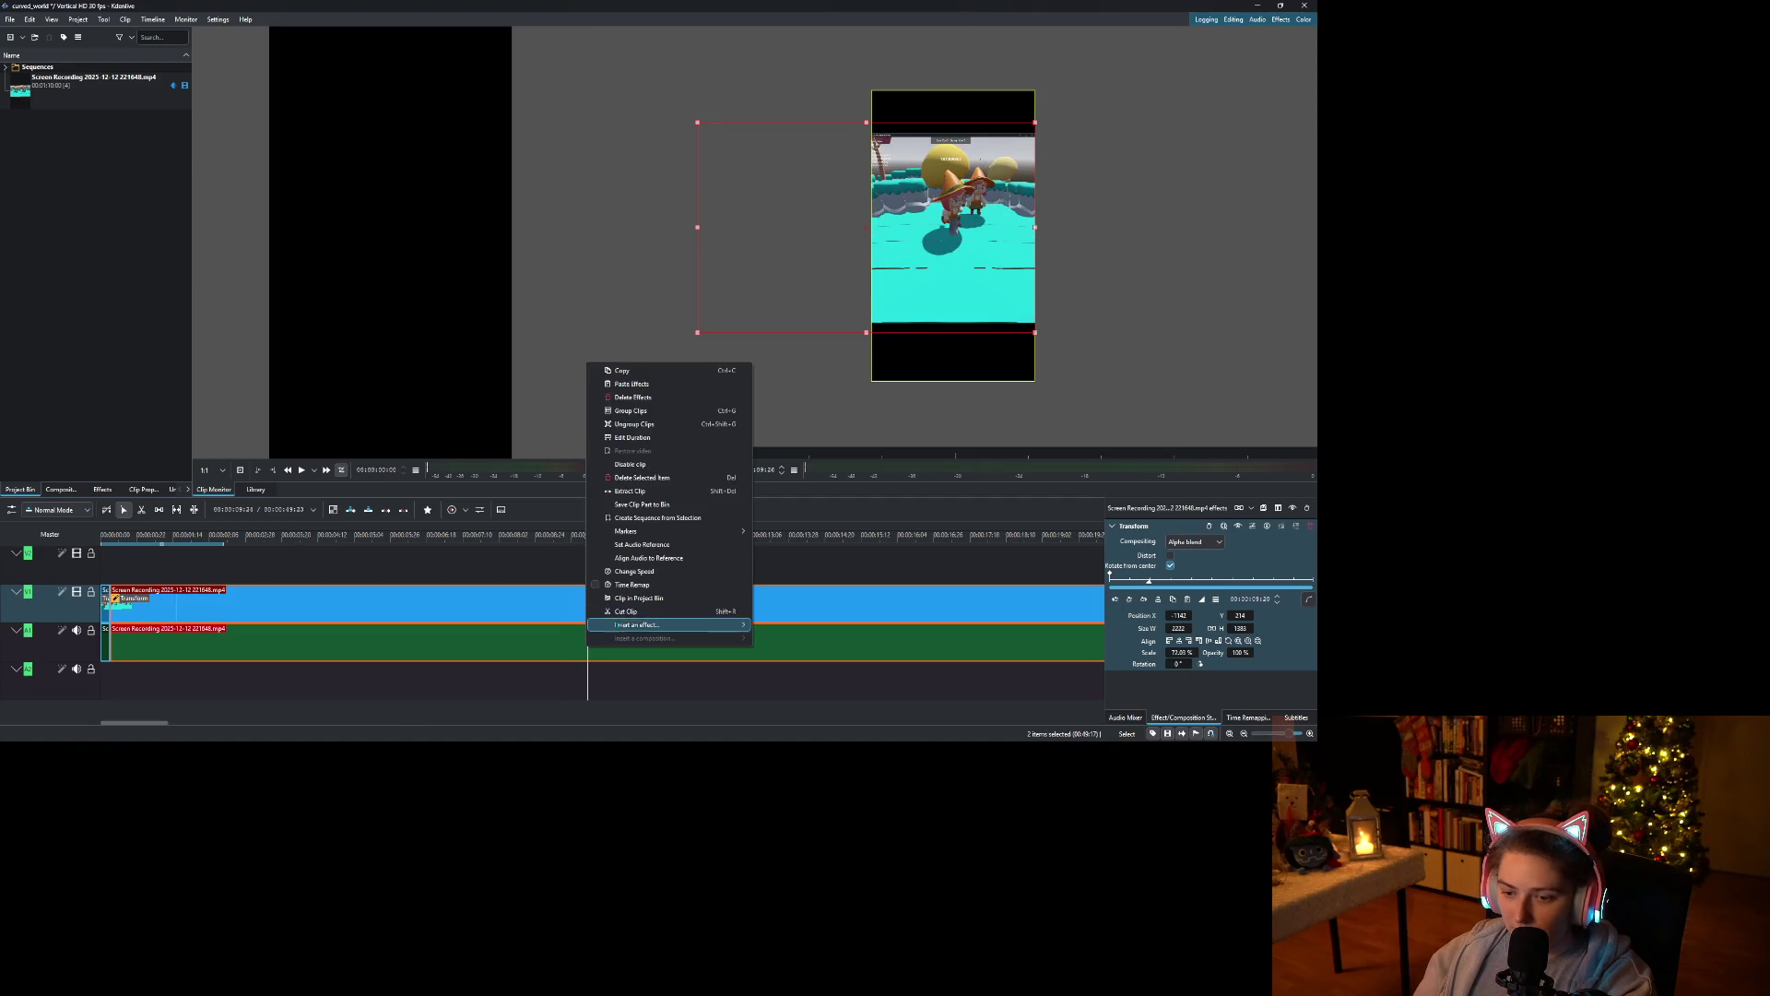
# Split the recording's video and audio at the next two cut points.
pyautogui.click(626, 610)
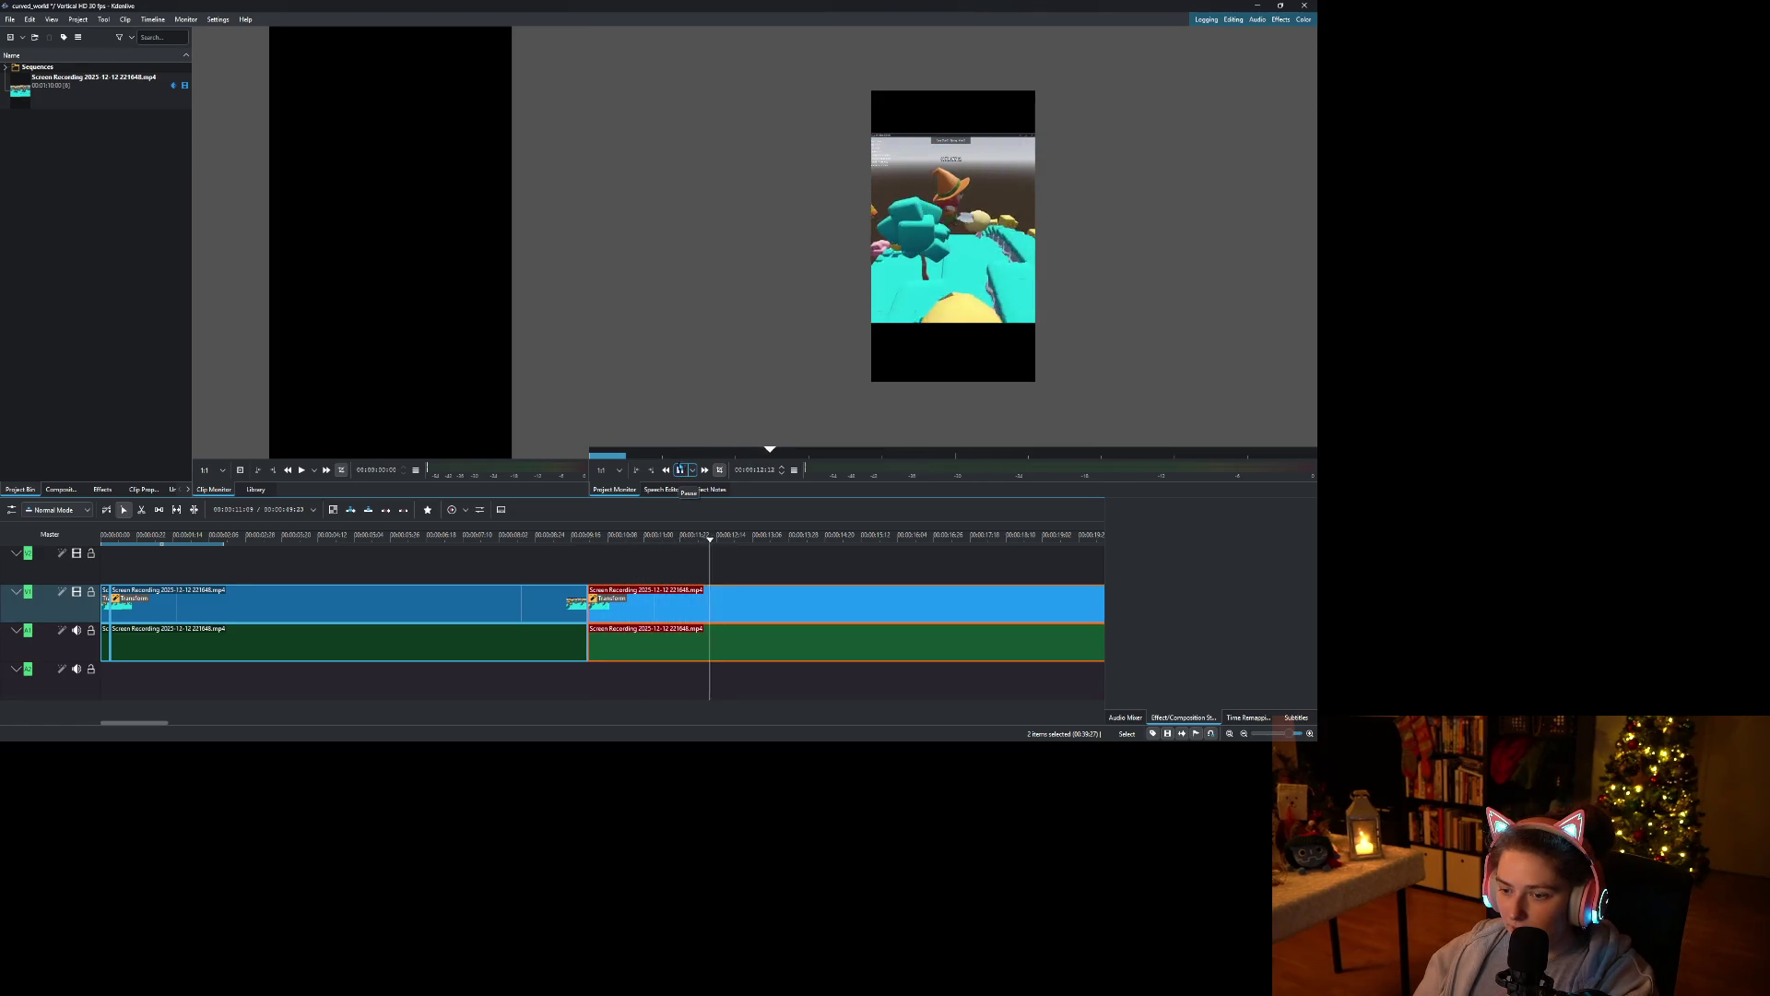
pyautogui.click(680, 470)
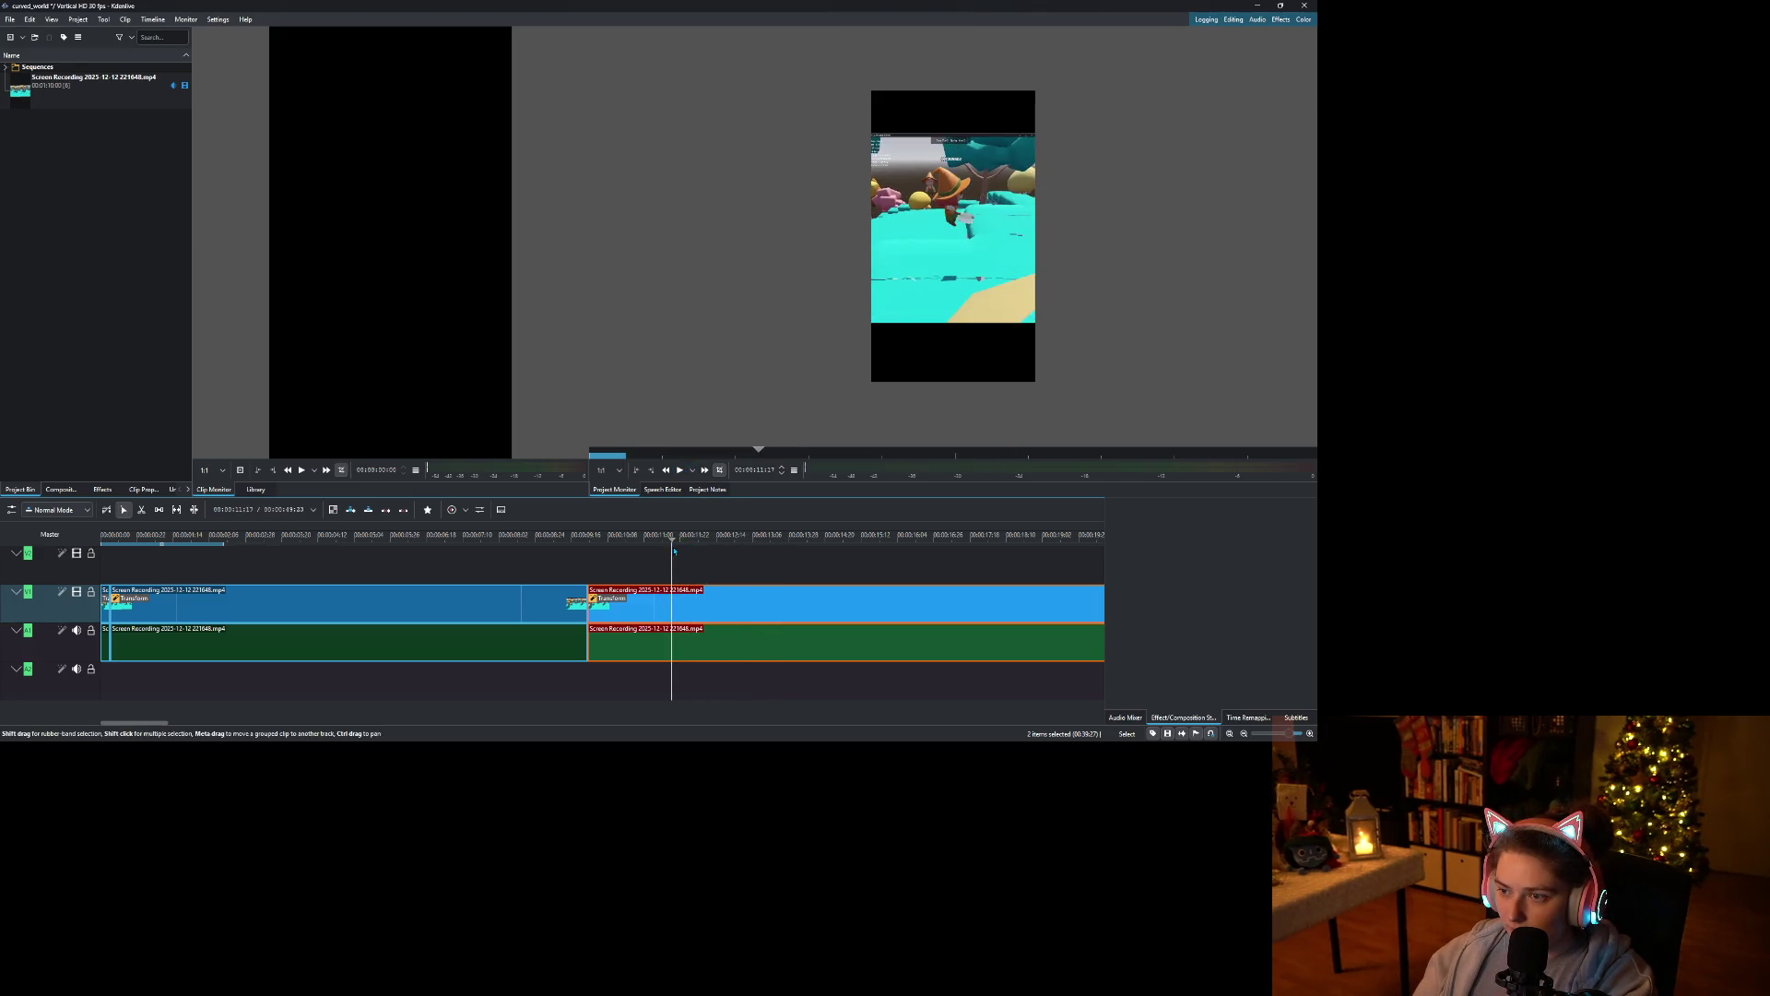
pyautogui.rightClick(678, 604)
pyautogui.click(710, 593)
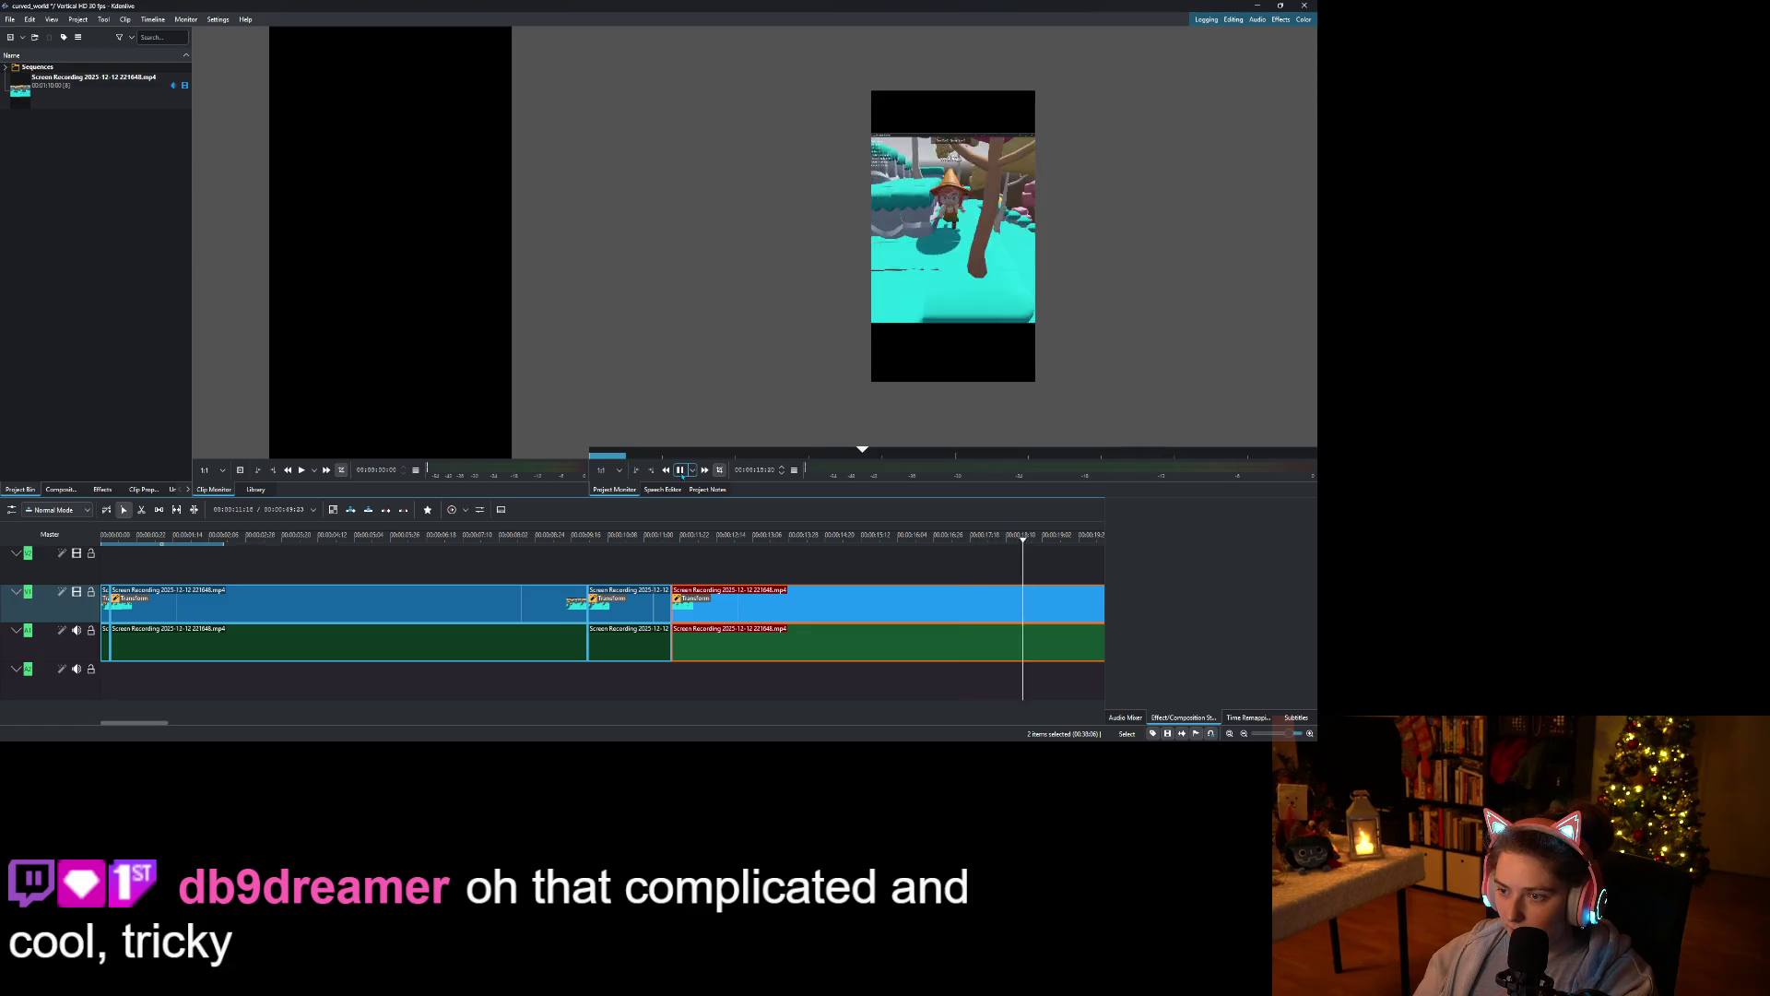
# Remove everything after about 23 seconds and delete the short middle piece.
pyautogui.click(680, 471)
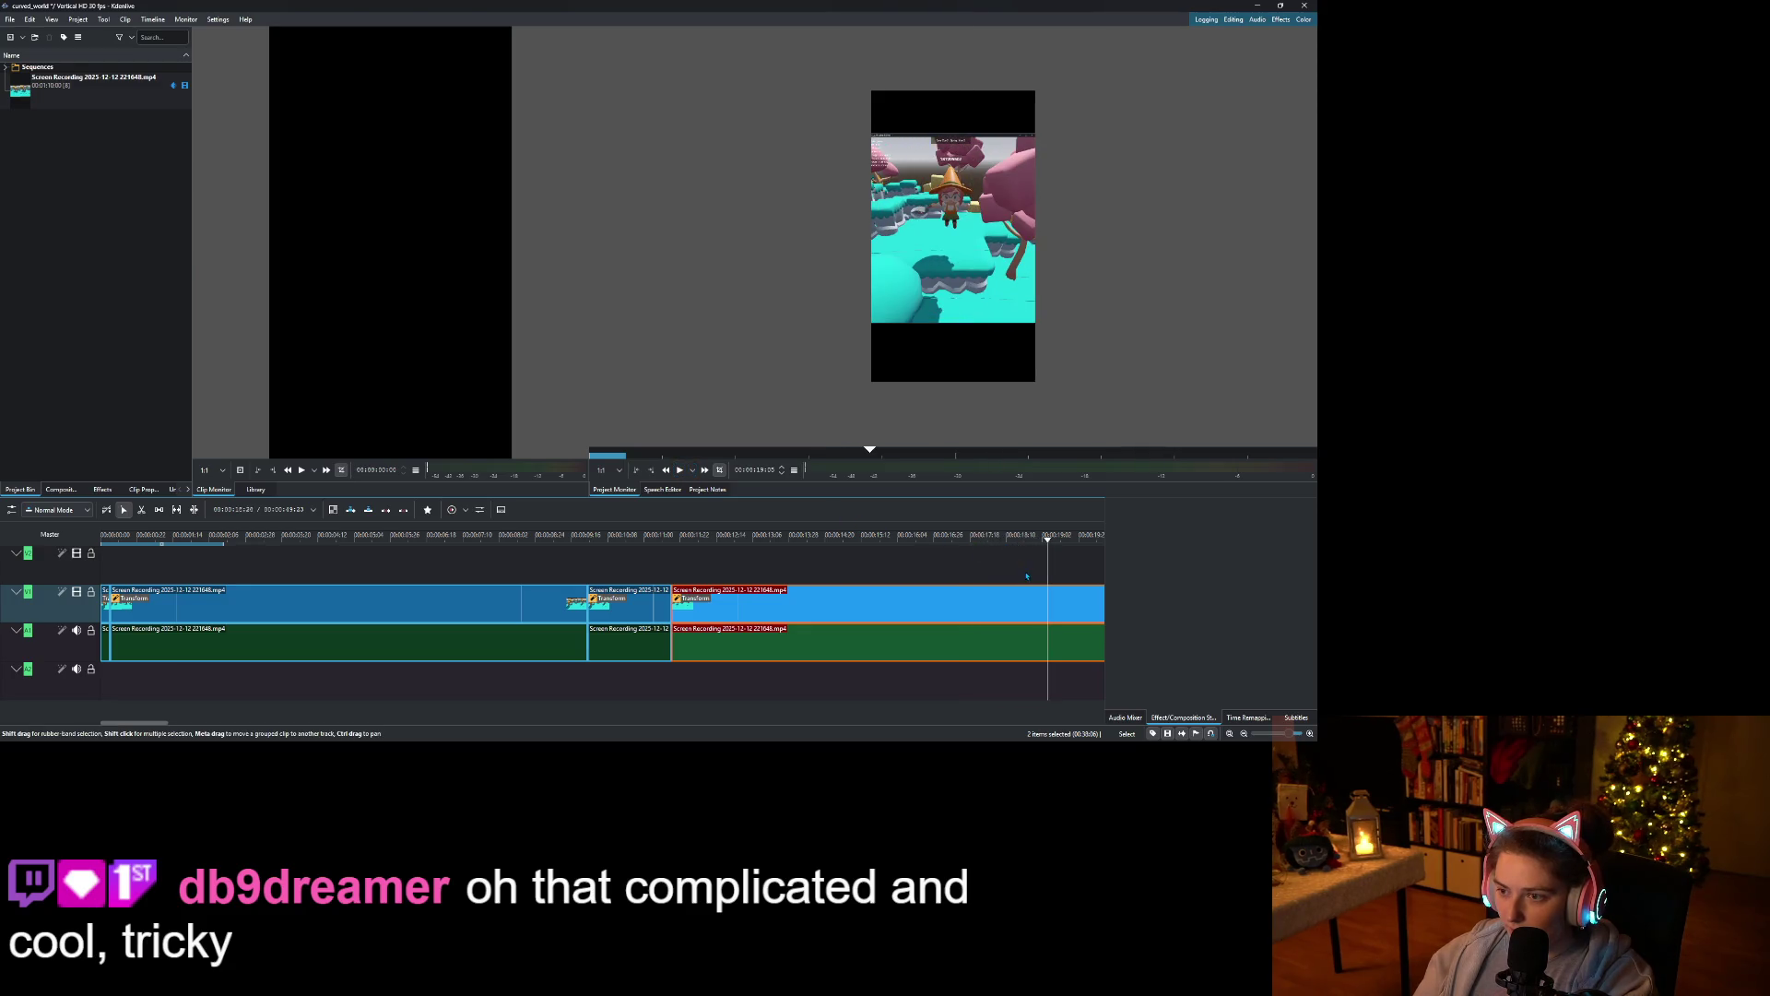
pyautogui.scroll(-5, 1027, 576)
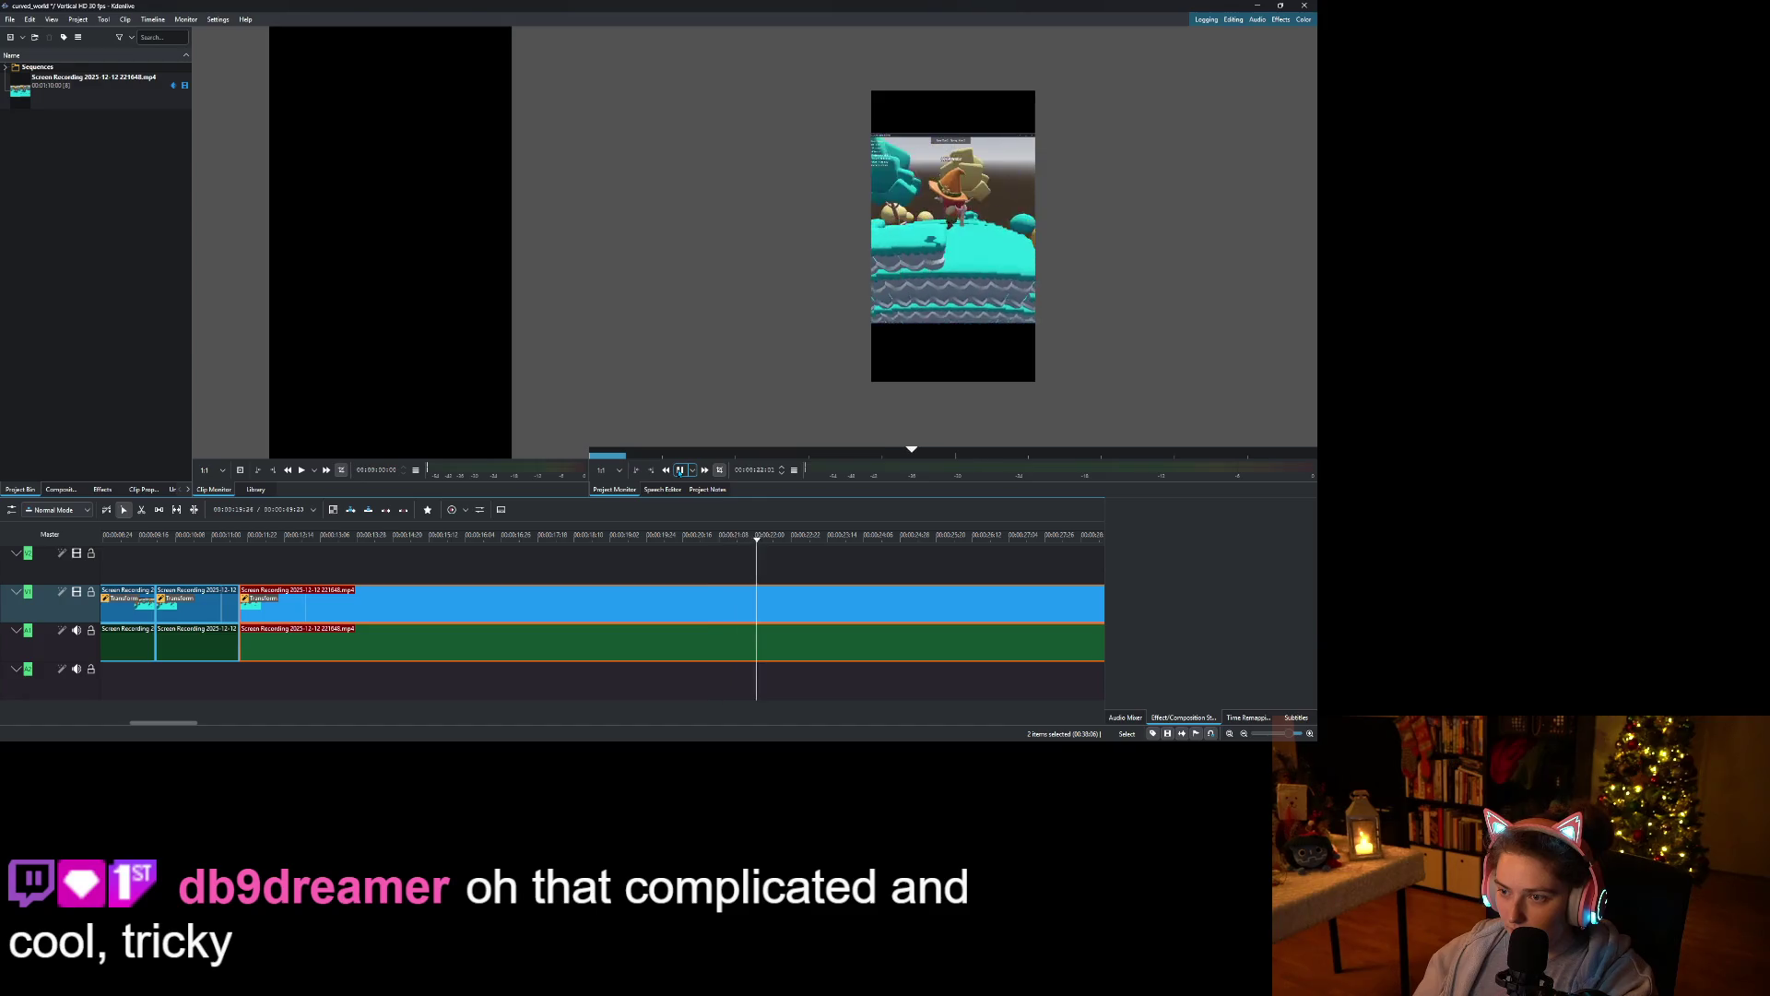
pyautogui.click(679, 471)
pyautogui.moveTo(812, 541); pyautogui.dragTo(831, 549)
pyautogui.rightClick(866, 608)
pyautogui.click(904, 577)
pyautogui.click(217, 613)
pyautogui.press('Delete')
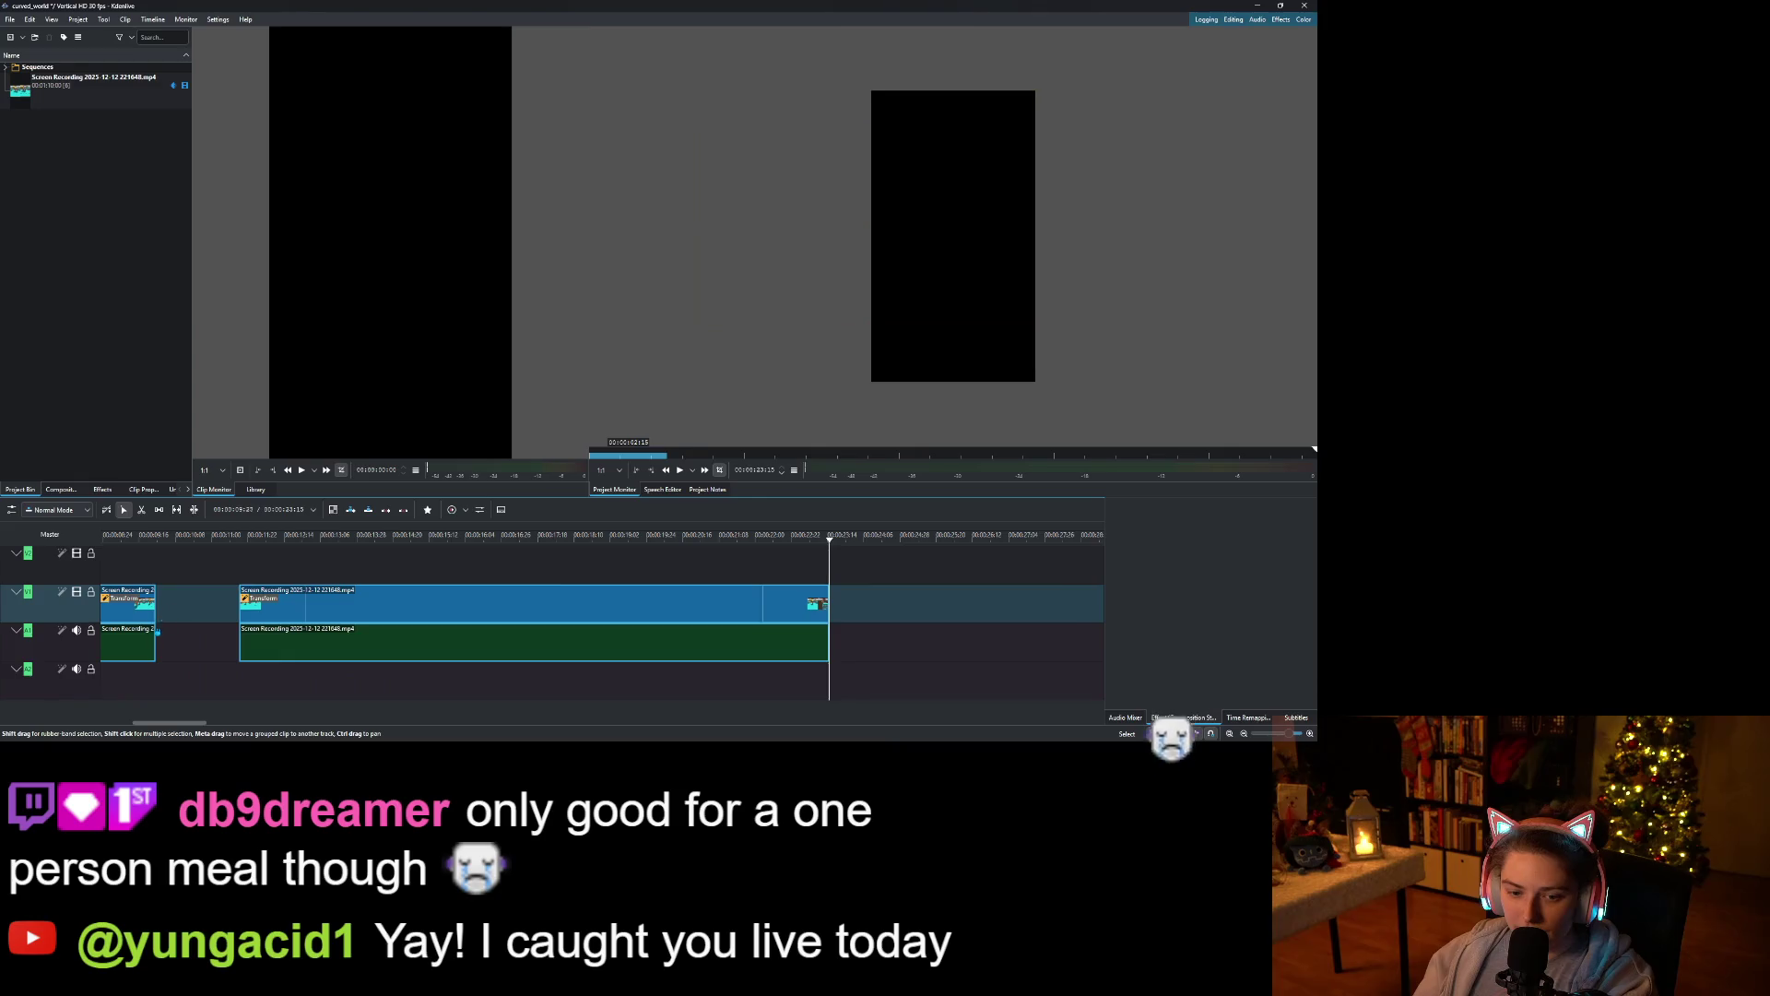
# Delete the first clip and remove the gap so the edit starts at zero.
pyautogui.scroll(5, 226, 627)
pyautogui.click(248, 615)
pyautogui.press('Delete')
pyautogui.rightClick(217, 603)
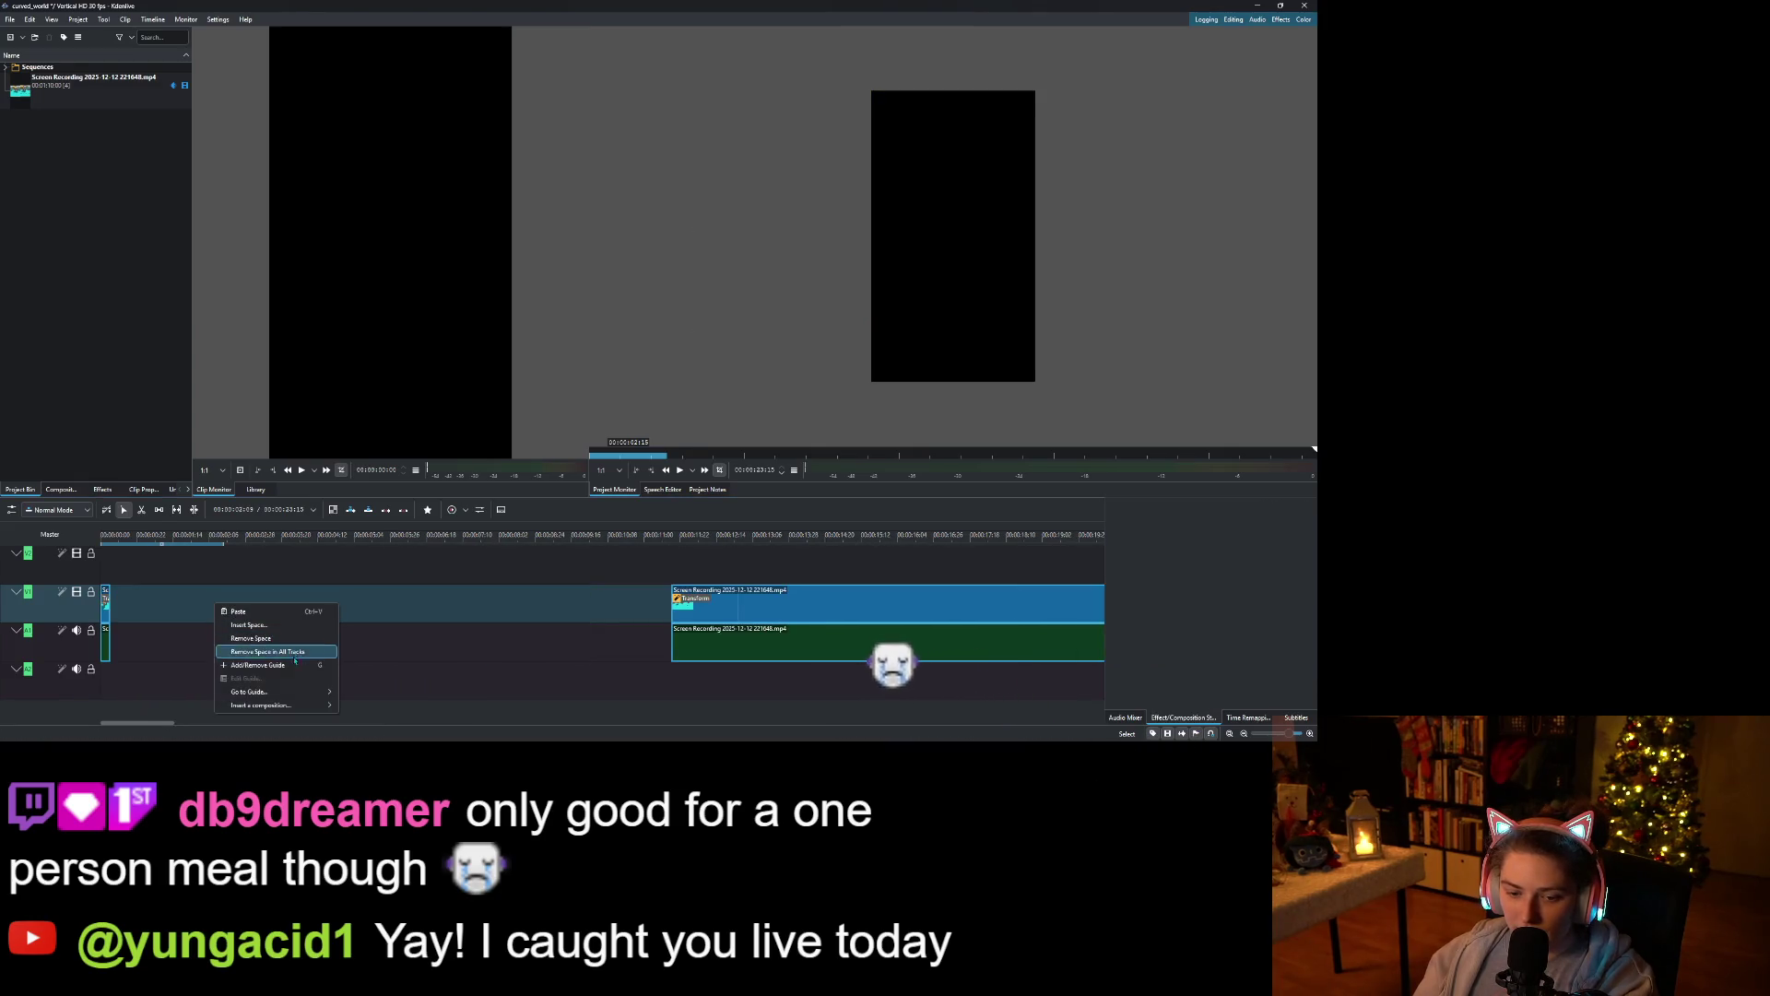
pyautogui.click(327, 636)
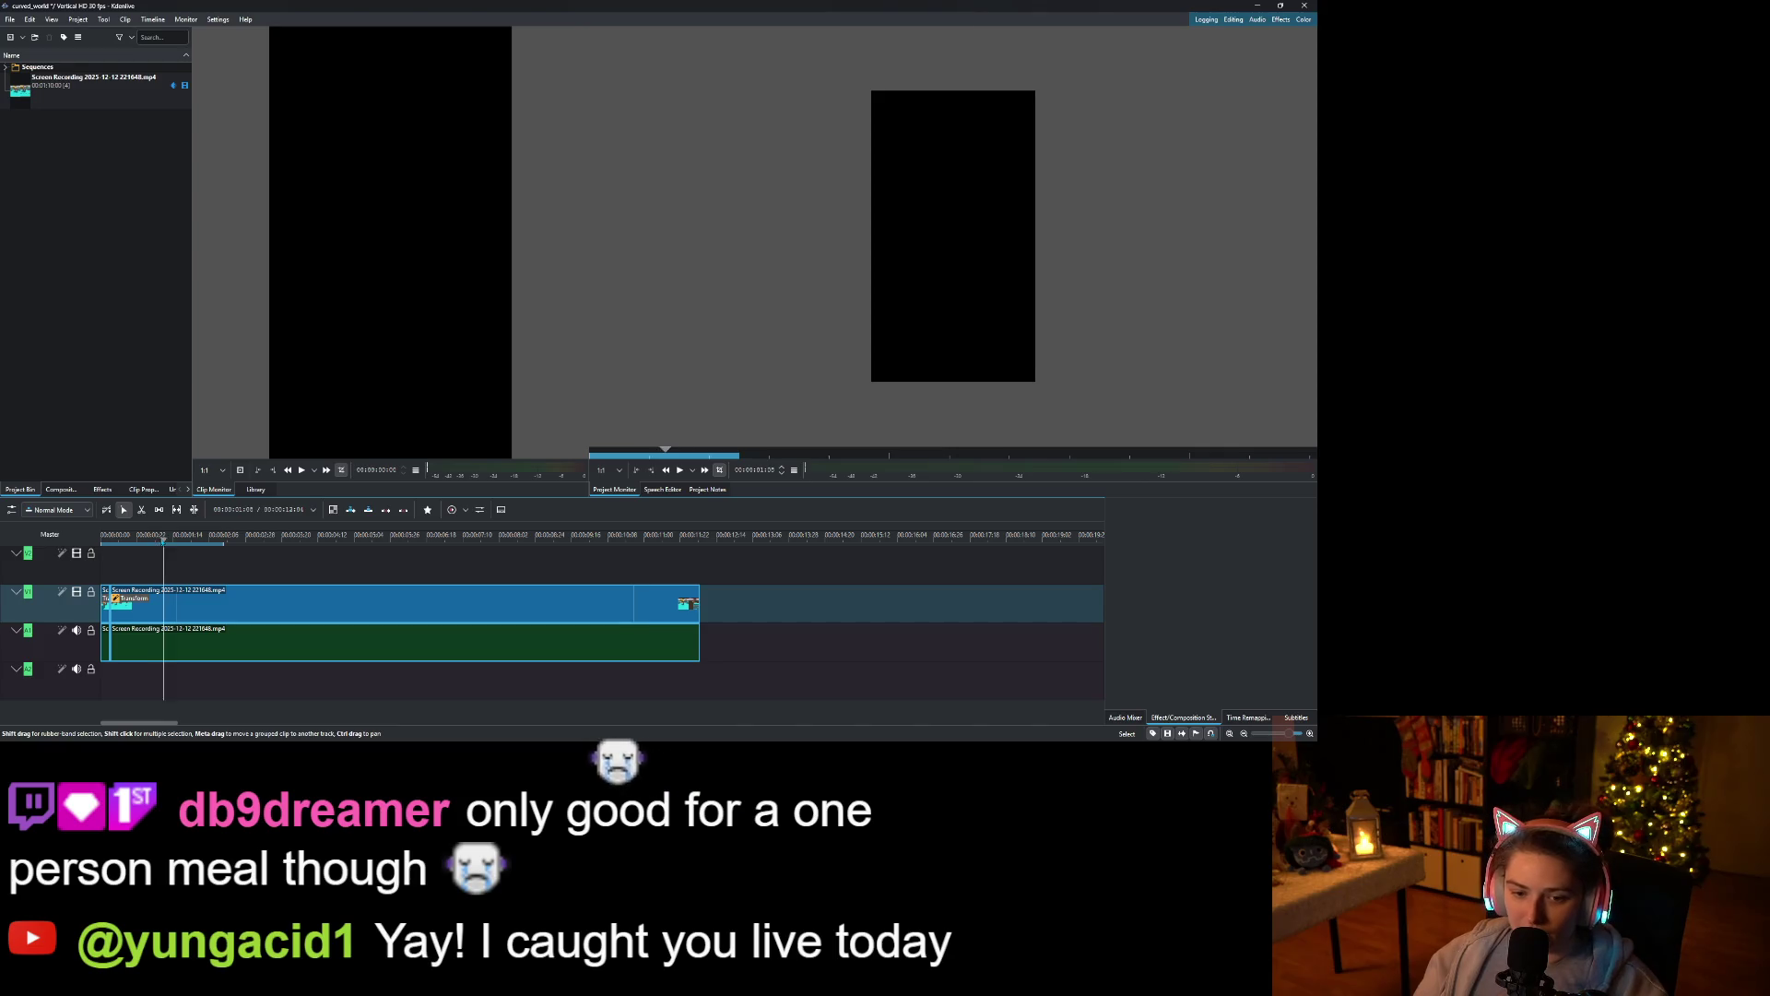
# Delete the tiny leftover clip at the start, close its gap, and play back the trim.
pyautogui.press('Home')
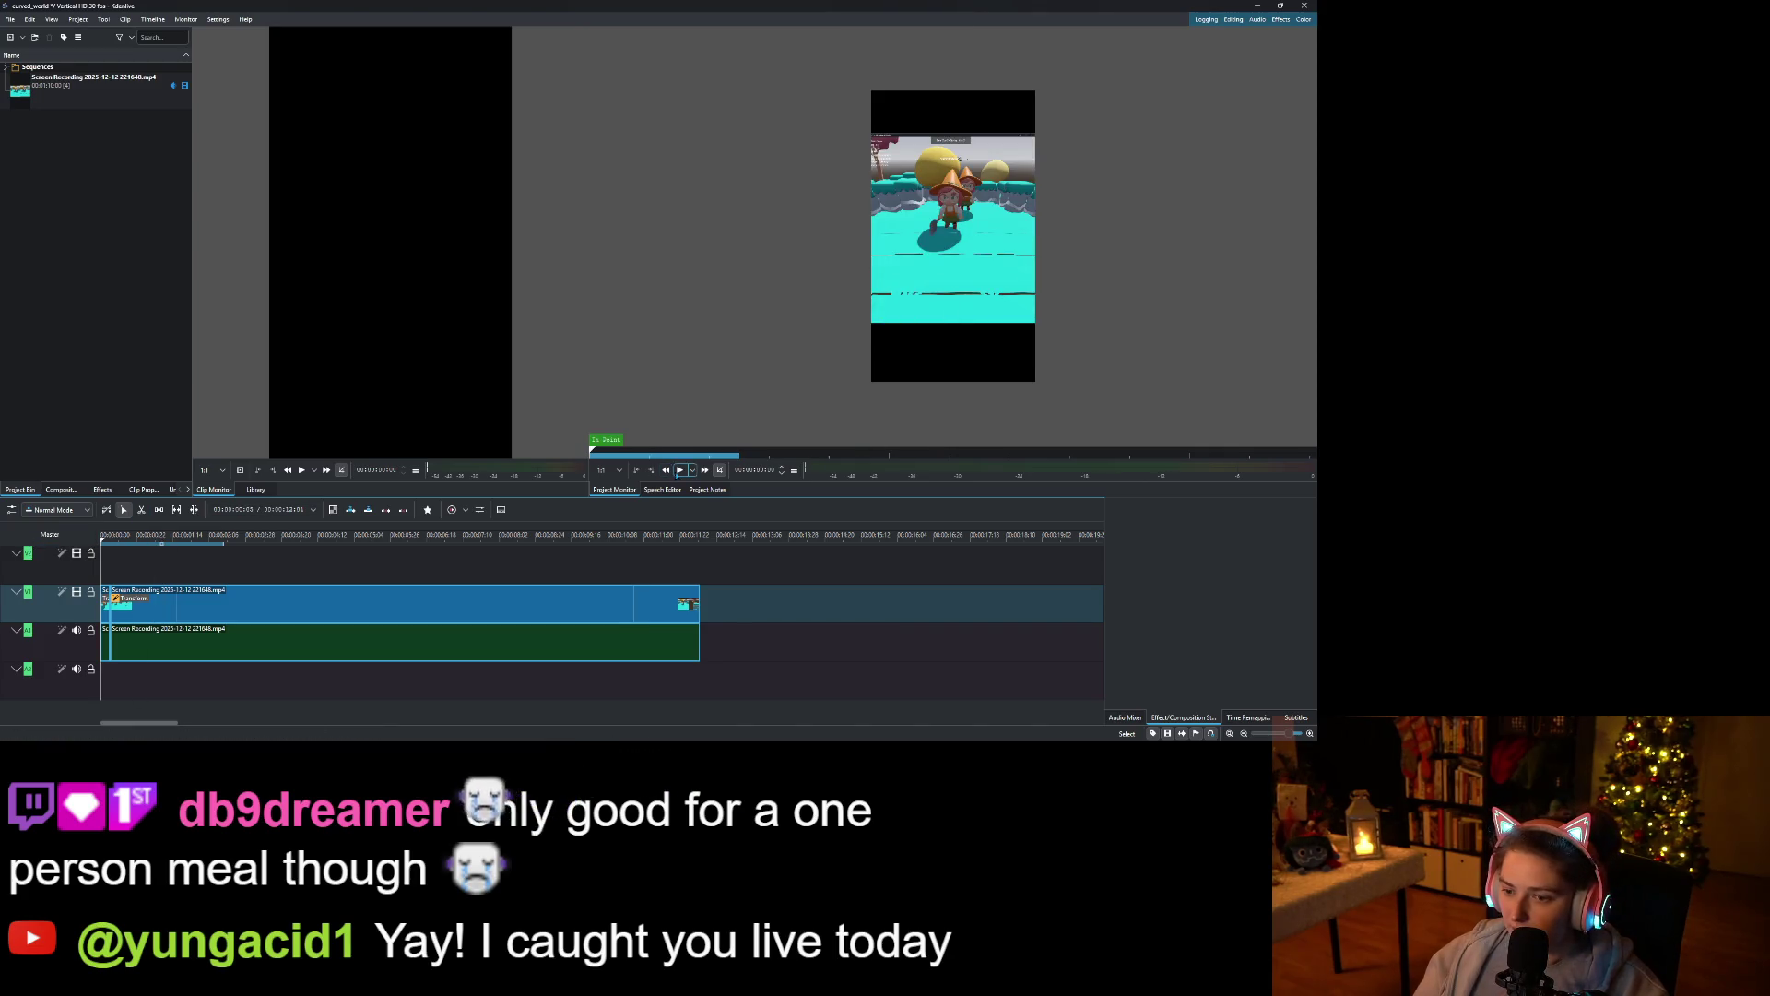
pyautogui.click(679, 469)
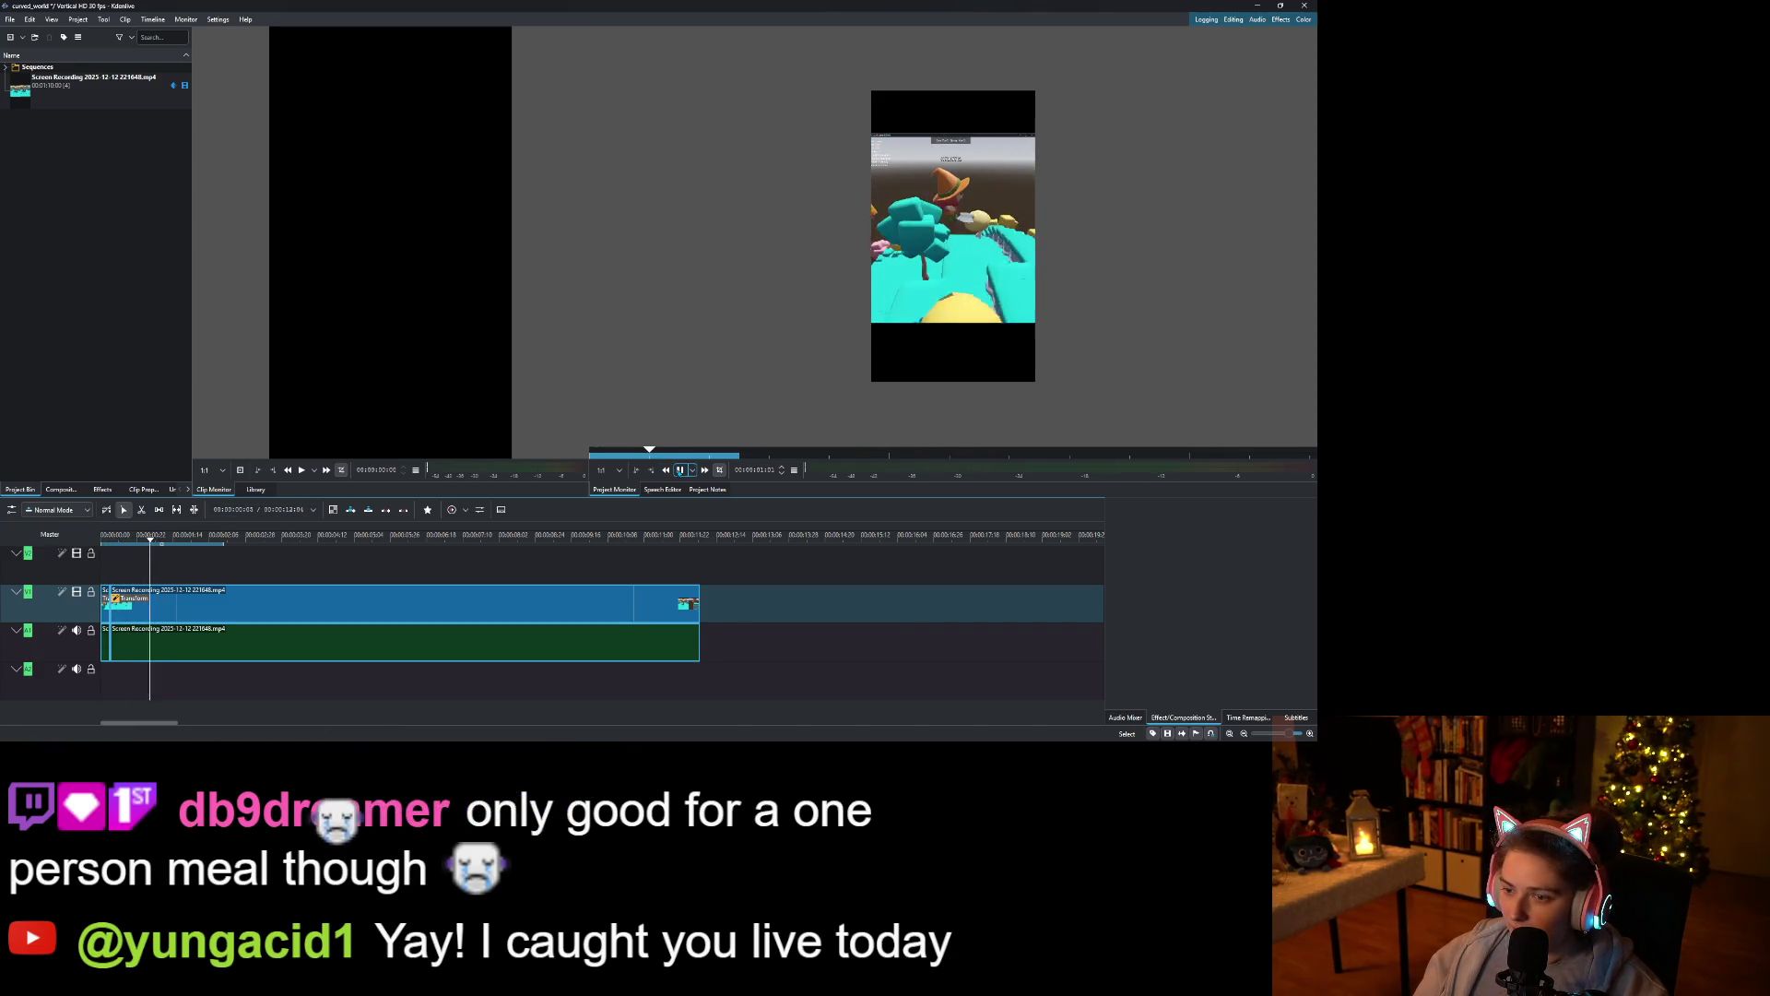
pyautogui.press('space')
pyautogui.click(106, 595)
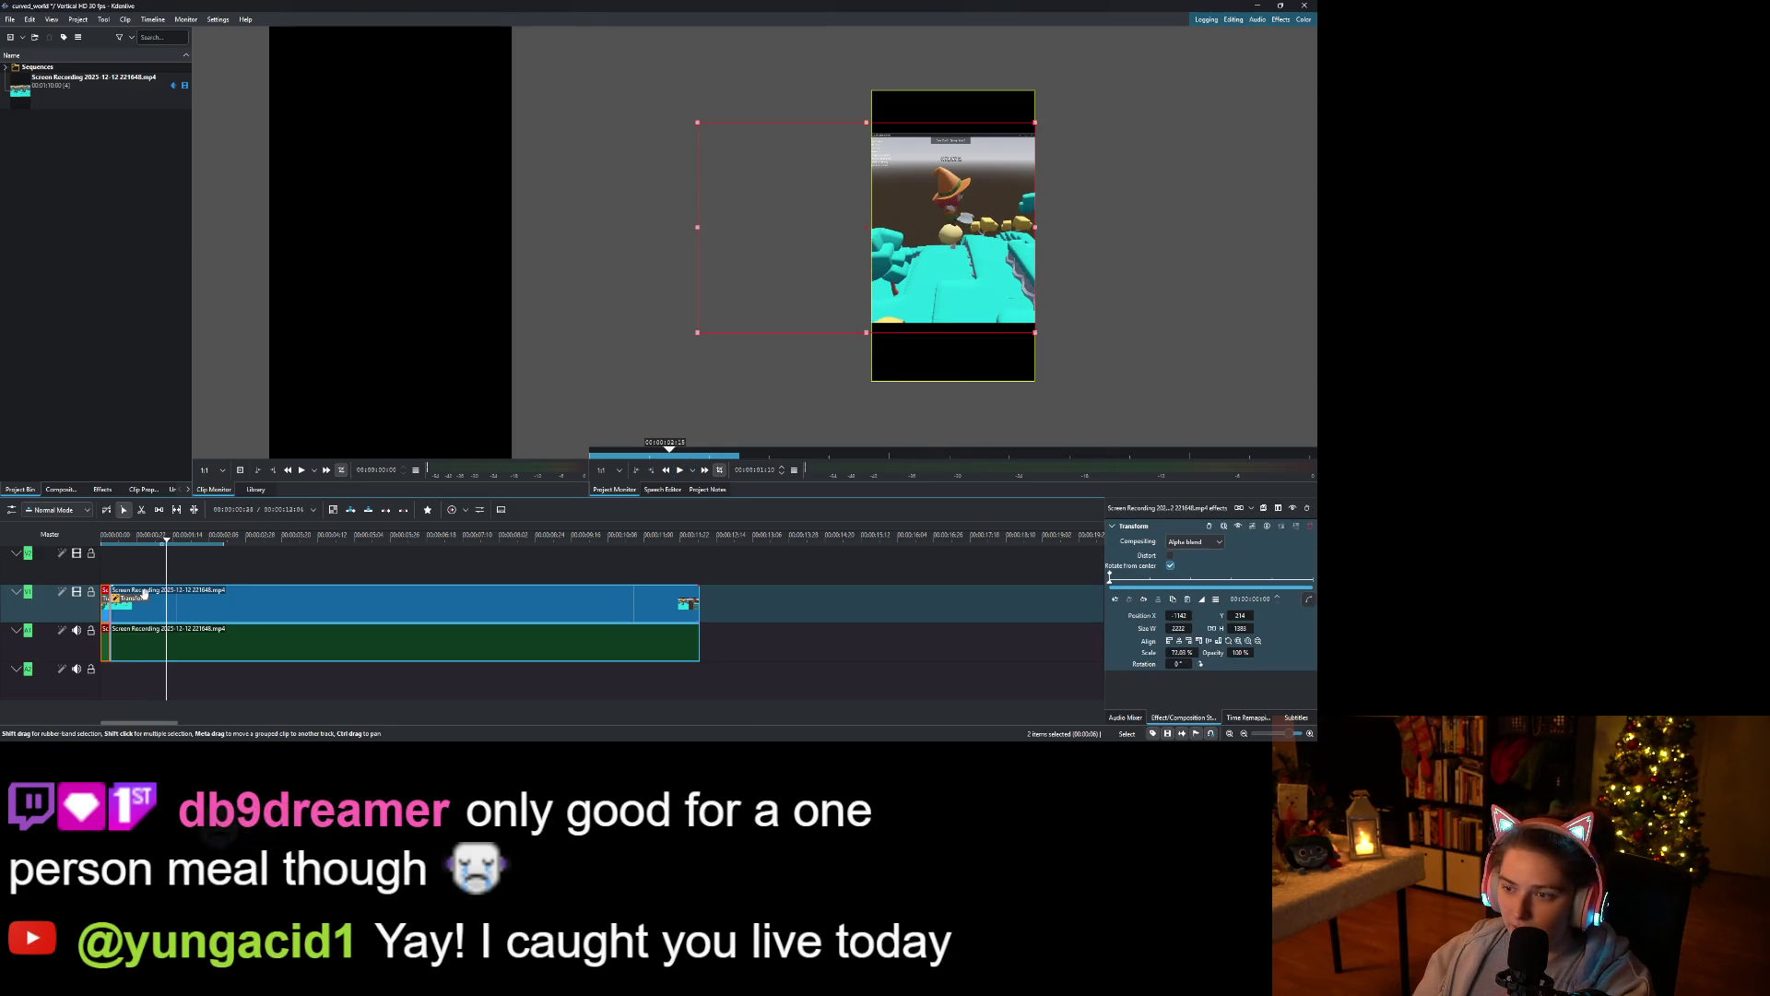
pyautogui.click(112, 538)
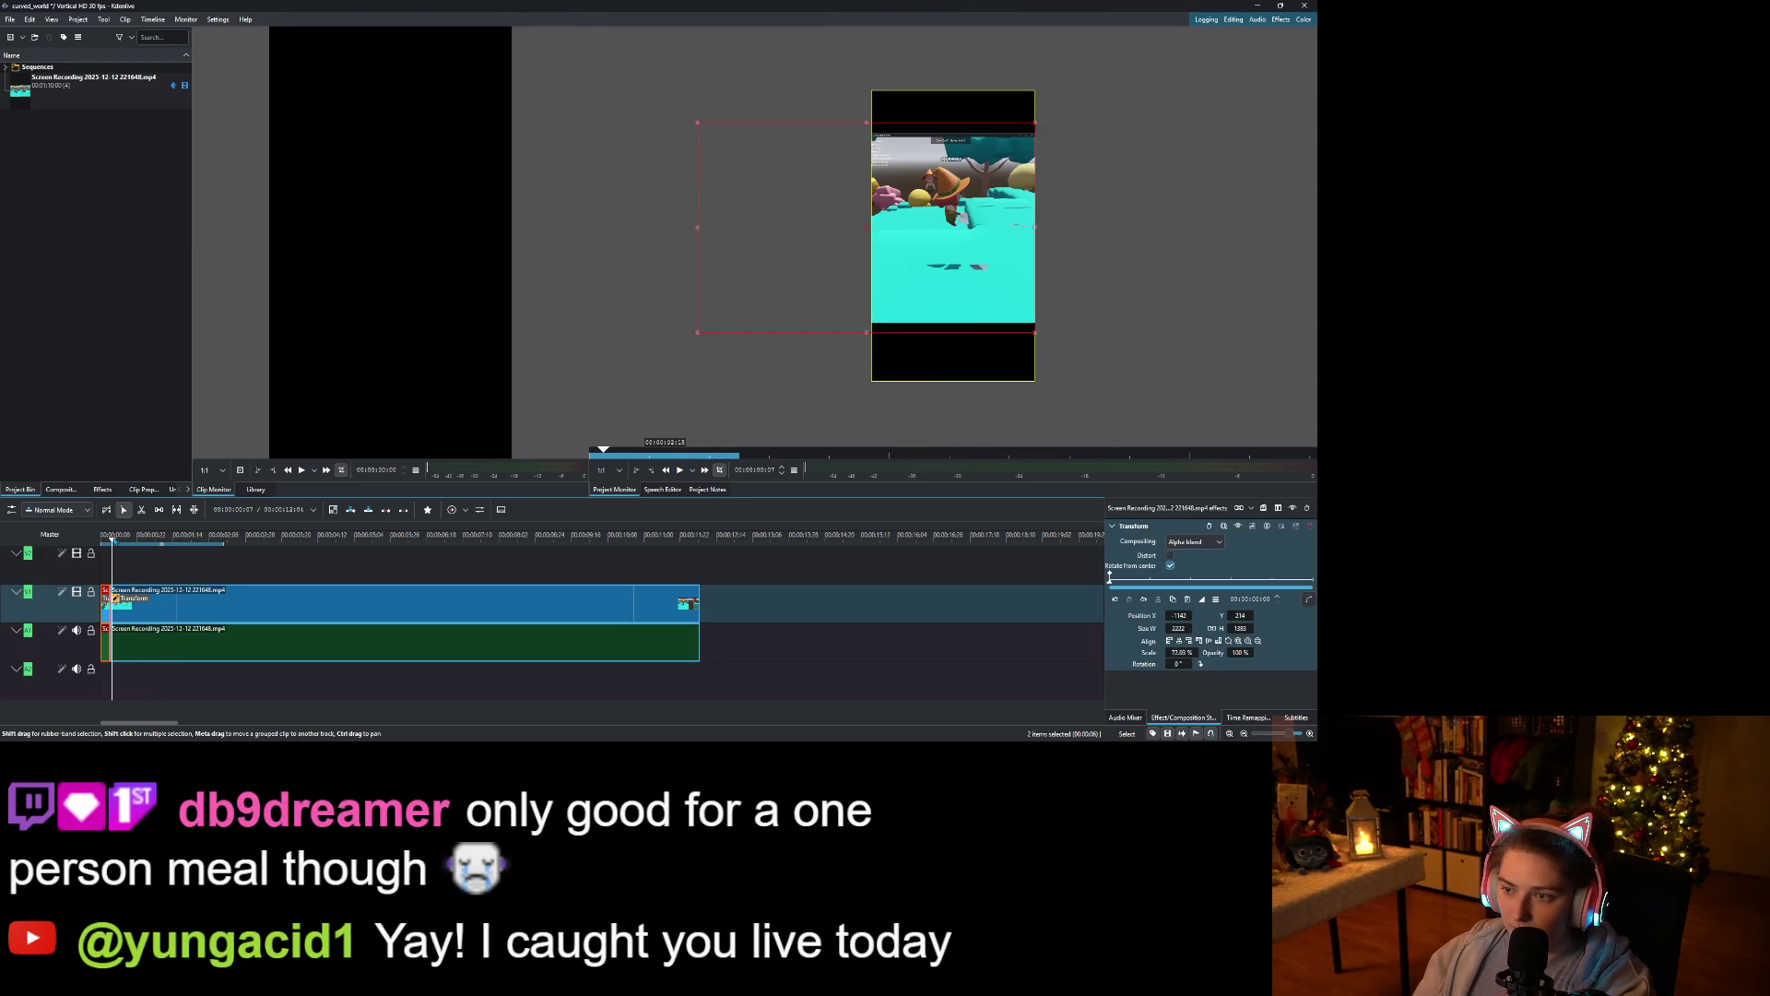
pyautogui.press('Delete')
pyautogui.rightClick(107, 613)
pyautogui.click(141, 645)
pyautogui.click(681, 469)
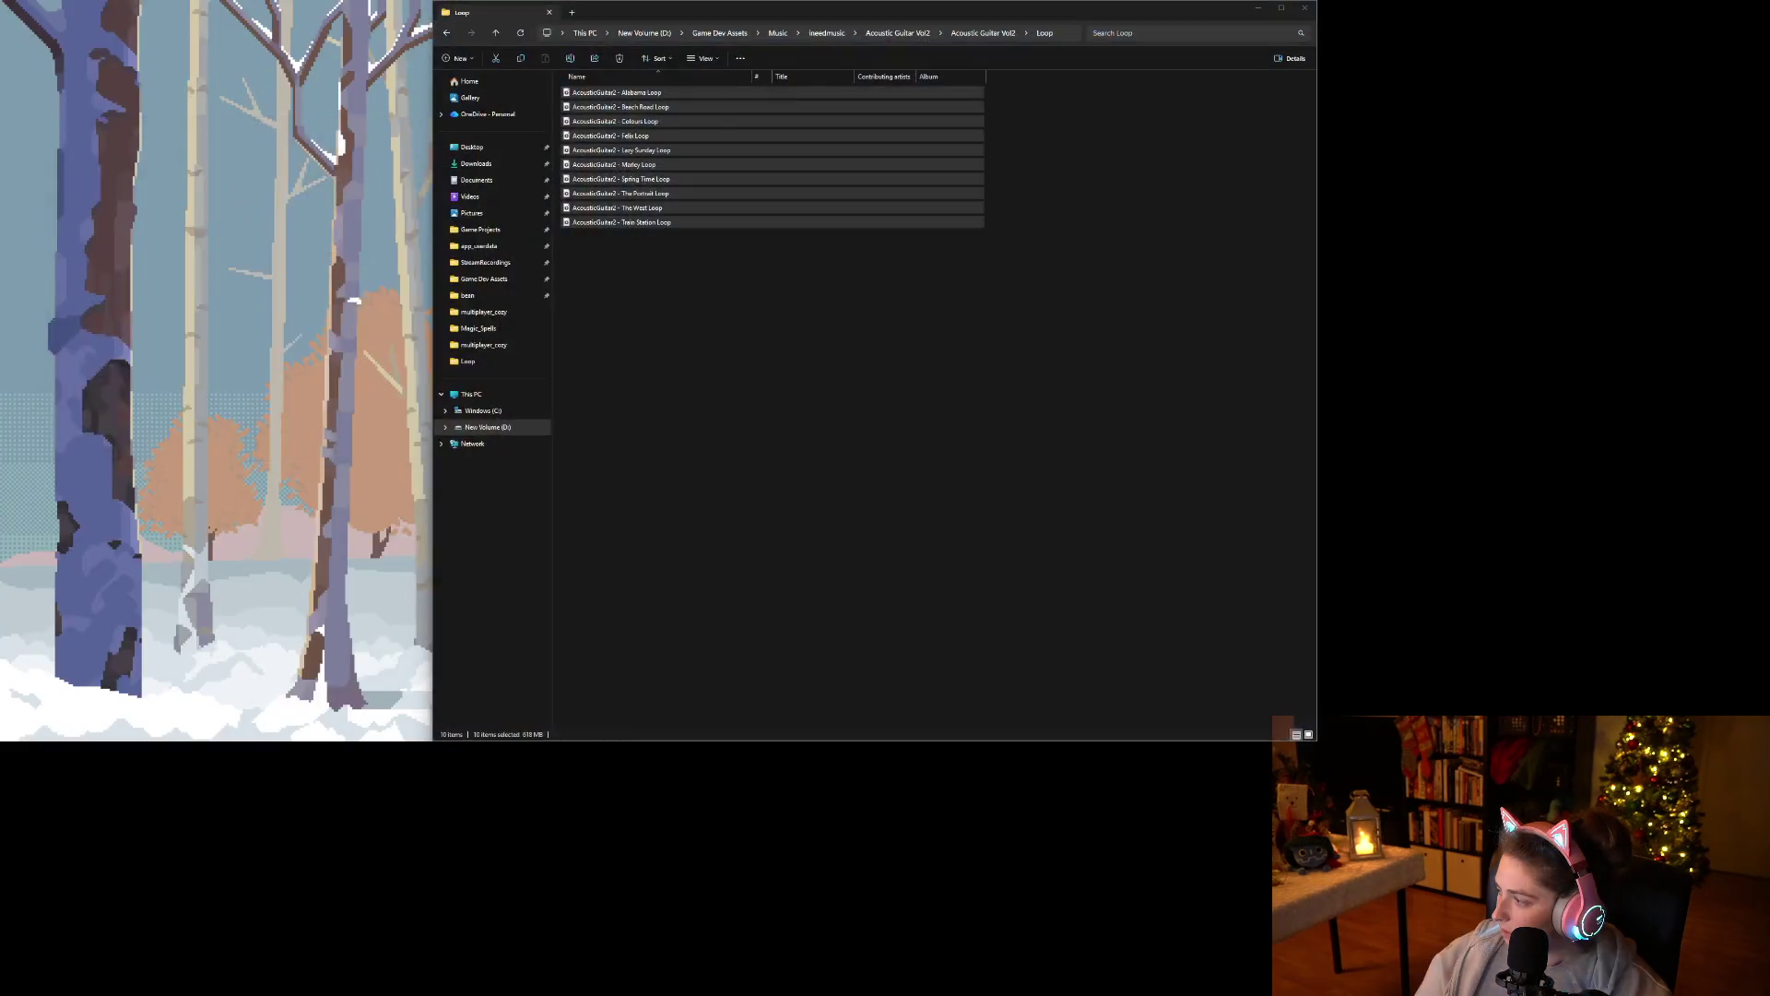
# Browse ineedmusic > Bossa Nova > Bossa Nova > Loop and play the Cafe Carioca loop.
pyautogui.press('super+Right')
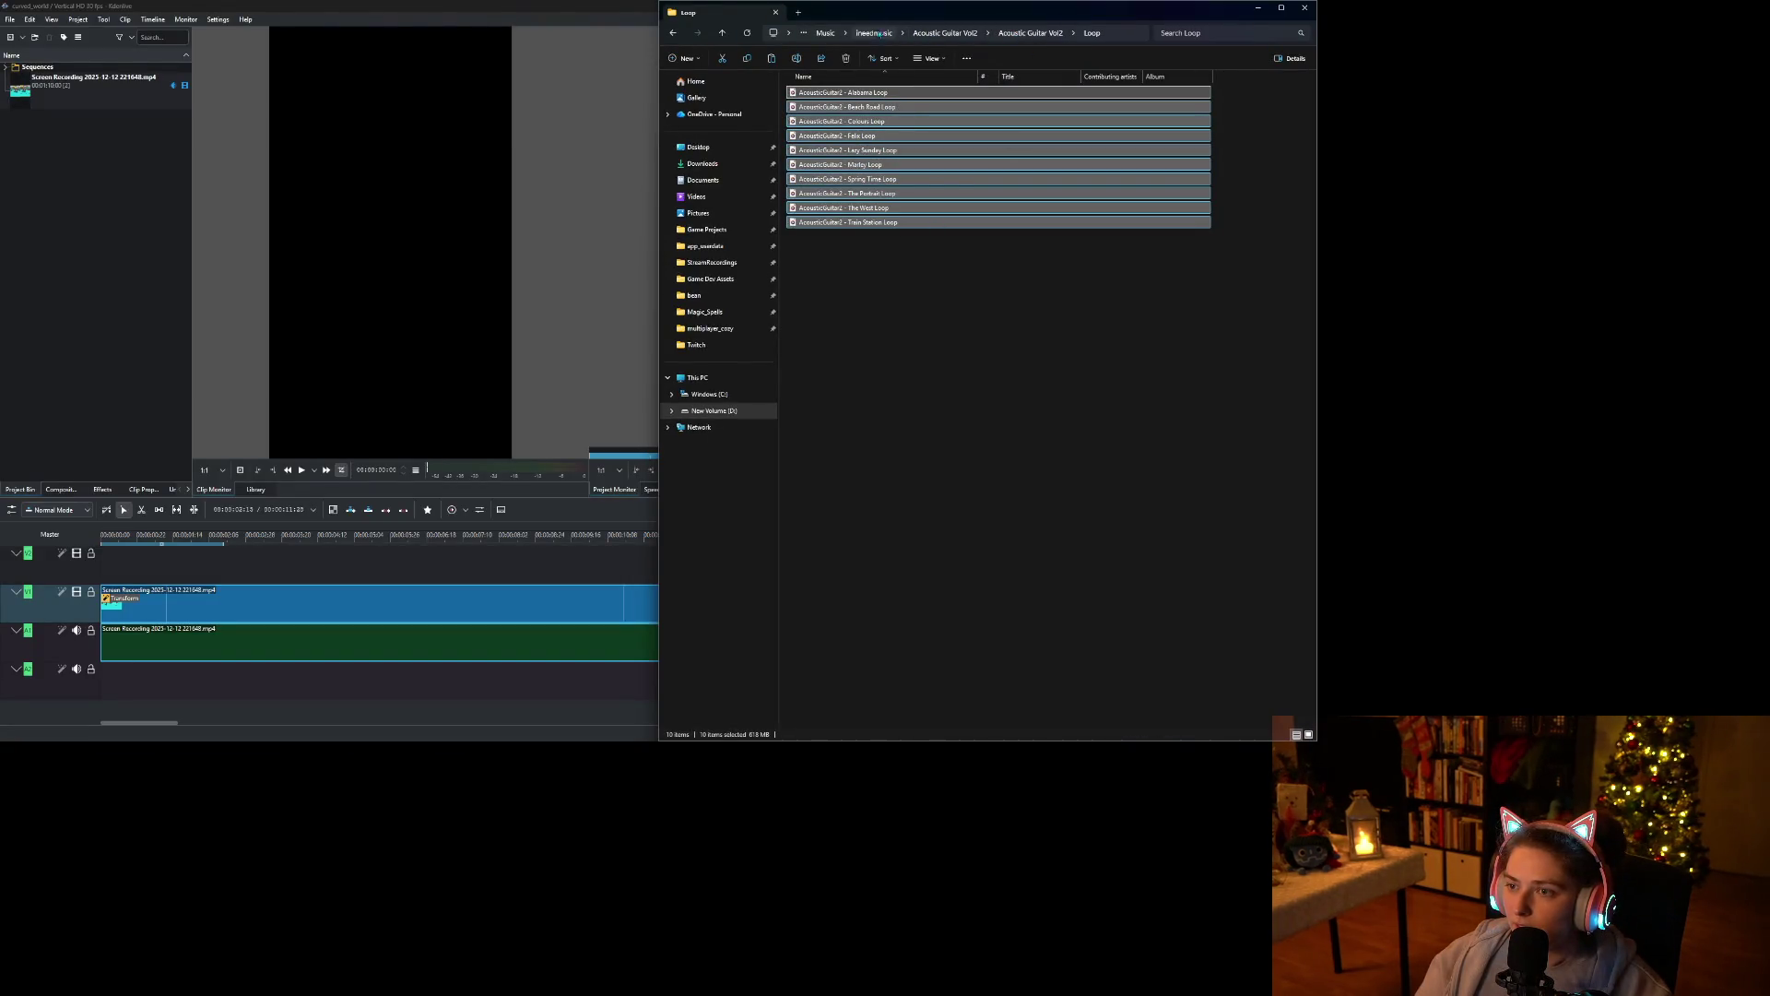
pyautogui.click(874, 33)
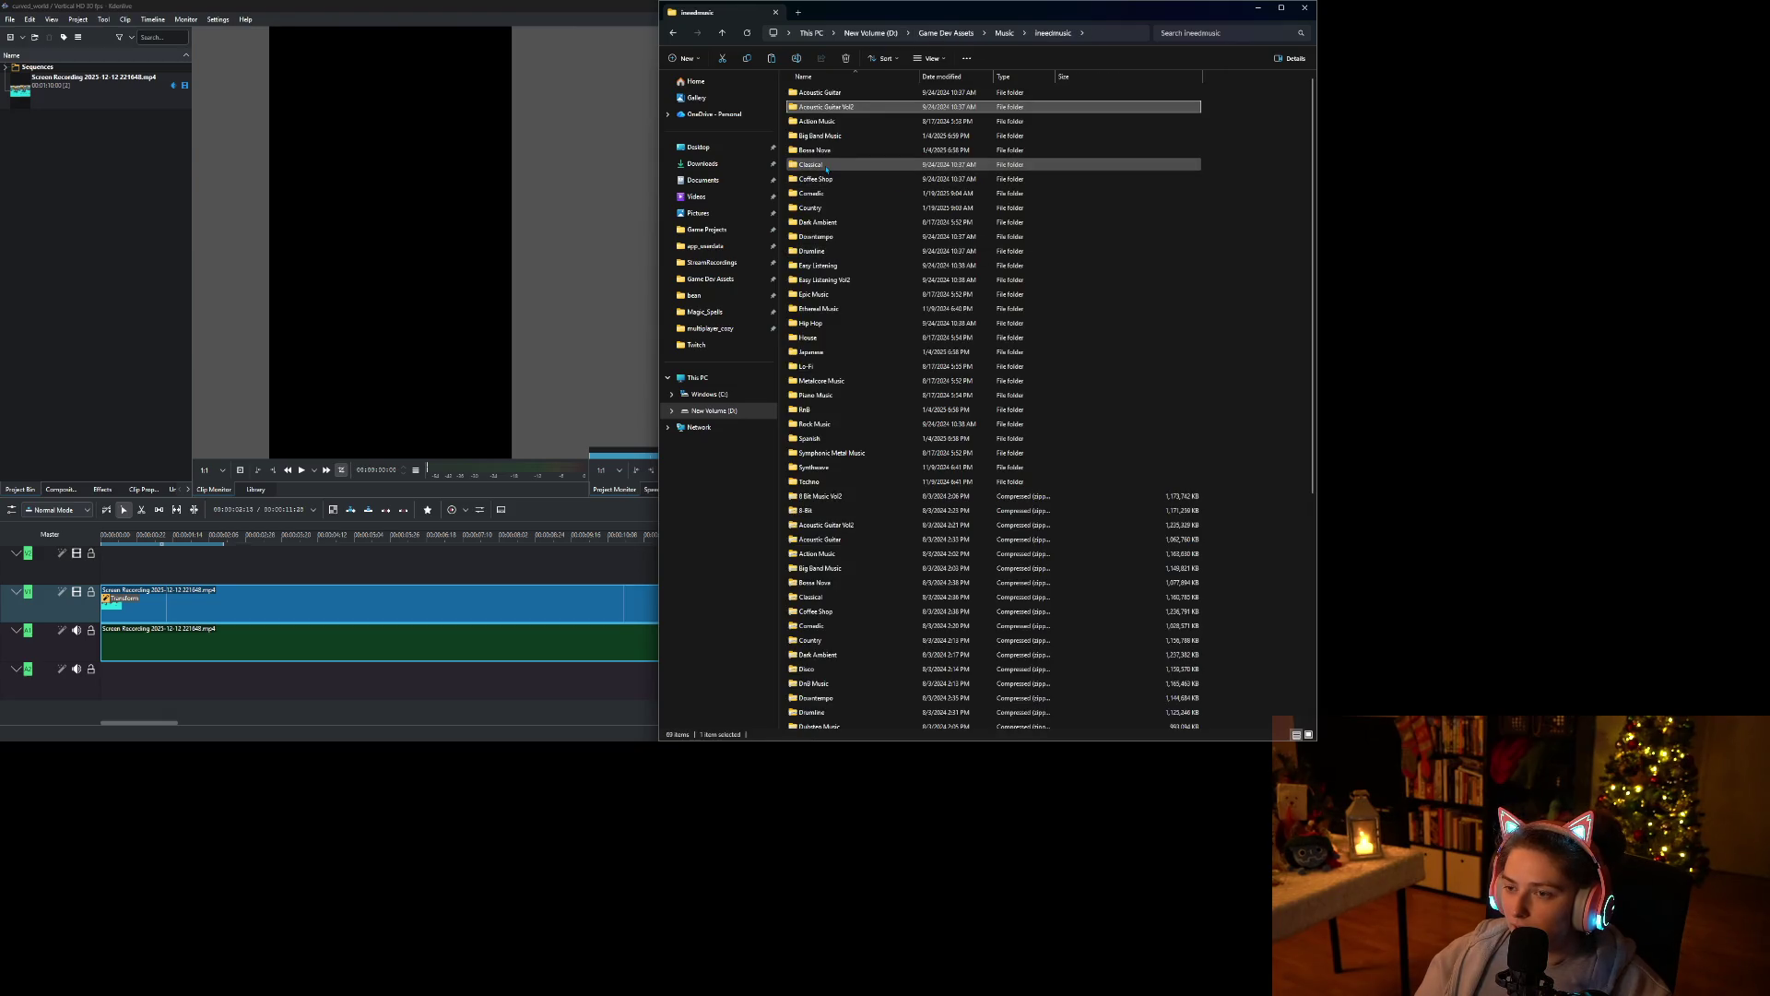
pyautogui.doubleClick(828, 150)
pyautogui.doubleClick(839, 107)
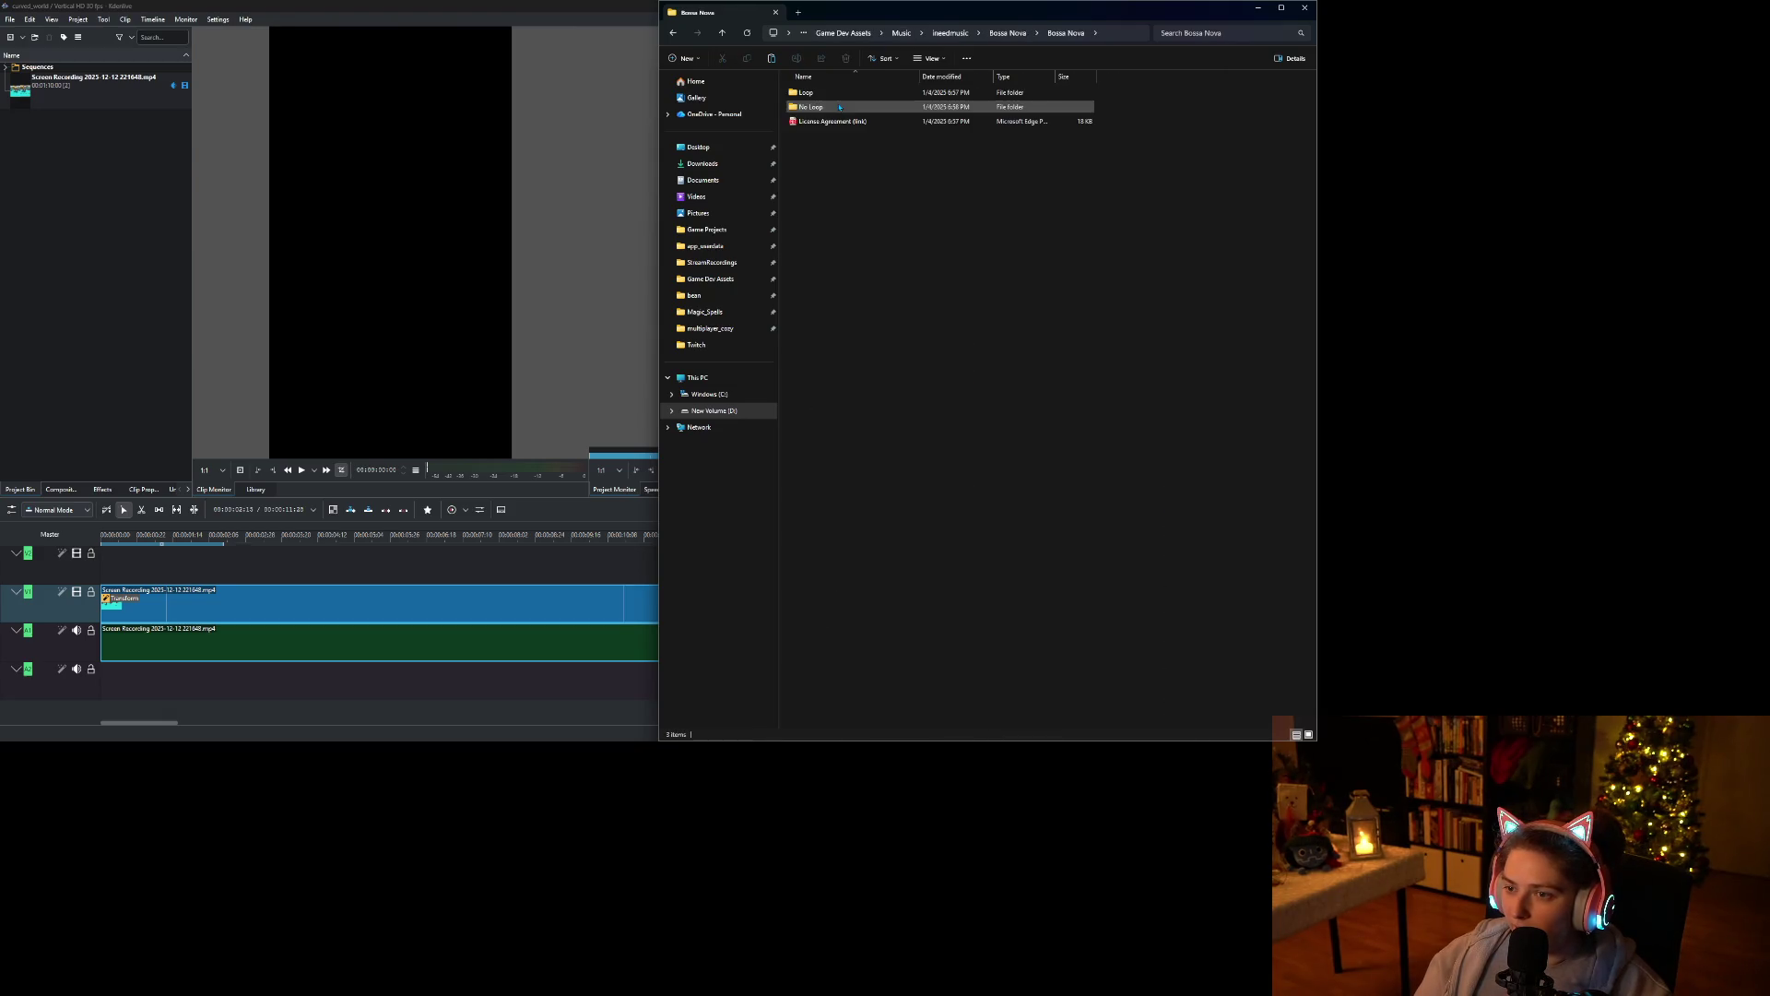
pyautogui.doubleClick(854, 93)
pyautogui.doubleClick(856, 94)
pyautogui.moveTo(1090, 265)
pyautogui.mouseDown()
pyautogui.moveTo(666, 241)
pyautogui.moveTo(533, 260)
pyautogui.mouseUp()
# Adjust the volume and preview the Carnival Dreams, Coconut Groove and Moonlit Samba loops.
pyautogui.click(684, 412)
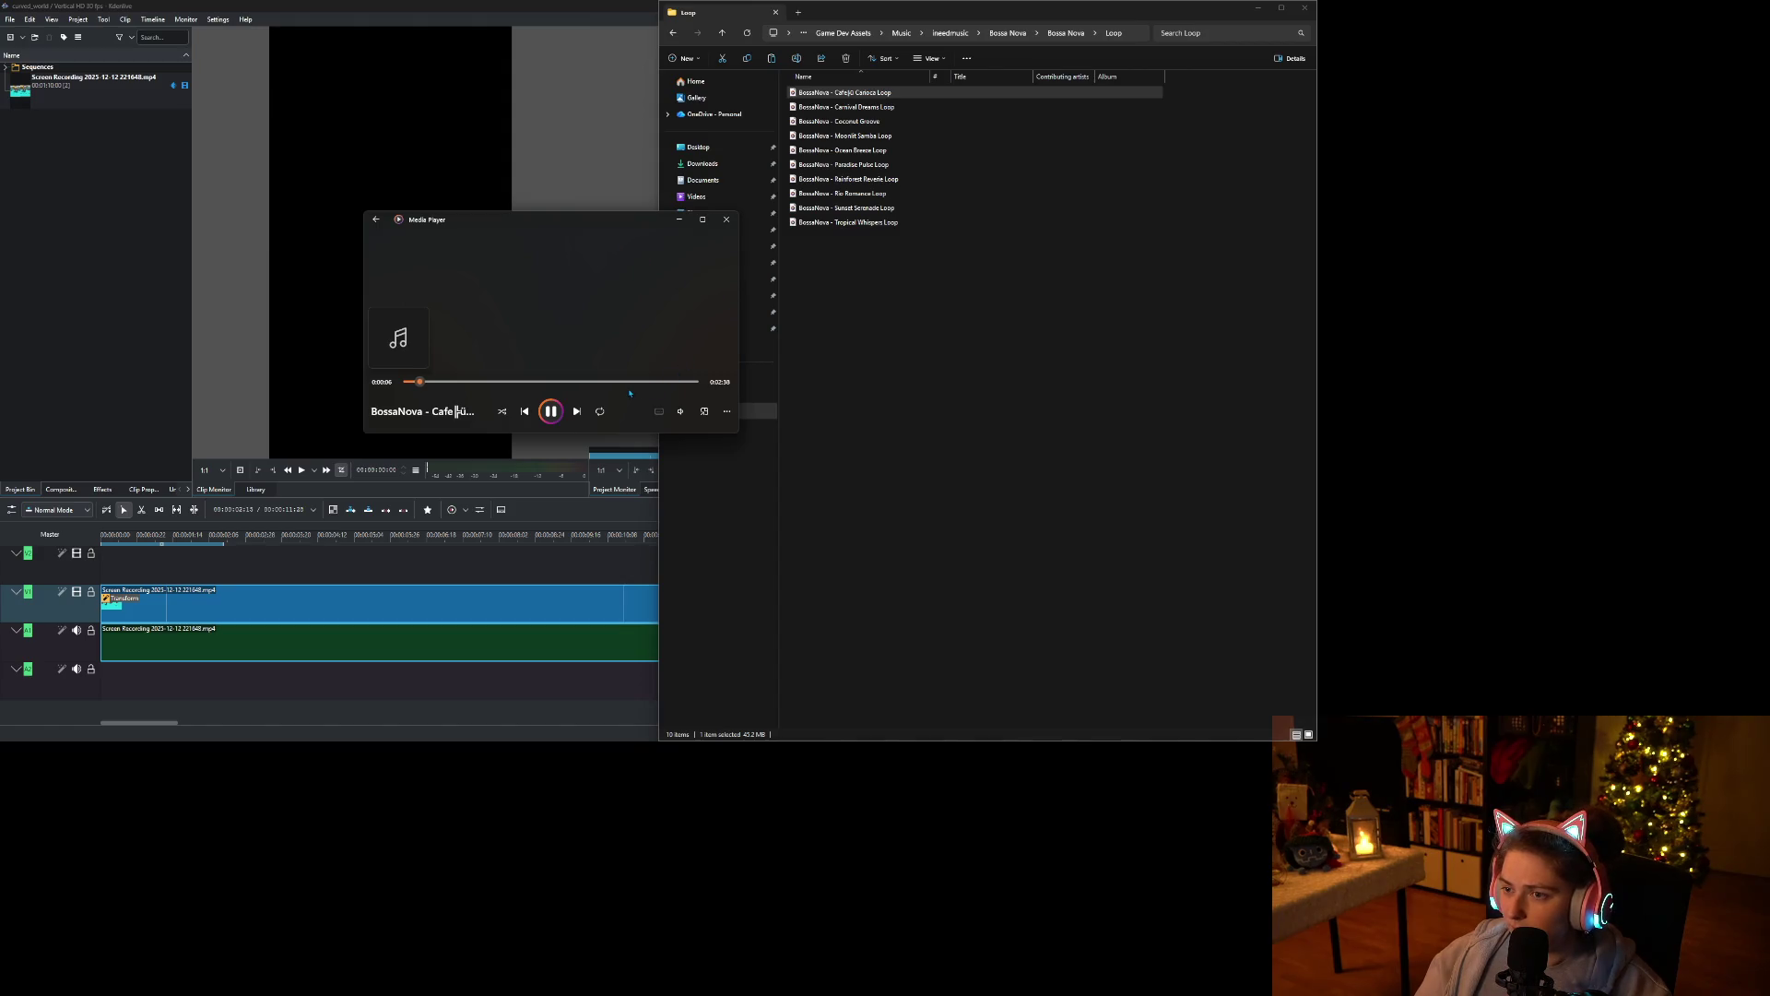
pyautogui.moveTo(646, 223); pyautogui.dragTo(546, 195)
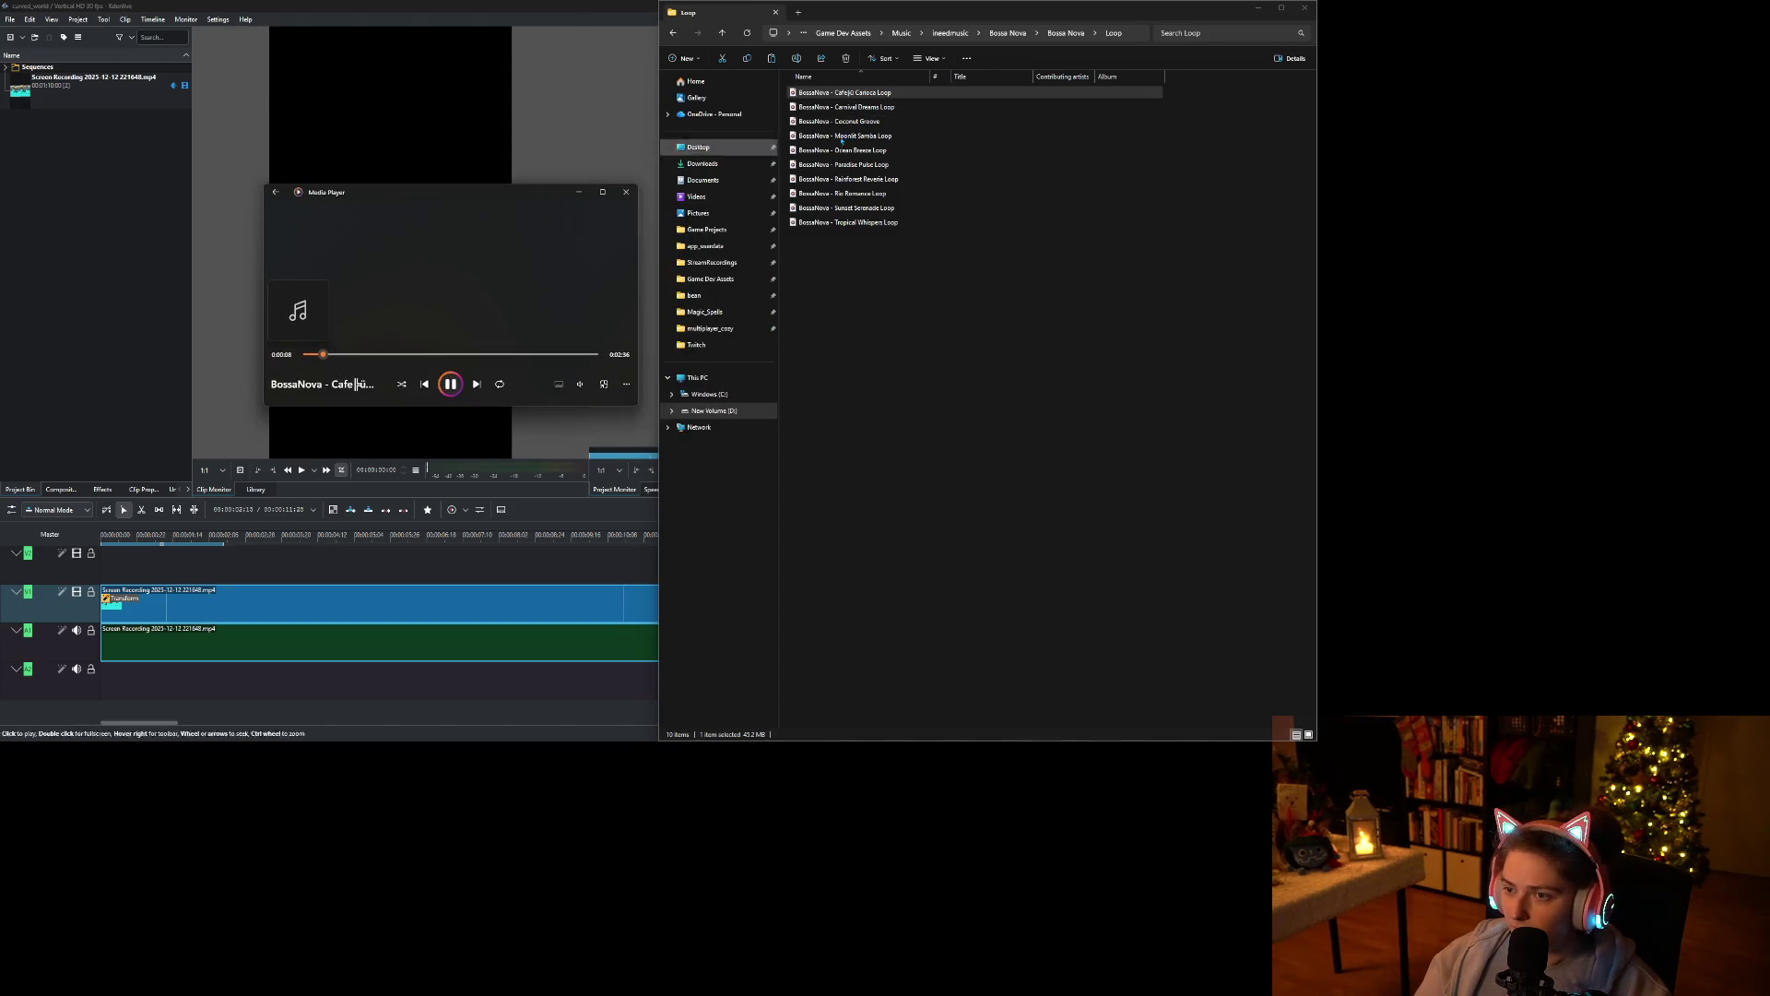
pyautogui.doubleClick(853, 107)
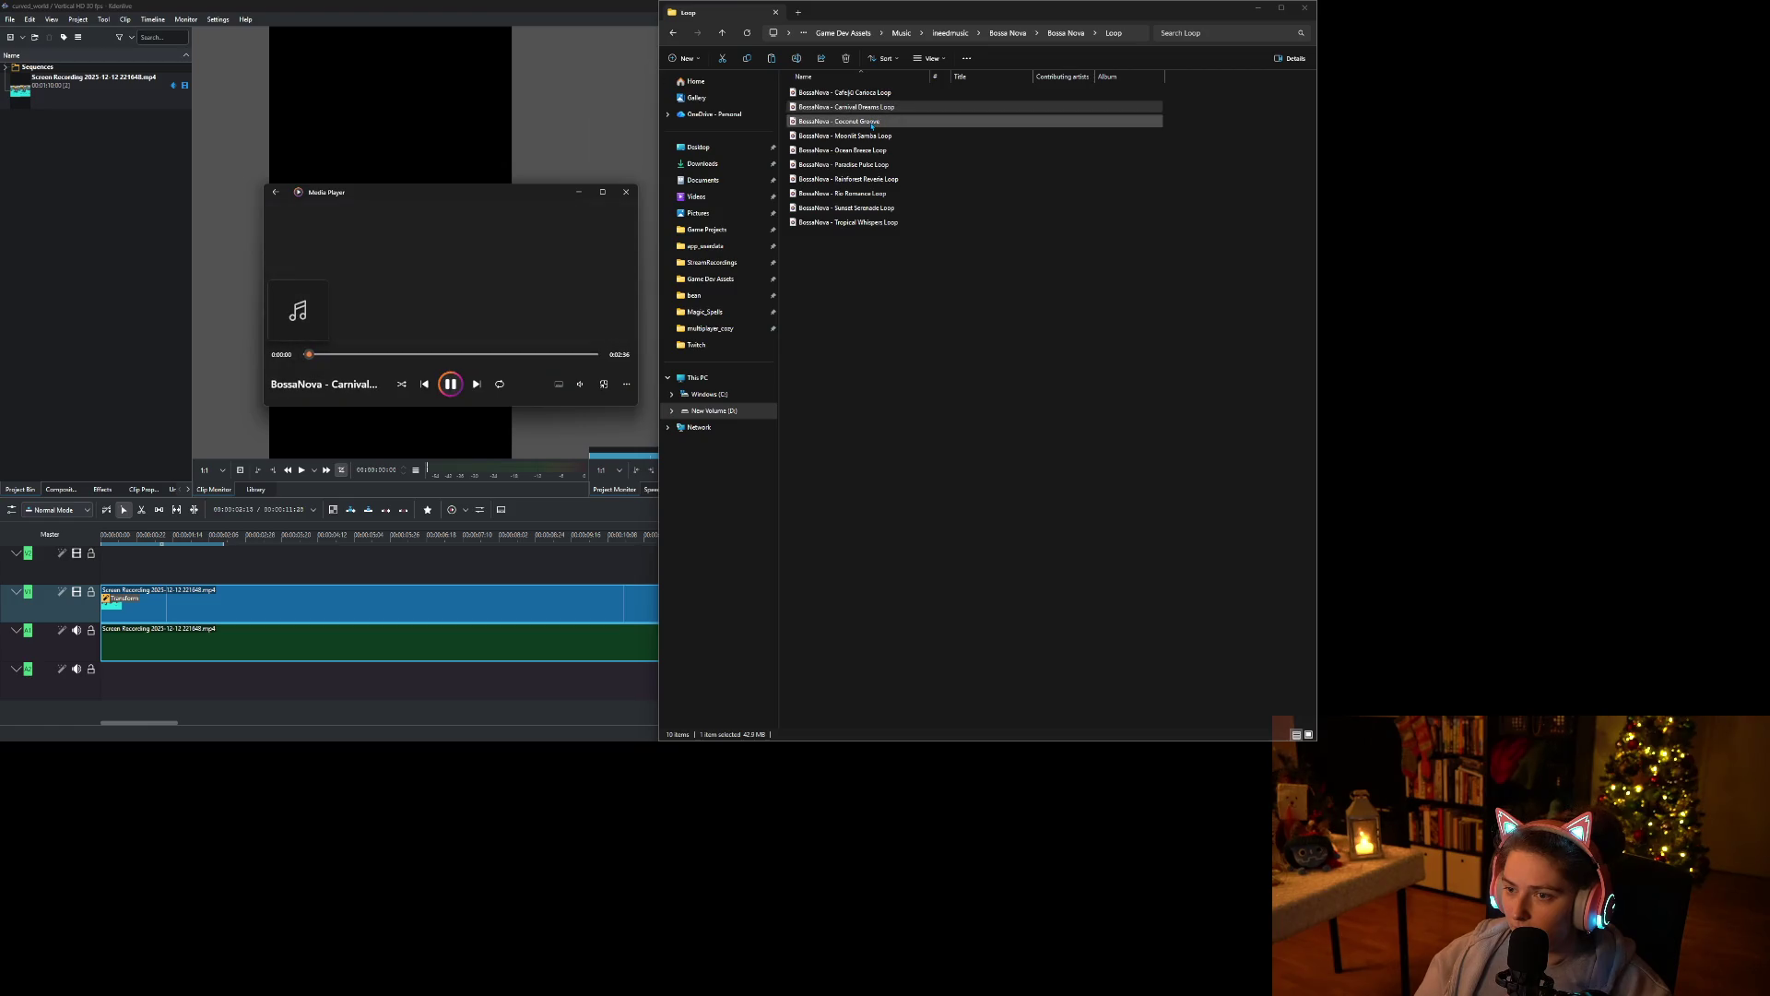
pyautogui.doubleClick(871, 123)
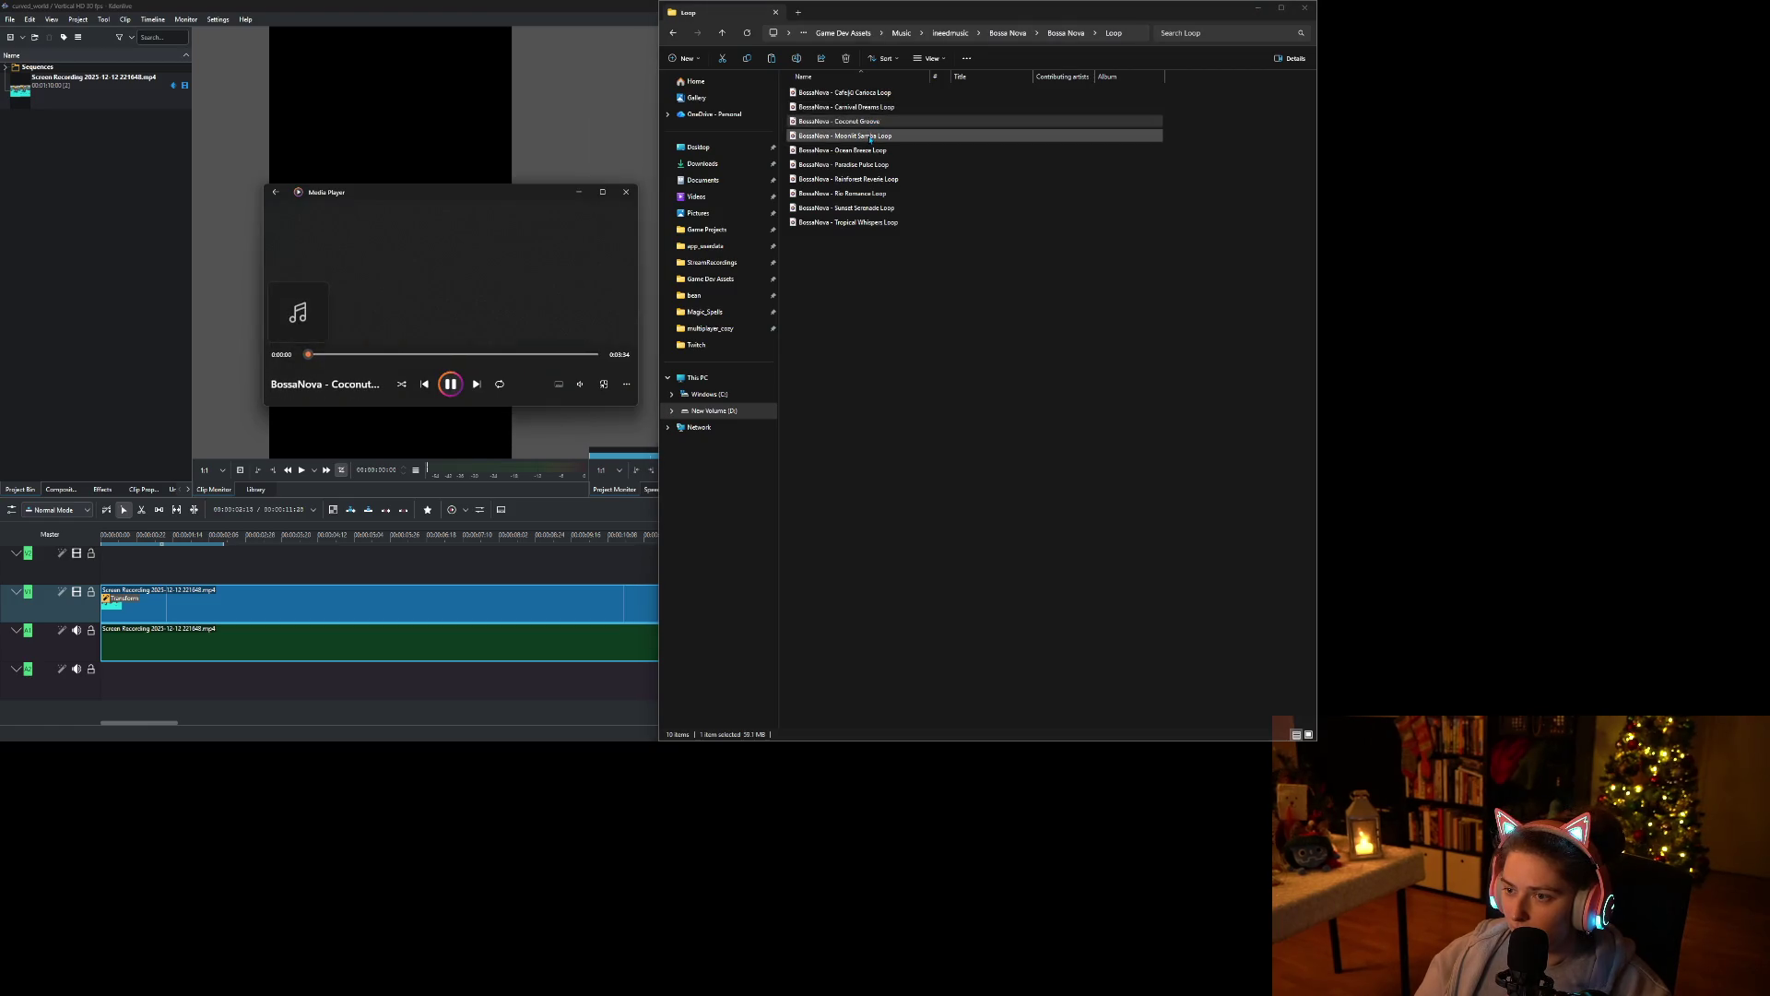
pyautogui.doubleClick(871, 137)
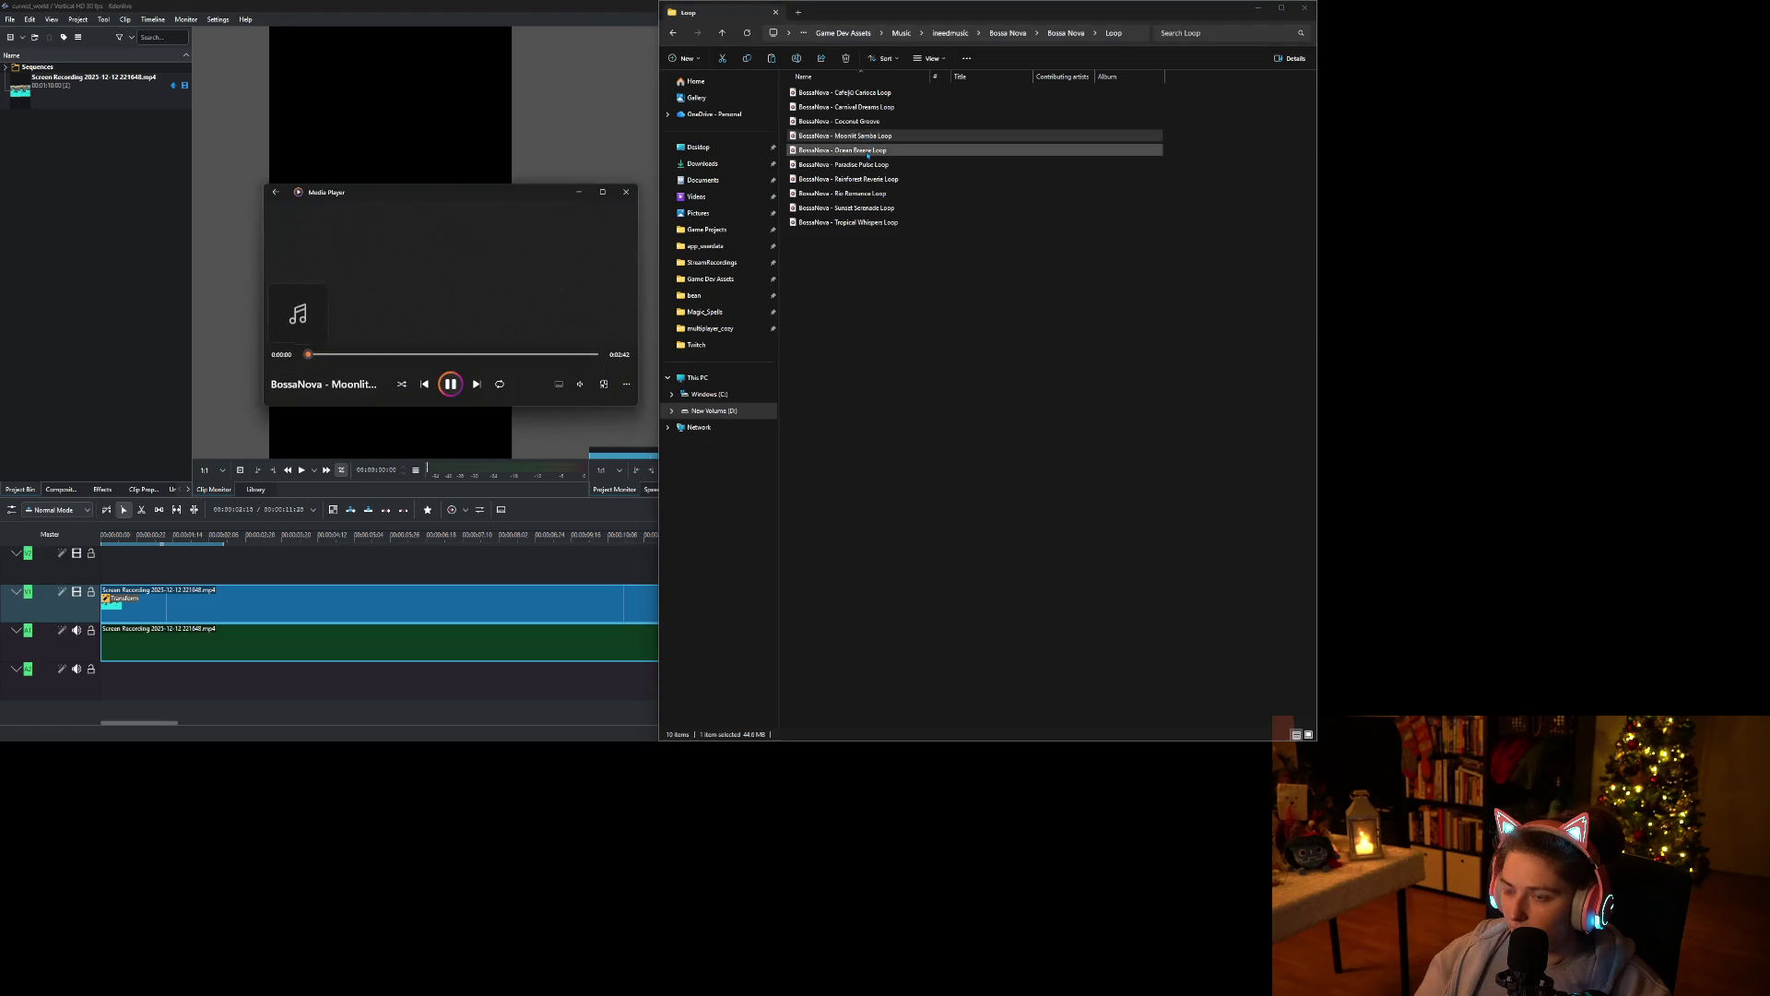
# Preview Ocean Breeze, Paradise Pulse, Rainforest Reverie, Rio Romance, Sunset Serenade and Tropical Whispers.
pyautogui.doubleClick(868, 151)
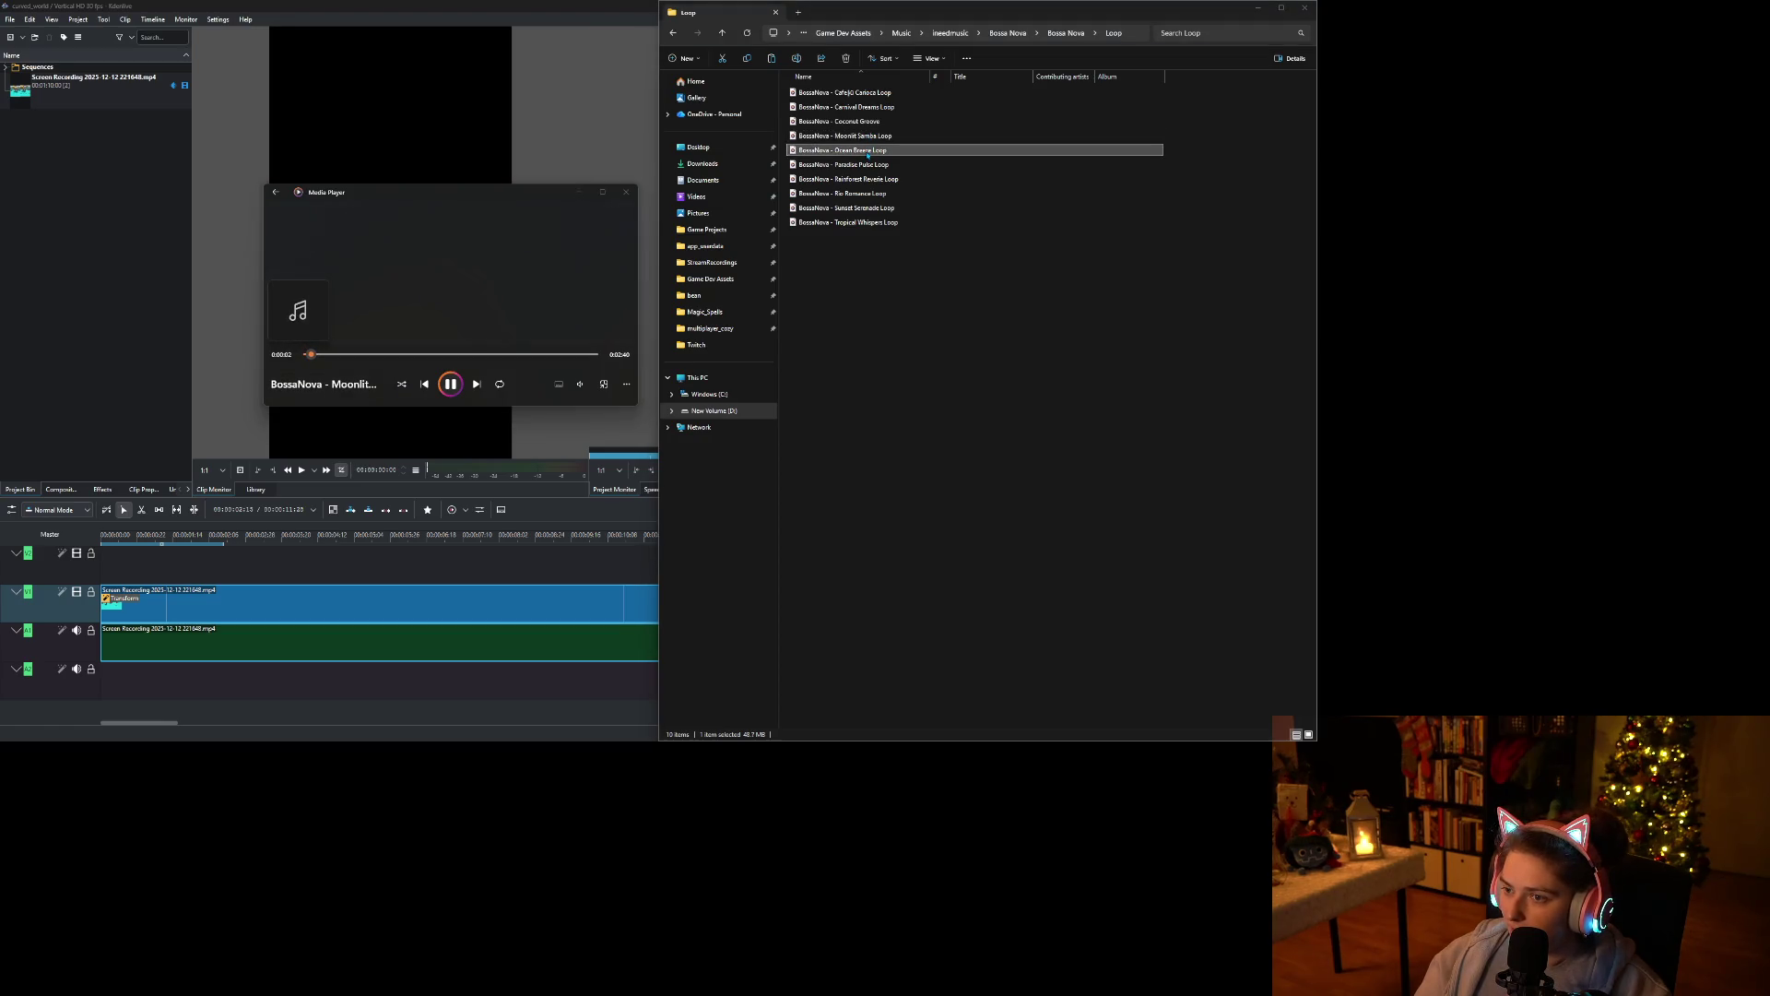
pyautogui.doubleClick(869, 166)
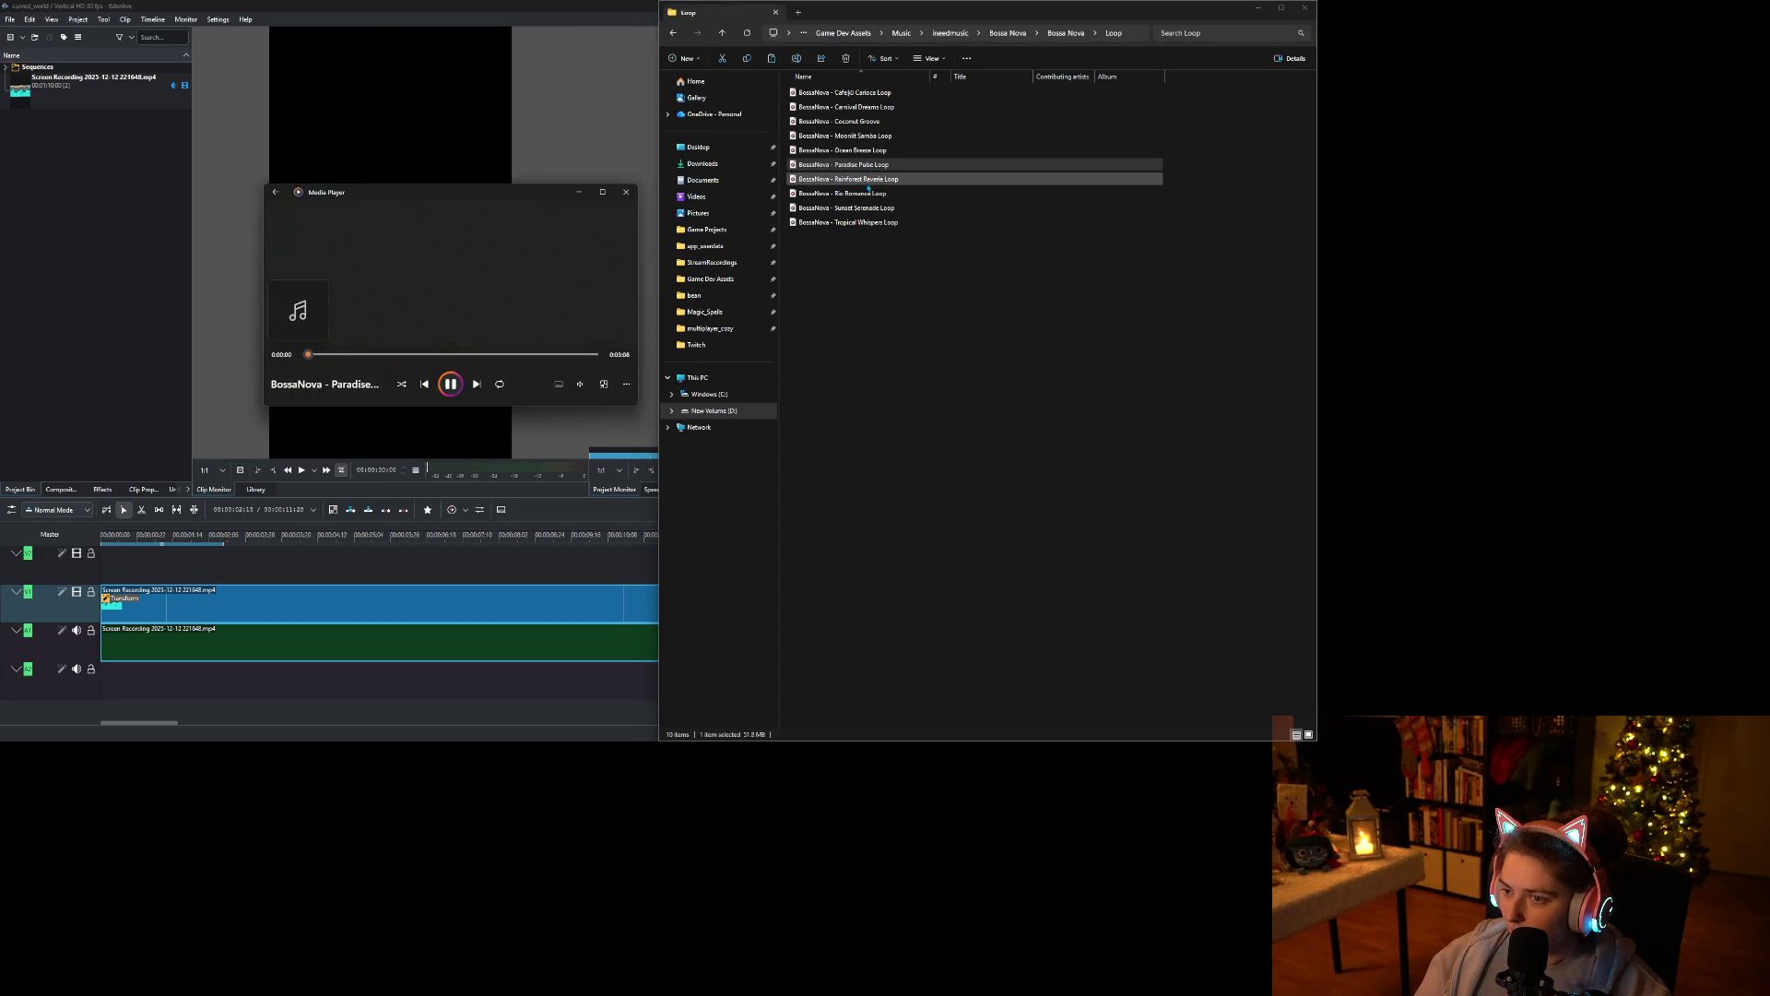
pyautogui.doubleClick(869, 181)
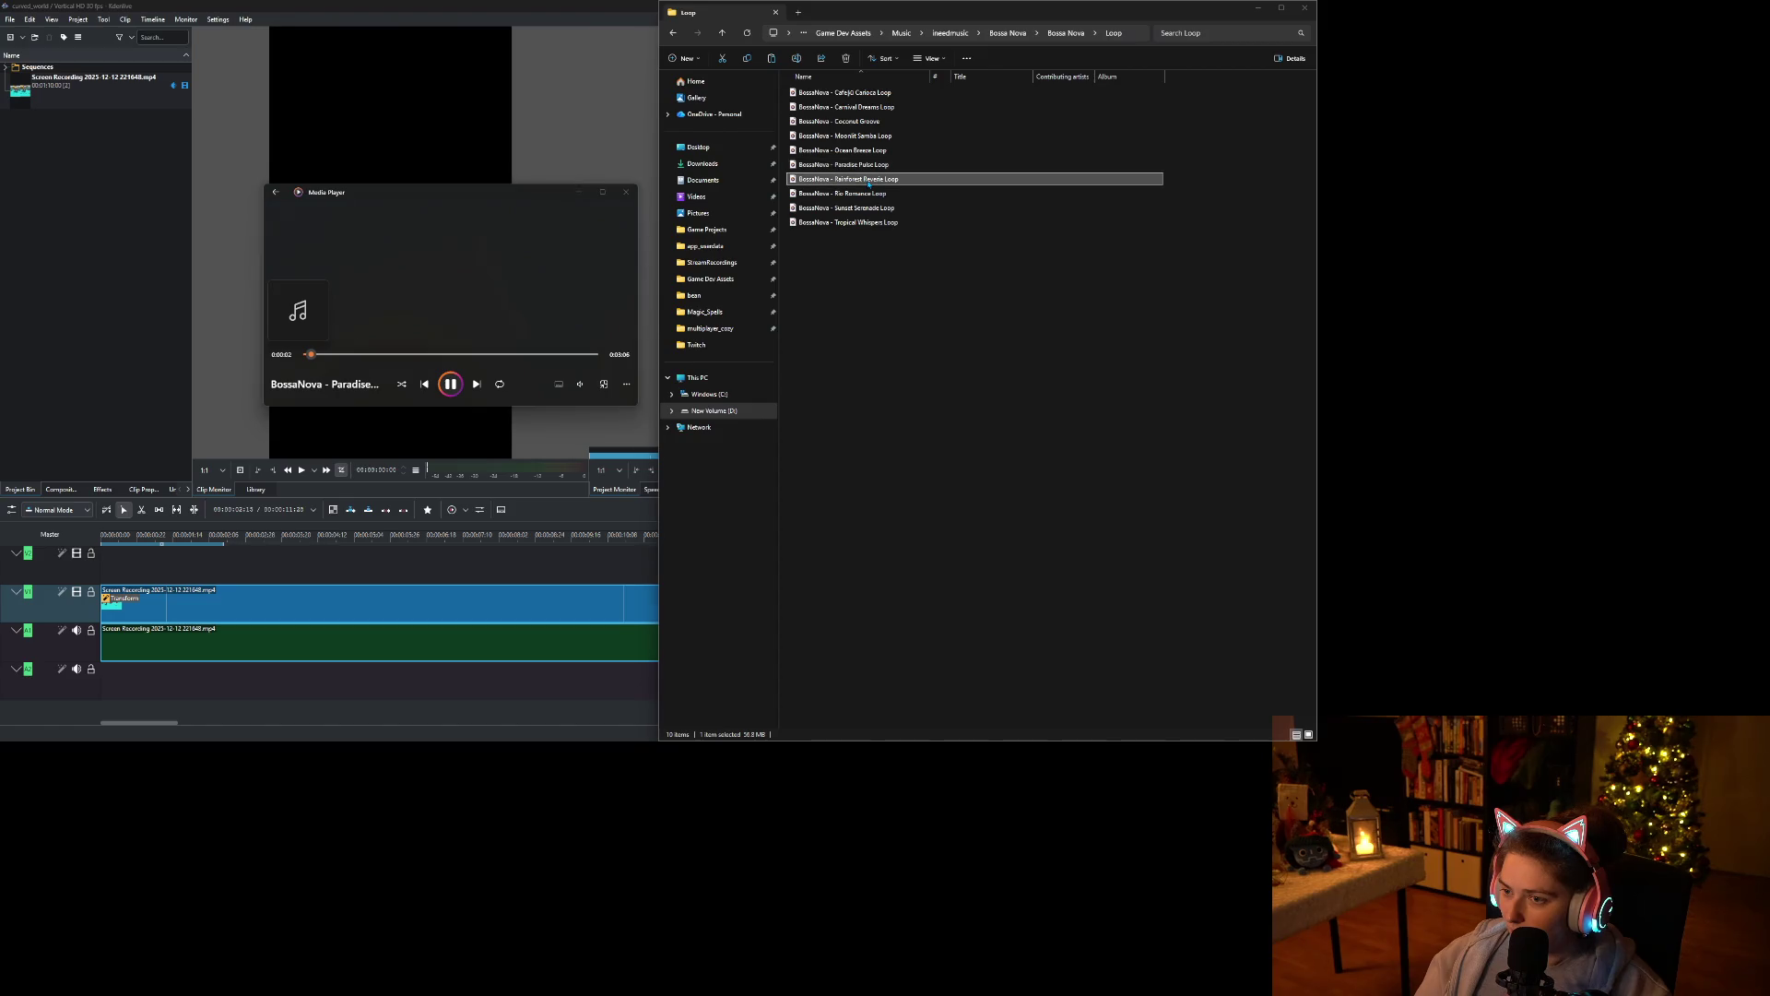
pyautogui.doubleClick(869, 194)
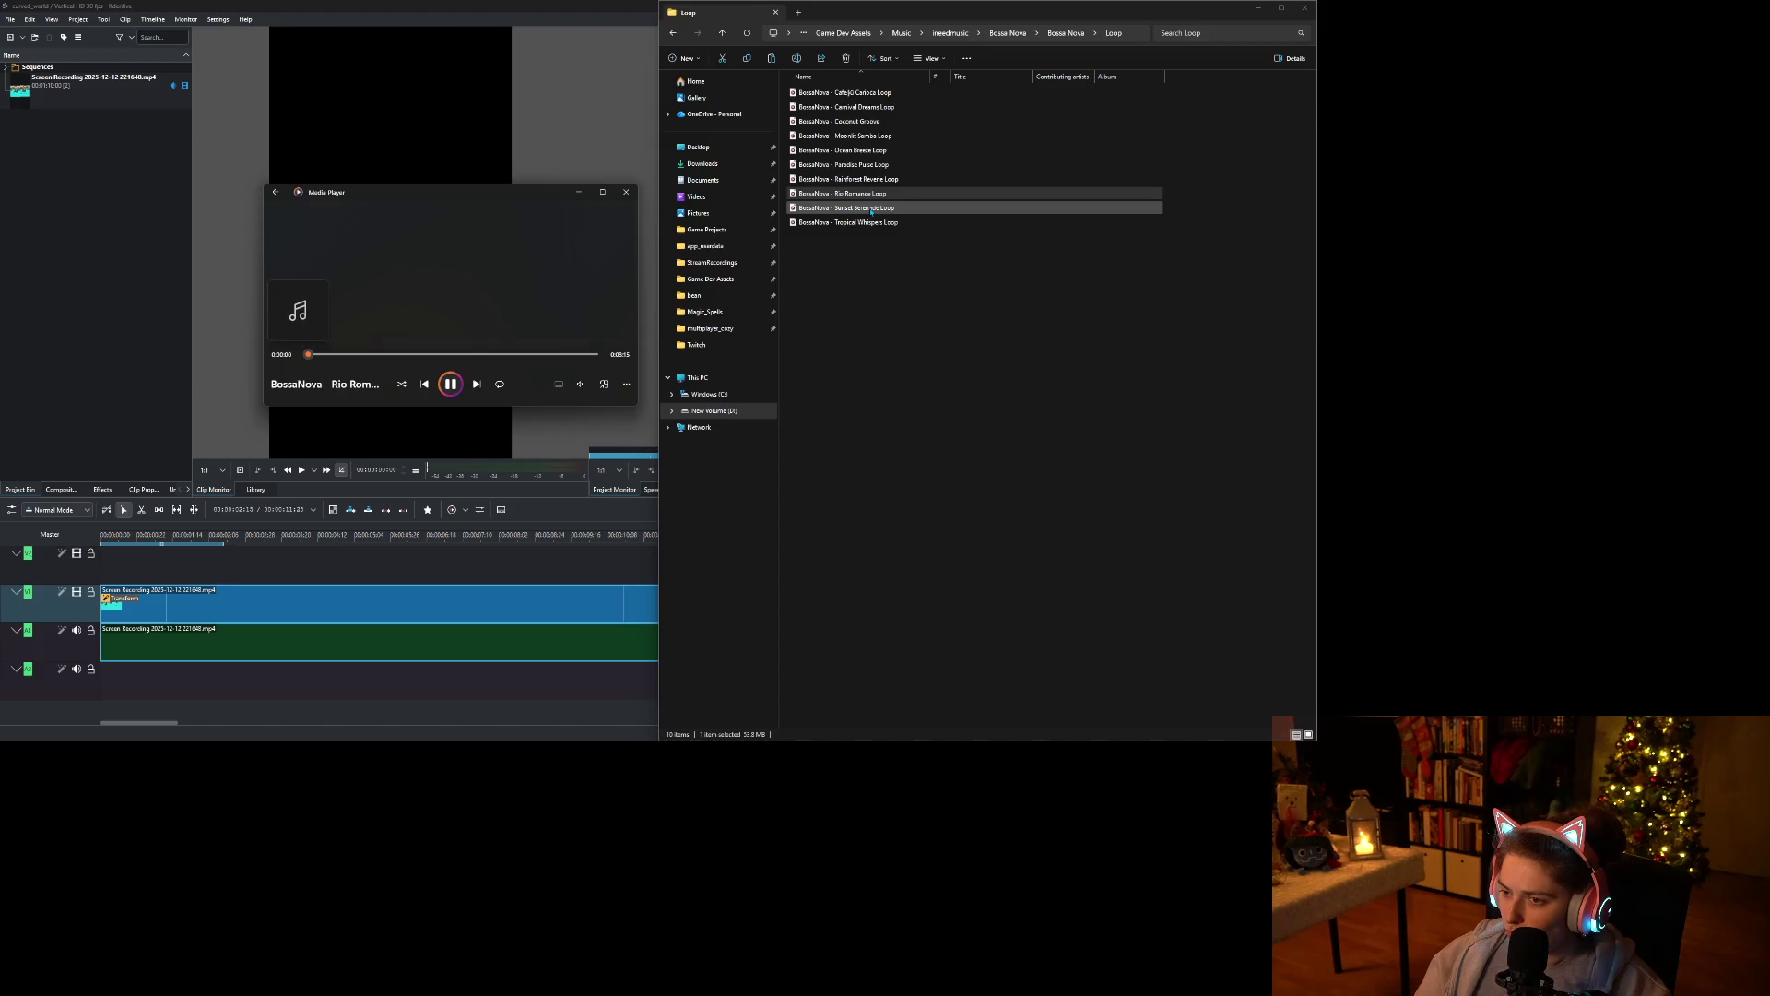
pyautogui.doubleClick(871, 209)
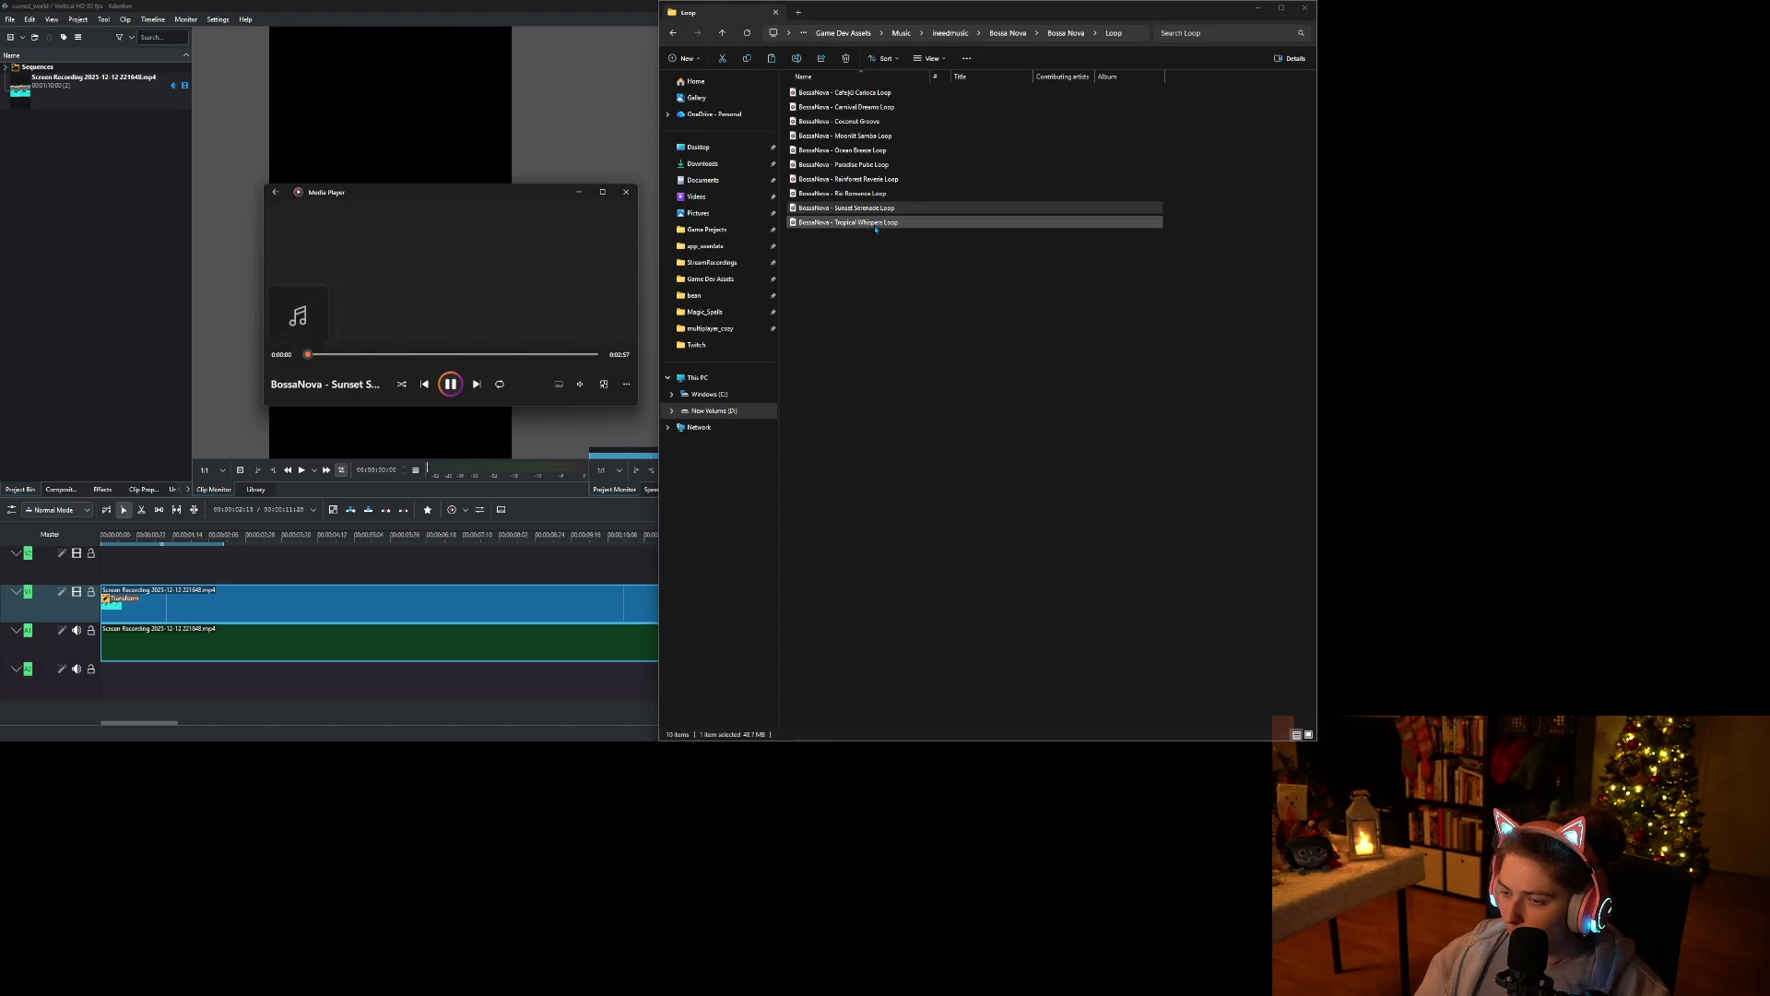
pyautogui.doubleClick(878, 224)
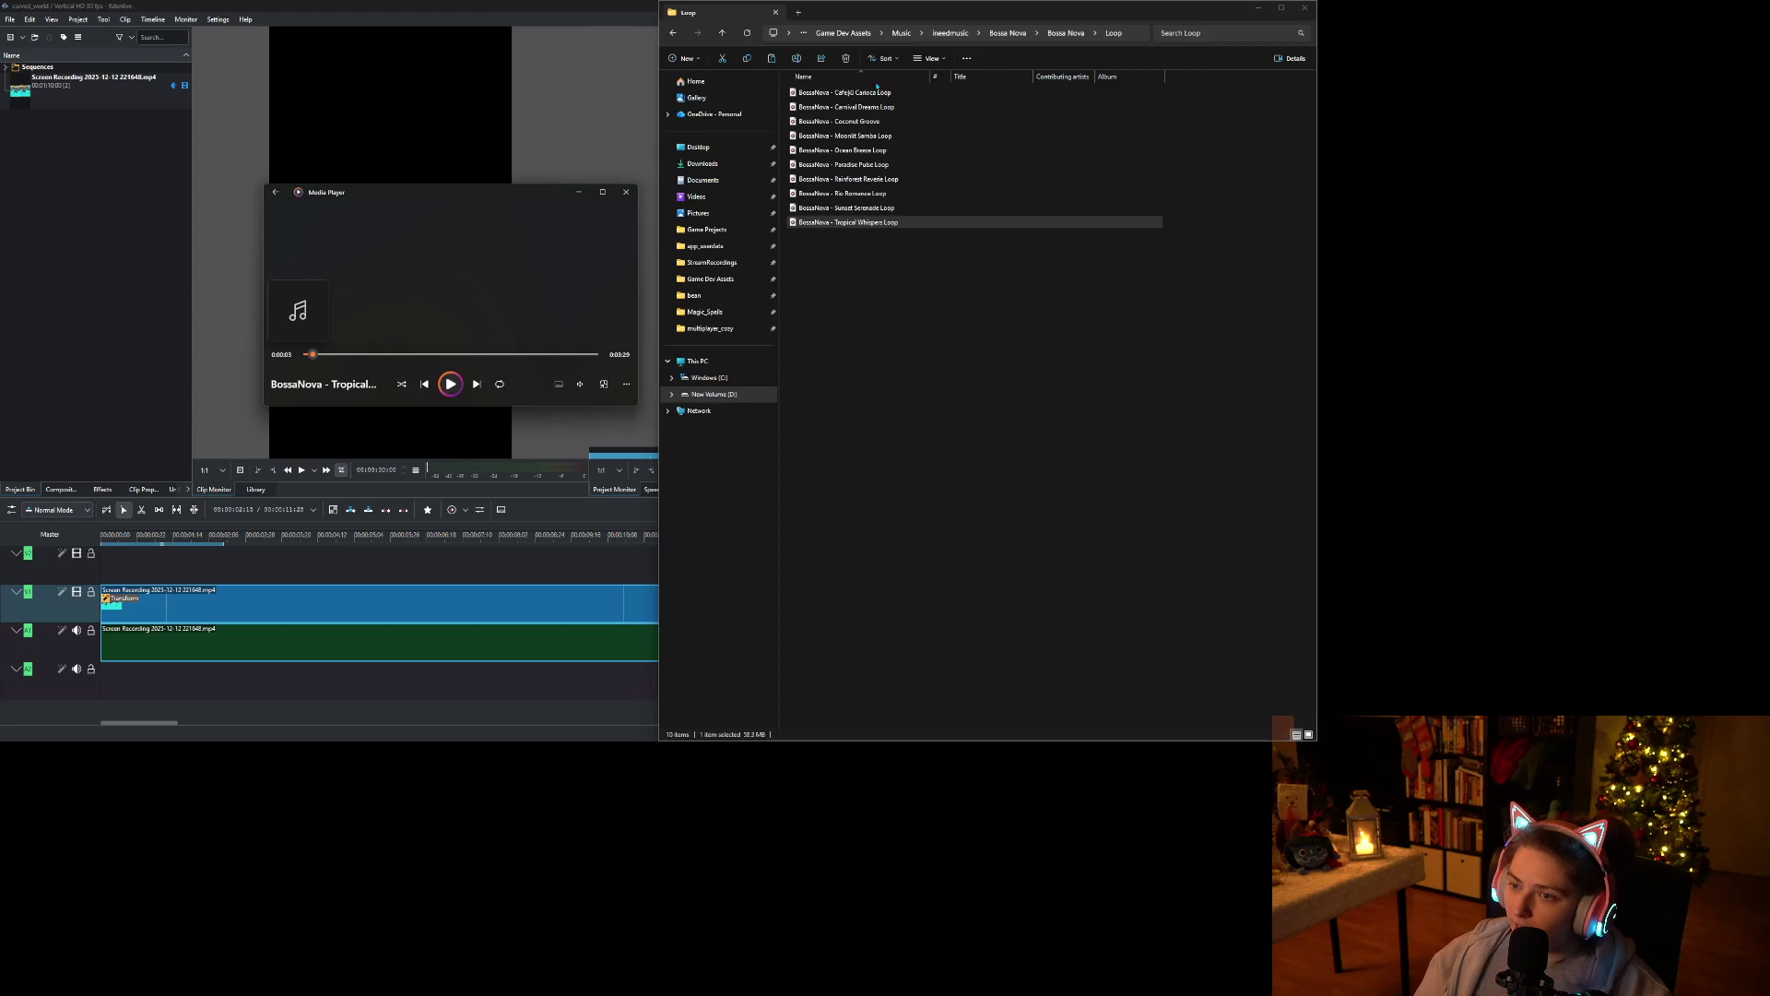
# Place the Cafe Carioca Loop on the bottom audio track, cut at the video's end, delete the rest.
pyautogui.moveTo(864, 93)
pyautogui.mouseDown()
pyautogui.moveTo(573, 80)
pyautogui.moveTo(106, 184)
pyautogui.mouseUp()
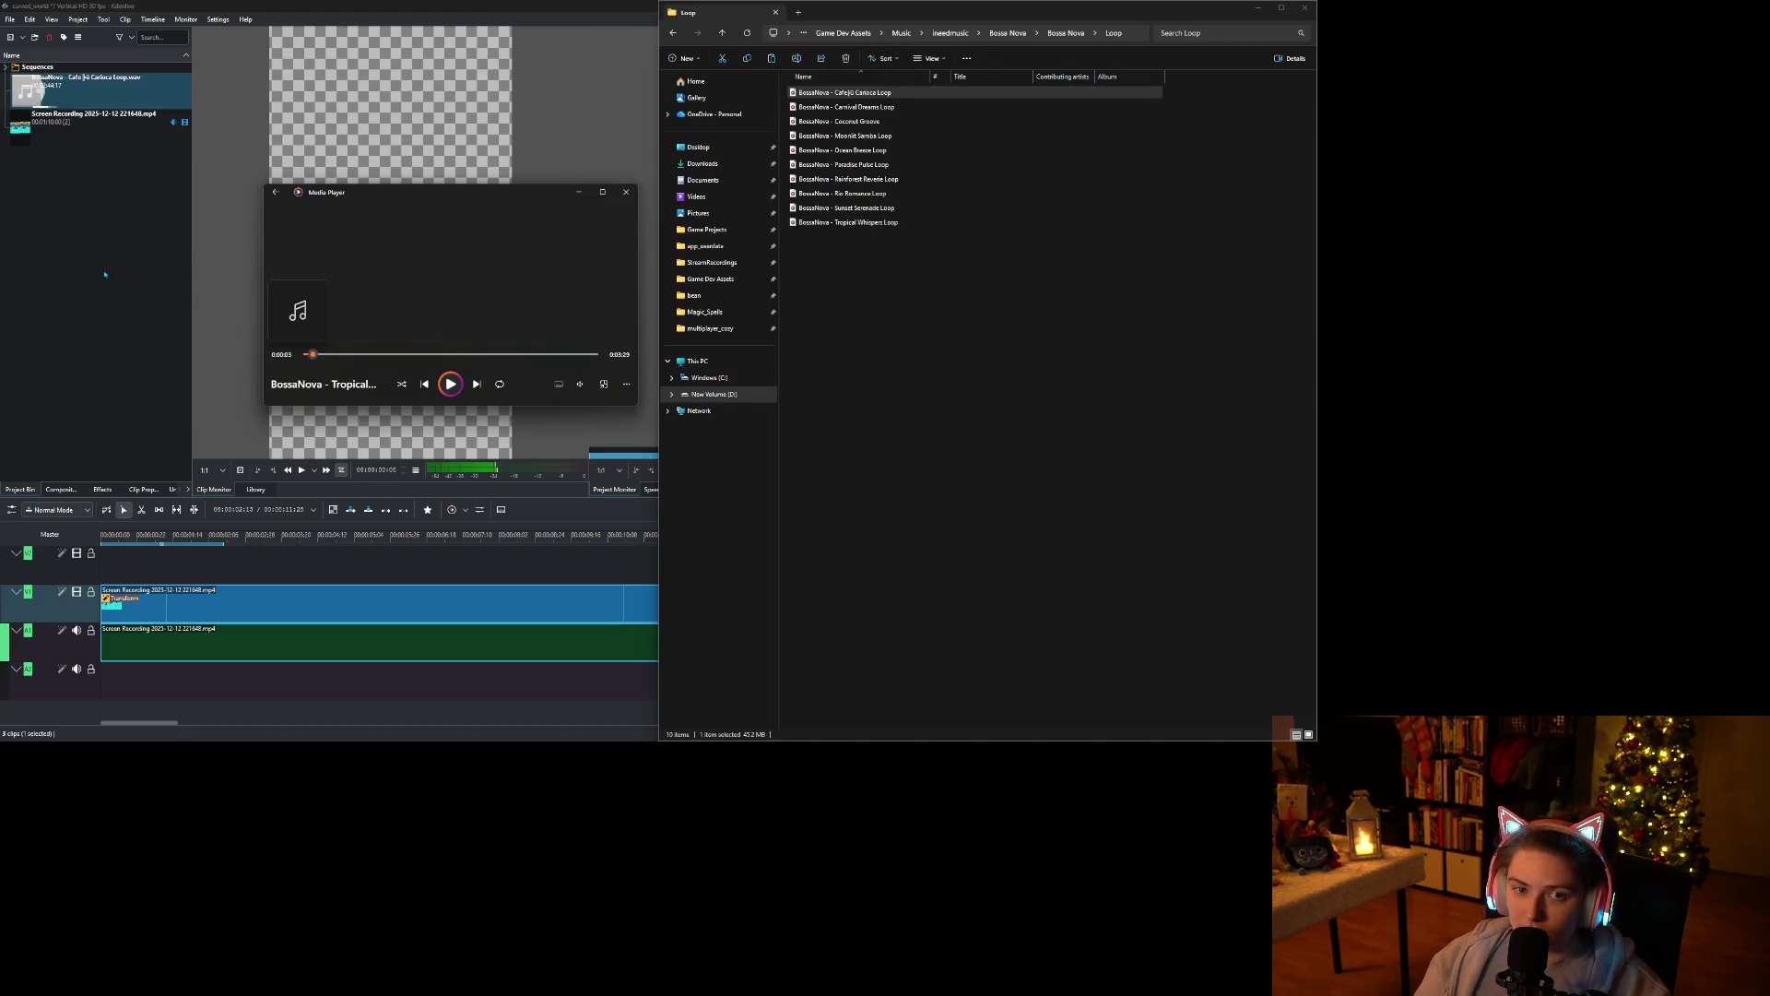
pyautogui.click(106, 271)
pyautogui.moveTo(92, 82); pyautogui.dragTo(106, 681)
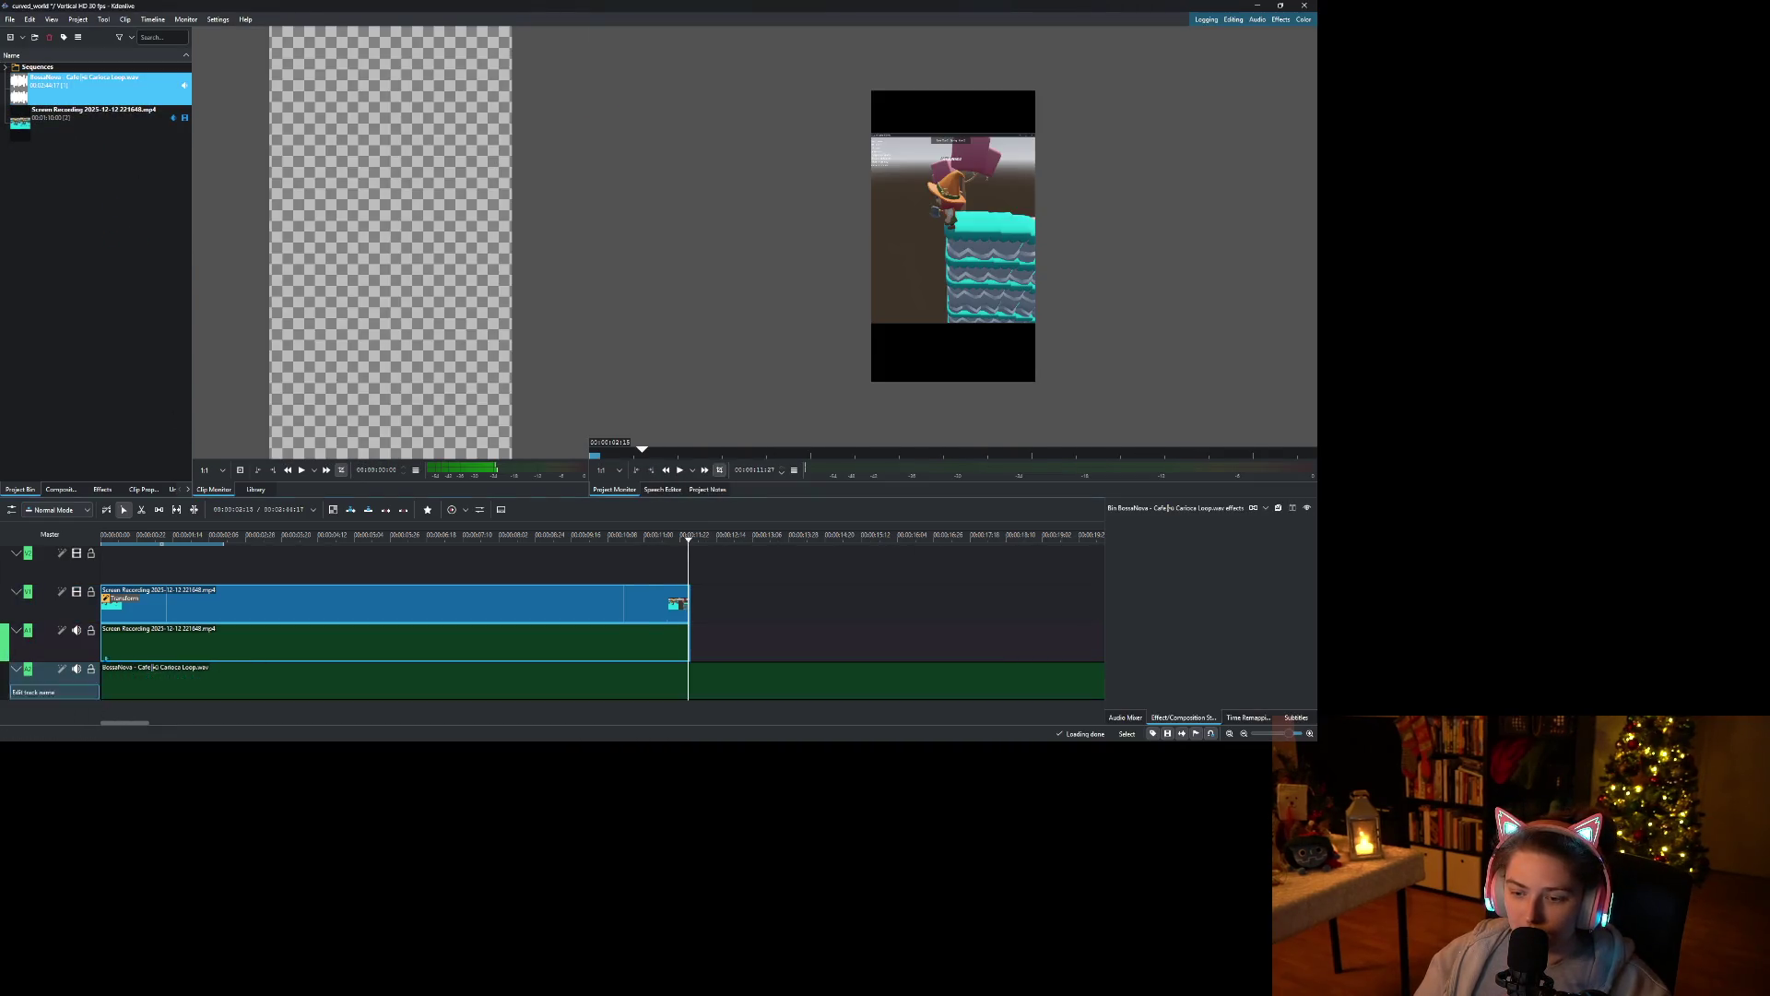
pyautogui.click(691, 545)
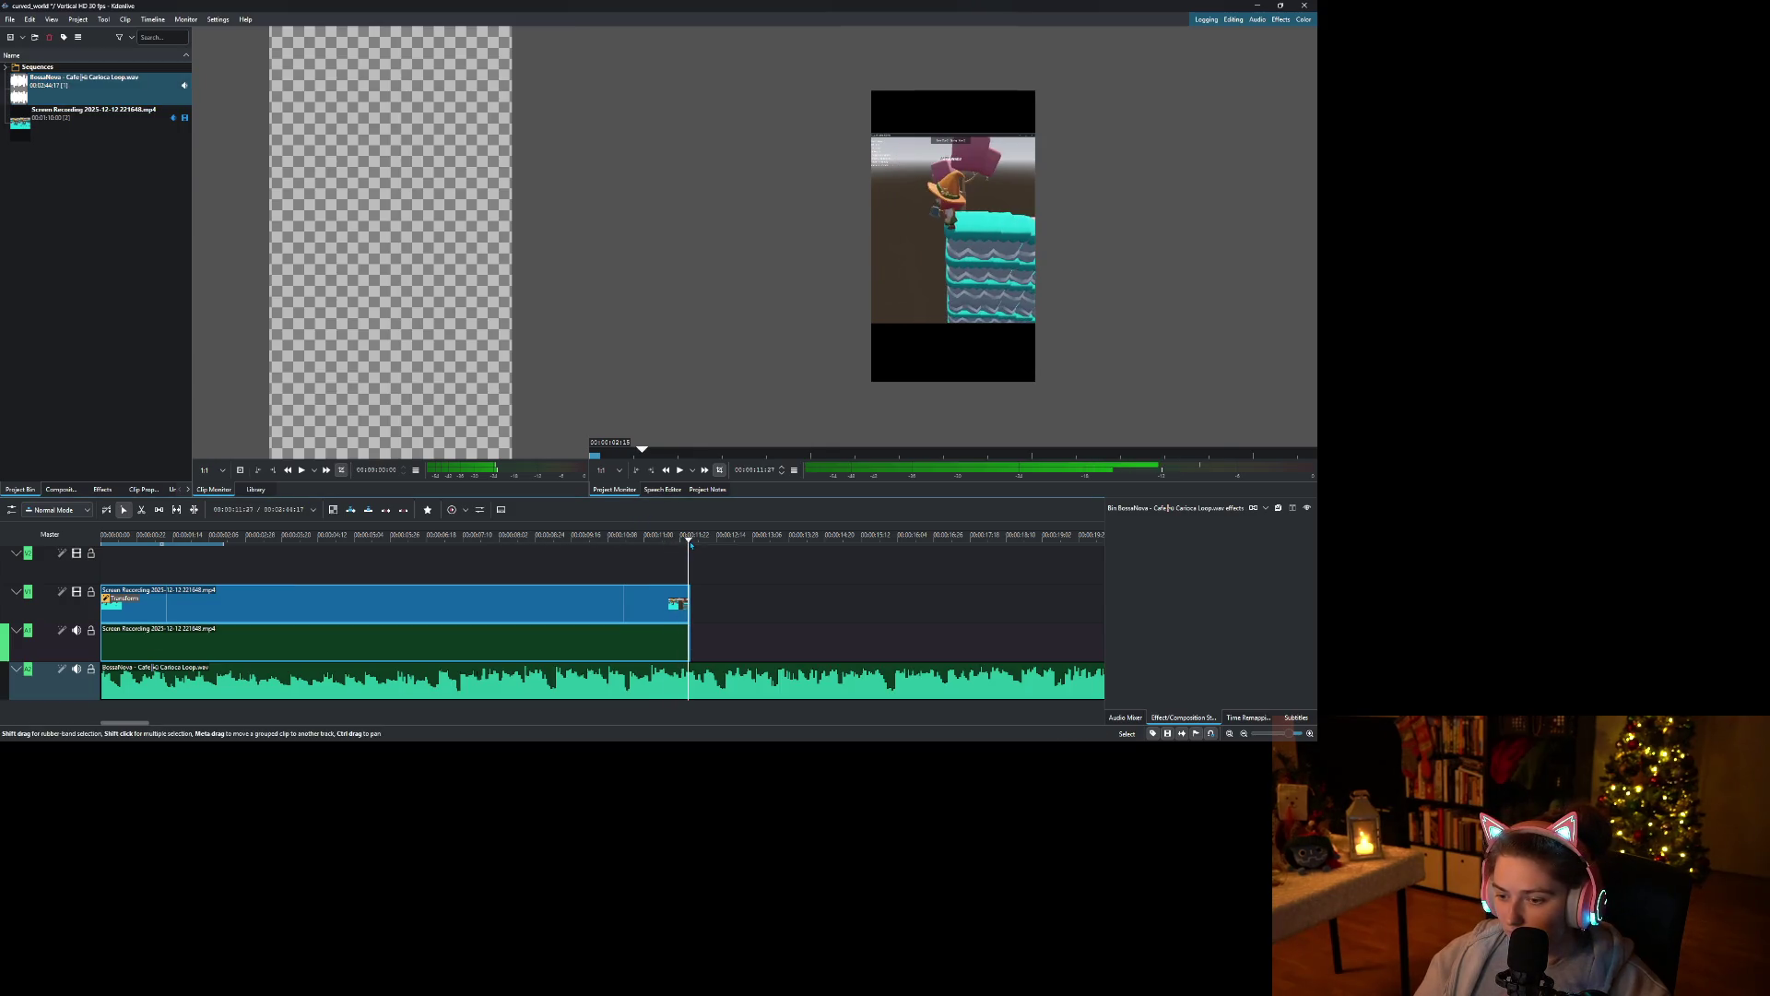
pyautogui.rightClick(703, 682)
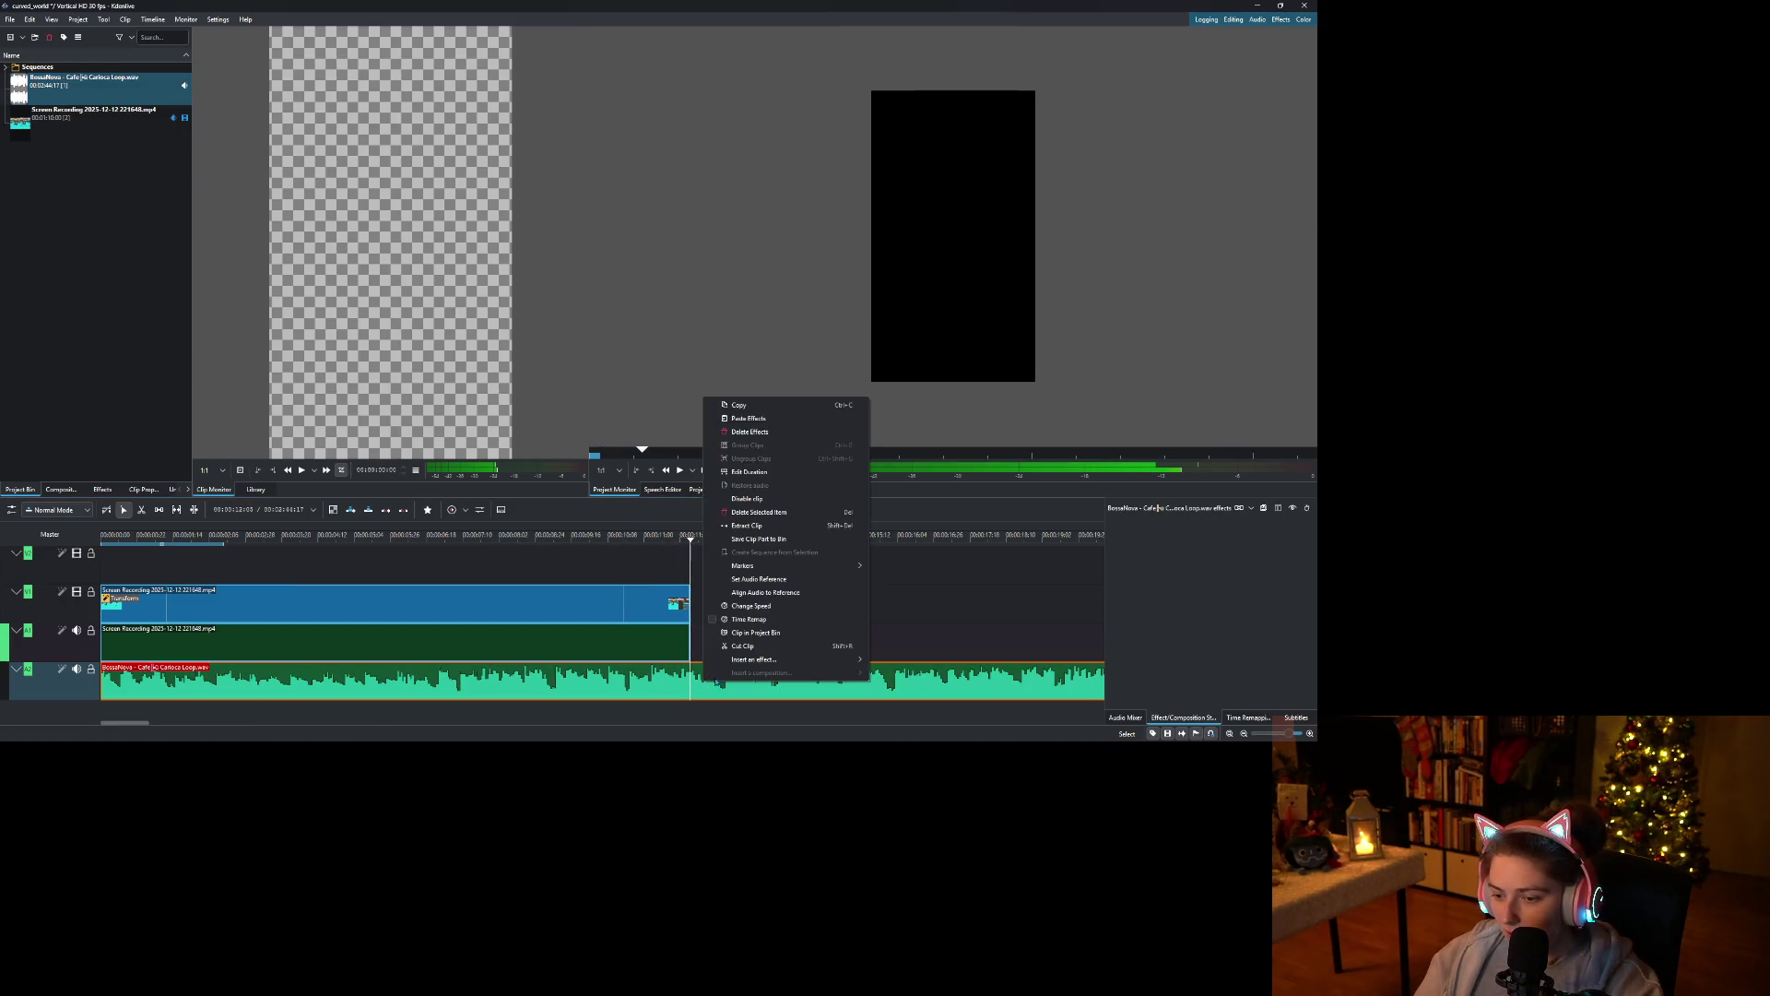
pyautogui.click(747, 647)
pyautogui.press('Delete')
# Add a fade-out to the end of the music and a fade-in to its start.
pyautogui.scroll(10, 488, 639)
pyautogui.hscroll(-5, 489, 639)
pyautogui.moveTo(737, 666); pyautogui.dragTo(731, 662)
pyautogui.scroll(-10, 609, 669)
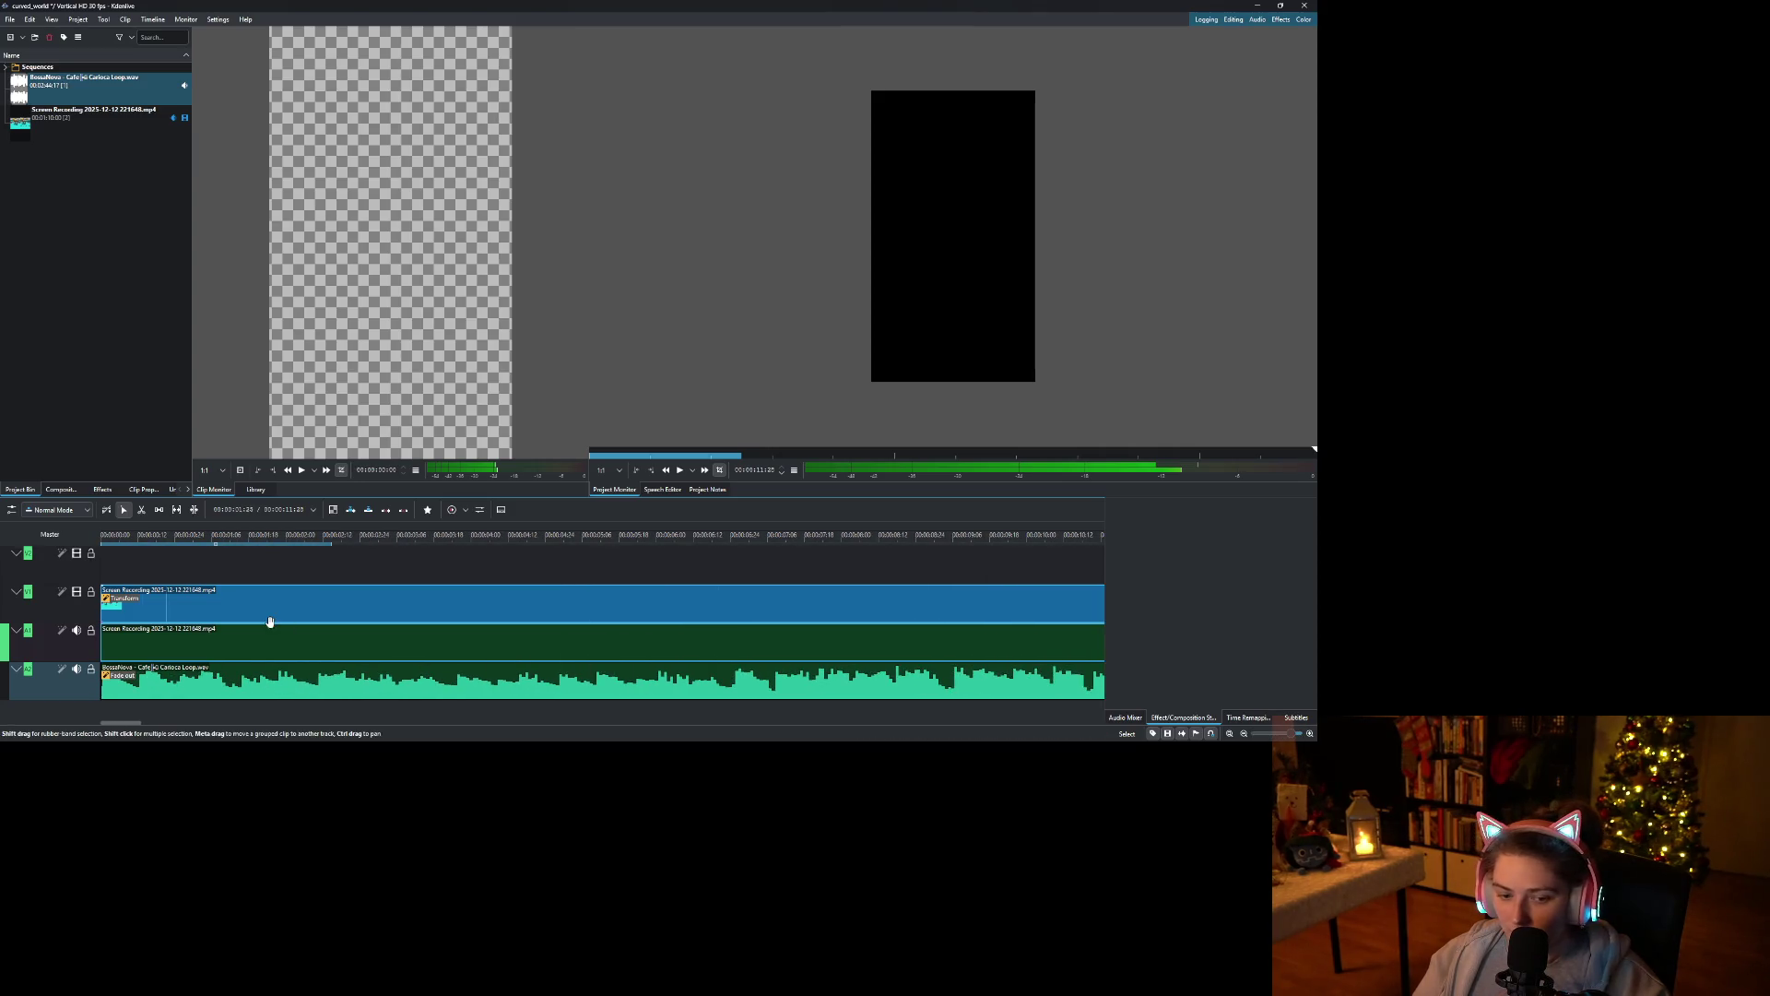
pyautogui.click(104, 665)
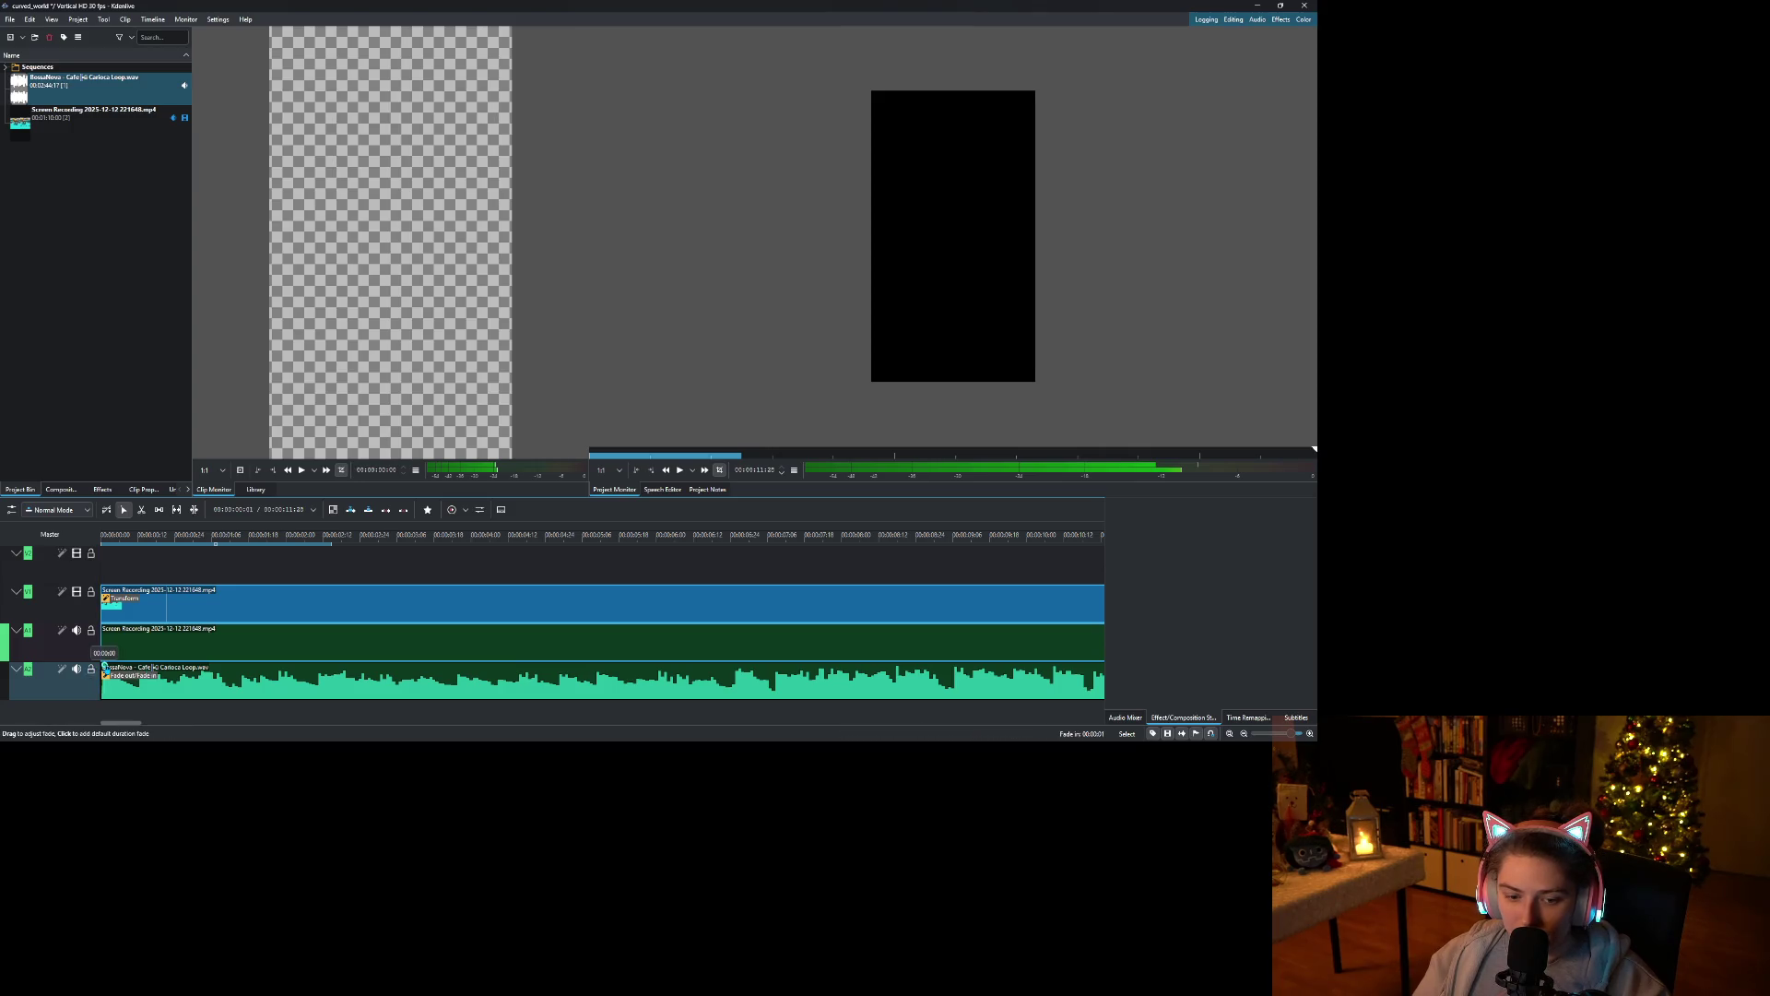
# Add a Volume effect to the music clip and play the edit from the start.
pyautogui.rightClick(46, 670)
pyautogui.press('Escape')
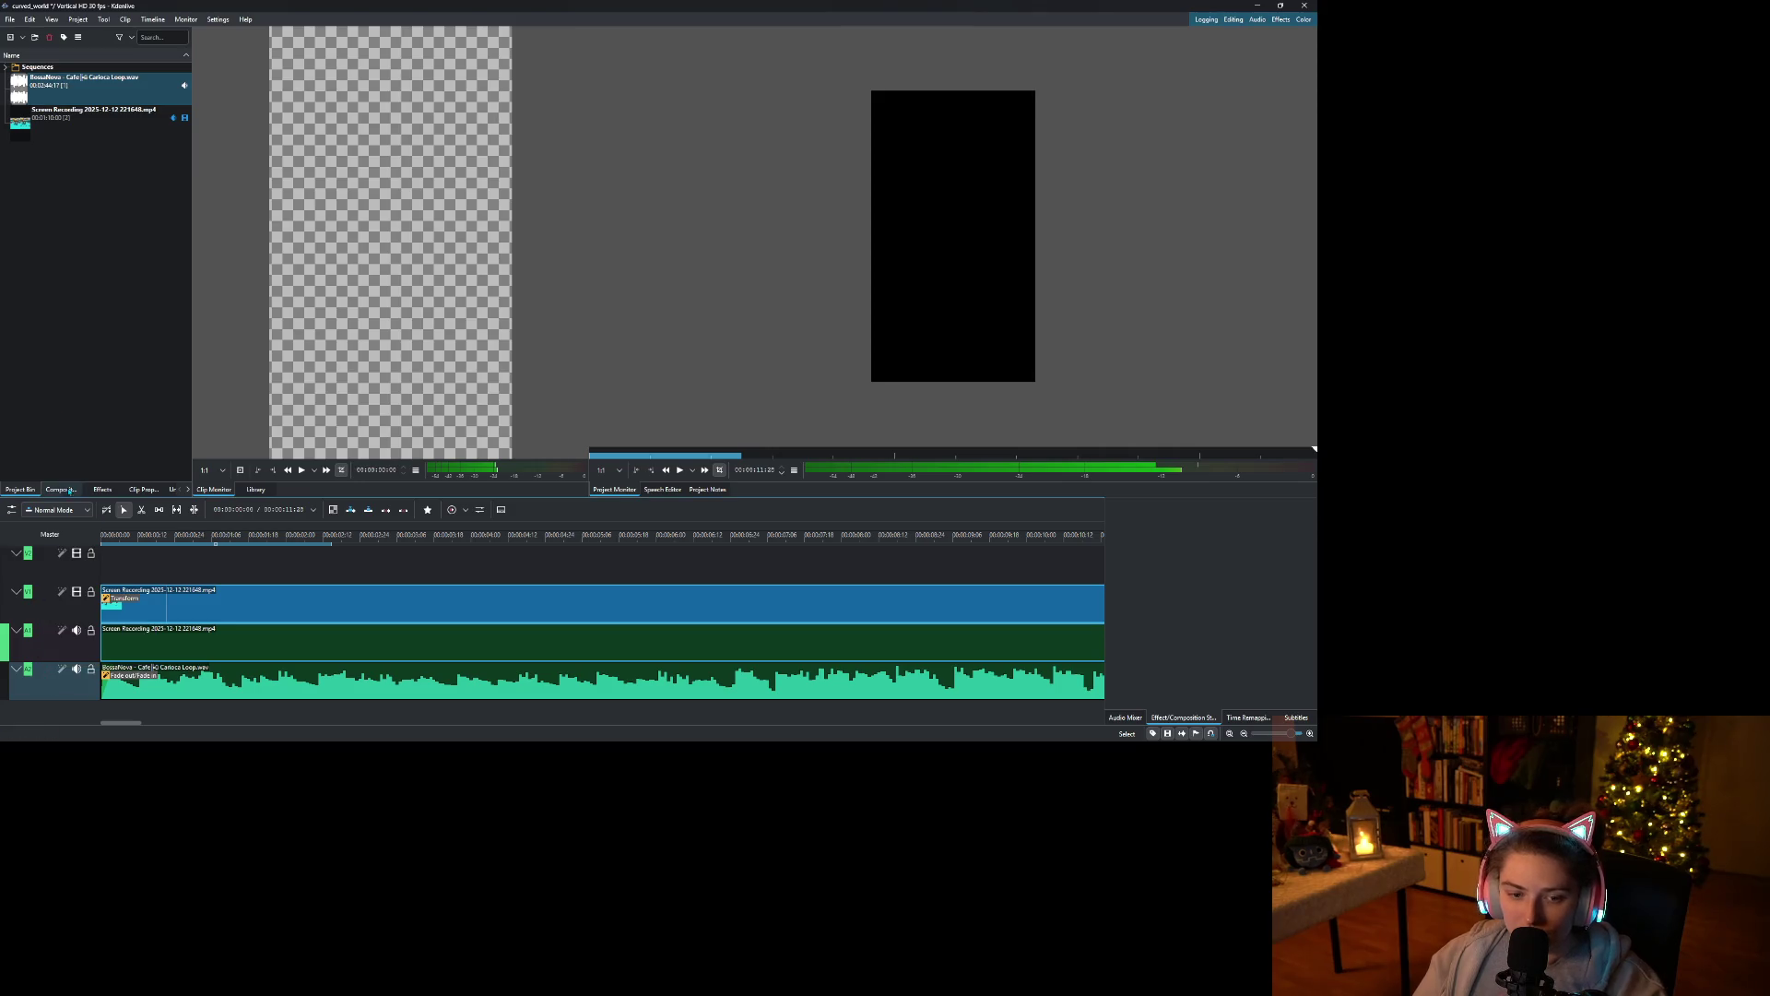
pyautogui.click(210, 687)
pyautogui.rightClick(210, 687)
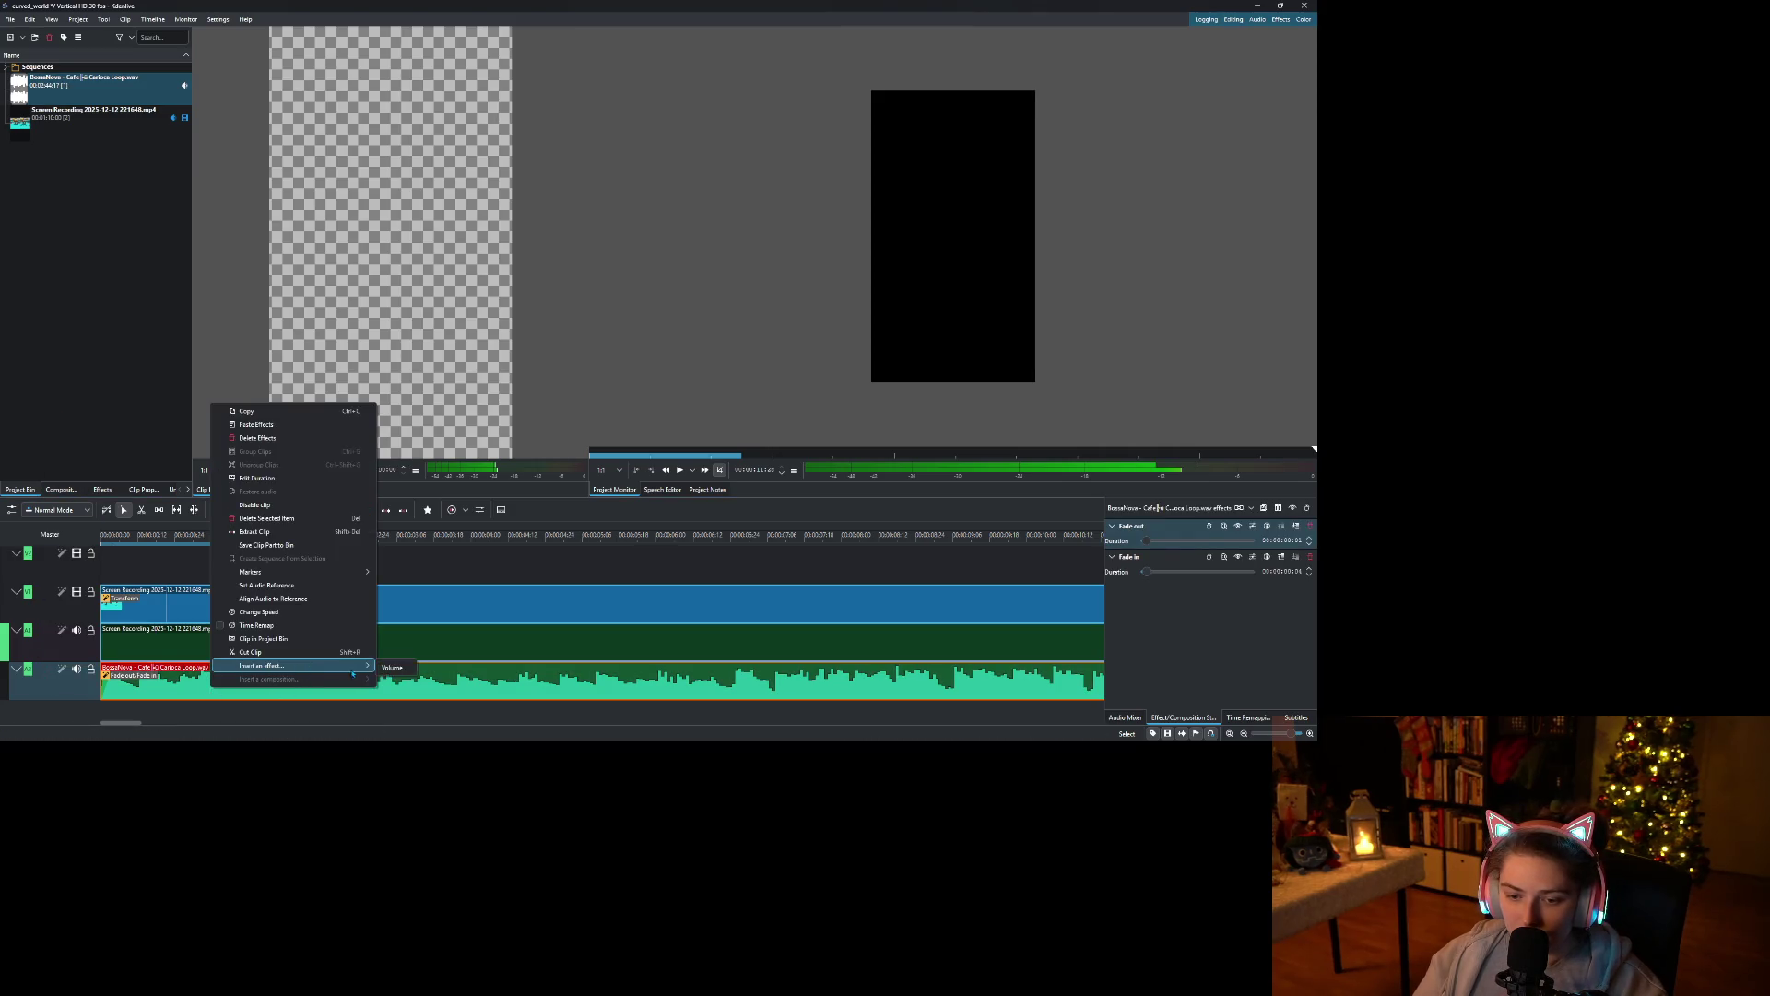
pyautogui.click(277, 668)
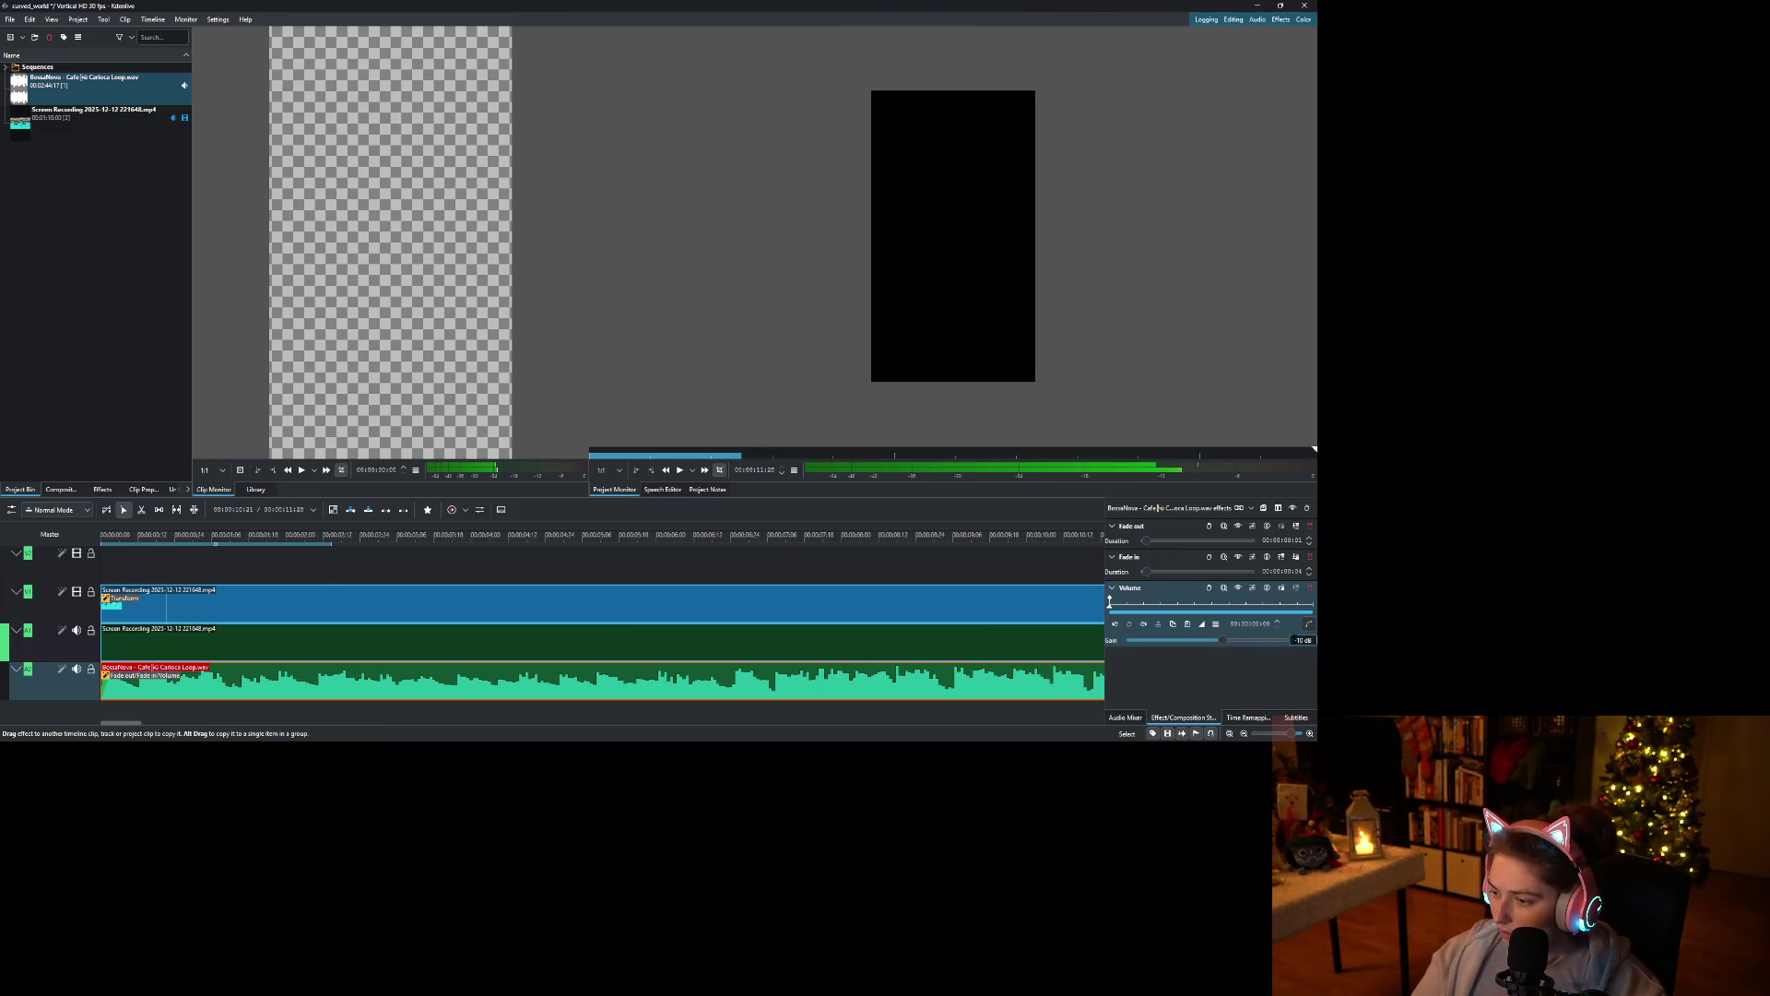
pyautogui.press('Home')
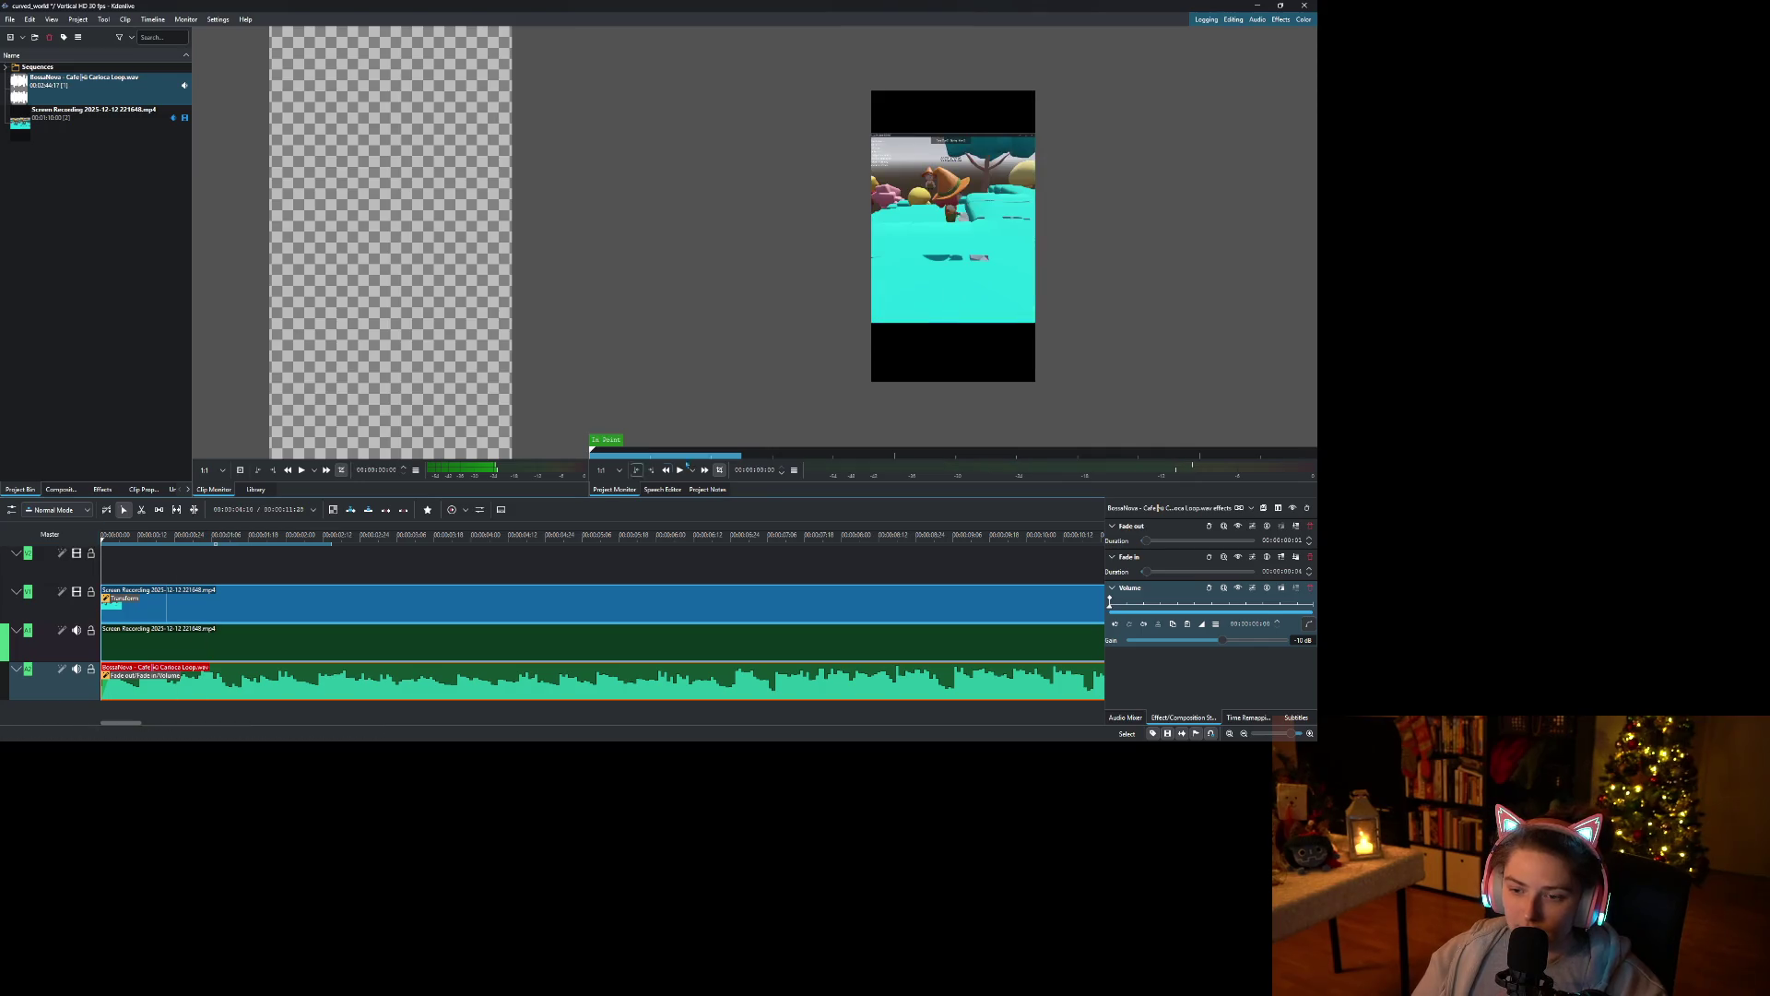
pyautogui.click(680, 470)
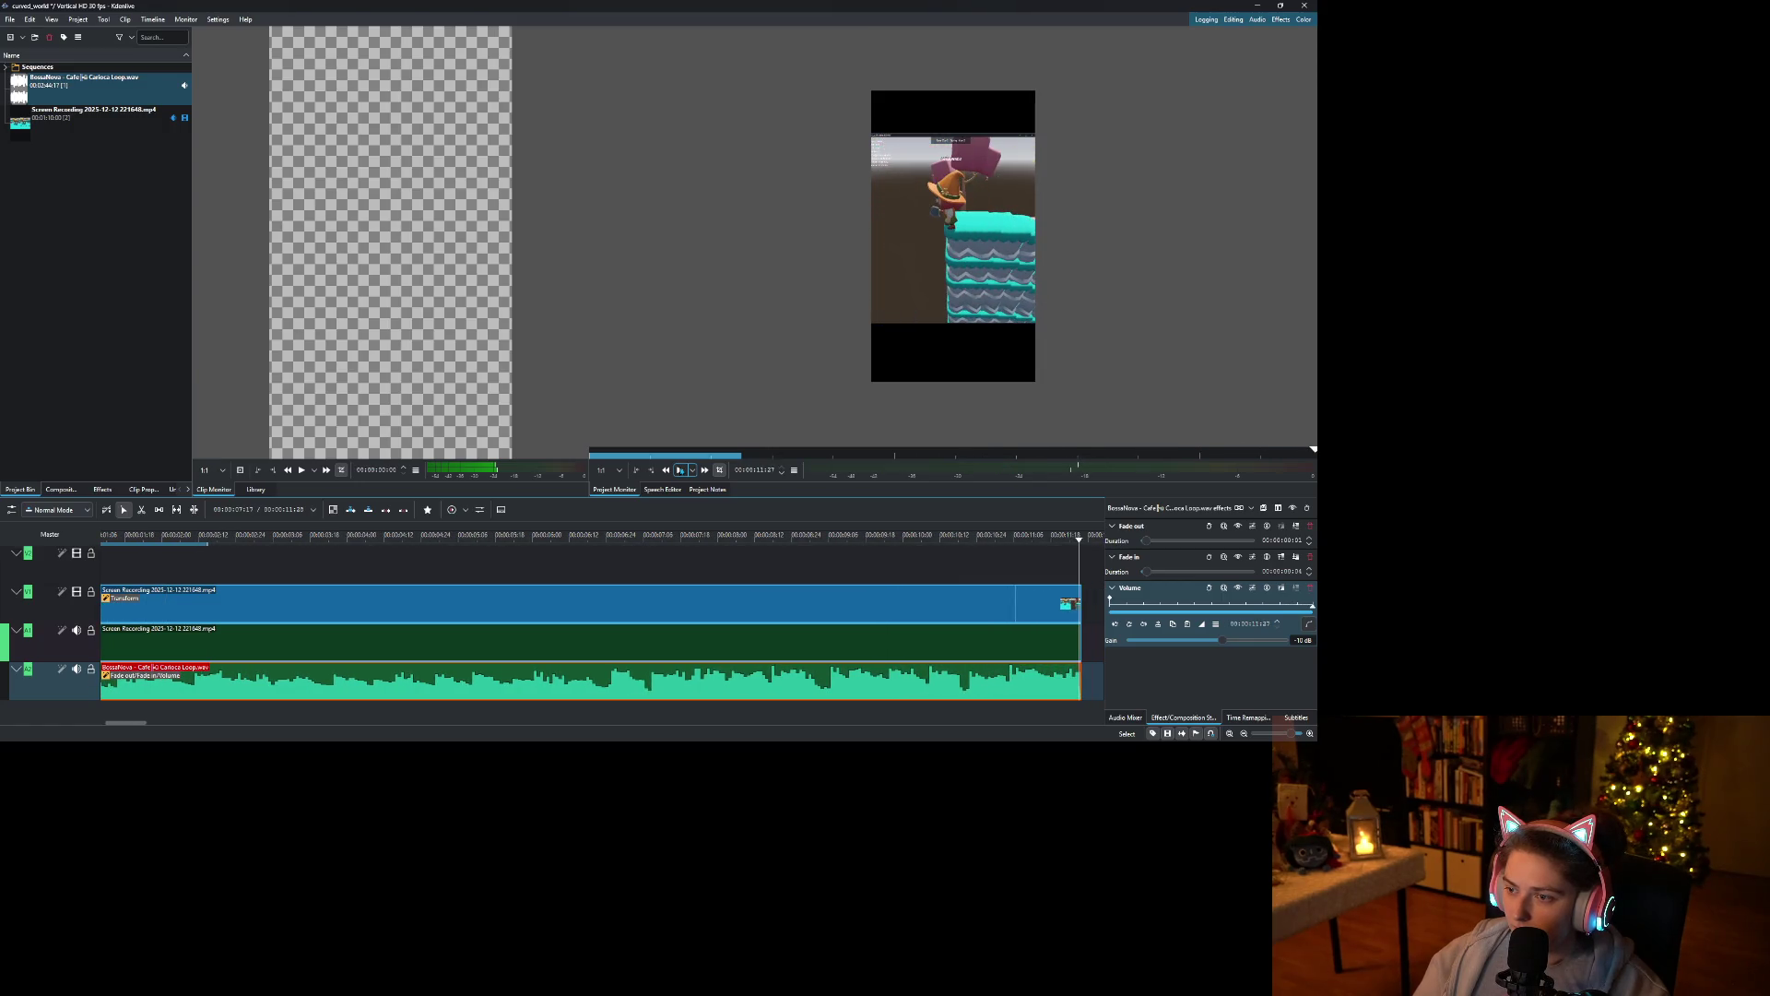
# Lengthen the music's fade-out in two passes, replaying the ending to check it.
pyautogui.moveTo(1079, 668); pyautogui.dragTo(1060, 670)
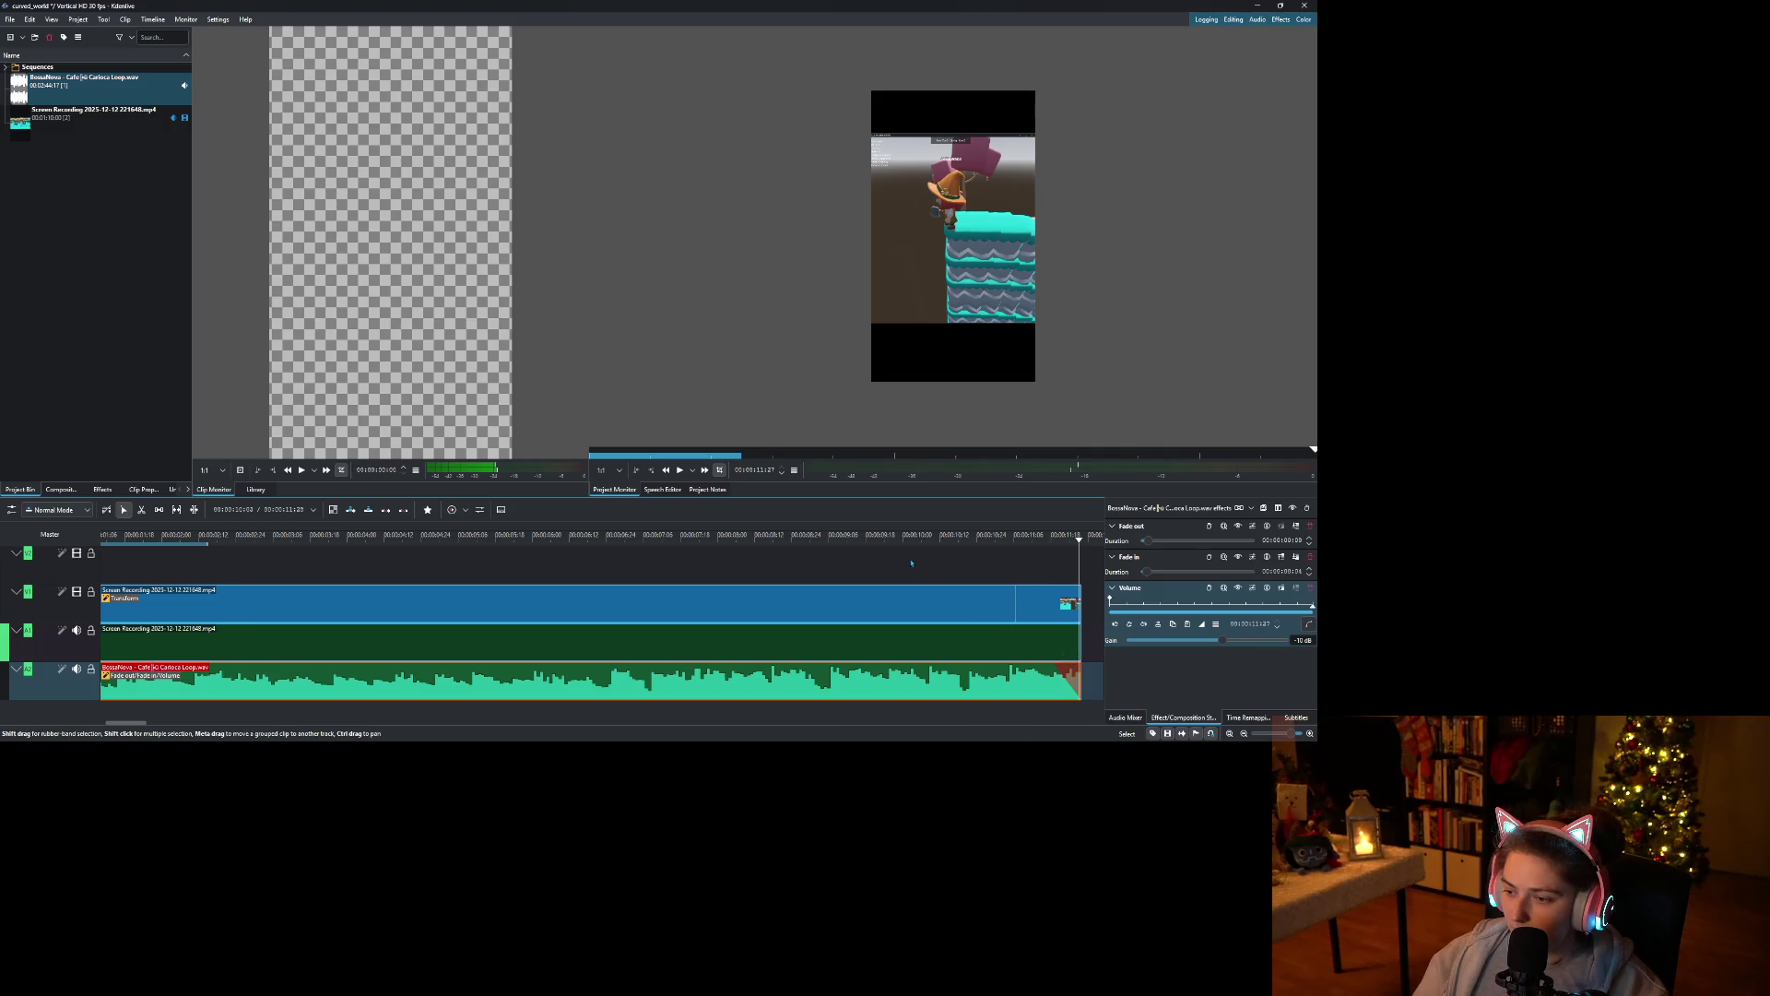
pyautogui.click(848, 540)
pyautogui.click(680, 470)
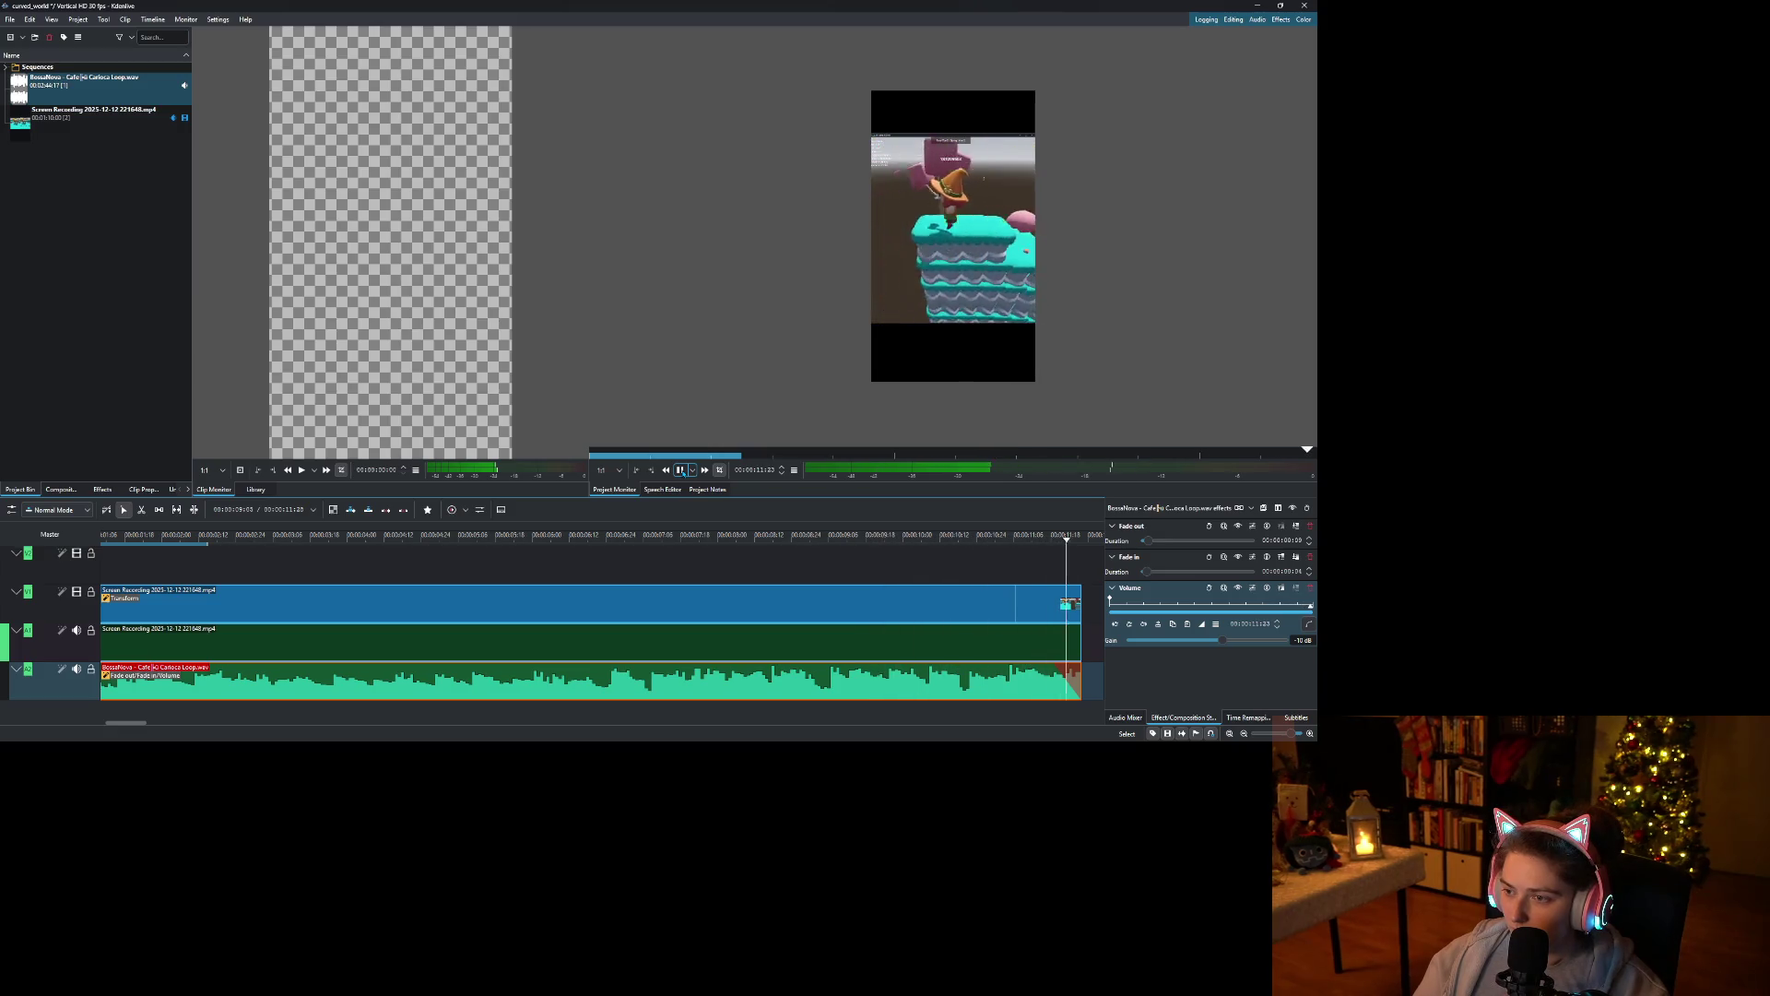
pyautogui.moveTo(1059, 666); pyautogui.dragTo(1013, 666)
pyautogui.click(899, 567)
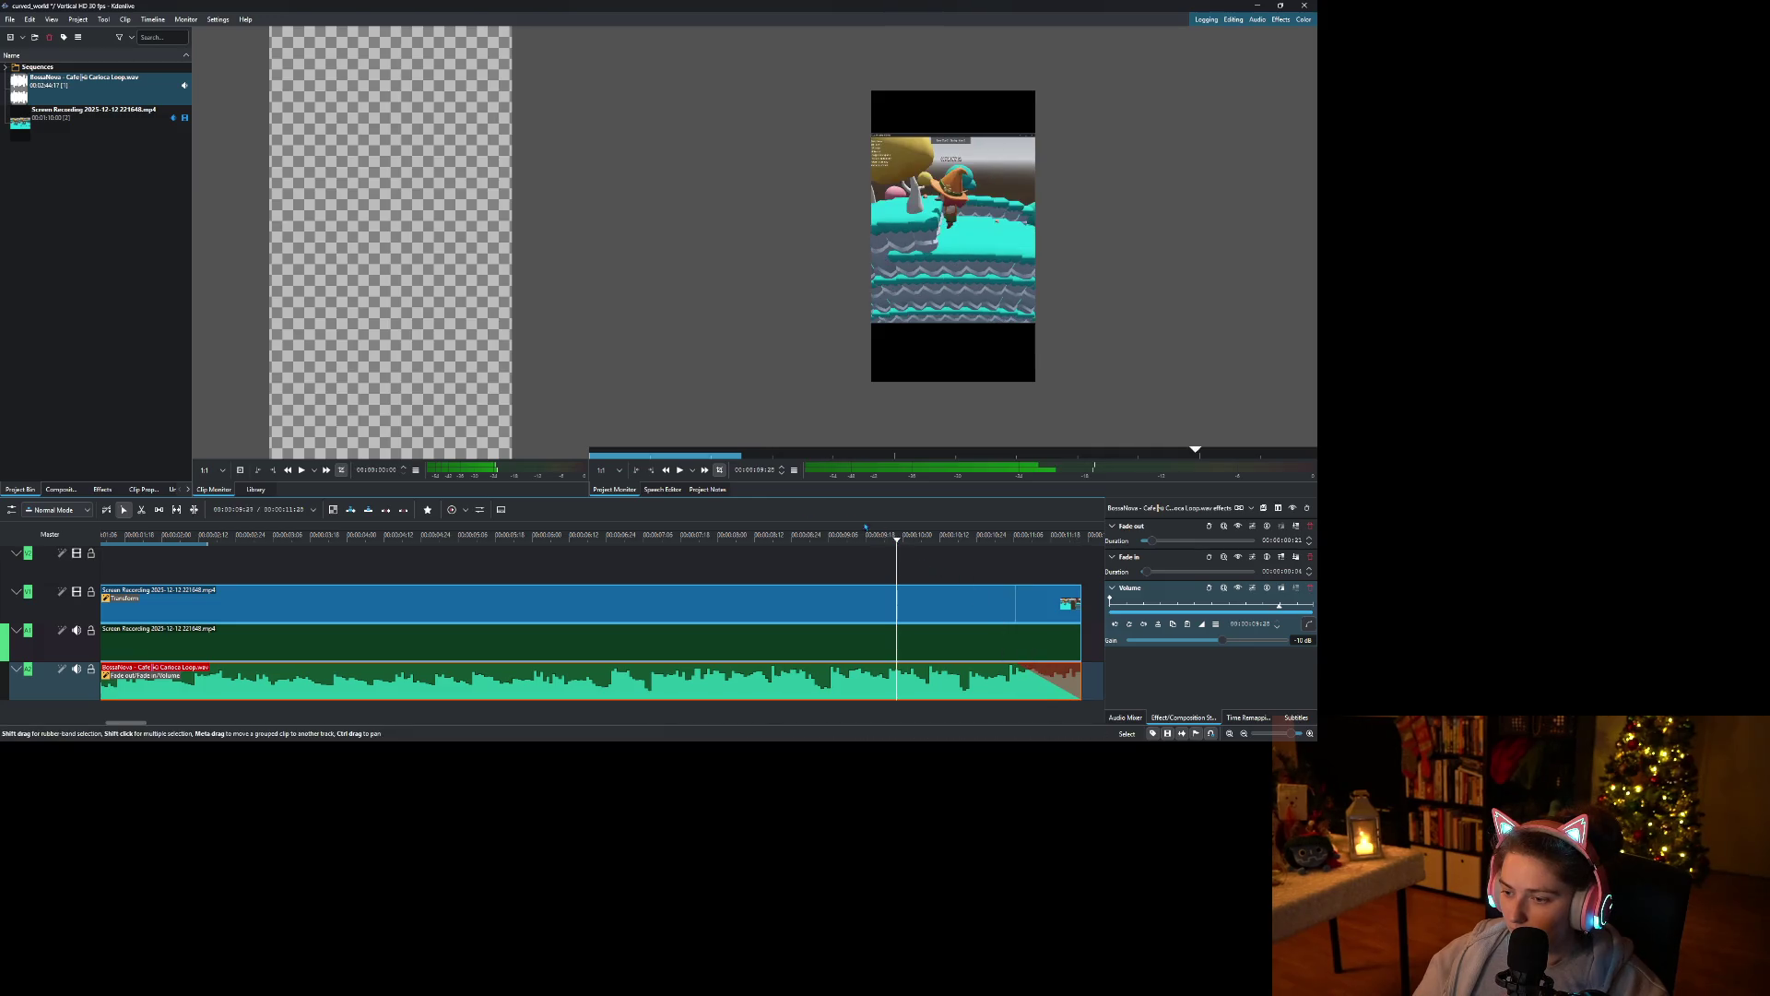
pyautogui.click(679, 470)
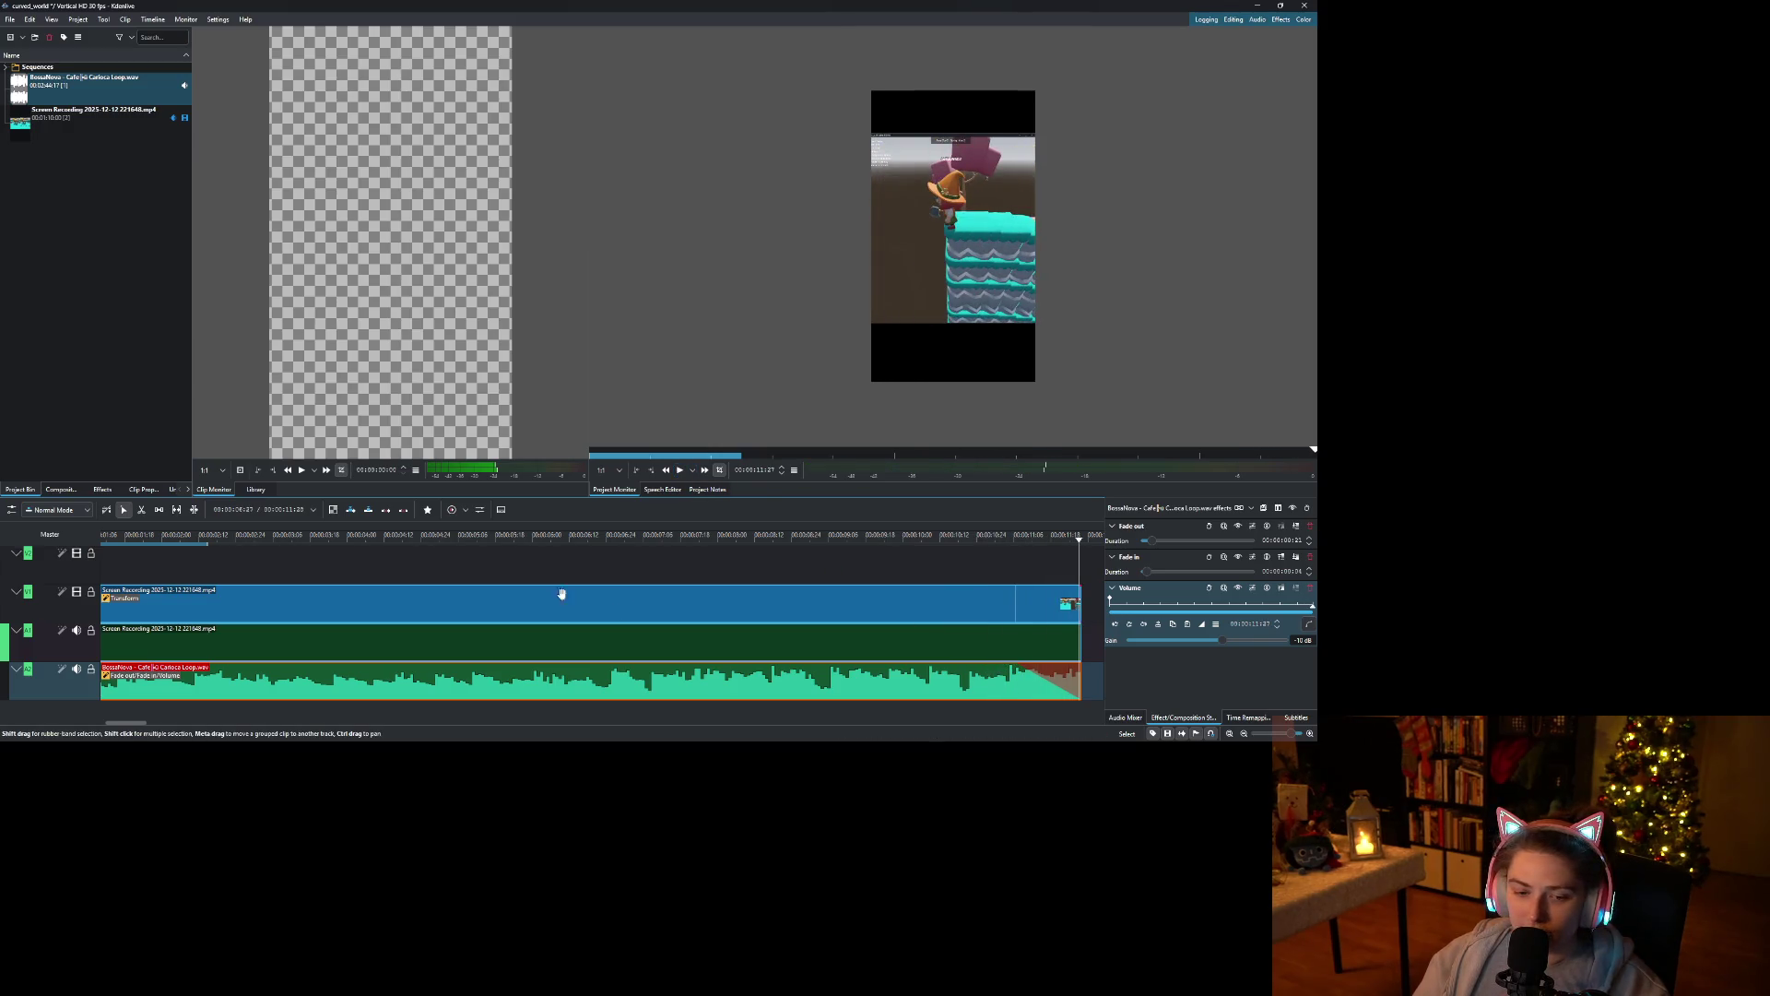
pyautogui.hscroll(-2, 307, 680)
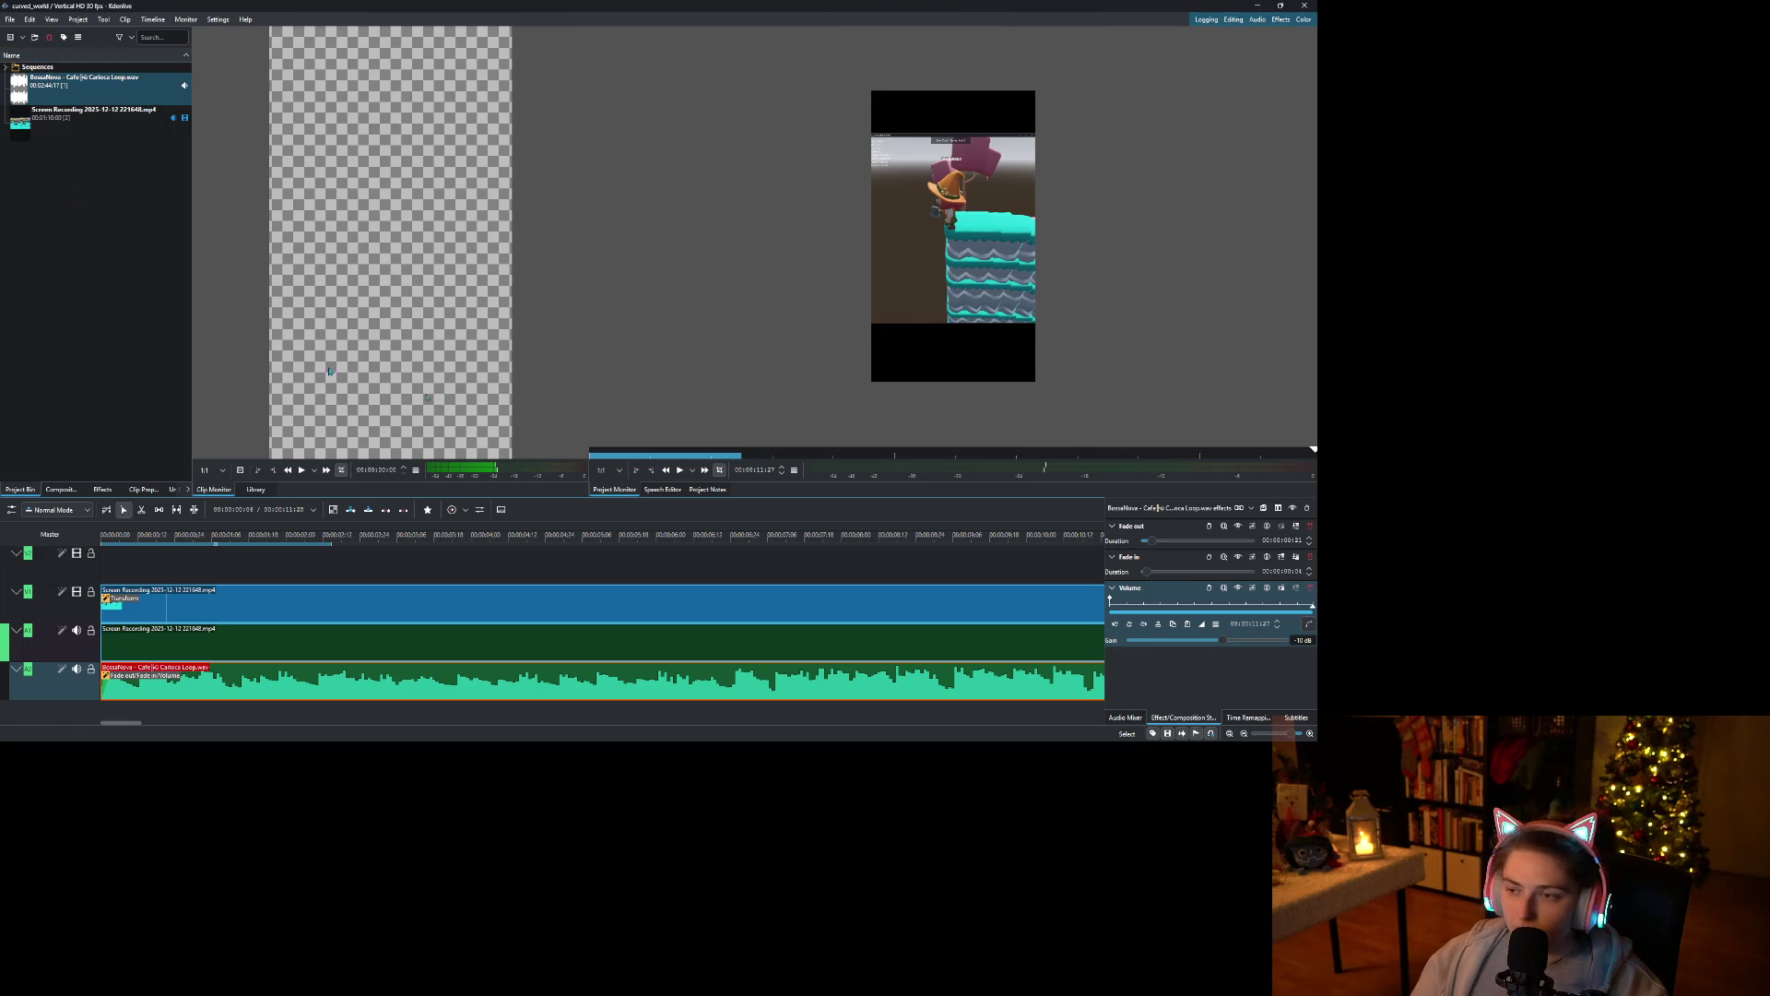
pyautogui.rightClick(23, 203)
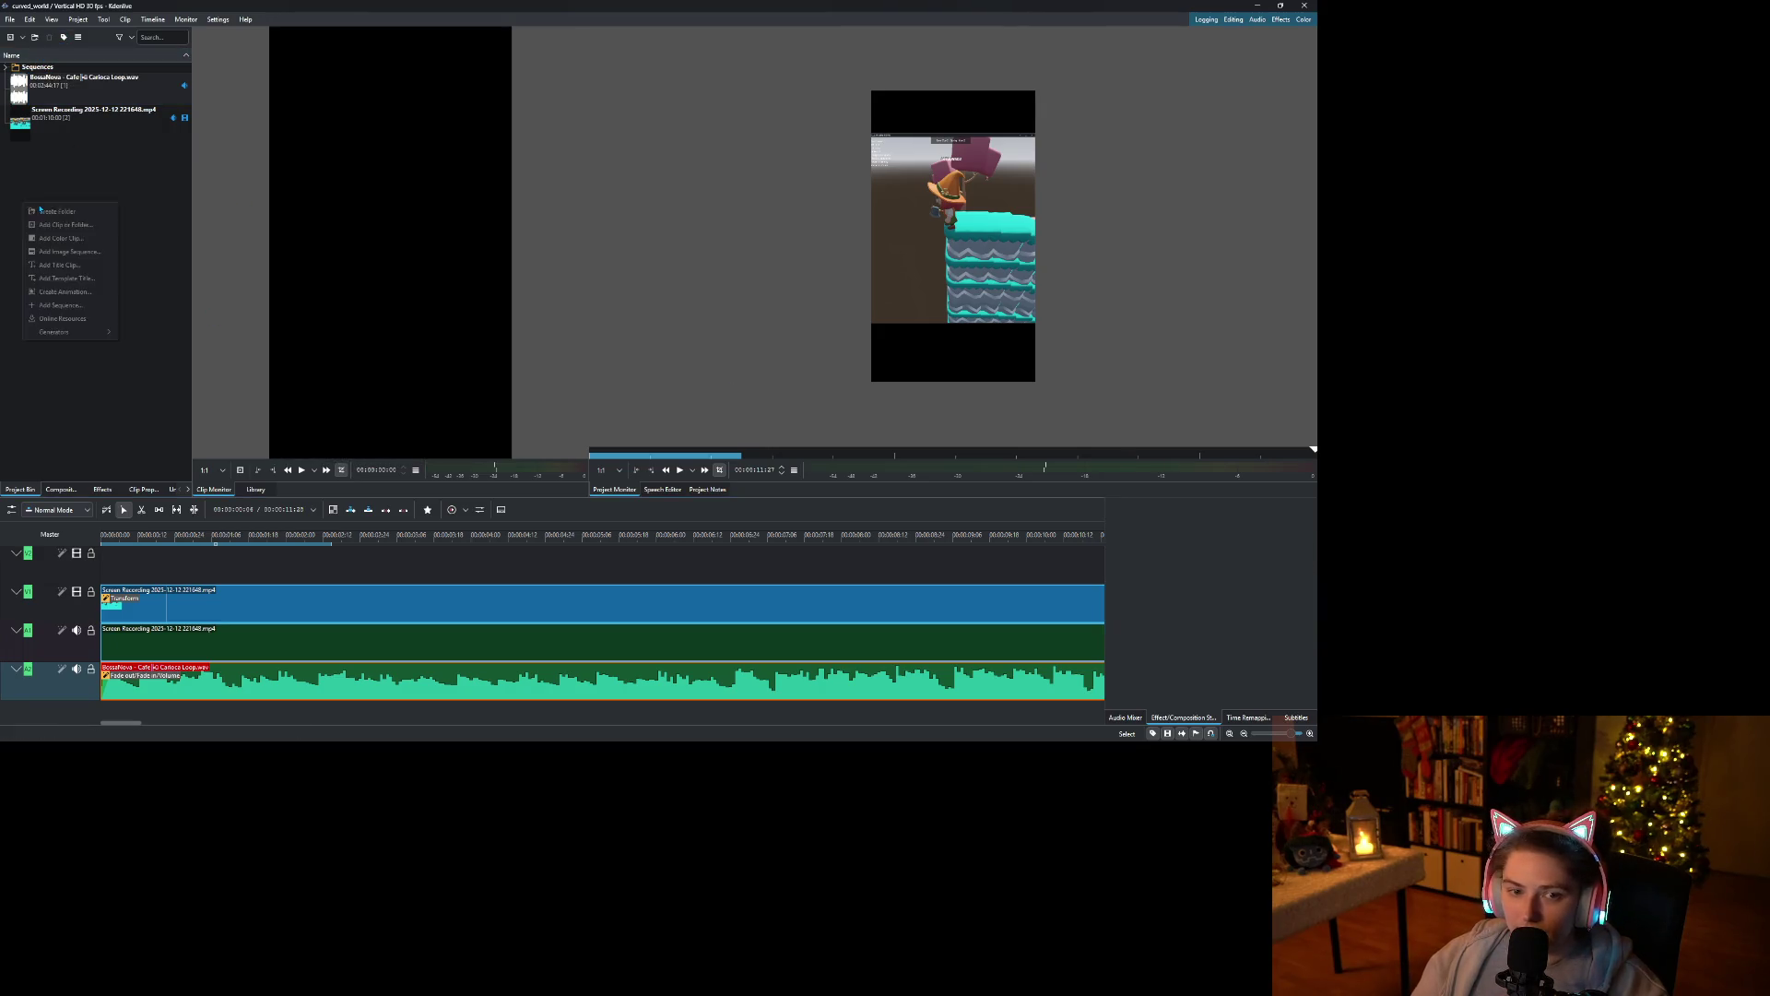
# Start a new title clip and type 'Making a curved world shade' on the canvas.
pyautogui.click(81, 266)
pyautogui.click(538, 300)
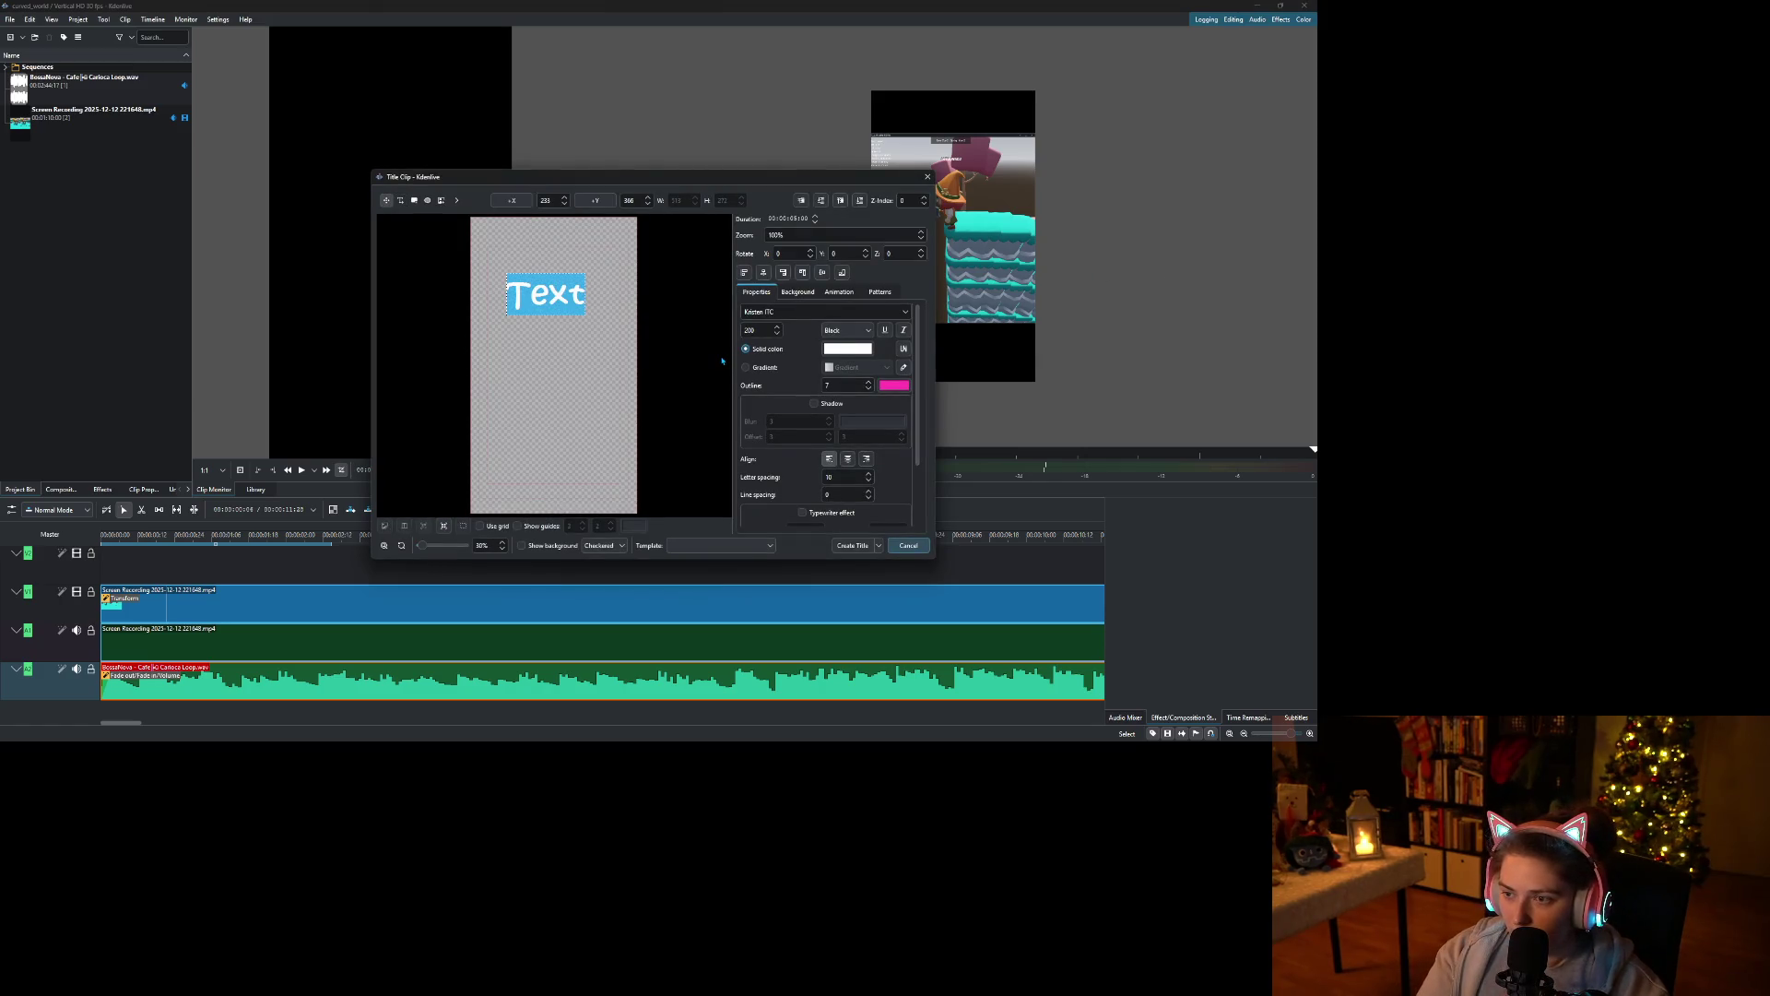
pyautogui.write('Making a')
pyautogui.press('Return')
pyautogui.press('BackSpace')
pyautogui.write('curved w')
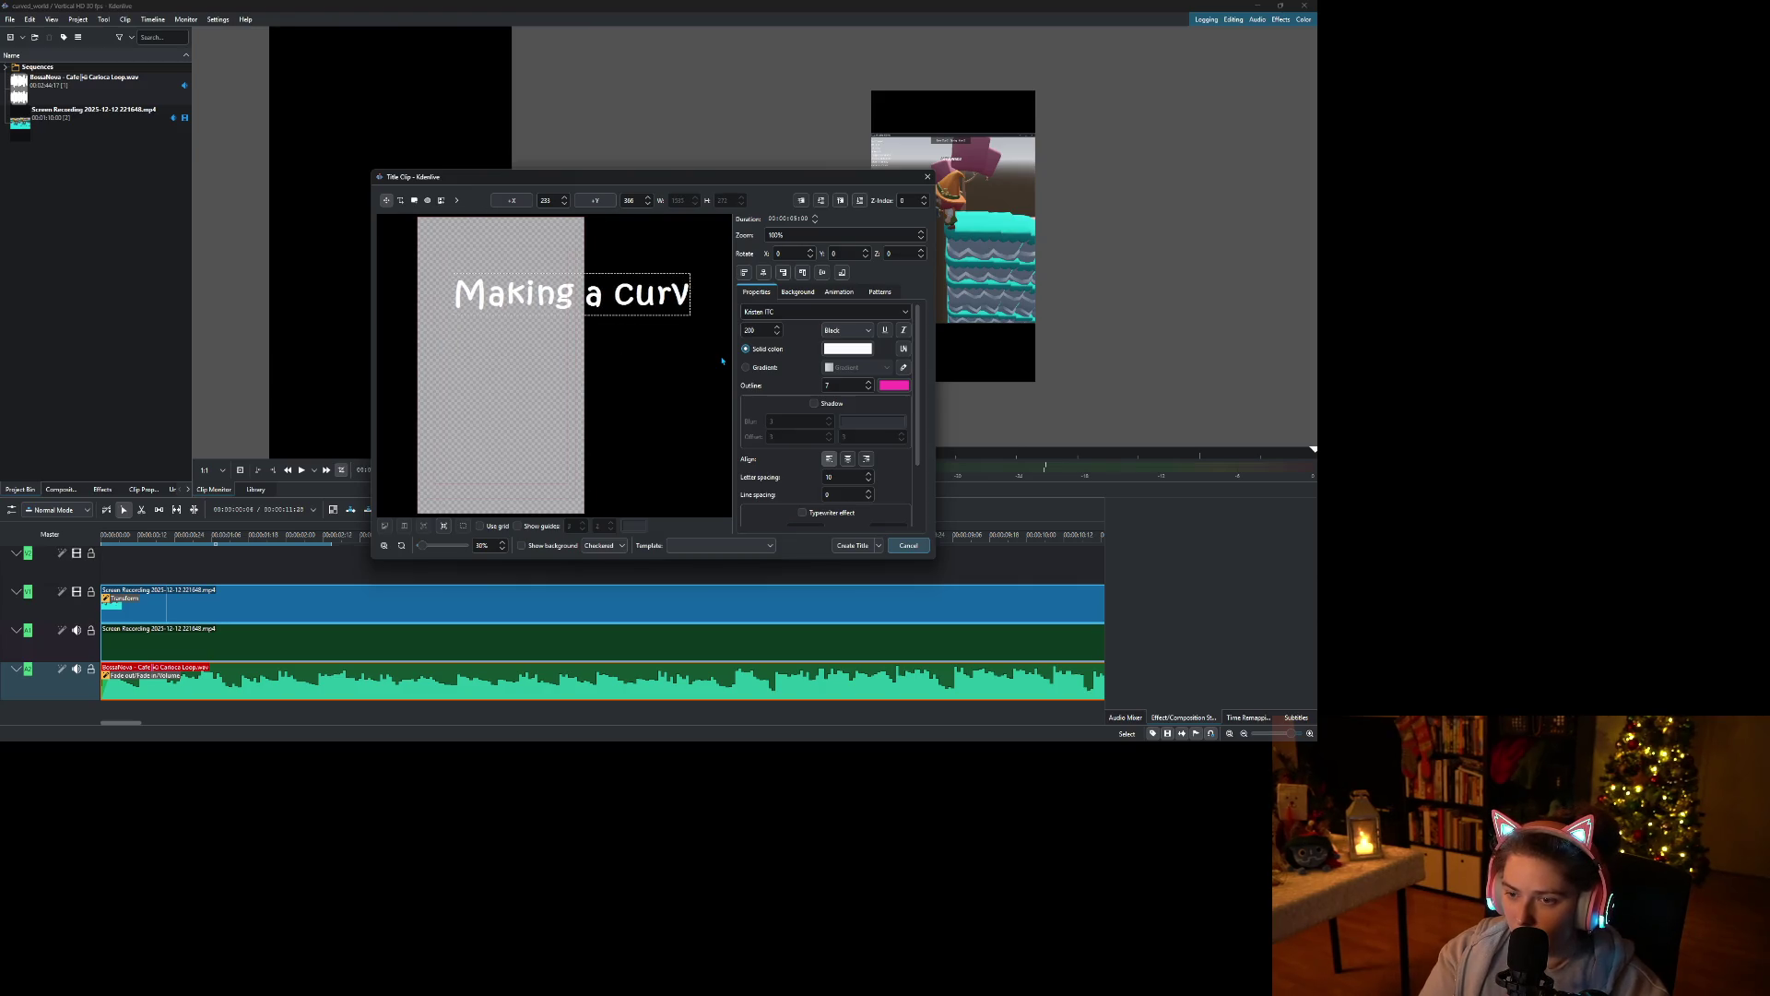
pyautogui.write('orld shade')
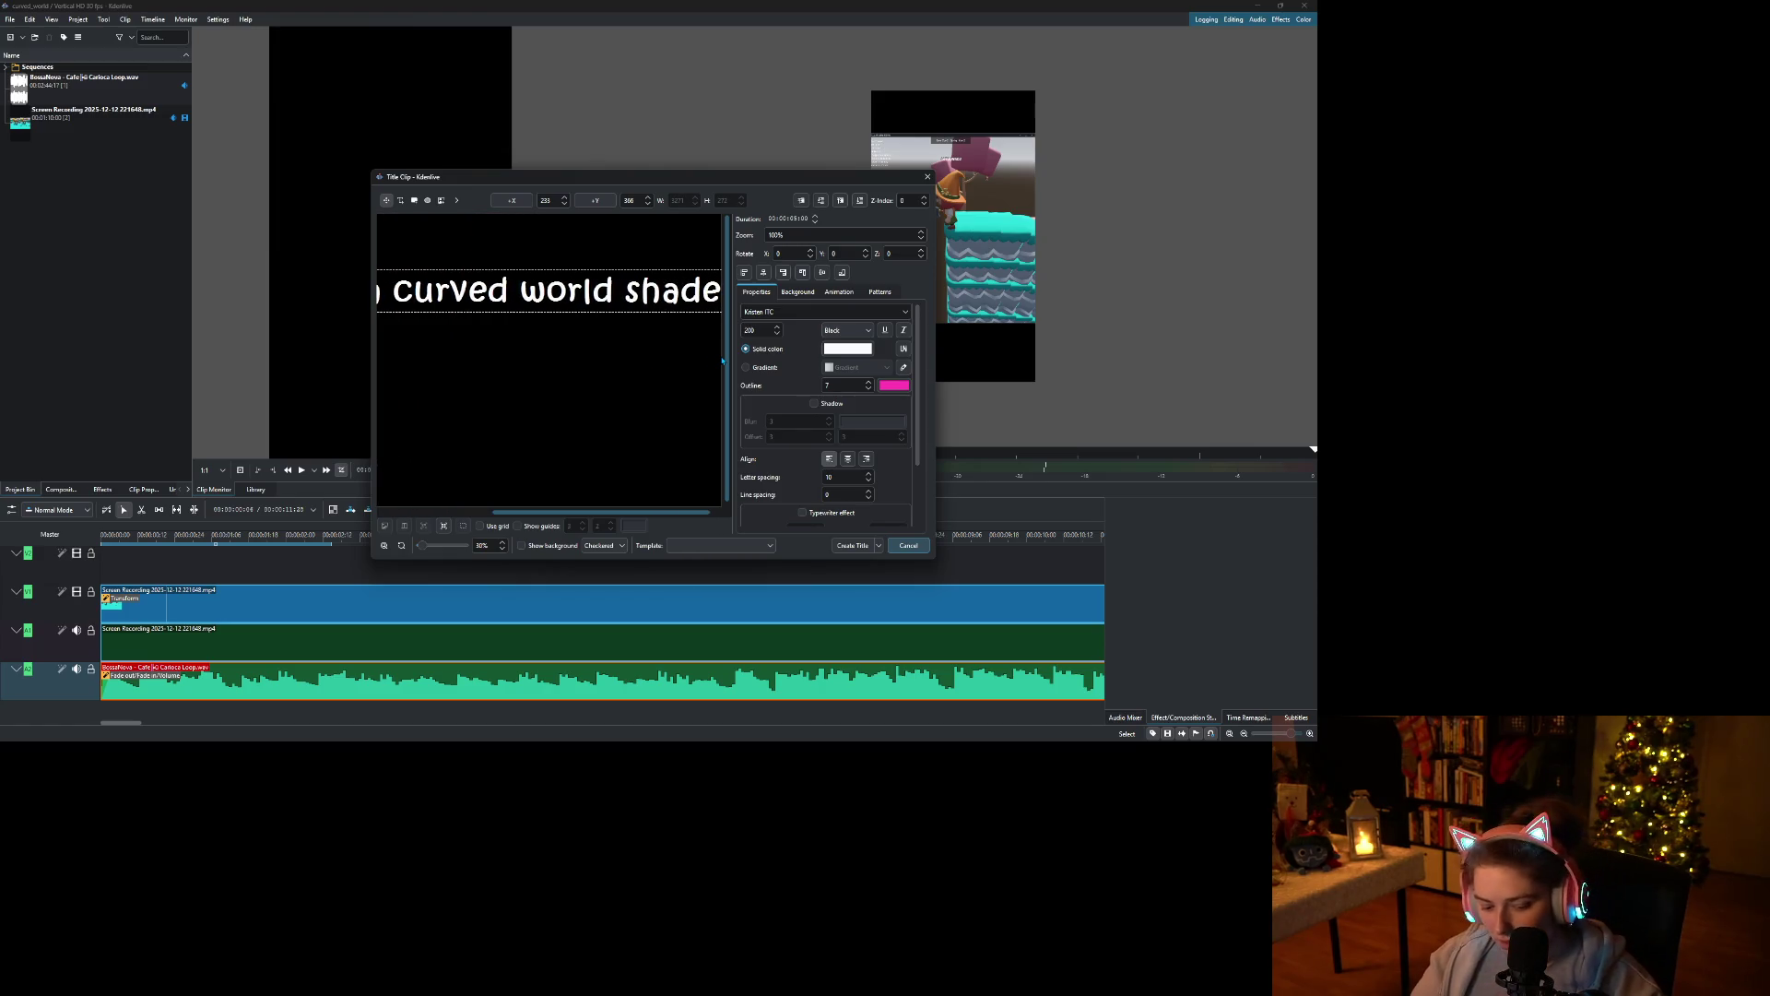
# Set the whole title text to font size 100.
pyautogui.hotkey('ctrl', 'a')
pyautogui.click(757, 330)
pyautogui.doubleClick(752, 330)
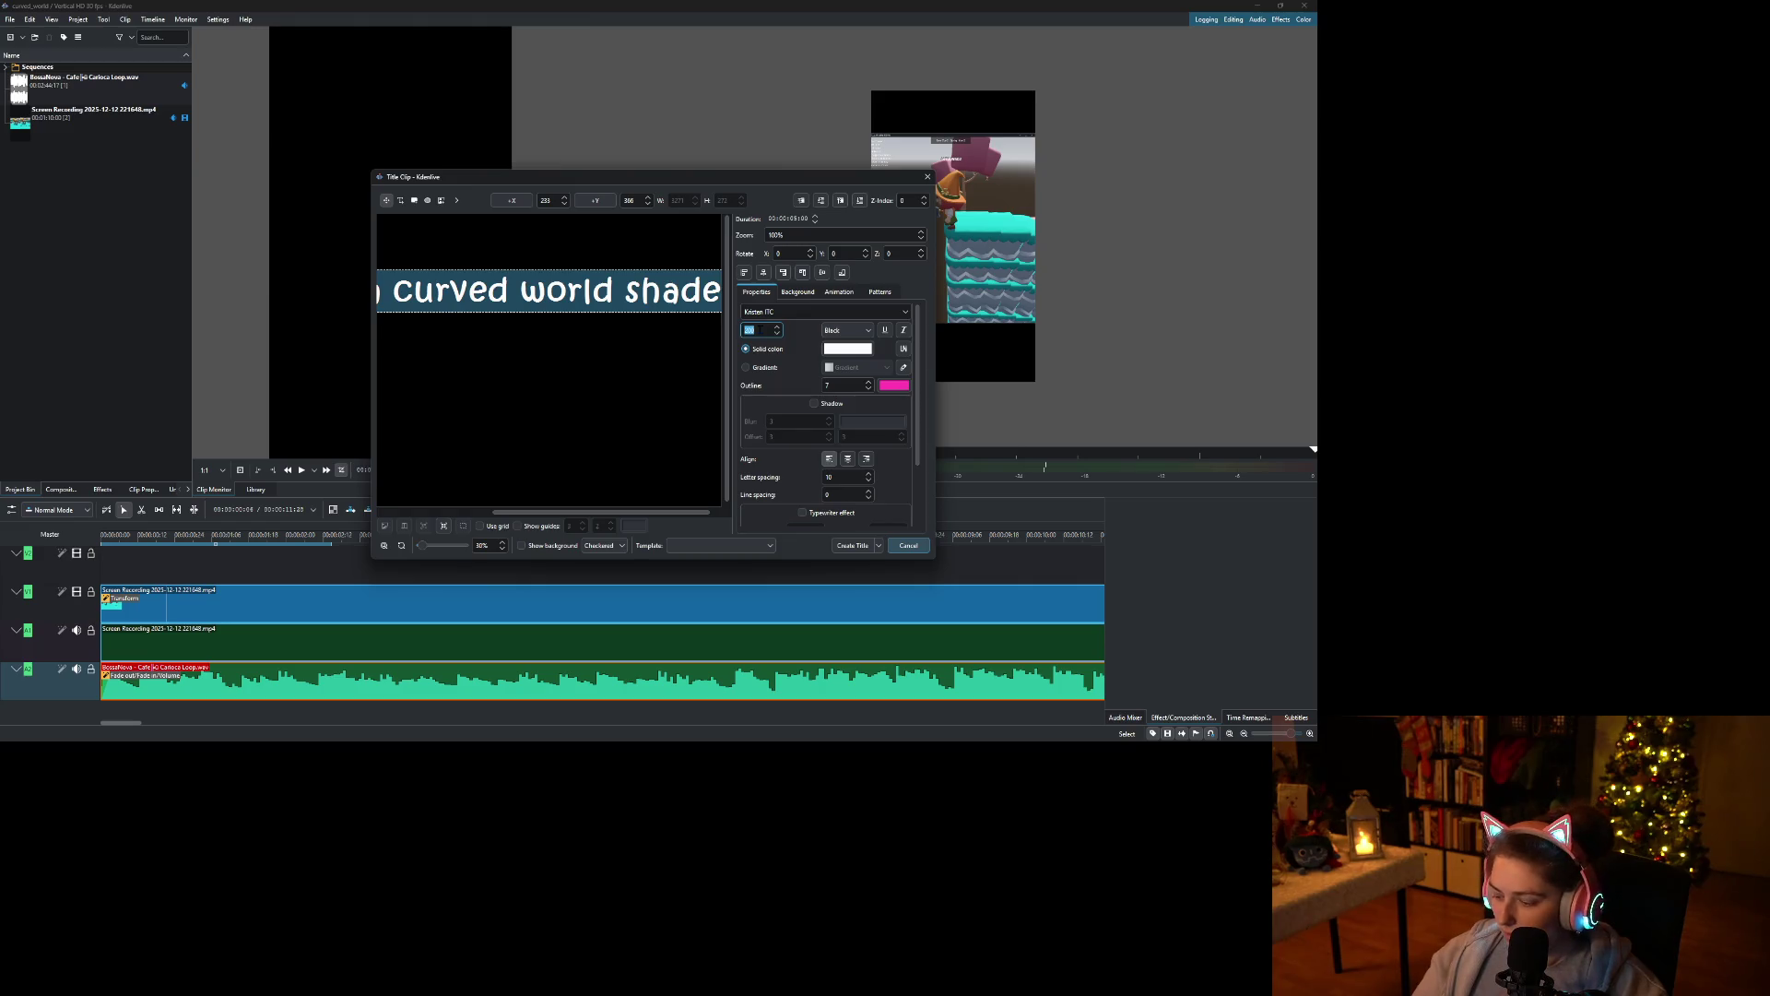
pyautogui.write('100')
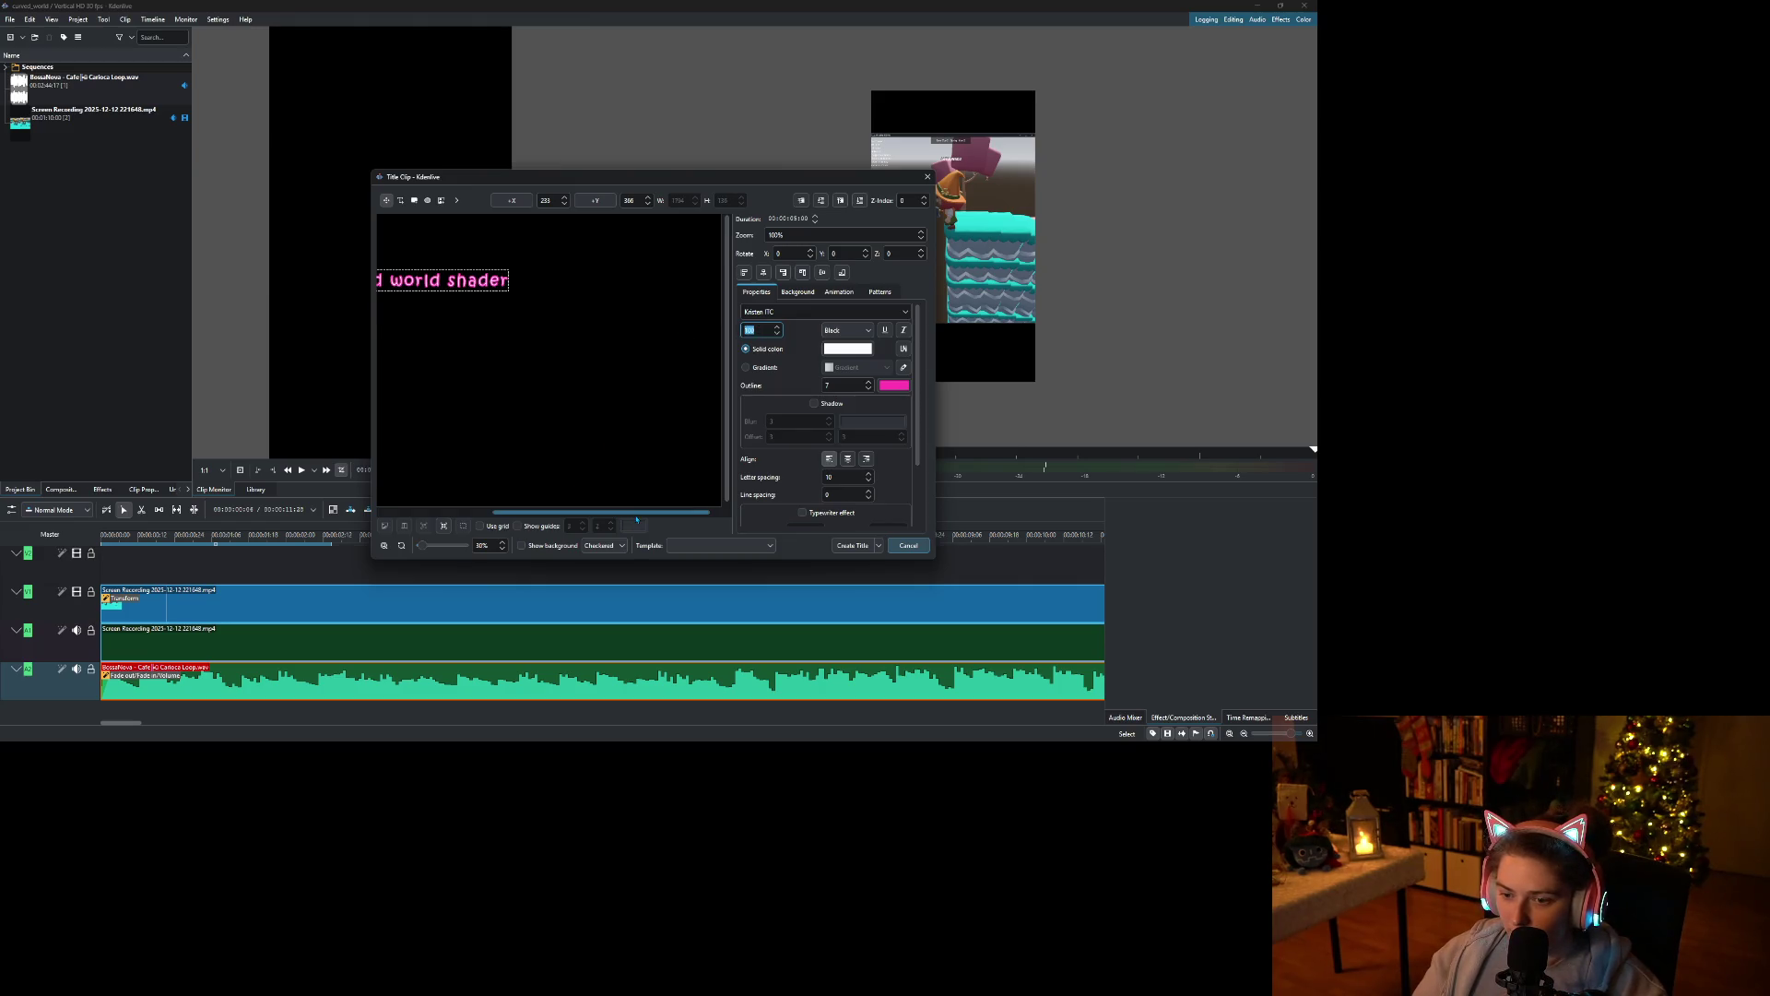
pyautogui.moveTo(610, 512); pyautogui.dragTo(493, 512)
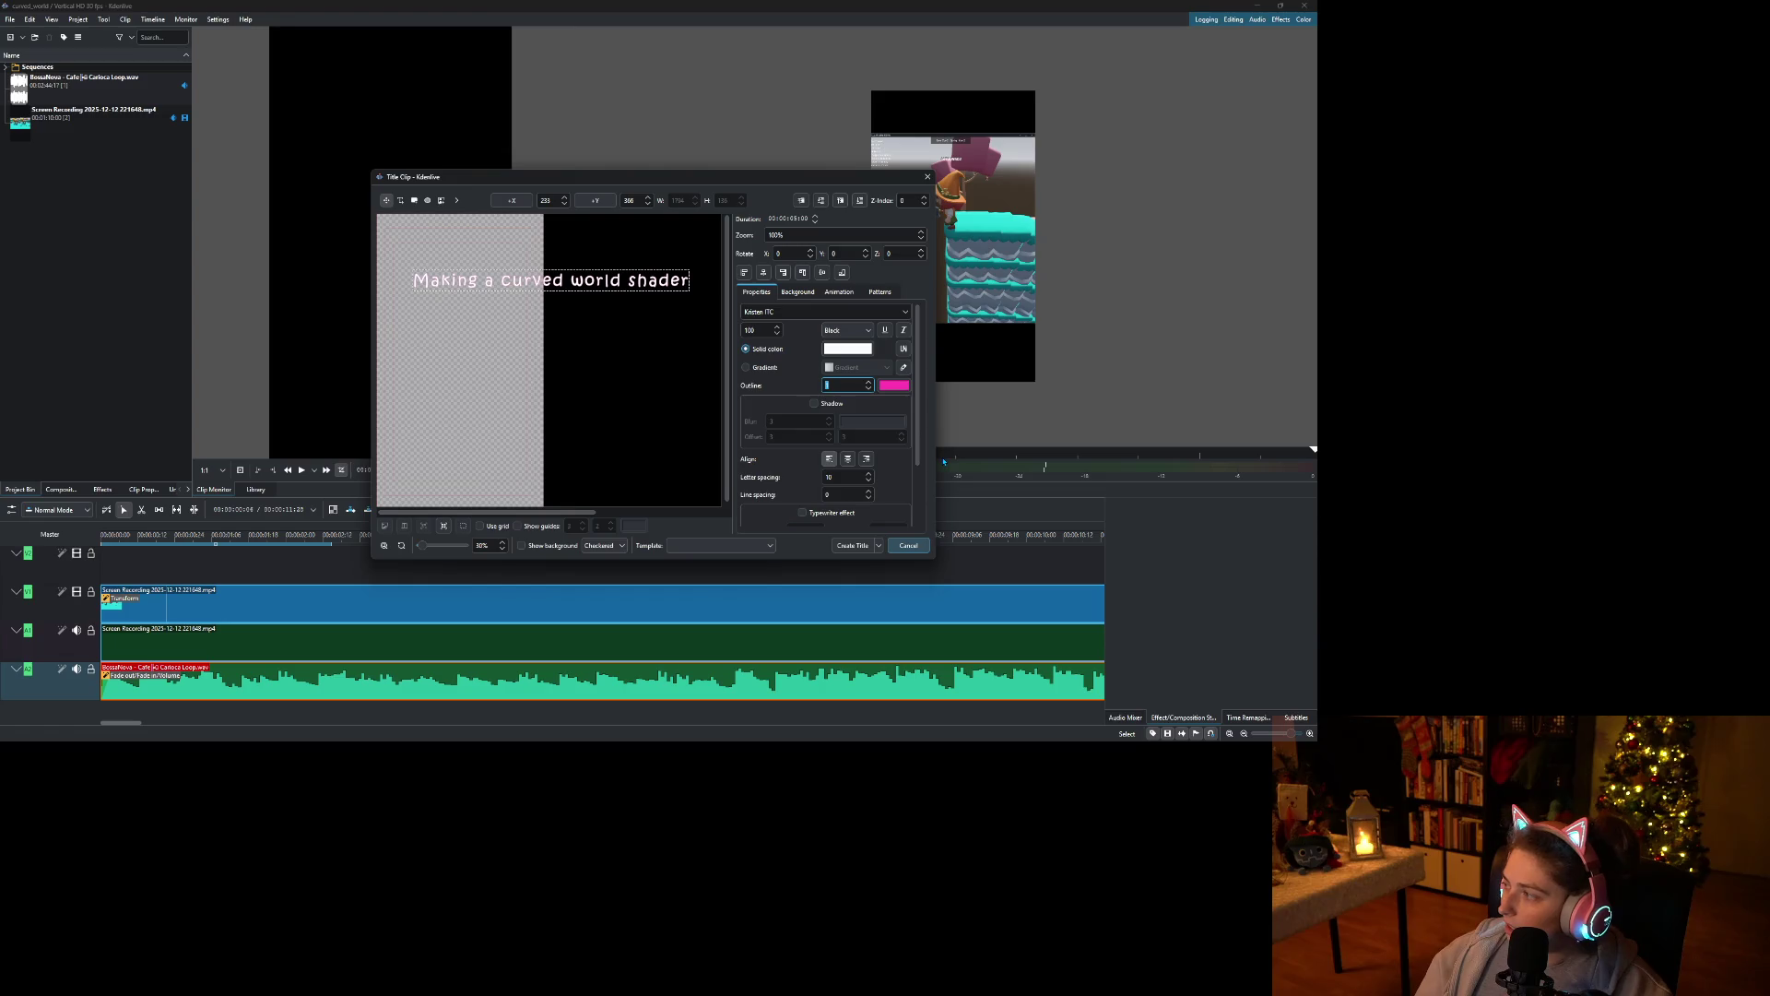
pyautogui.hotkey('alt', 'Tab')
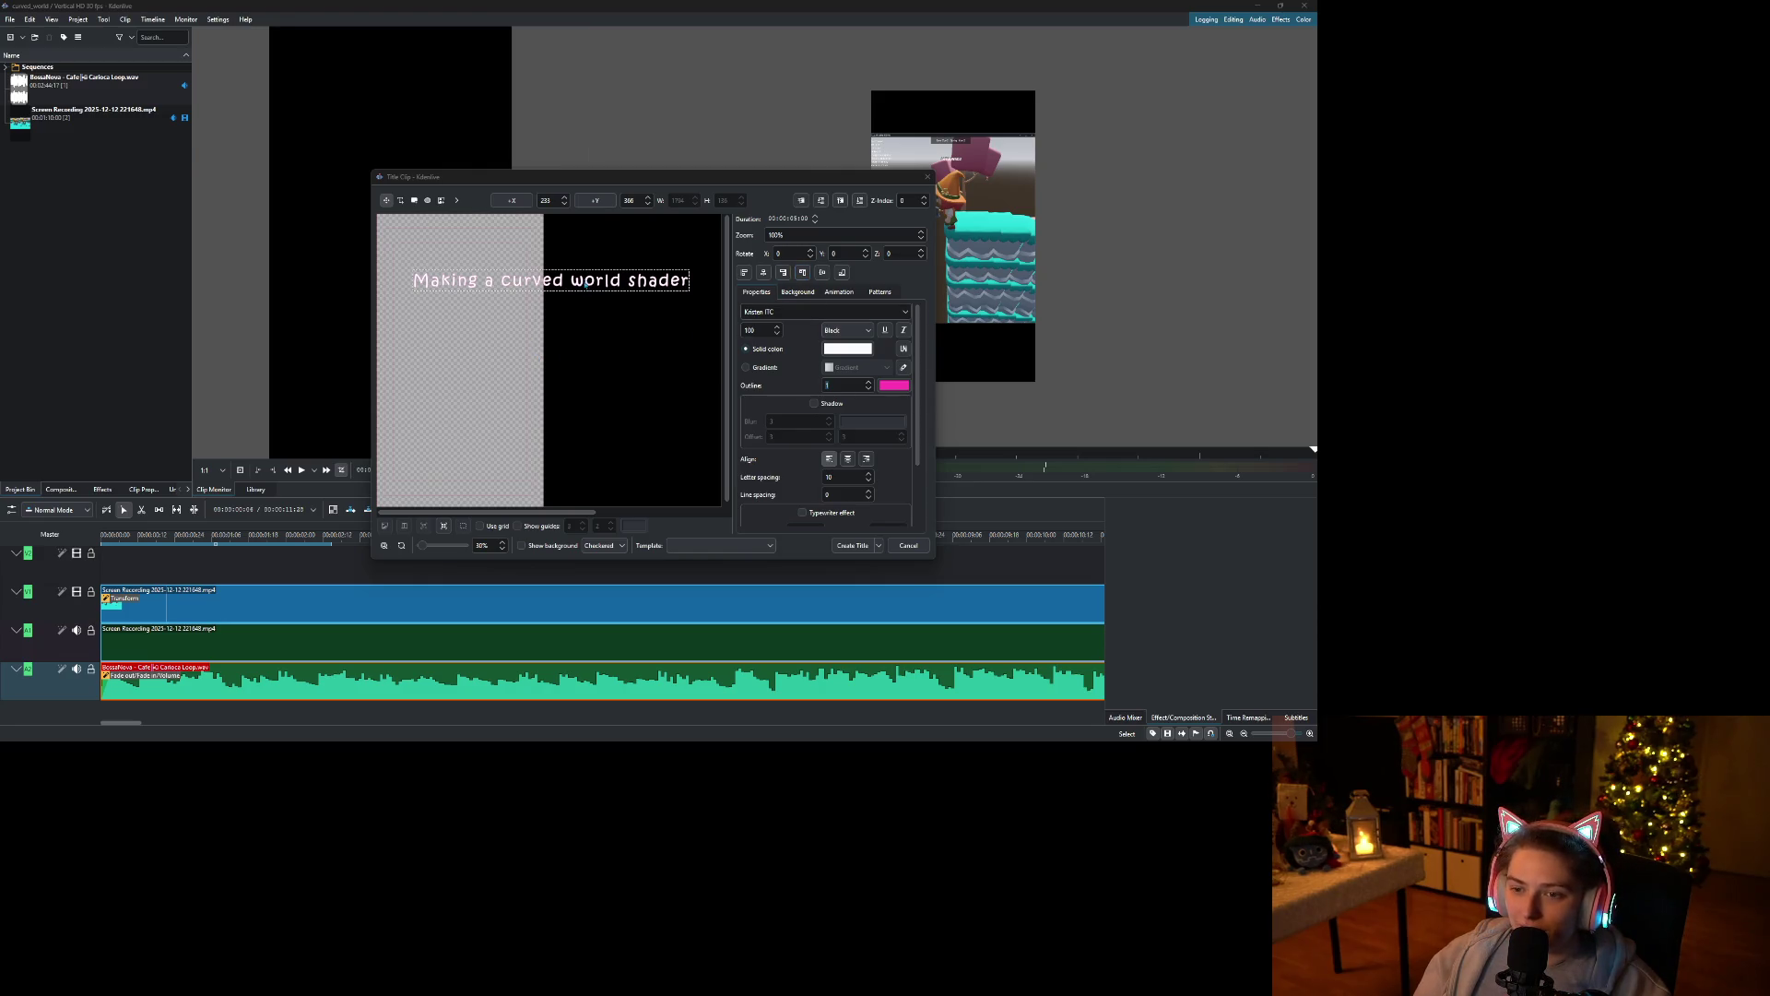
# Break the title into two lines before the word 'world'.
pyautogui.doubleClick(541, 290)
pyautogui.click(575, 284)
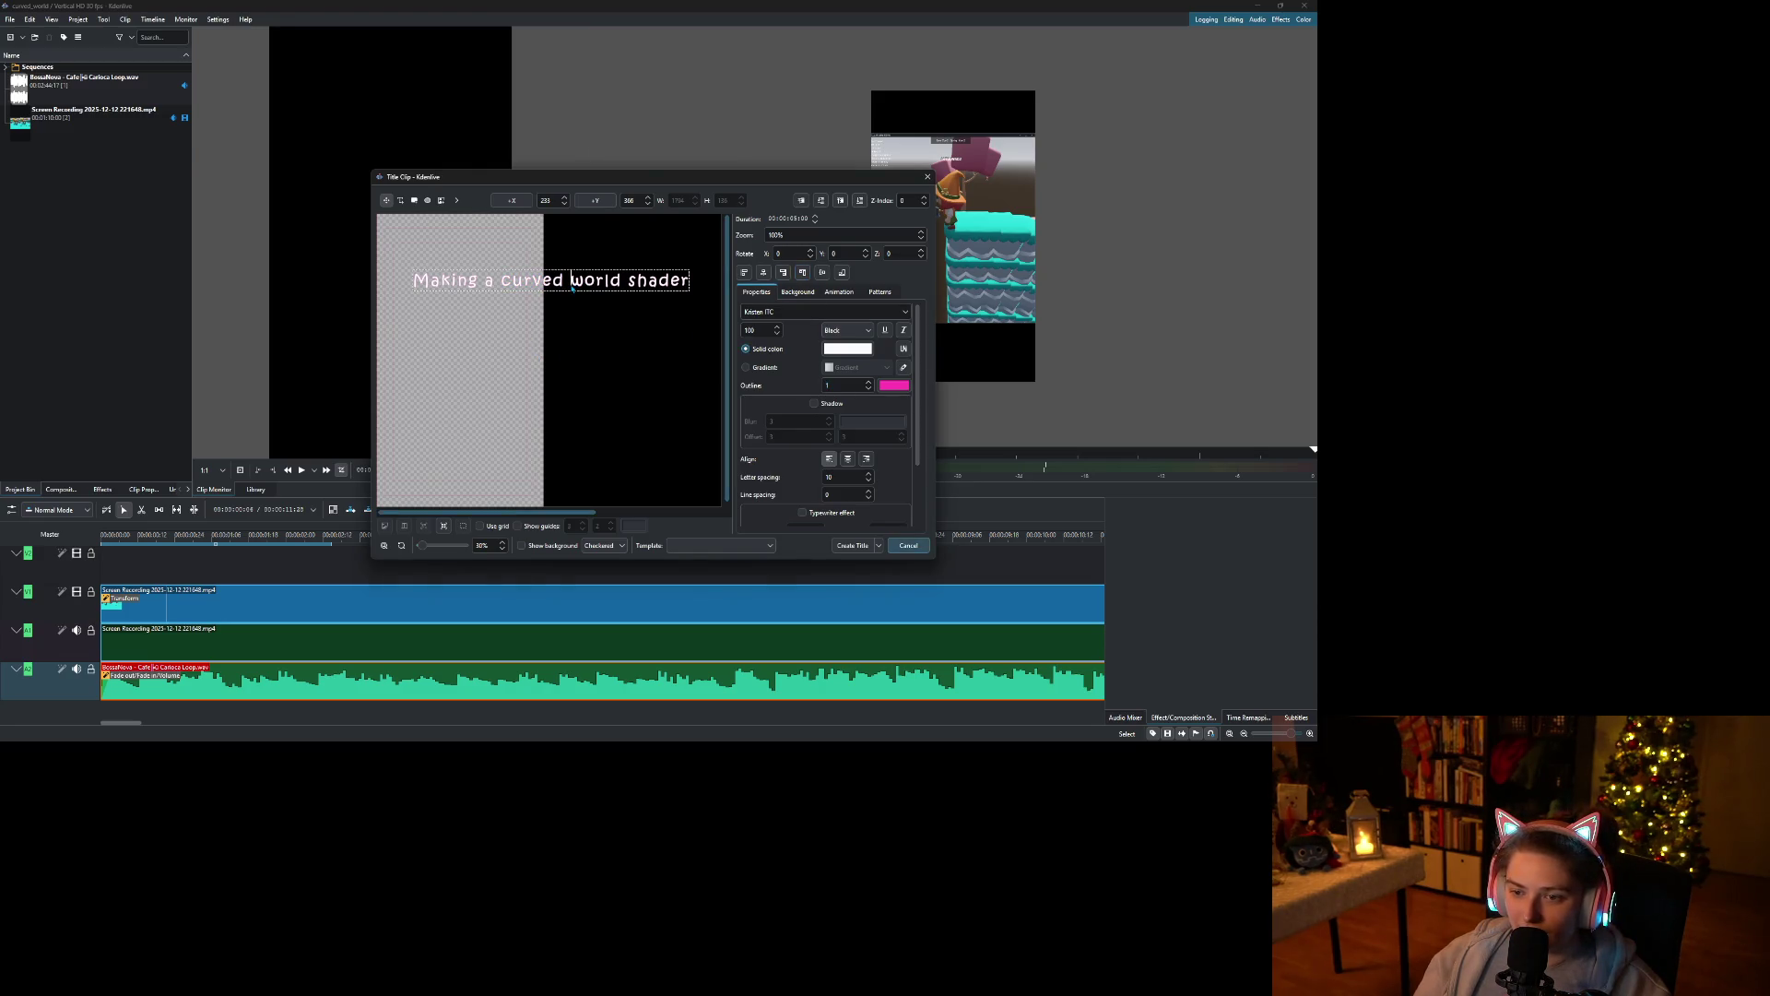
pyautogui.press('BackSpace')
pyautogui.press('Return')
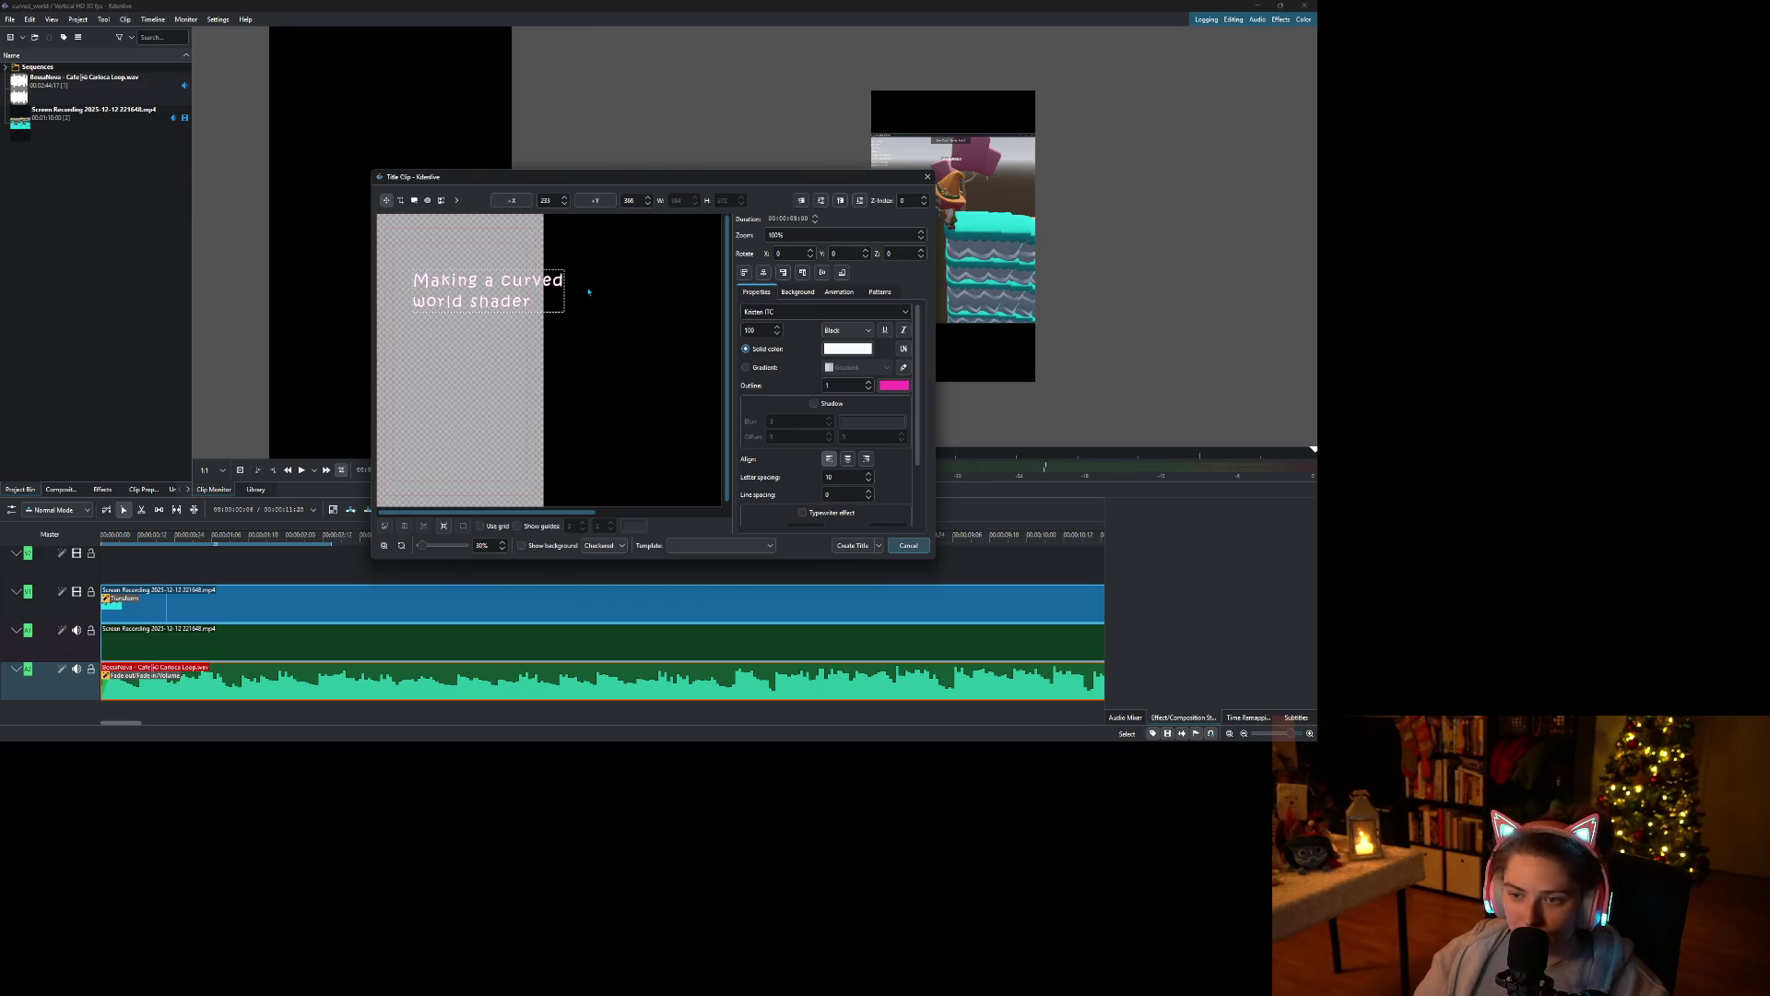
# Centre the two title lines at the top edge of the frame and create the title clip.
pyautogui.click(764, 272)
pyautogui.click(823, 272)
pyautogui.click(852, 464)
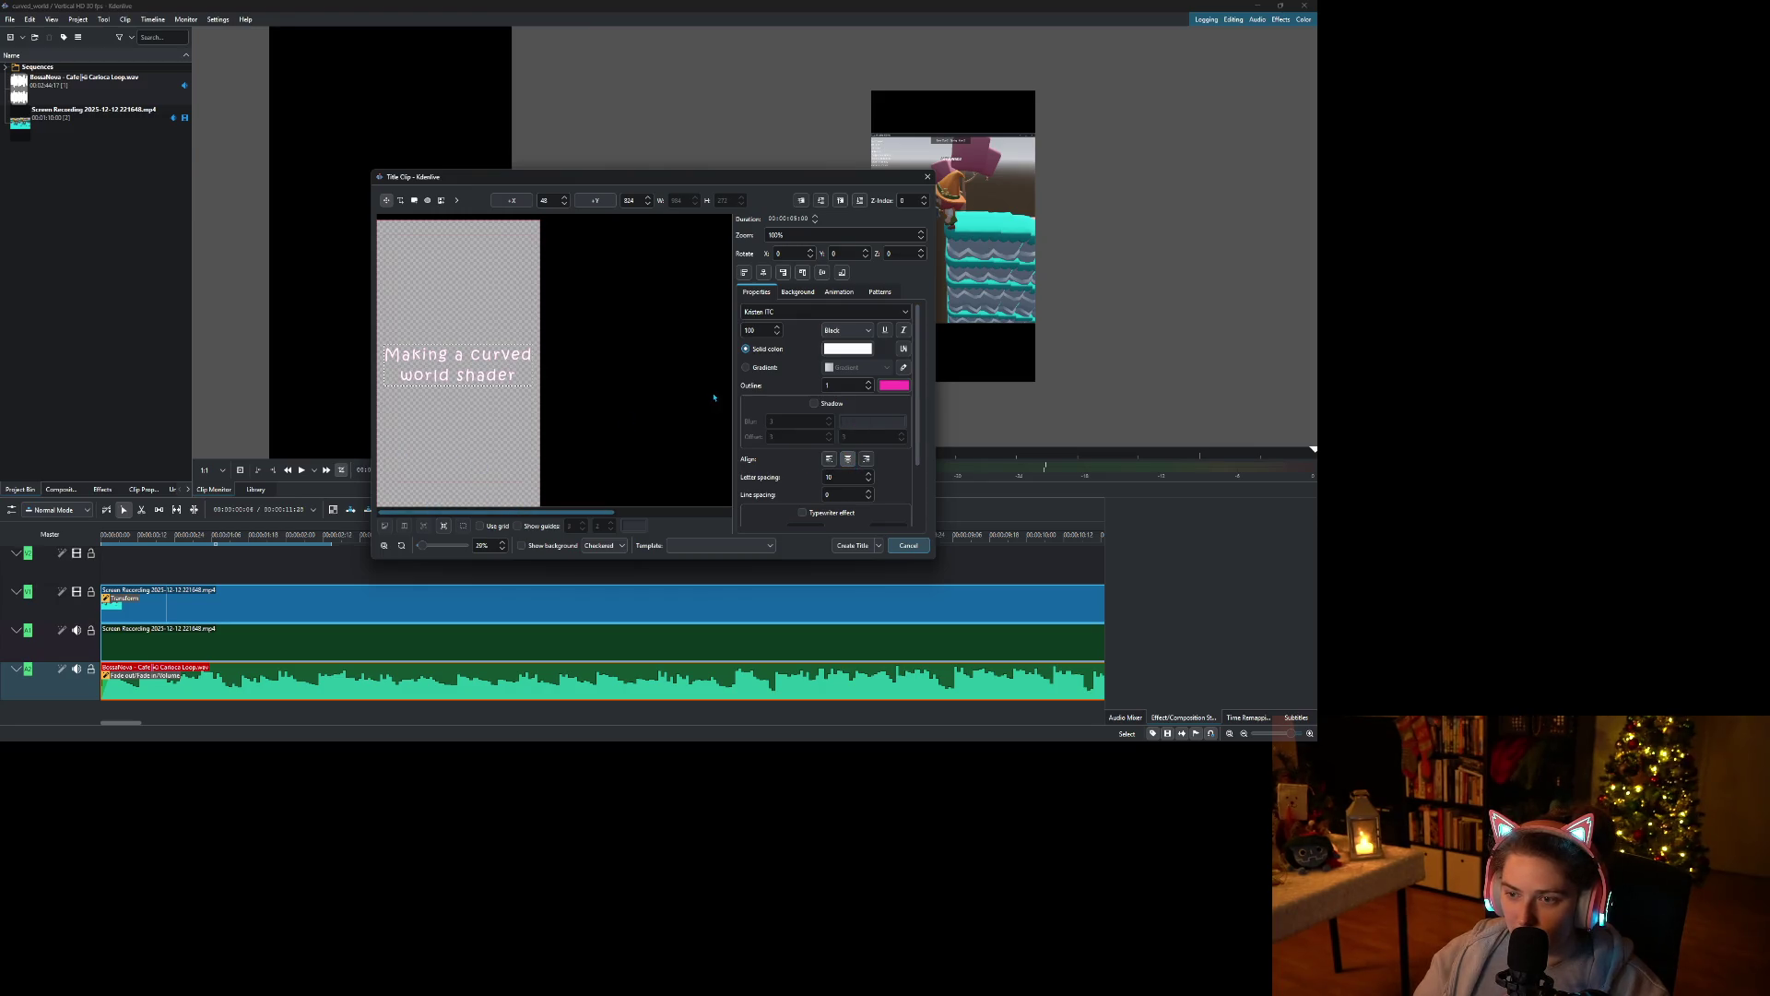
pyautogui.click(803, 272)
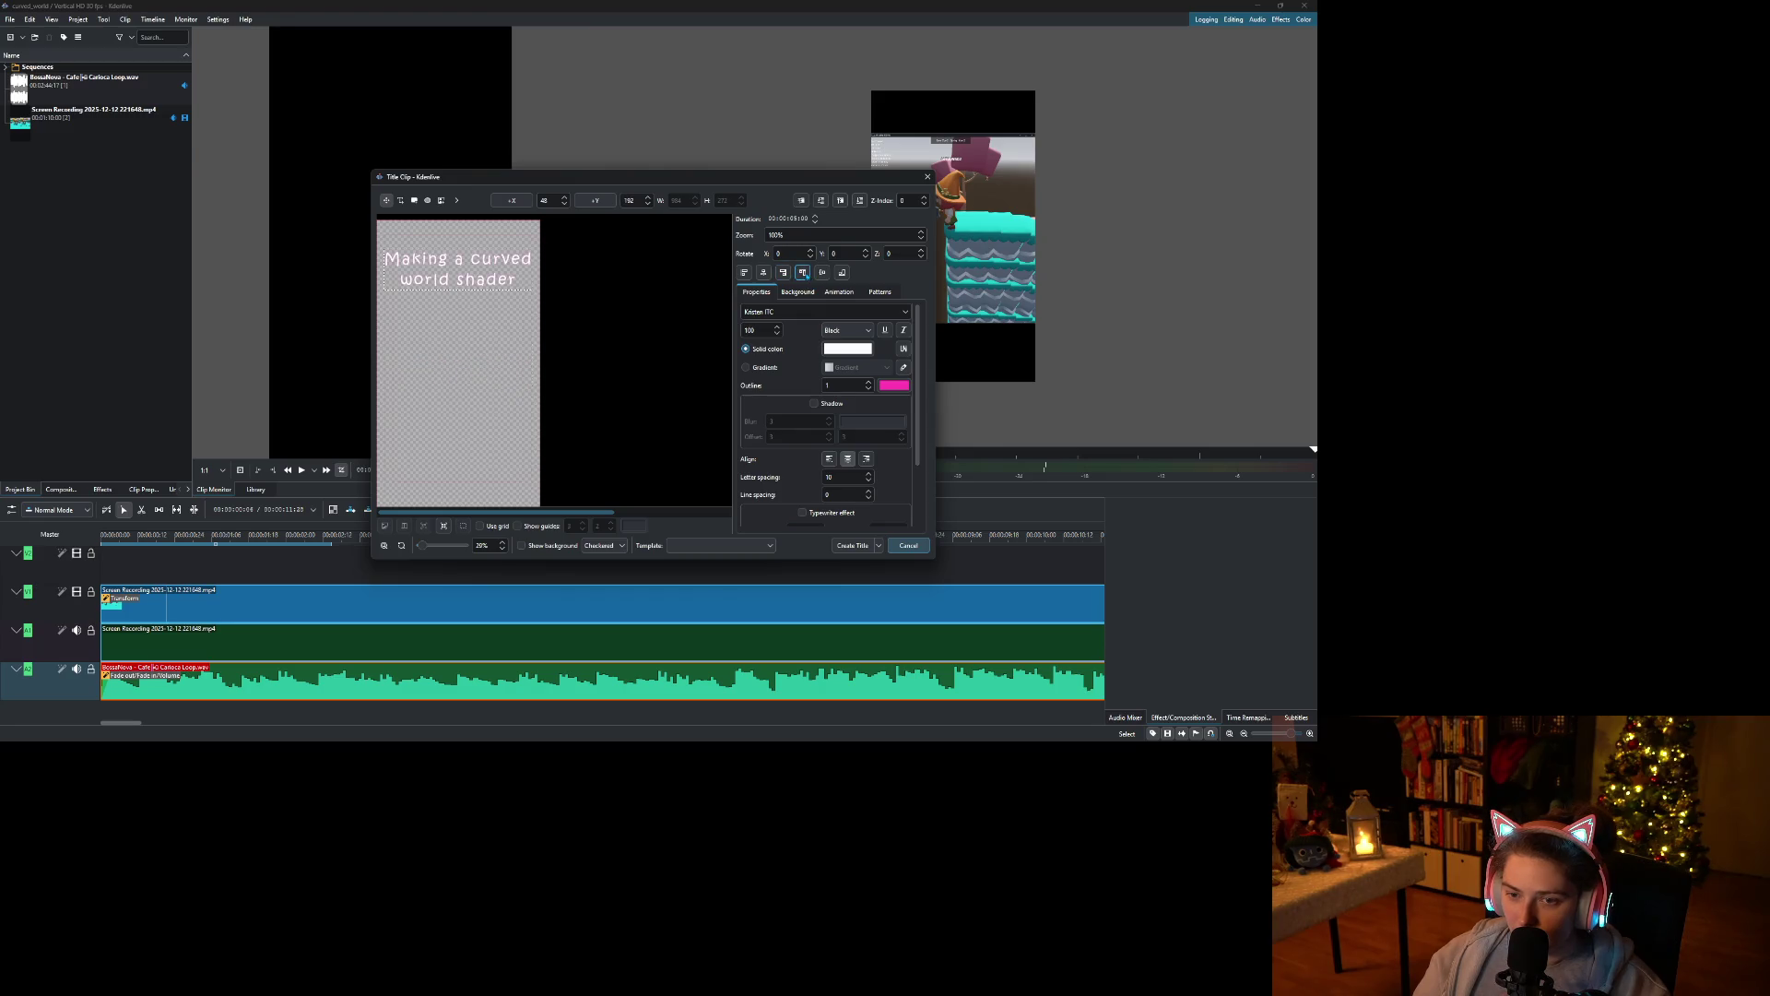
pyautogui.click(803, 273)
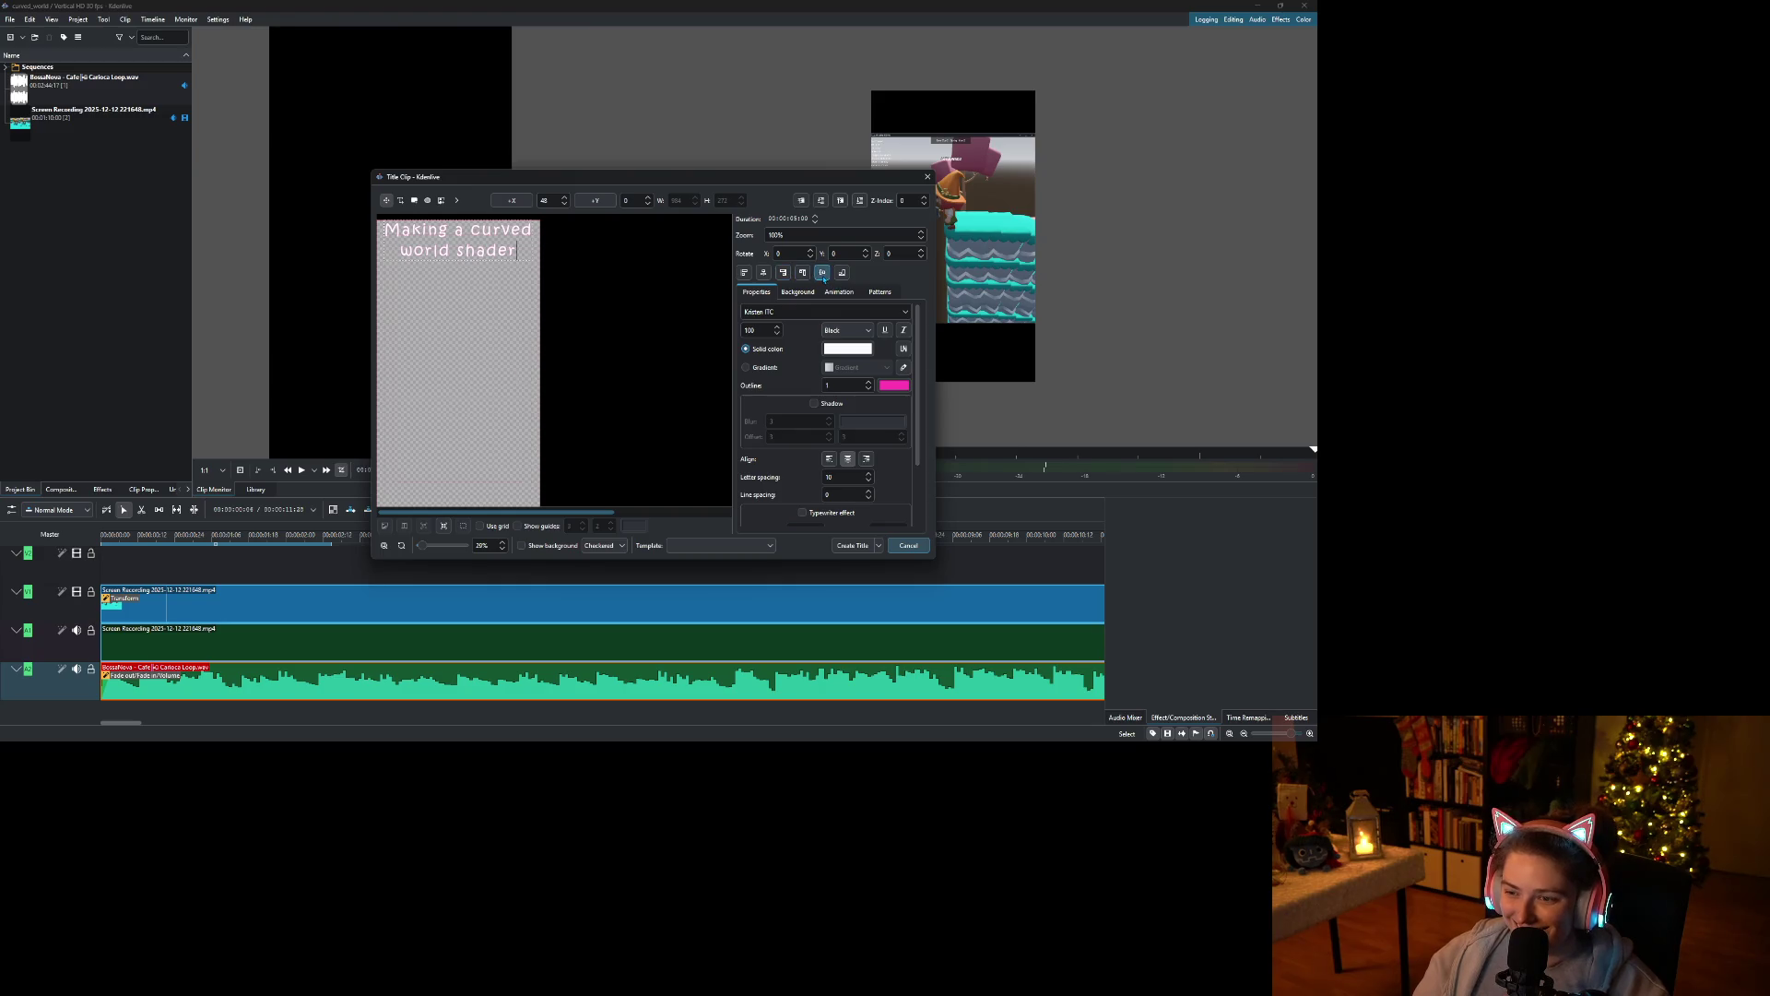
pyautogui.click(843, 544)
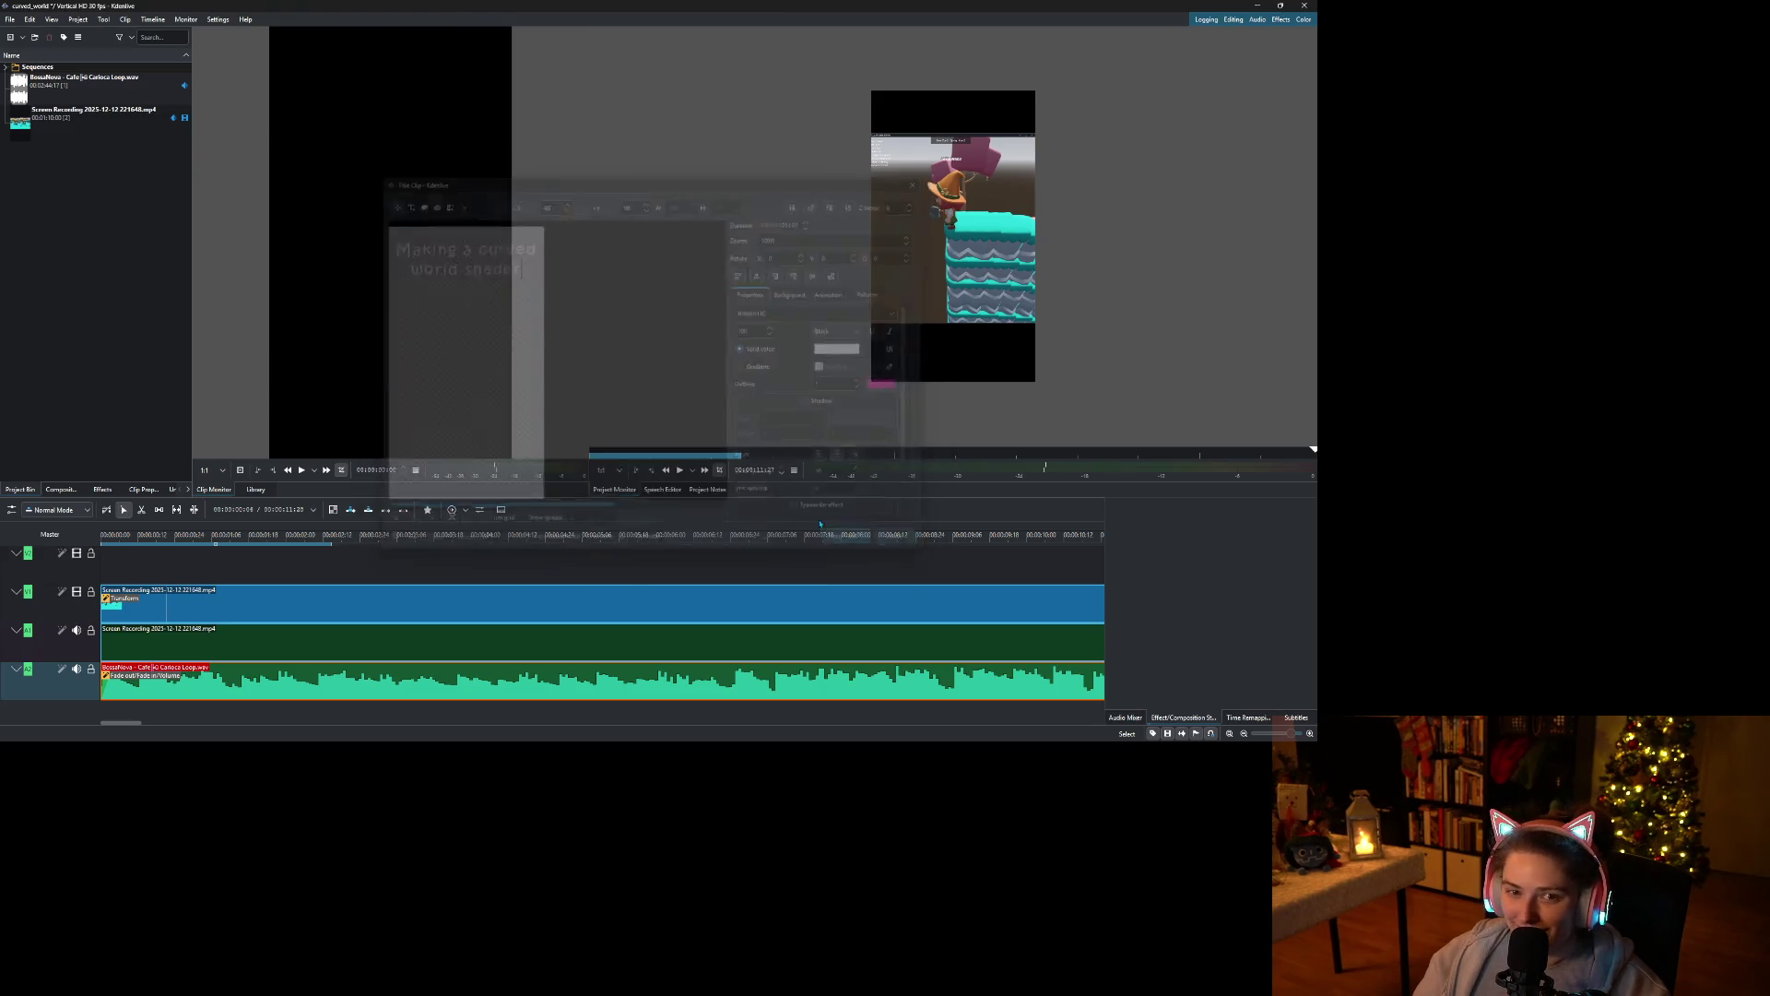
# Place the title clip on the top video track and stretch it across the whole video.
pyautogui.moveTo(92, 125)
pyautogui.mouseDown()
pyautogui.moveTo(166, 228)
pyautogui.moveTo(161, 574)
pyautogui.moveTo(74, 573)
pyautogui.mouseUp()
pyautogui.click(374, 540)
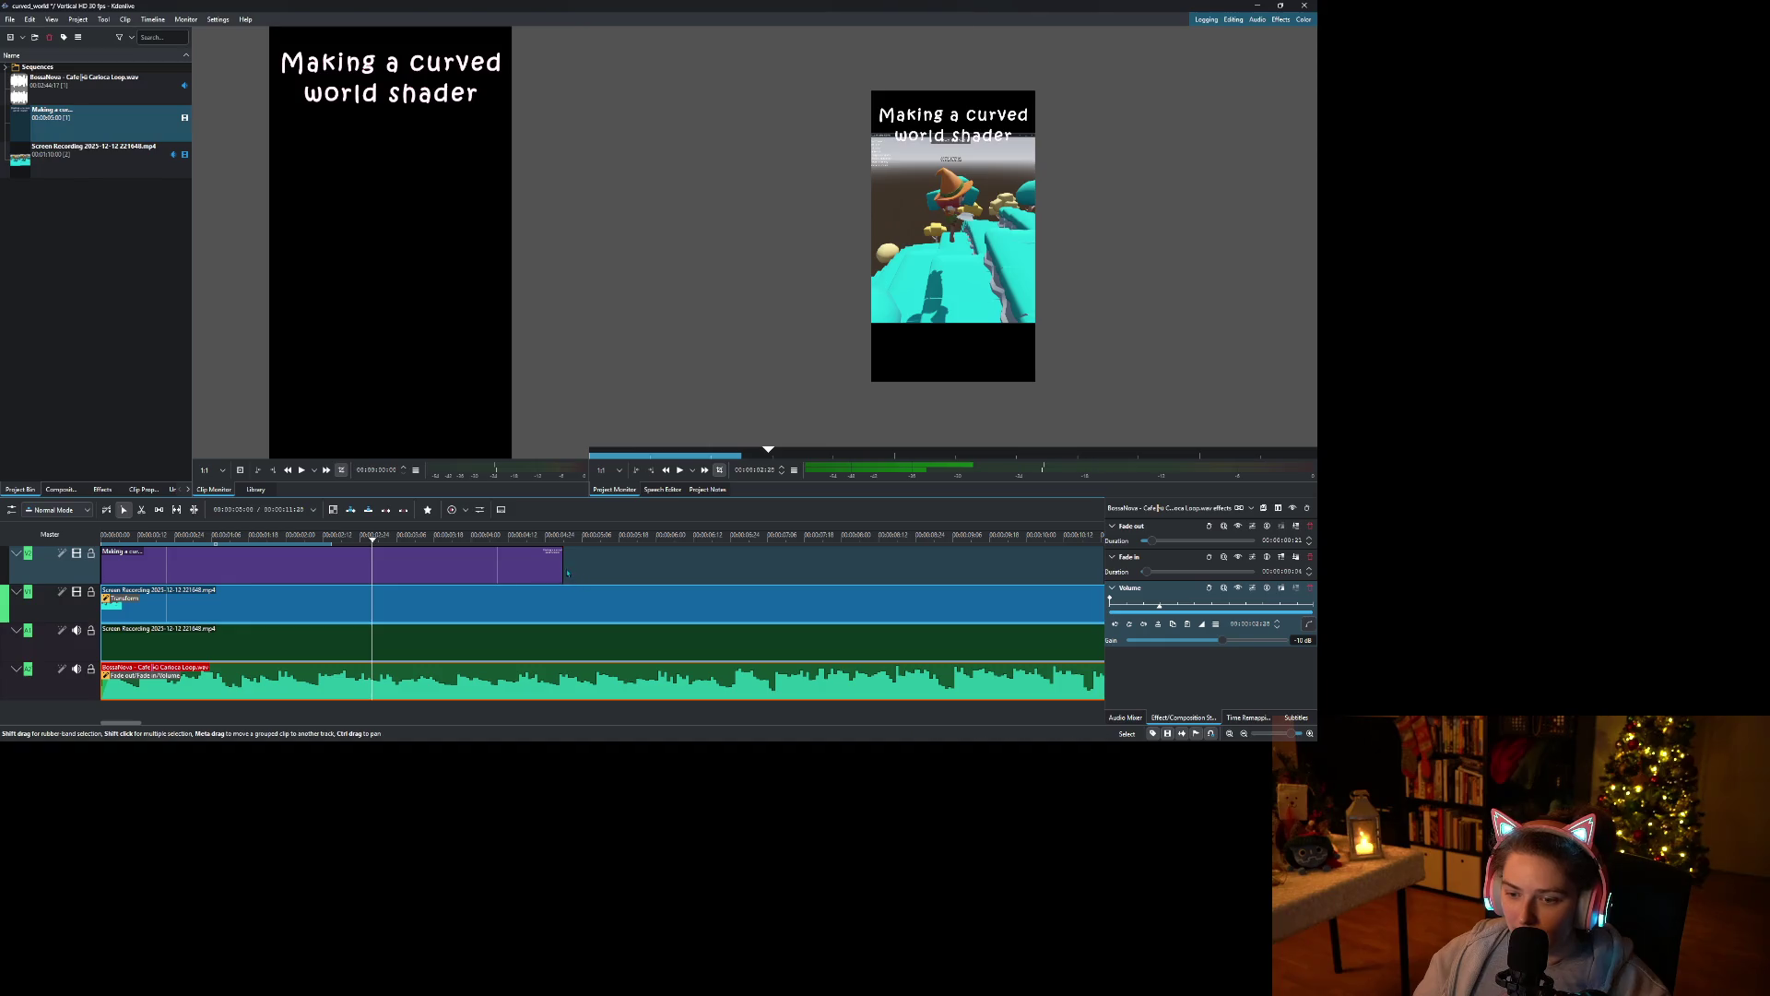
pyautogui.moveTo(561, 567)
pyautogui.mouseDown()
pyautogui.moveTo(911, 585)
pyautogui.moveTo(1101, 567)
pyautogui.mouseUp()
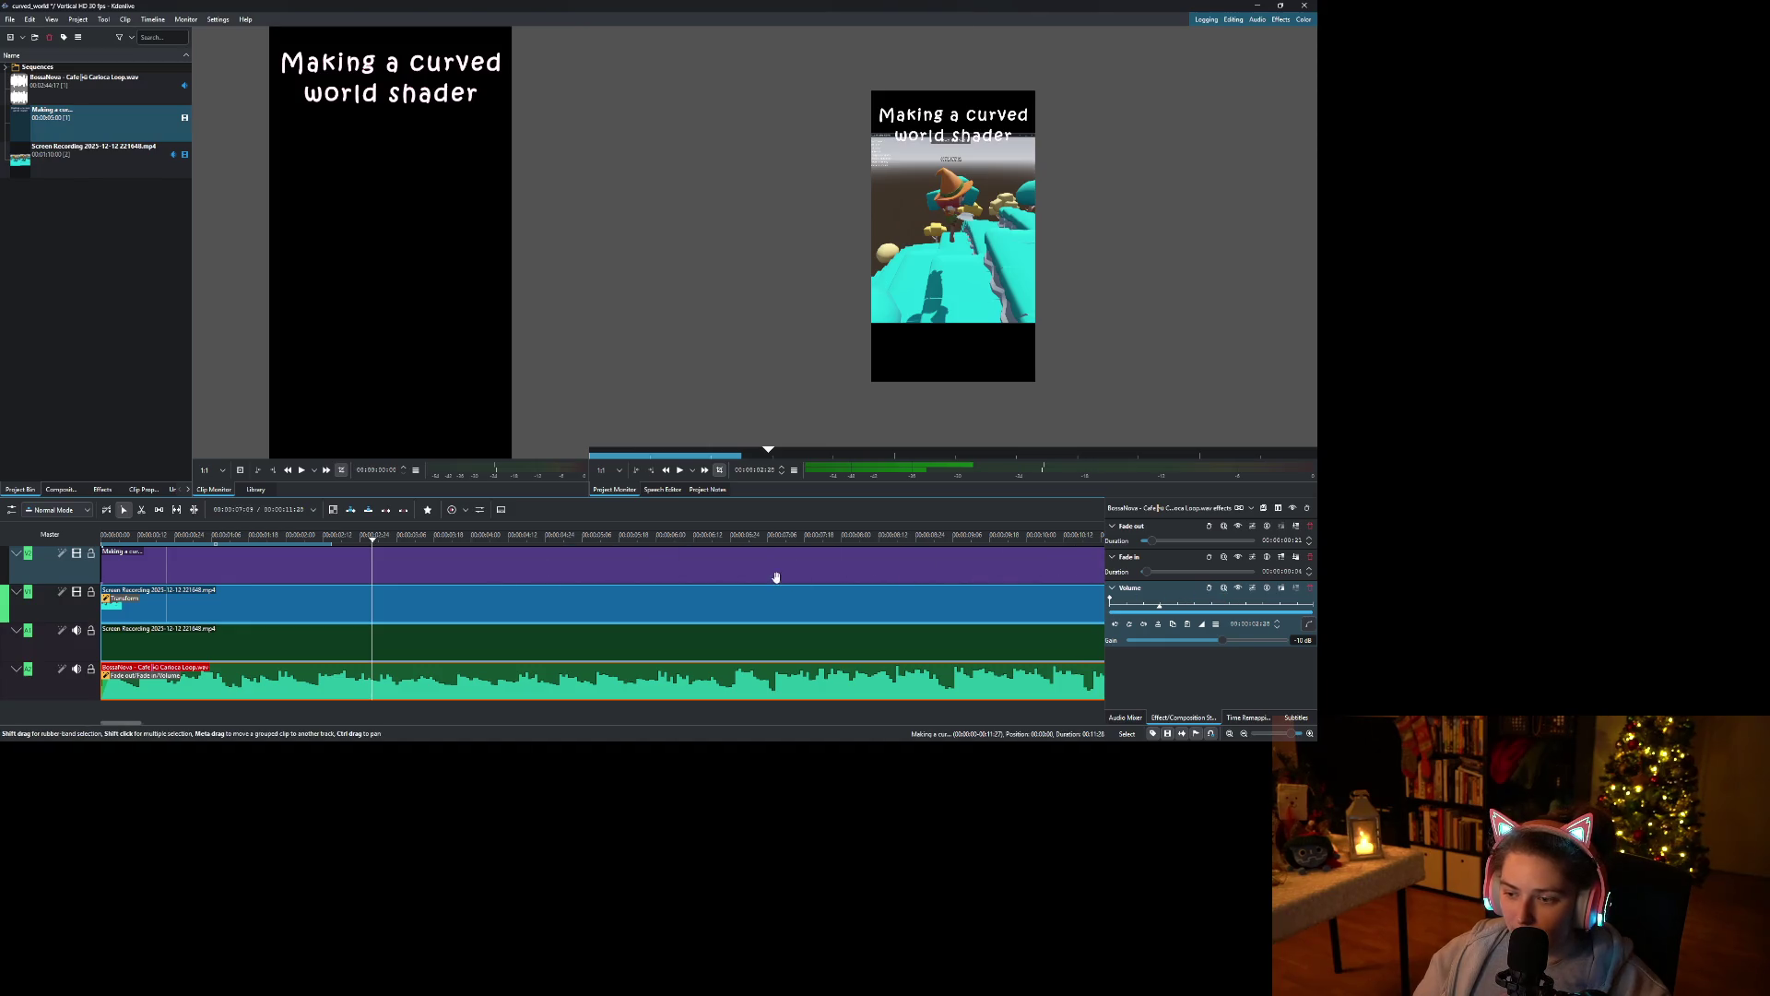
pyautogui.hscroll(5, 773, 609)
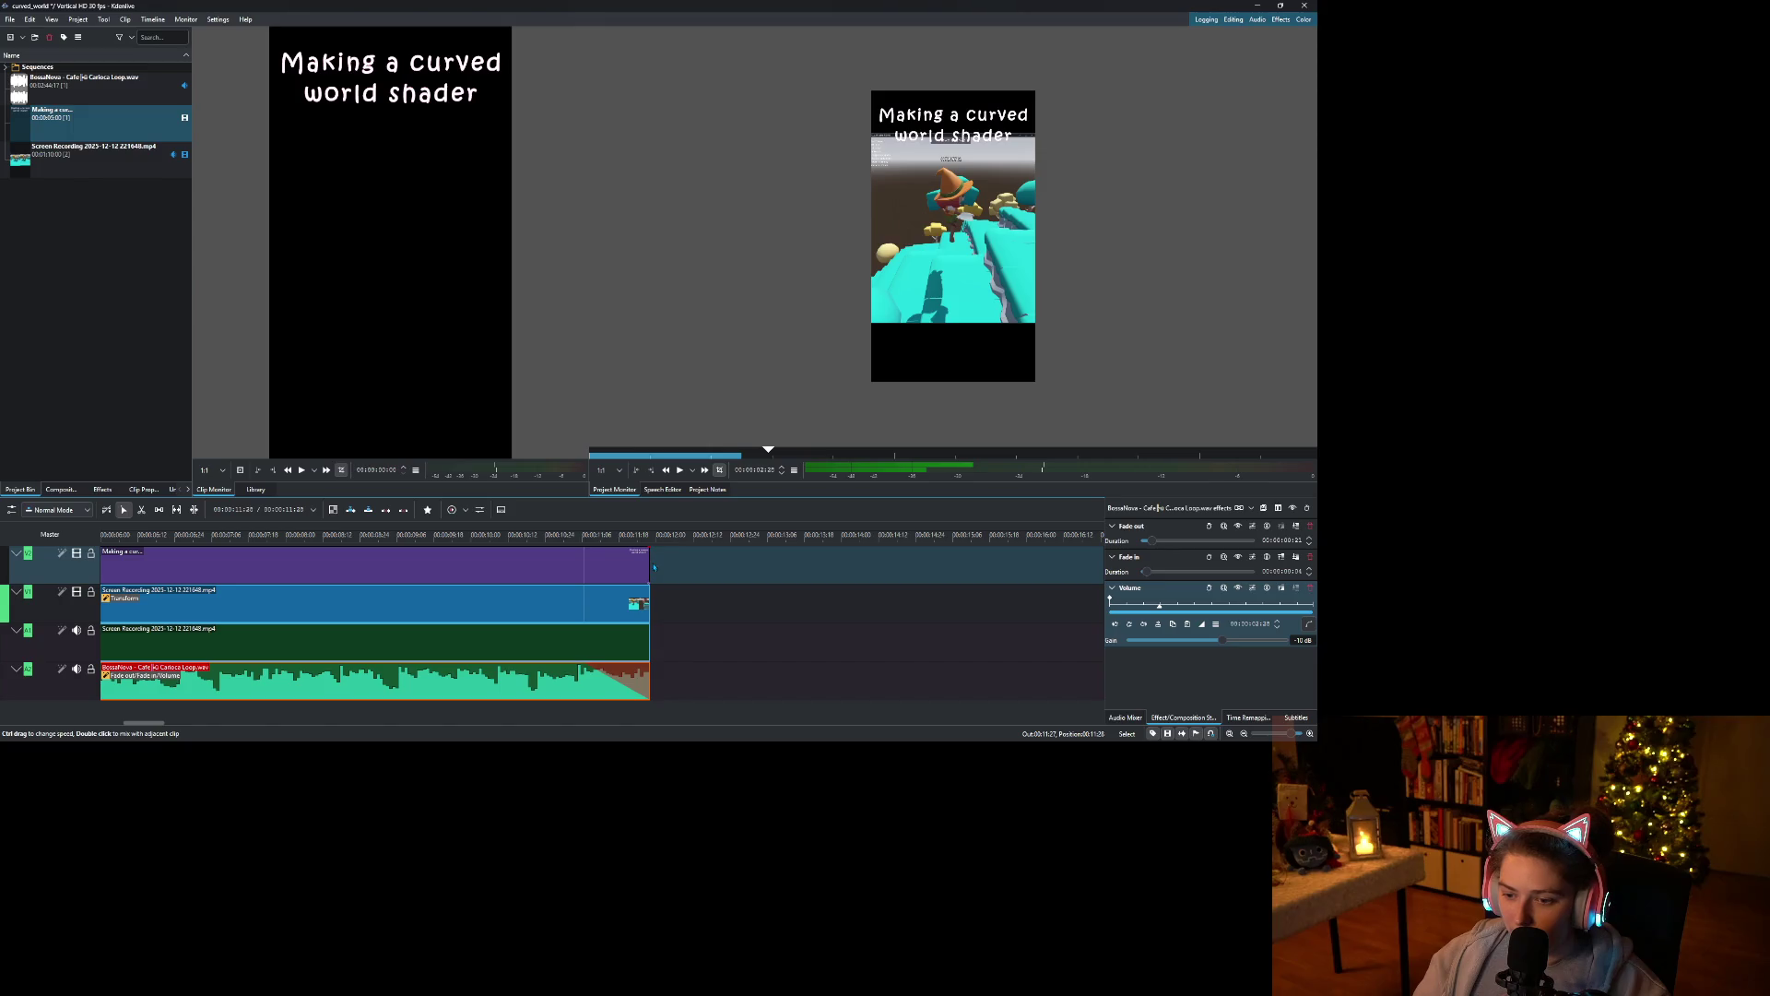
# Add a Transform effect to the title, nudge it slightly up, and preview it over gameplay.
pyautogui.rightClick(585, 572)
pyautogui.moveTo(646, 544)
pyautogui.click(784, 550)
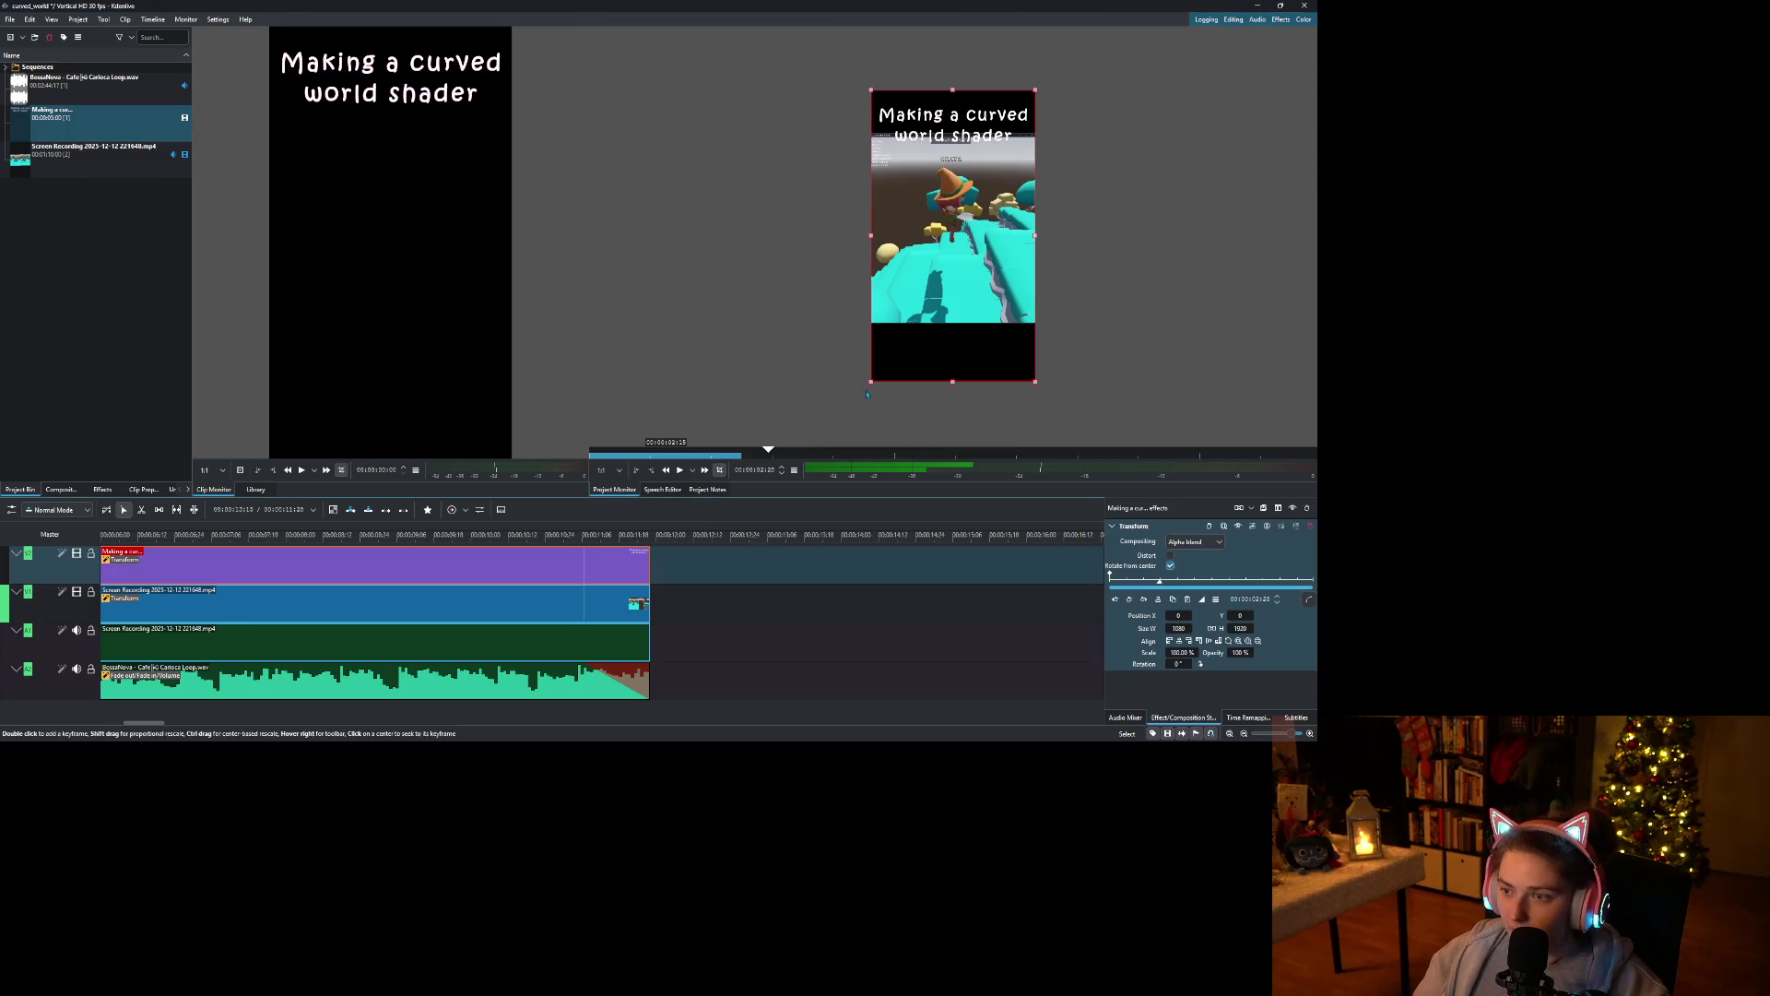
pyautogui.moveTo(959, 255); pyautogui.dragTo(959, 243)
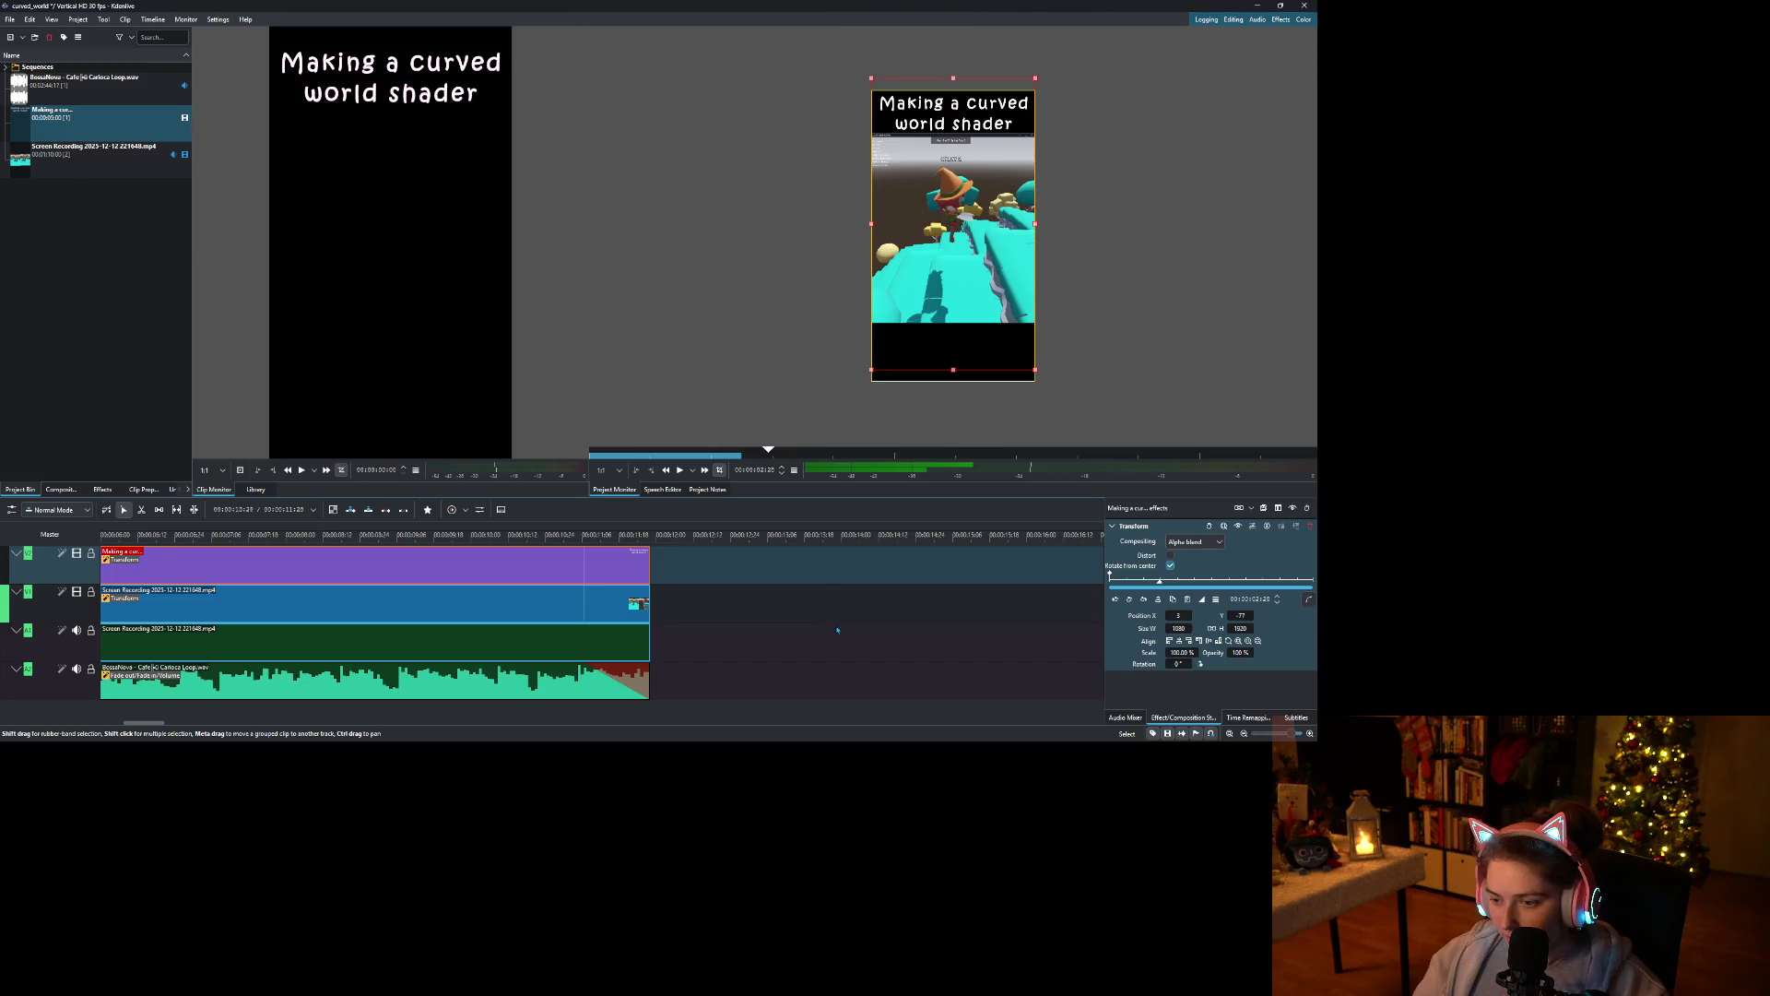
pyautogui.click(835, 564)
pyautogui.click(430, 550)
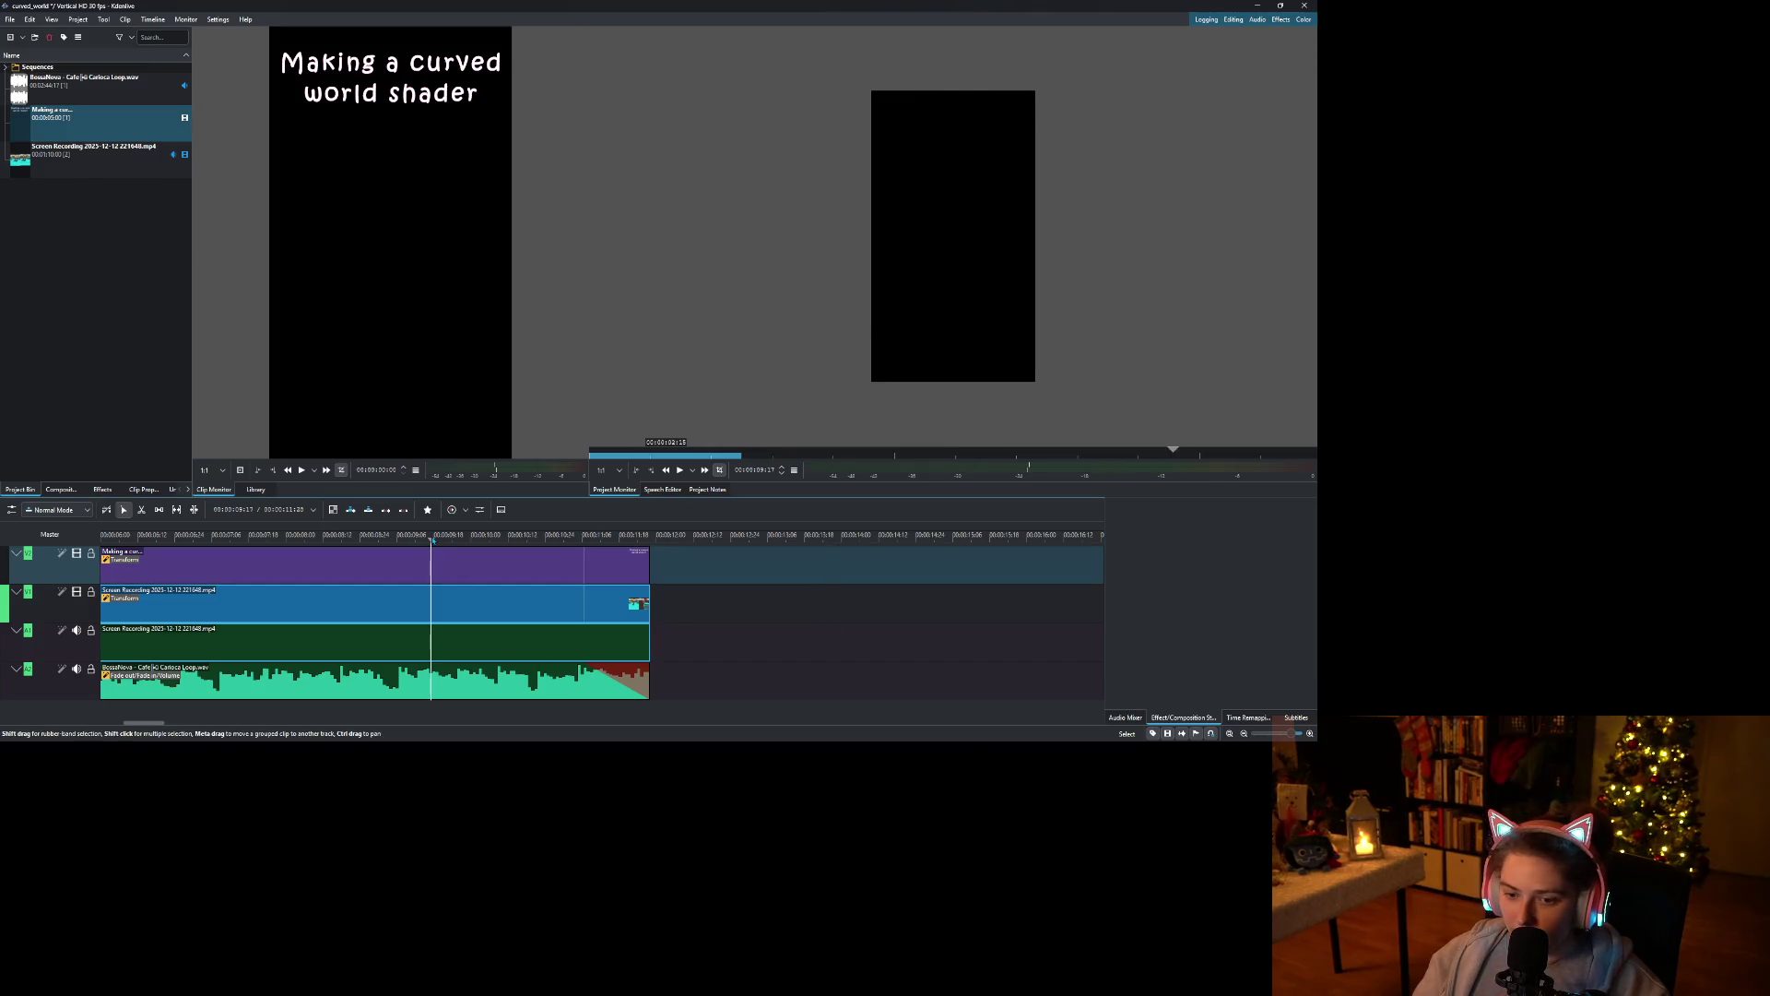
pyautogui.rightClick(104, 274)
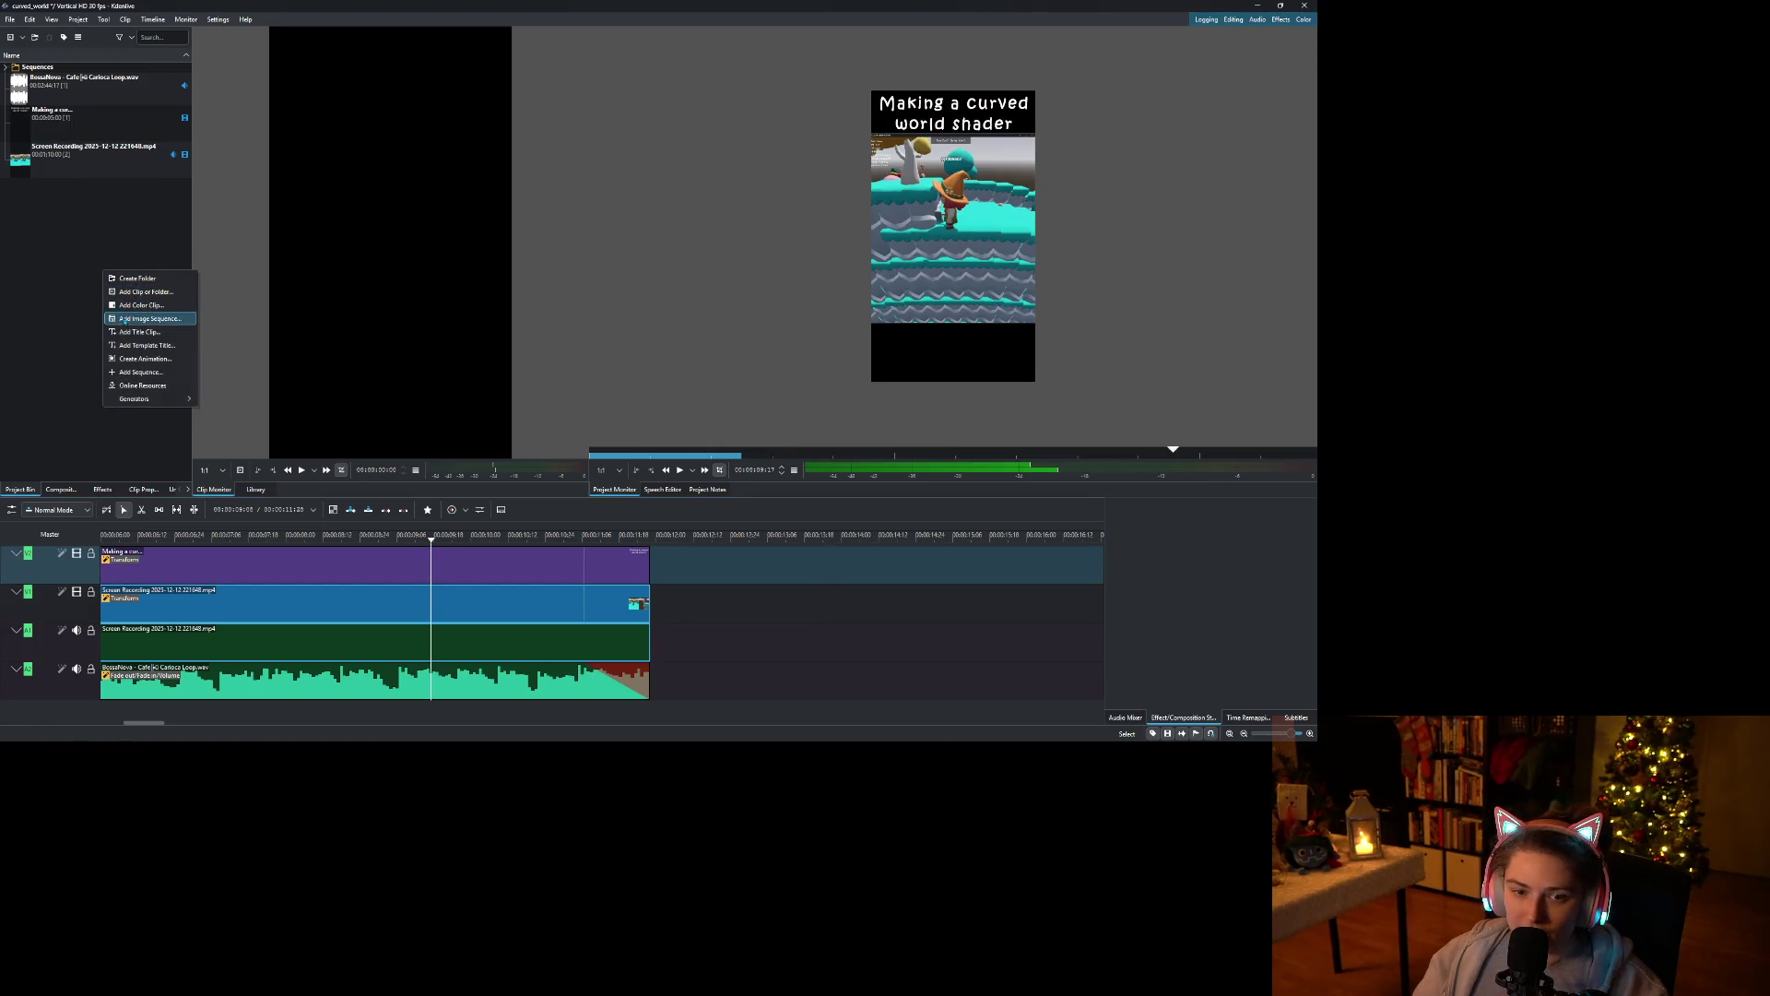
# Create an 'in Godot' title centred horizontally at the bottom of the frame.
pyautogui.click(134, 330)
pyautogui.click(544, 356)
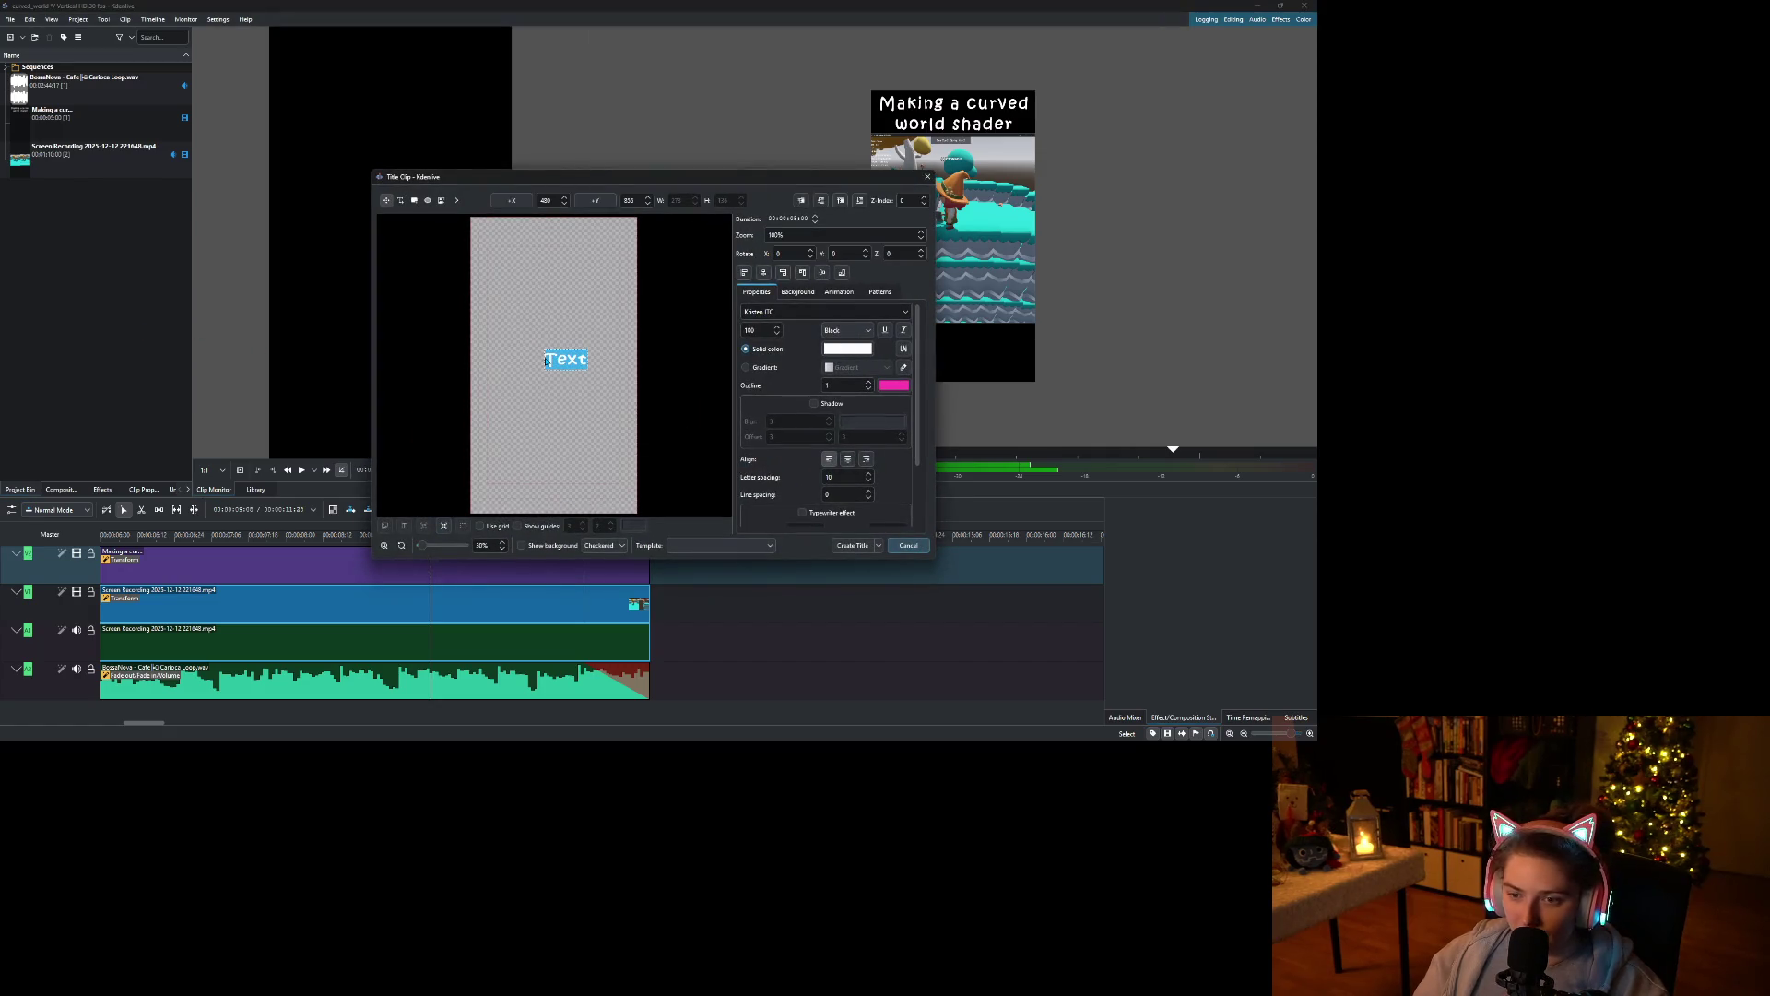
pyautogui.press('BackSpace')
pyautogui.write('odot')
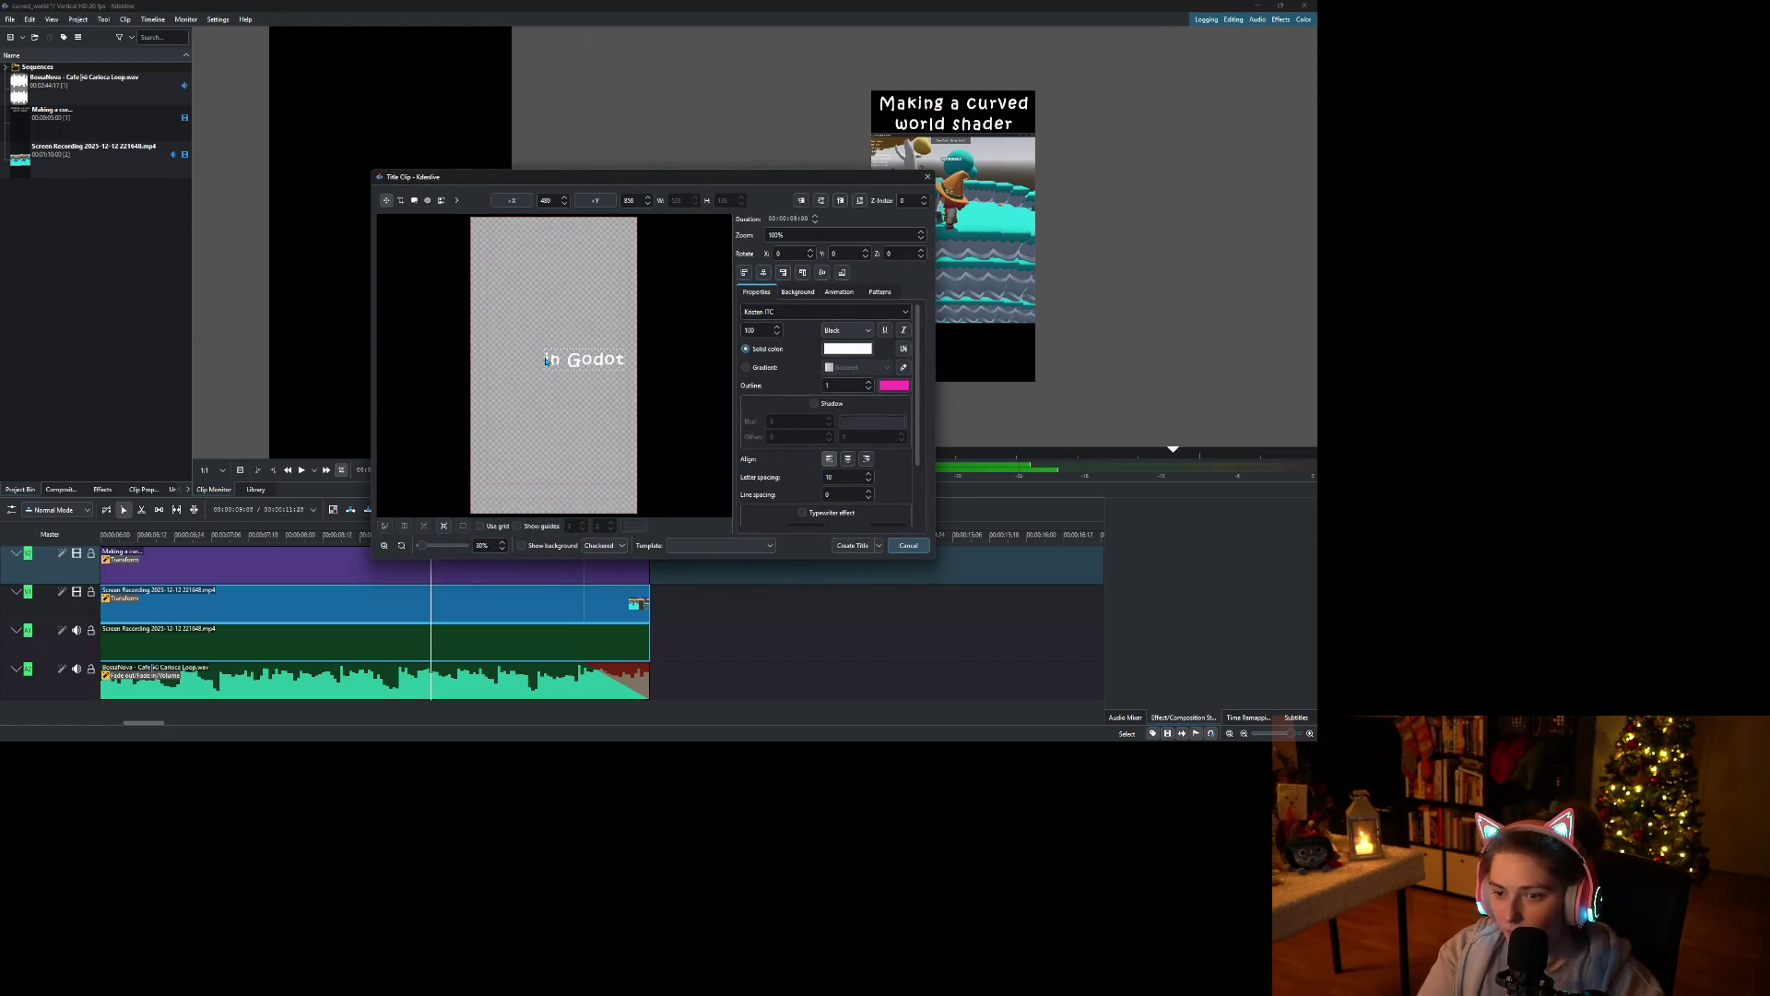
pyautogui.click(764, 272)
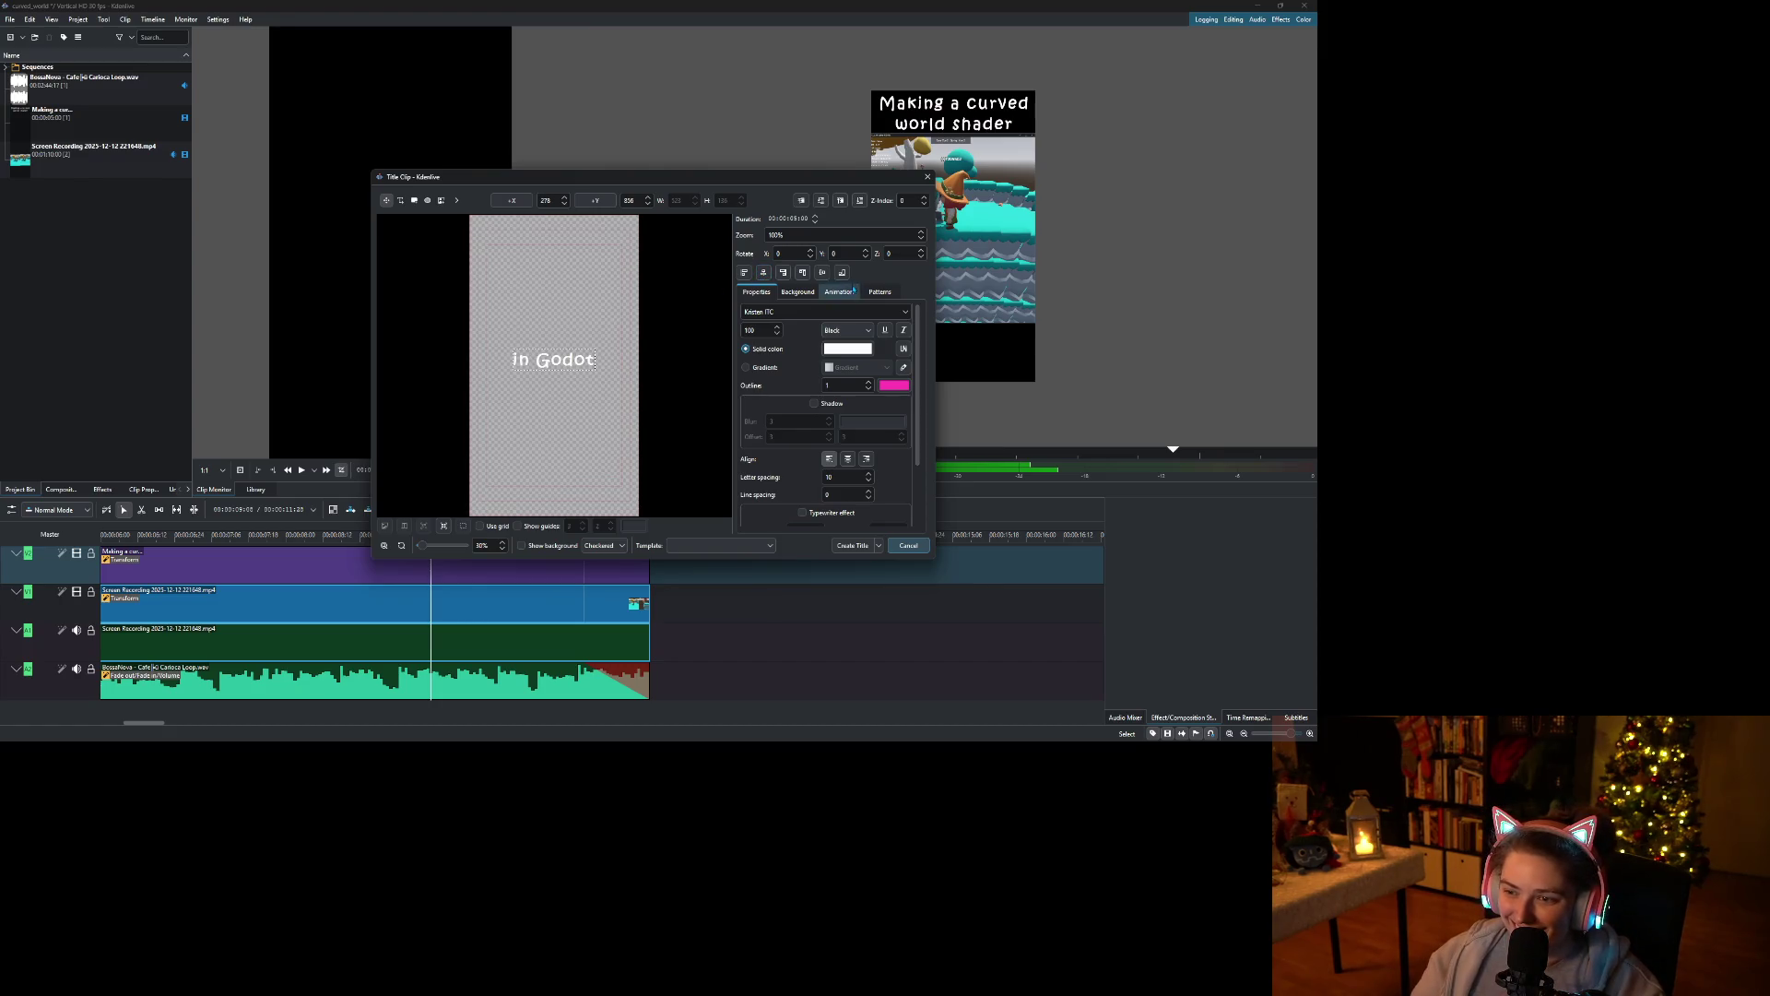
pyautogui.click(842, 273)
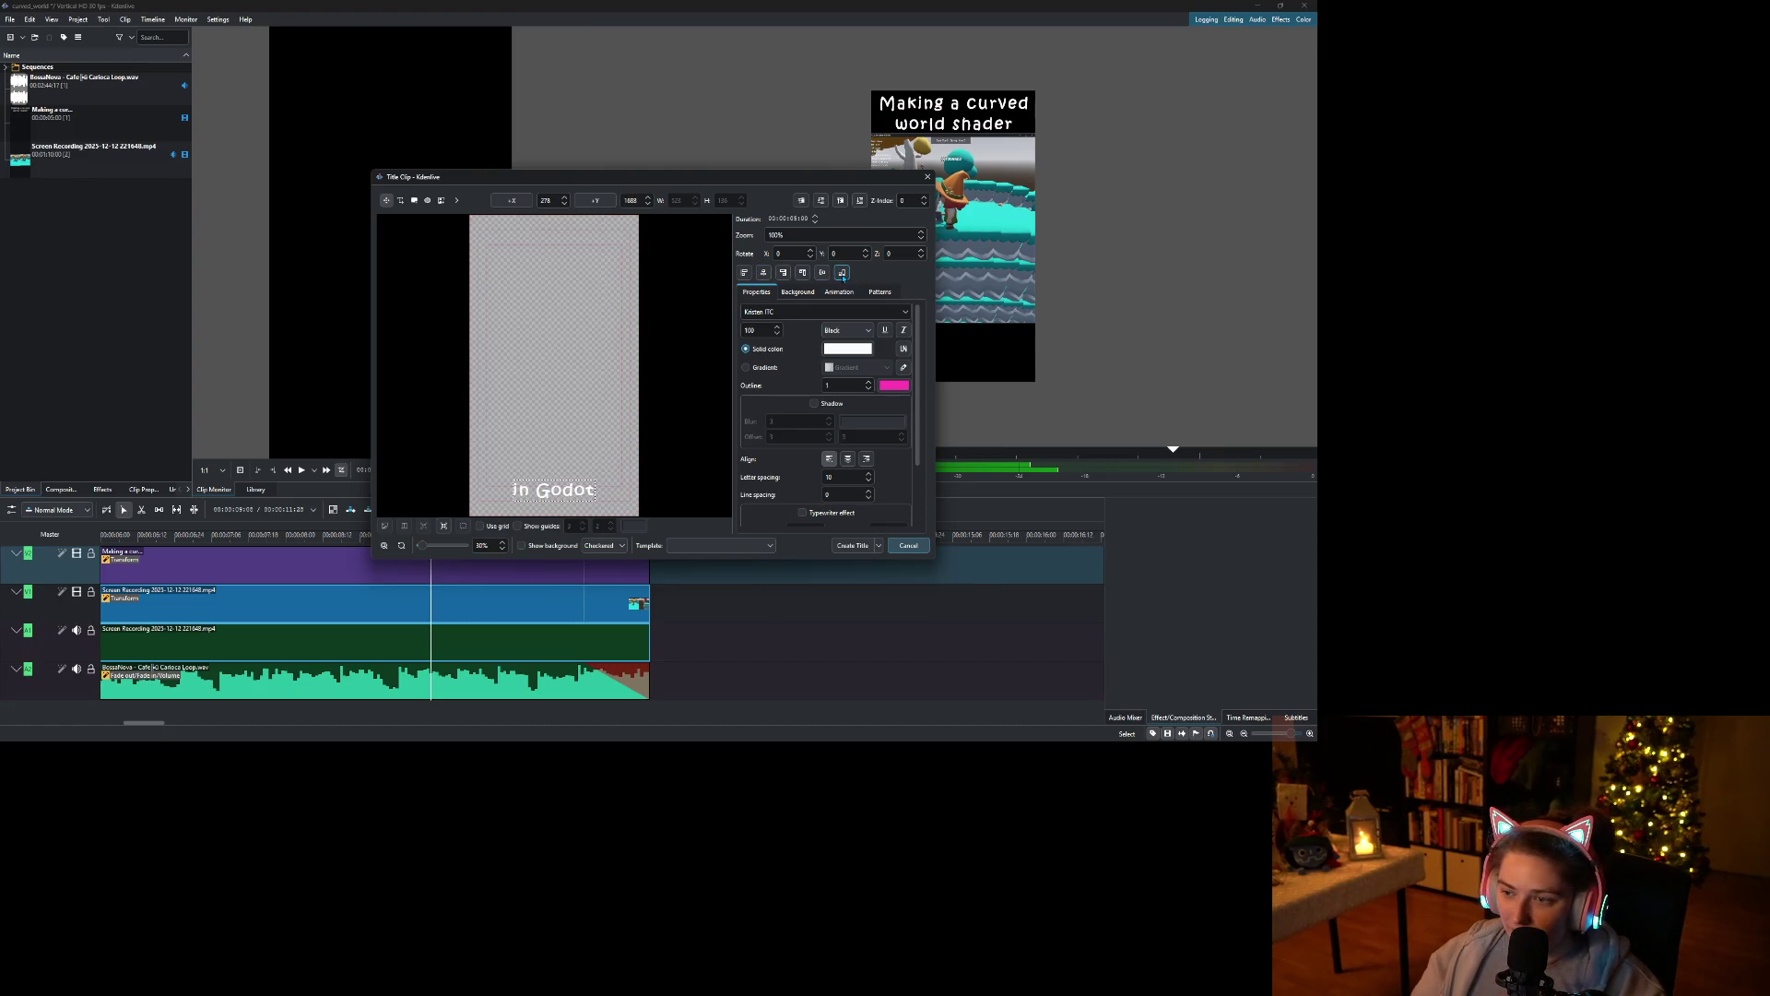
pyautogui.click(862, 546)
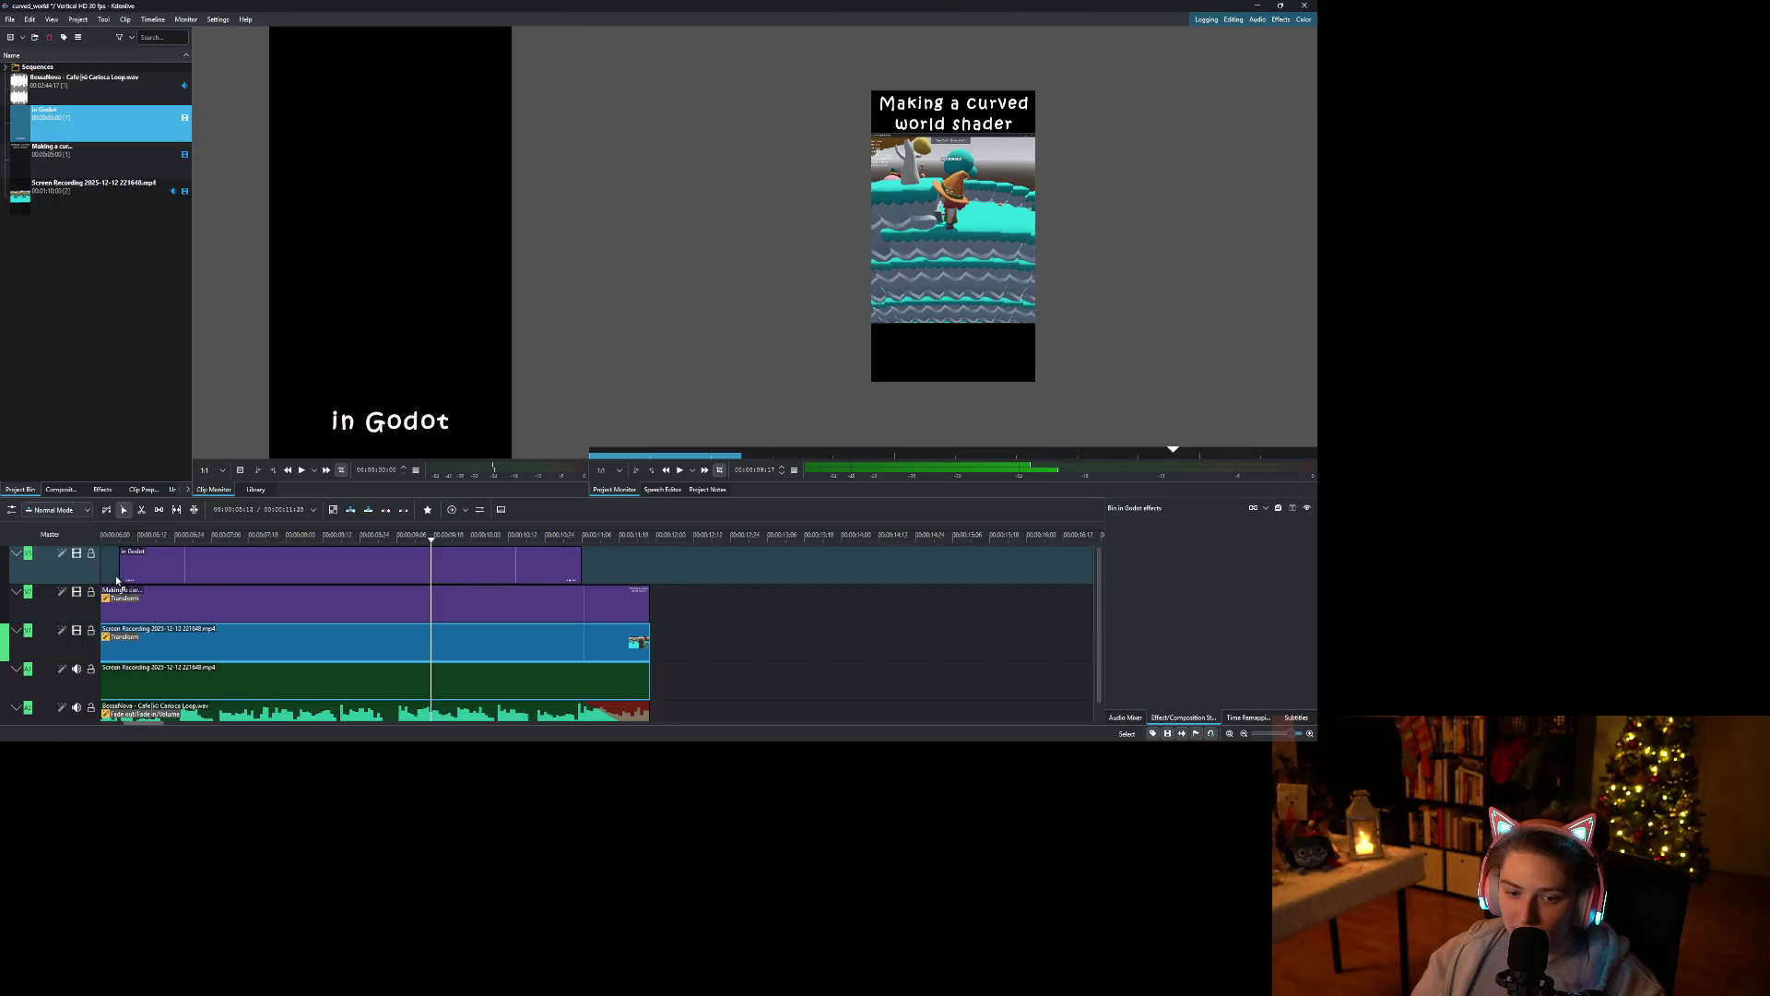
# Extend the 'in Godot' clip on the timeline to match the other clips.
pyautogui.scroll(2, 233, 591)
pyautogui.scroll(5, 282, 625)
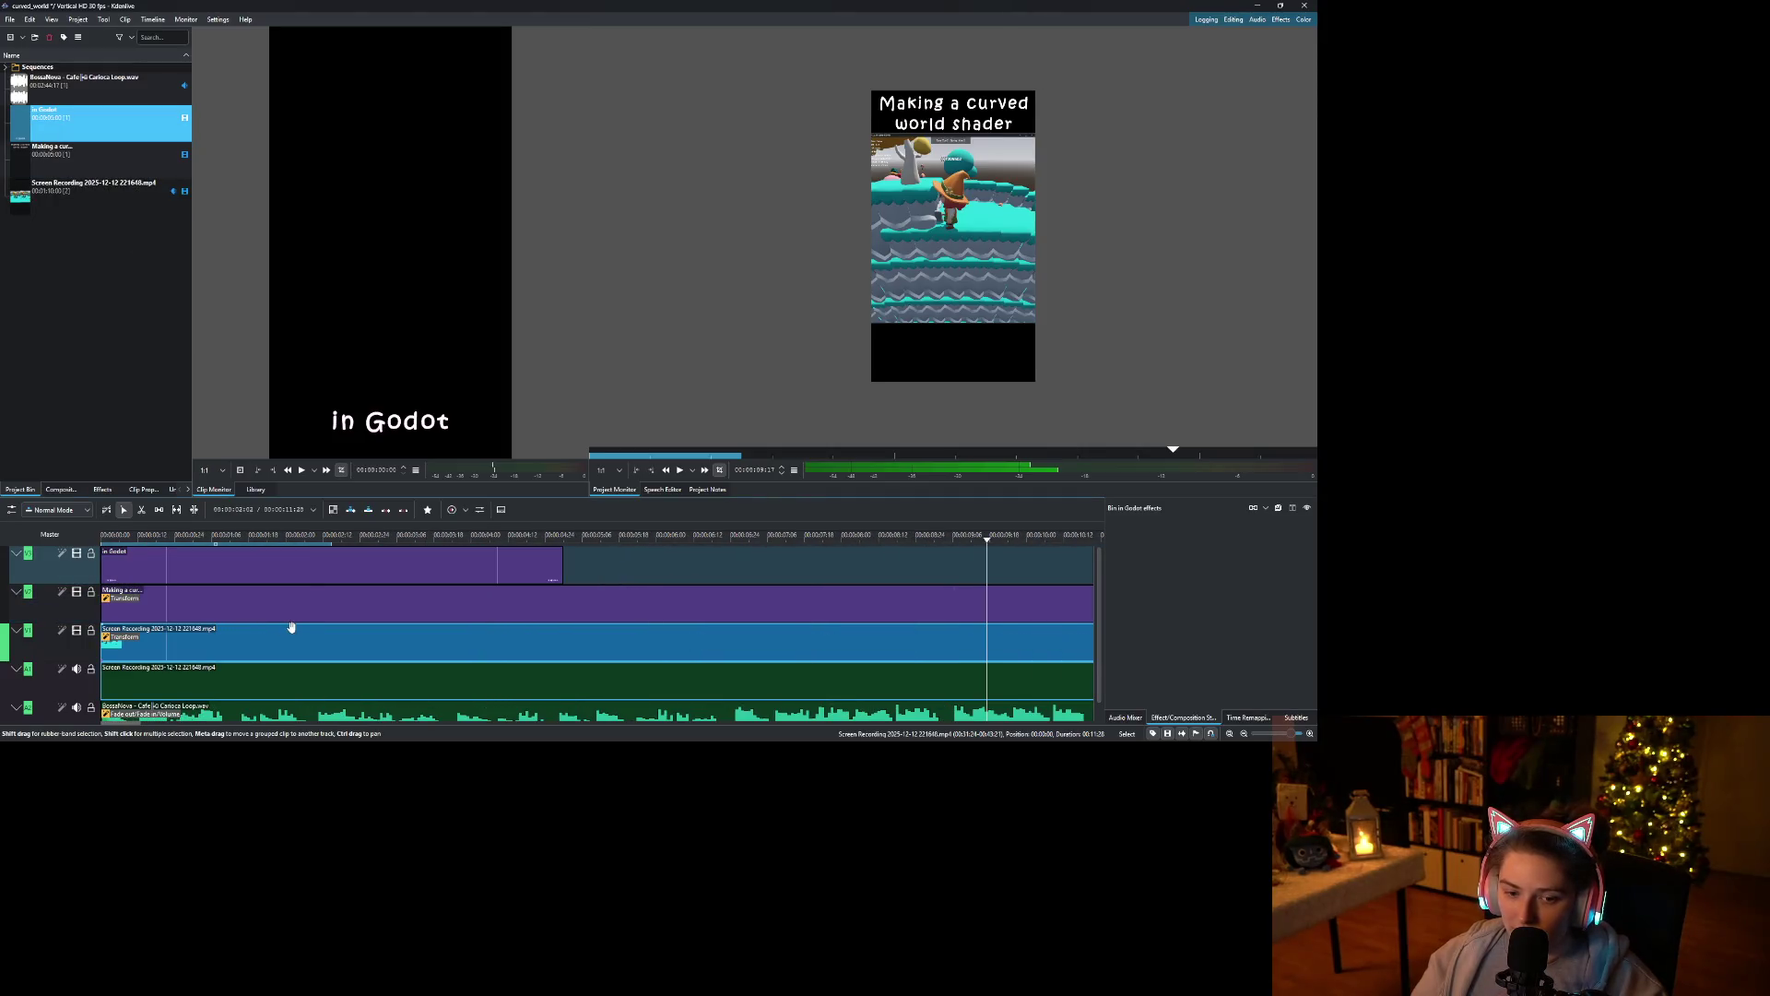
pyautogui.scroll(-4, 286, 623)
pyautogui.click(217, 567)
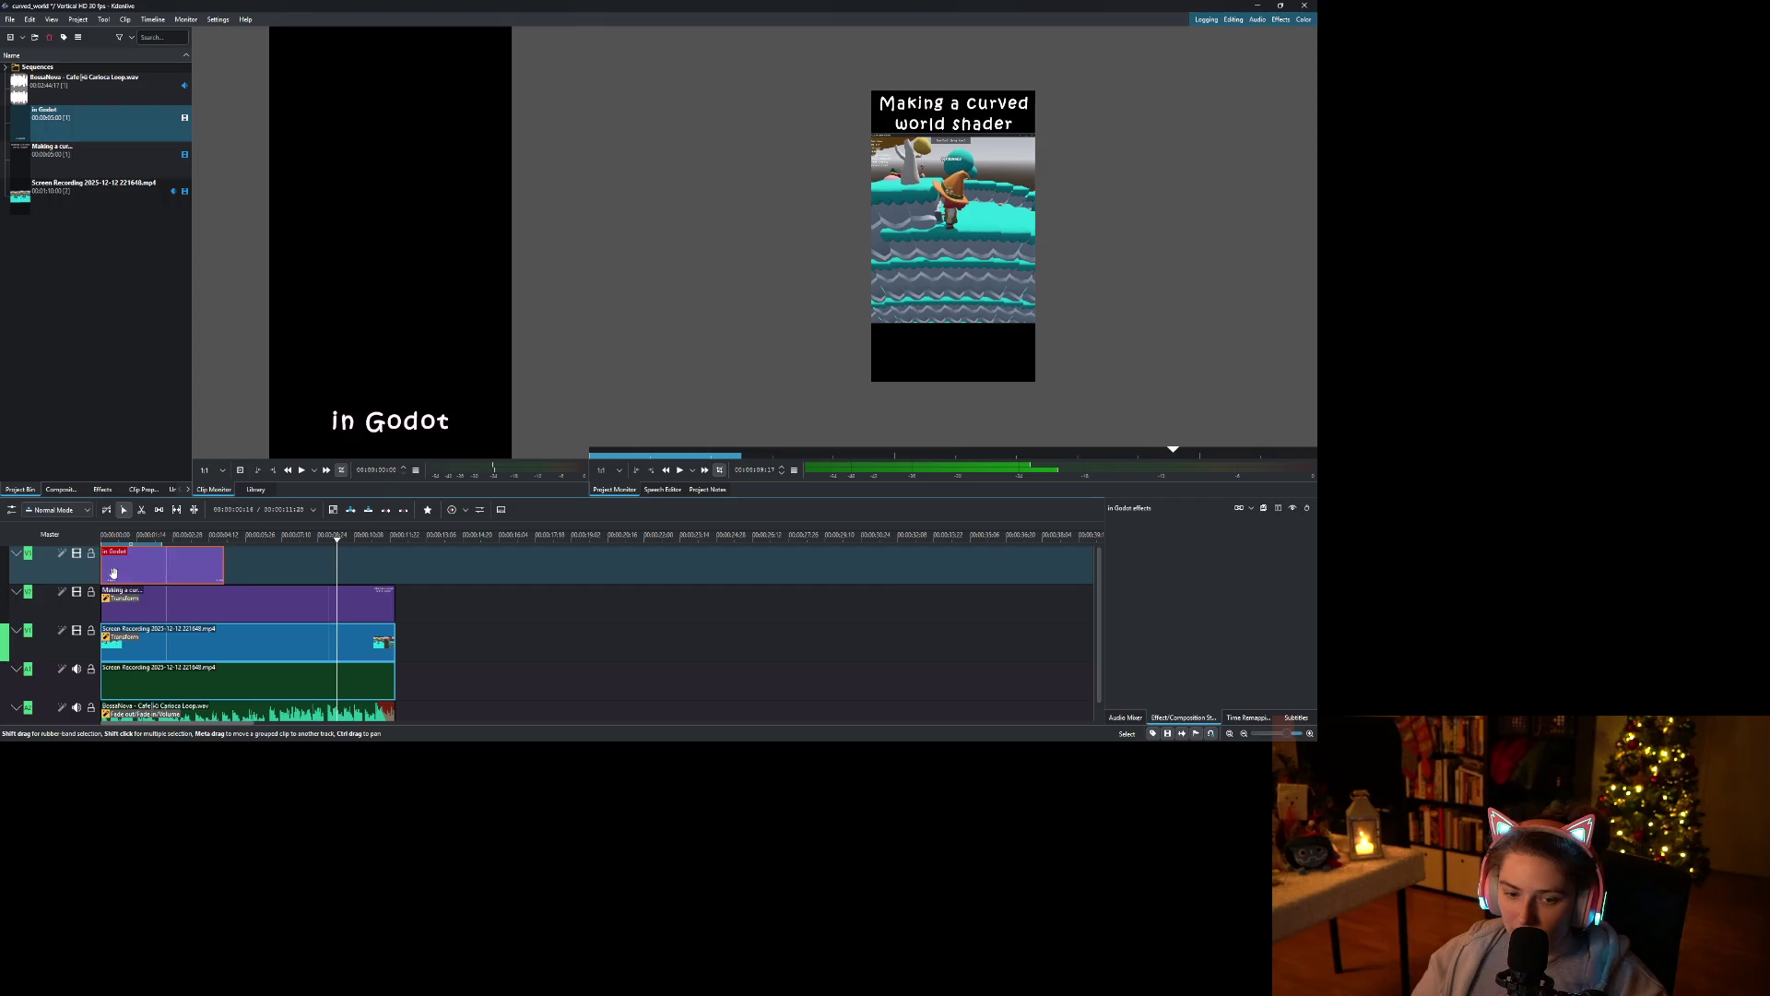
pyautogui.moveTo(223, 563); pyautogui.dragTo(395, 563)
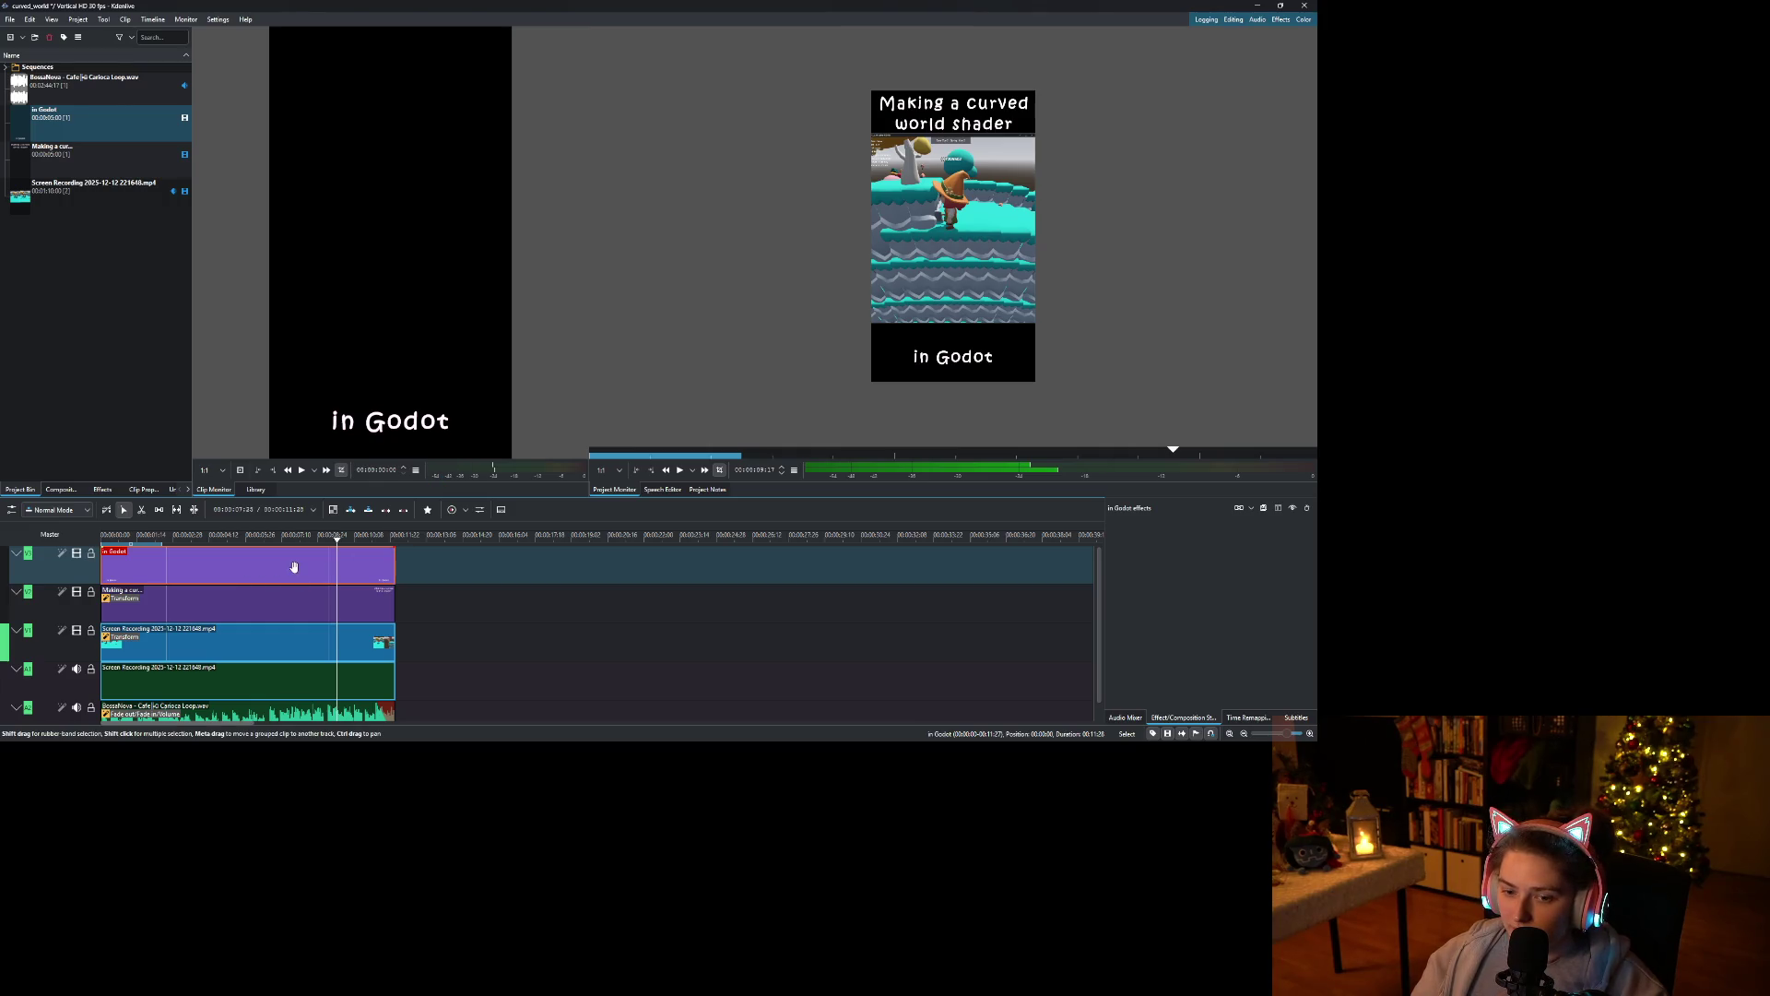
# Reopen the 'in Godot' title, keep it bottom-aligned, apply it, and save the project.
pyautogui.click(99, 121)
pyautogui.doubleClick(103, 134)
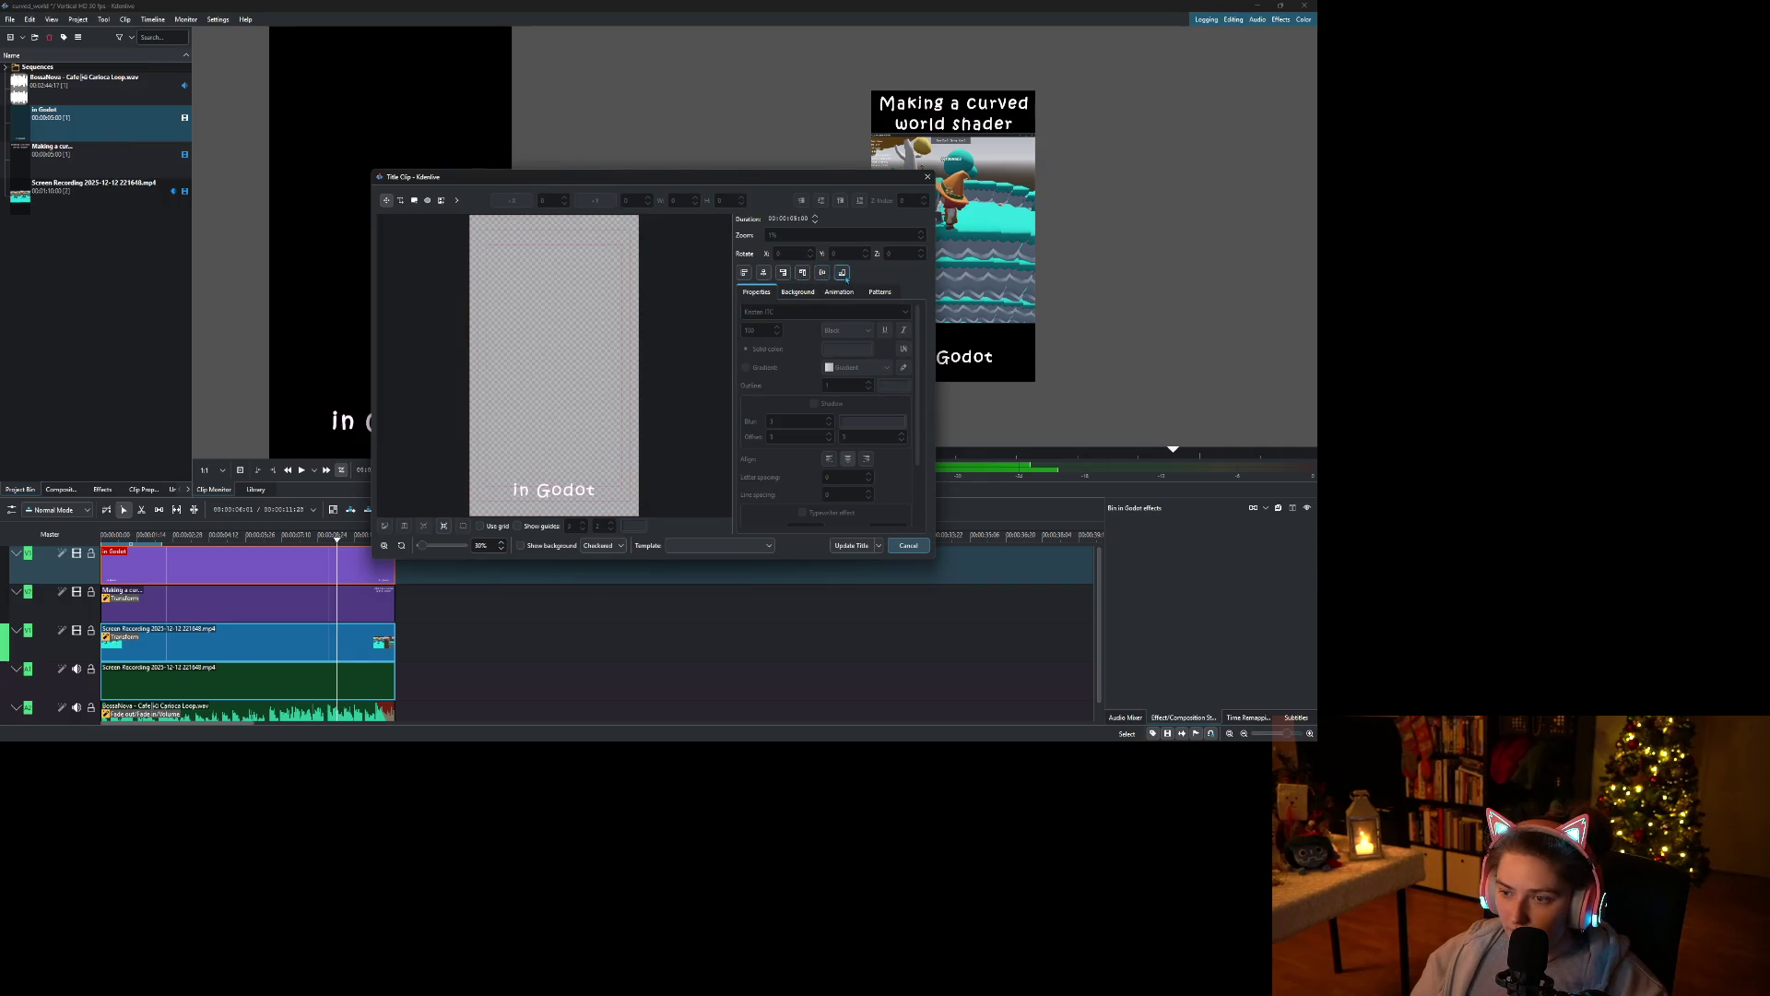
pyautogui.click(544, 494)
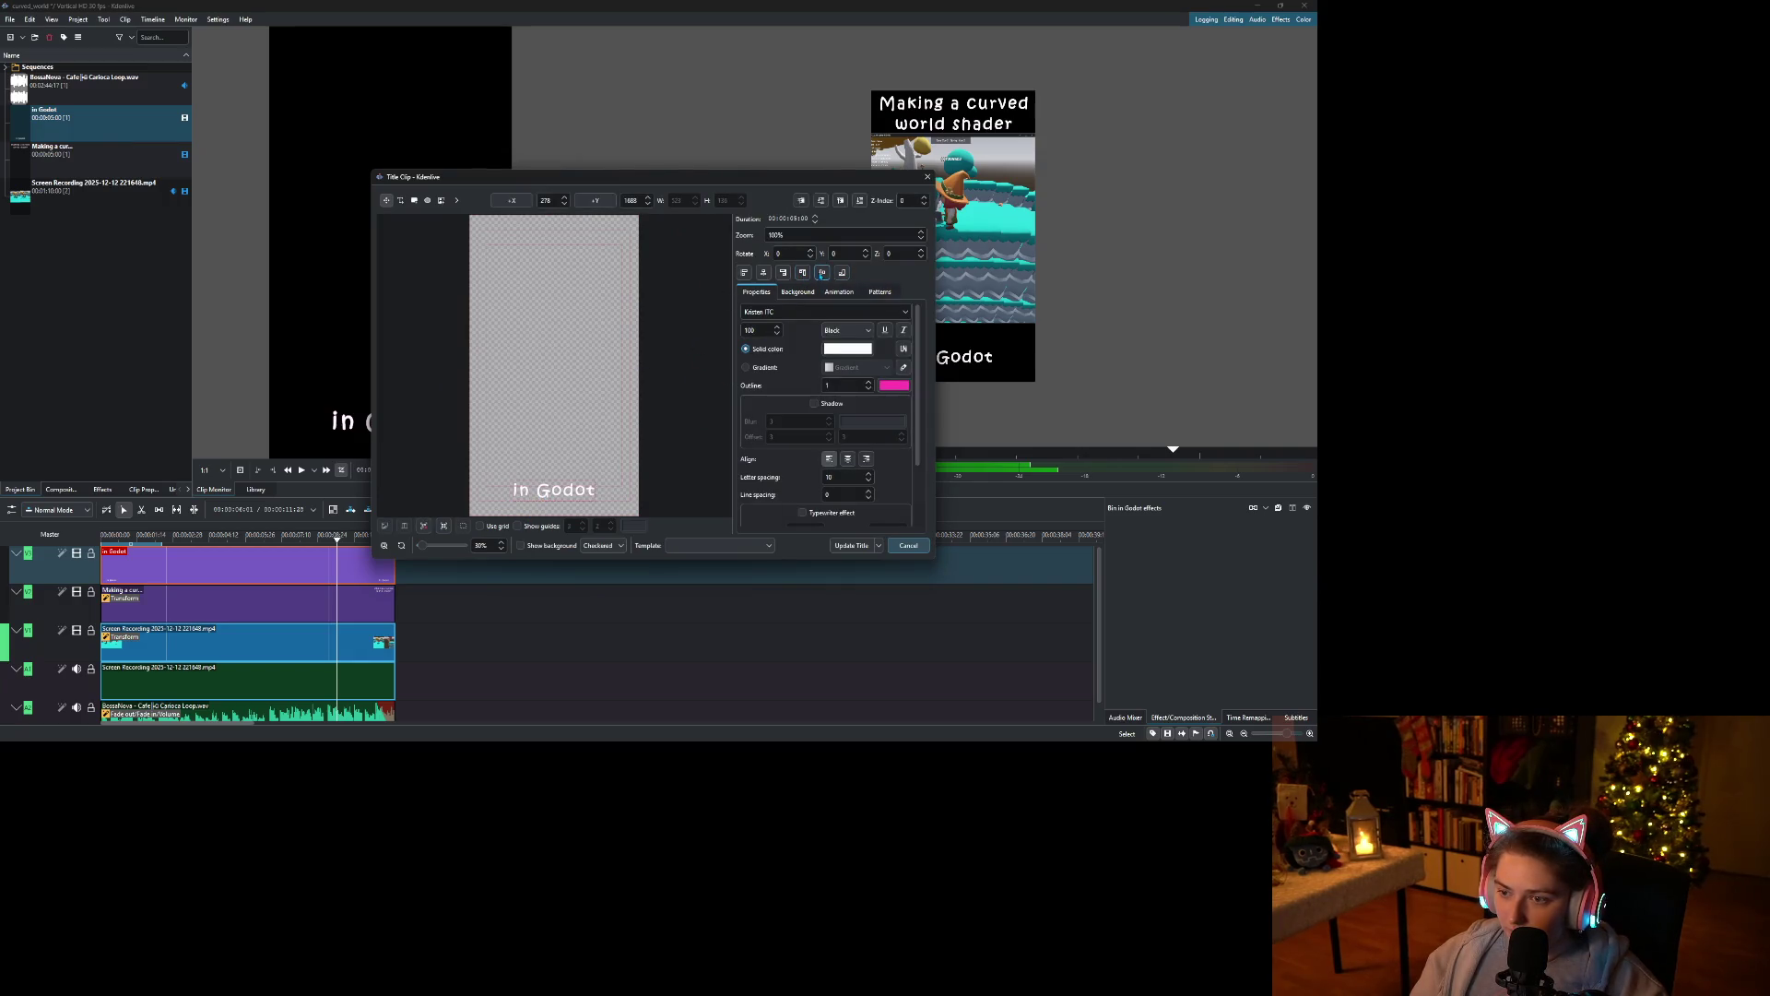
pyautogui.click(842, 273)
pyautogui.click(842, 273)
pyautogui.click(851, 545)
pyautogui.click(87, 374)
pyautogui.hotkey('ctrl', 's')
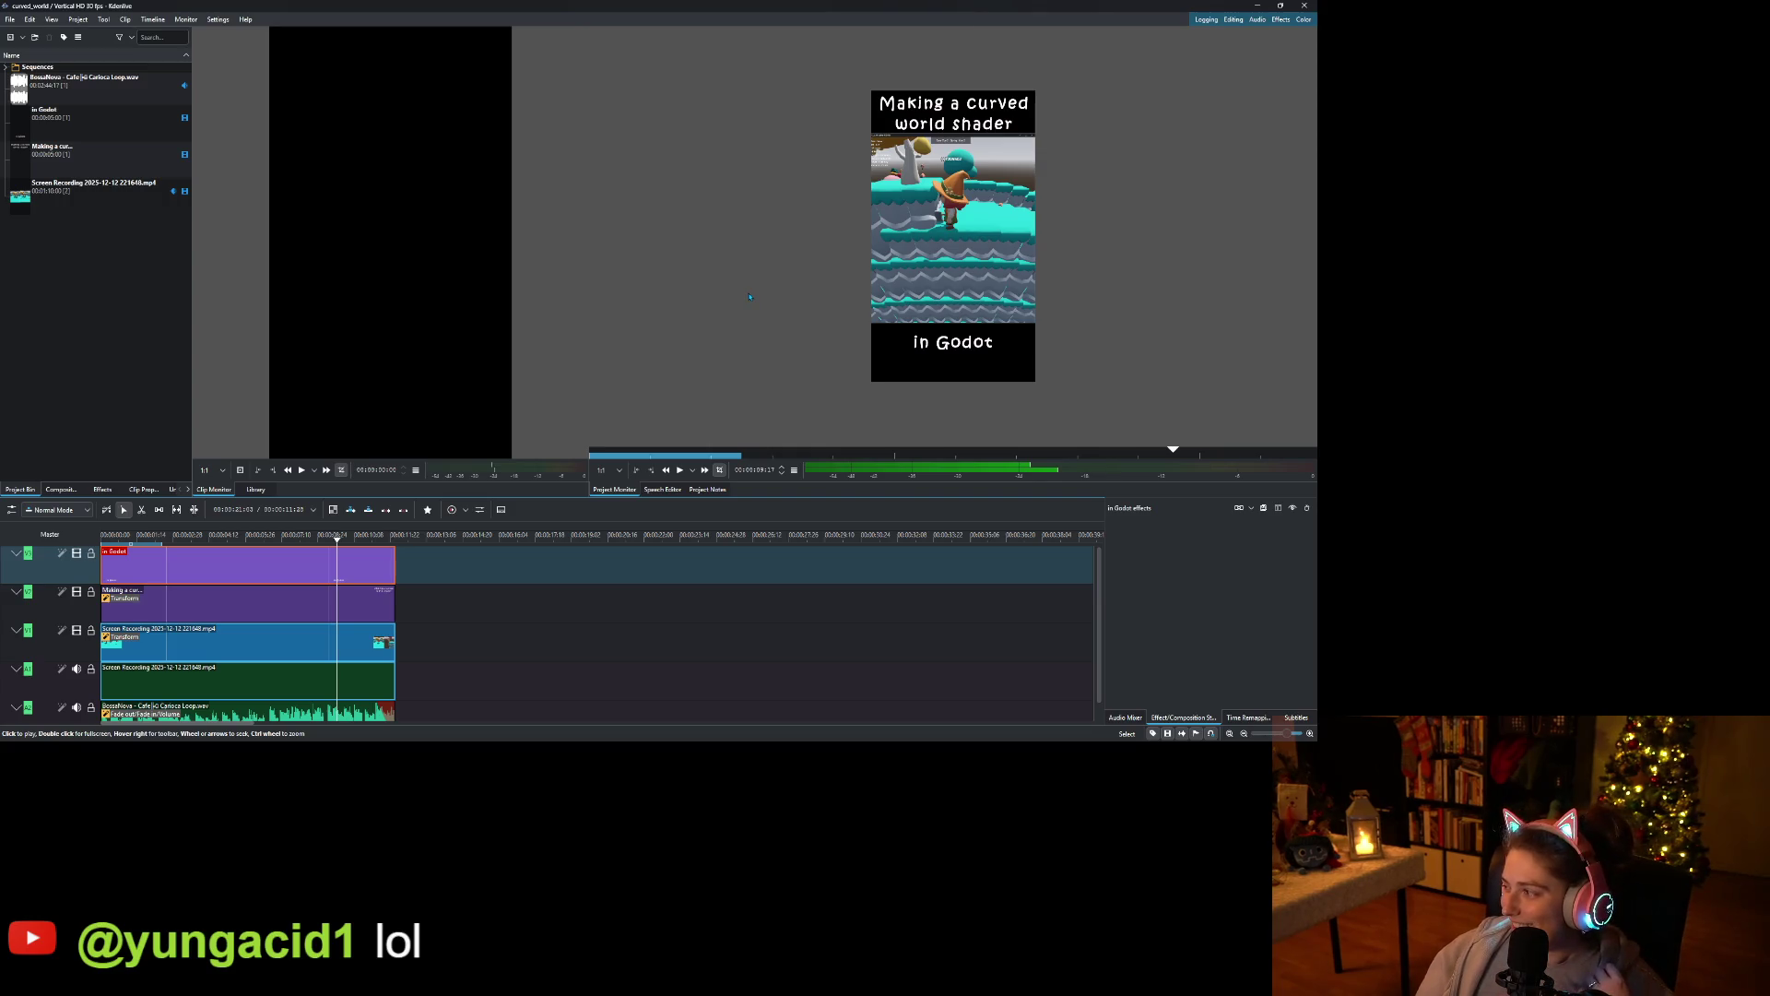
# Render the project with the MP4 preset to curved_world.mp4.
pyautogui.click(77, 20)
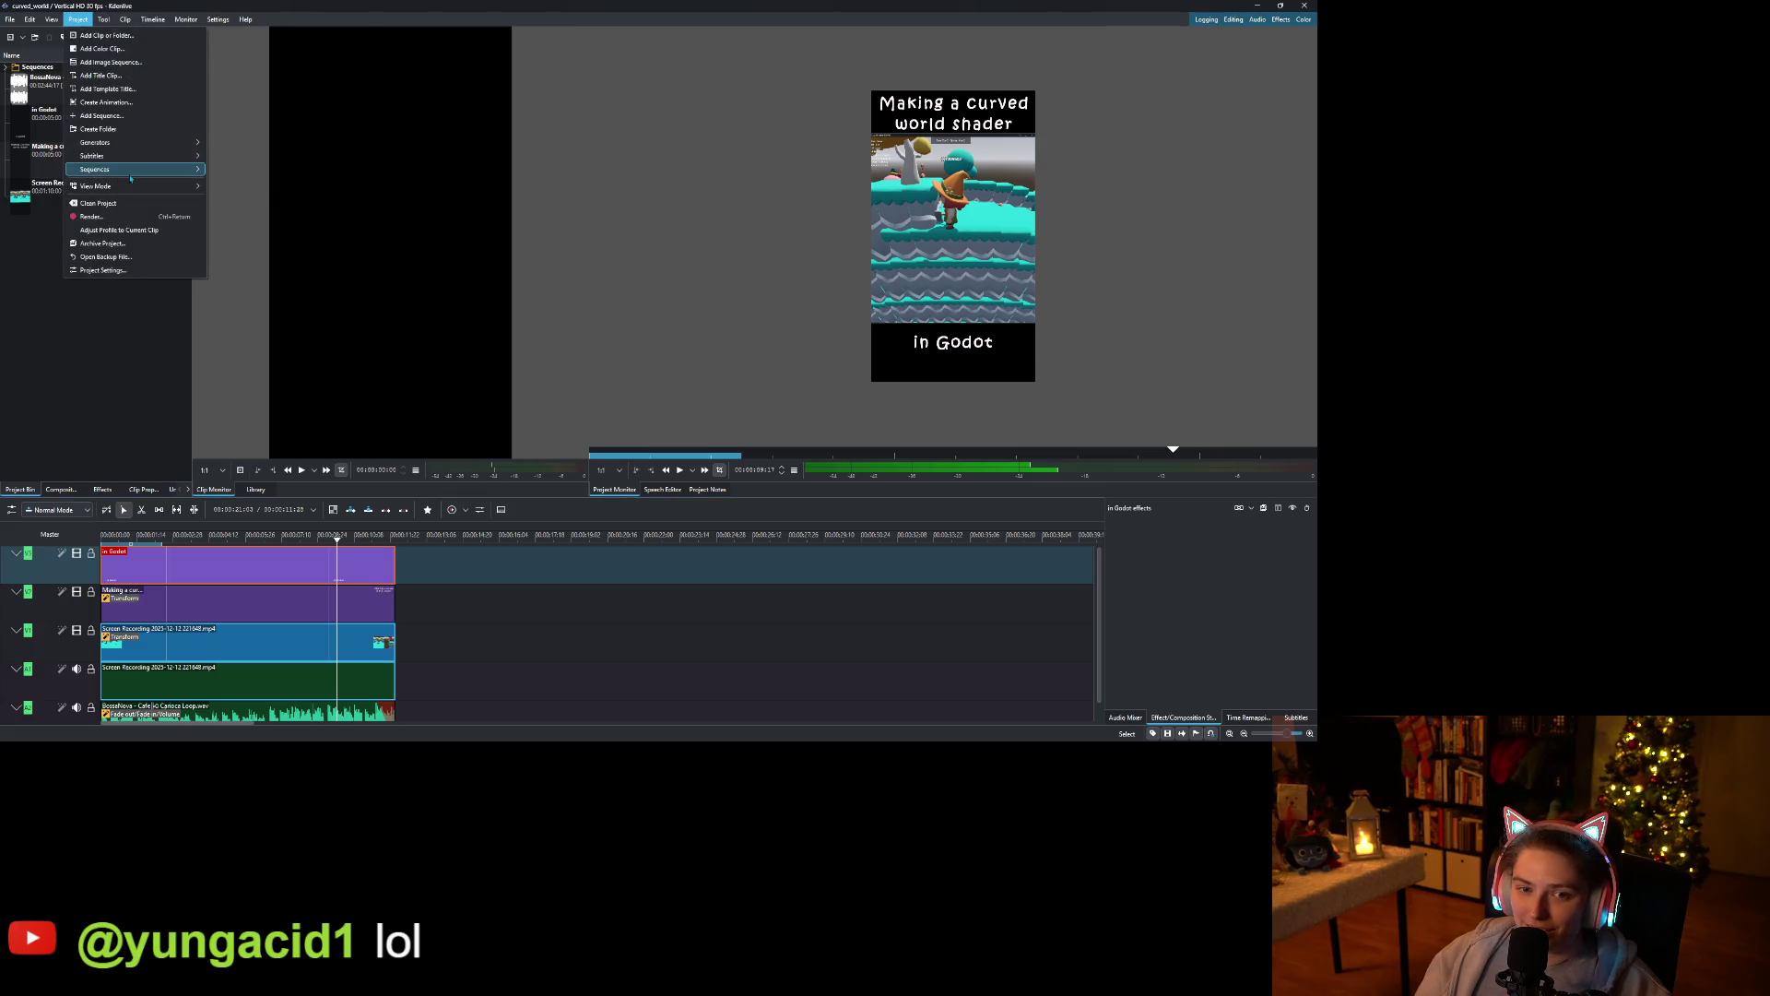
pyautogui.click(167, 220)
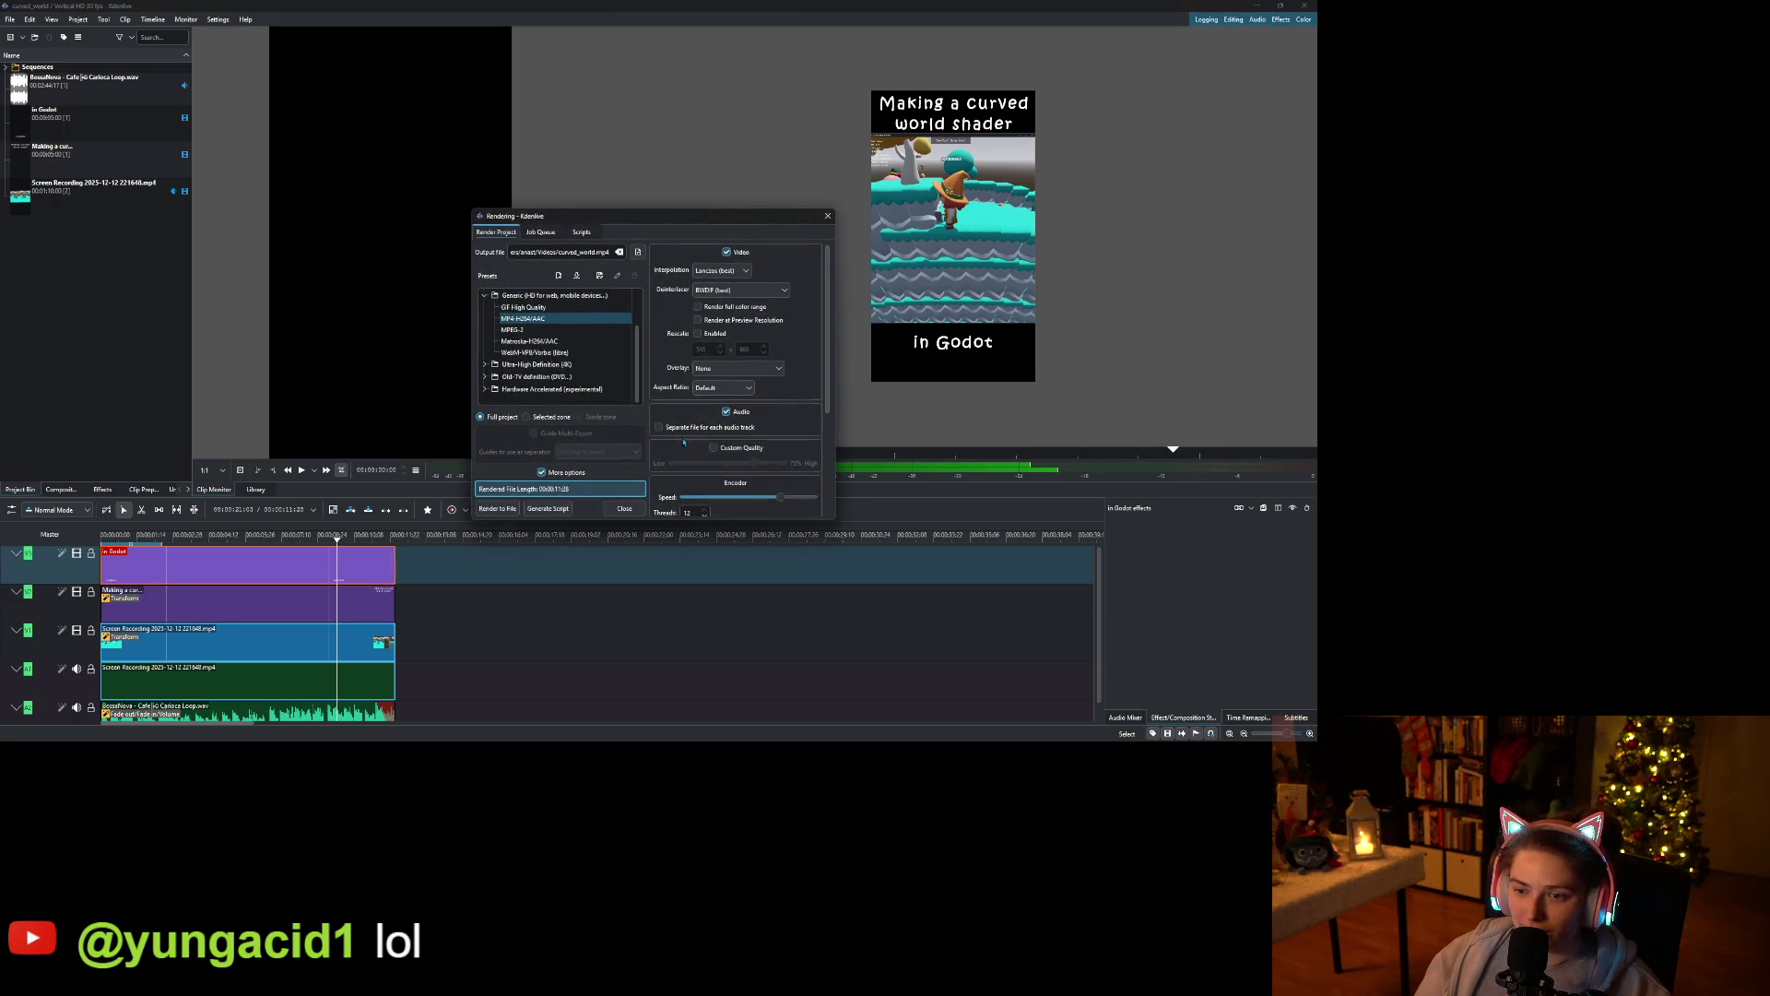
pyautogui.click(497, 509)
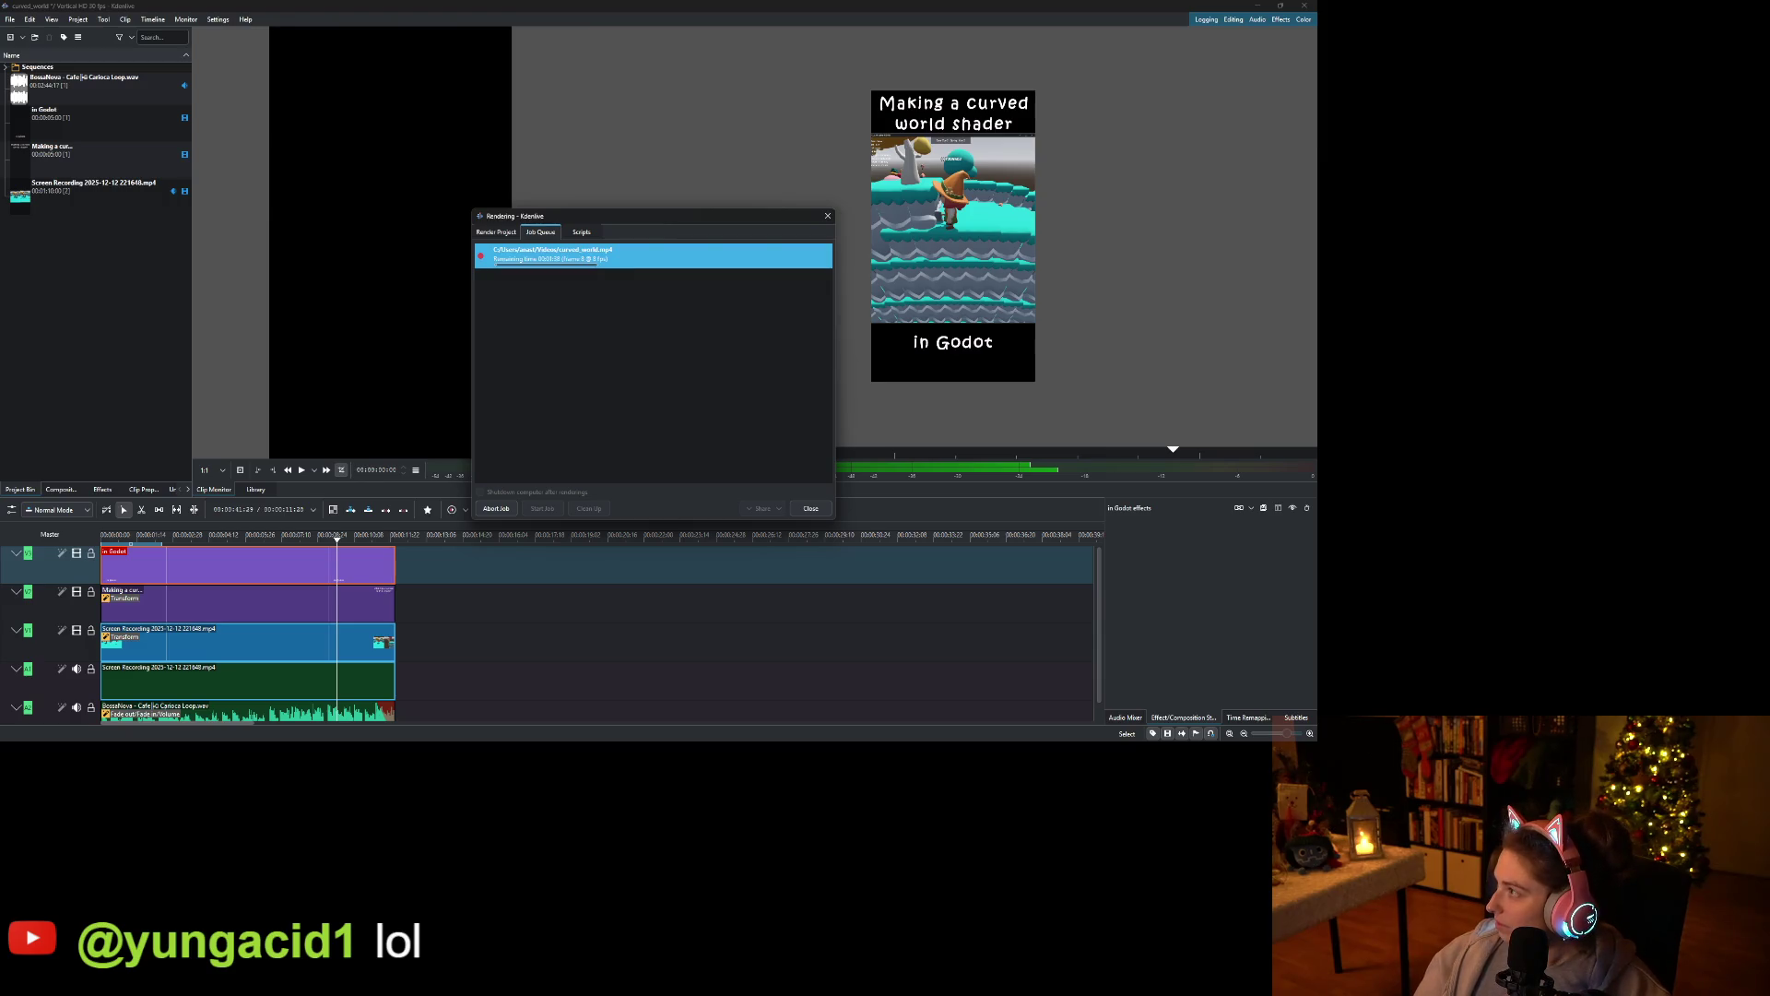
pyautogui.hotkey('alt', 'Tab')
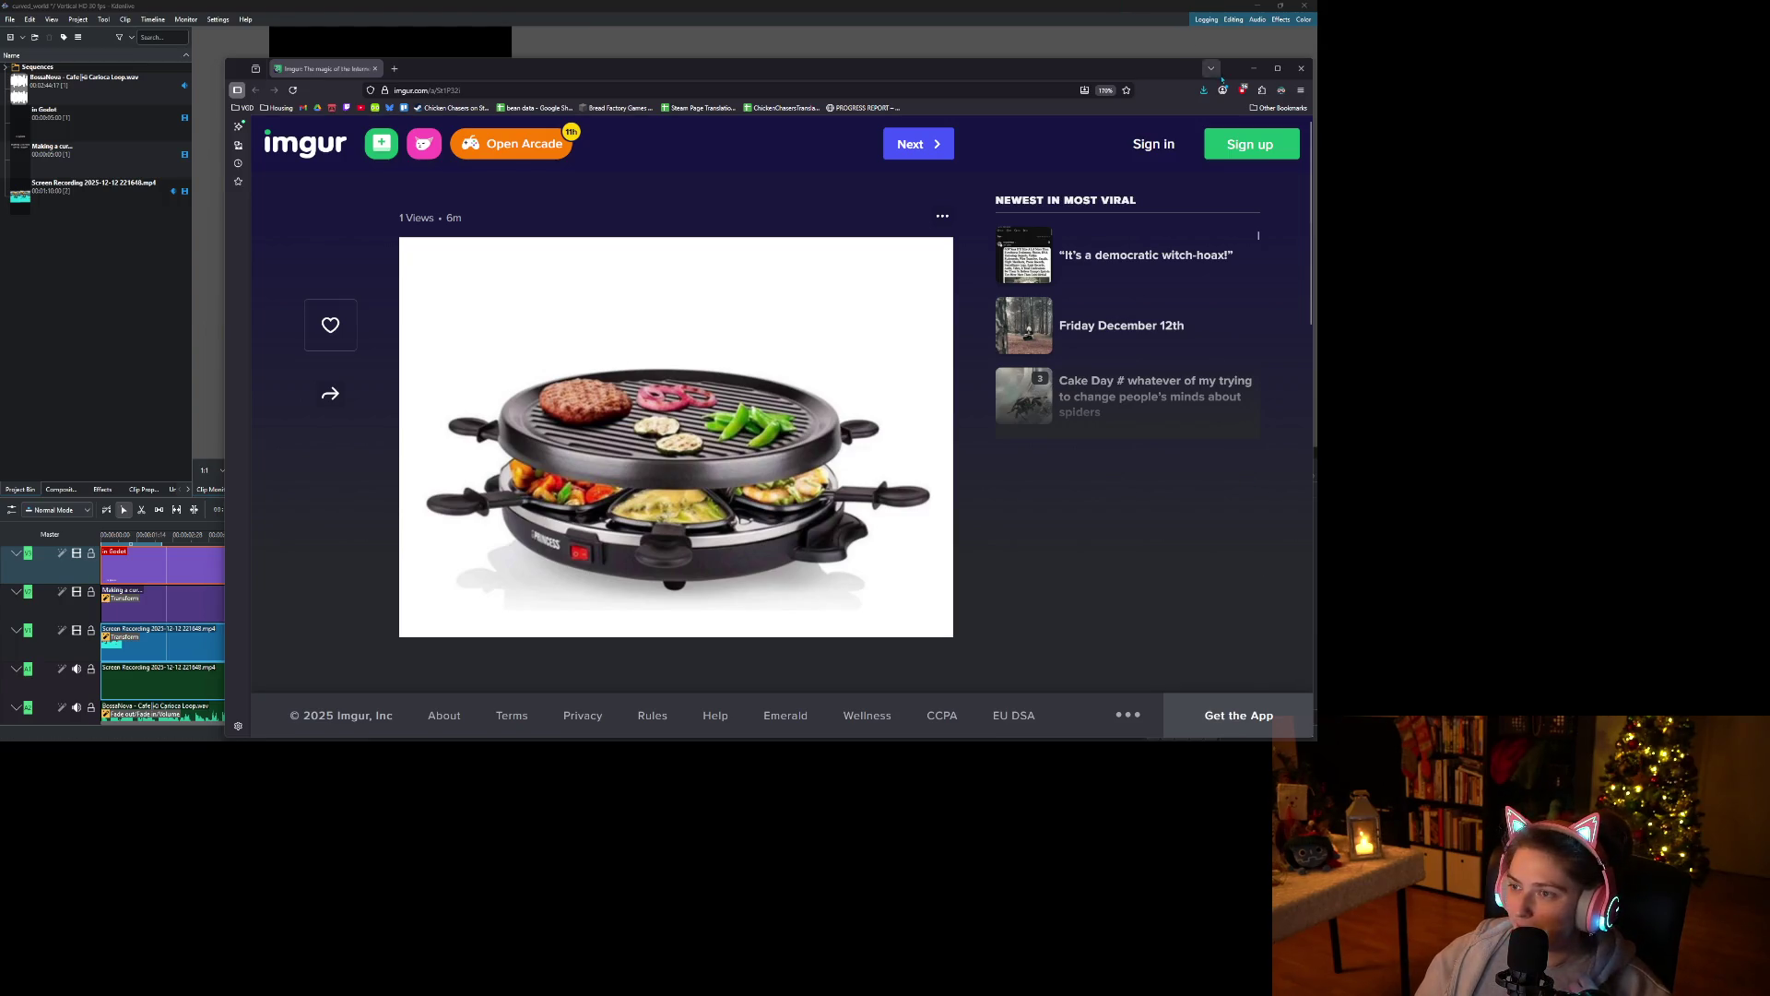
pyautogui.click(1254, 69)
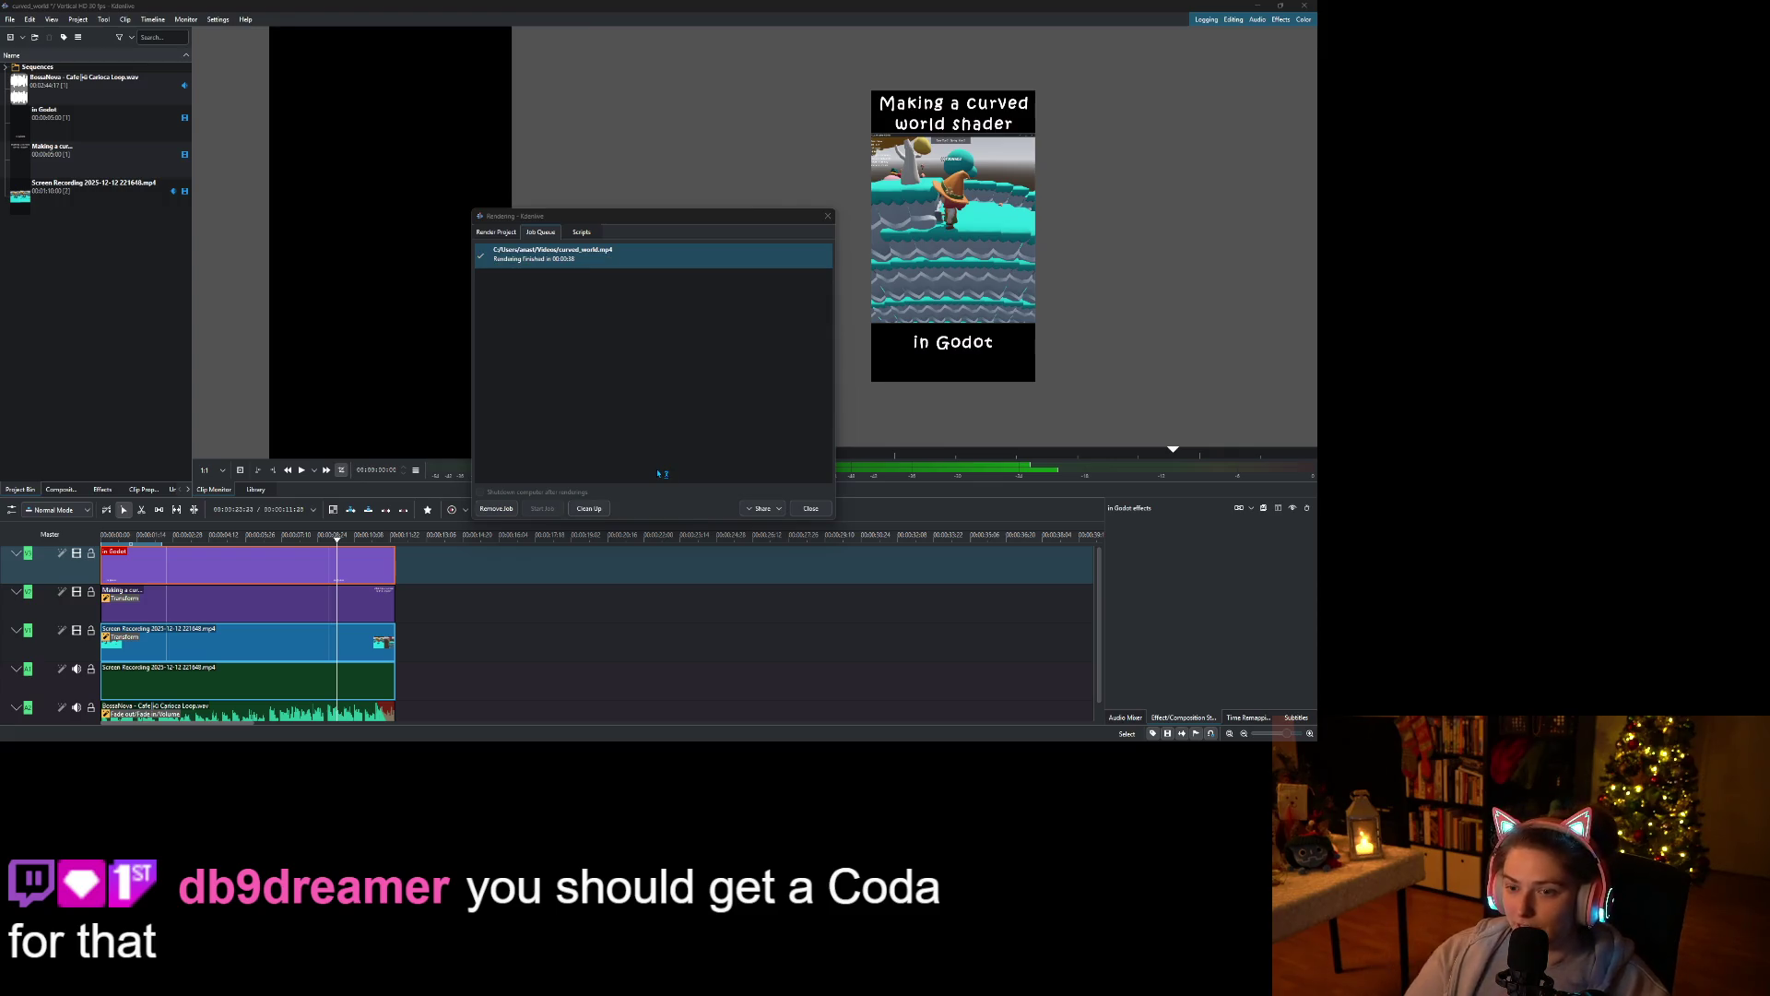
# Close the finished Rendering dialog and return to the YouTube Studio upload.
pyautogui.click(810, 509)
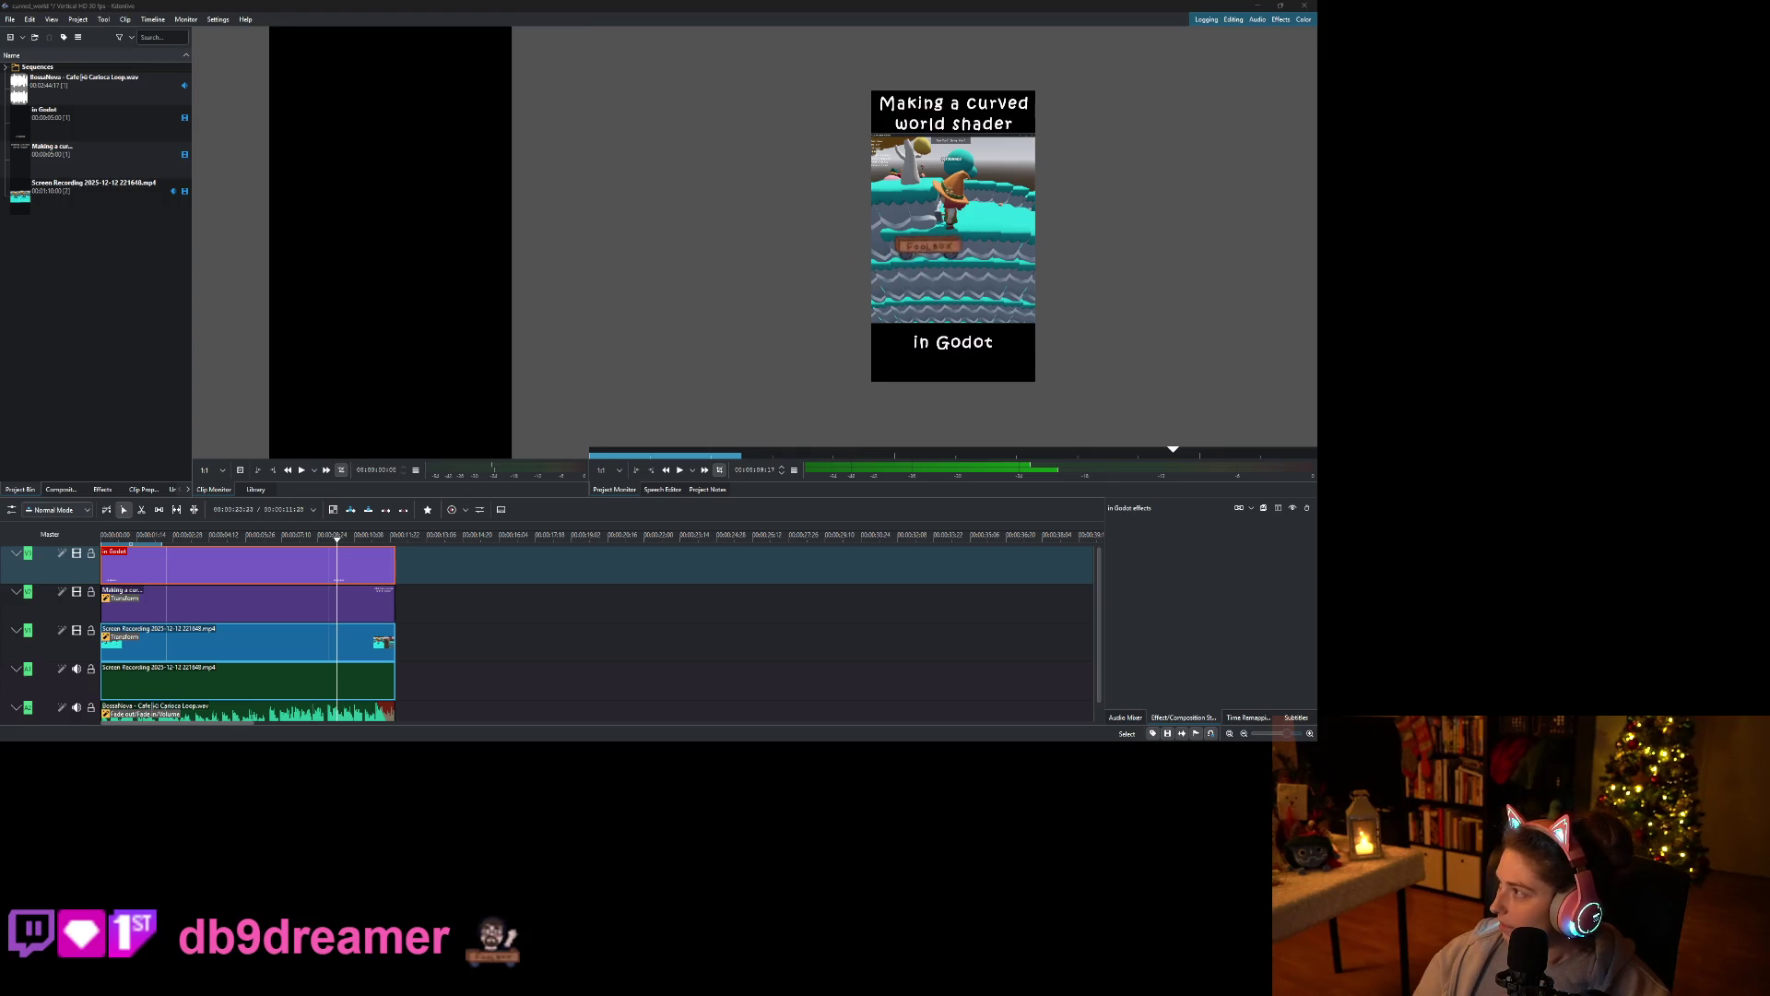
pyautogui.hotkey('alt', 'Tab')
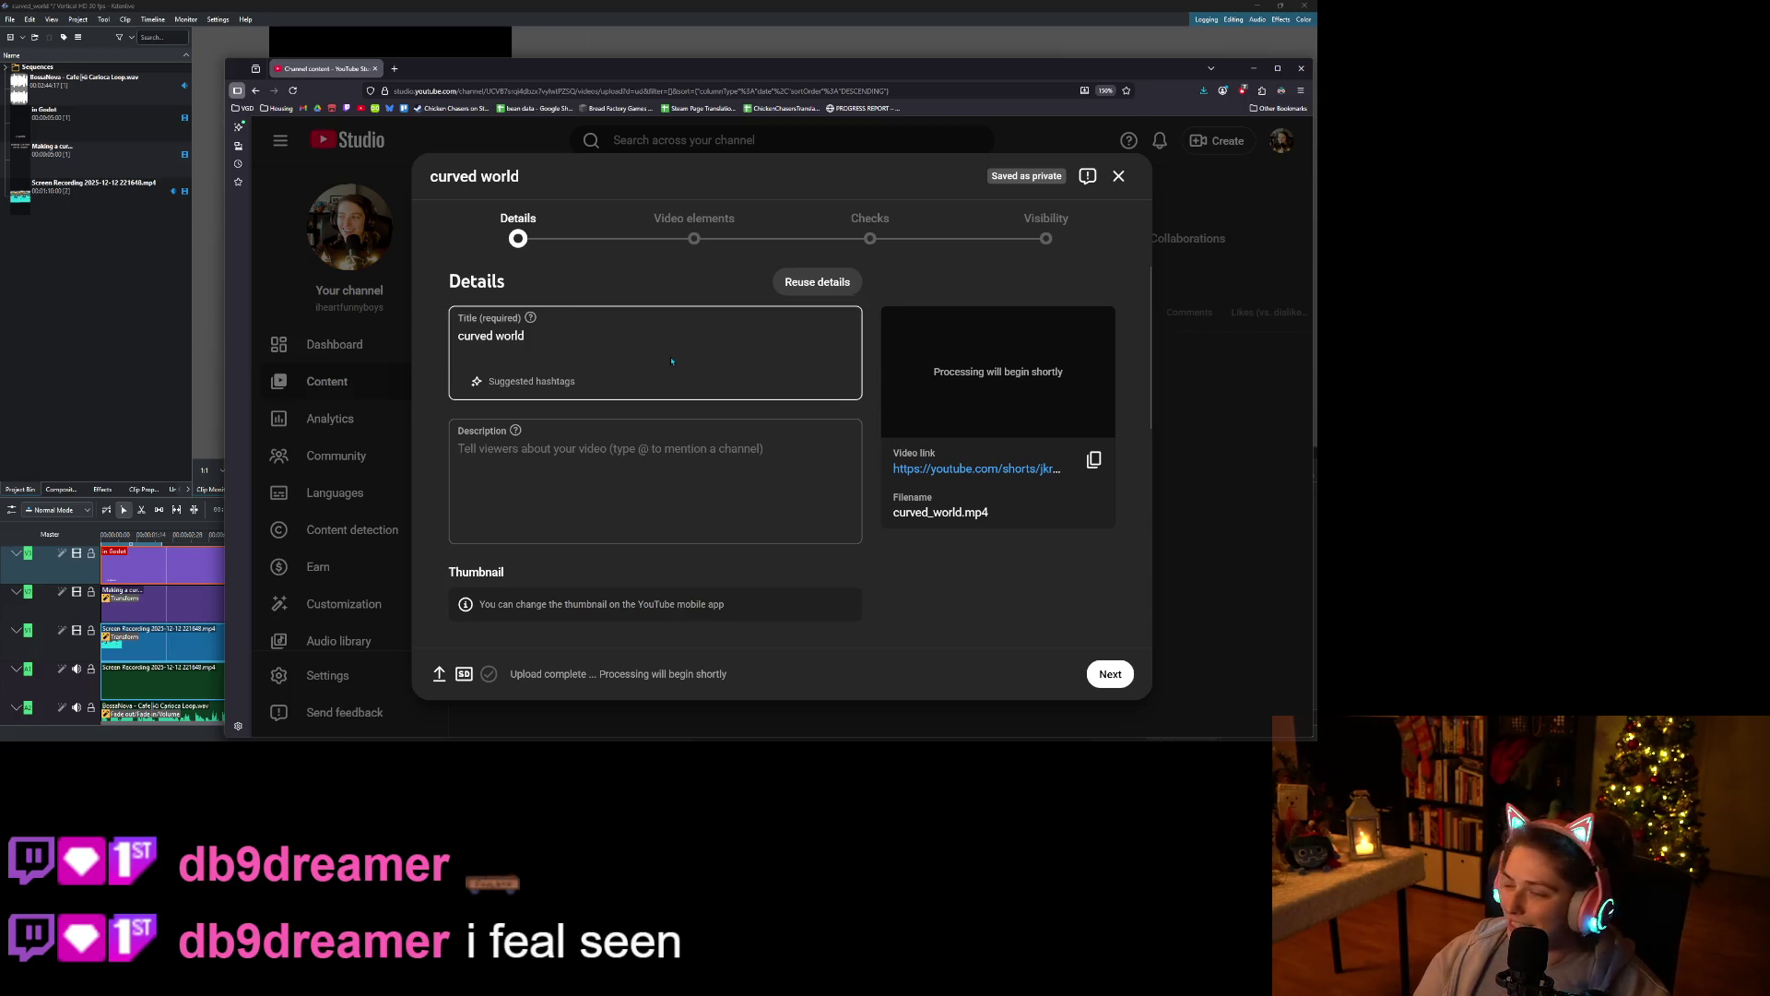
# Replace the video title with 'Animal Crossing Shader Effect'.
pyautogui.doubleClick(658, 81)
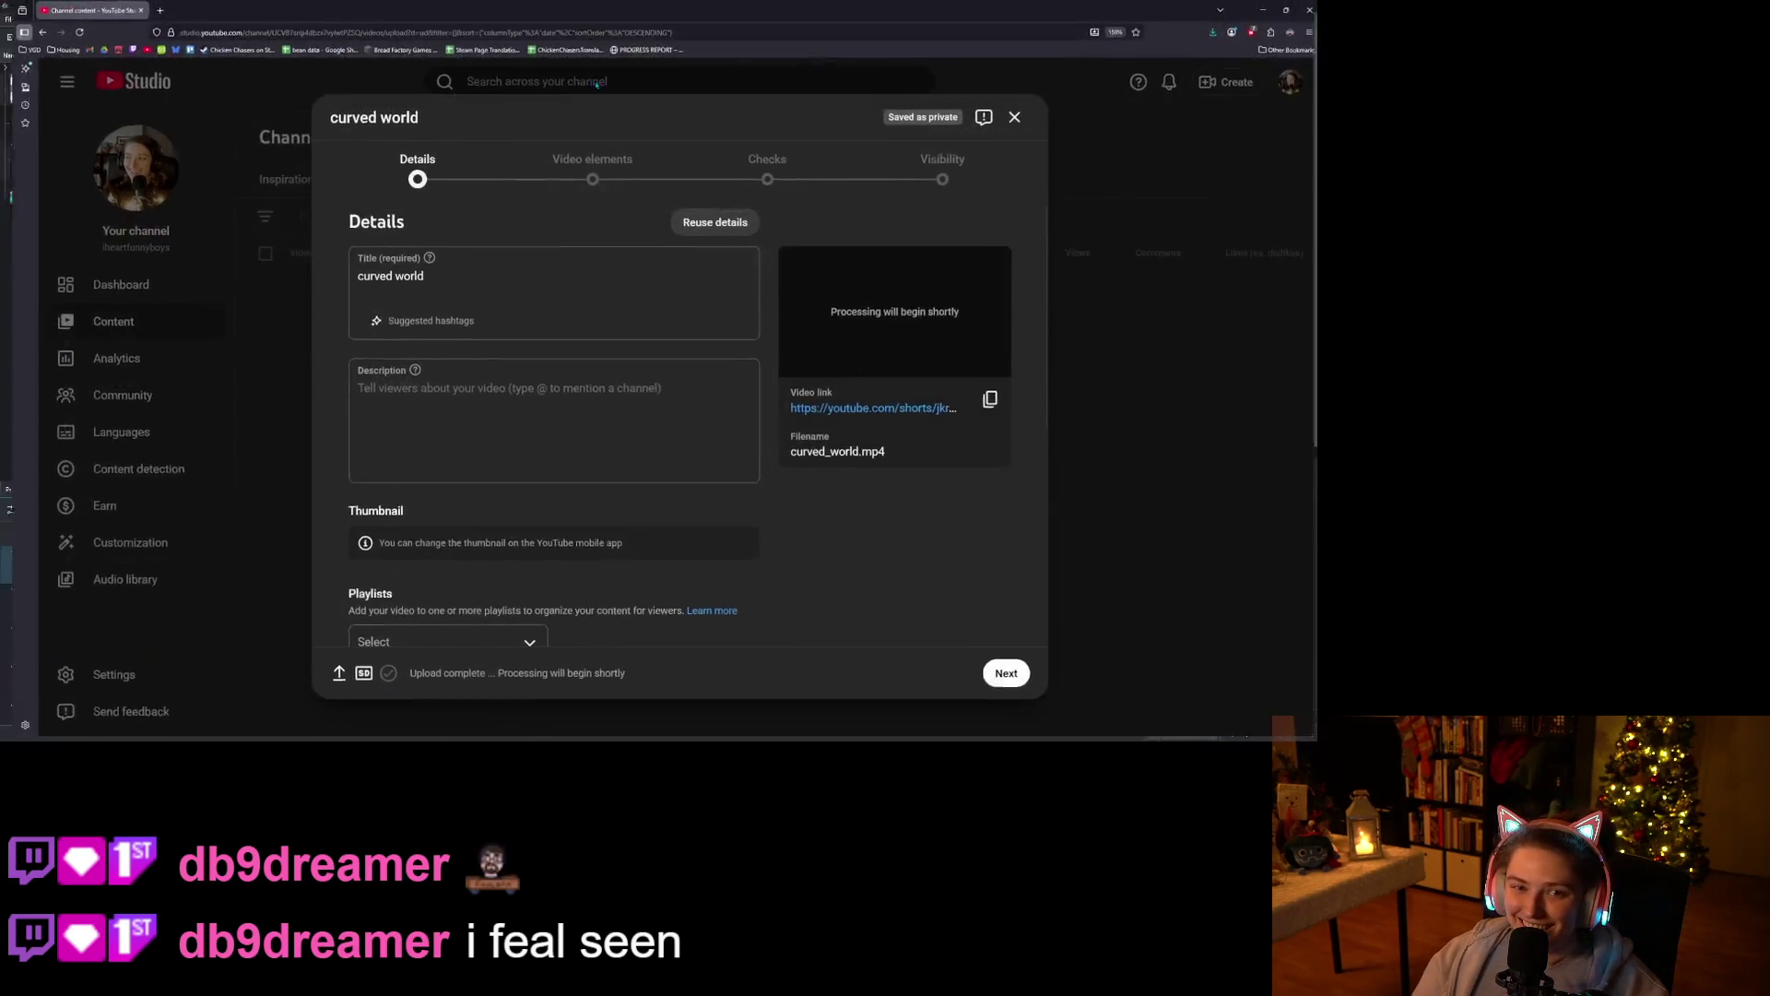
pyautogui.tripleClick(532, 271)
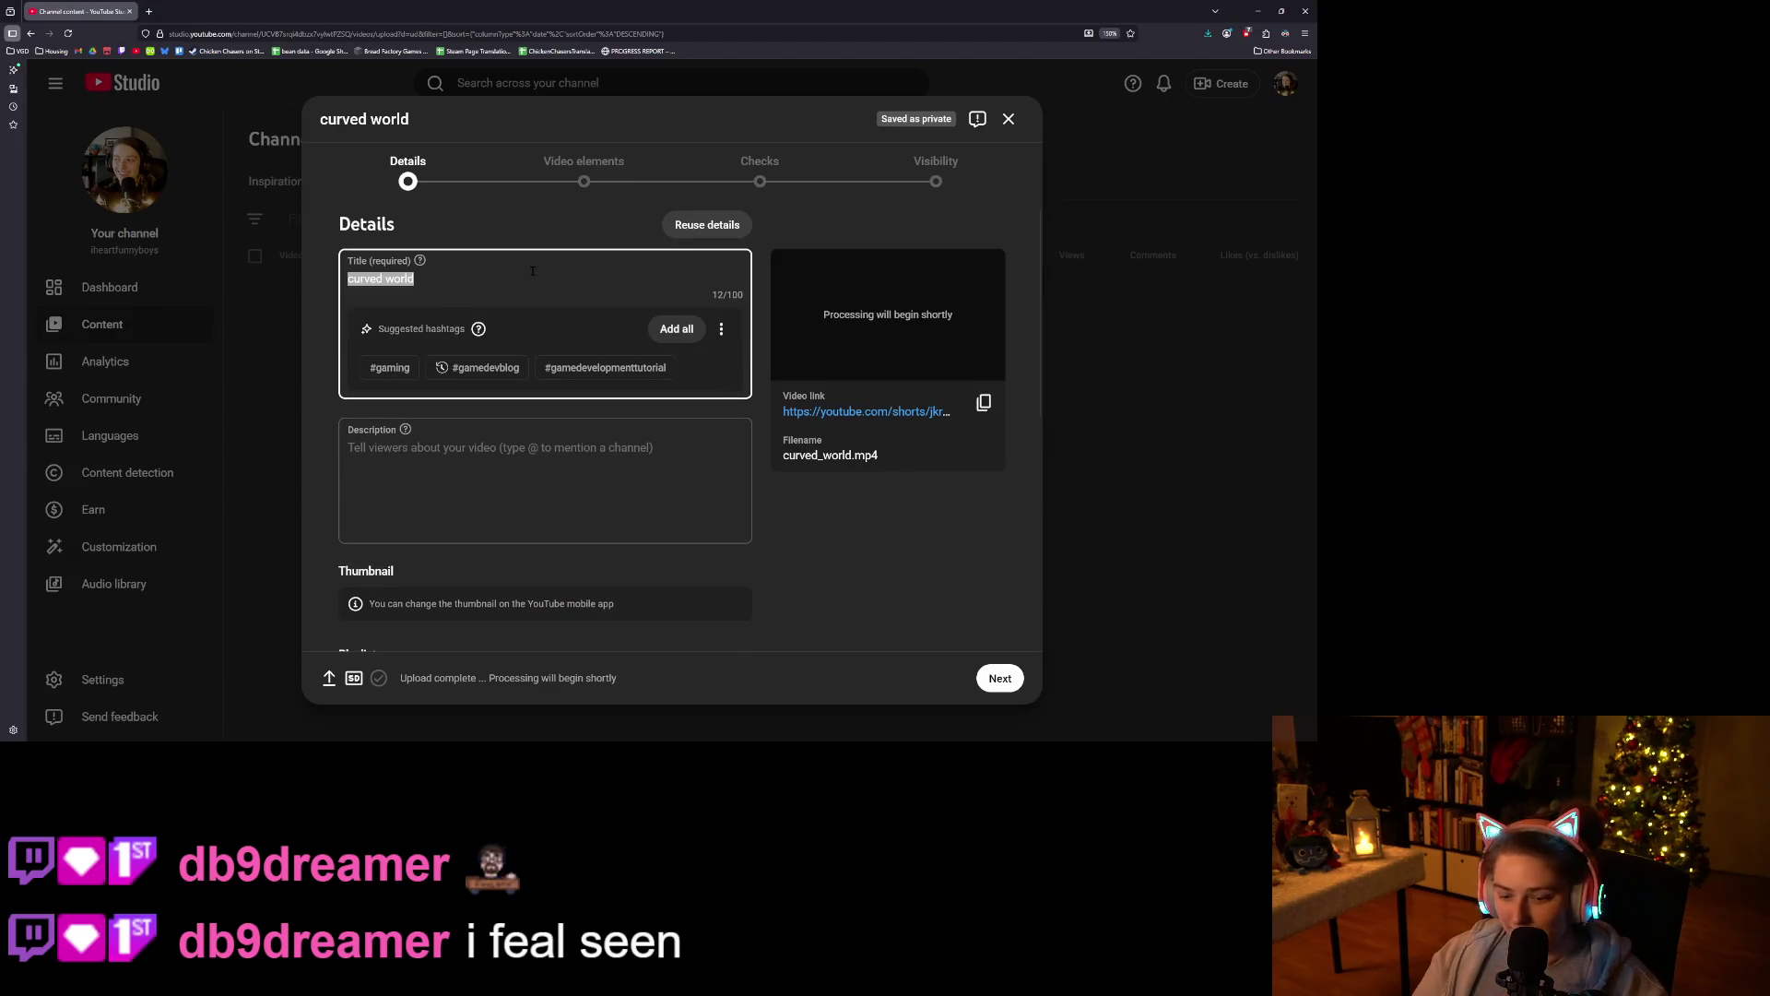
pyautogui.write('Go')
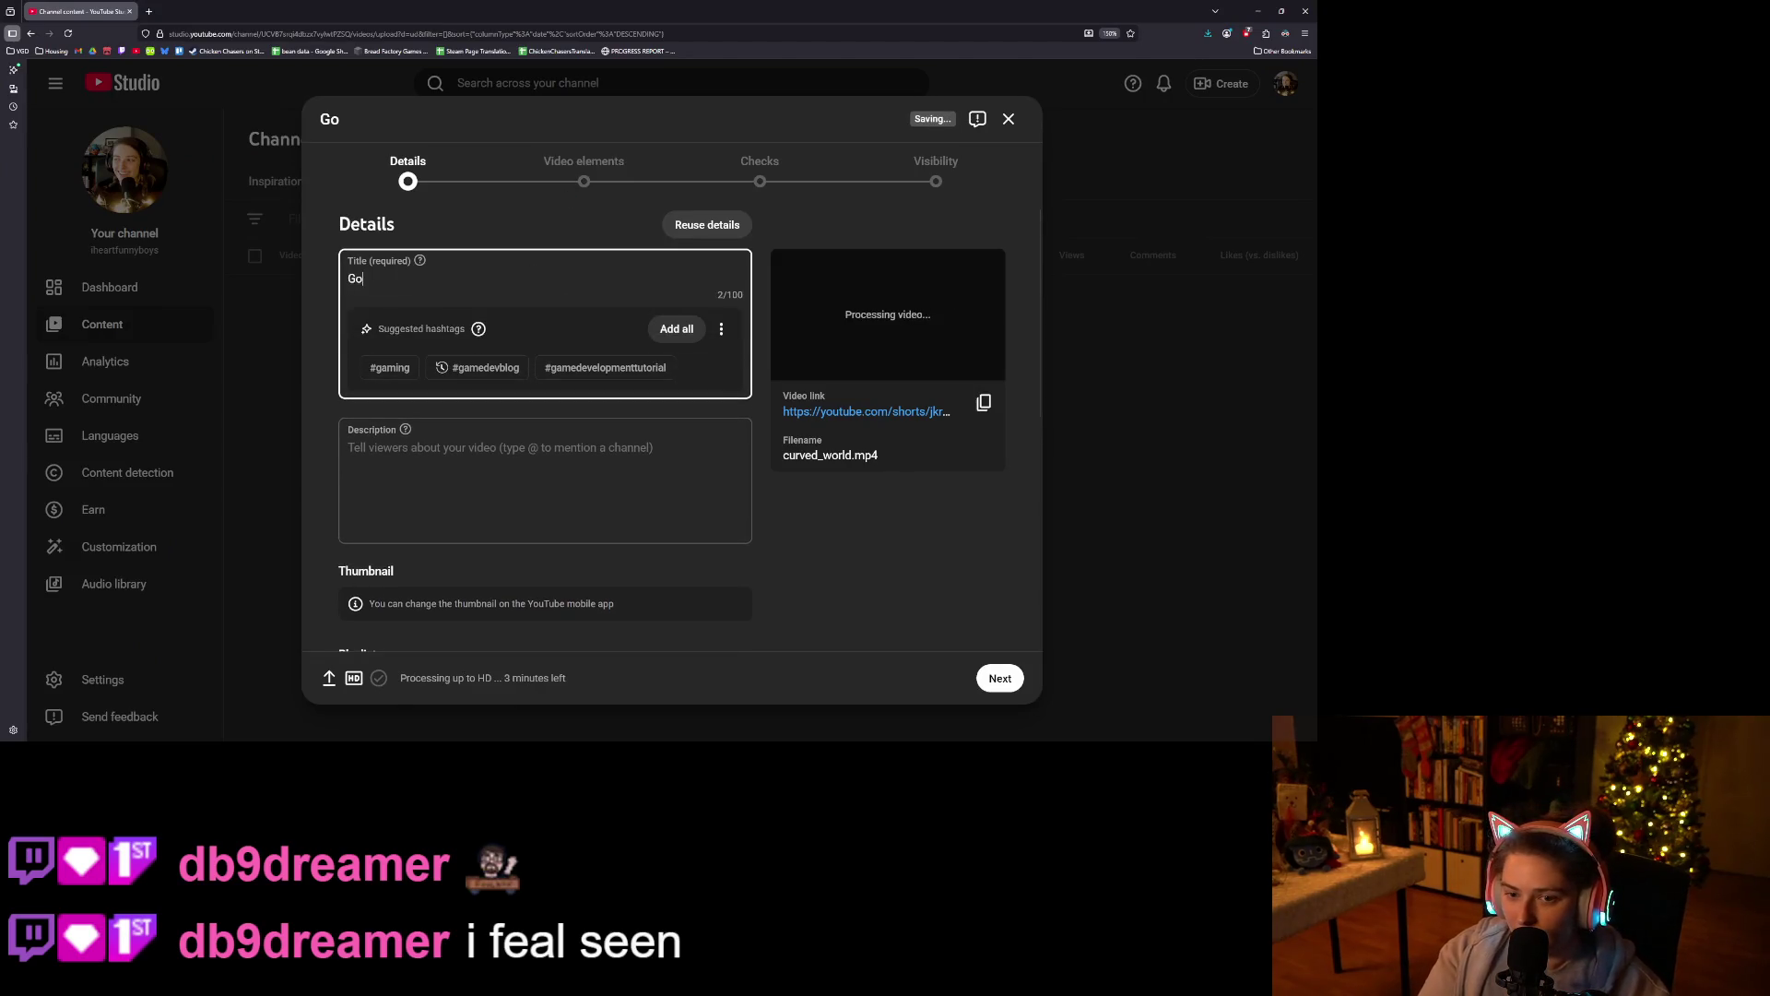
pyautogui.write('dot Shader')
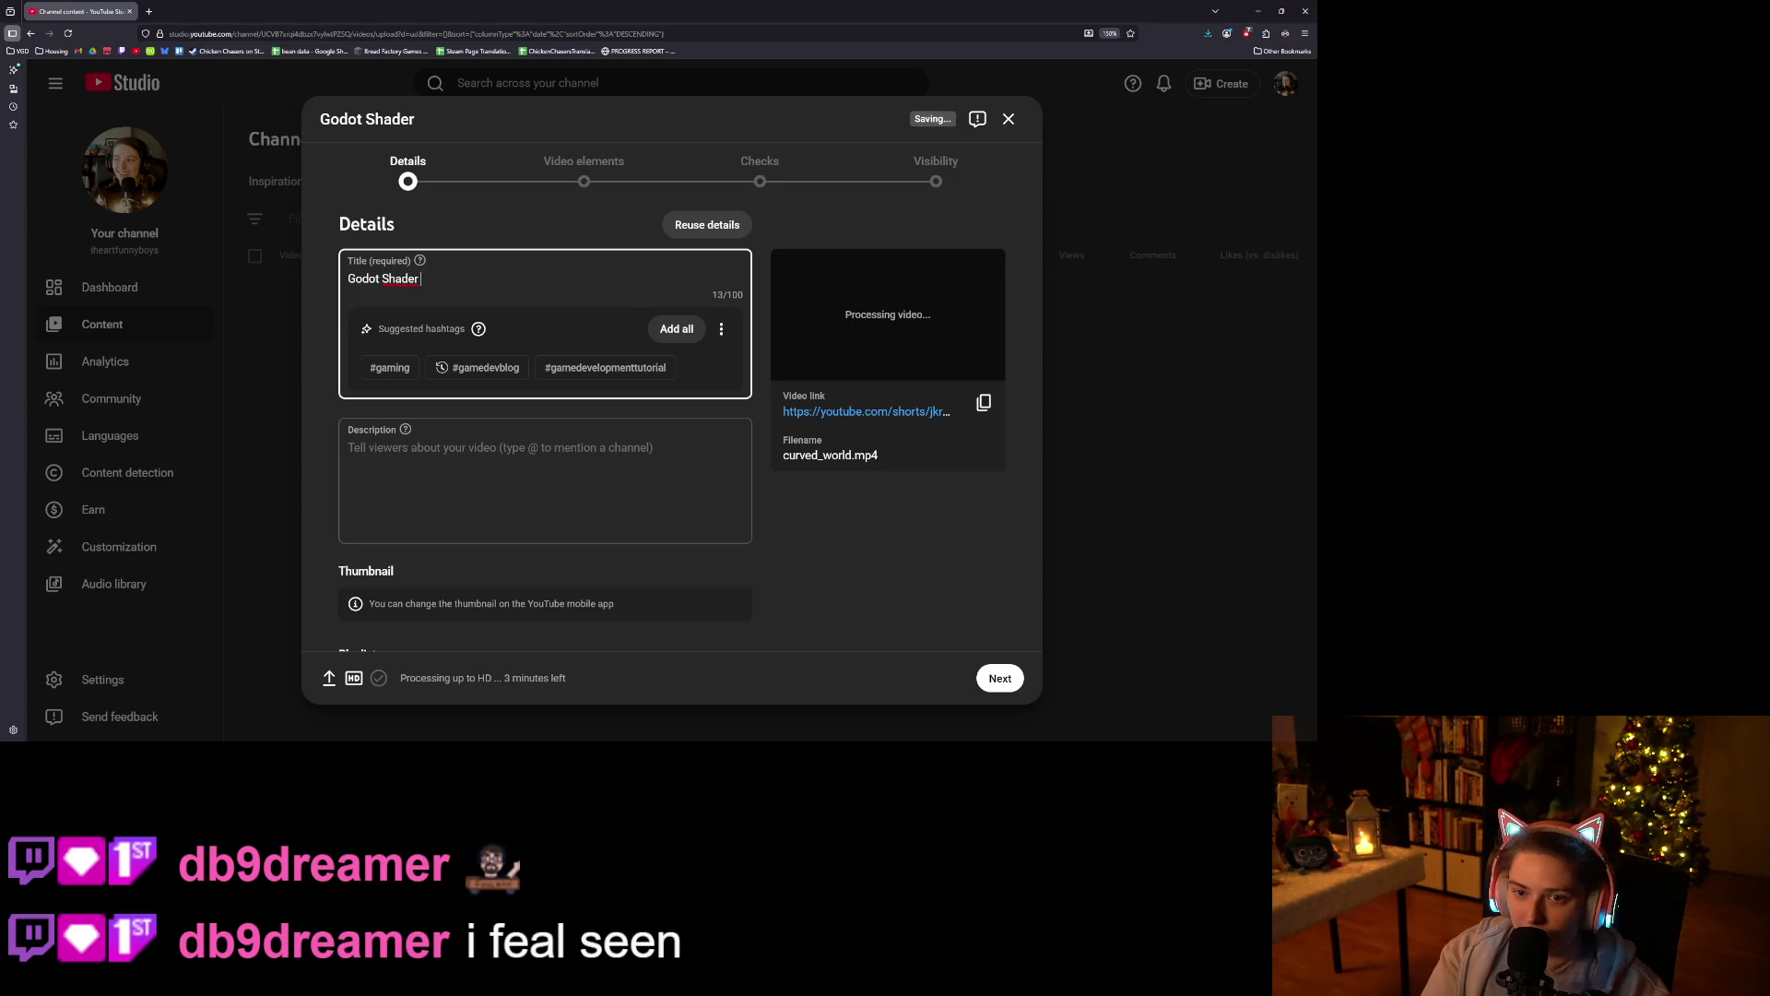
pyautogui.press('BackSpace')
pyautogui.press('BackSpace')
pyautogui.press('BackSpace')
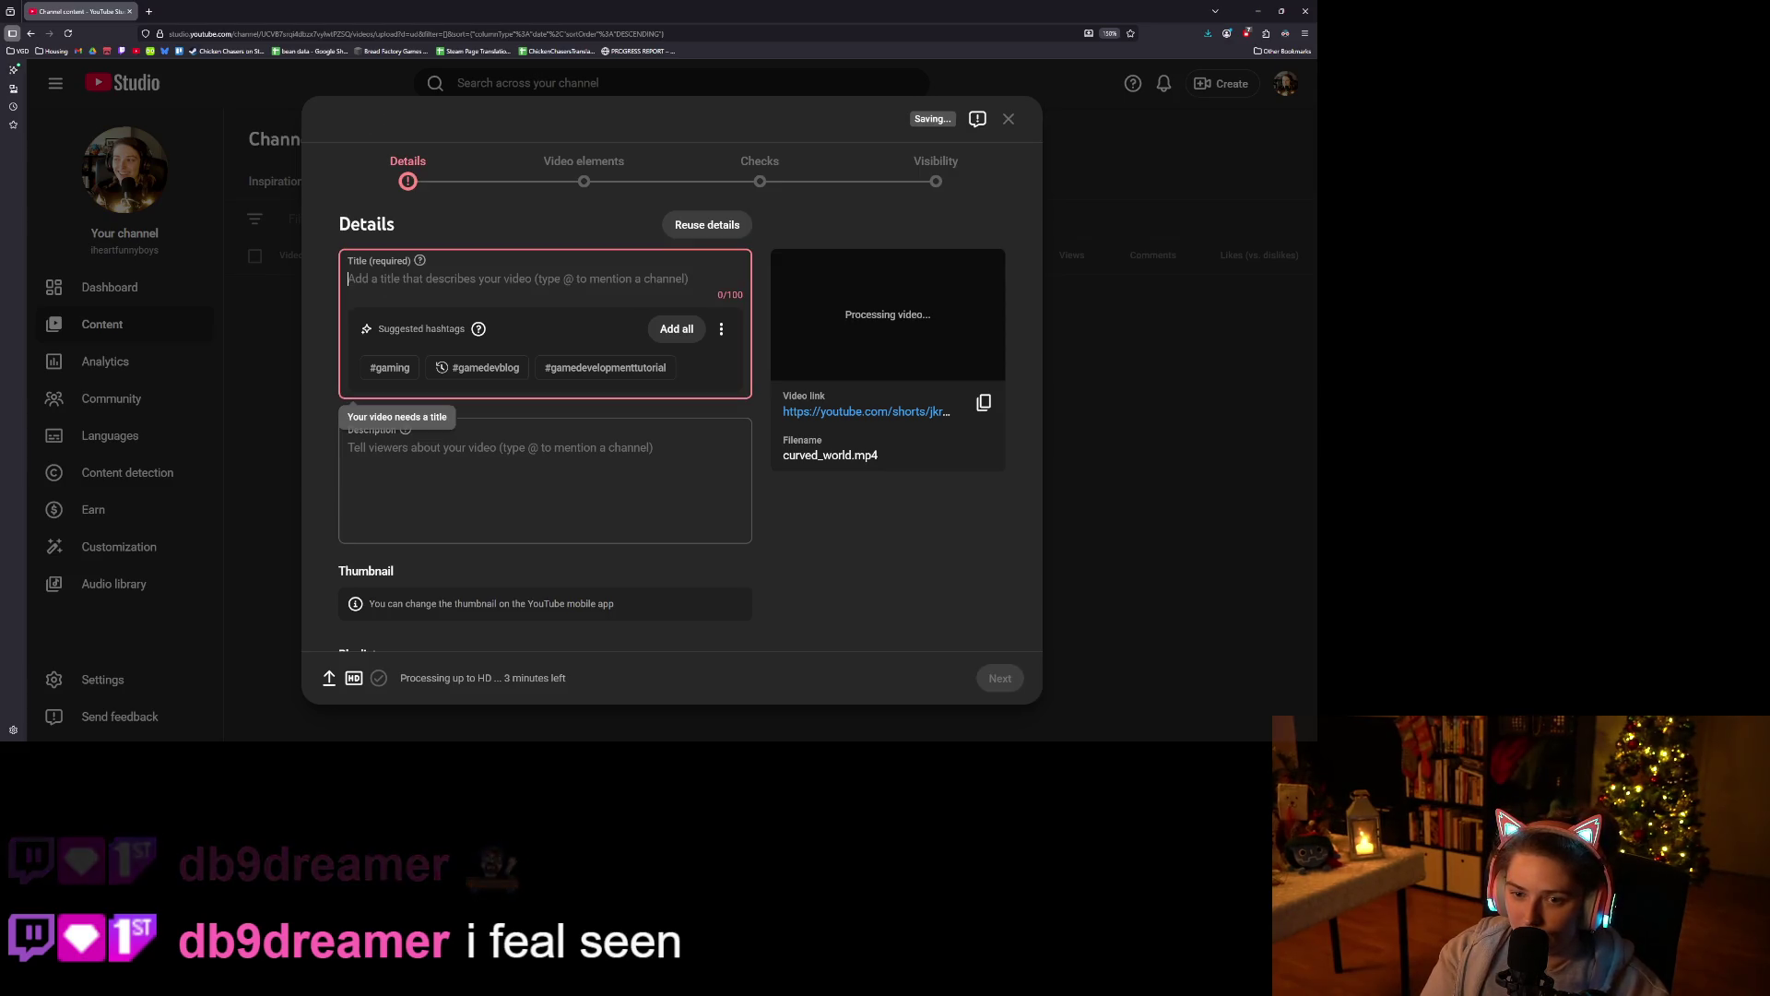
pyautogui.write('Ani')
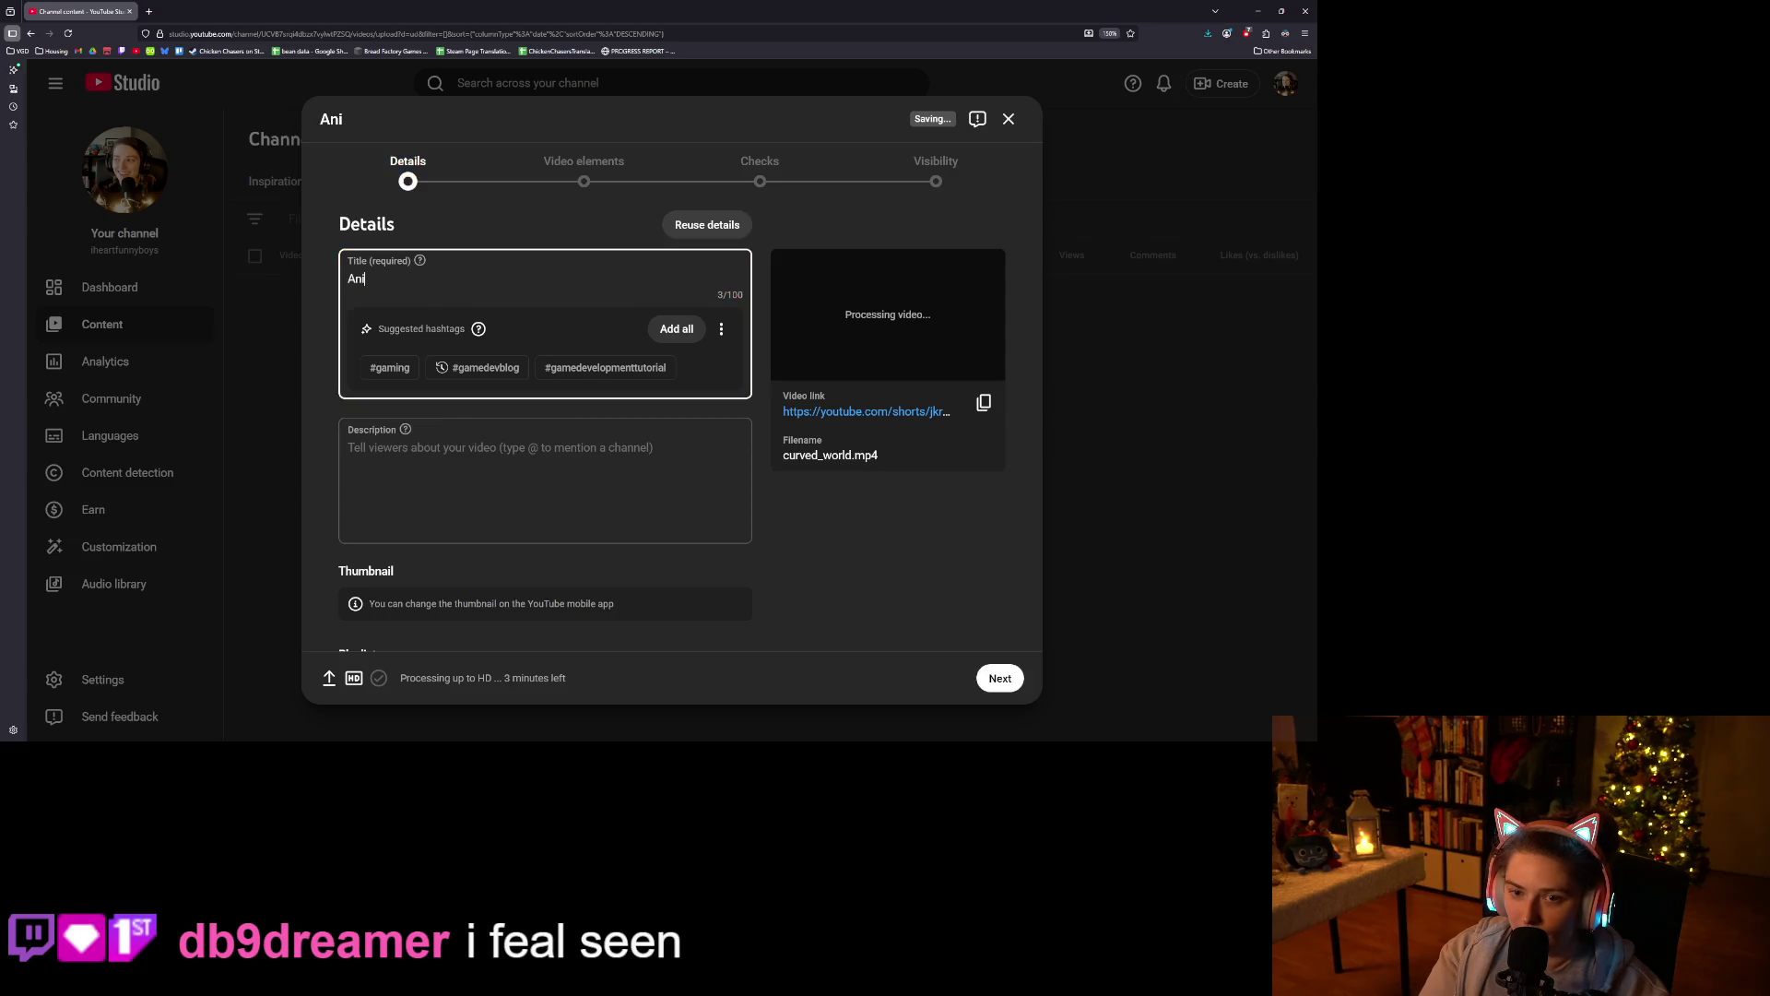
pyautogui.write('mal Crossing ')
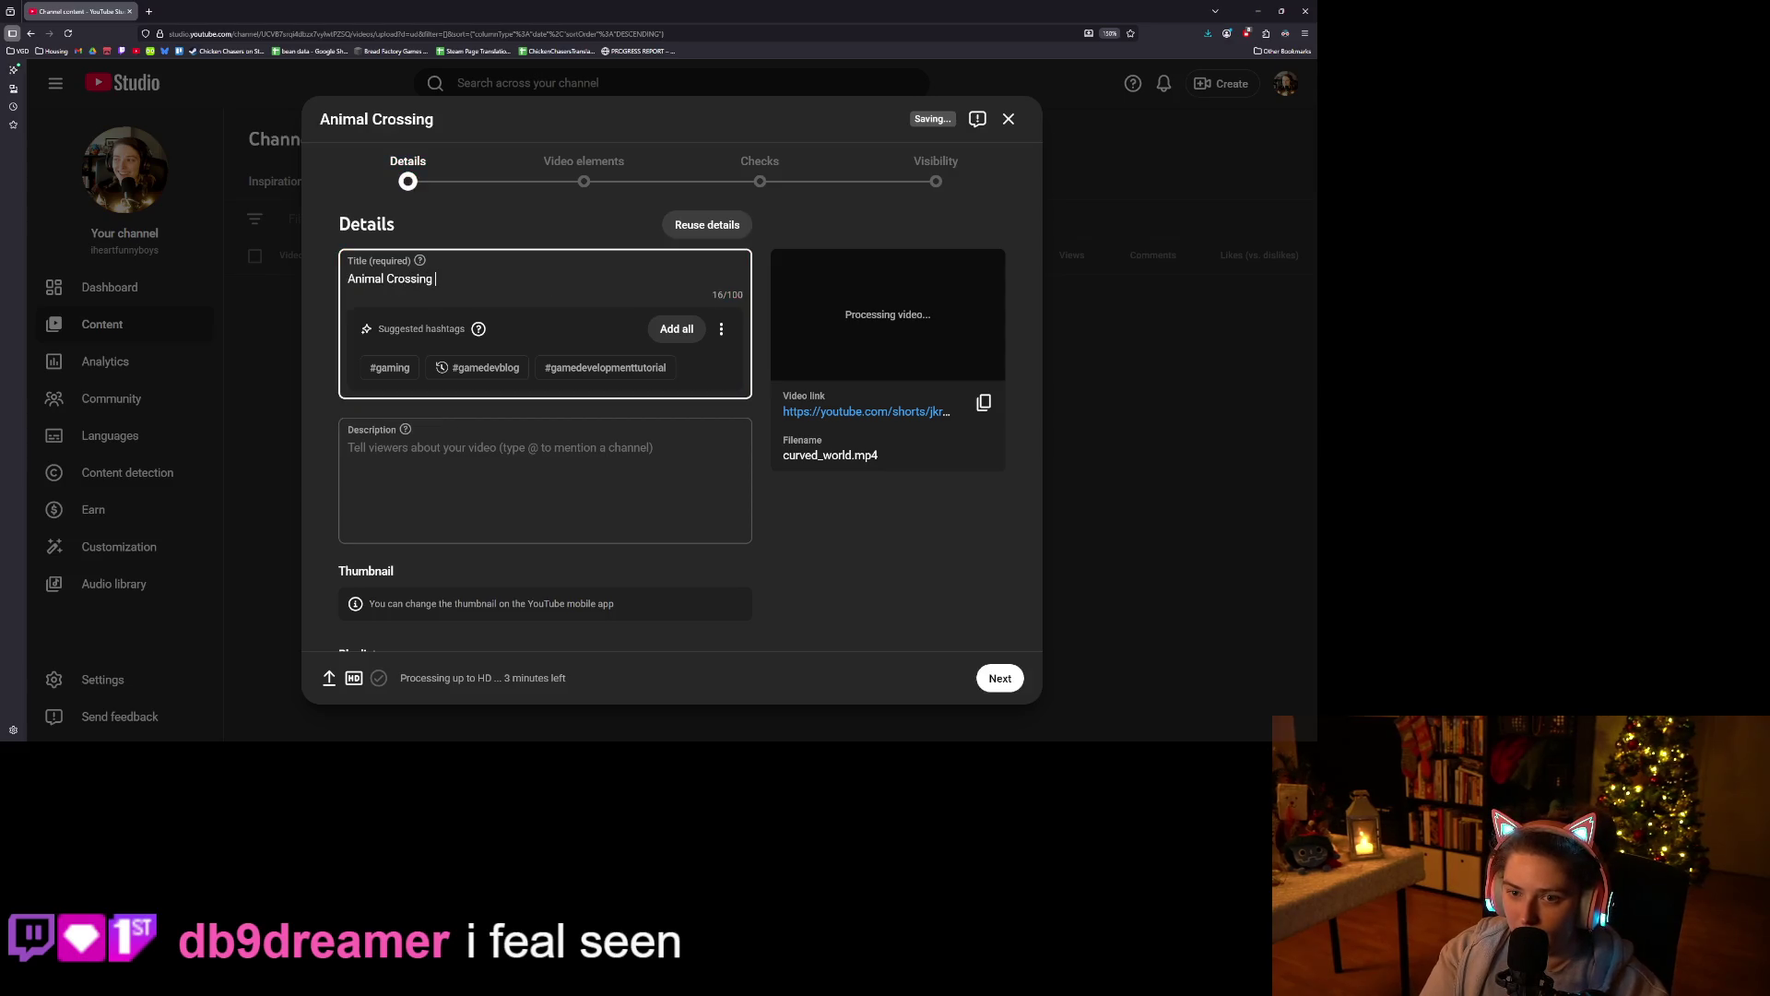
pyautogui.write('Shader Effect')
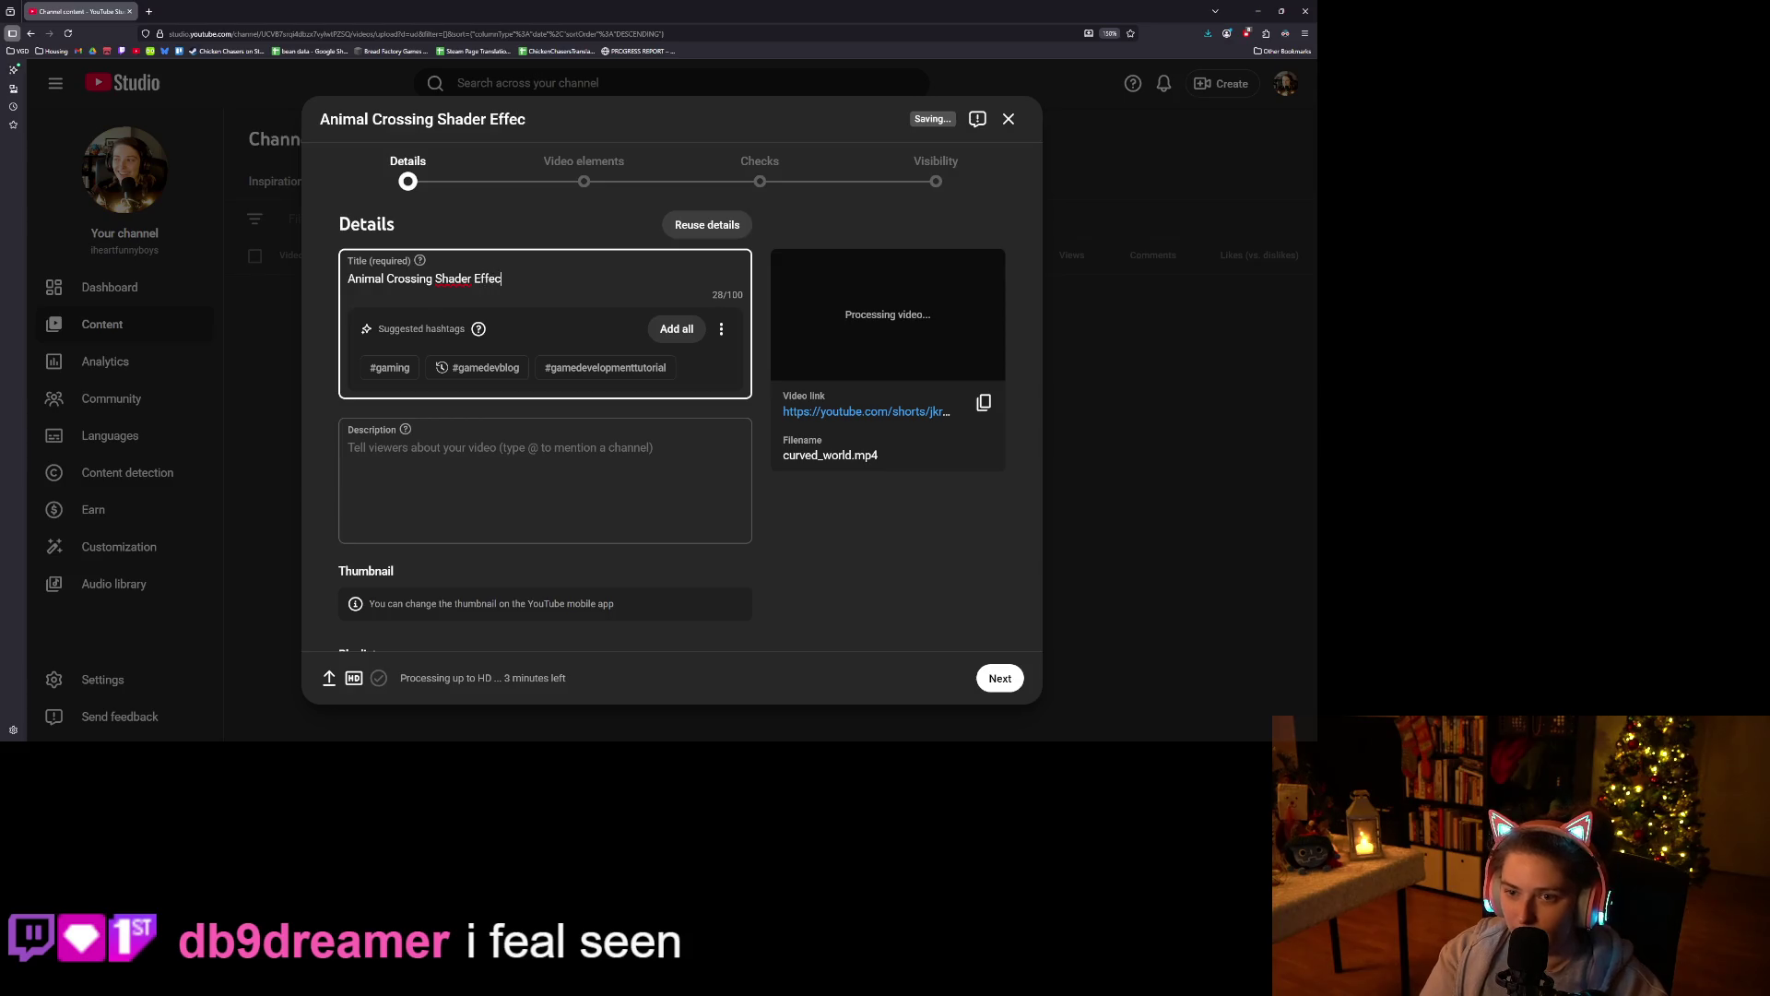
pyautogui.click(580, 511)
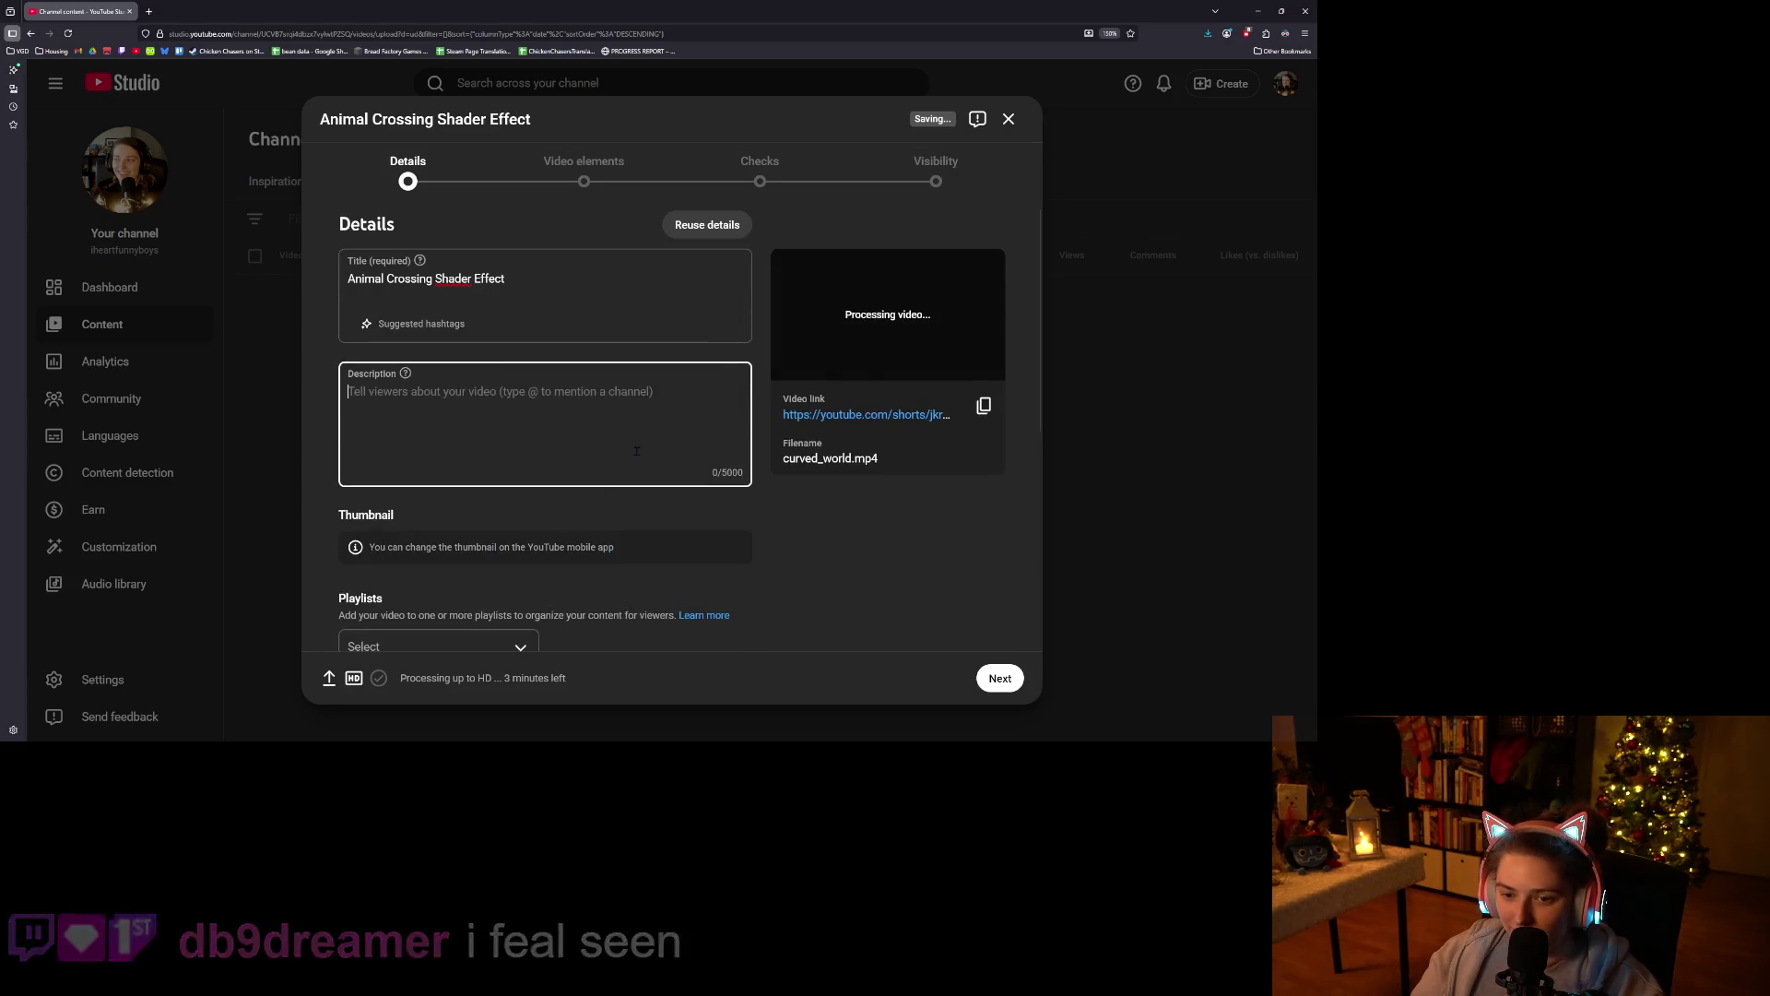
# Enter the description hashtags #gamedev #godot #shaders #animalcrossing.
pyautogui.write('#gamedev ')
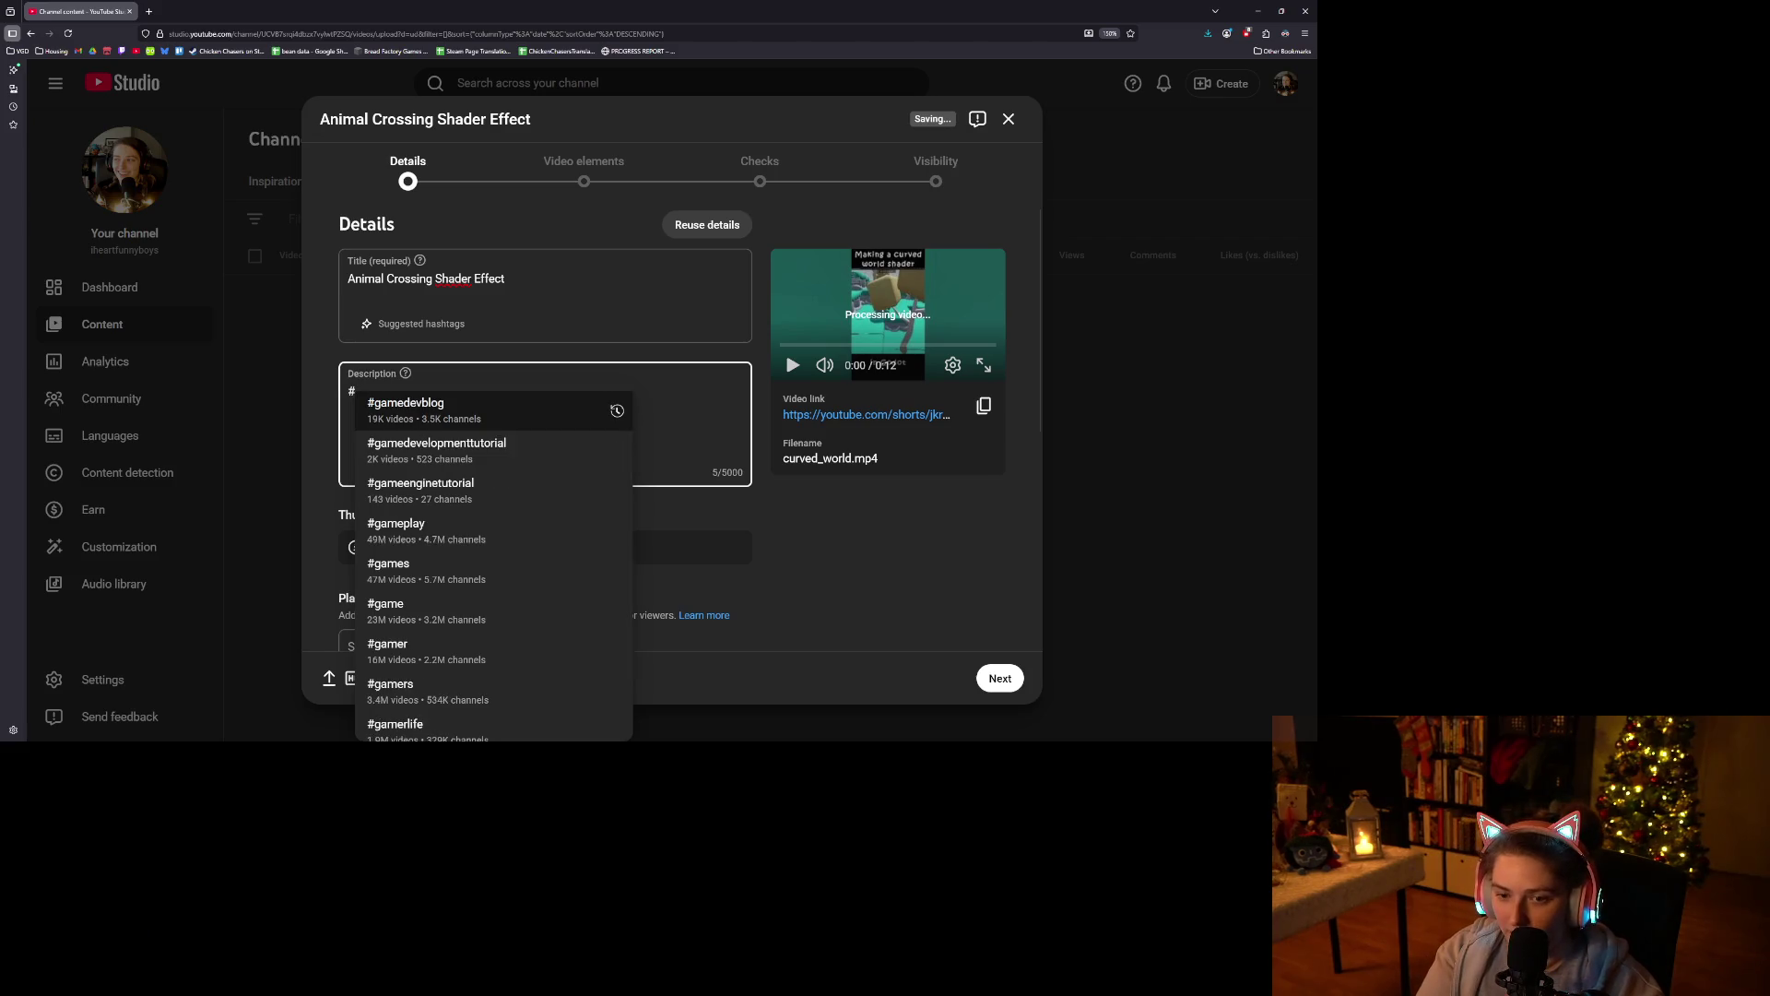
pyautogui.write('#godot ')
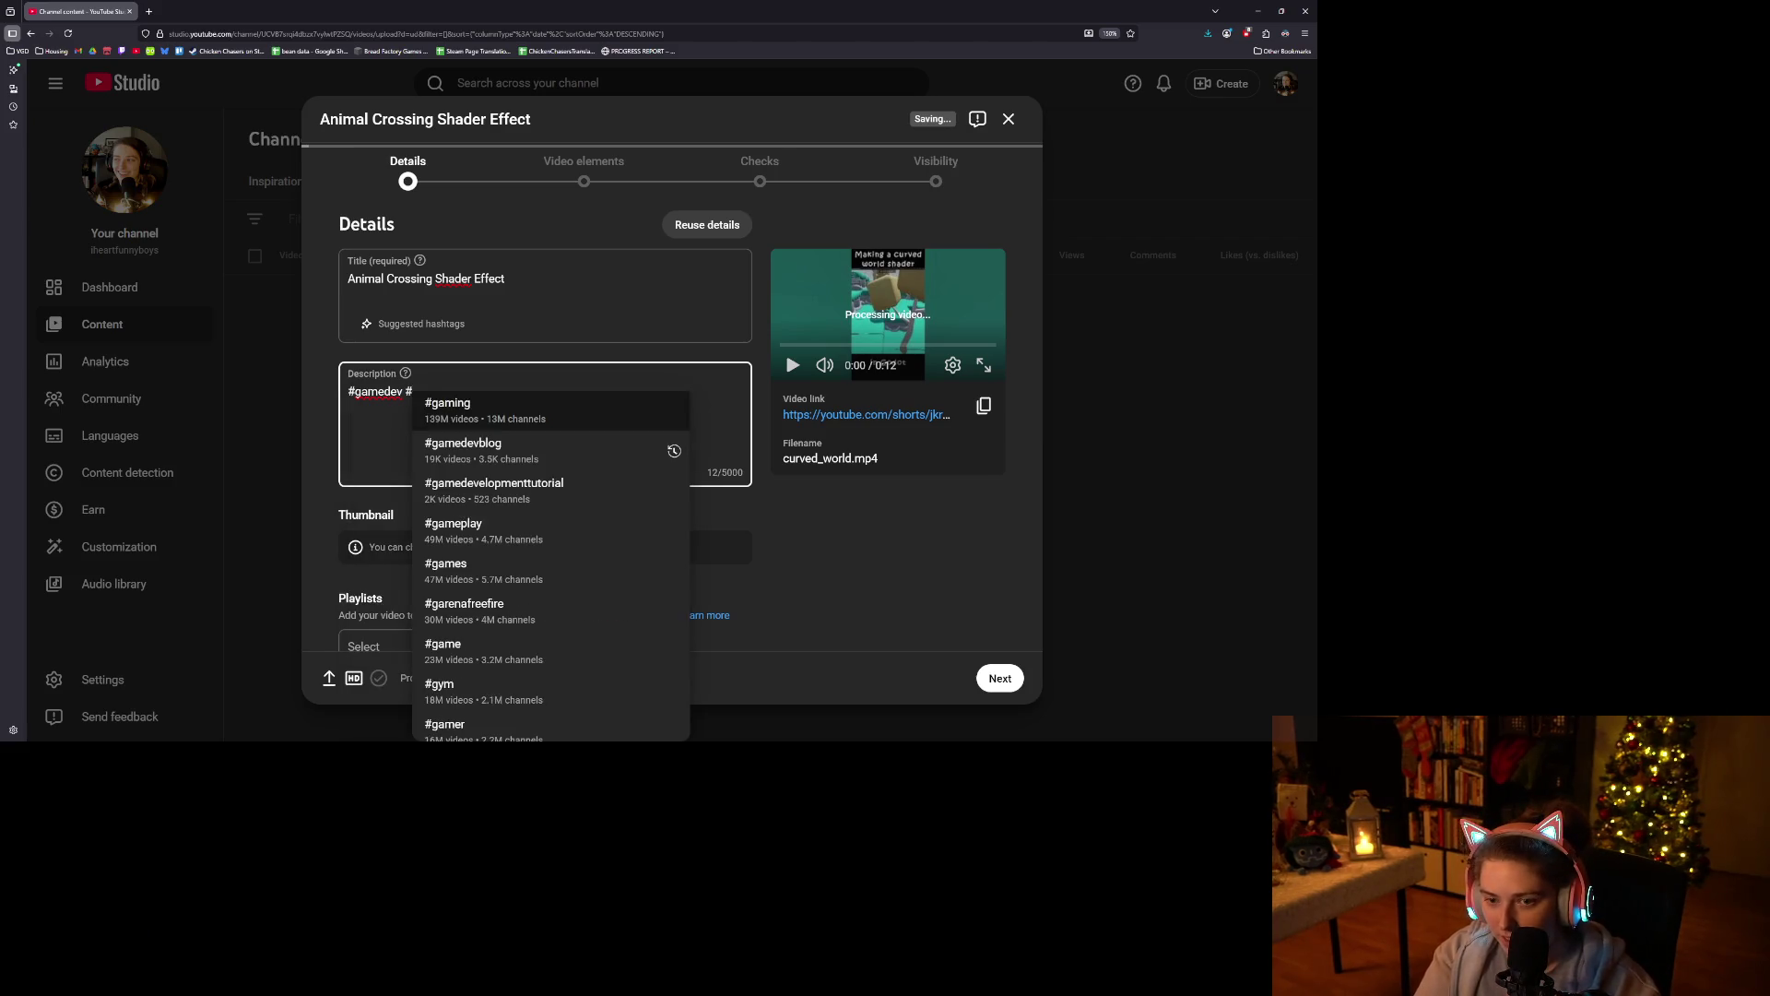
pyautogui.write('#shader')
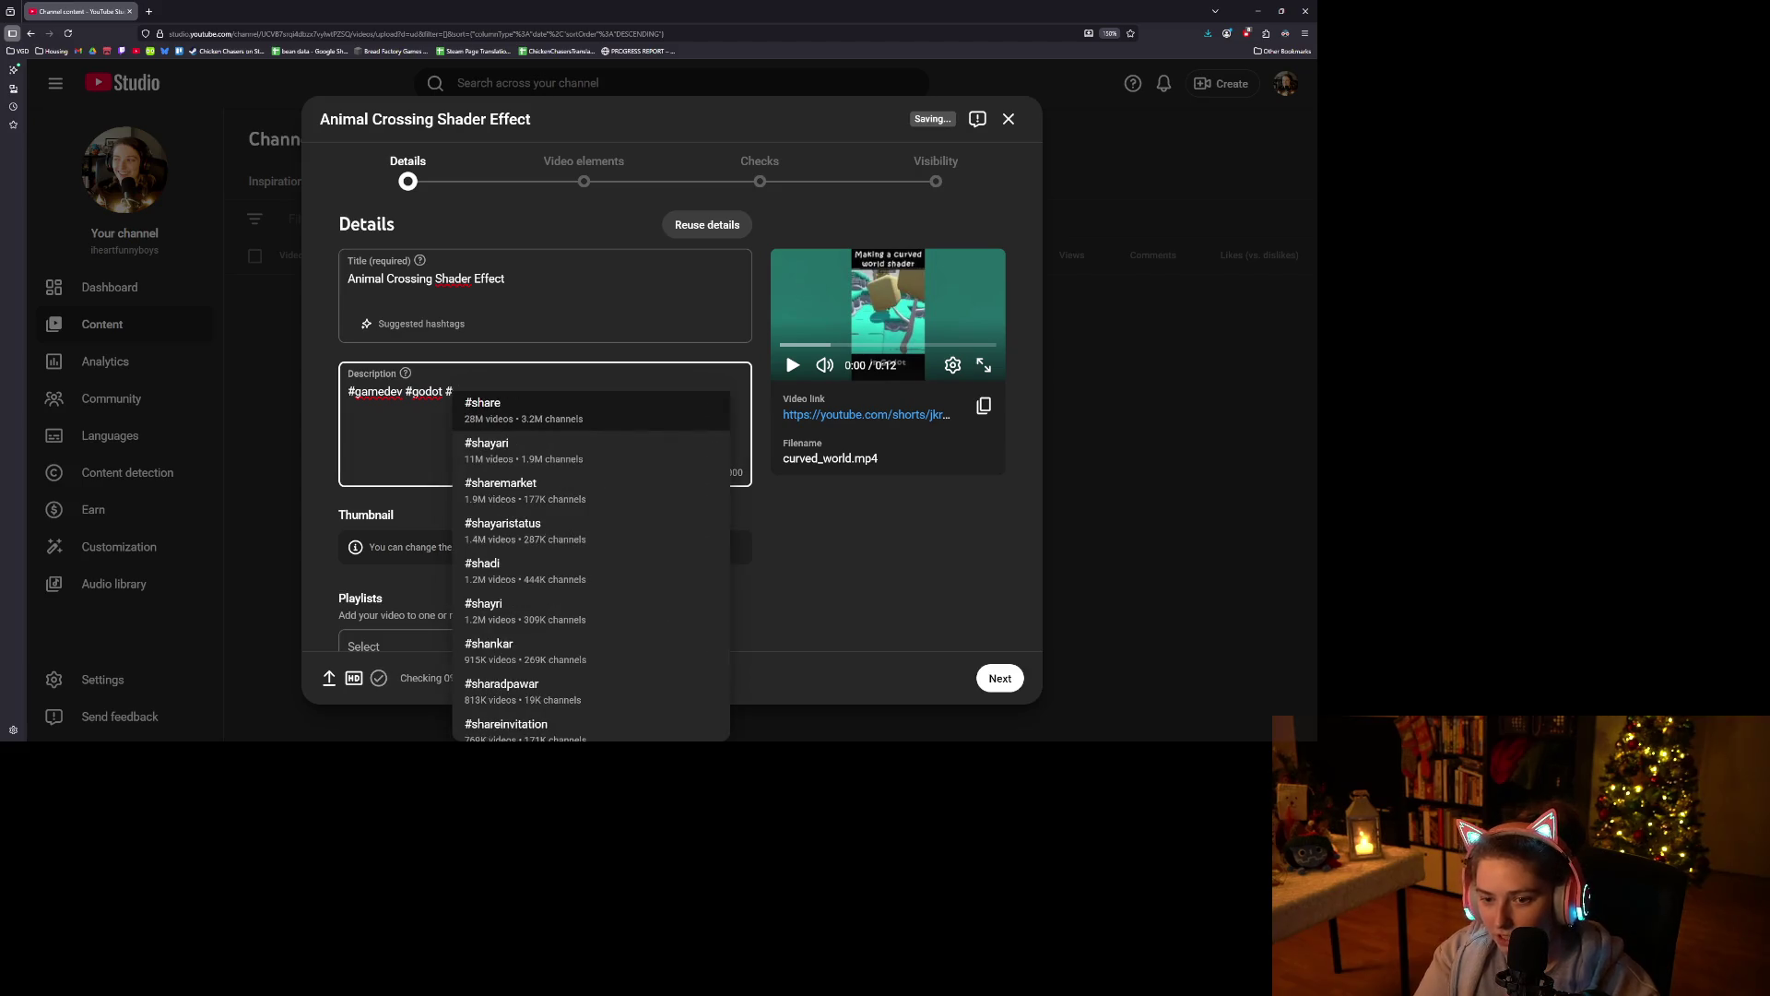
pyautogui.write('s')
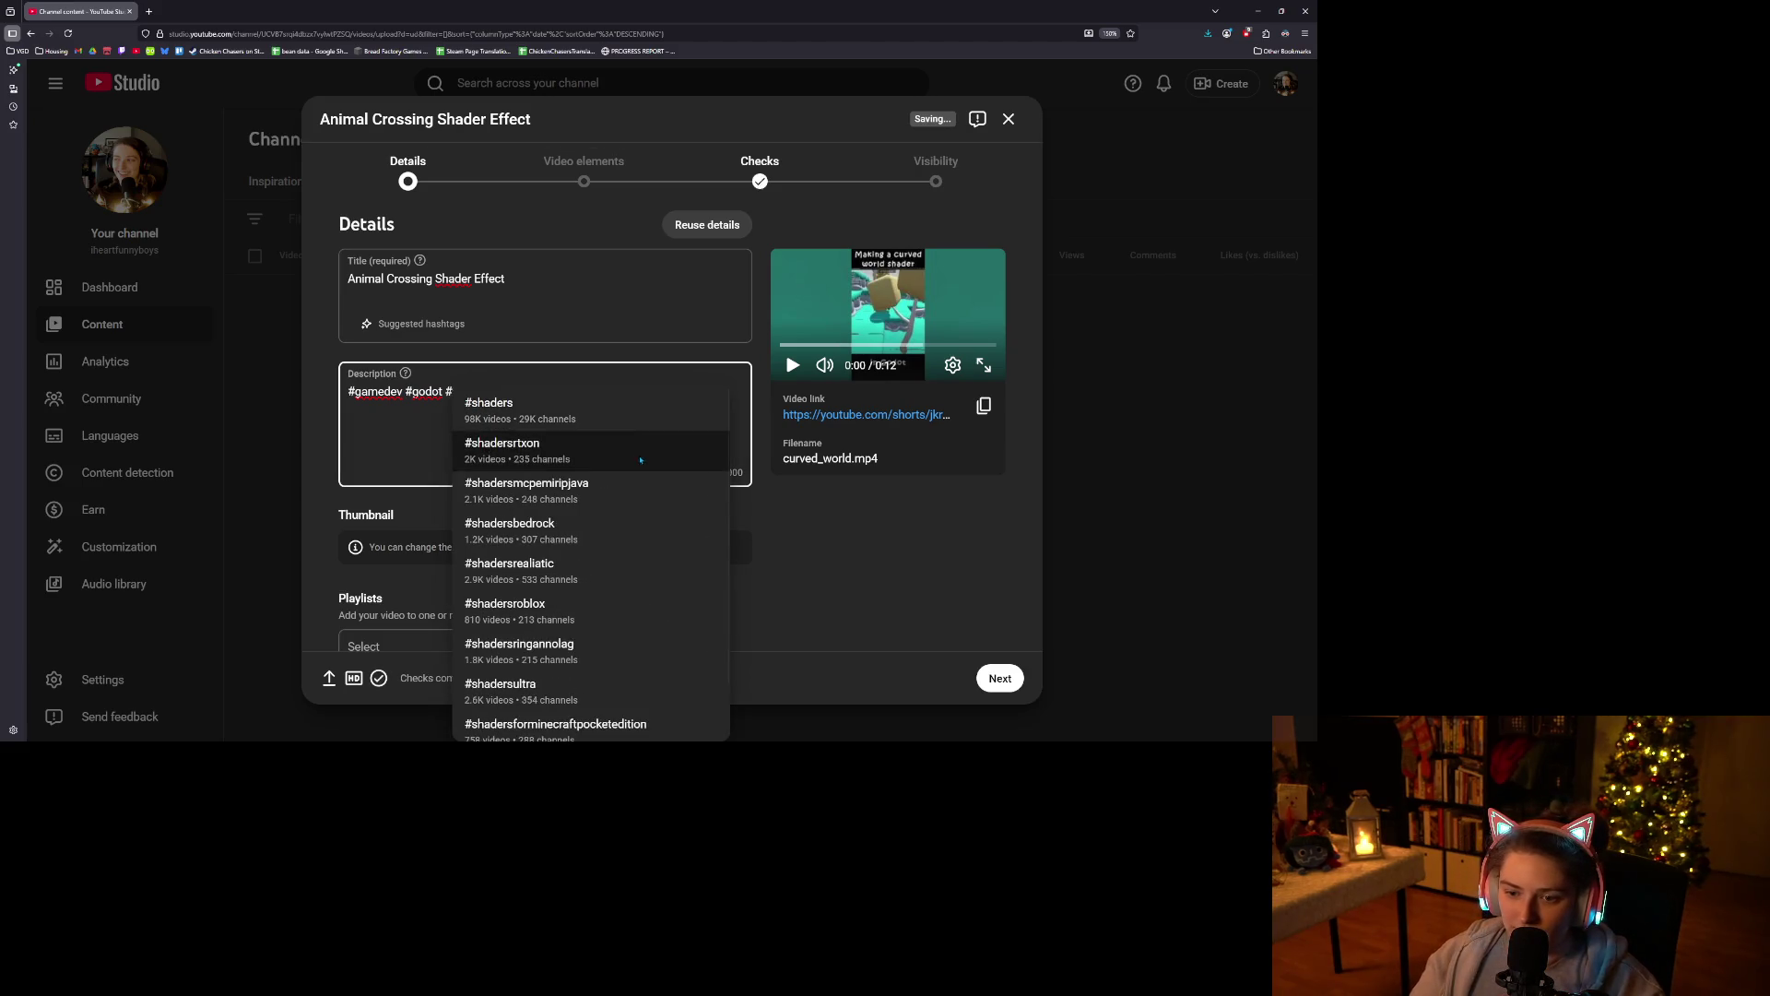
pyautogui.press('BackSpace')
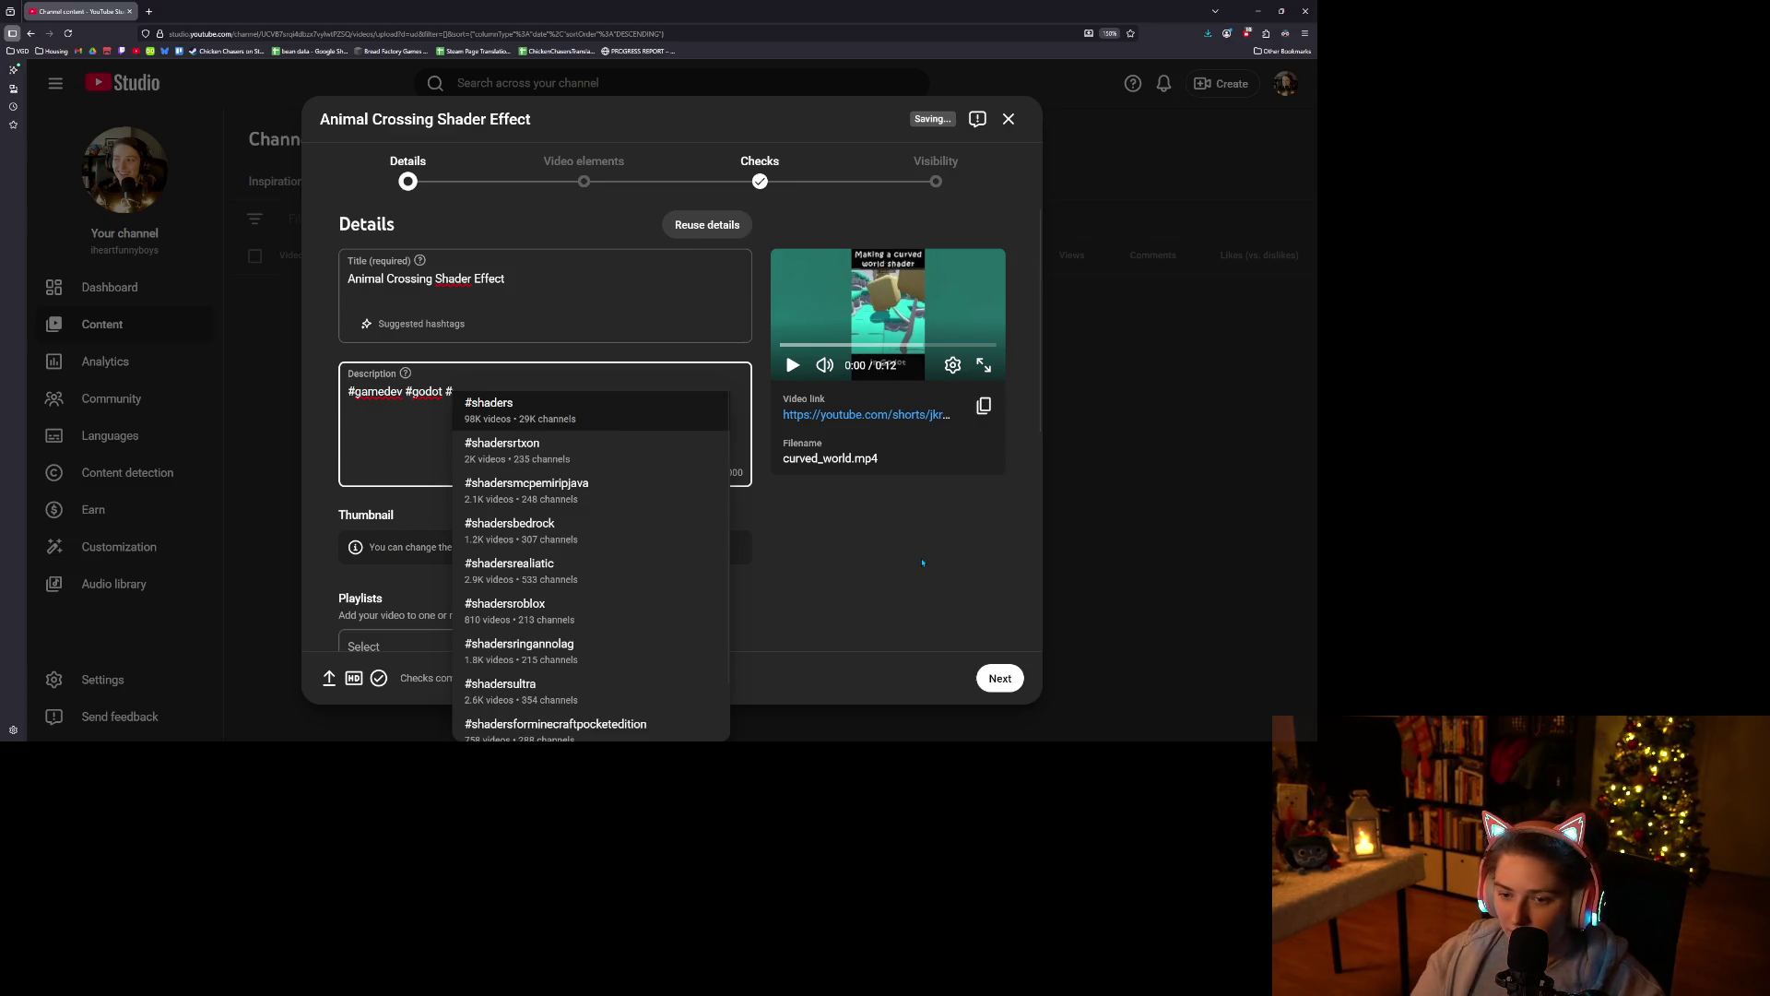
pyautogui.press('Return')
pyautogui.click(553, 429)
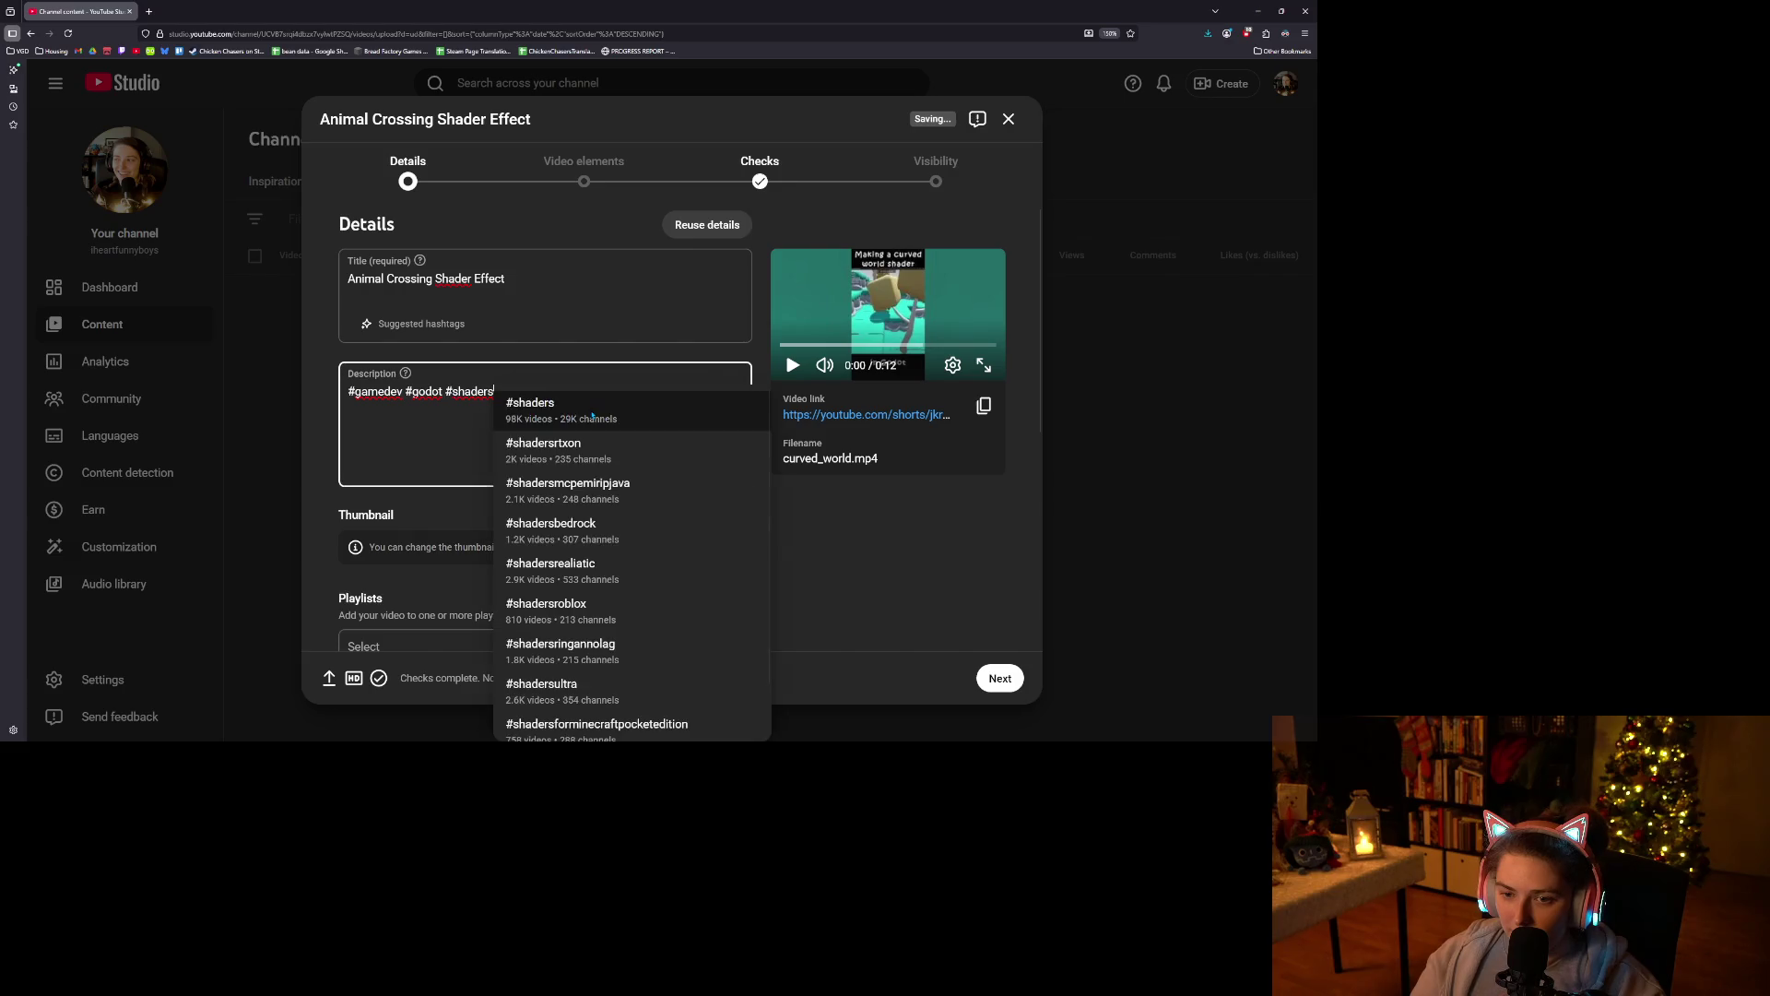
pyautogui.write(' #')
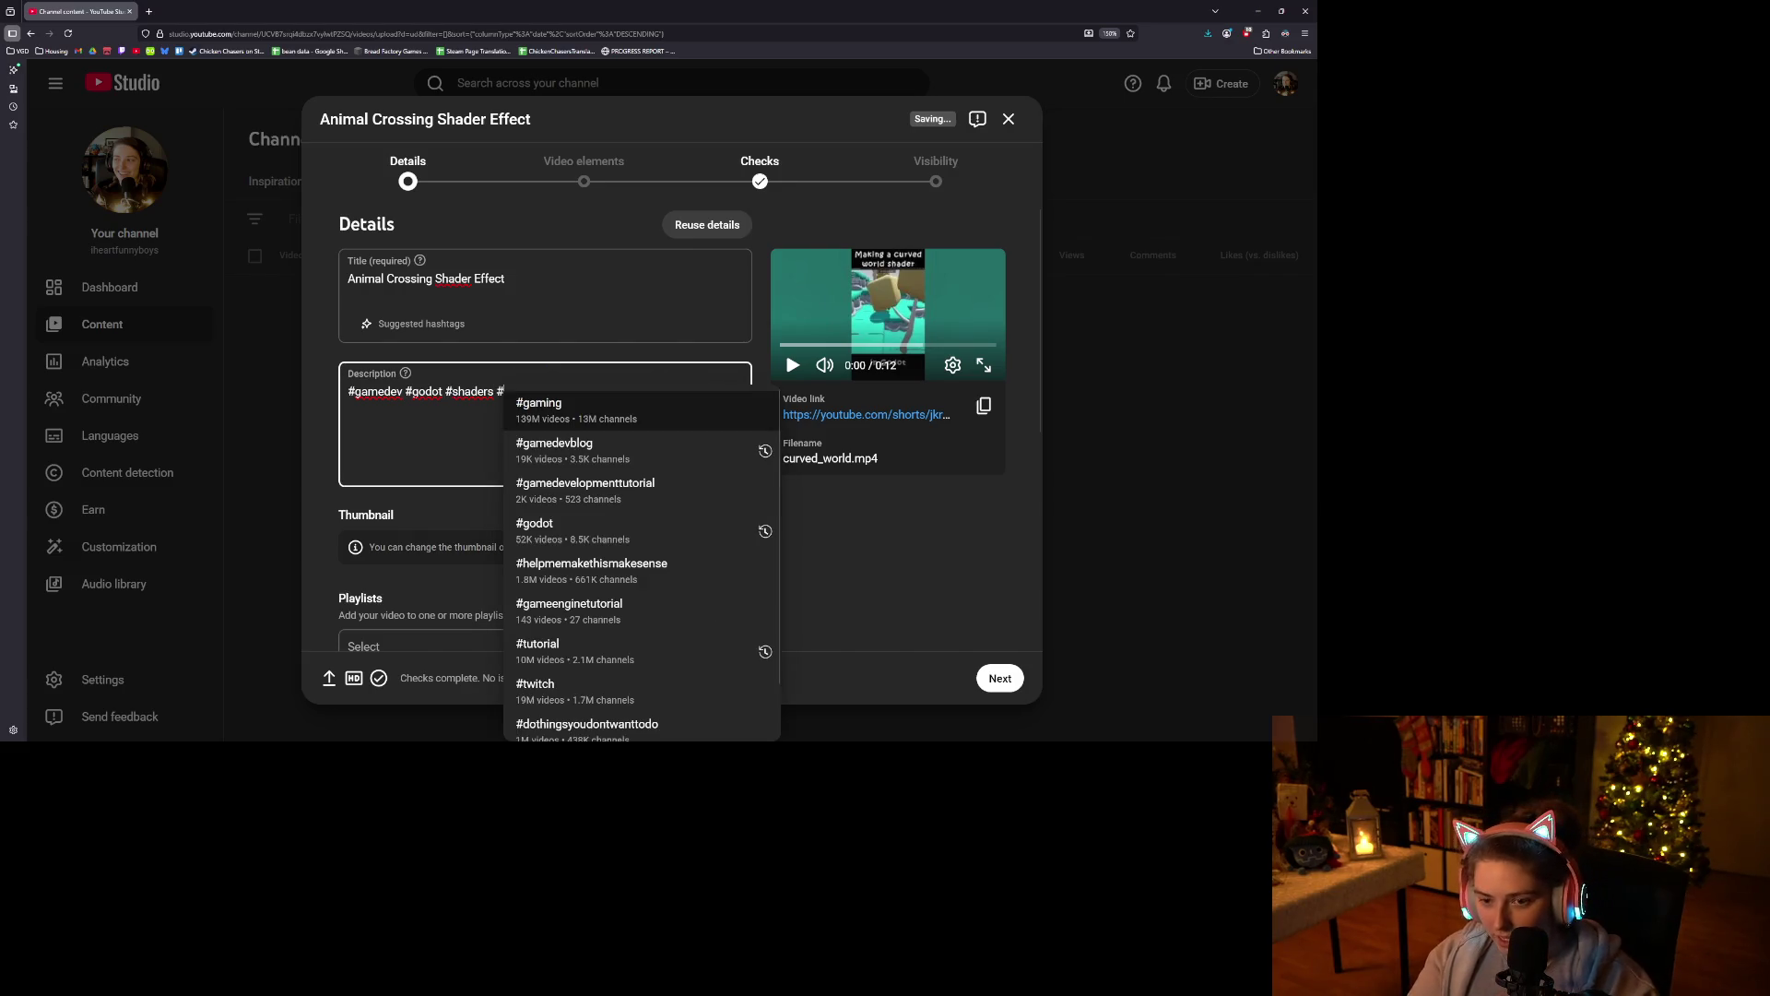
pyautogui.write('an')
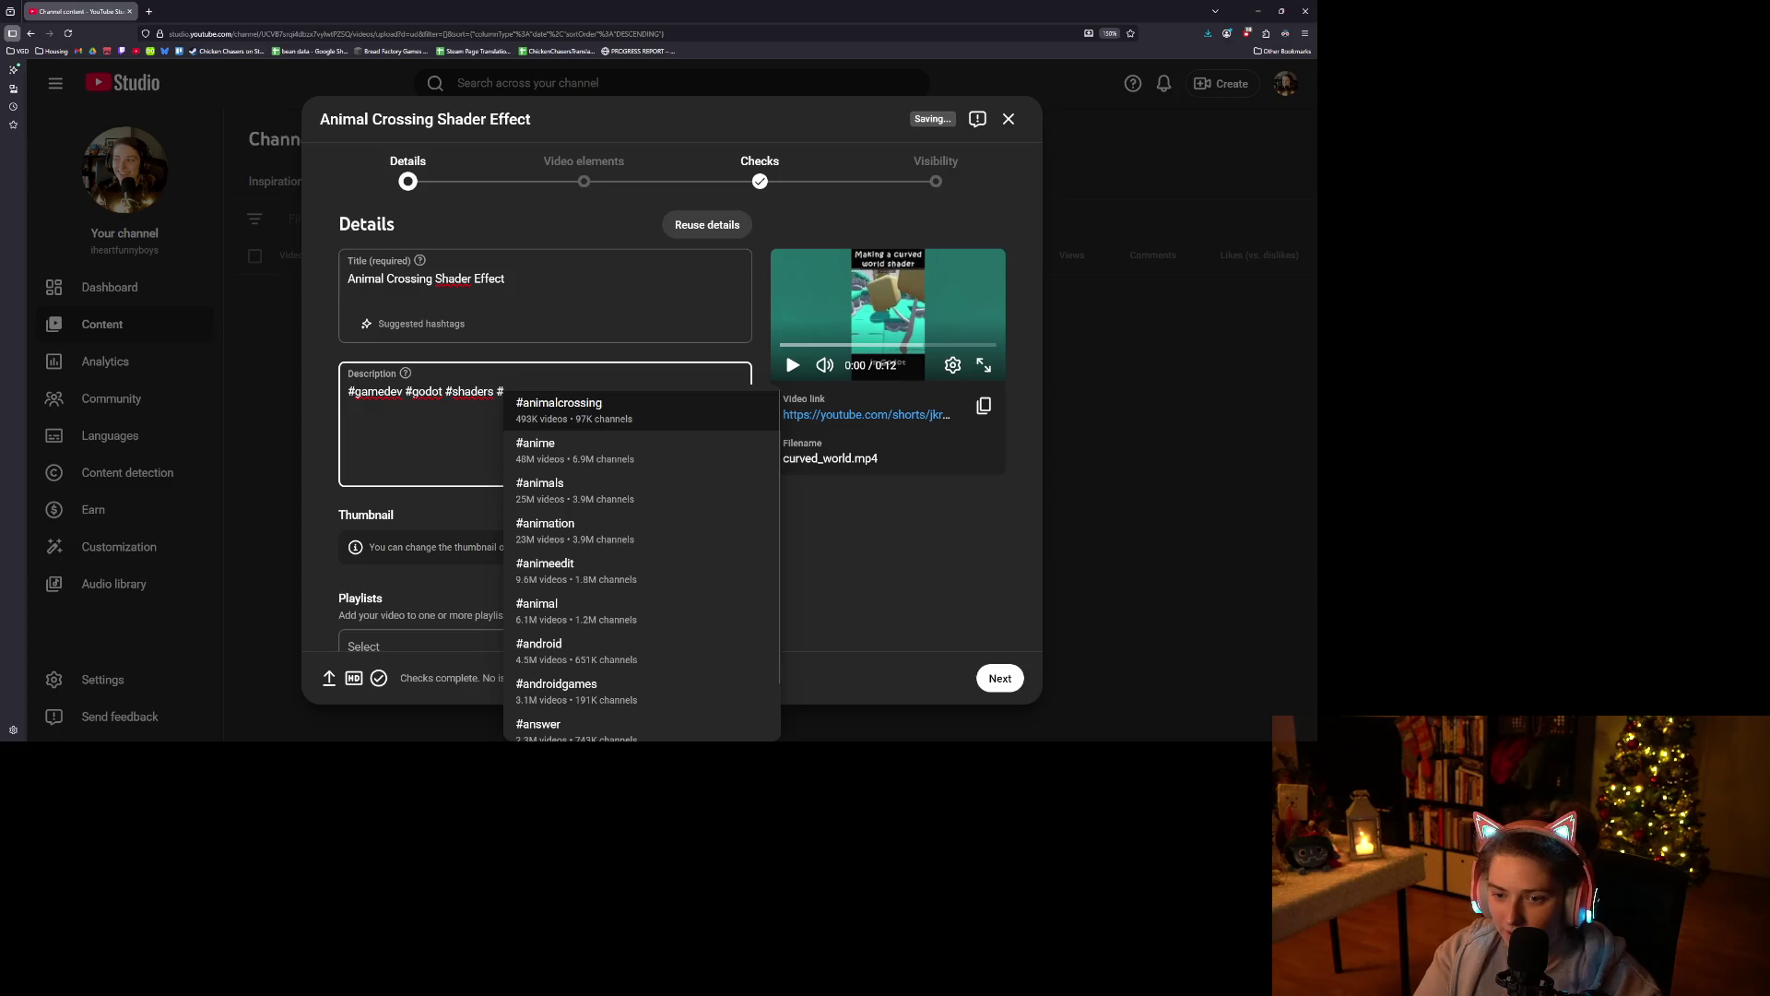
pyautogui.click(617, 427)
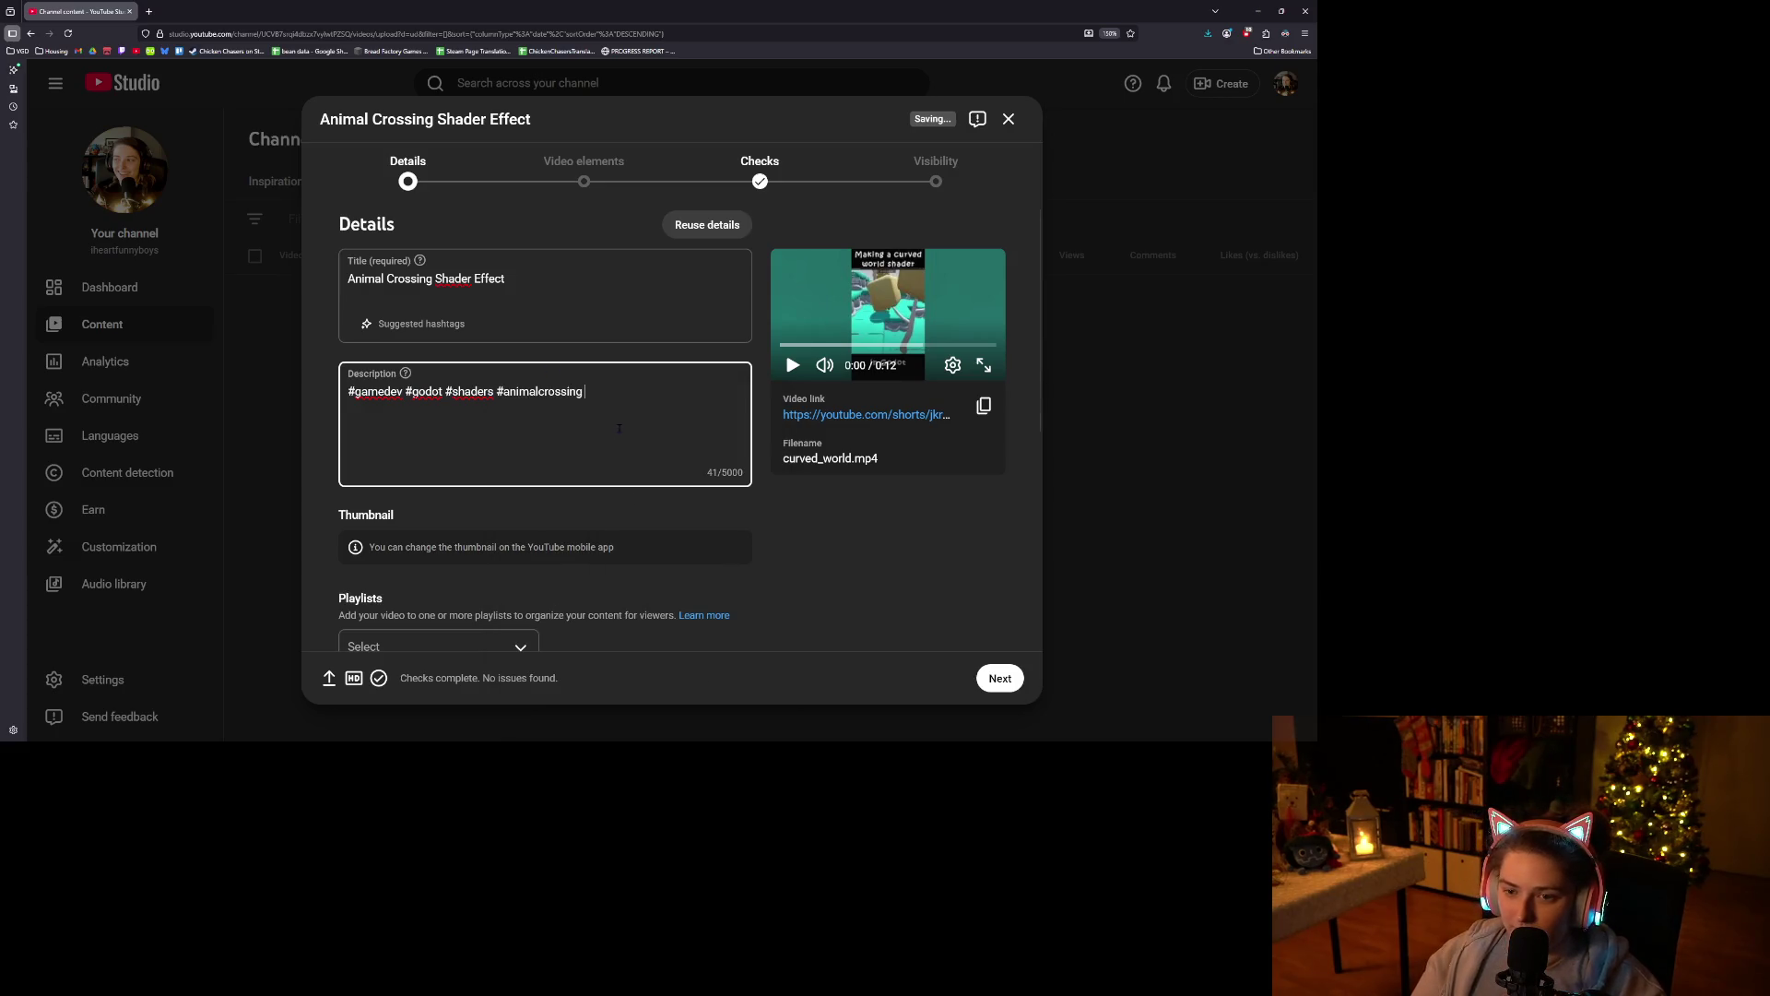
pyautogui.click(908, 539)
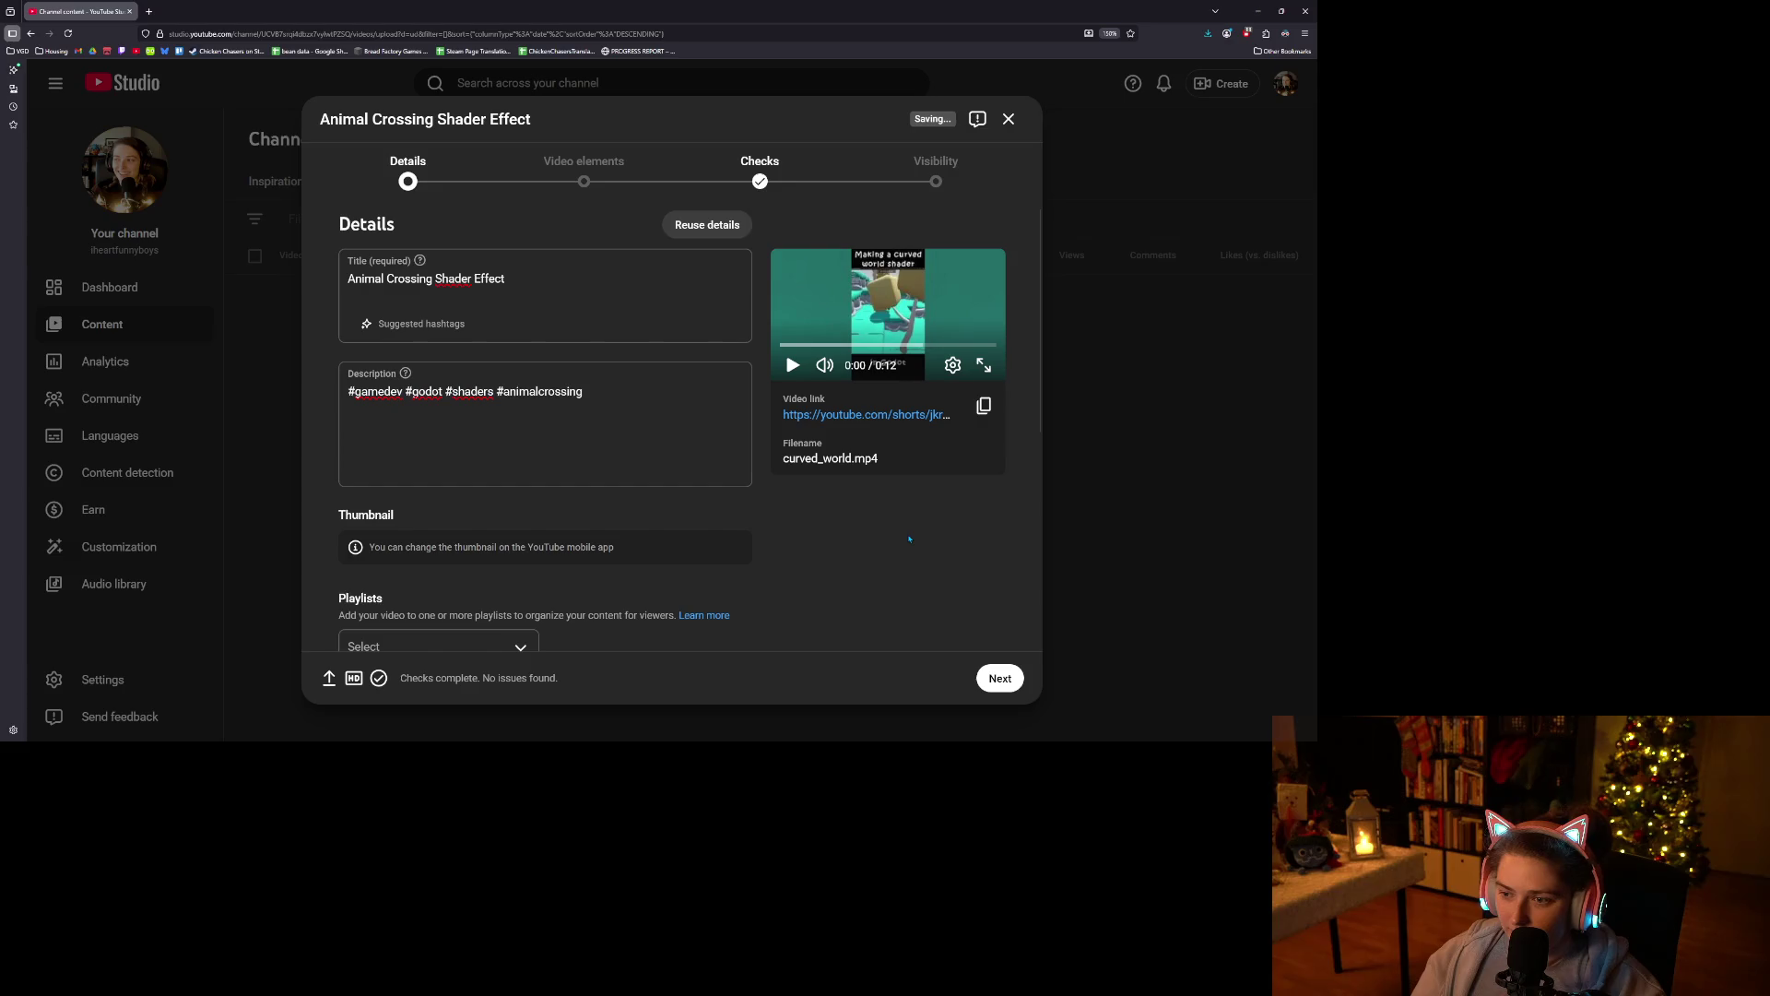
# In the expanded details, answer No for altered content.
pyautogui.scroll(-3, 397, 529)
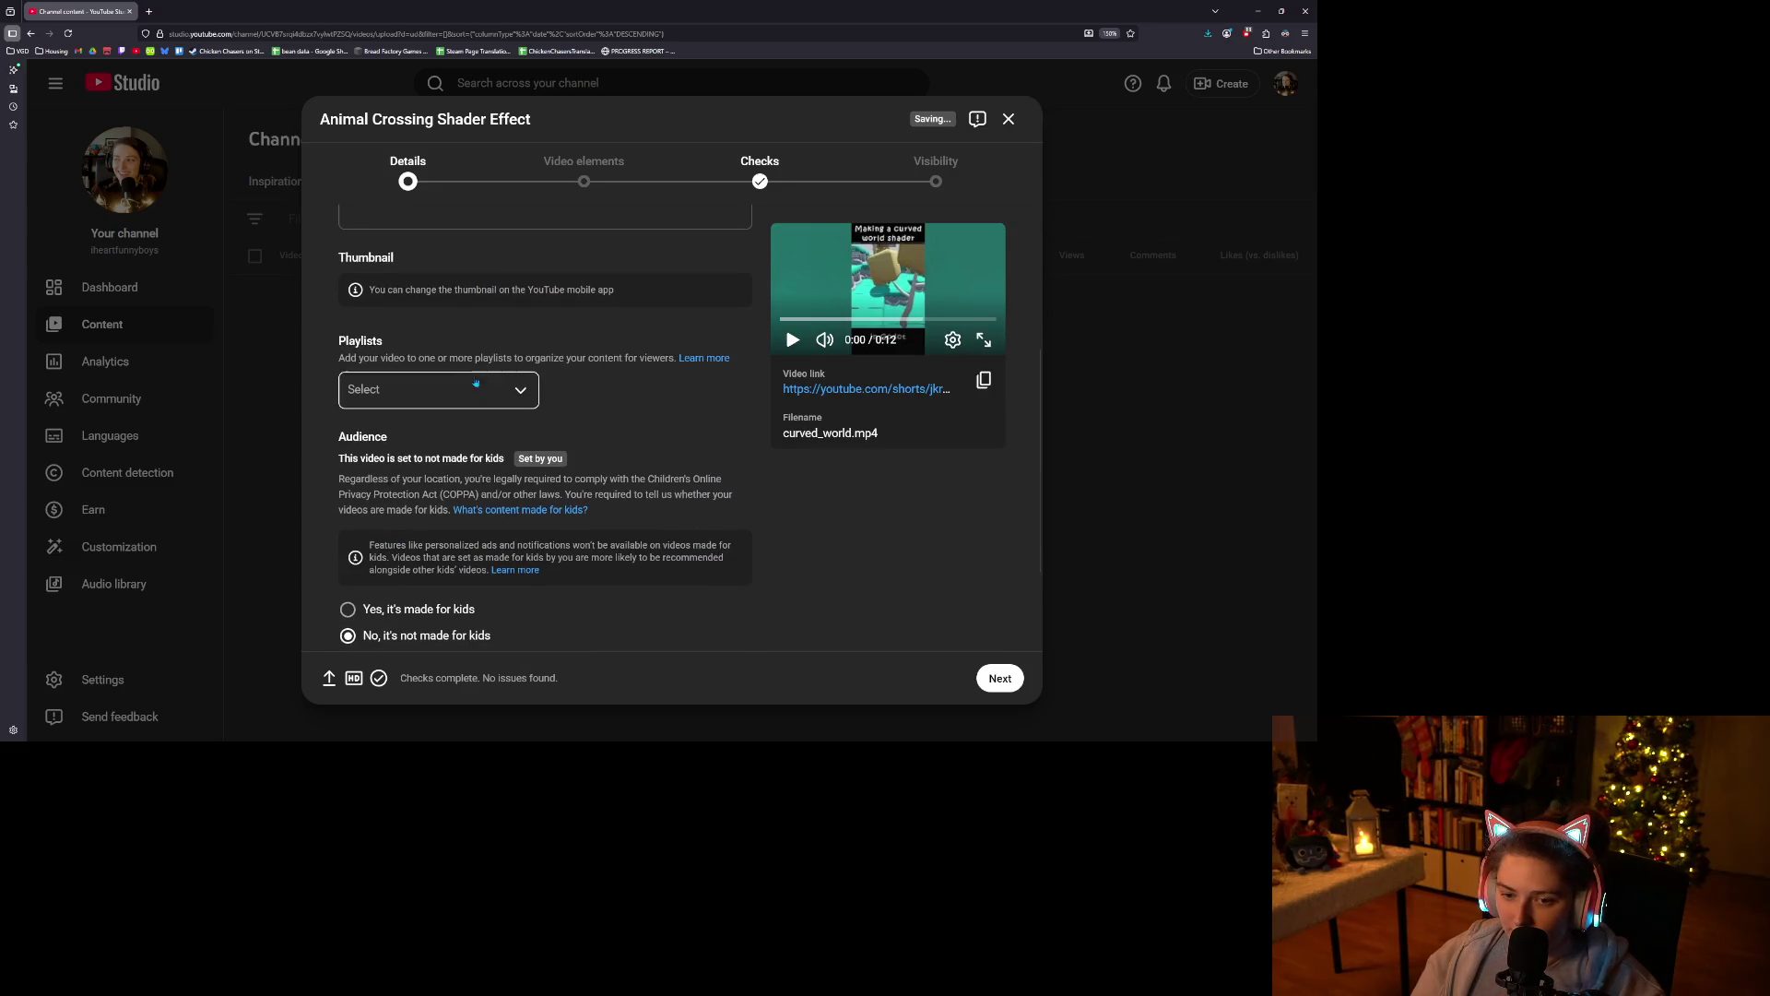
pyautogui.scroll(-2, 532, 537)
pyautogui.click(375, 569)
pyautogui.scroll(-3, 375, 569)
pyautogui.scroll(-1, 570, 566)
pyautogui.click(366, 599)
# Uncheck Allow automatic places and advance to the Video elements step.
pyautogui.scroll(-10, 827, 540)
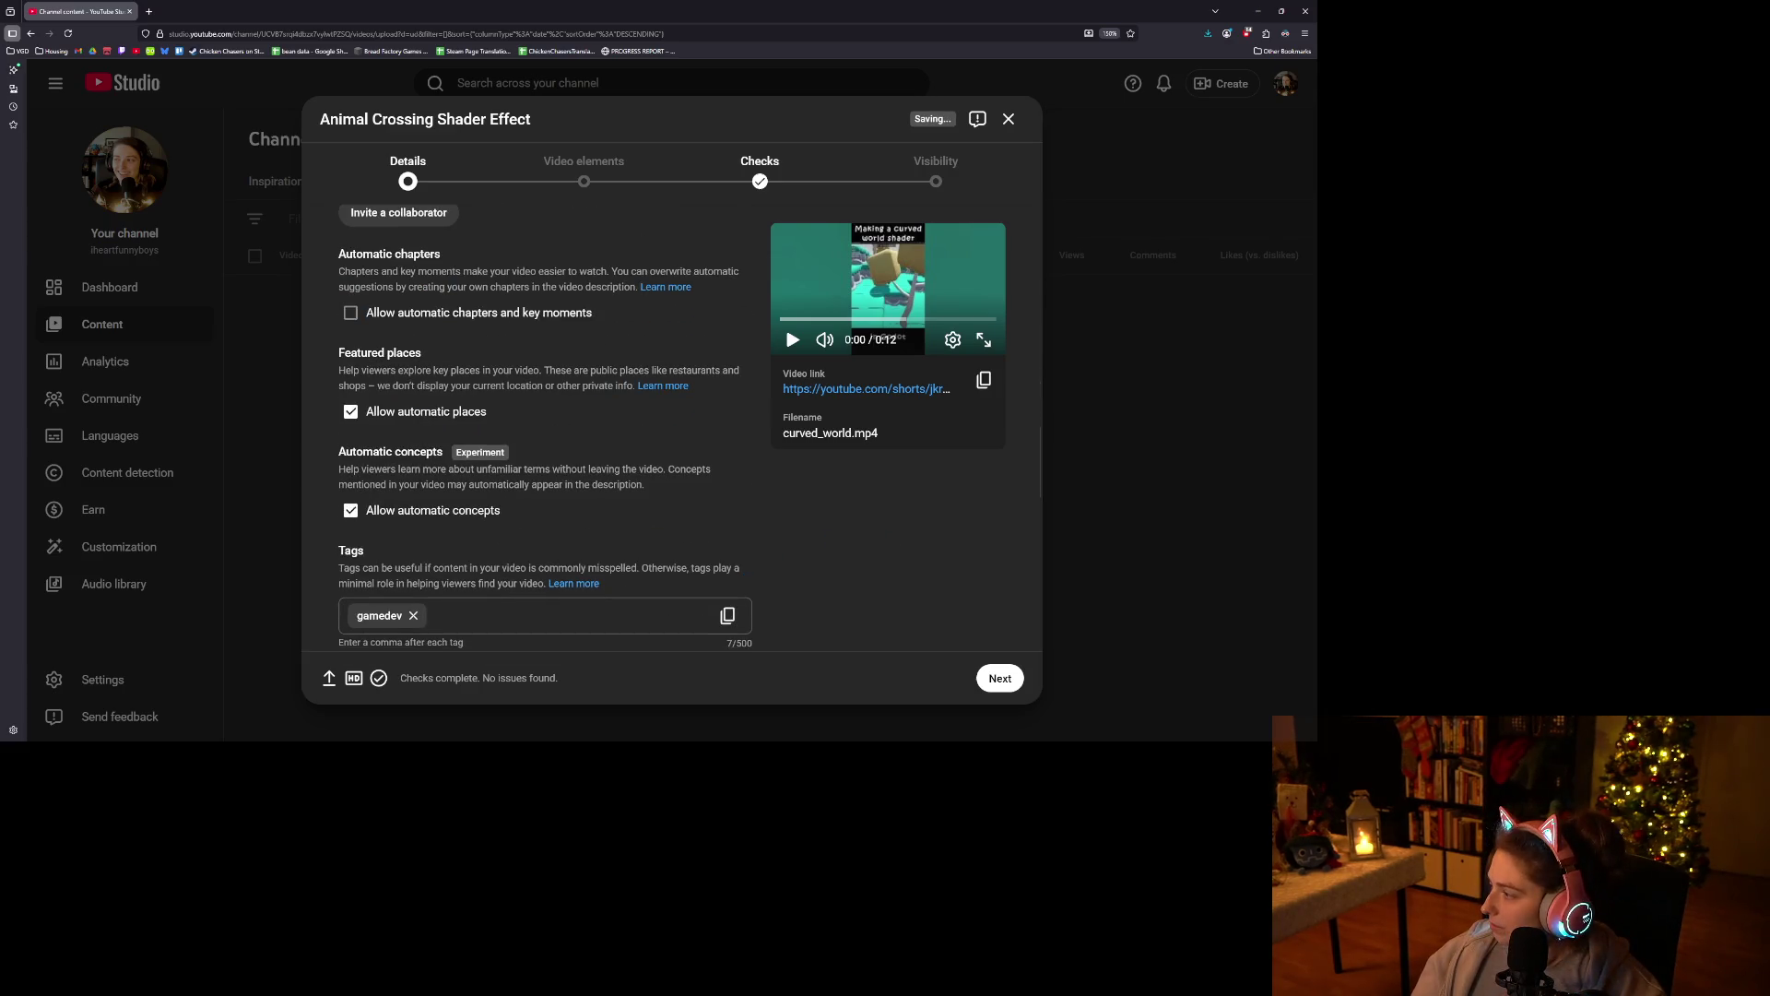
pyautogui.scroll(-5, 849, 613)
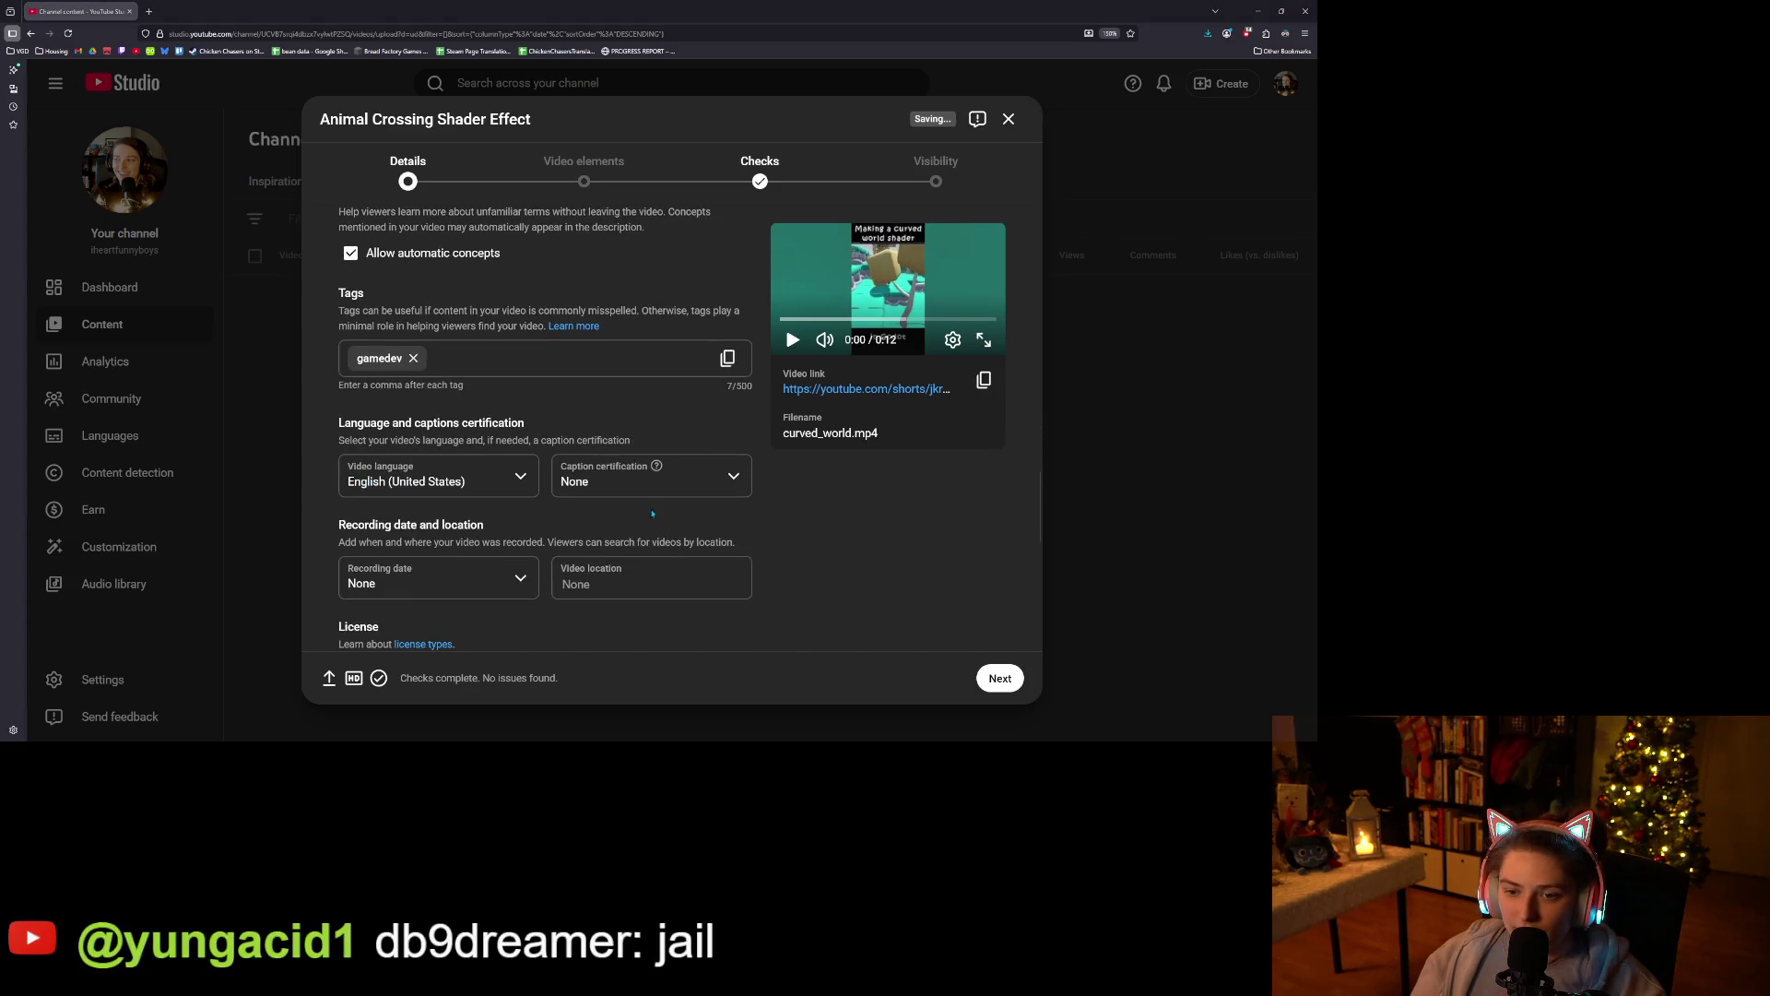
pyautogui.scroll(3, 405, 305)
pyautogui.scroll(10, 399, 315)
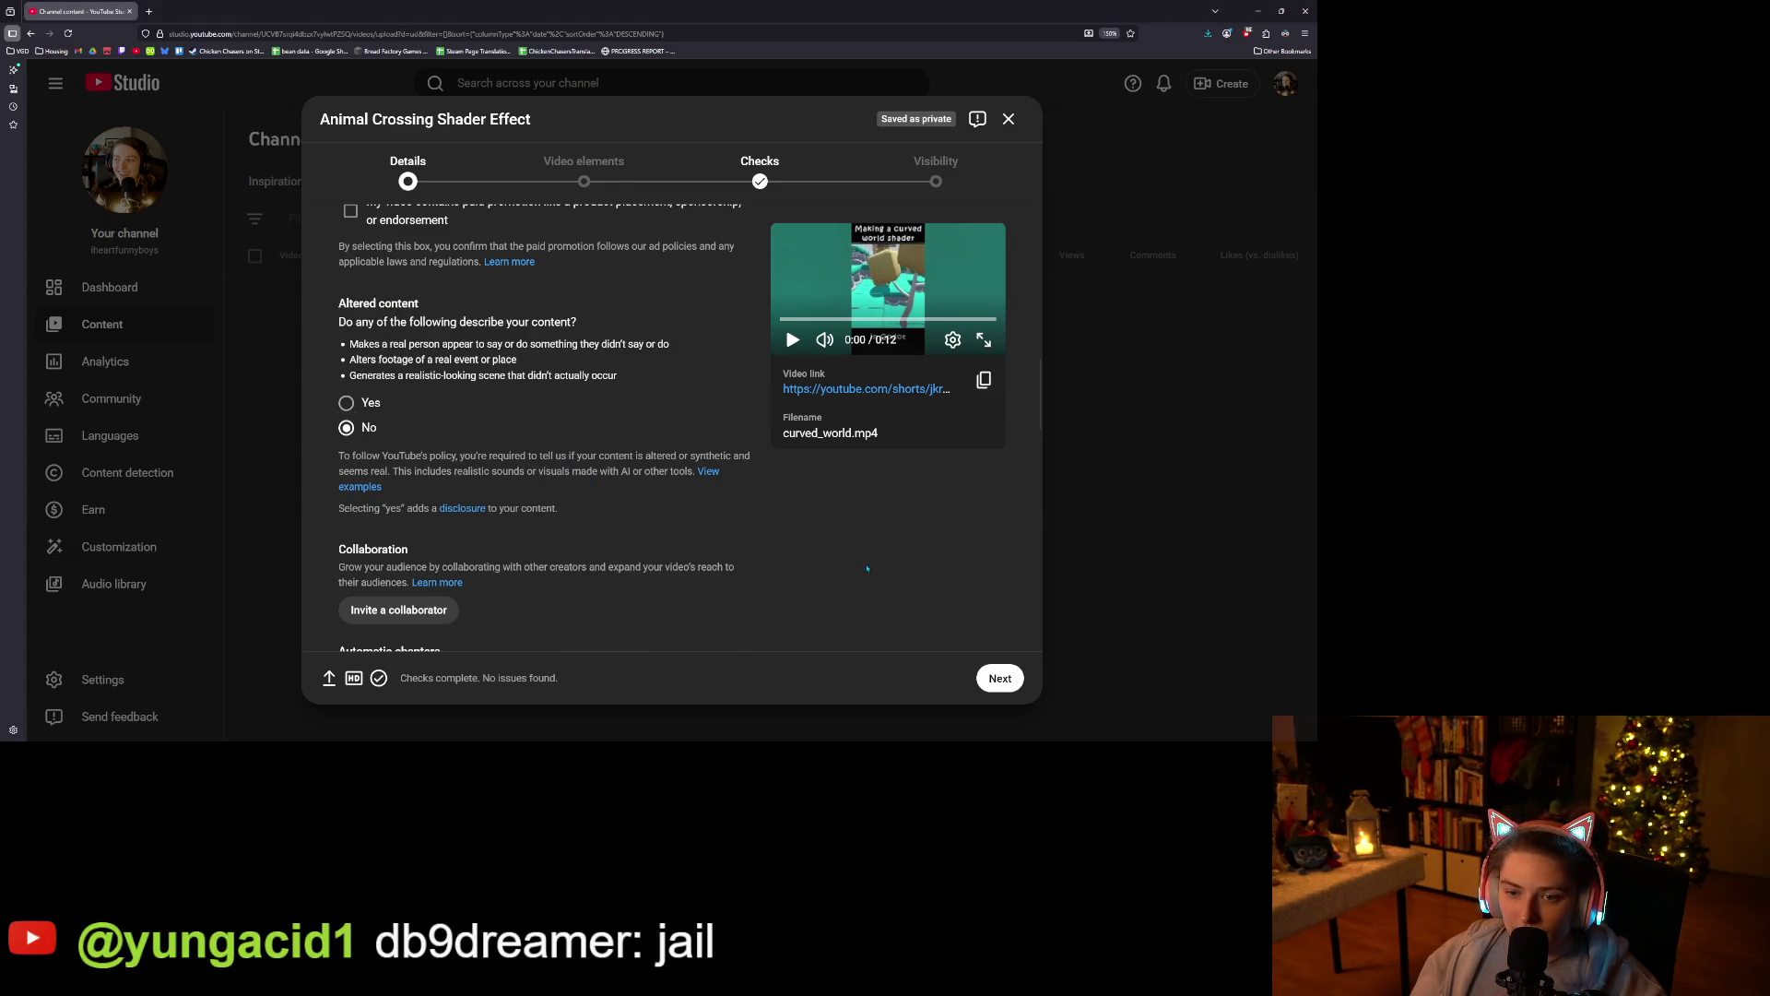
pyautogui.scroll(-7, 784, 560)
pyautogui.click(453, 449)
pyautogui.scroll(-15, 823, 581)
pyautogui.scroll(-3, 824, 581)
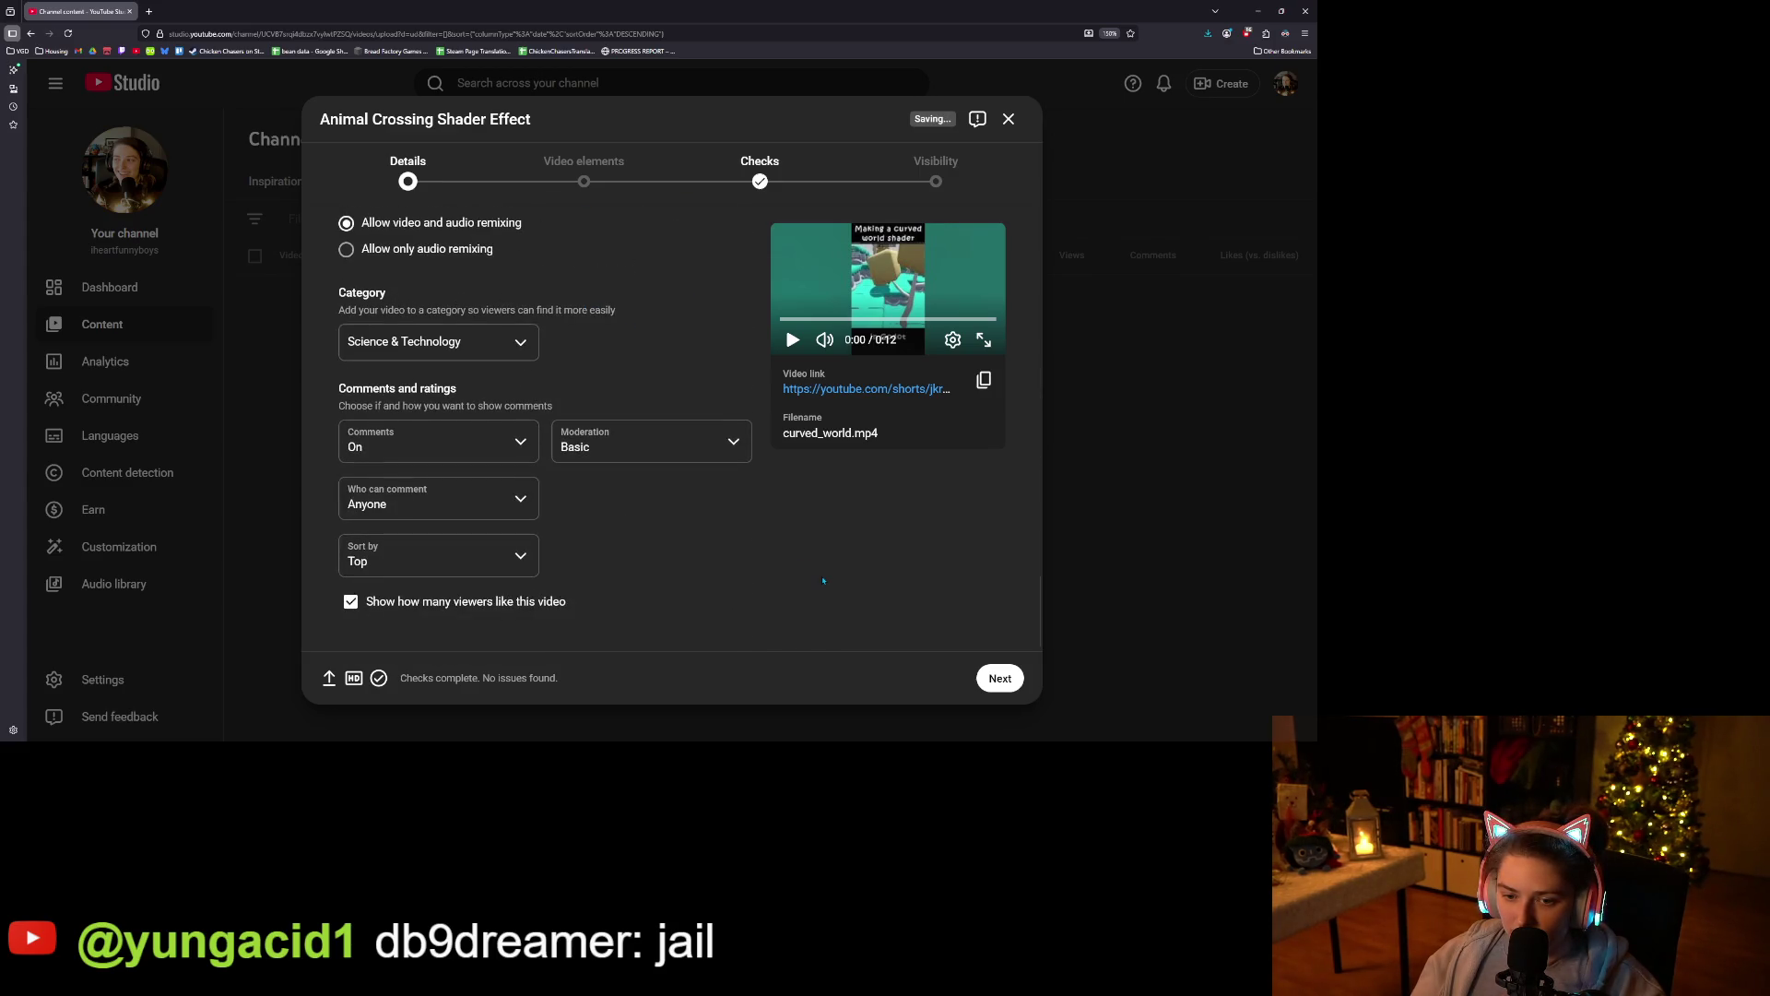
pyautogui.click(1002, 679)
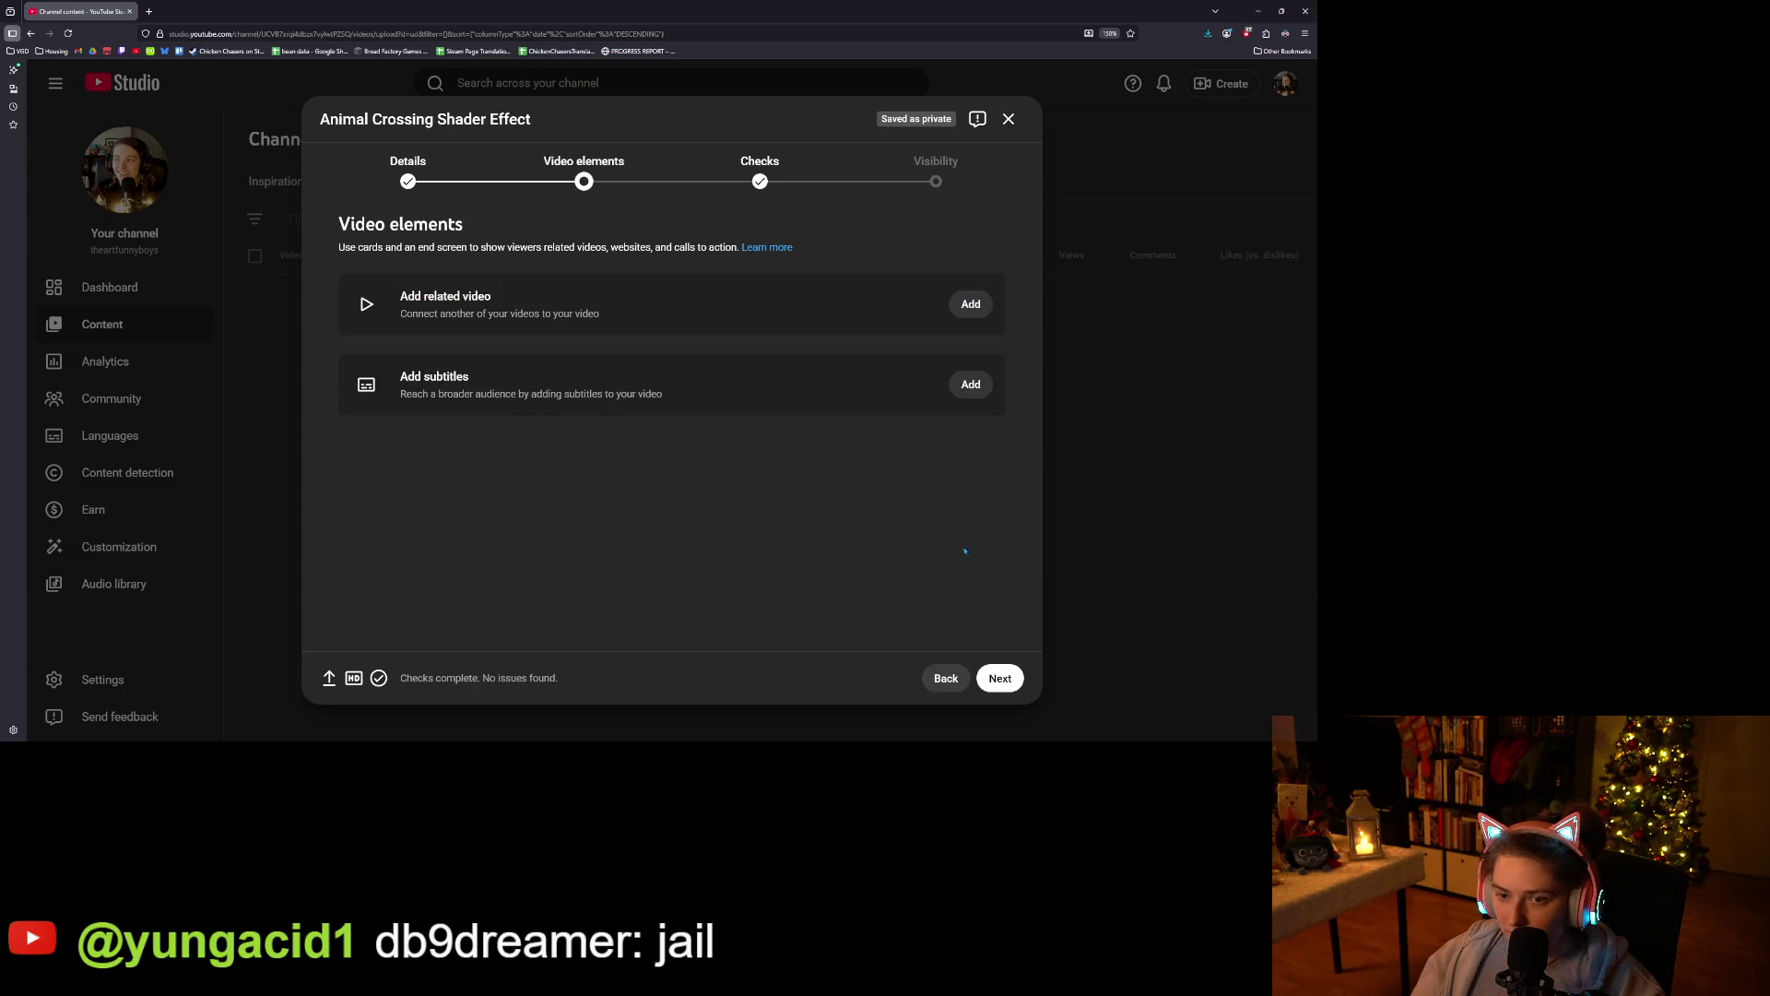
# Link 'Devlog 2 - Adding Multiplayer Teaser' as the related video and pass the Checks step.
pyautogui.click(968, 304)
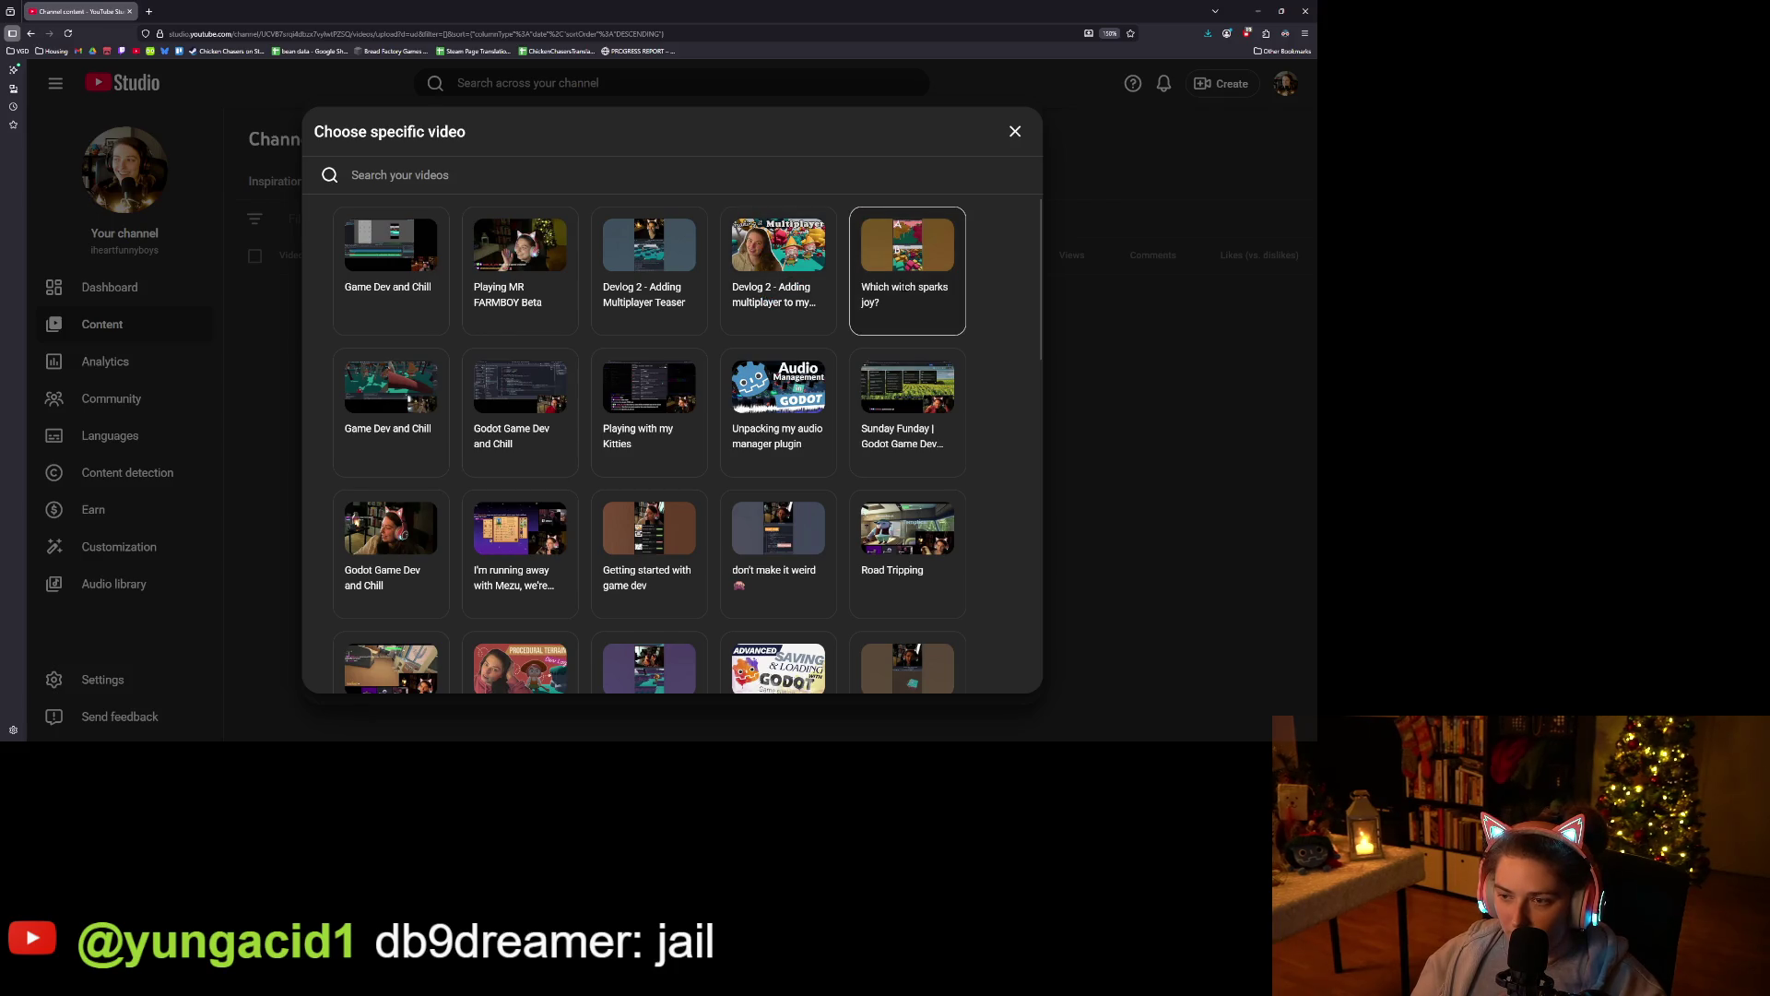
pyautogui.click(649, 267)
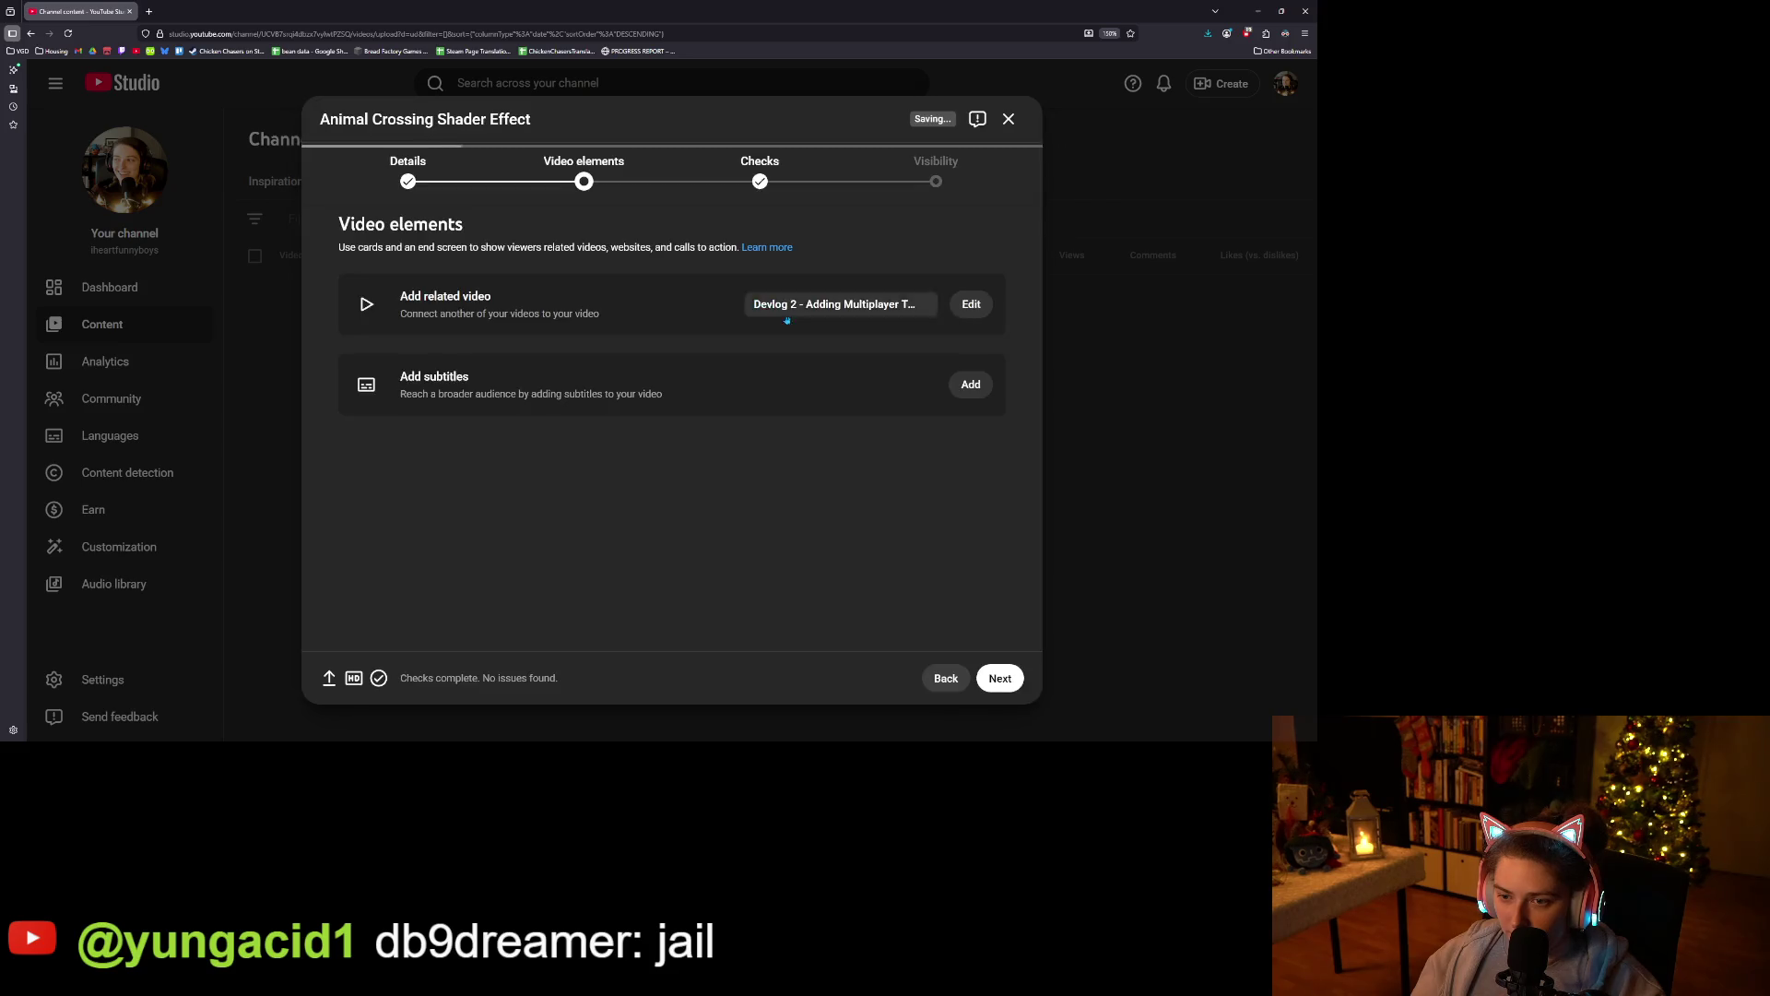
pyautogui.click(1012, 685)
pyautogui.click(1011, 685)
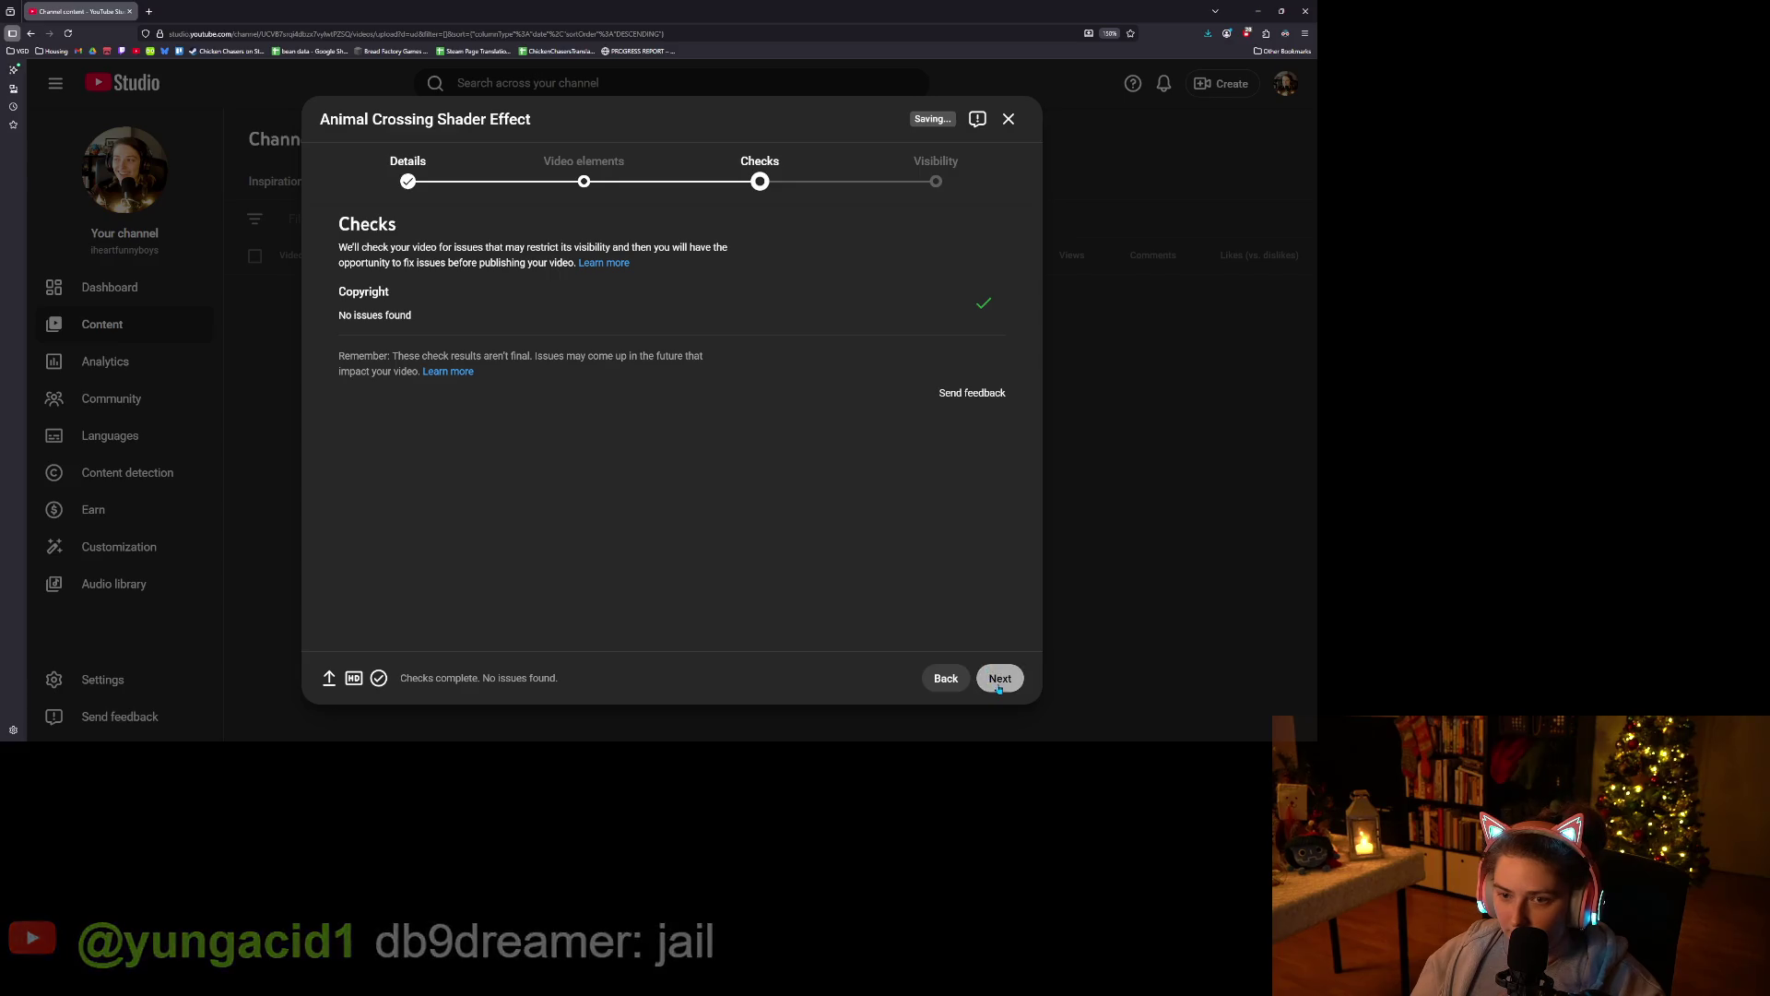
# Publish the short as Public, copy its link, and minimize the browser.
pyautogui.click(429, 436)
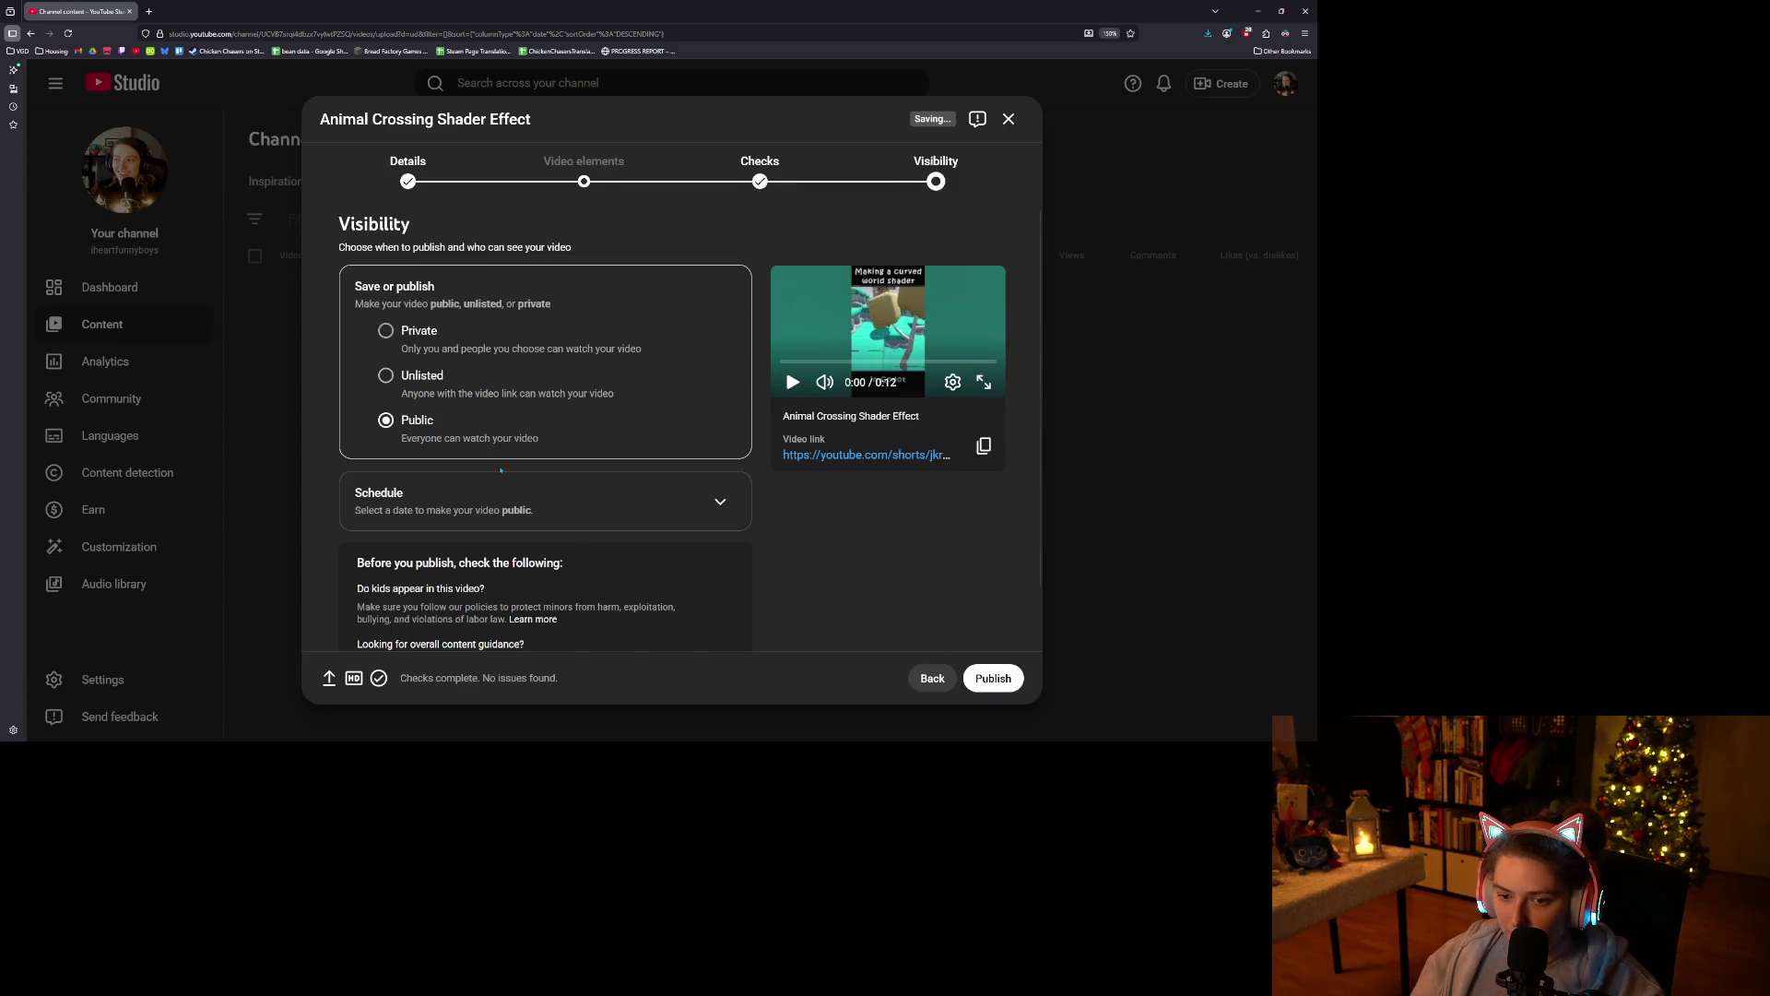
pyautogui.click(1003, 684)
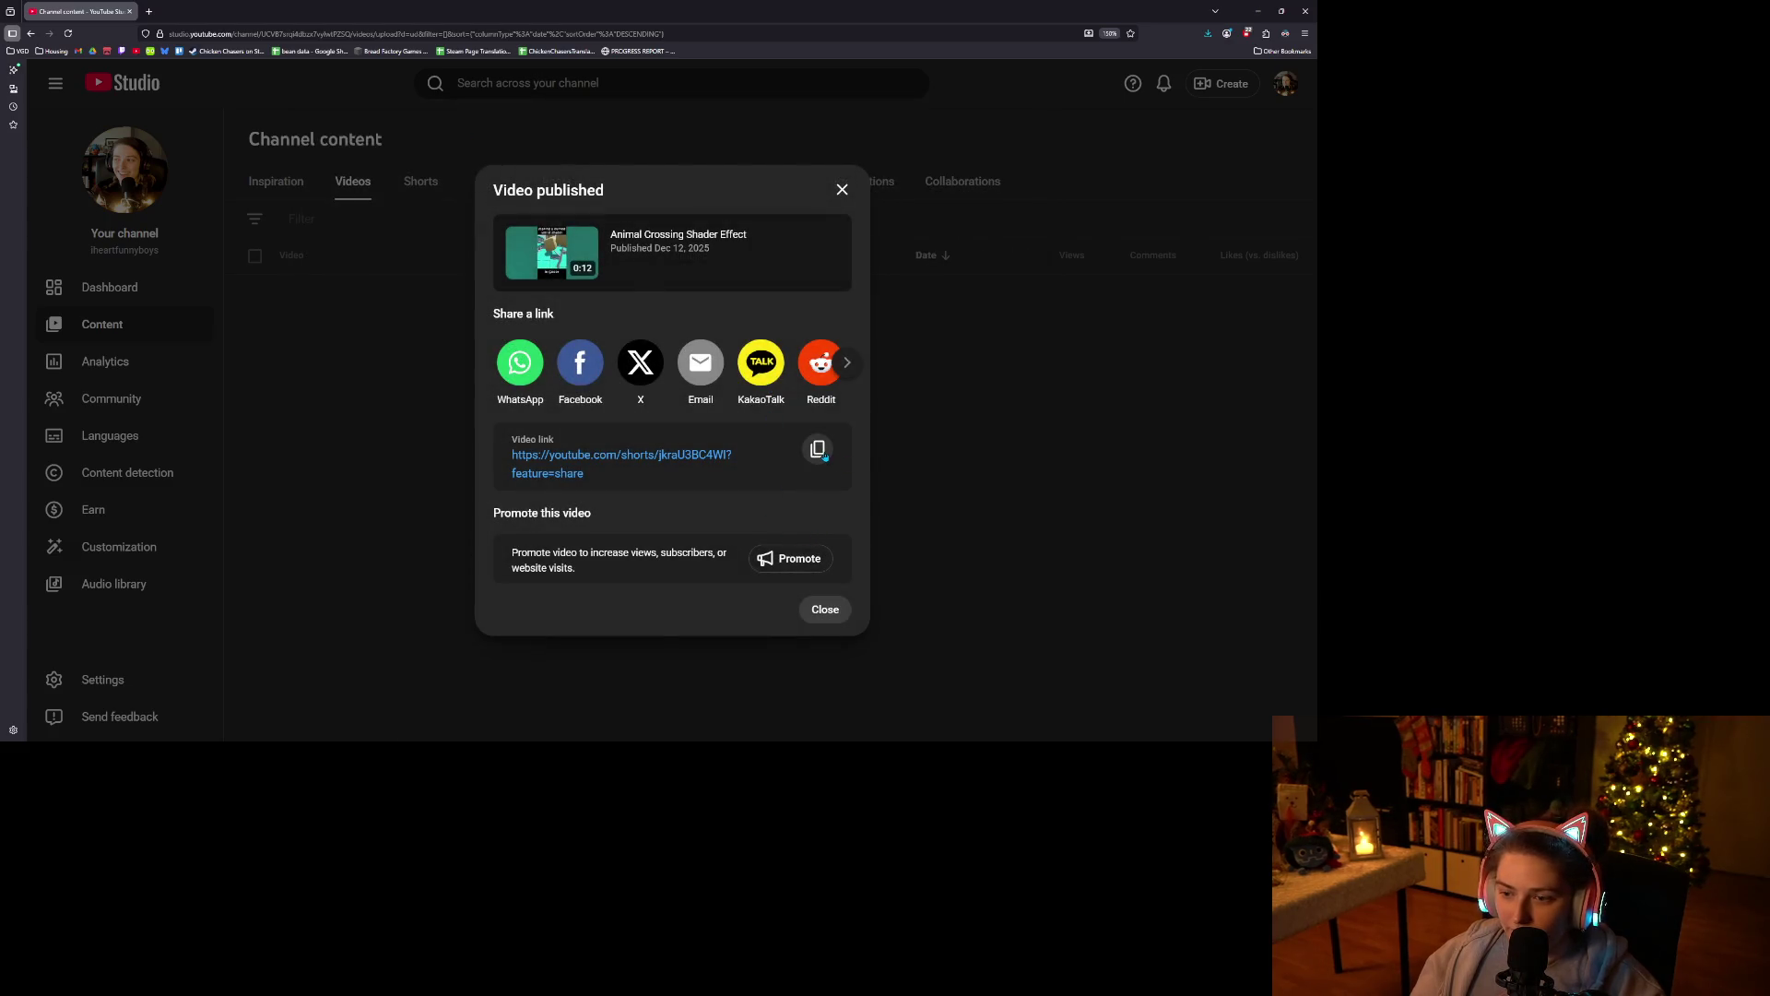
pyautogui.click(817, 449)
pyautogui.click(841, 189)
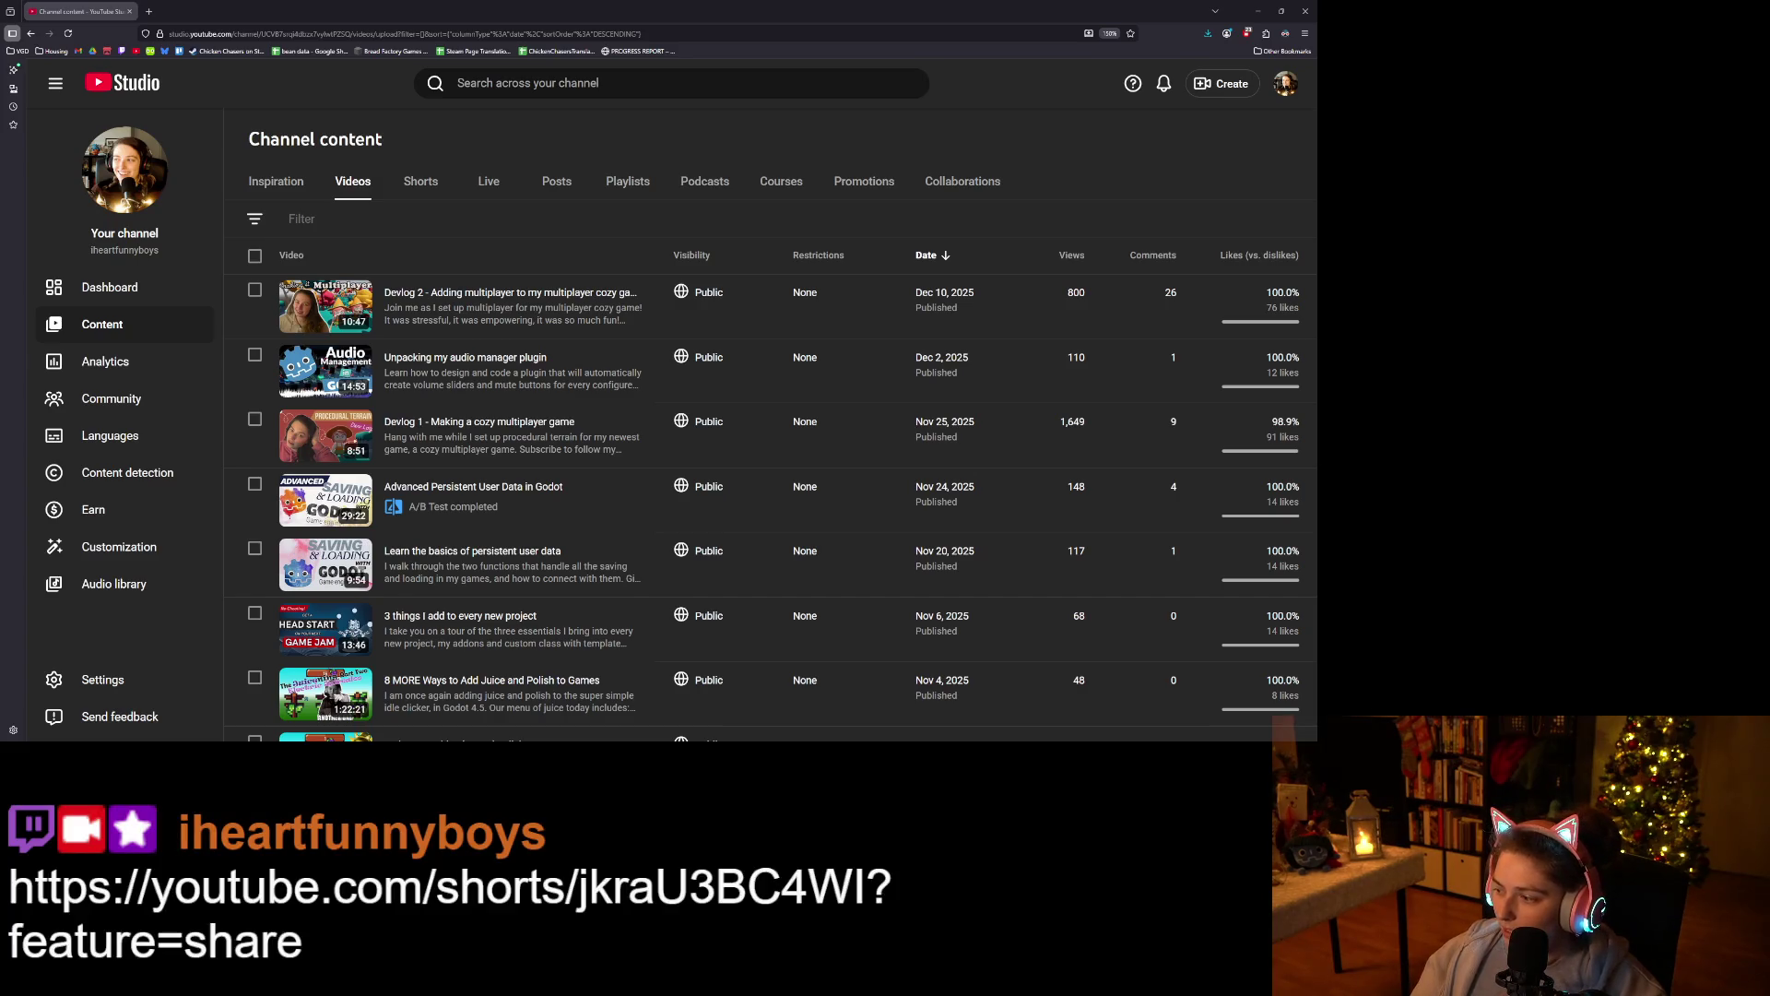
pyautogui.click(1258, 12)
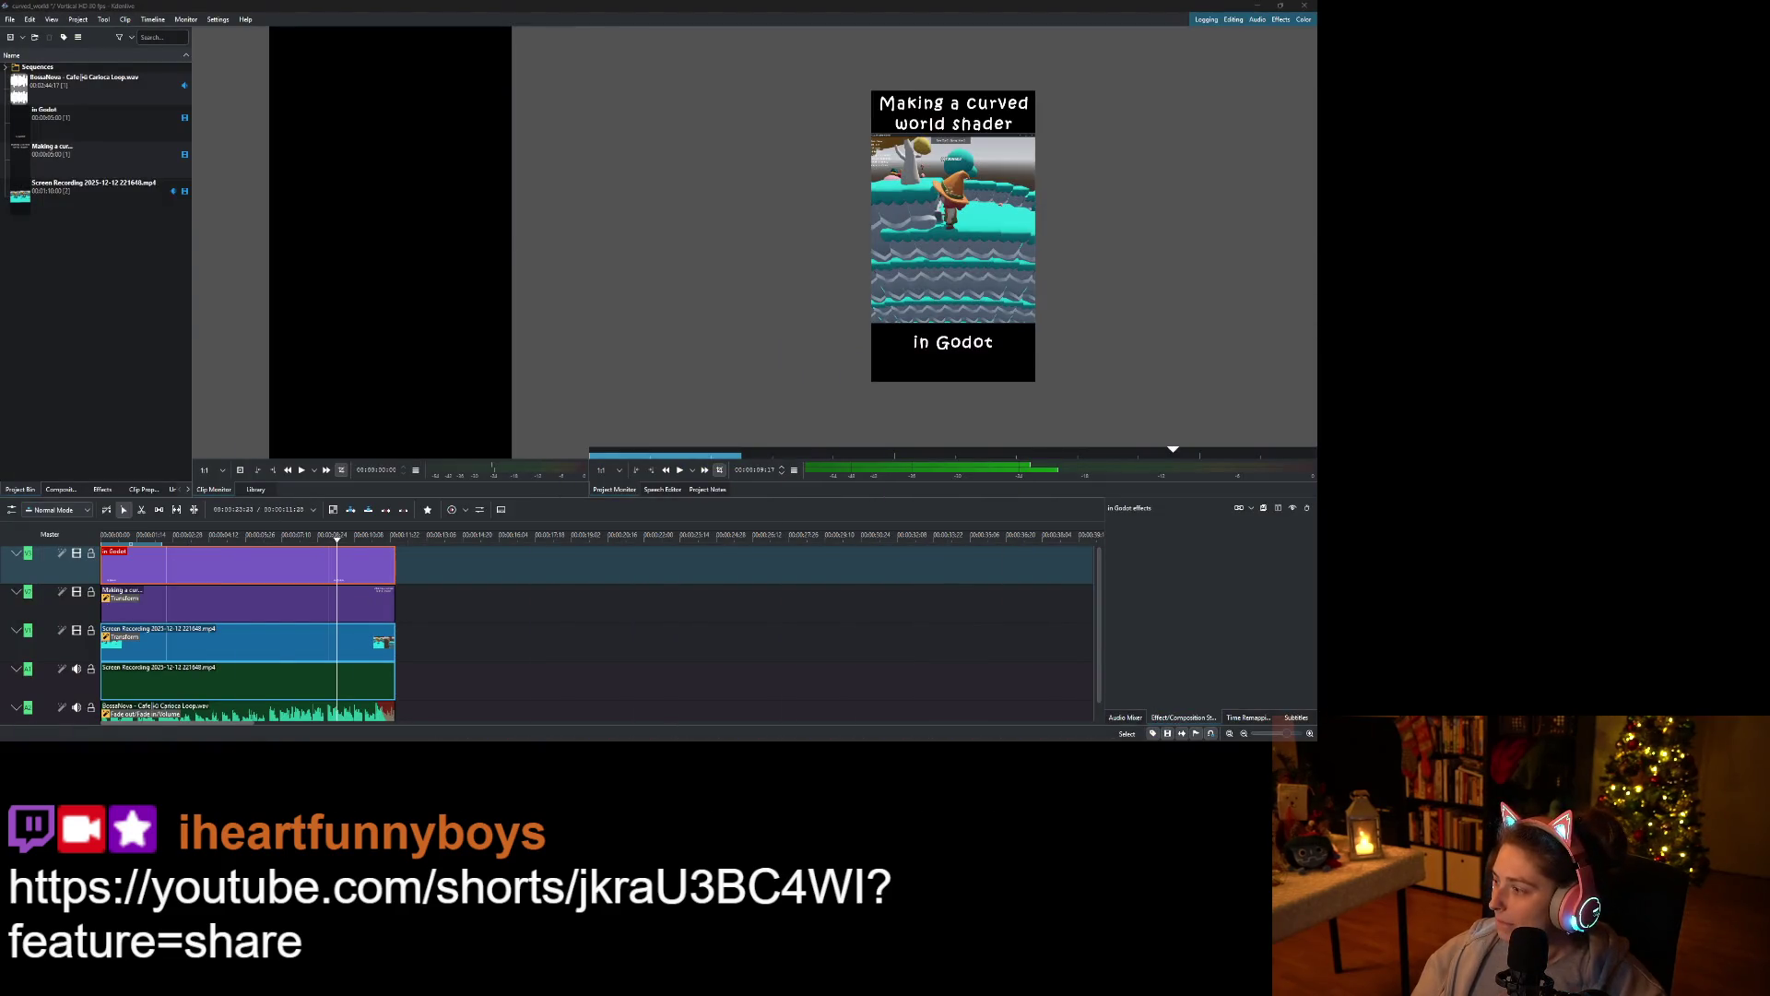